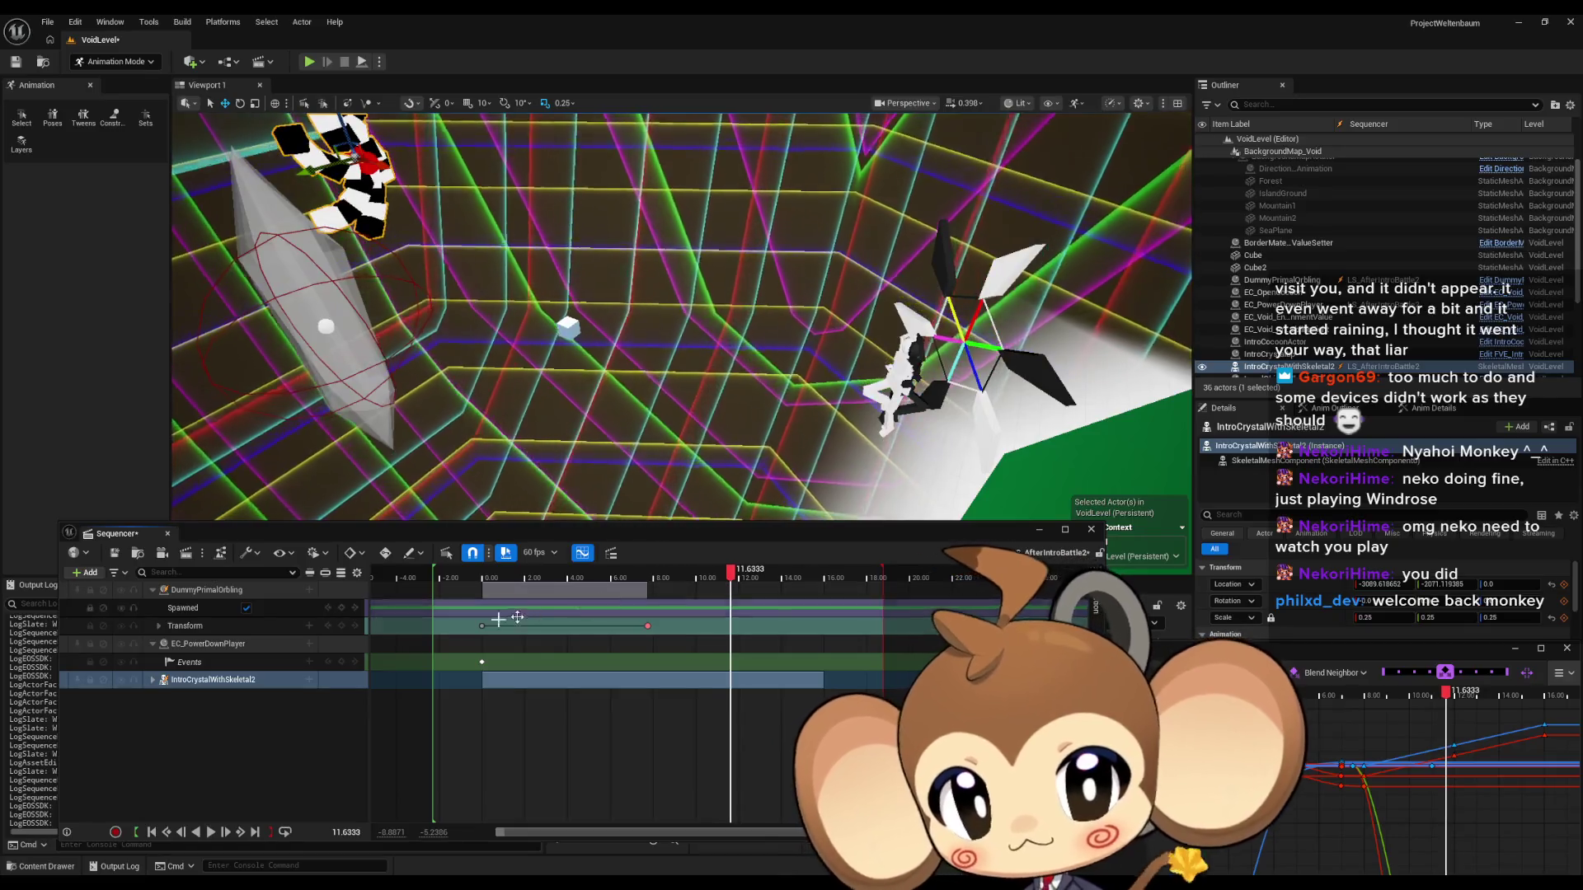
Move the intro sequence's current time to 11.75.
type("11")
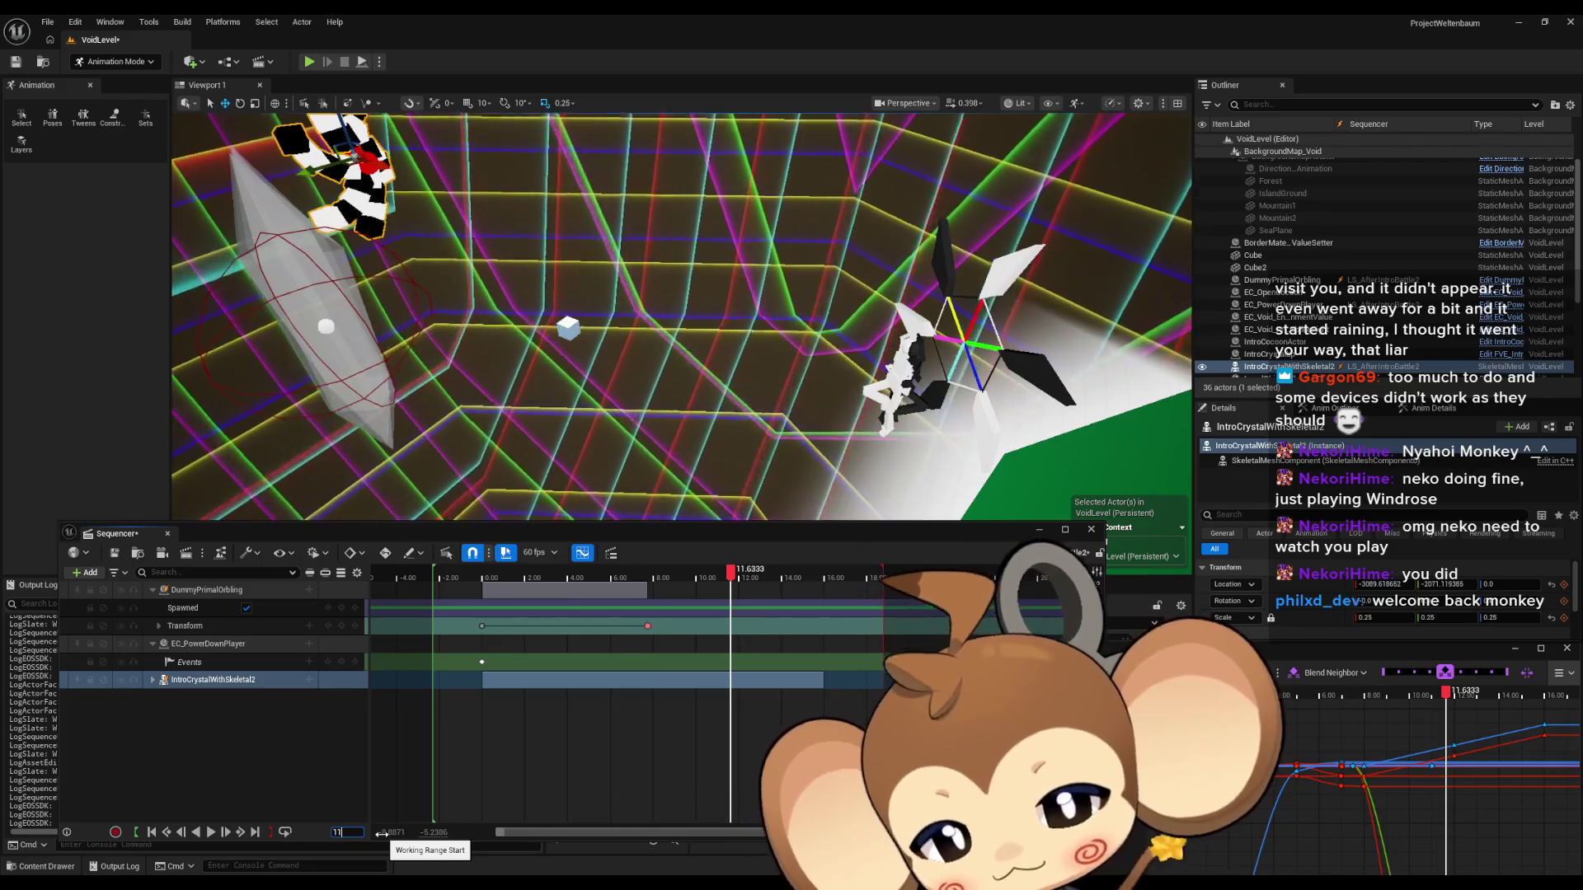
type("75")
key("Return")
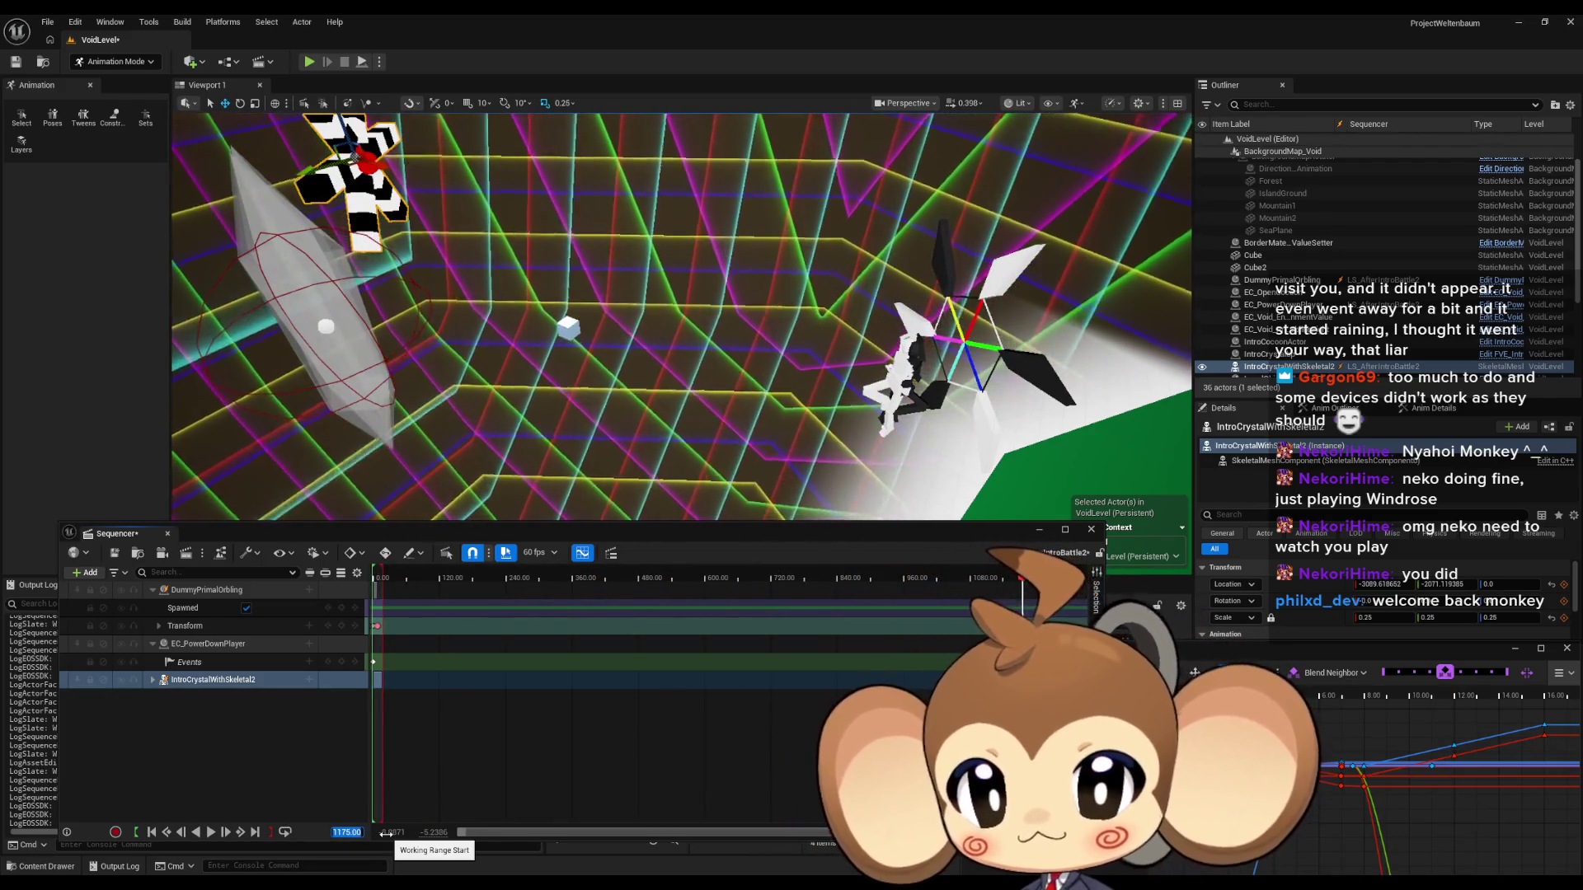
type("1178")
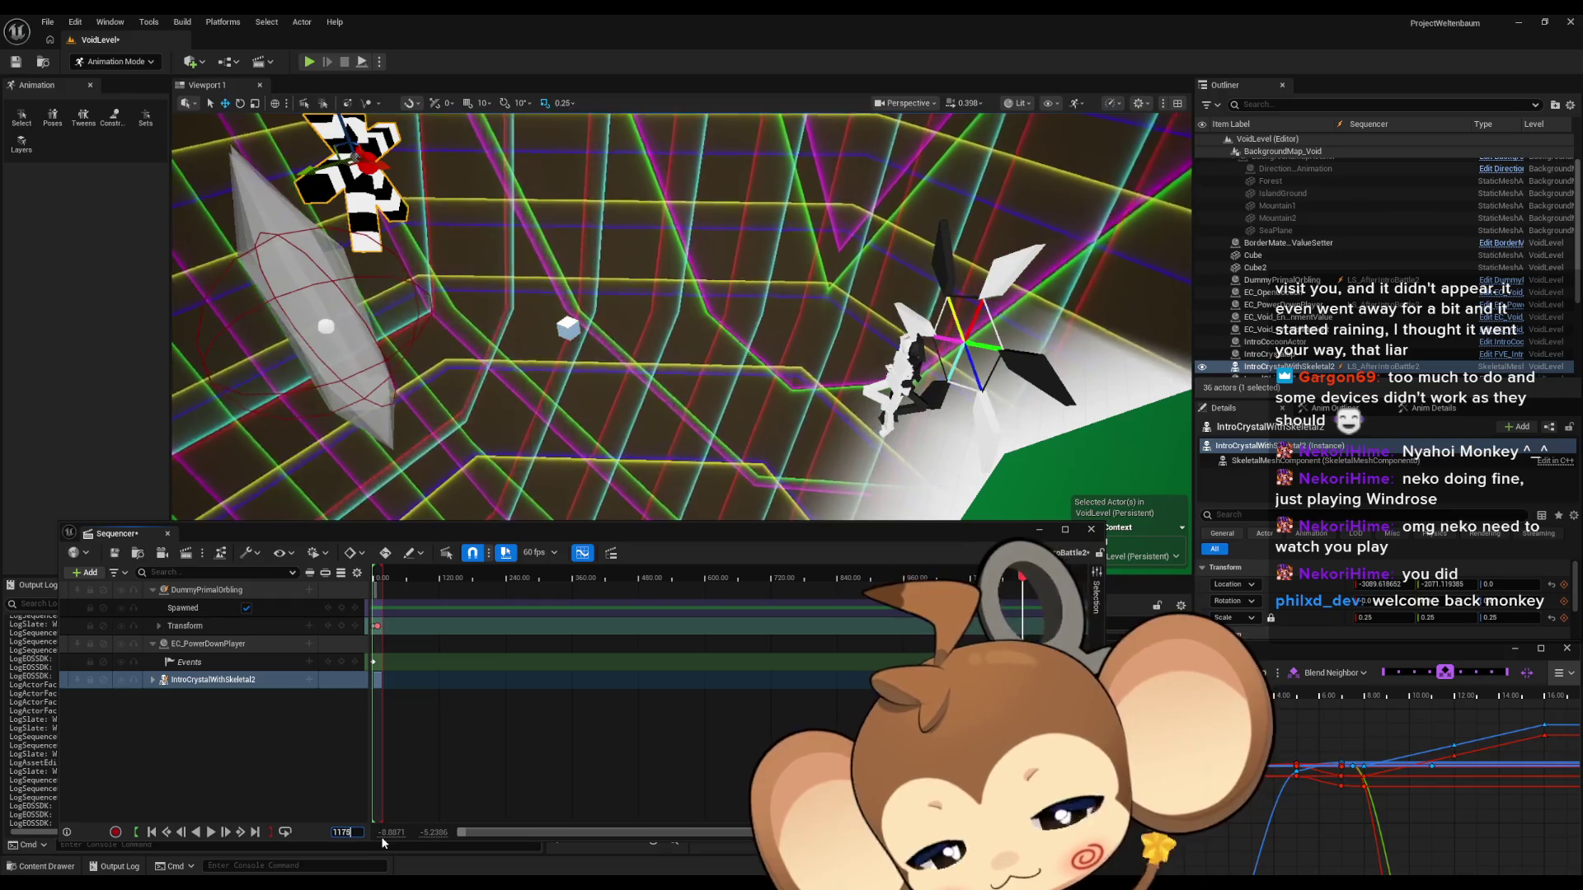
type("1")
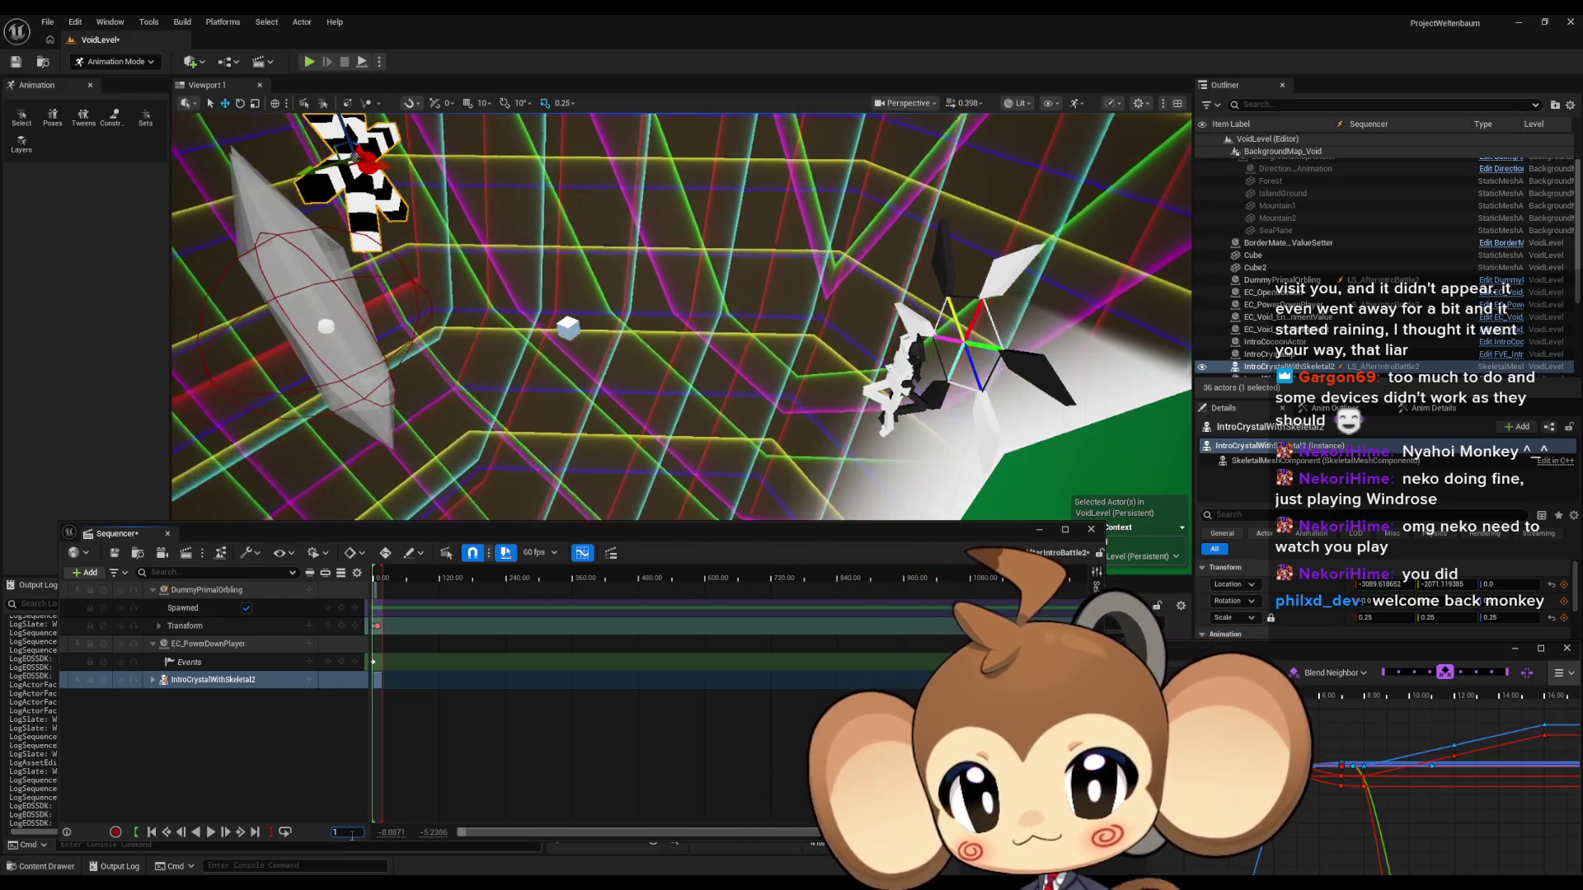
type("1.75")
key("Return")
Zoom the timeline and expand the DummyPrimalOrbling's Transform channels.
scroll(374, 647, "up", 5)
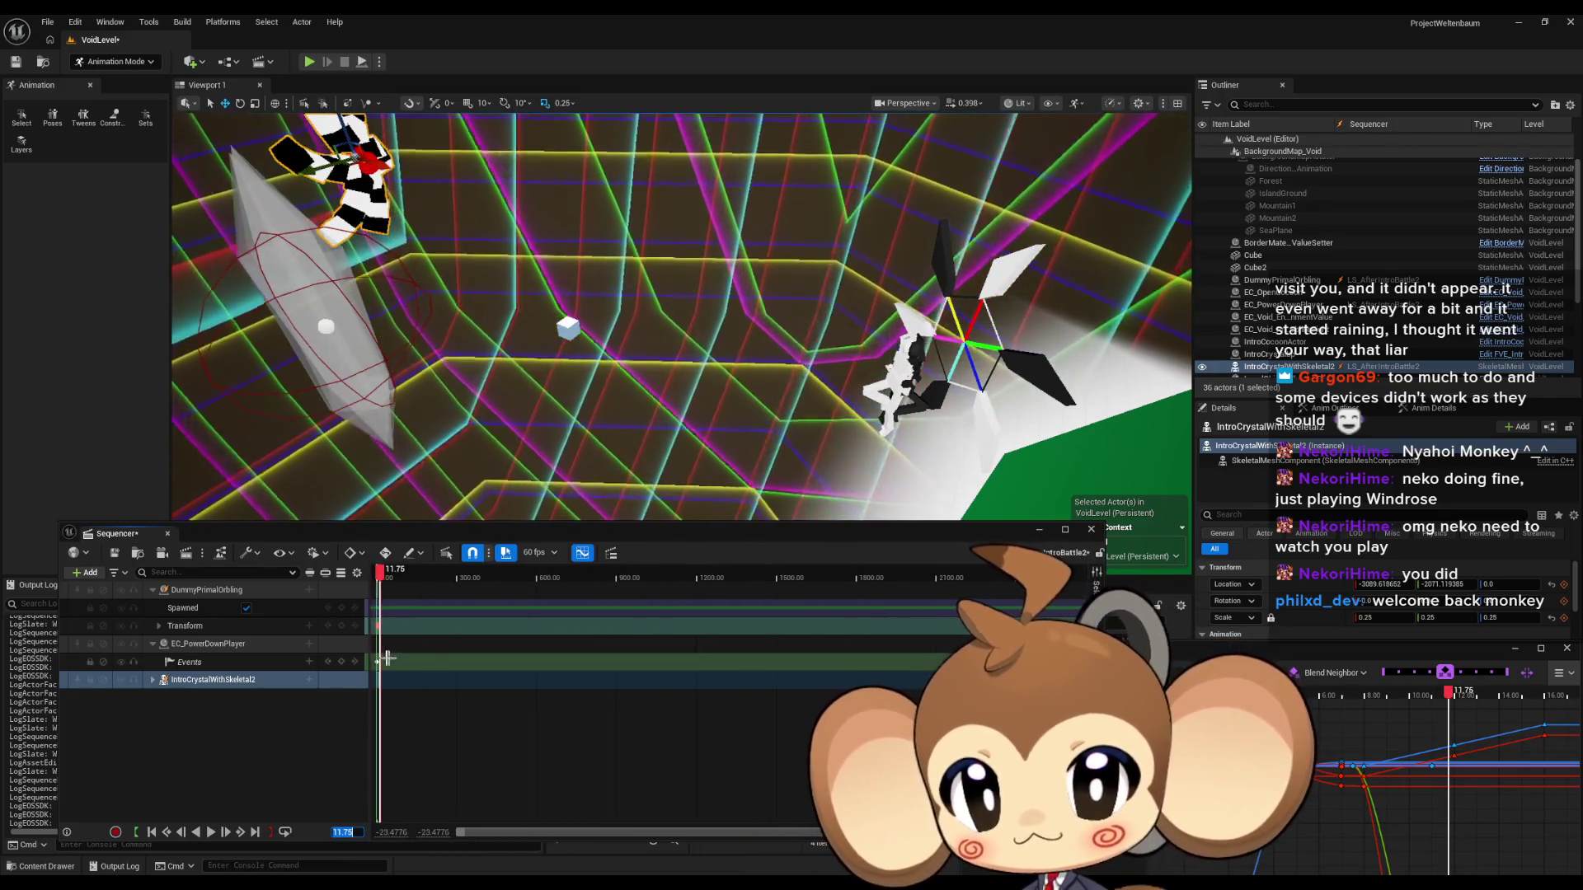
scroll(374, 647, "up", 3)
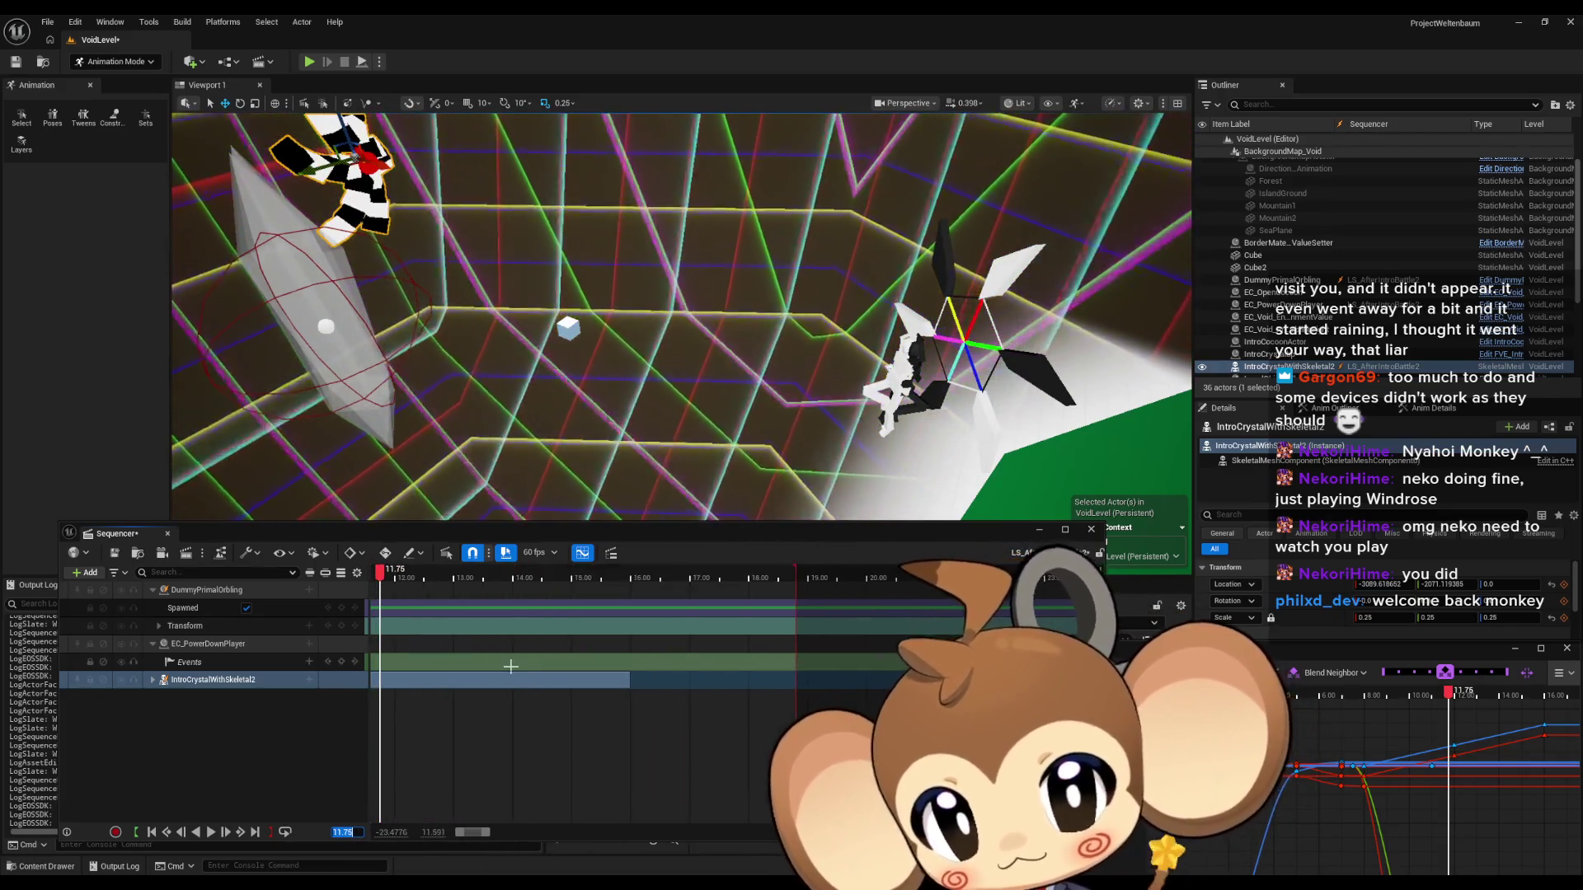
scroll(536, 668, "left", 4)
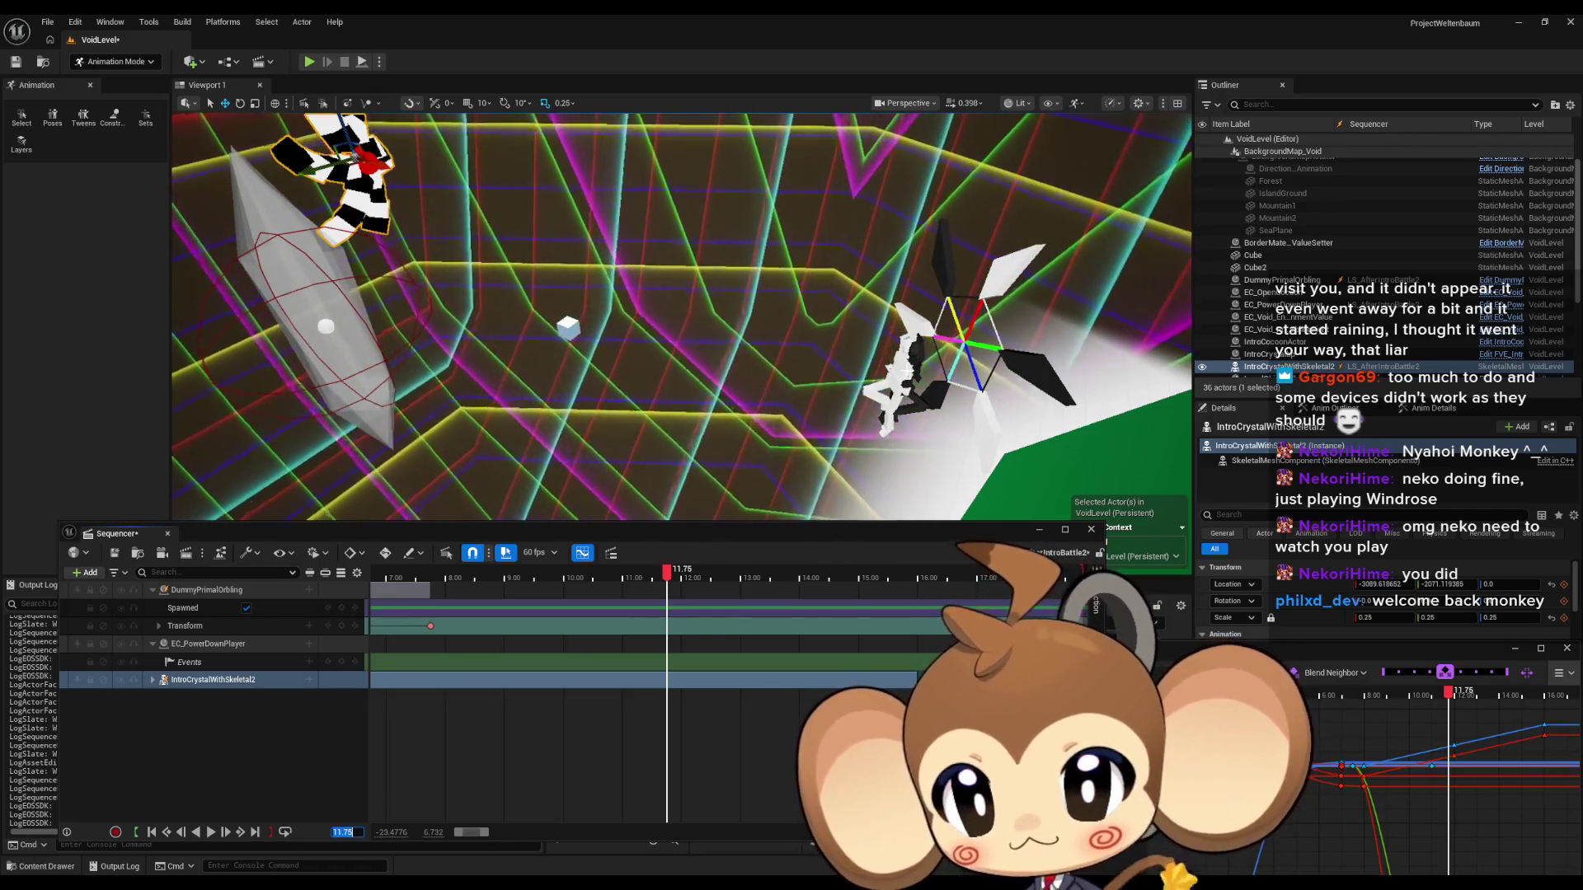
left_click(159, 626)
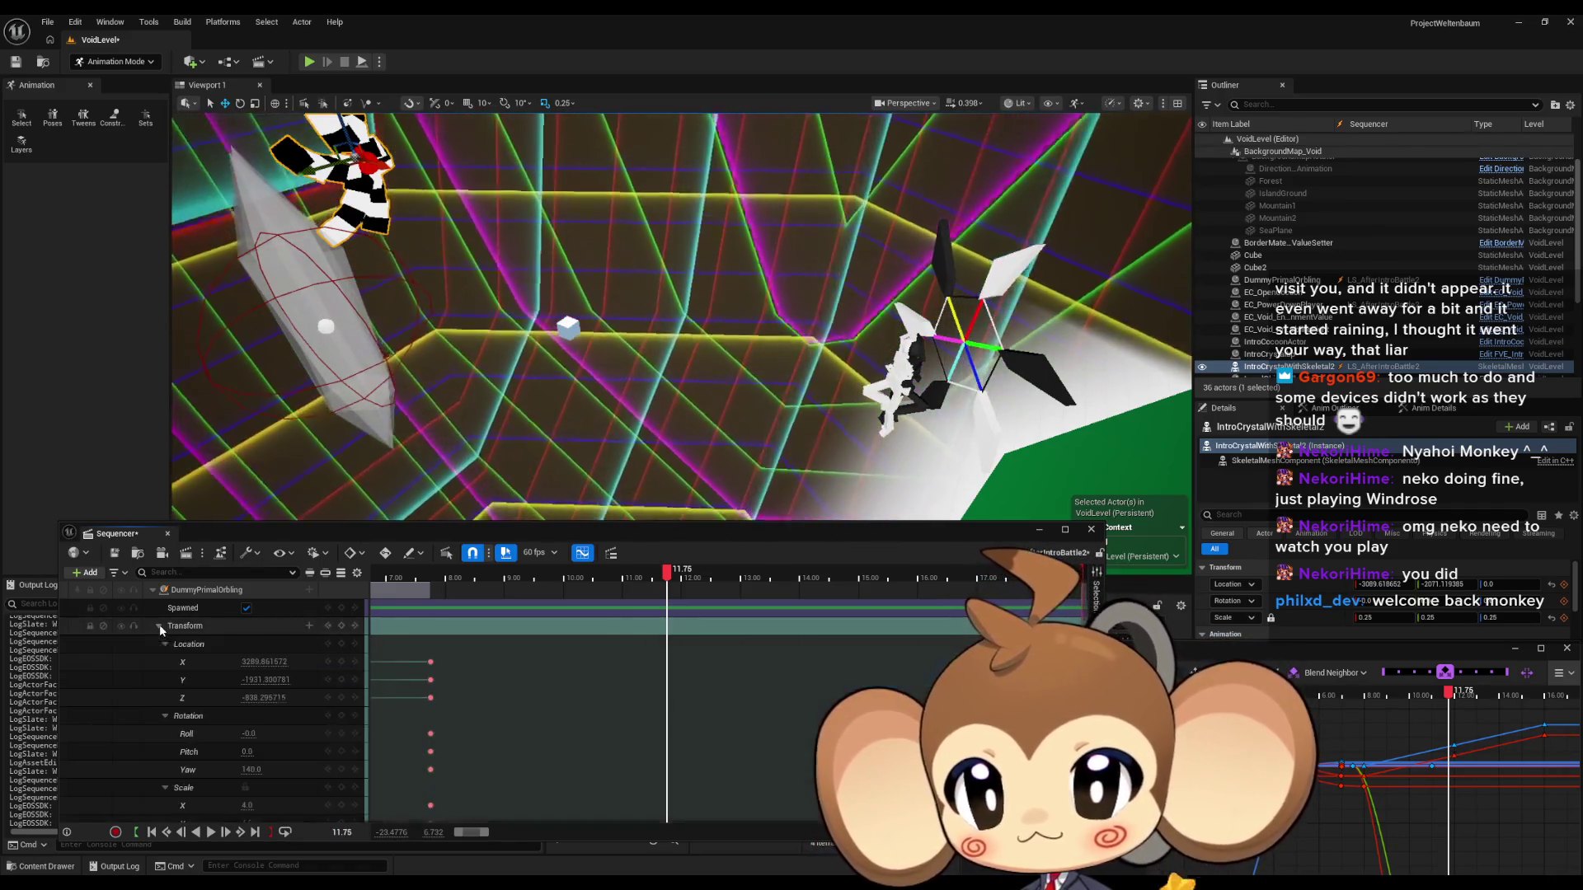
Drag the DummyPrimalOrbling up and left and key its Location at 11.75.
left_click(167, 715)
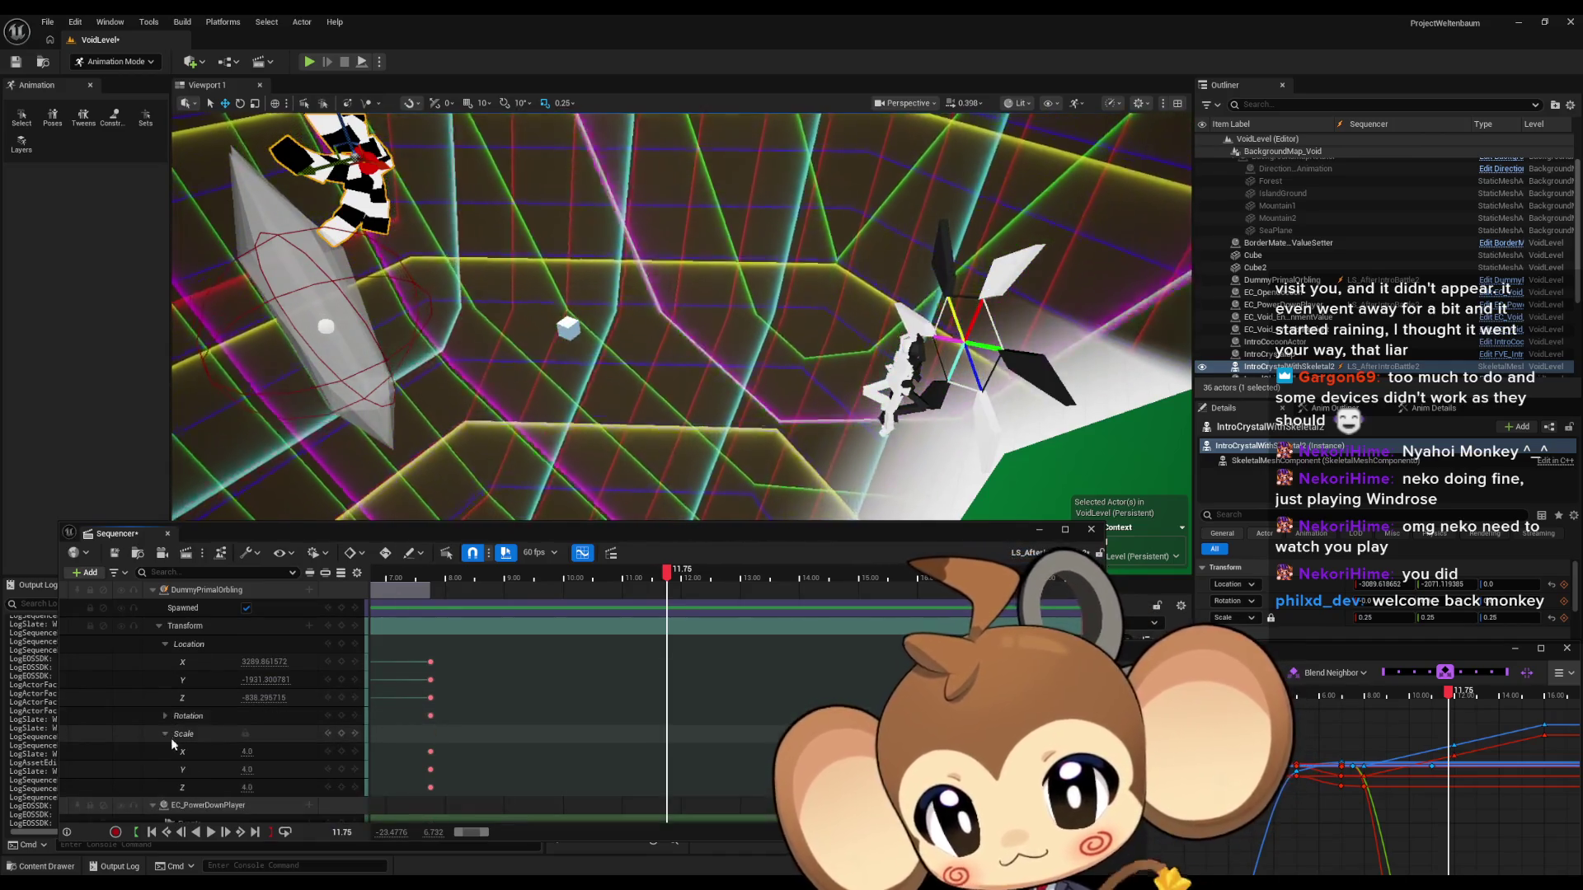
left_click(166, 734)
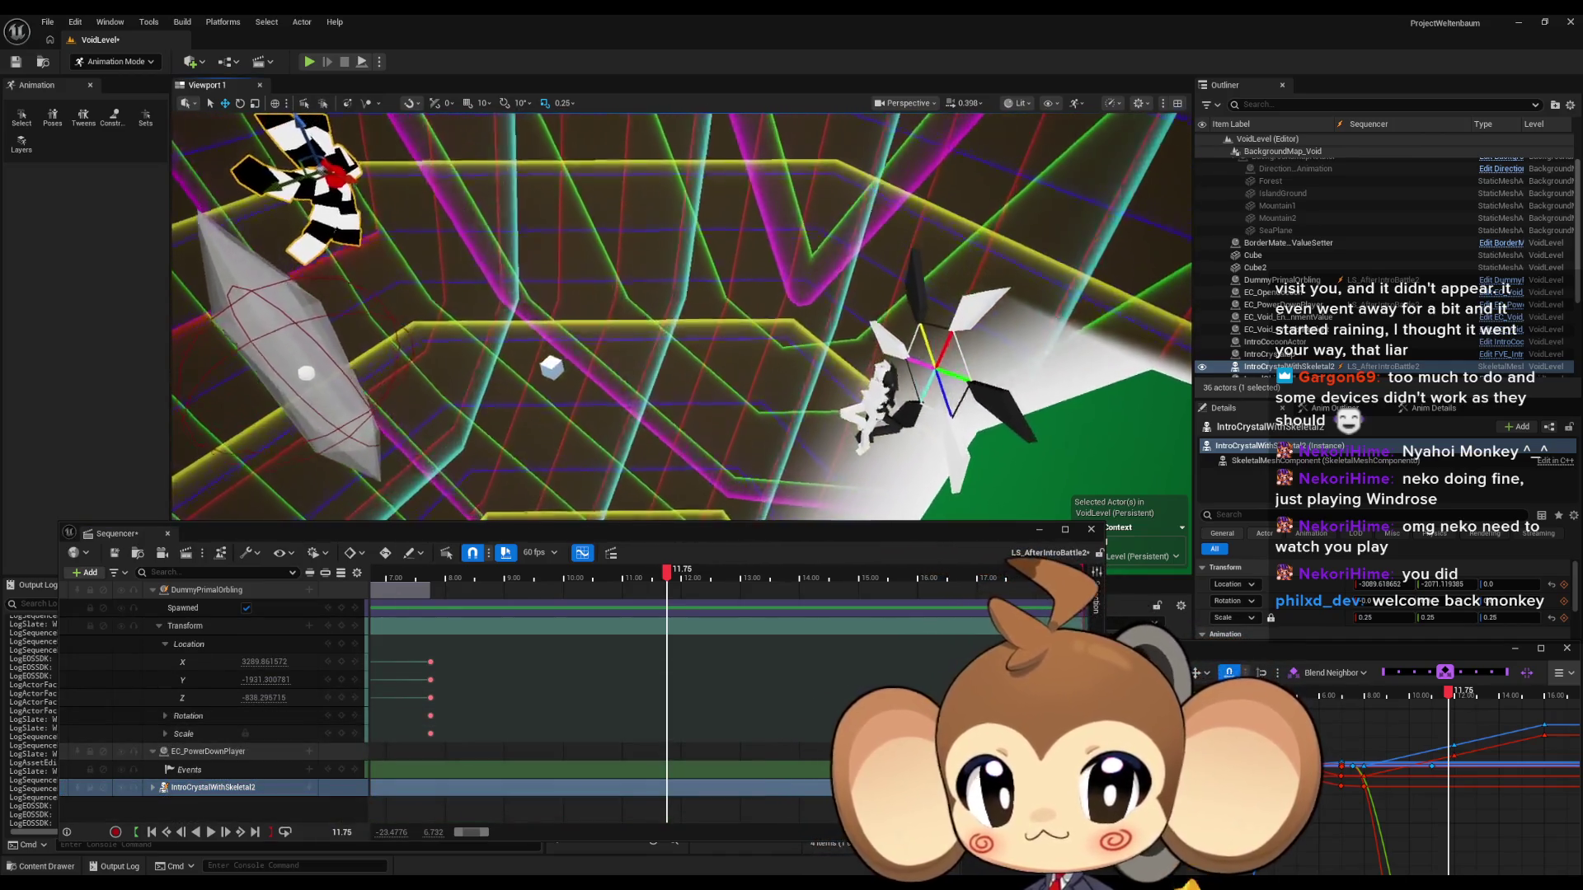
left_click(876, 407)
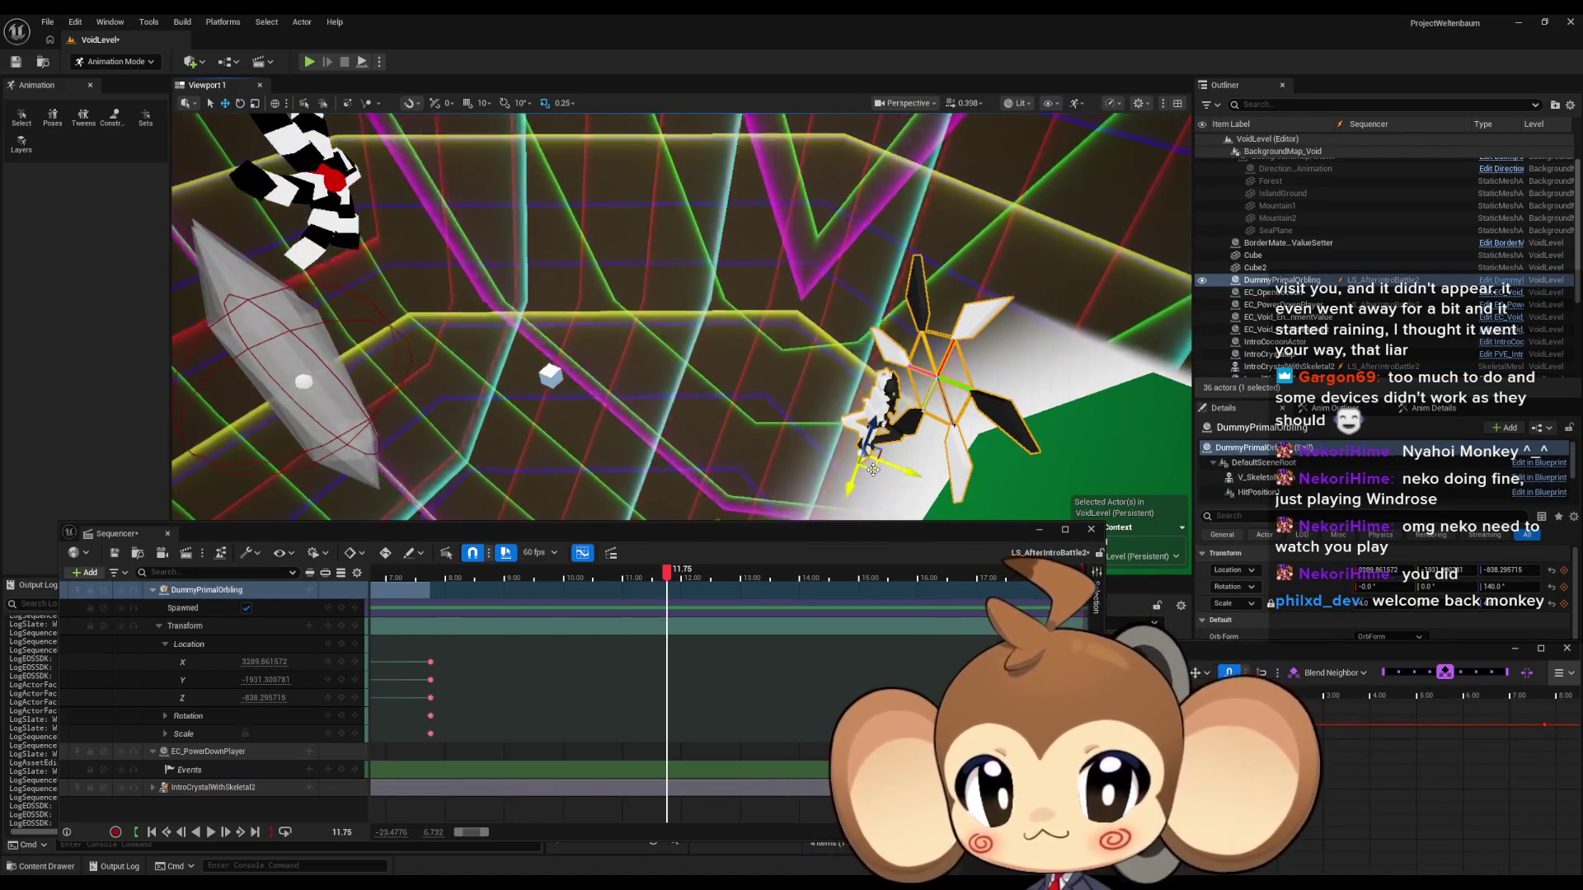
mouse_move(873, 469)
left_mouse_down()
mouse_move(812, 249)
mouse_move(824, 206)
mouse_move(796, 291)
mouse_move(726, 313)
mouse_move(716, 298)
mouse_move(848, 298)
left_mouse_up()
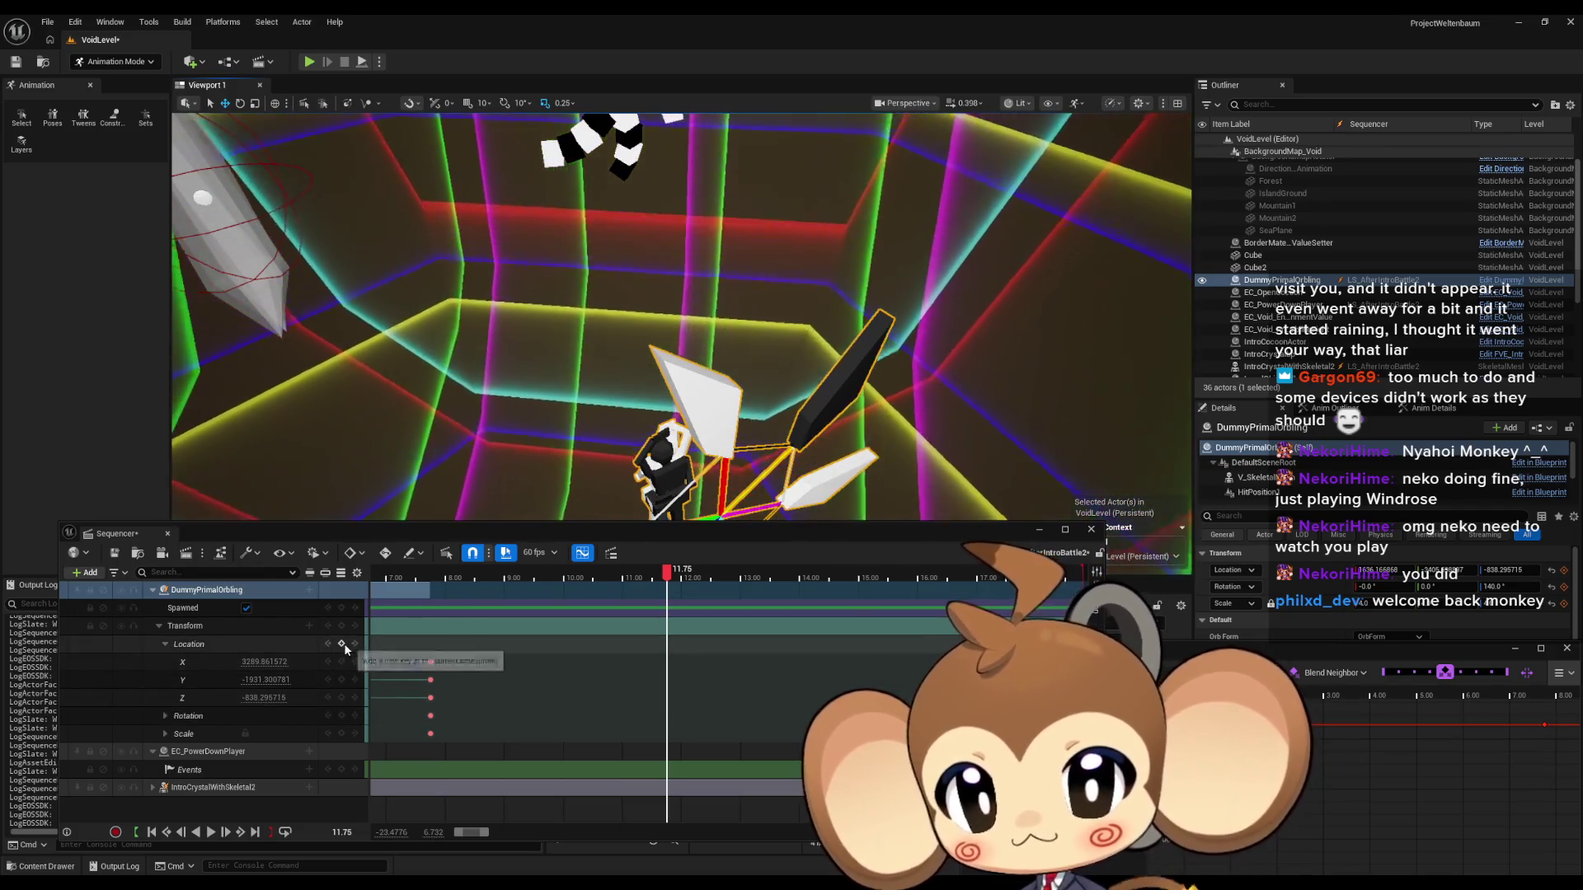
left_click(345, 648)
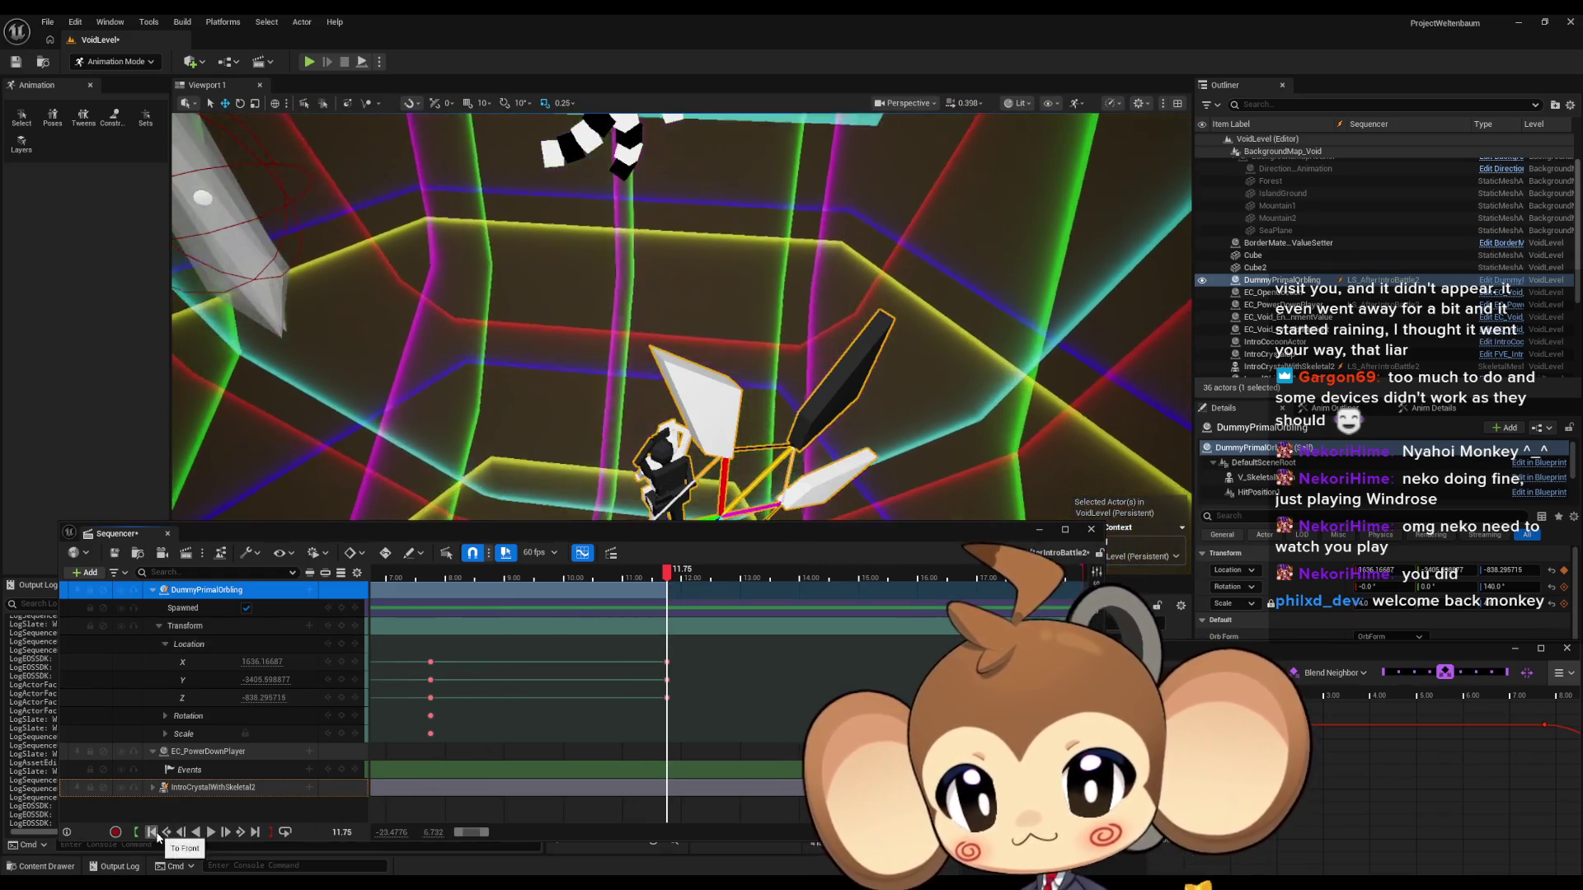
Rewind, move the playback start to 0, and play the cutscene from the beginning.
left_click(163, 834)
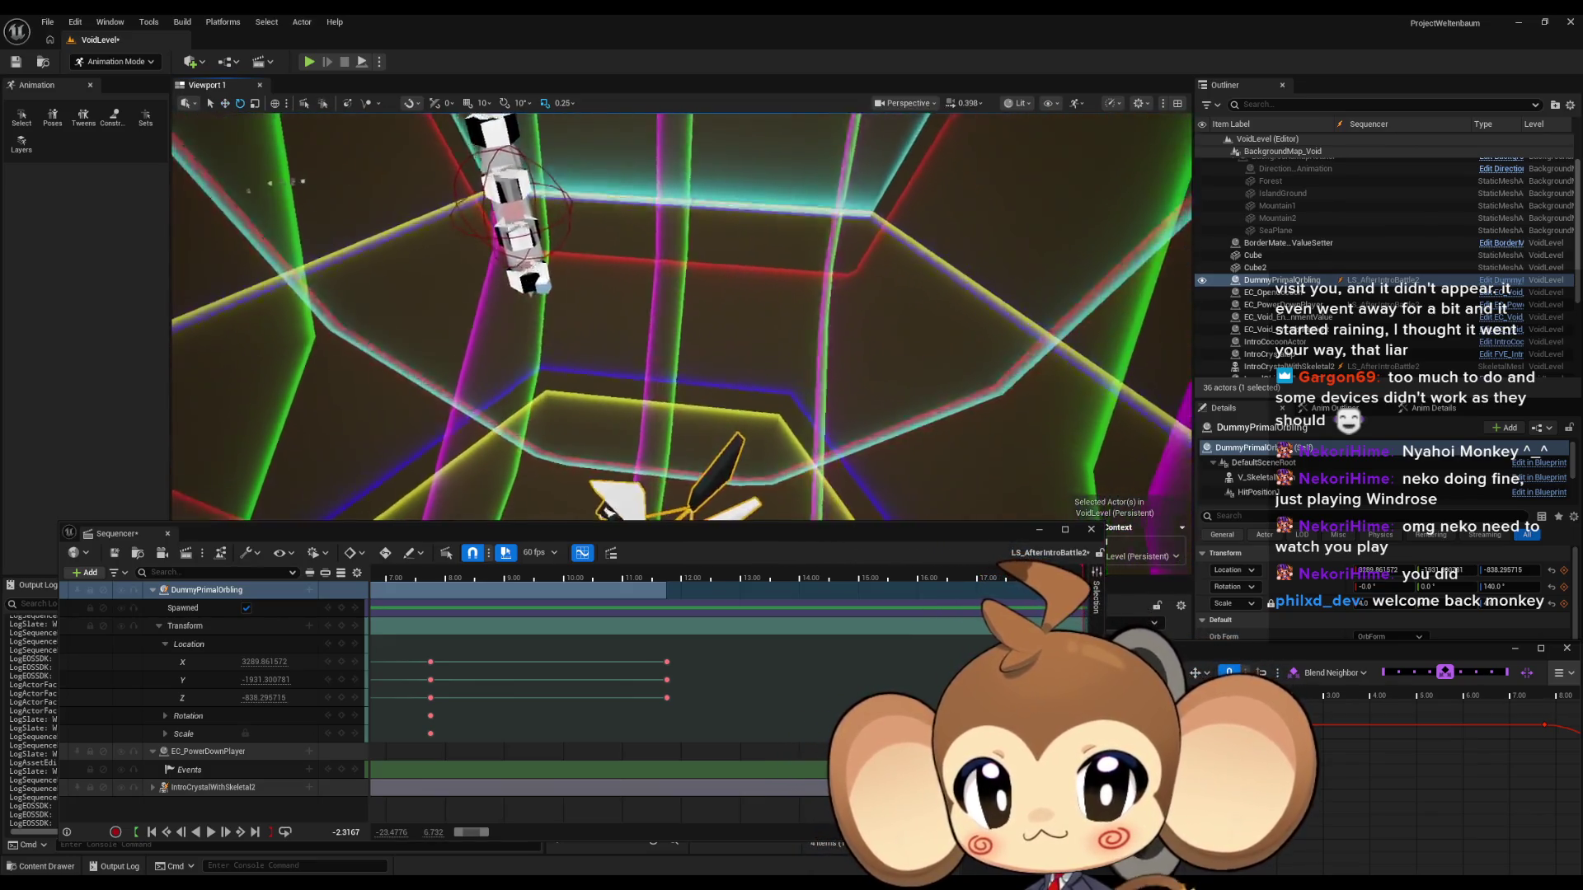
scroll(568, 742, "right", 5)
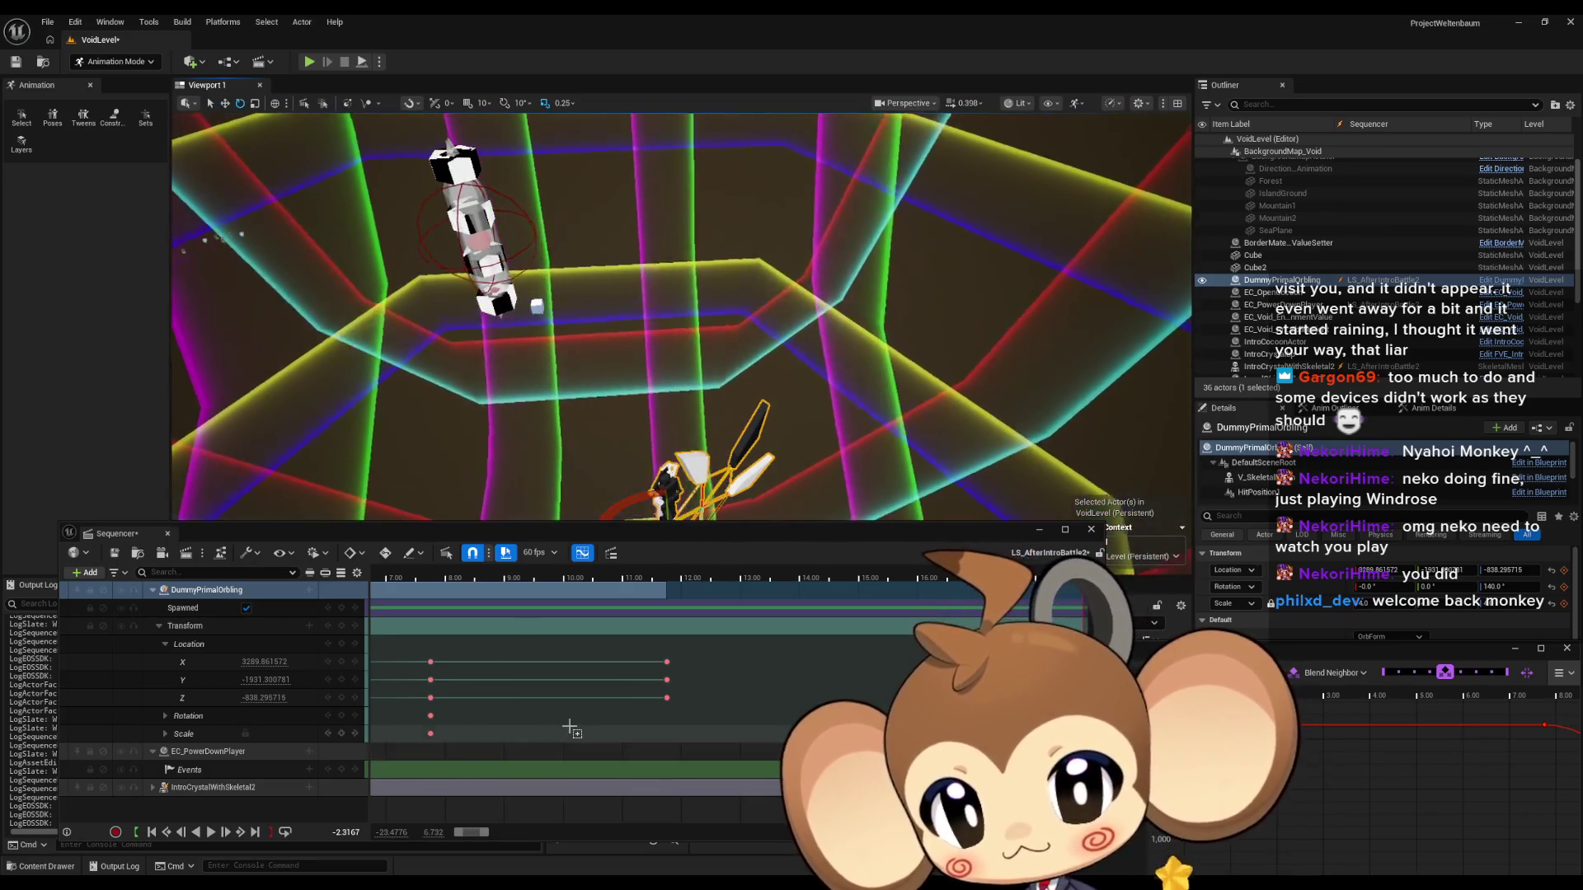
scroll(569, 725, "left", 10)
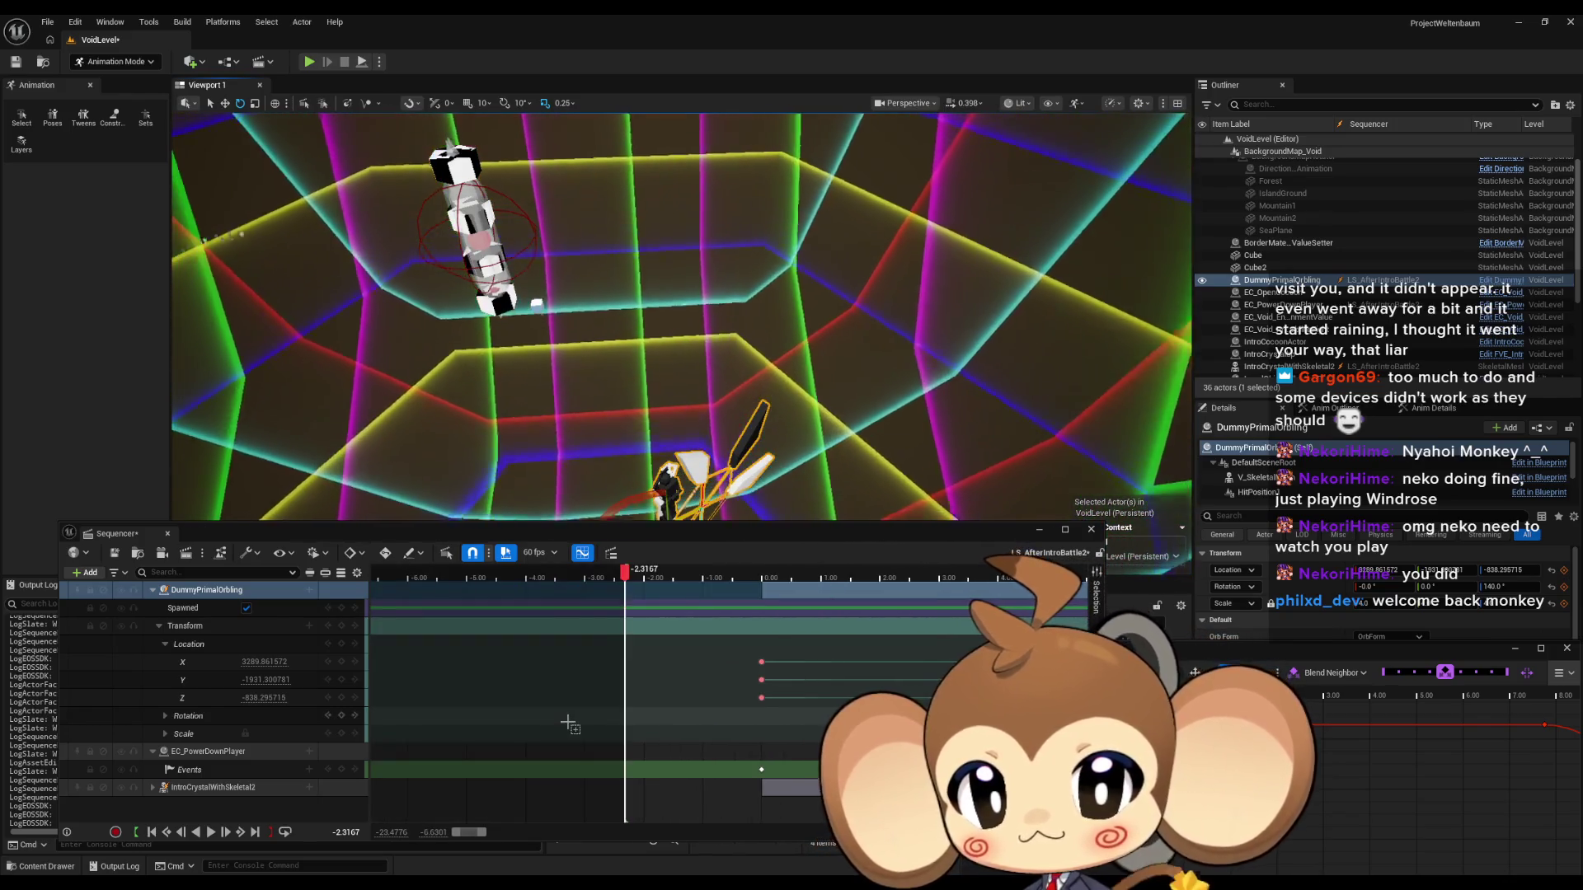
key("space")
left_click_drag(627, 572, 756, 576)
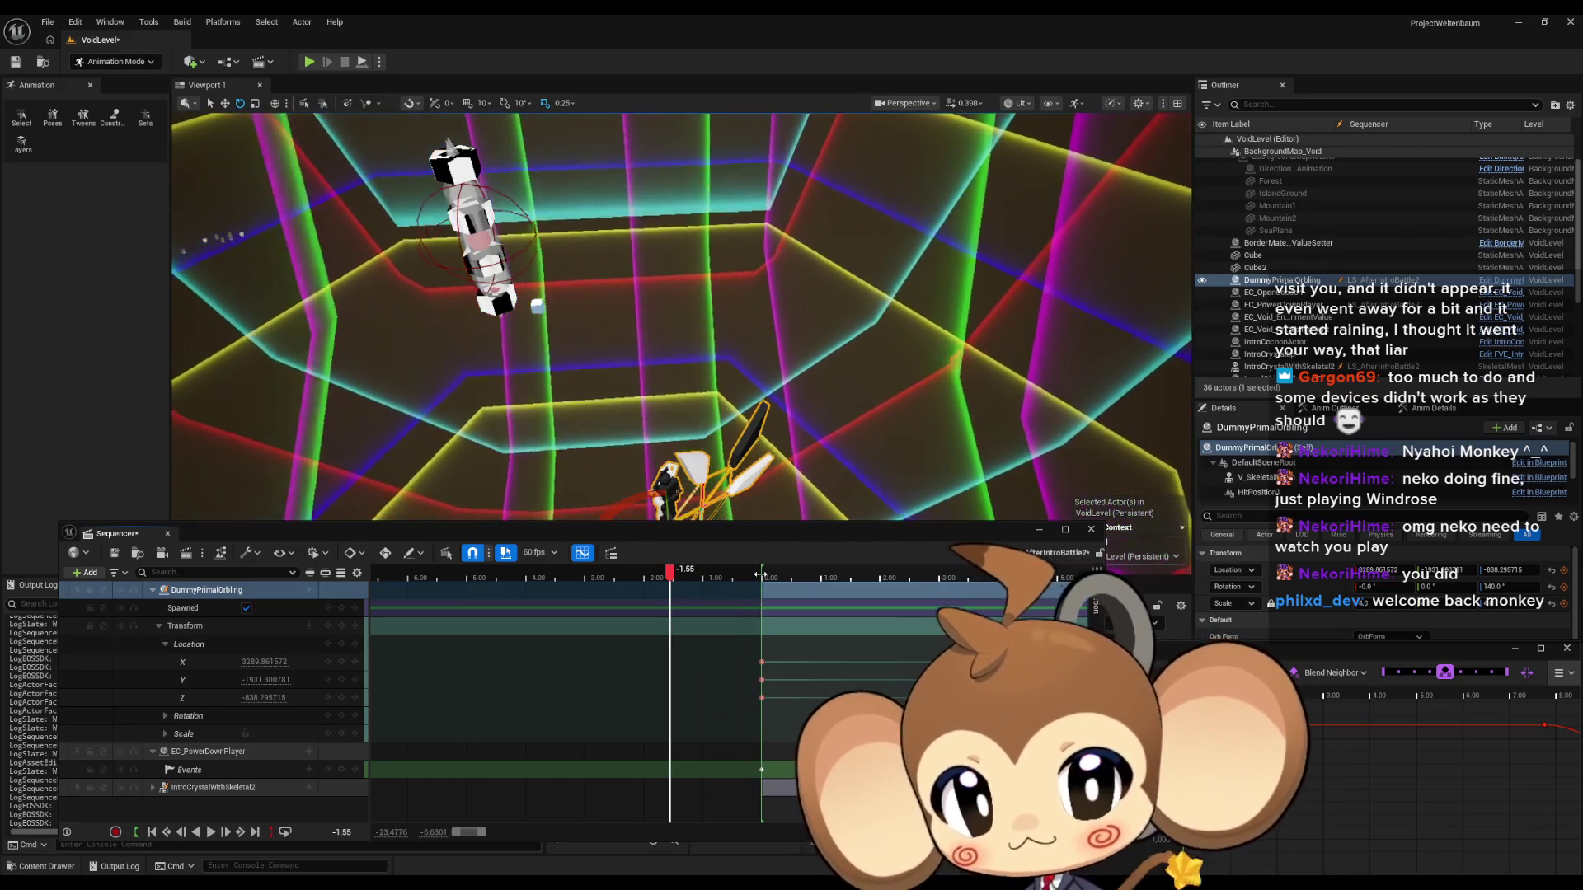
left_click(213, 833)
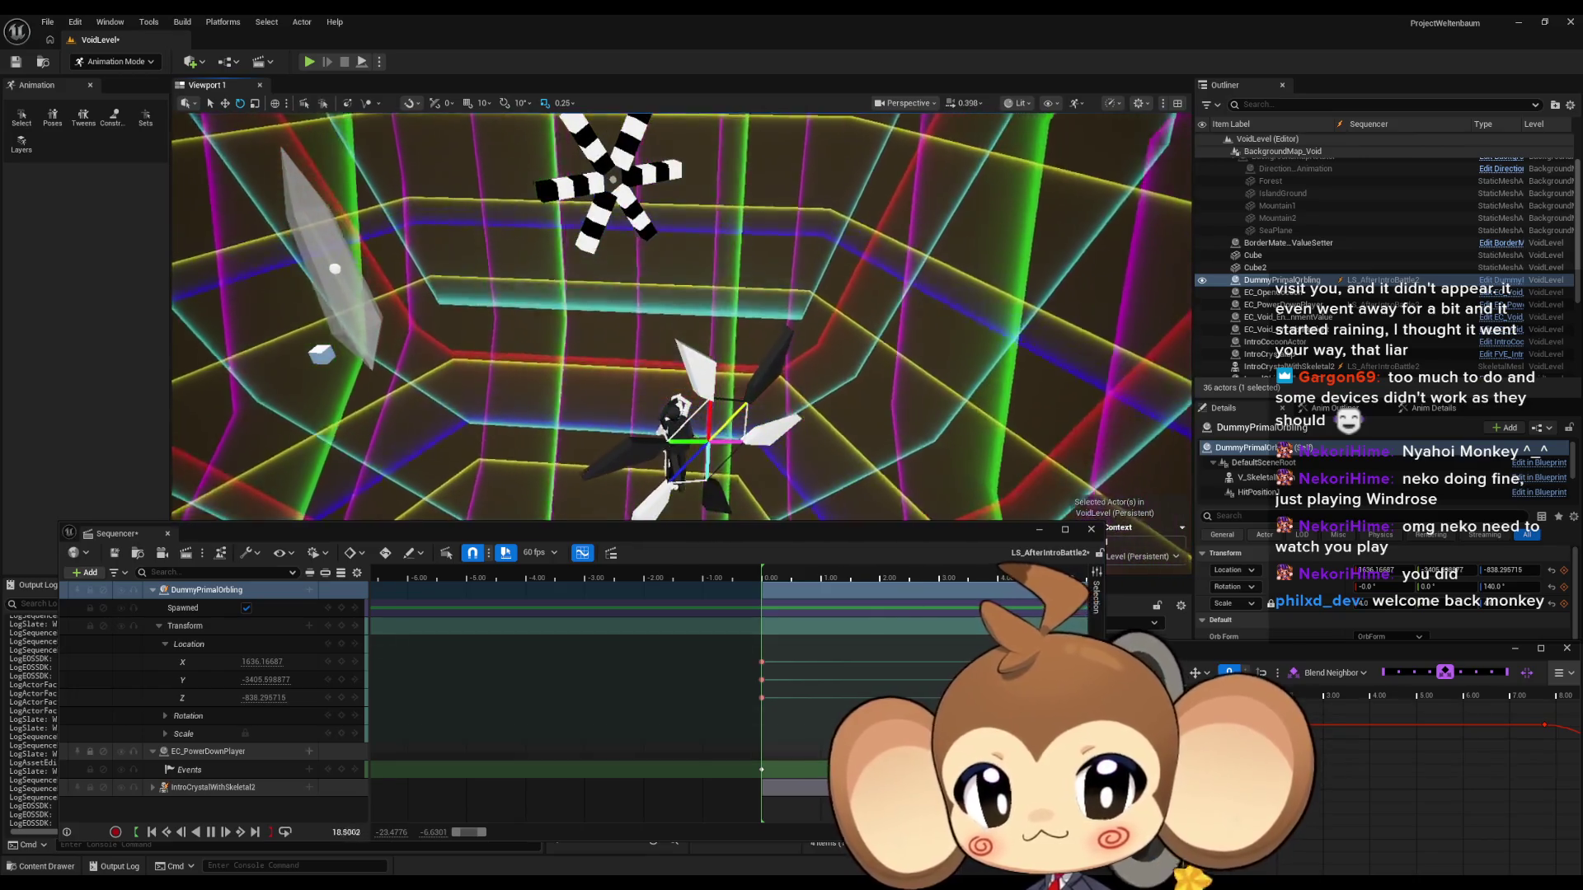
End the playback range just after the last keys and pause at 7.15.
scroll(798, 590, "down", 5)
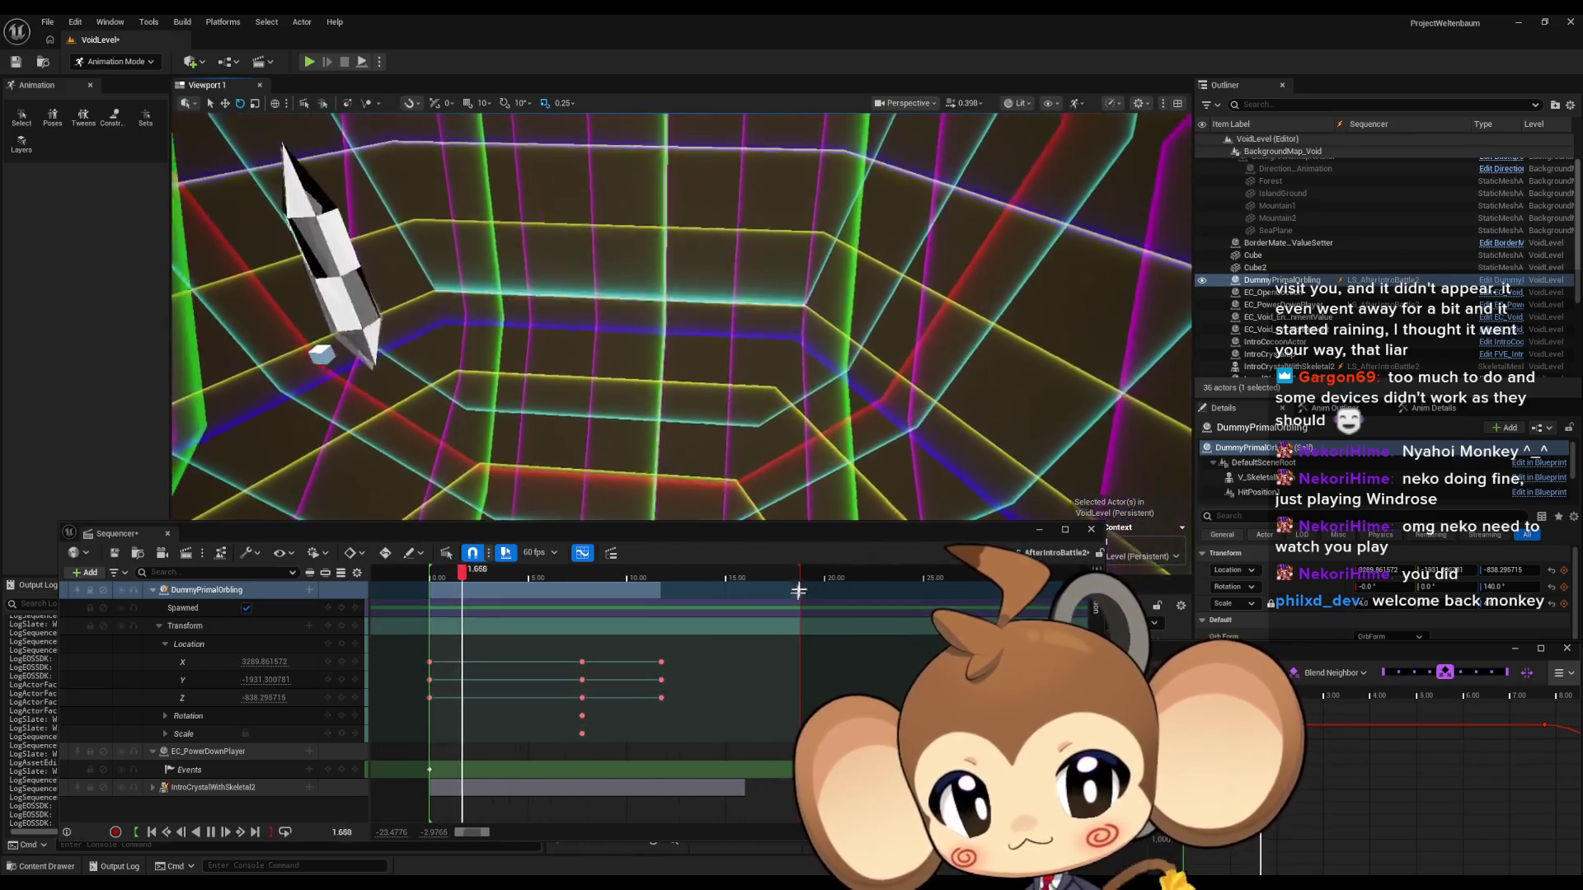
left_click_drag(798, 590, 672, 590)
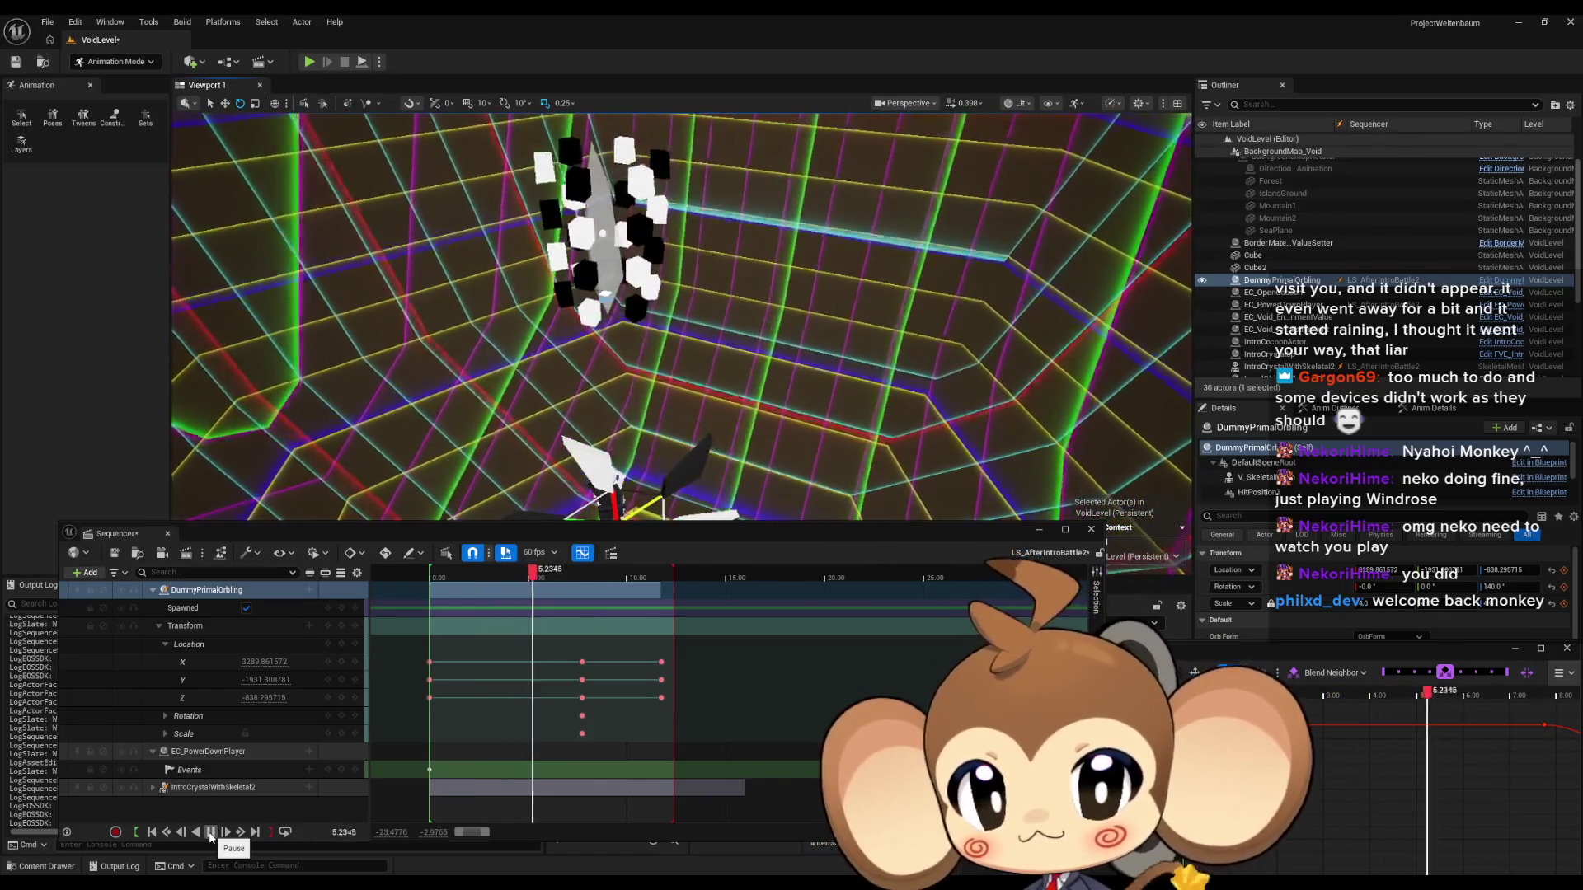
left_click(211, 834)
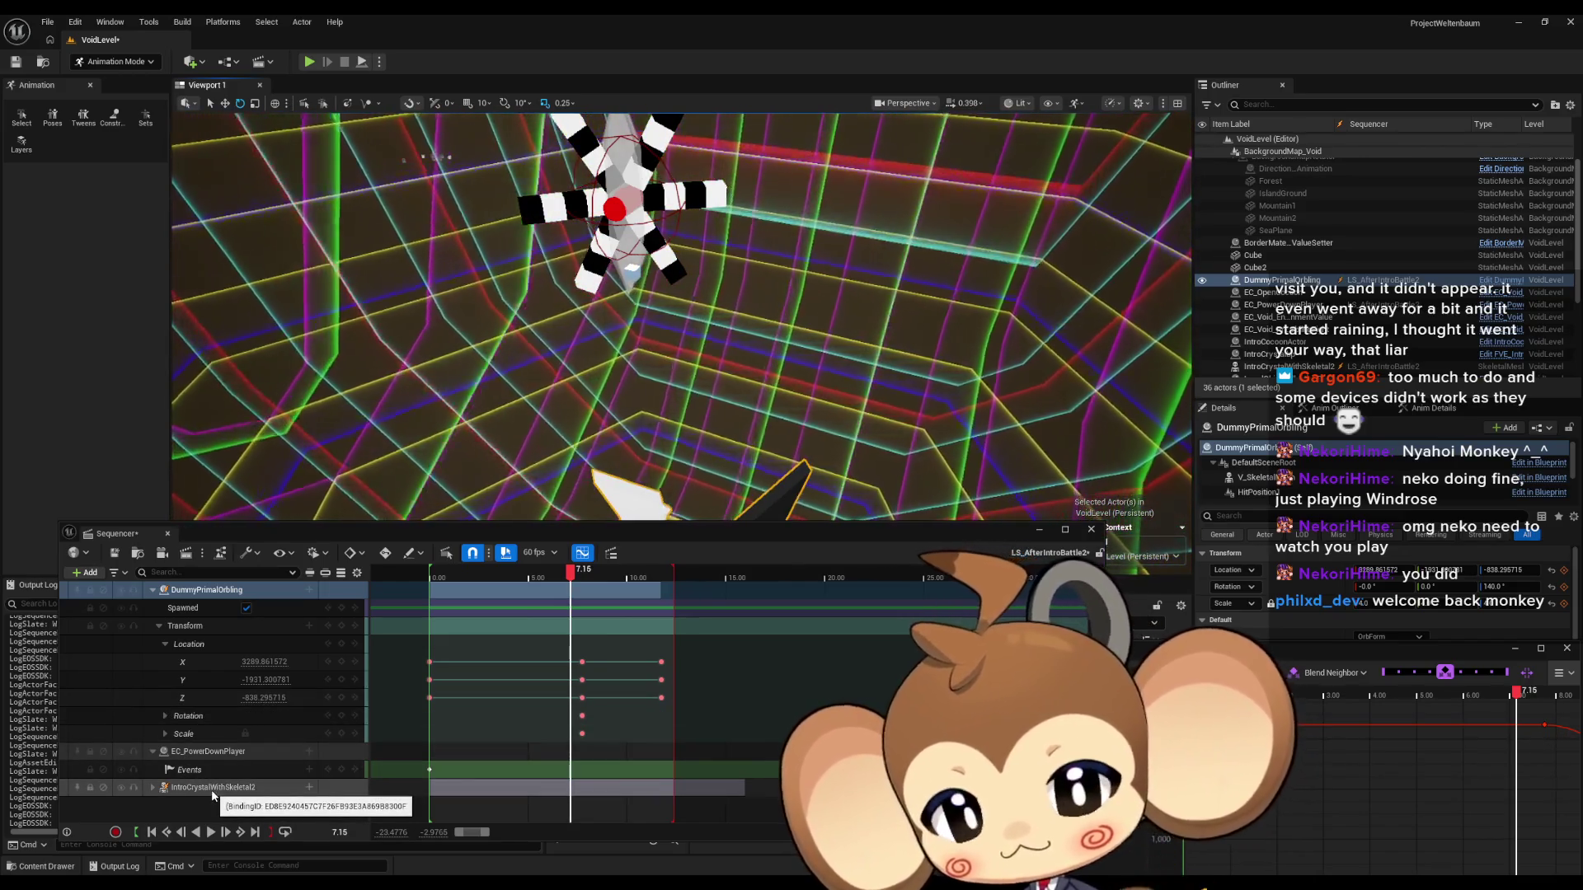
Set IntroCrystalWithSkeletal2's Yaw to 7.0 and scrub to preview its pose.
left_click(211, 790)
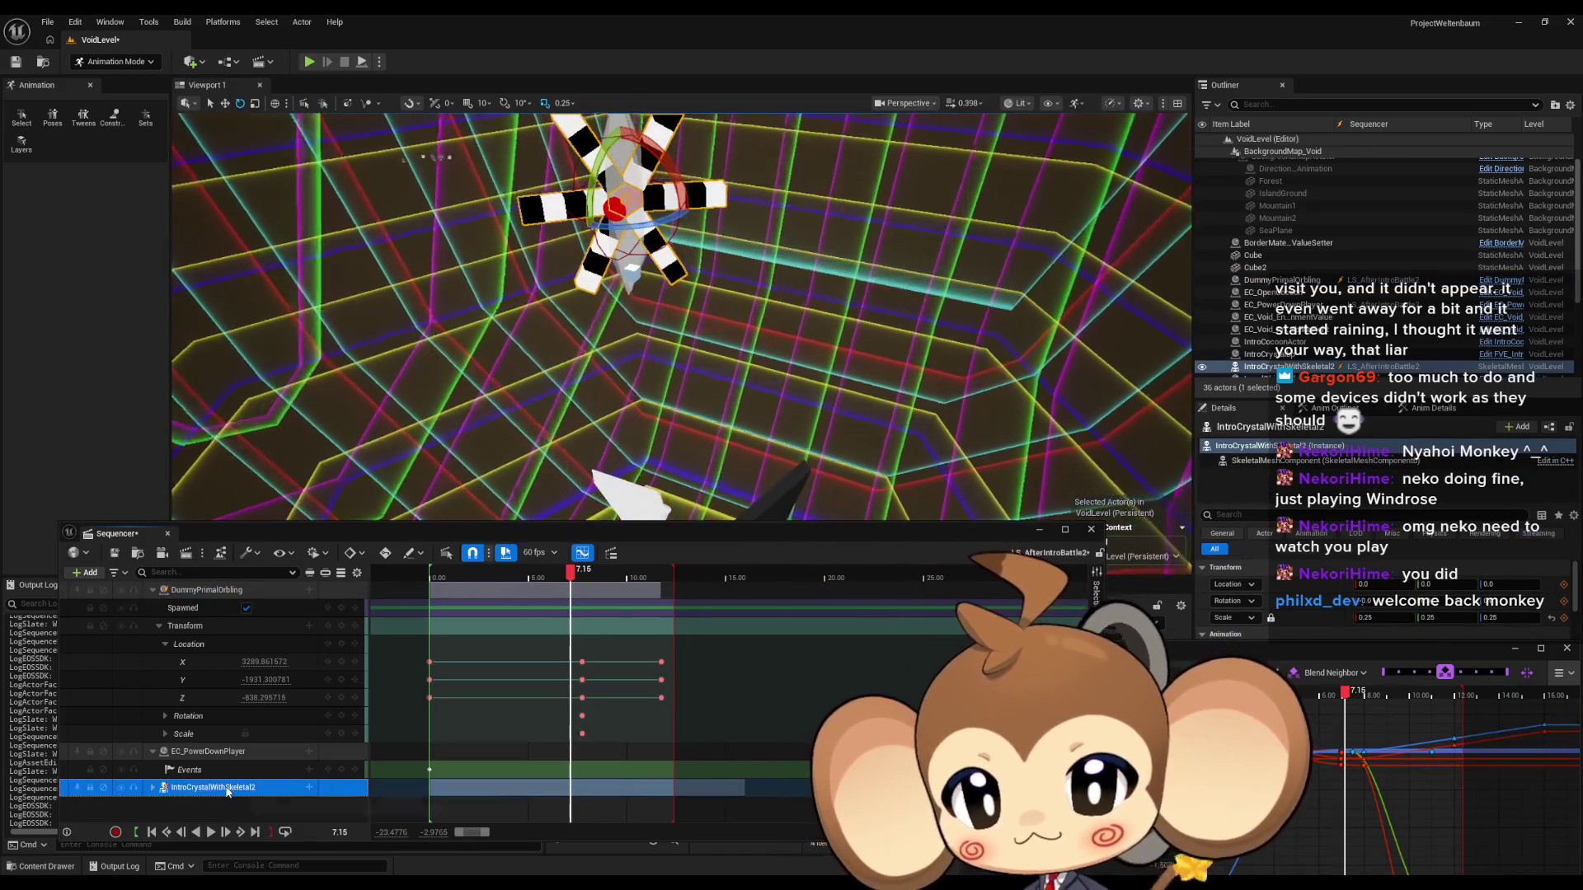
left_click(153, 789)
scroll(247, 742, "down", 4)
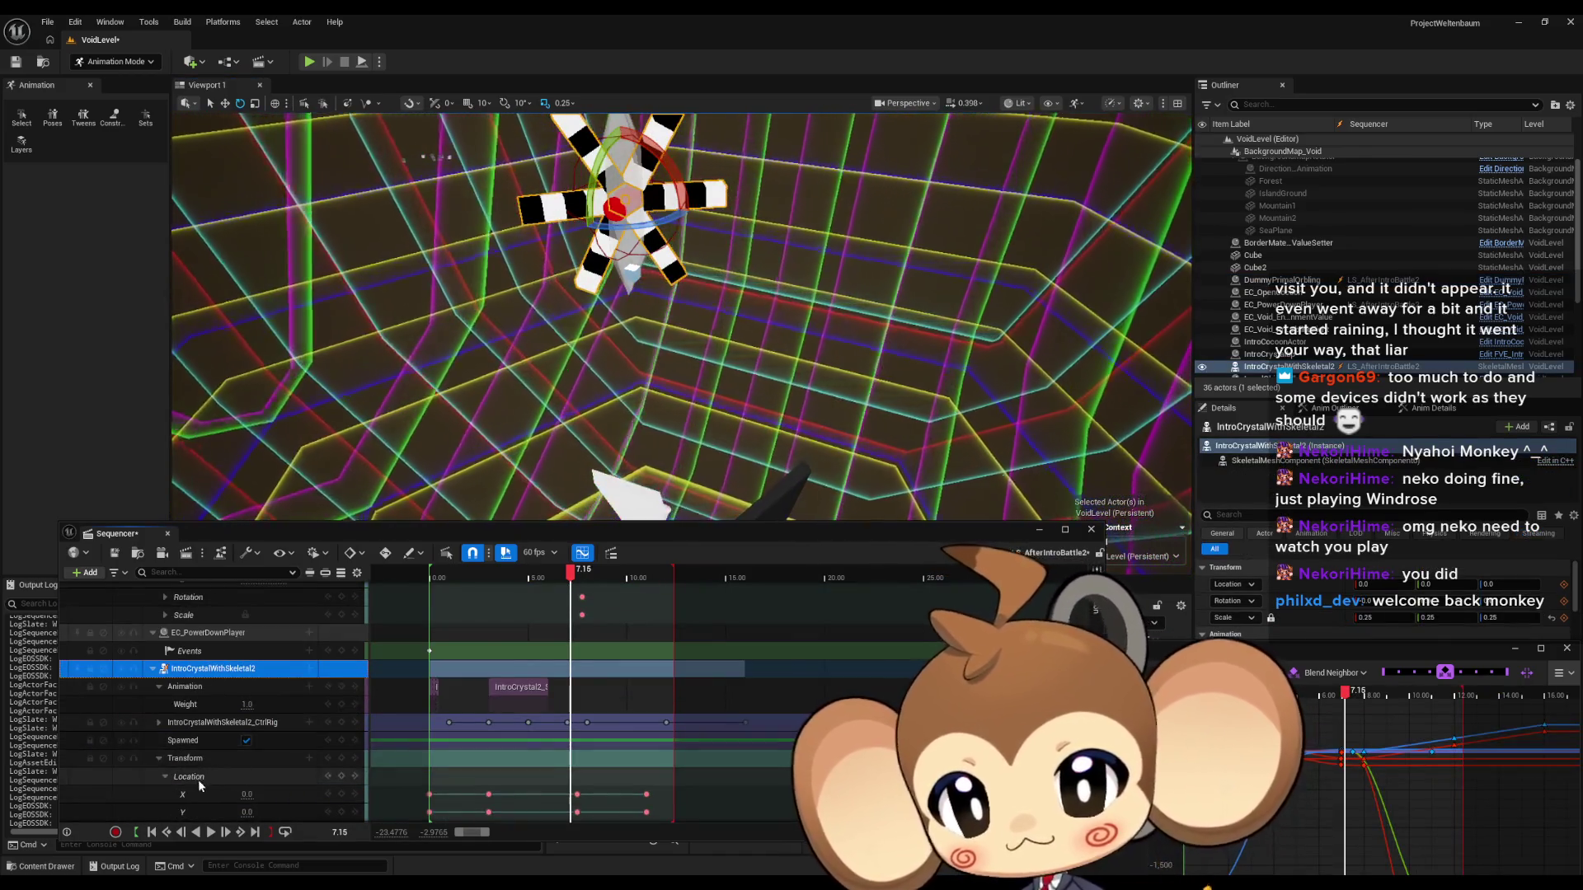
left_click(165, 736)
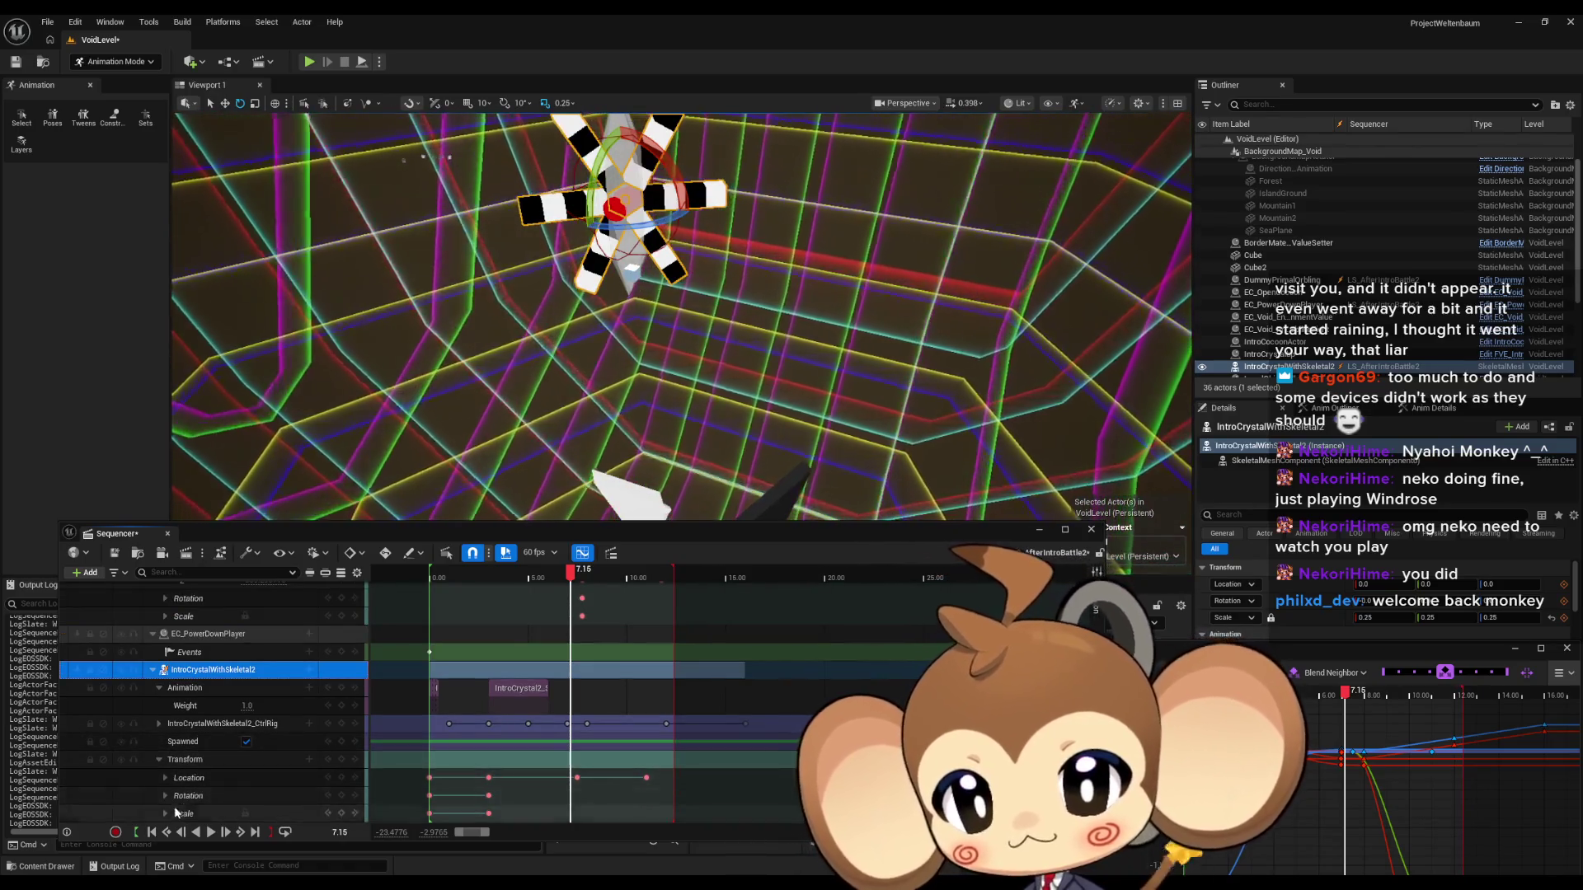
scroll(165, 798, "down", 2)
left_click(165, 742)
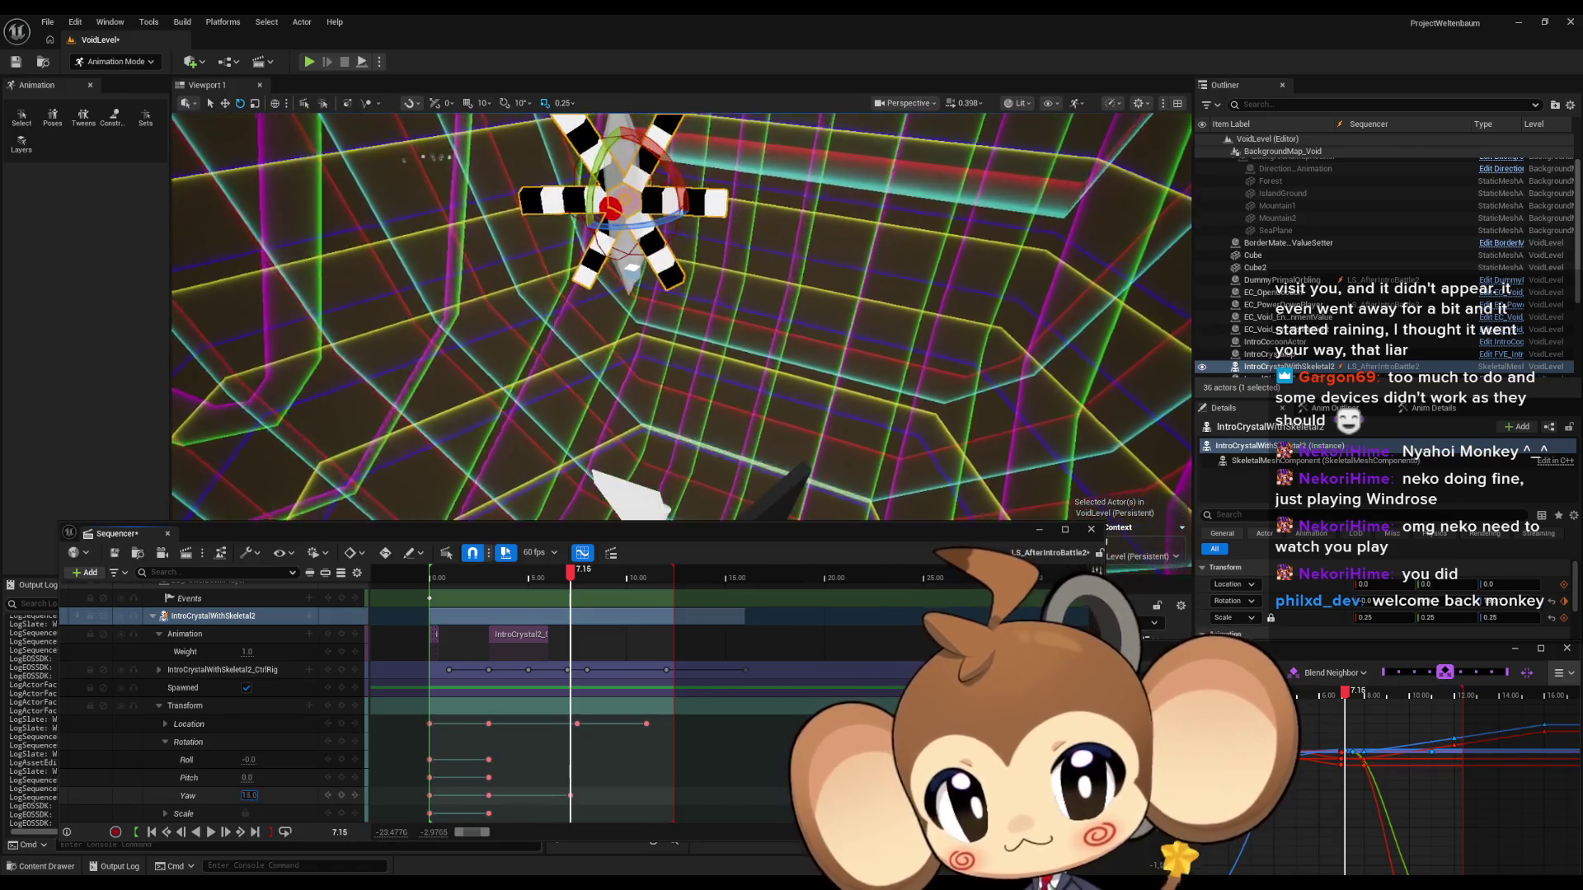
type("0")
key("Return")
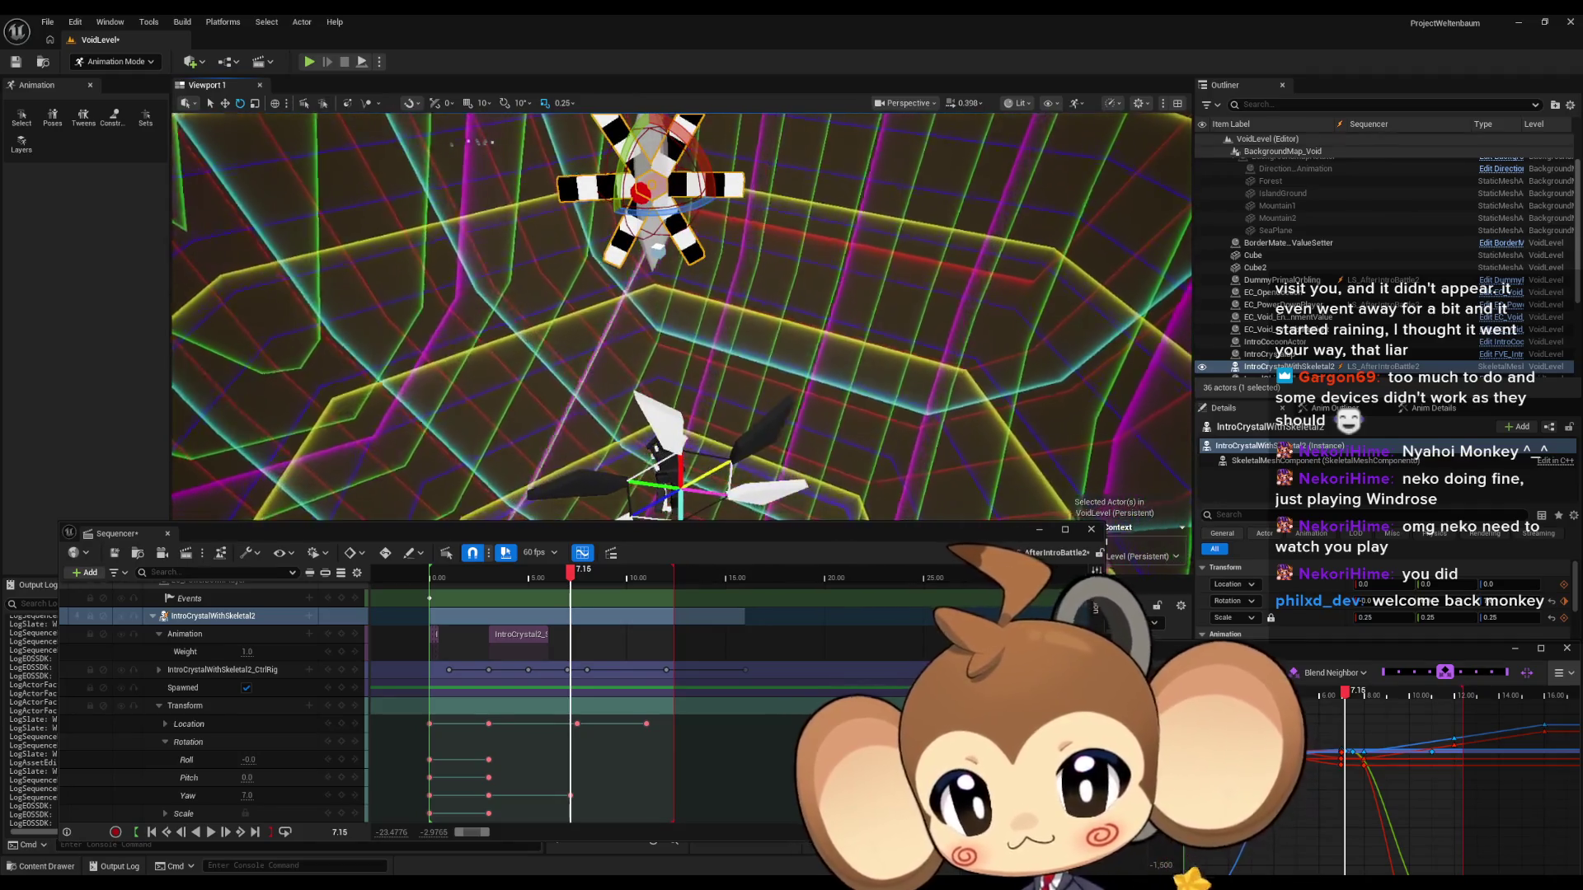
mouse_move(571, 570)
left_mouse_down()
mouse_move(591, 582)
mouse_move(469, 581)
left_mouse_up()
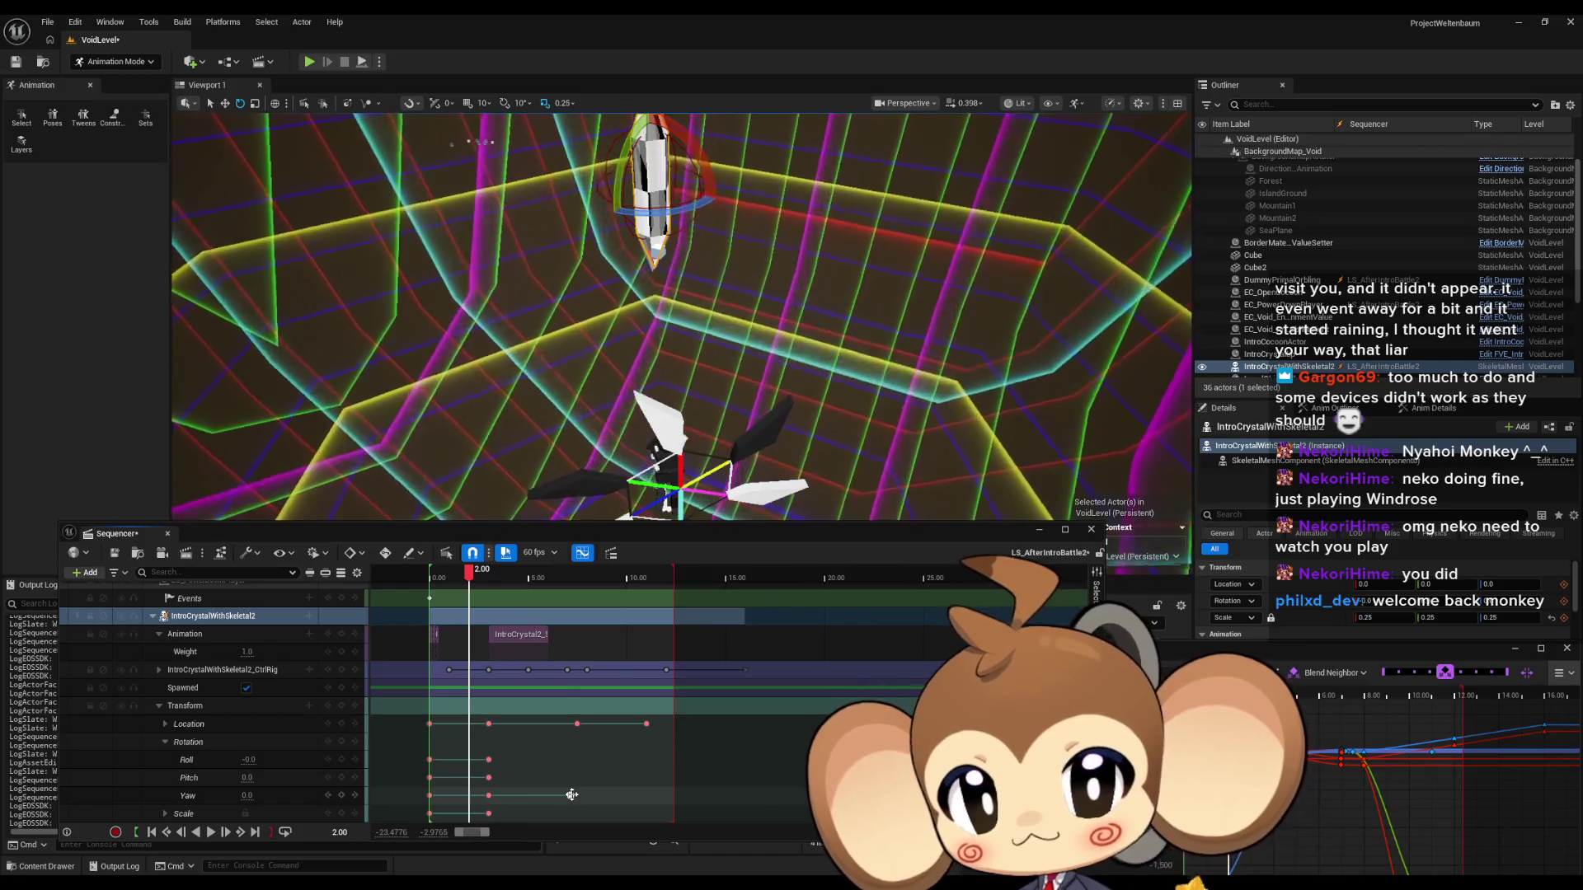
Play the sequence from the start to check the crystal's rotation.
left_click(572, 794)
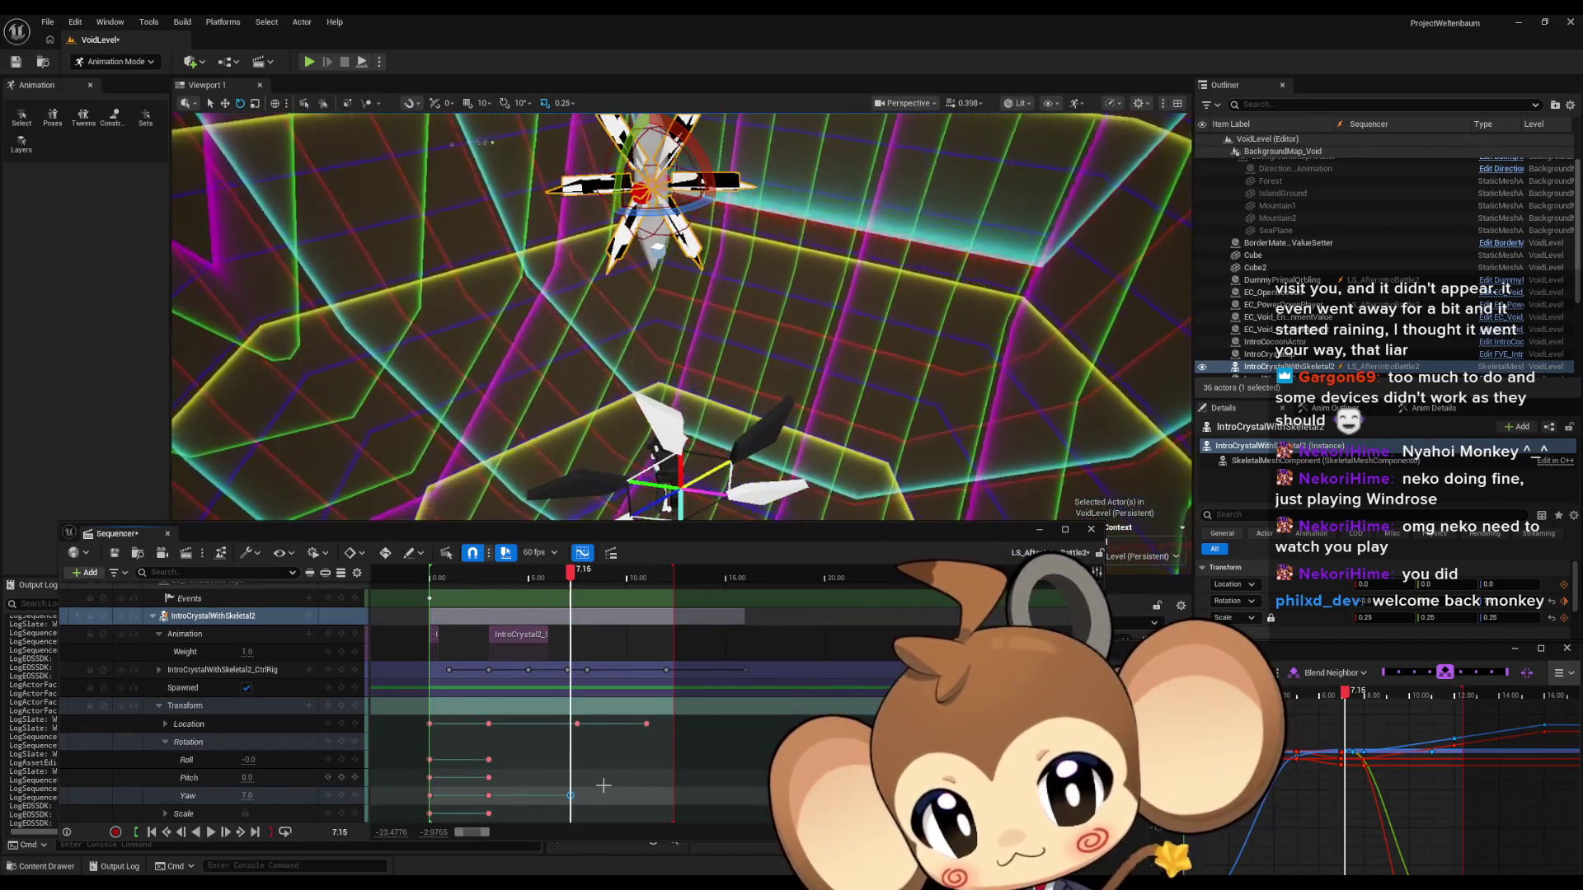
left_click_drag(570, 573, 433, 594)
key("space")
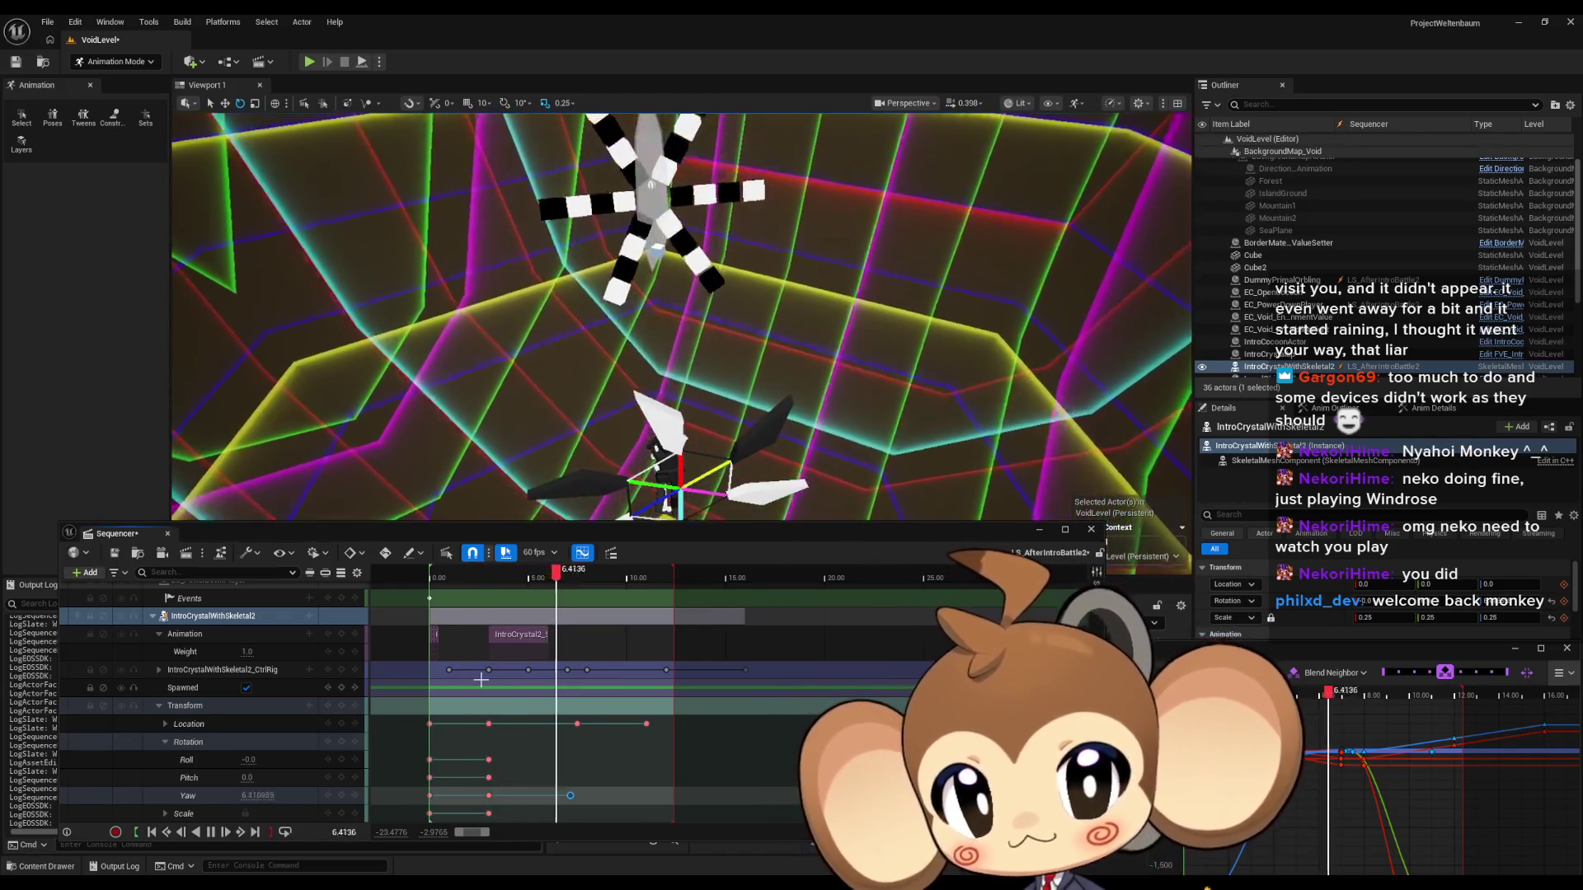
key("space")
key("space")
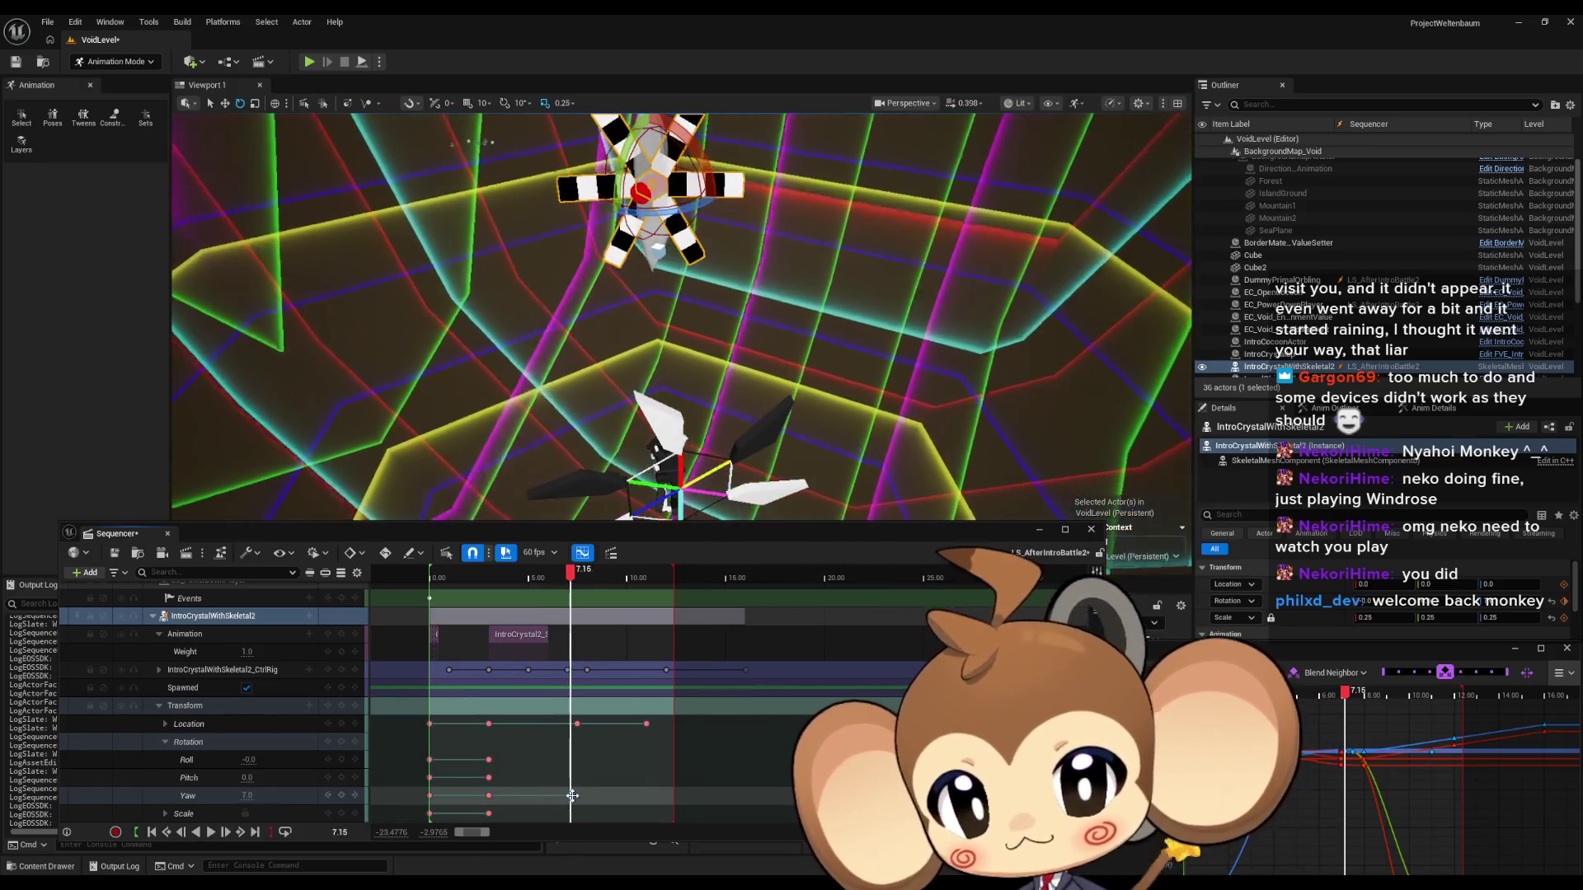
Delete the crystal's Yaw key at 3 seconds and preview the pose at 4.5.
left_click_drag(577, 796, 490, 796)
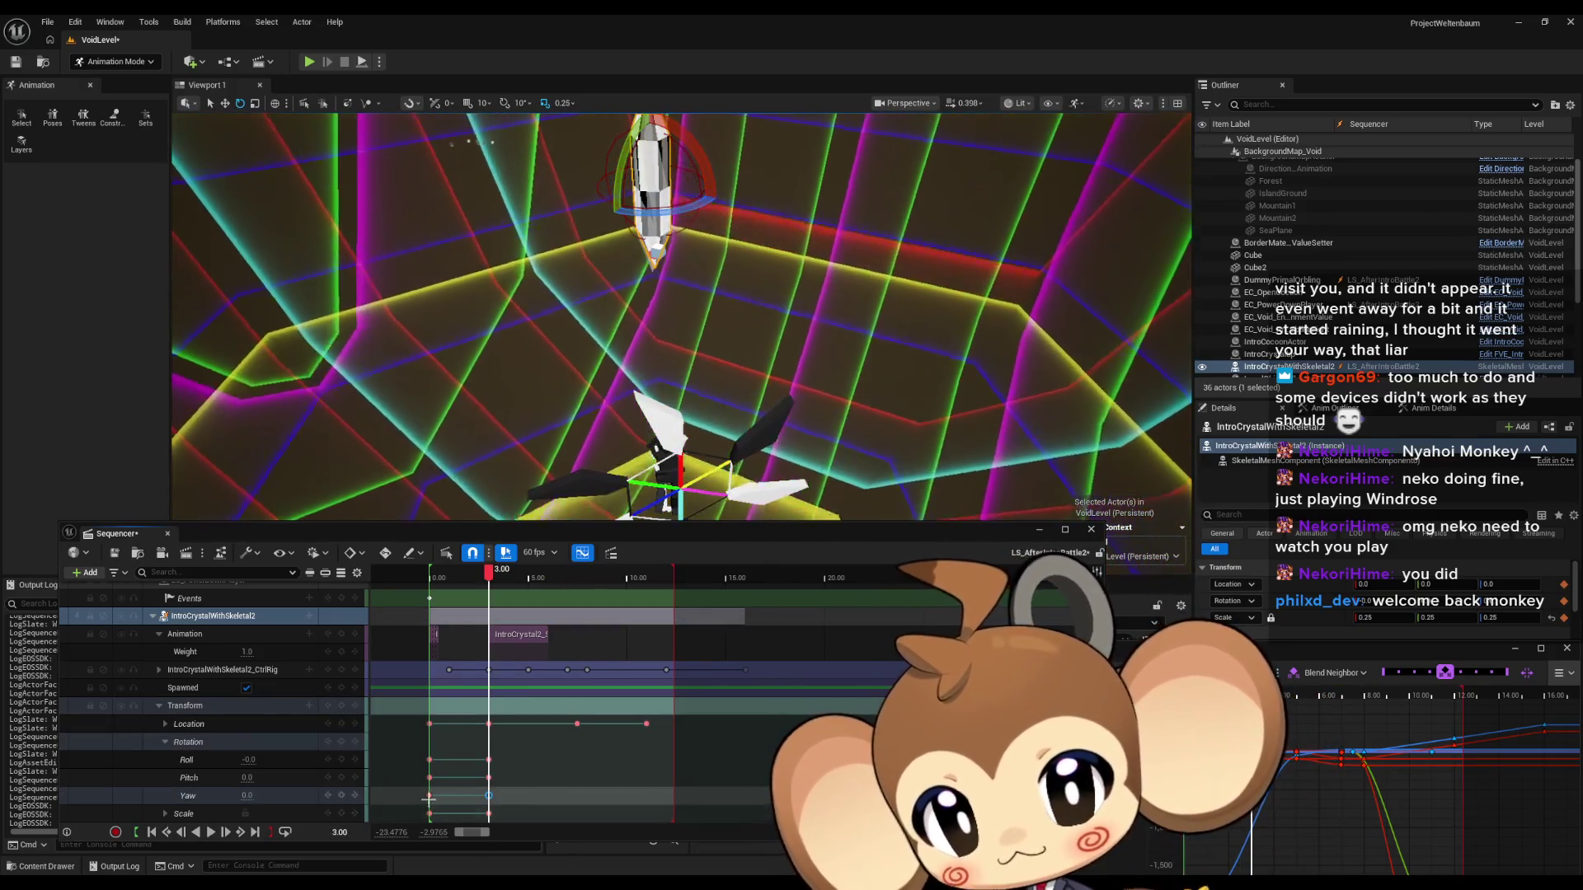
left_click(429, 797)
left_click(489, 796)
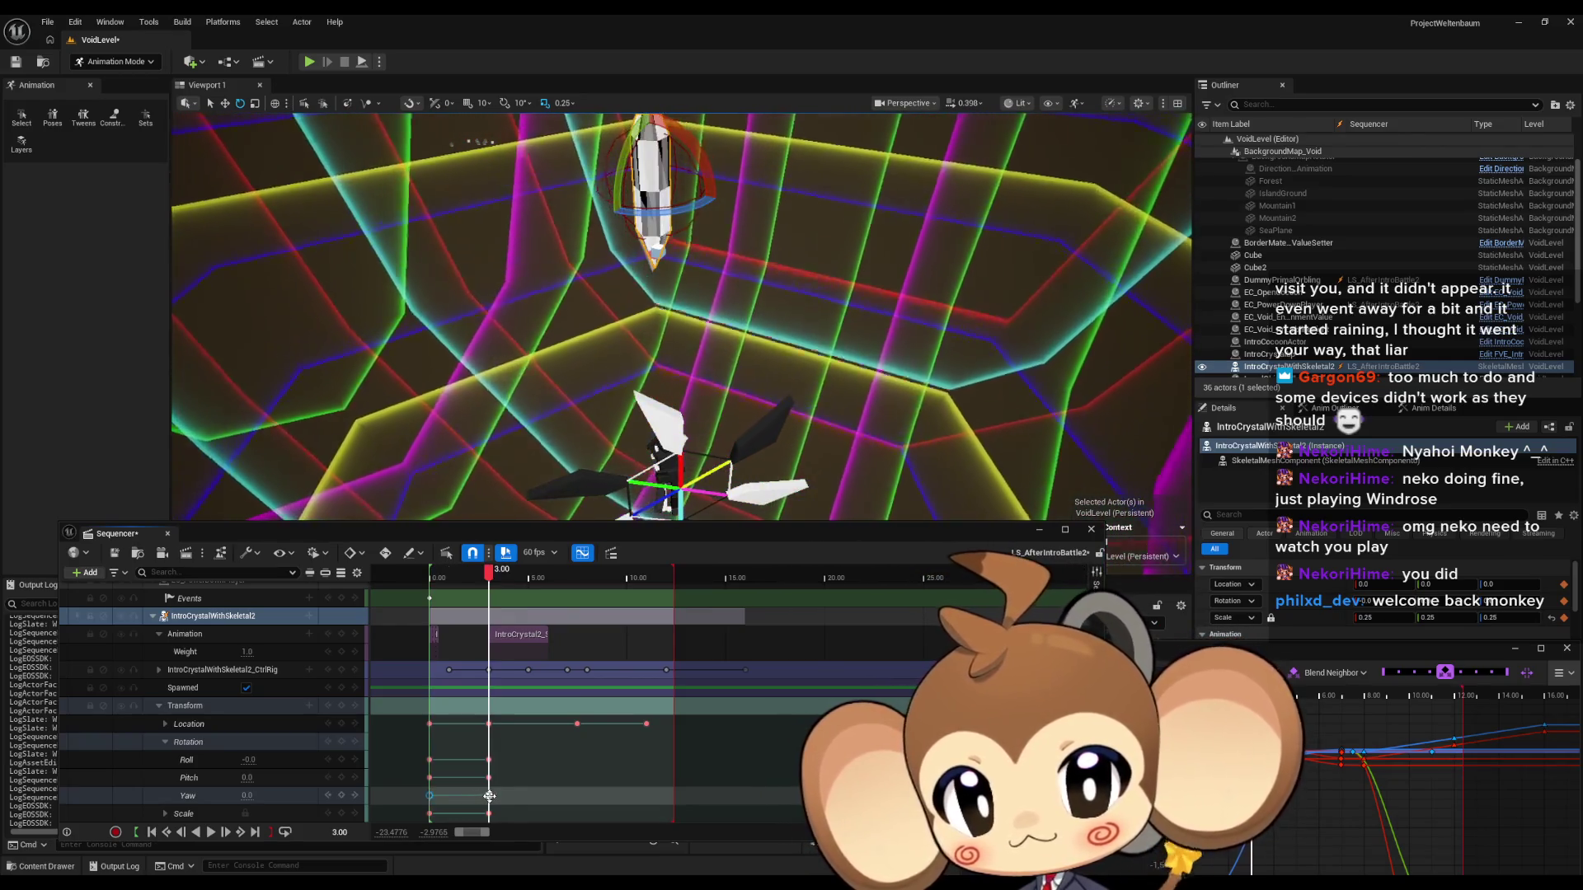
key("Delete")
left_click(429, 796)
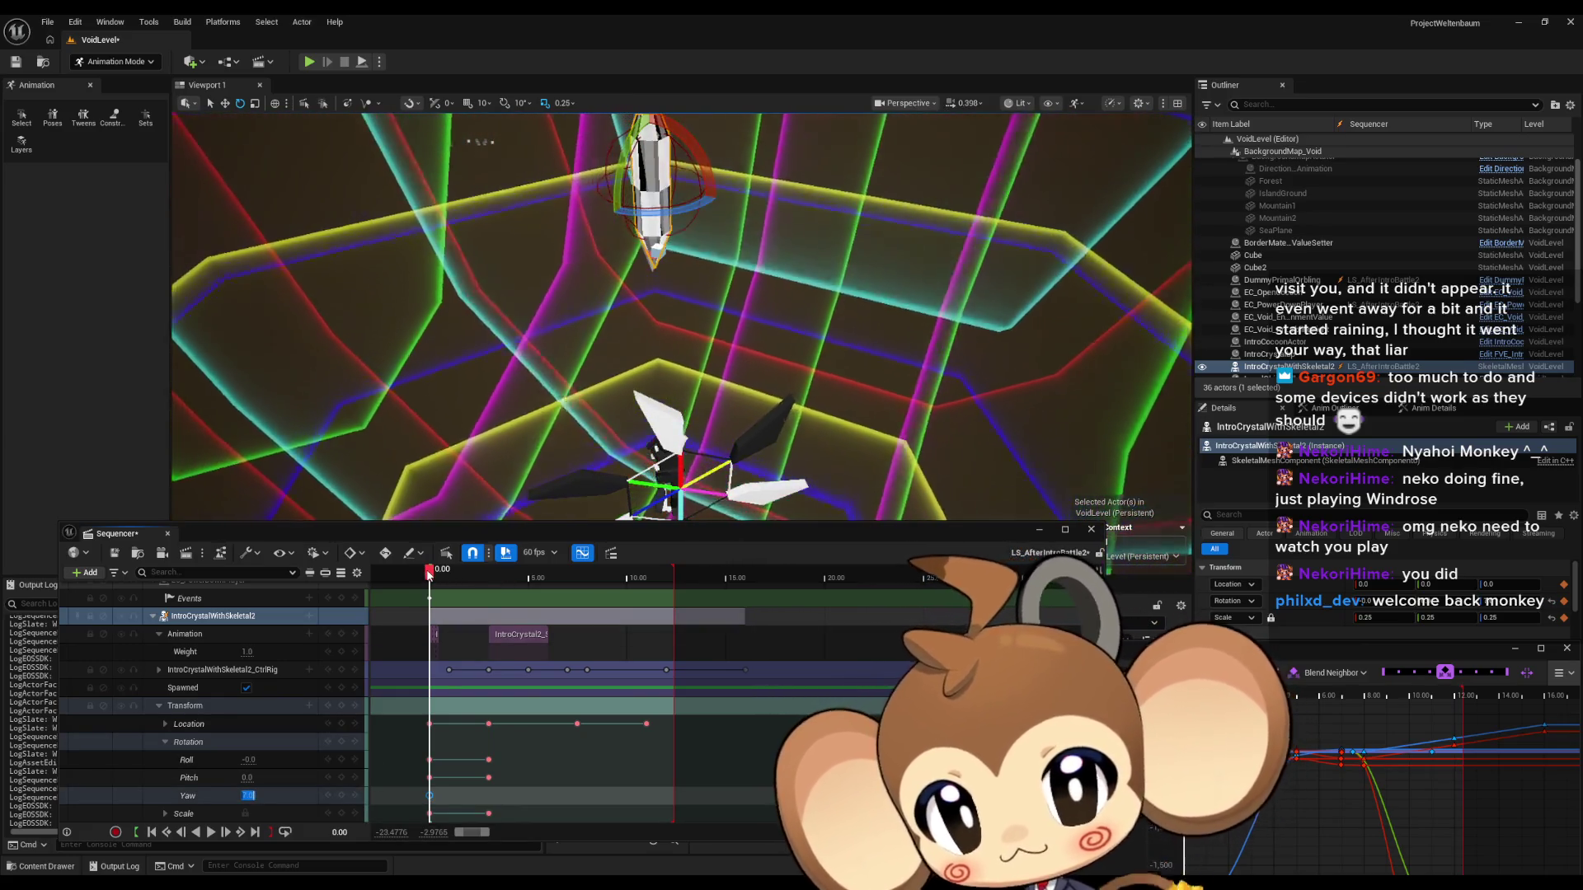
mouse_move(428, 575)
left_mouse_down()
mouse_move(669, 575)
mouse_move(622, 574)
mouse_move(653, 570)
left_mouse_up()
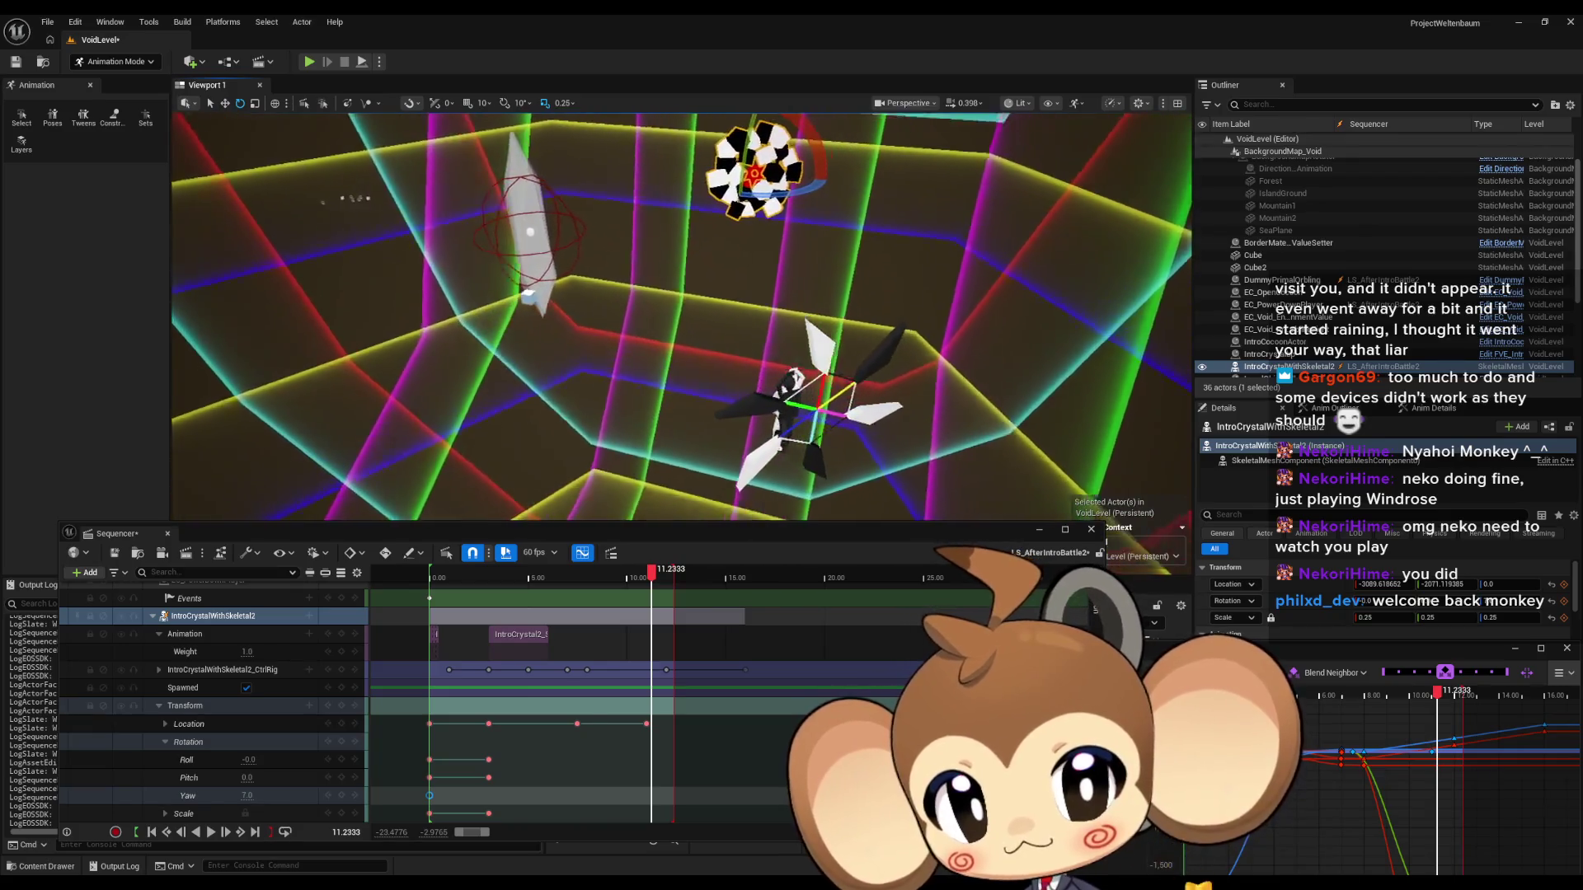
At about 11.85 seconds, key the crystal's Yaw after setting 9 and rotating it further.
left_click_drag(652, 571, 667, 582)
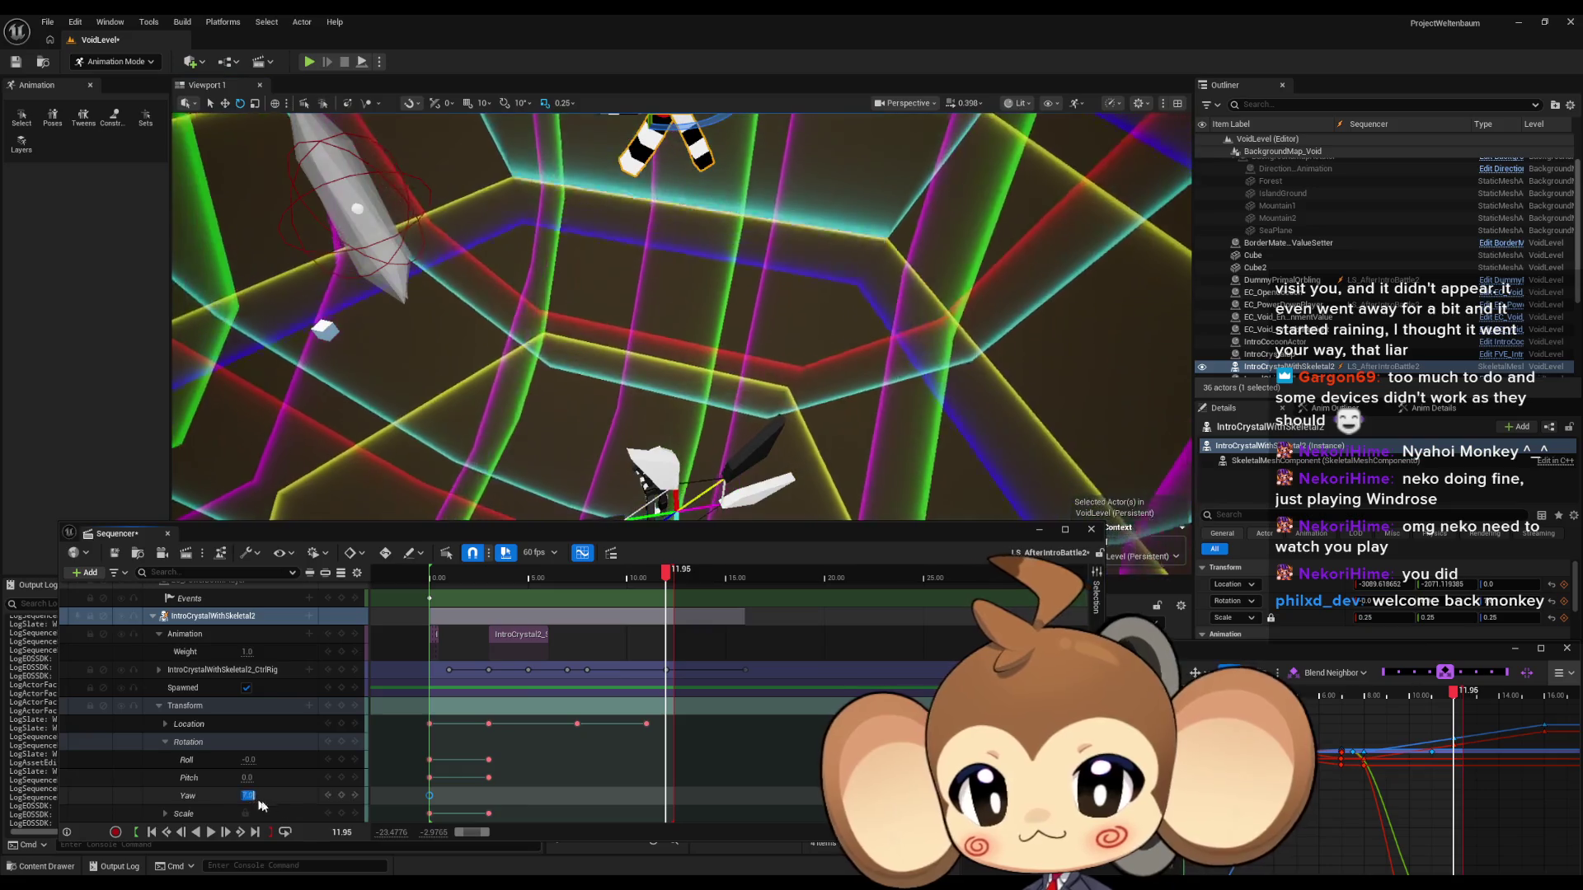
type("9")
key("Return")
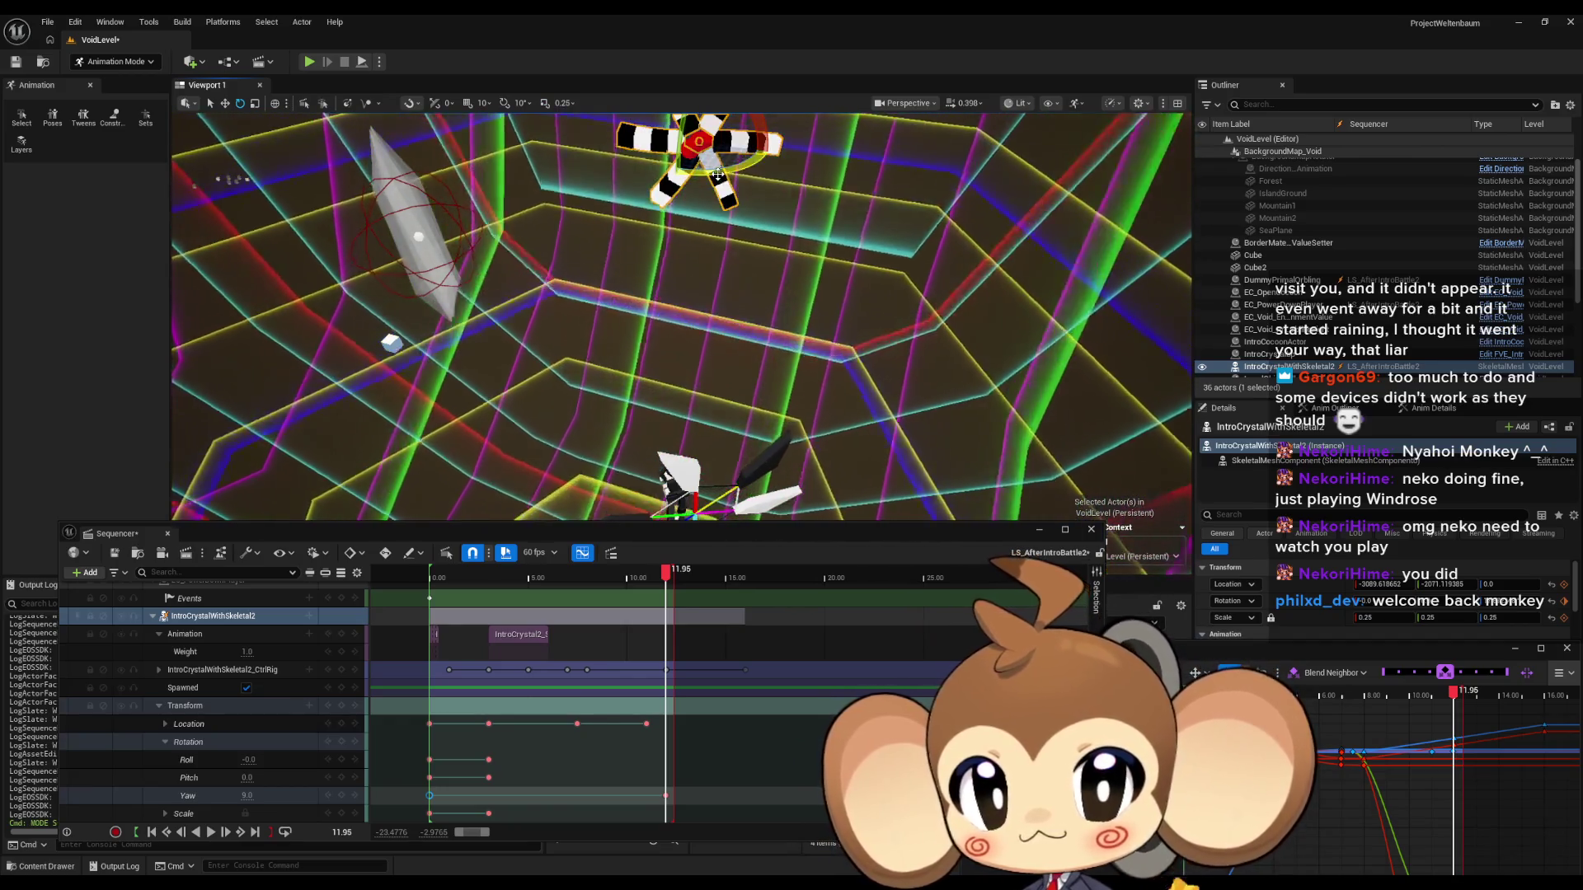
left_click_drag(669, 165, 718, 173)
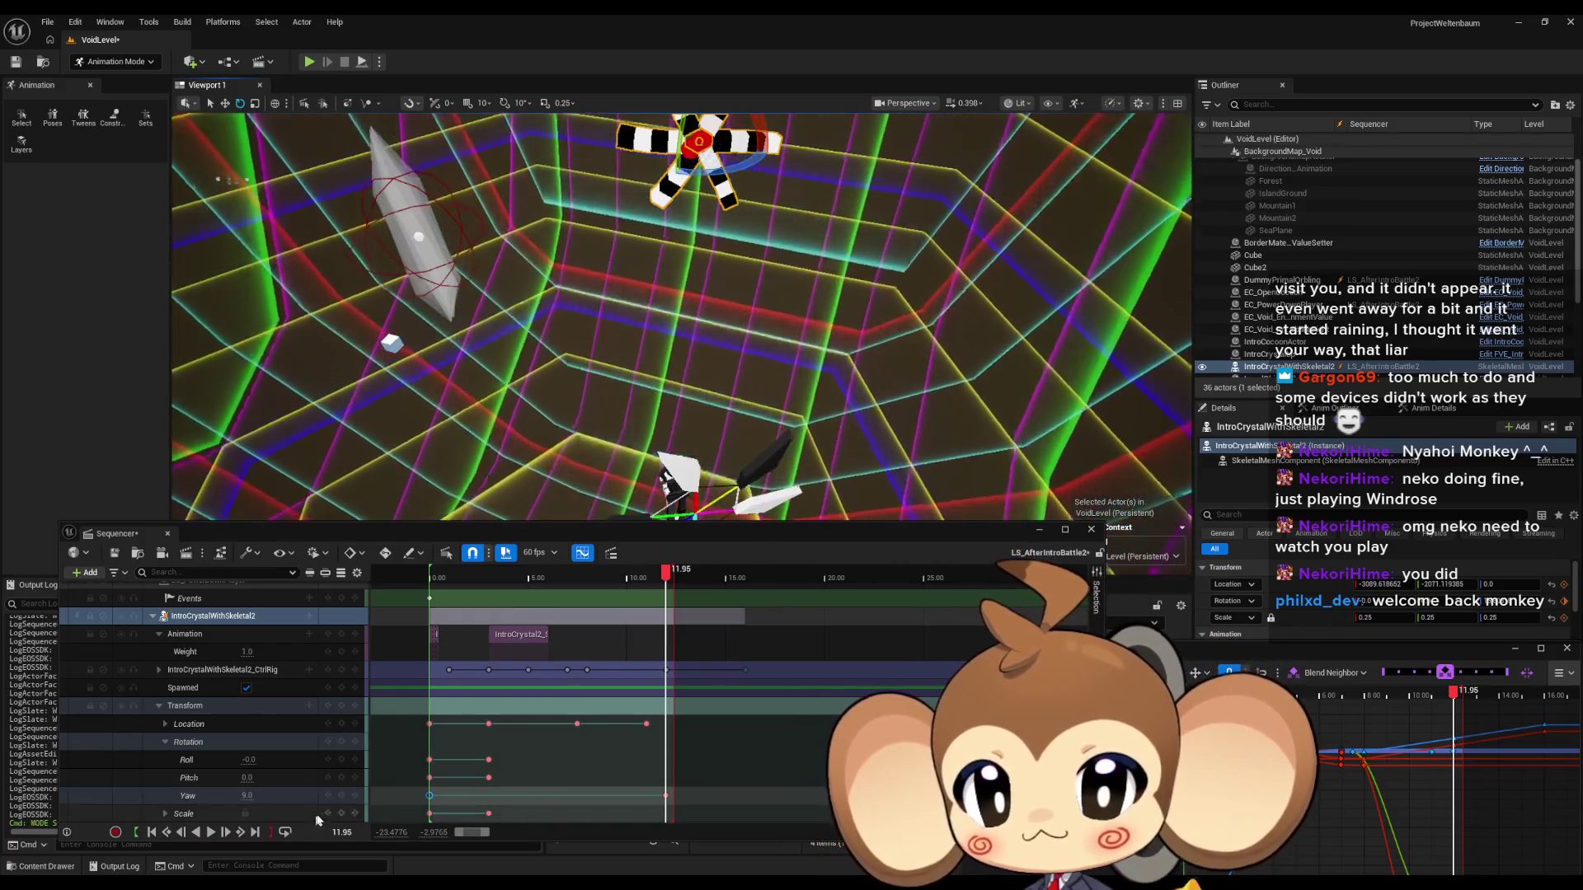
left_click(347, 800)
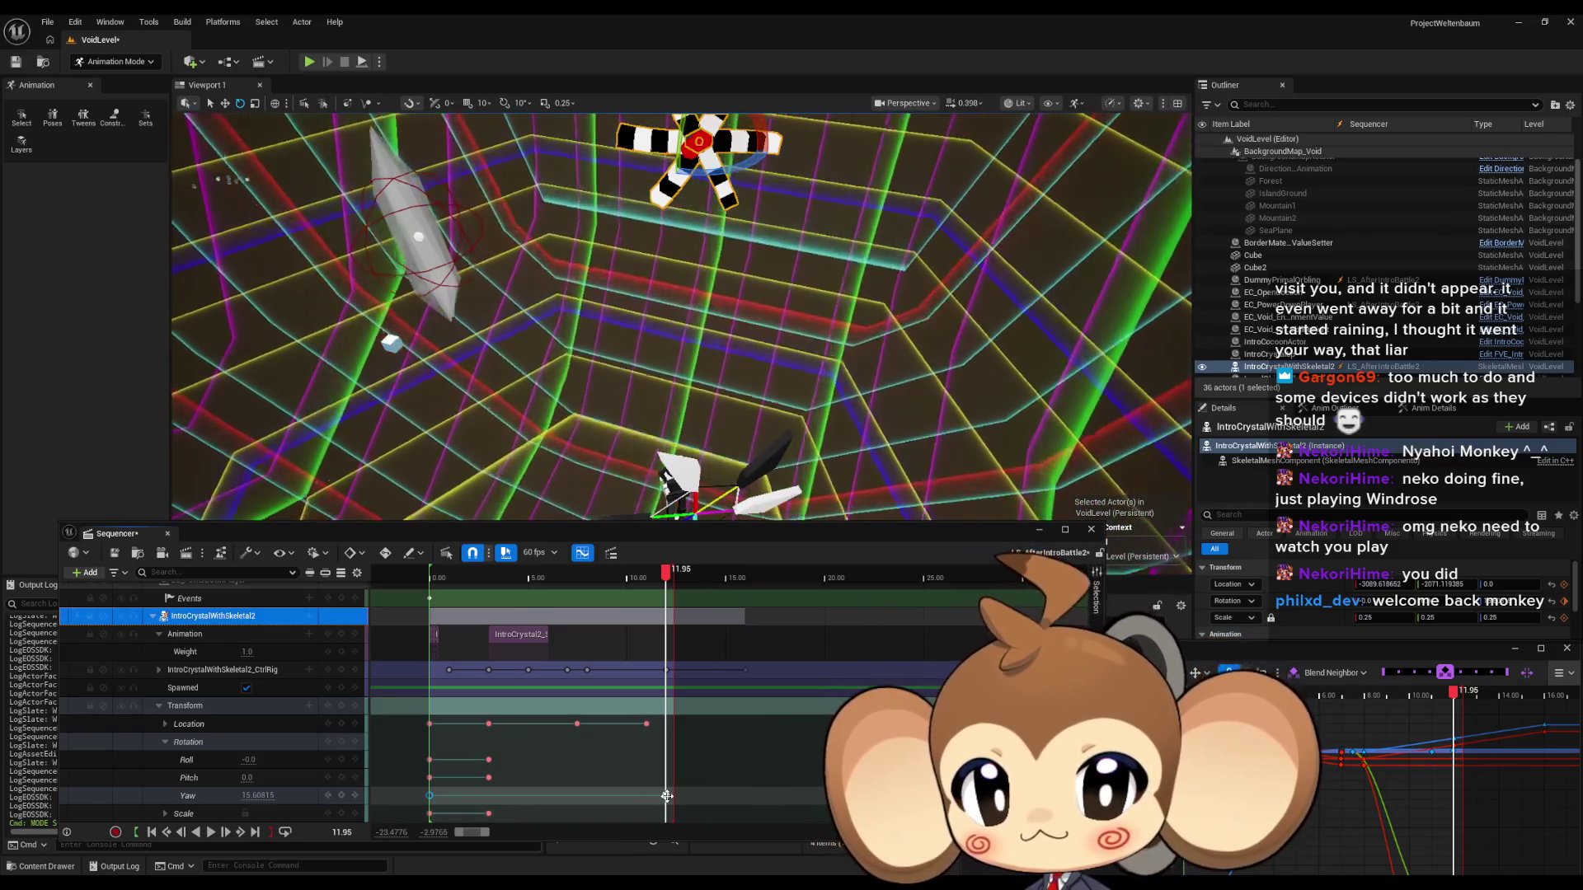
Move the late crystal Yaw key earlier to about 11 seconds and preview the motion.
mouse_move(666, 572)
left_mouse_down()
mouse_move(540, 577)
mouse_move(634, 569)
mouse_move(670, 546)
mouse_move(655, 548)
left_mouse_up()
left_click_drag(665, 795, 638, 797)
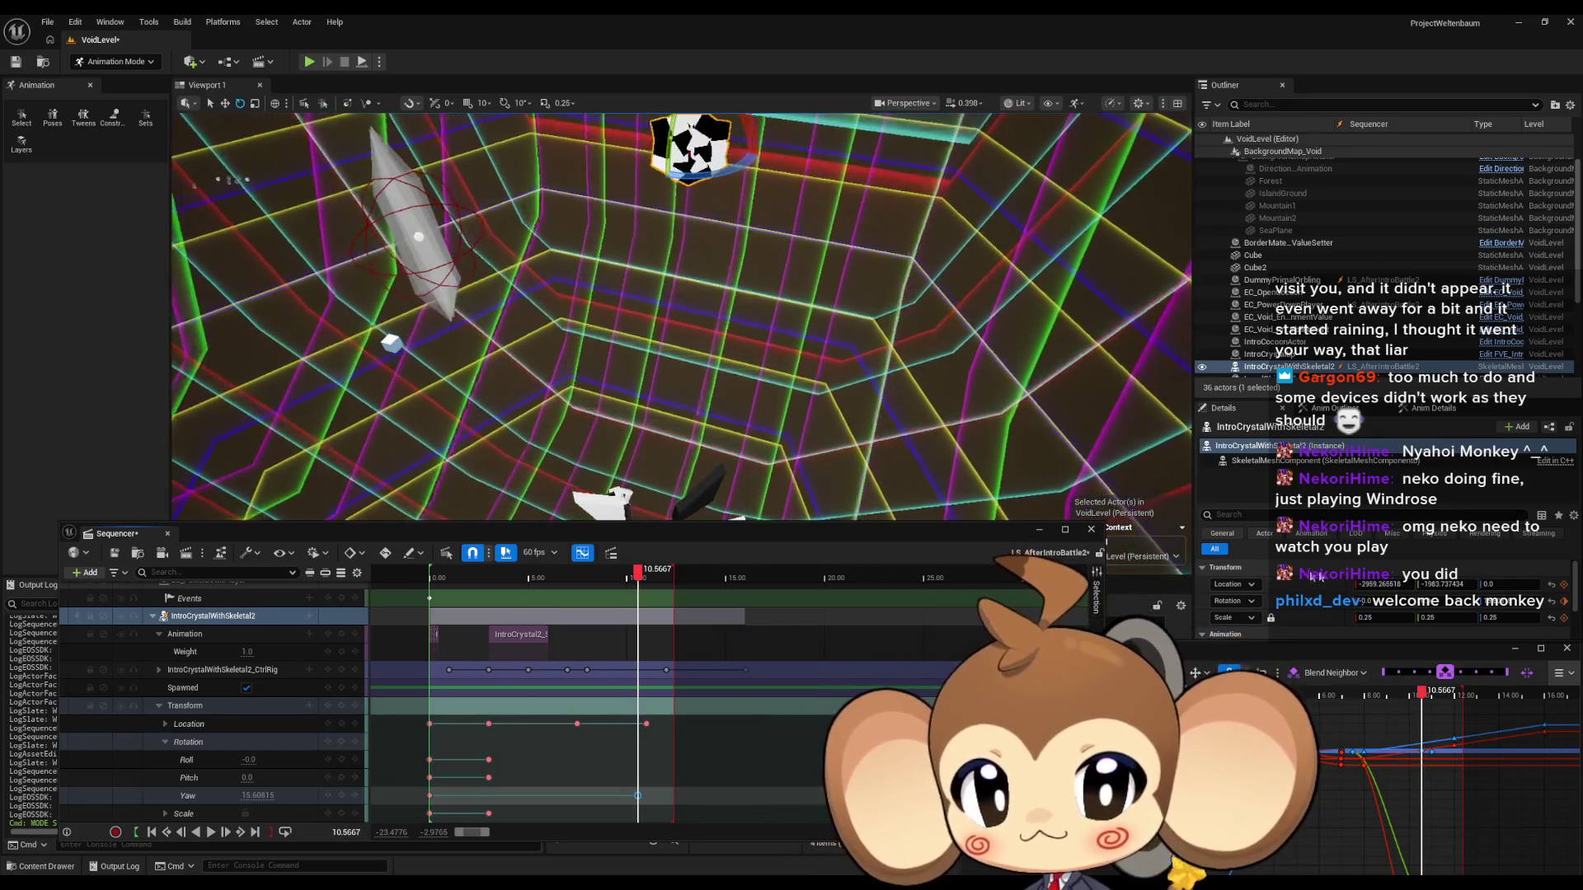
mouse_move(639, 571)
left_mouse_down()
mouse_move(581, 573)
mouse_move(686, 573)
mouse_move(432, 595)
left_mouse_up()
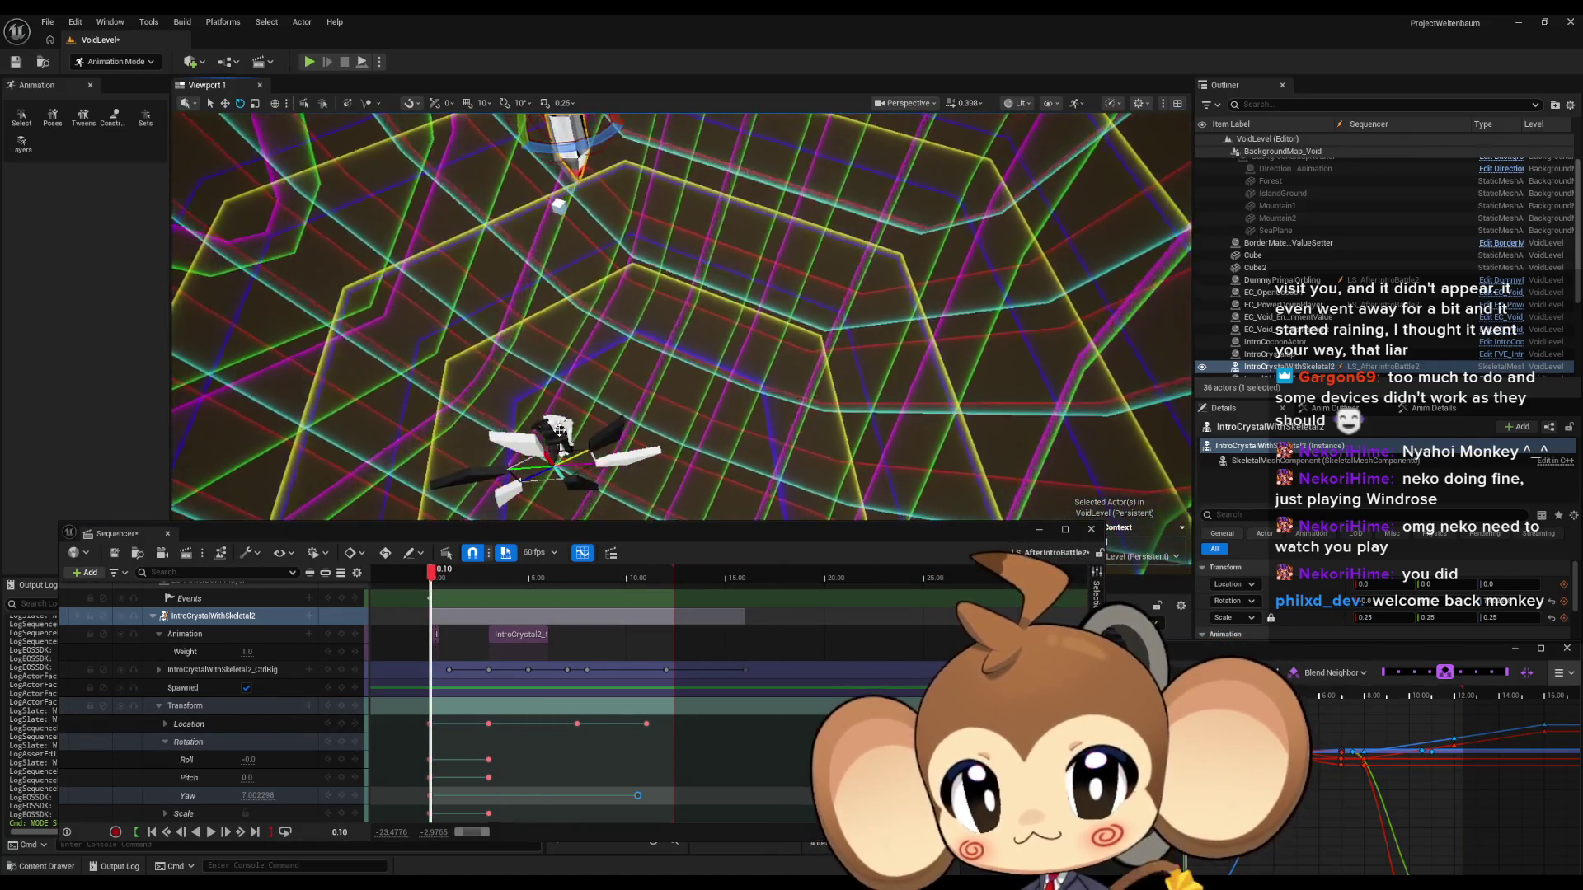
Set the DummyPrimalOrbling's Yaw to about 147 and key it at 7.75.
left_click(559, 430)
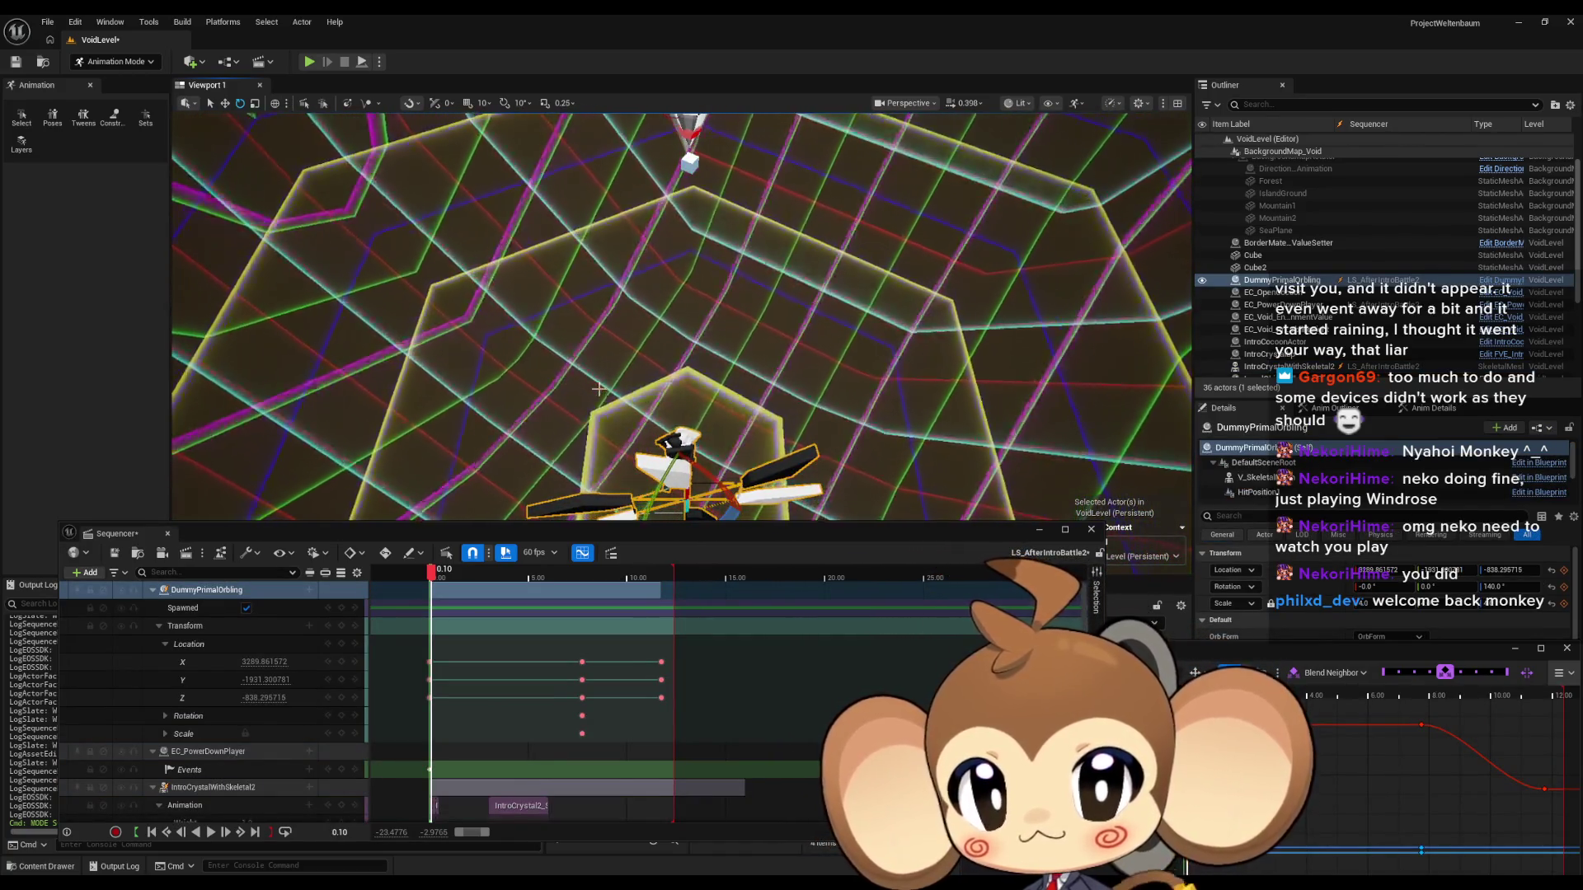
left_click(153, 787)
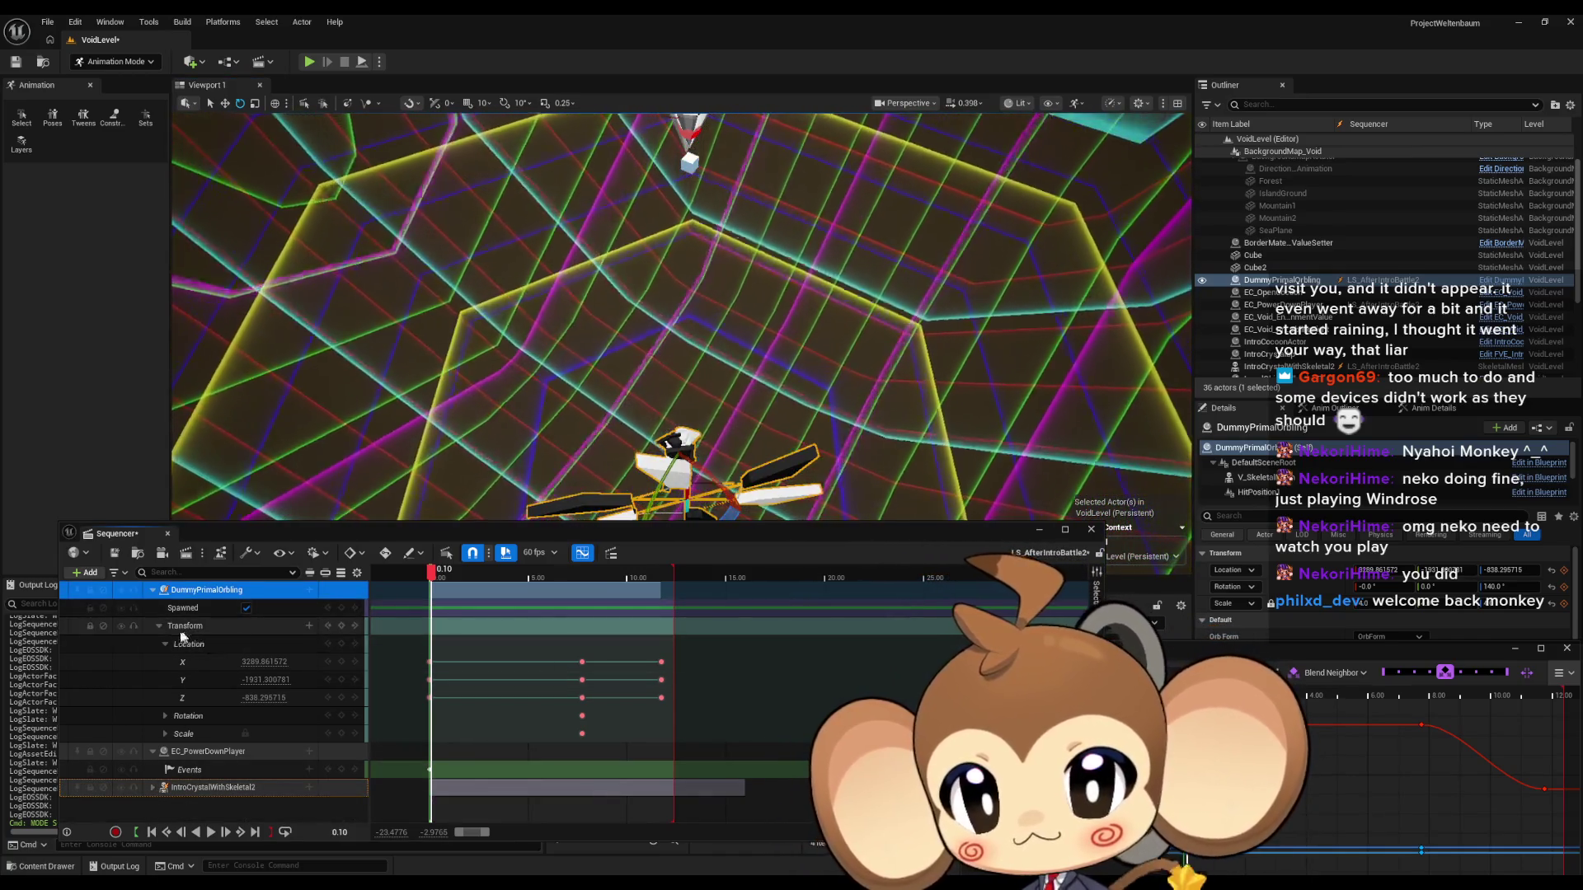
left_click(165, 716)
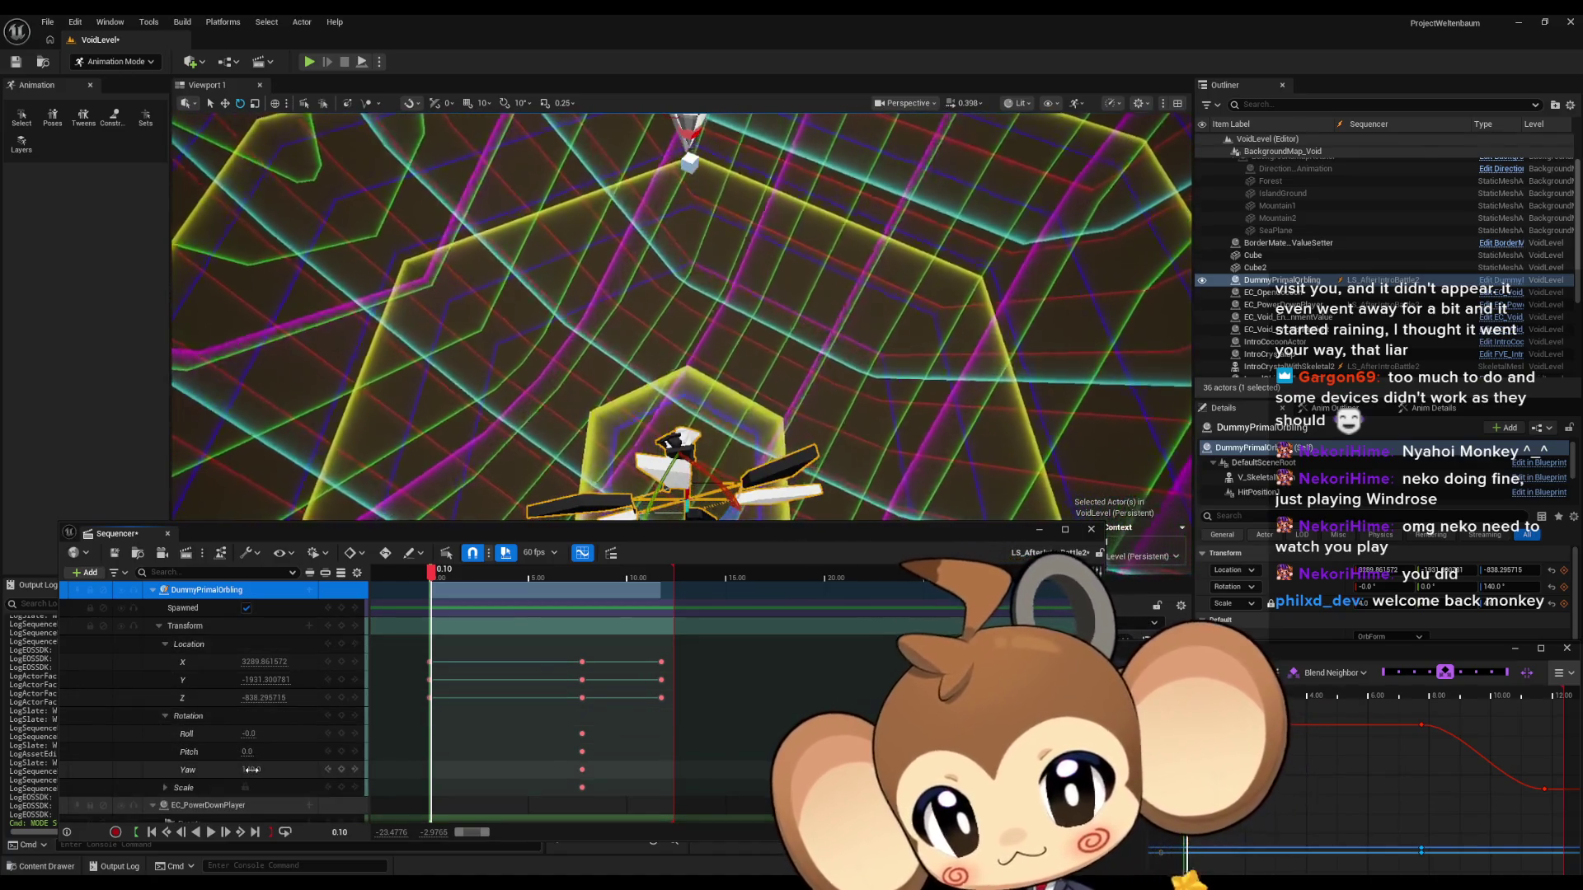
left_click_drag(251, 769, 260, 770)
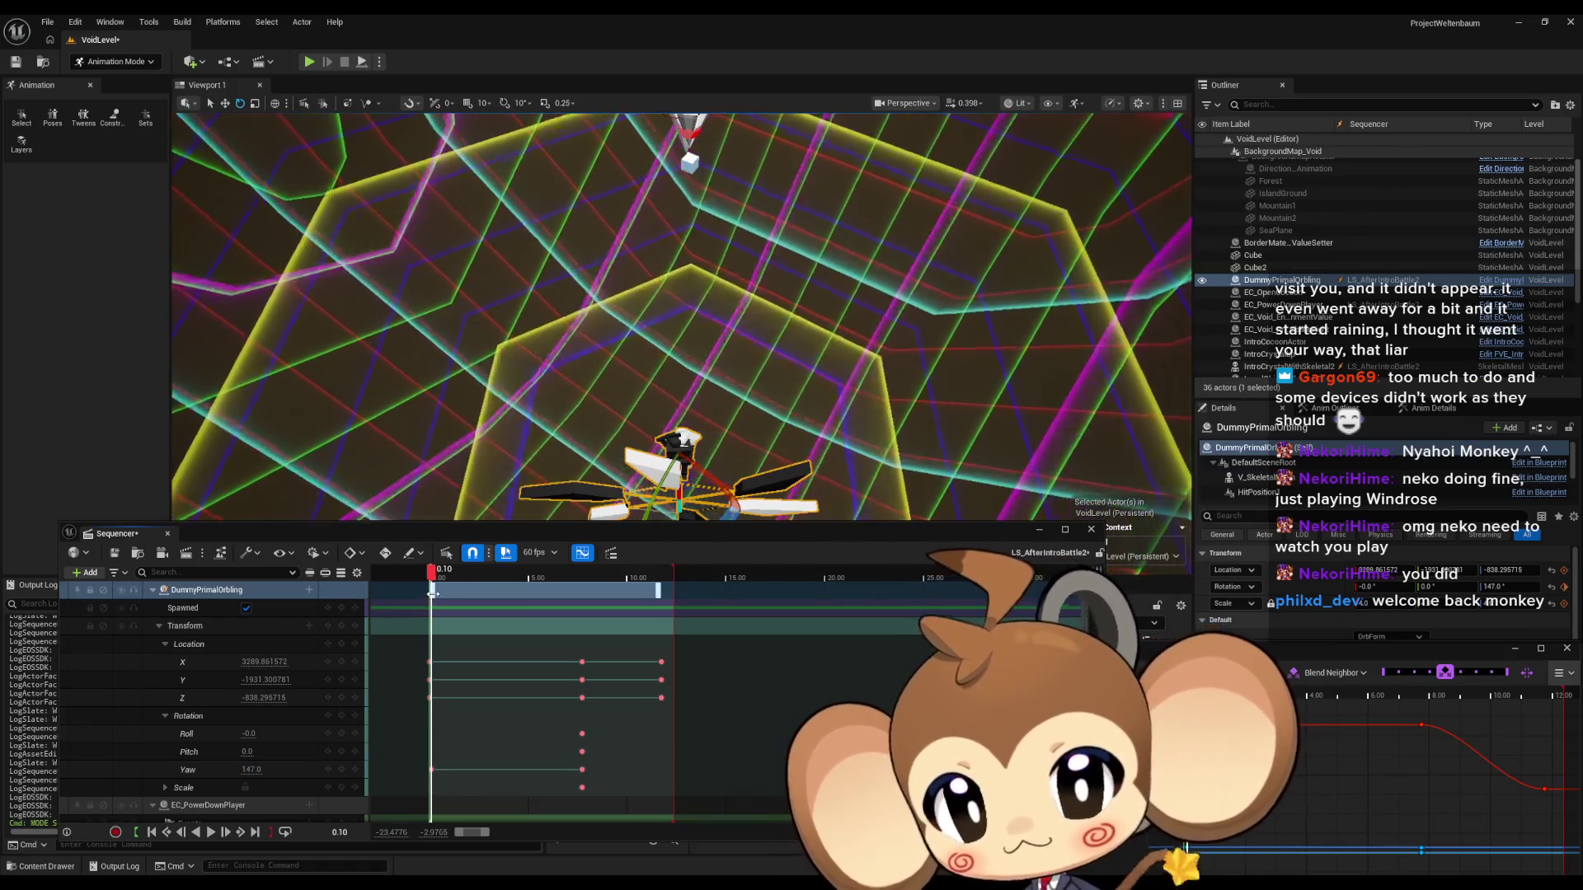
Key the orbling's Yaw at the sequence start and preview its pose around 4.9 seconds.
scroll(433, 769, "up", 10, "ctrl")
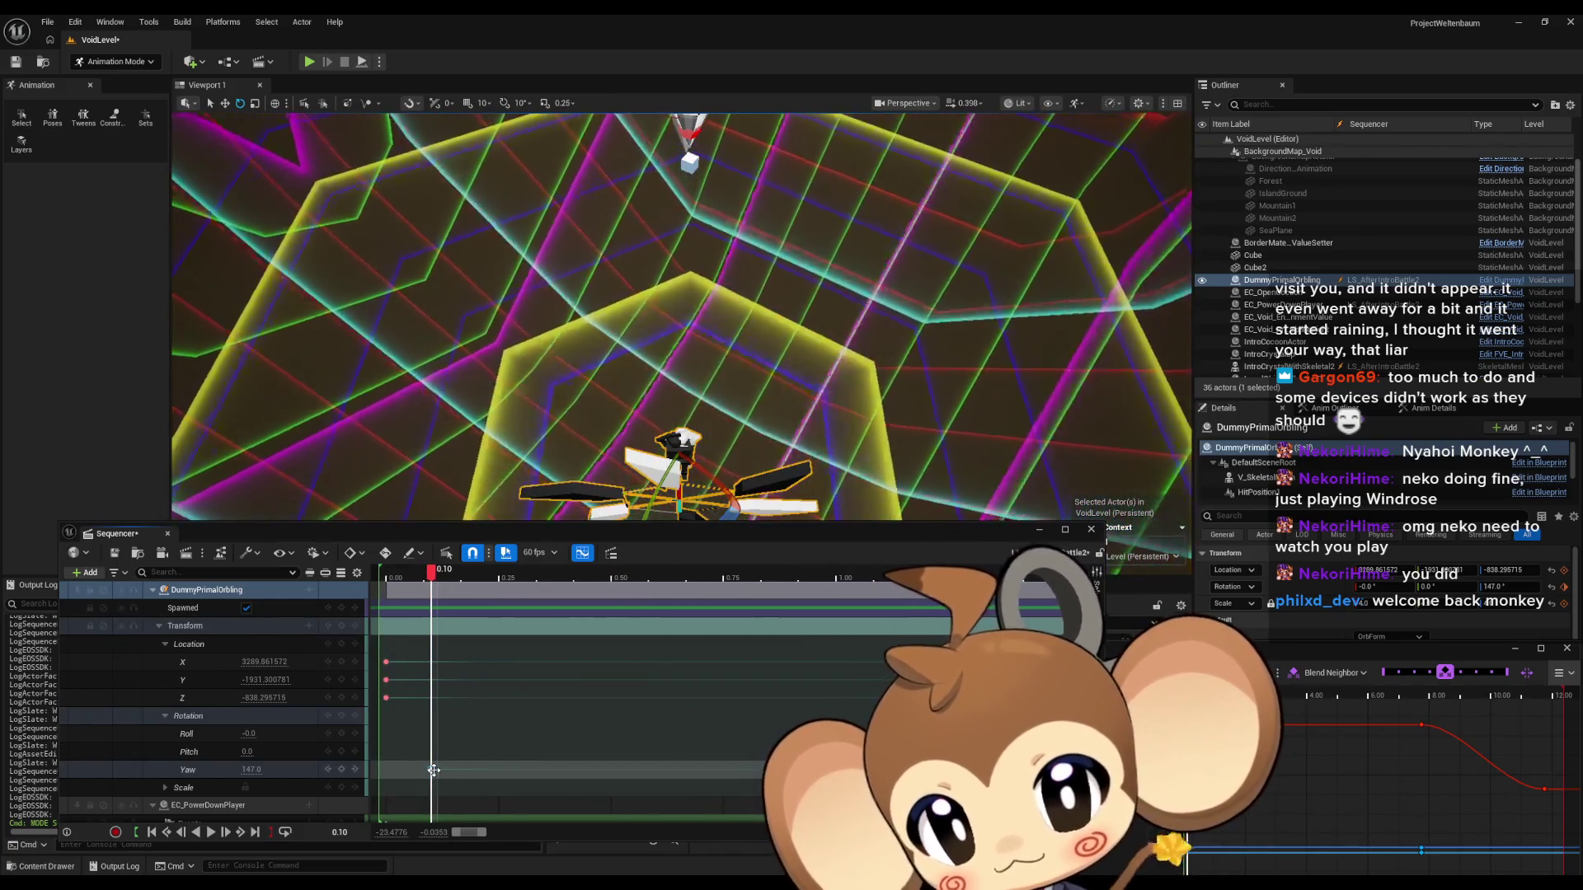
key("Up")
key("Return")
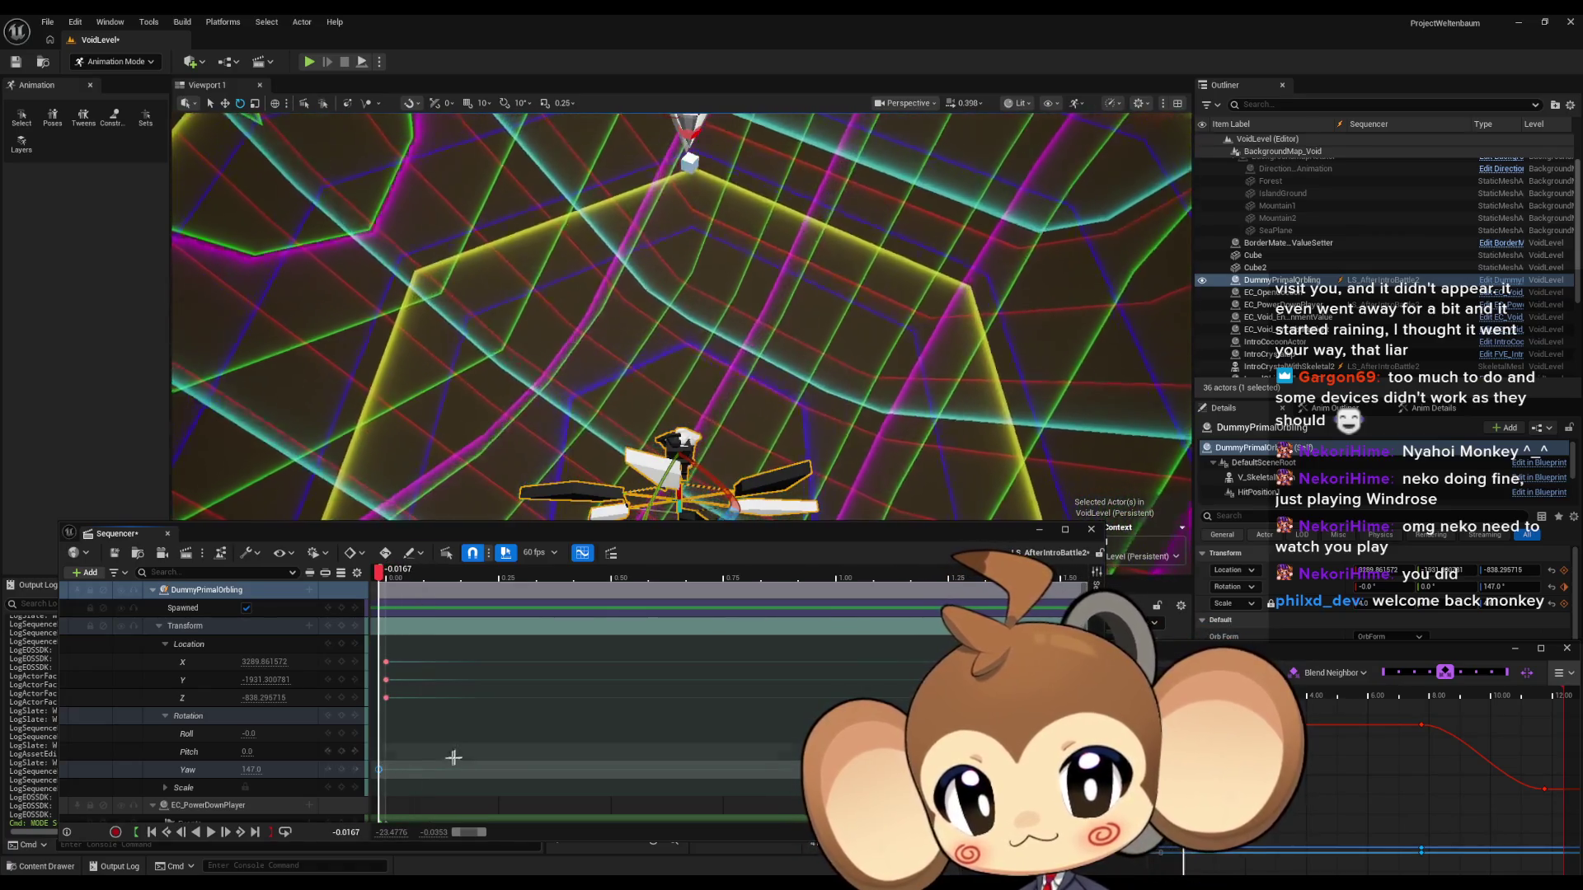
scroll(423, 764, "down", 8, "ctrl")
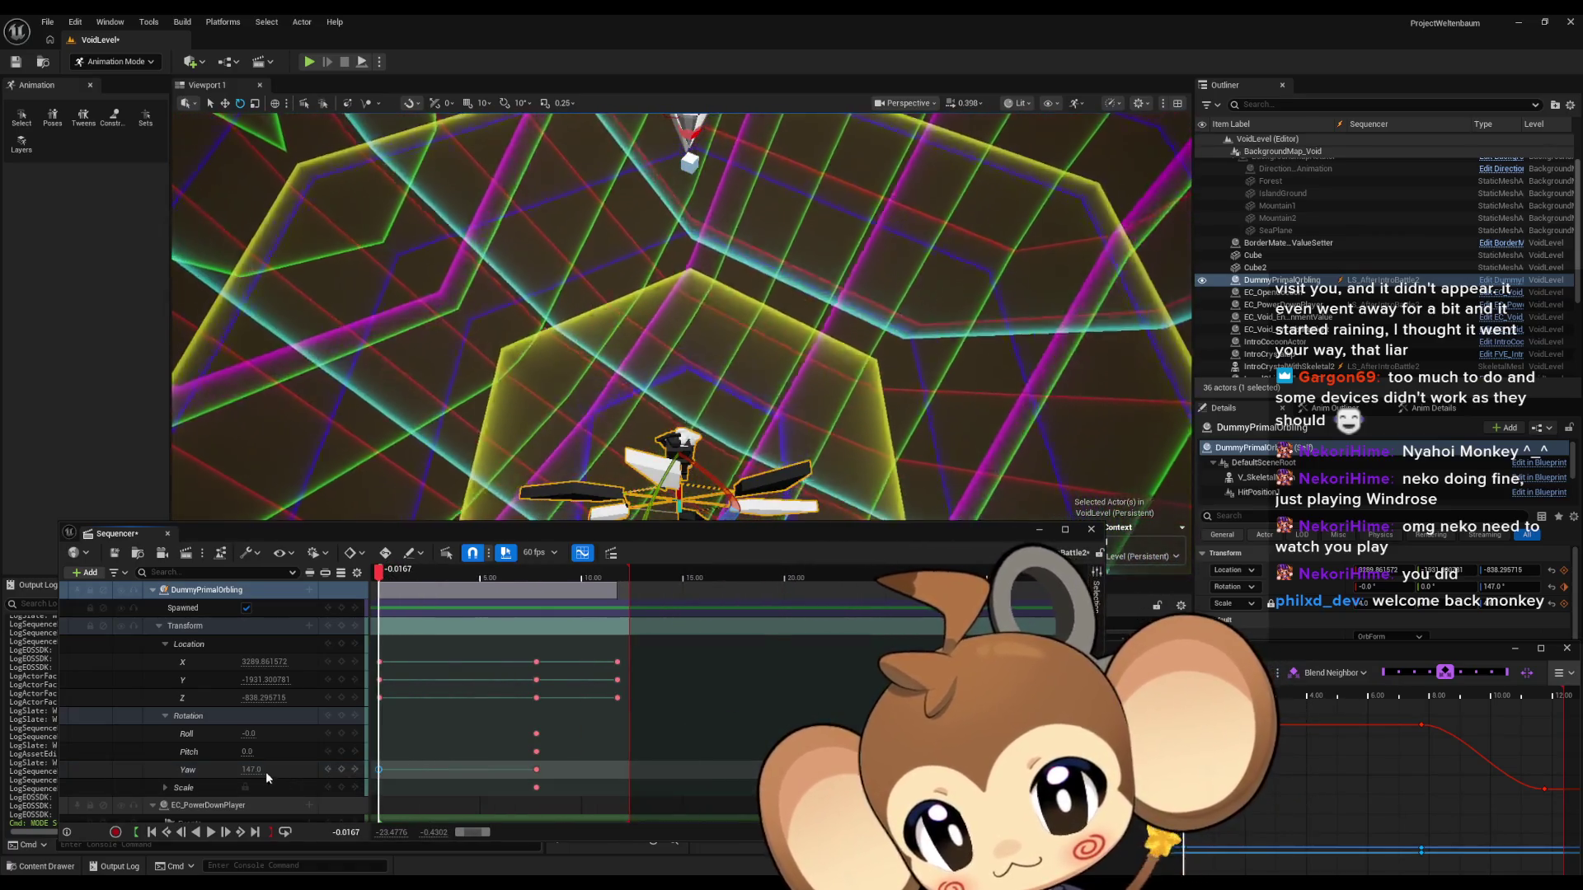
left_click(536, 770)
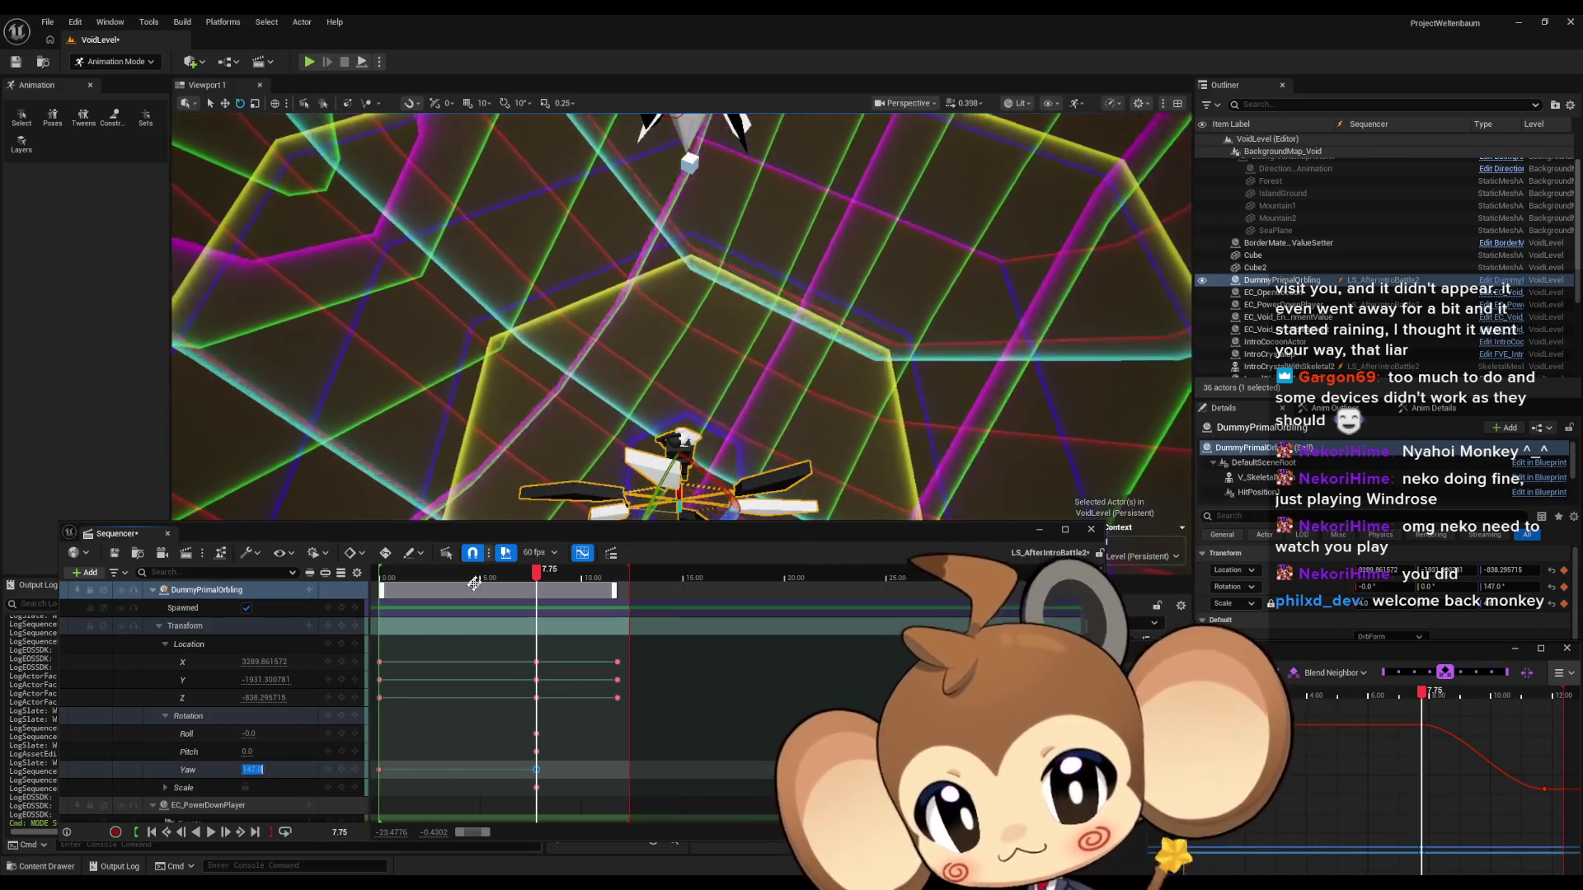
left_click_drag(543, 577, 478, 577)
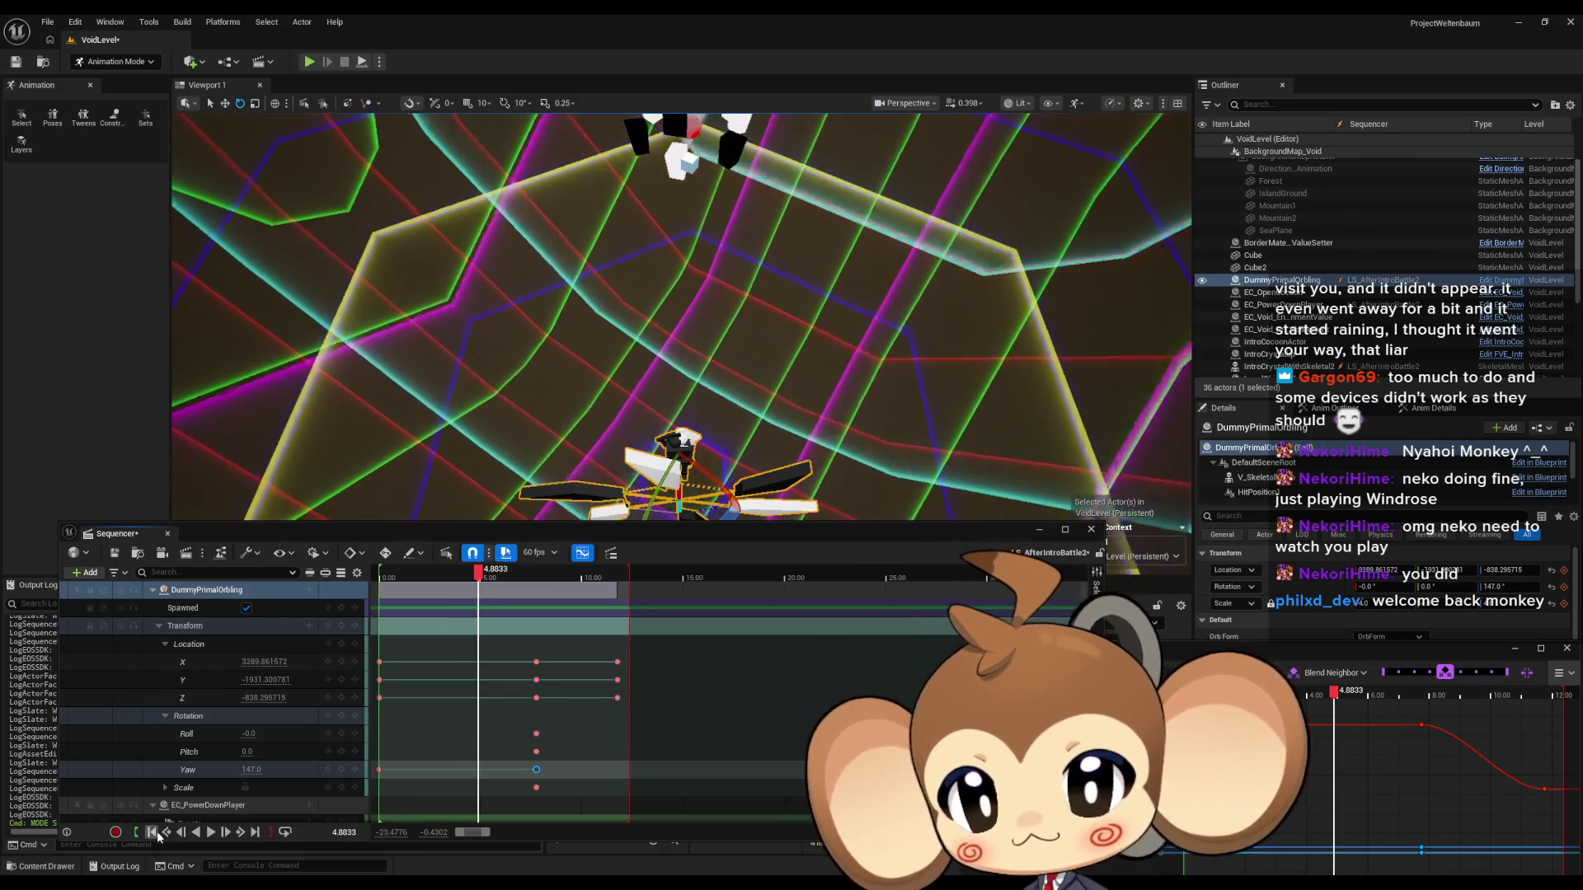
left_click(155, 833)
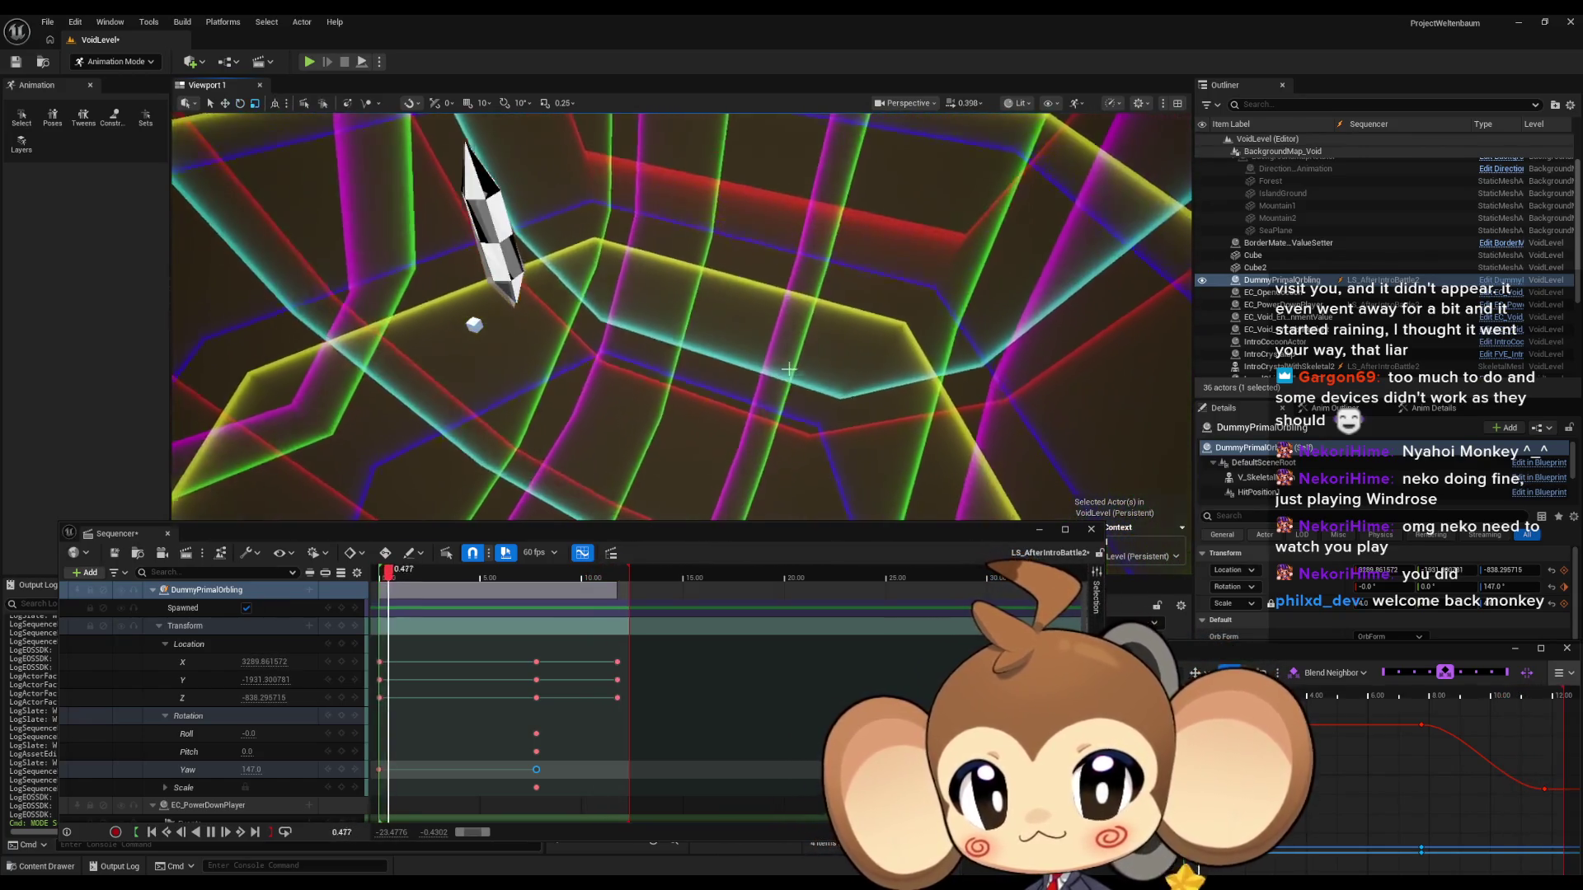
Add an orbling Yaw key of about 168 near 12 seconds and play back from the start.
left_click_drag(498, 580, 624, 581)
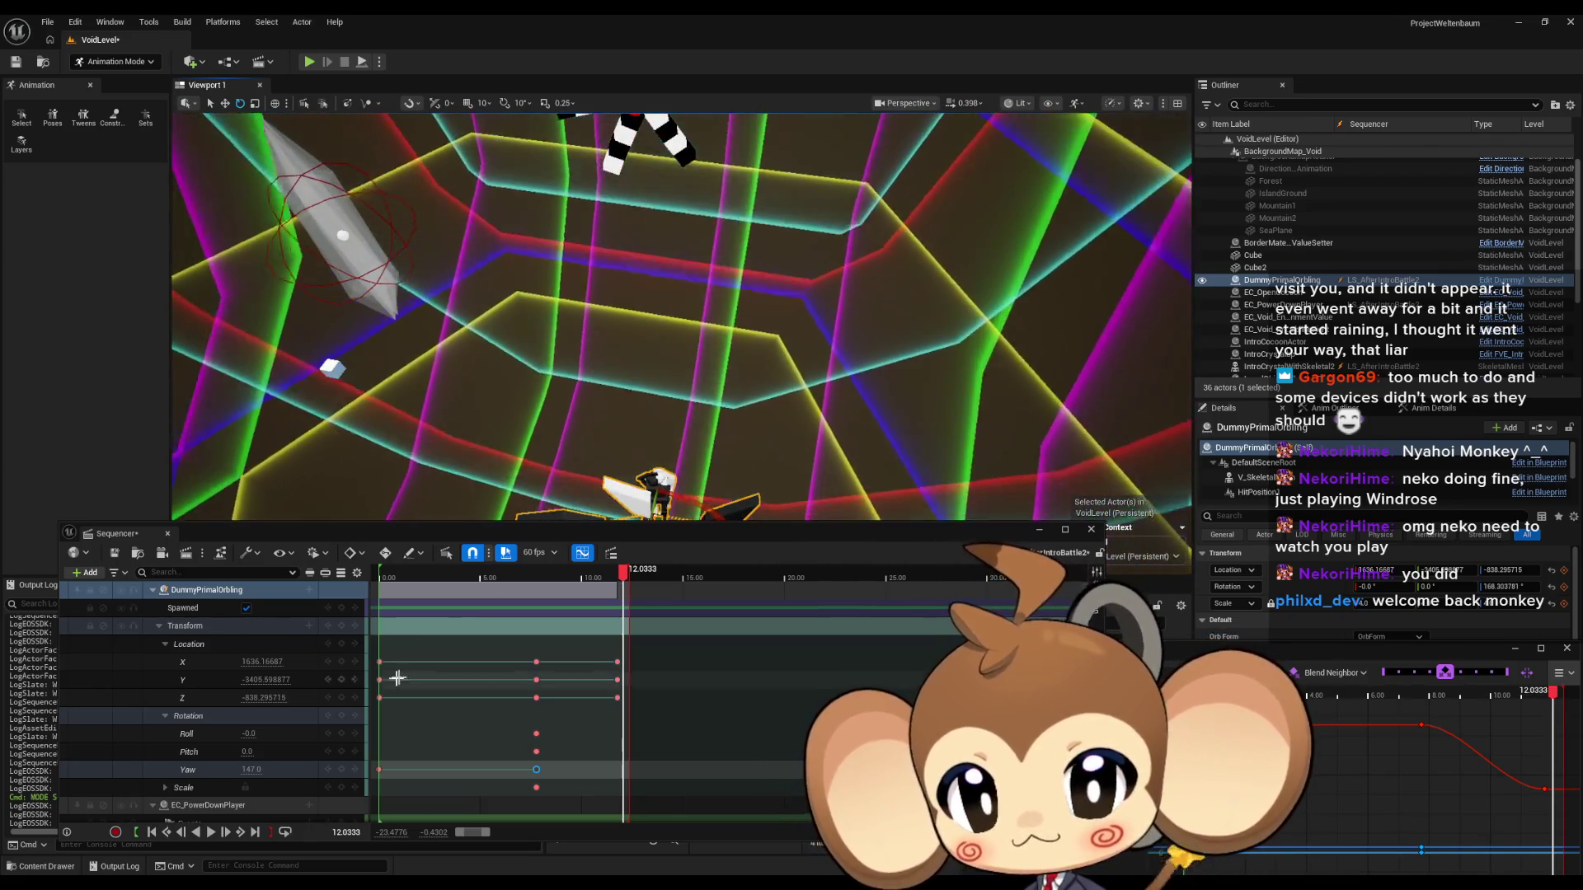
left_click(341, 770)
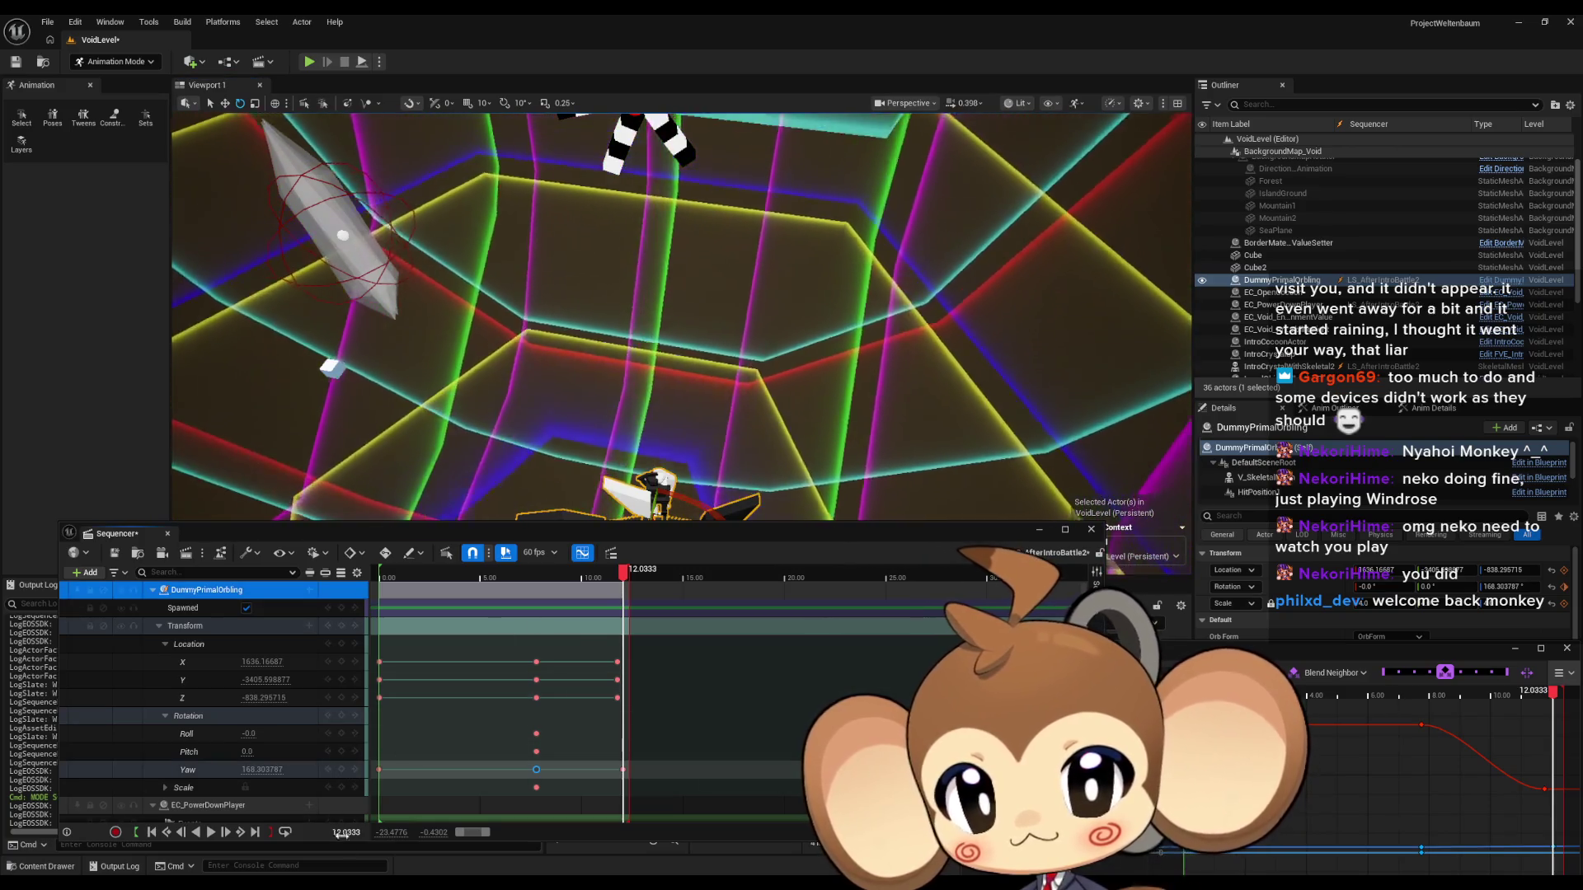
left_click(151, 833)
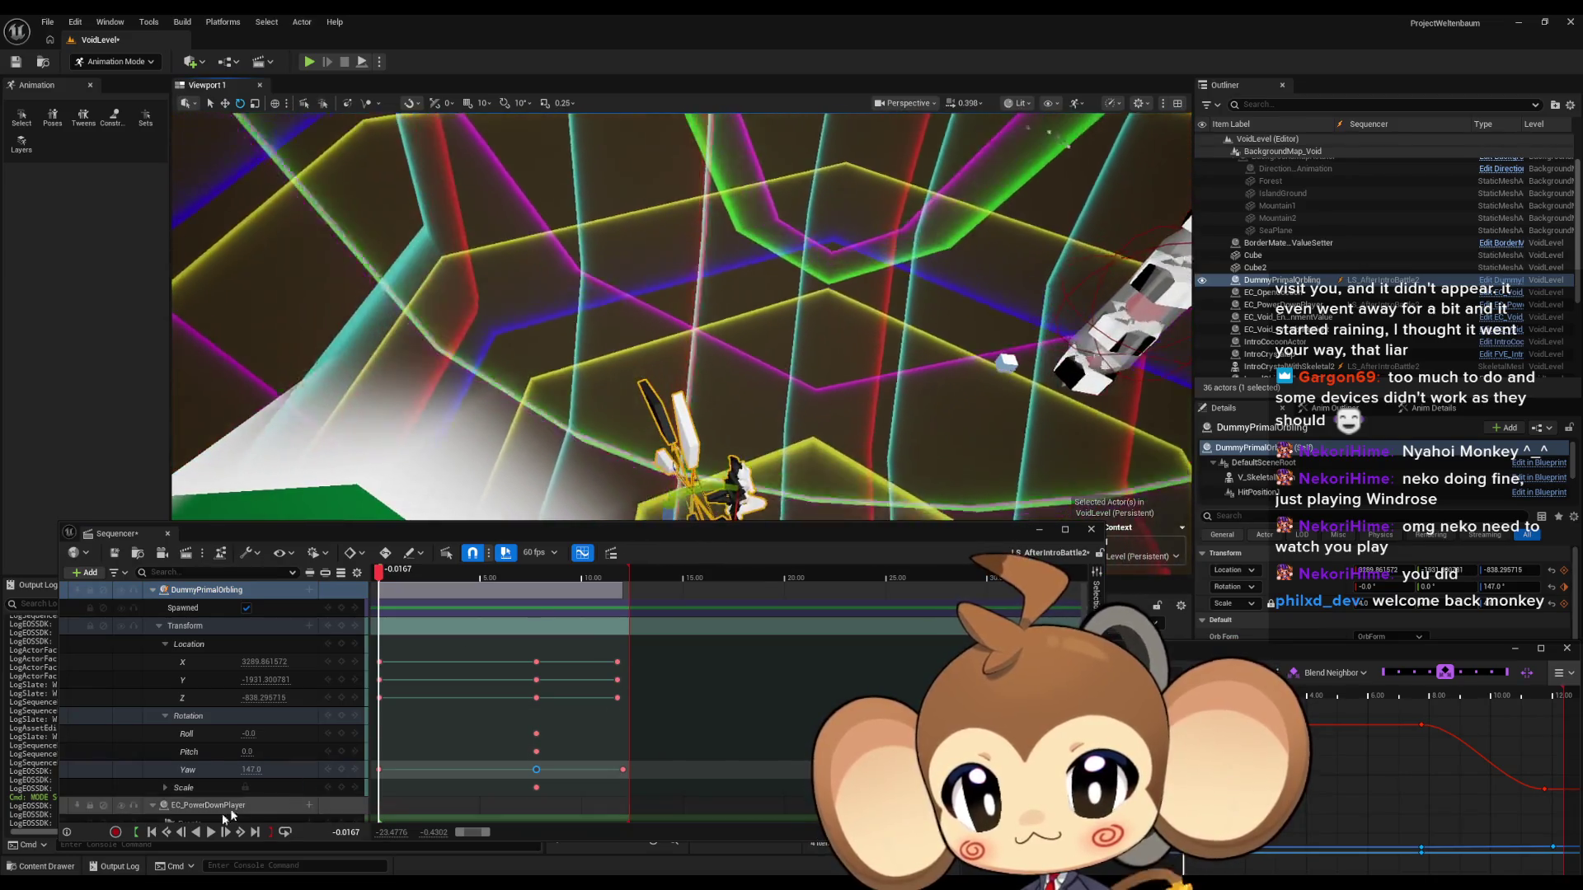
left_click(210, 833)
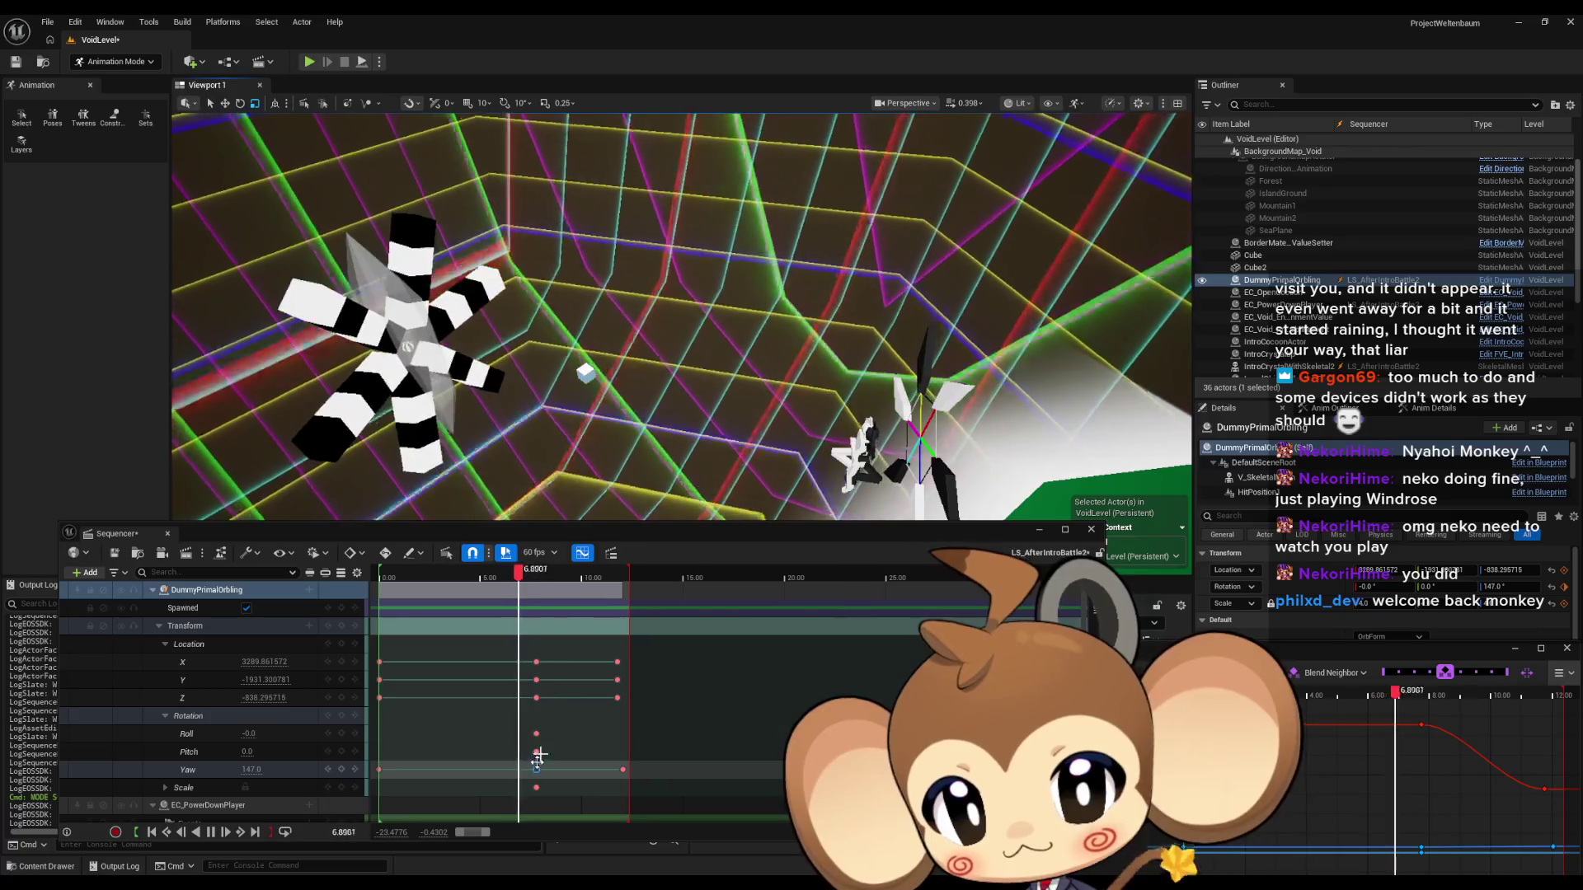
left_click(538, 582)
Move the final Yaw key earlier to about 10.5 seconds and replay the sequence.
left_click_drag(537, 582, 623, 582)
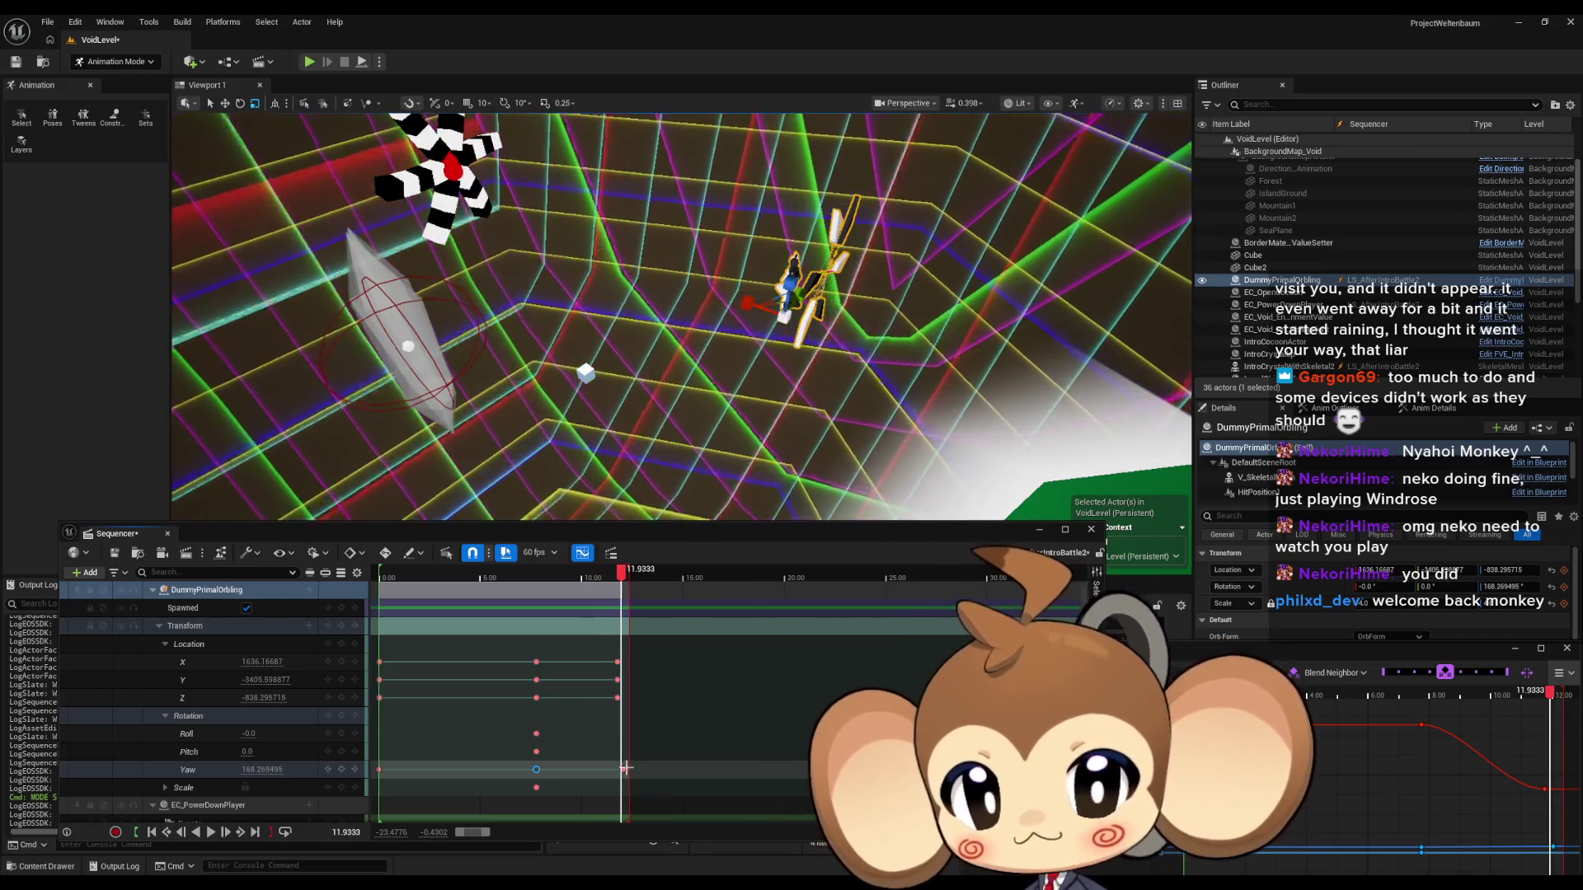
left_click(623, 771)
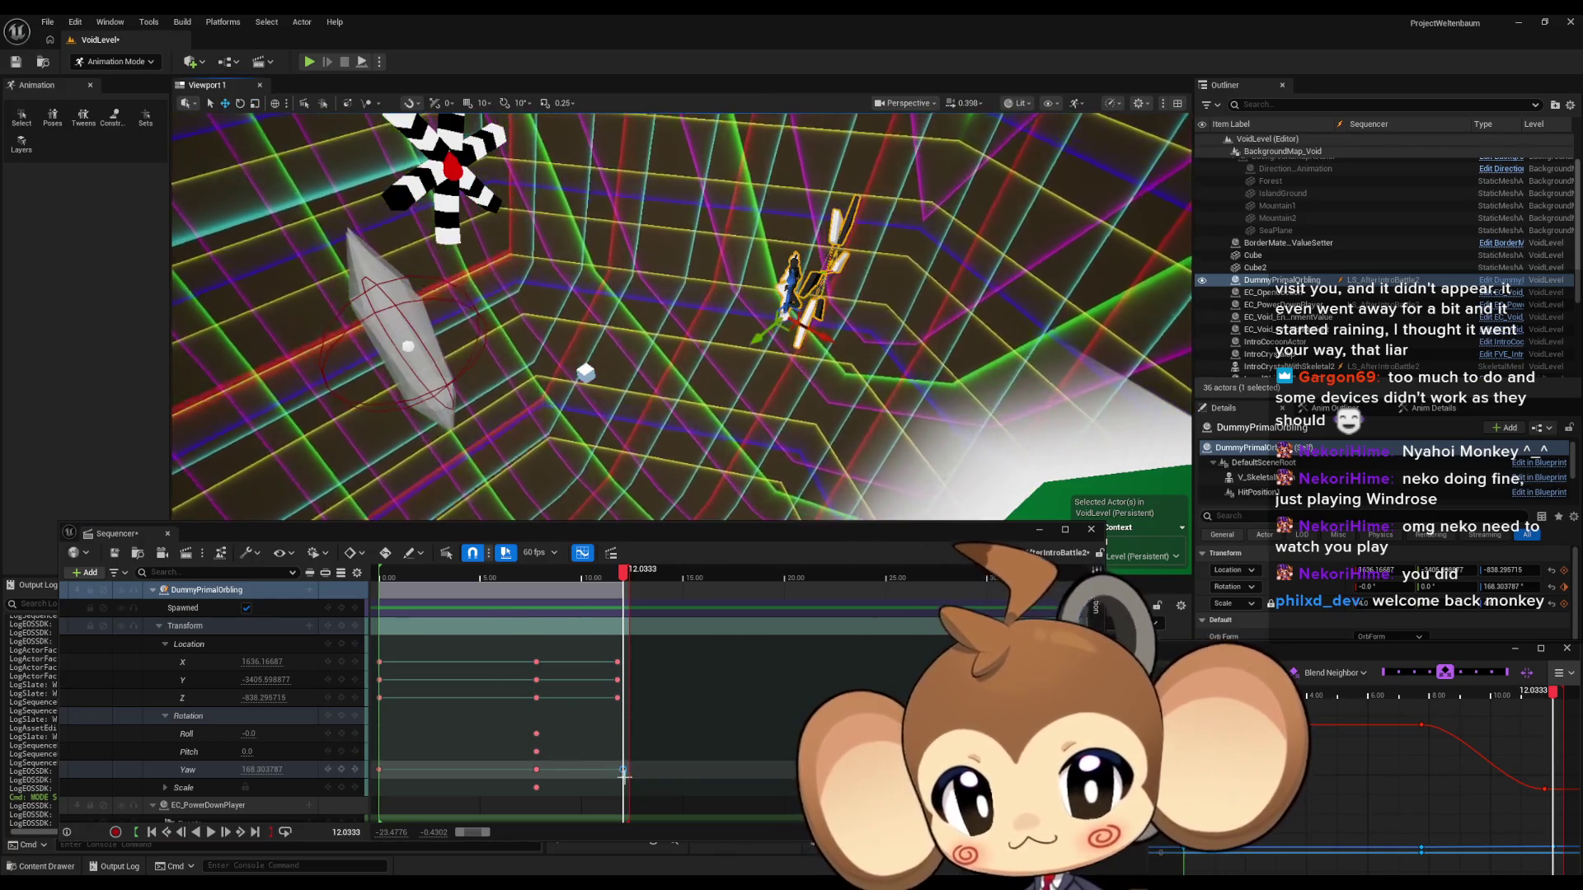
mouse_move(624, 771)
left_mouse_down()
mouse_move(550, 769)
mouse_move(593, 770)
left_mouse_up()
key("space")
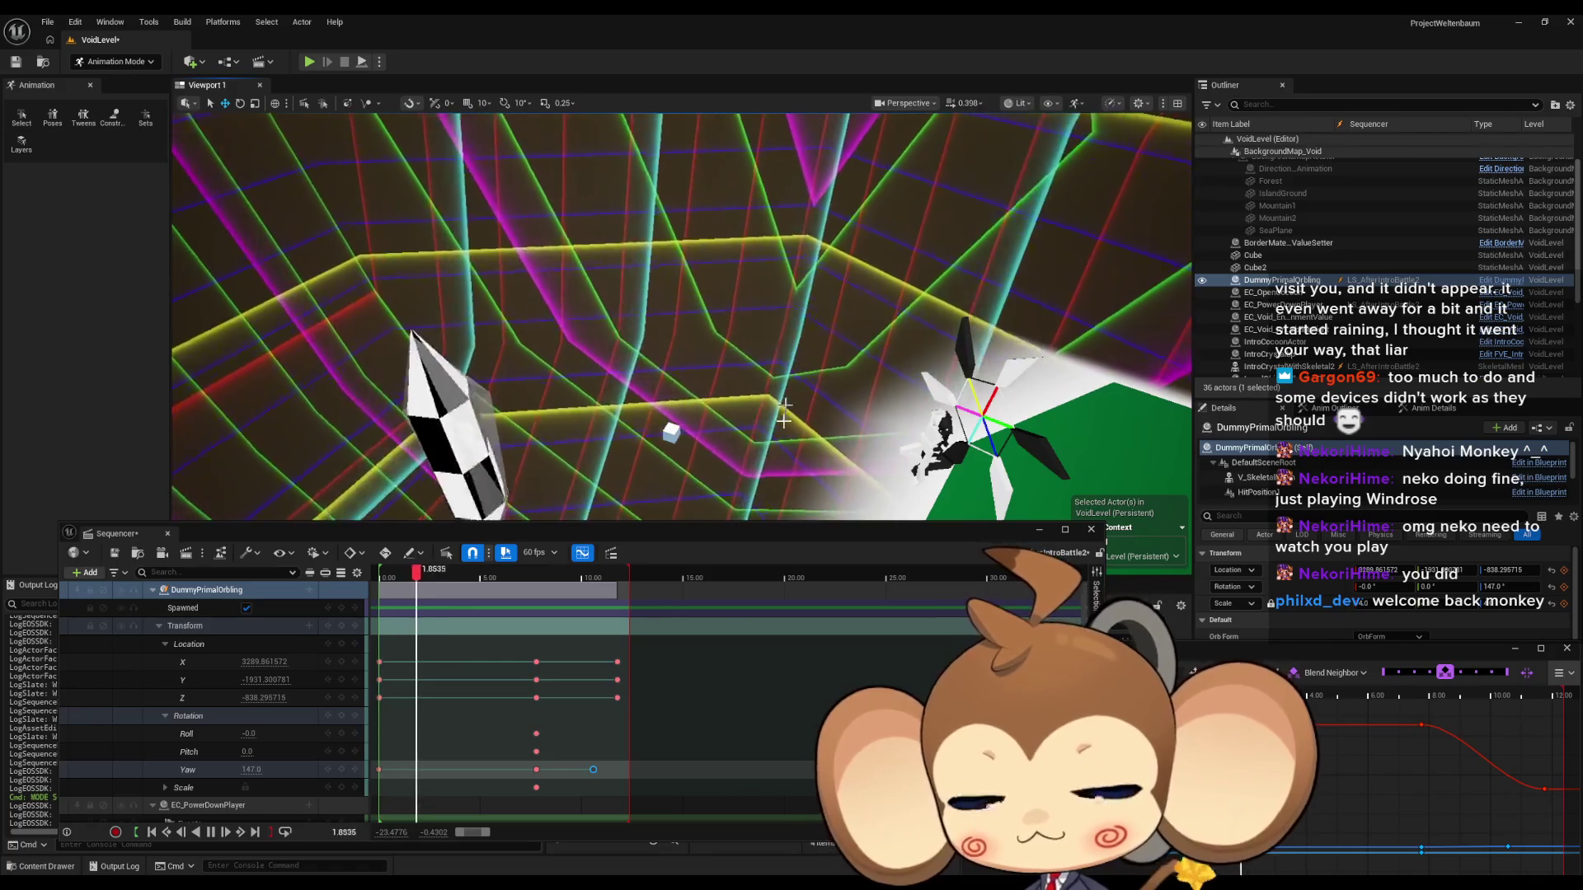
Drag the playback-range end from 11 to 20 seconds and clear the key selection.
left_click_drag(643, 570, 806, 570)
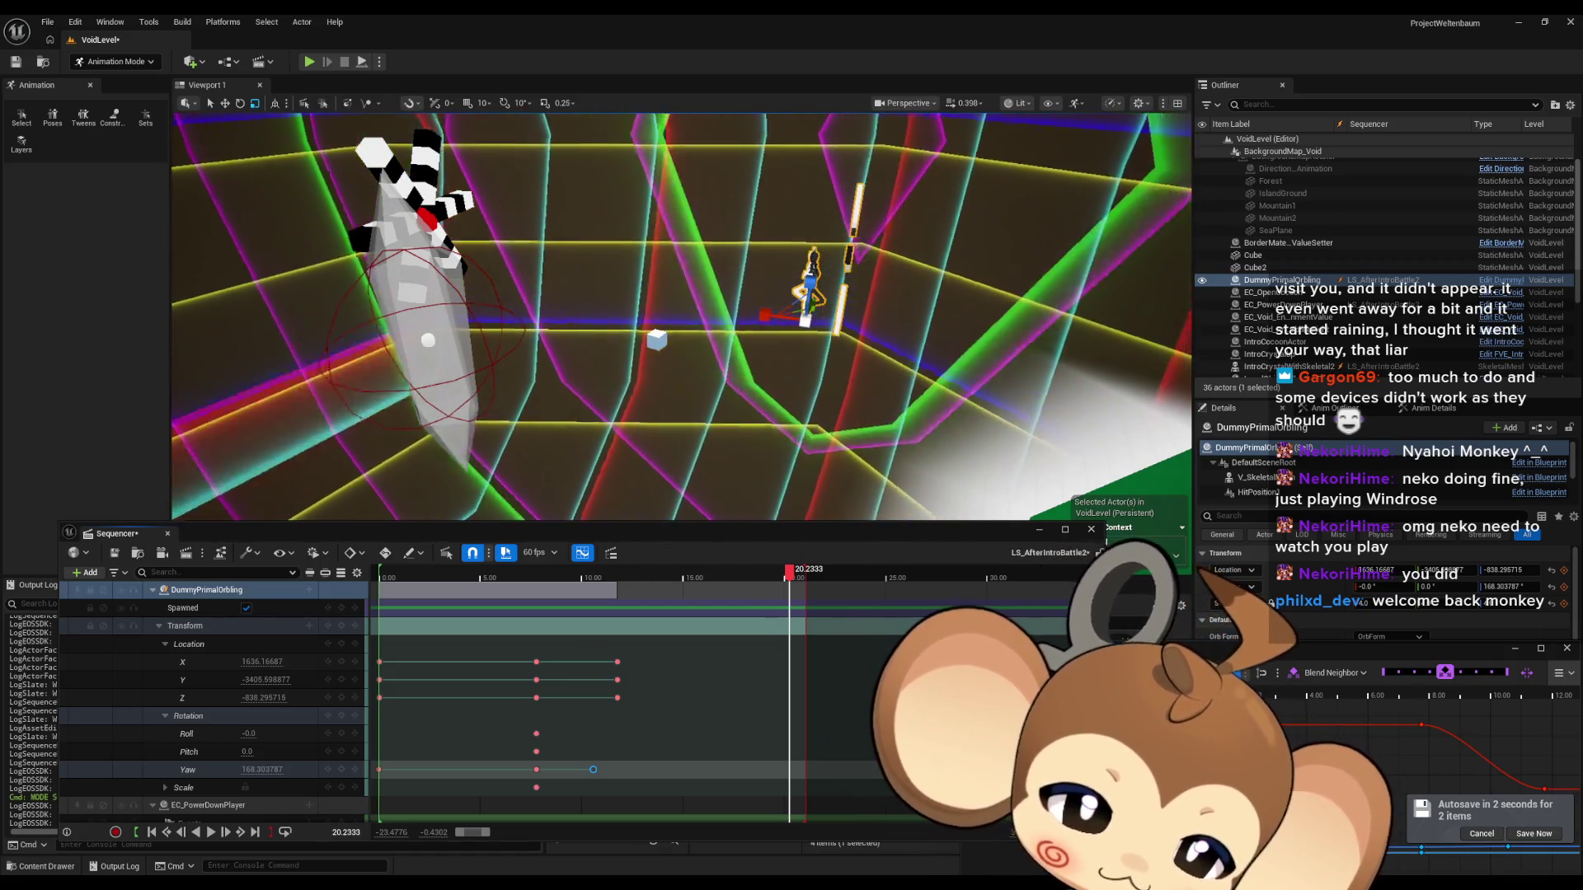
key("Escape")
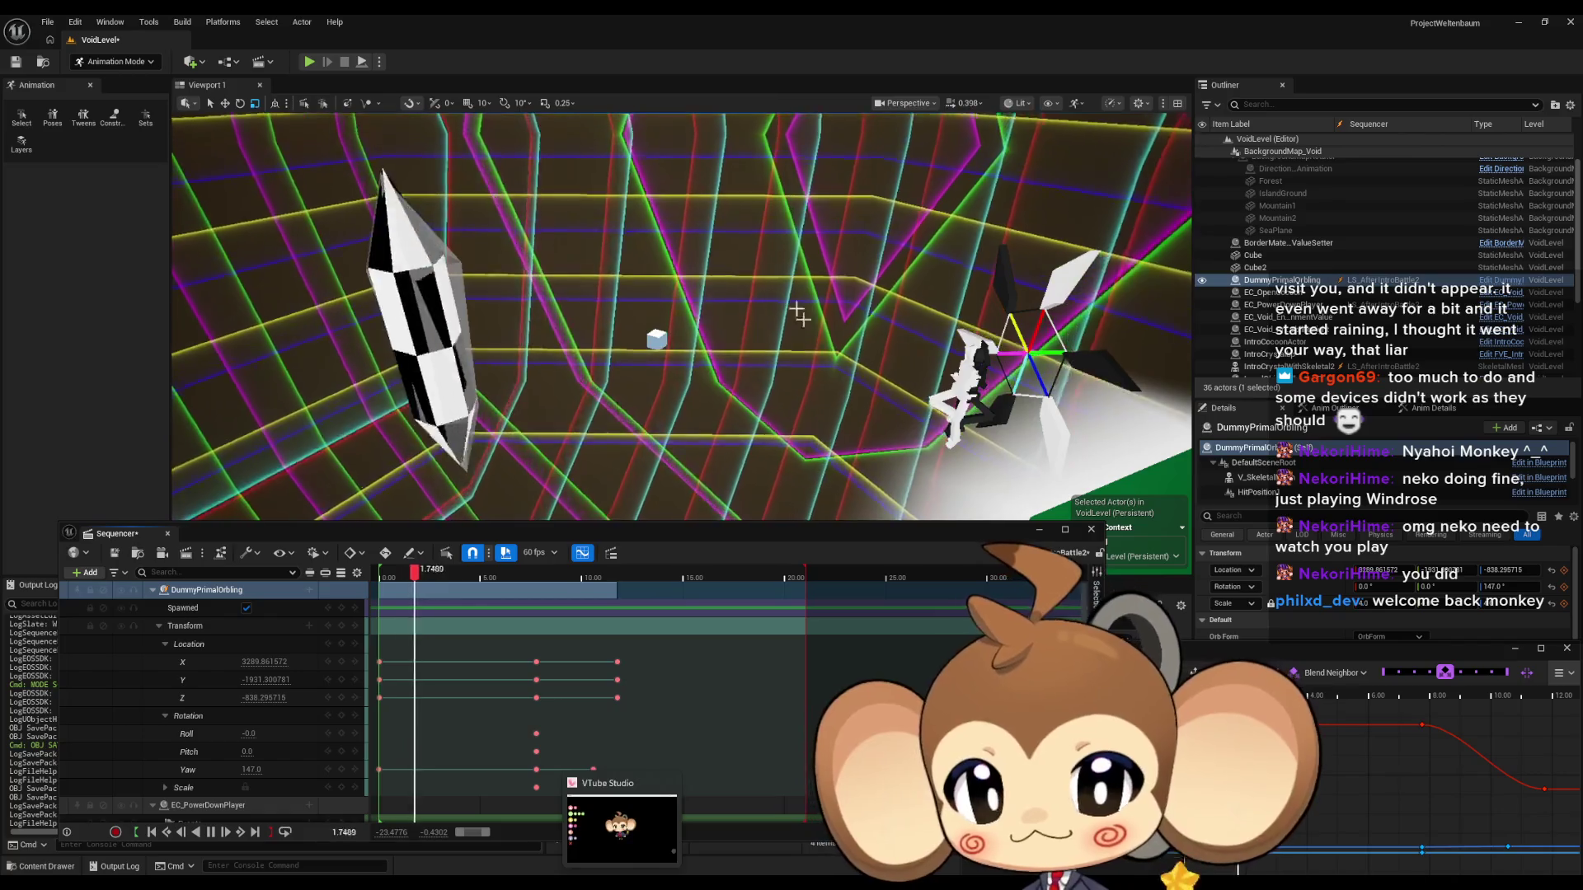
Close the Sequencer, view the level fullscreen, then restore Sequencer with the DummyPrimalOrbling tracks.
left_click(1038, 532)
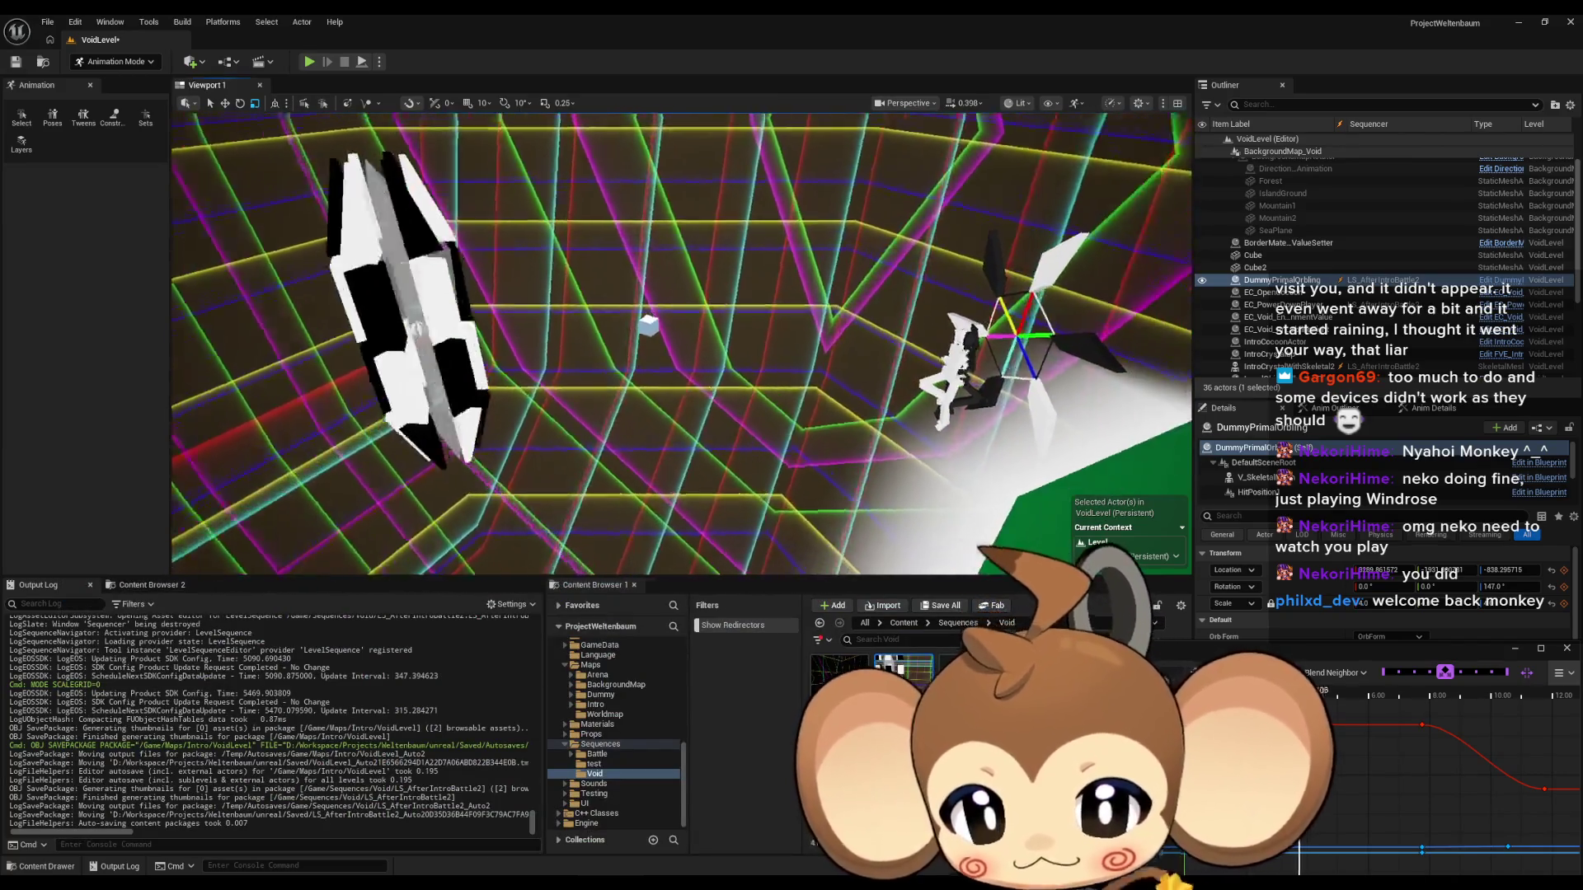
key("F11")
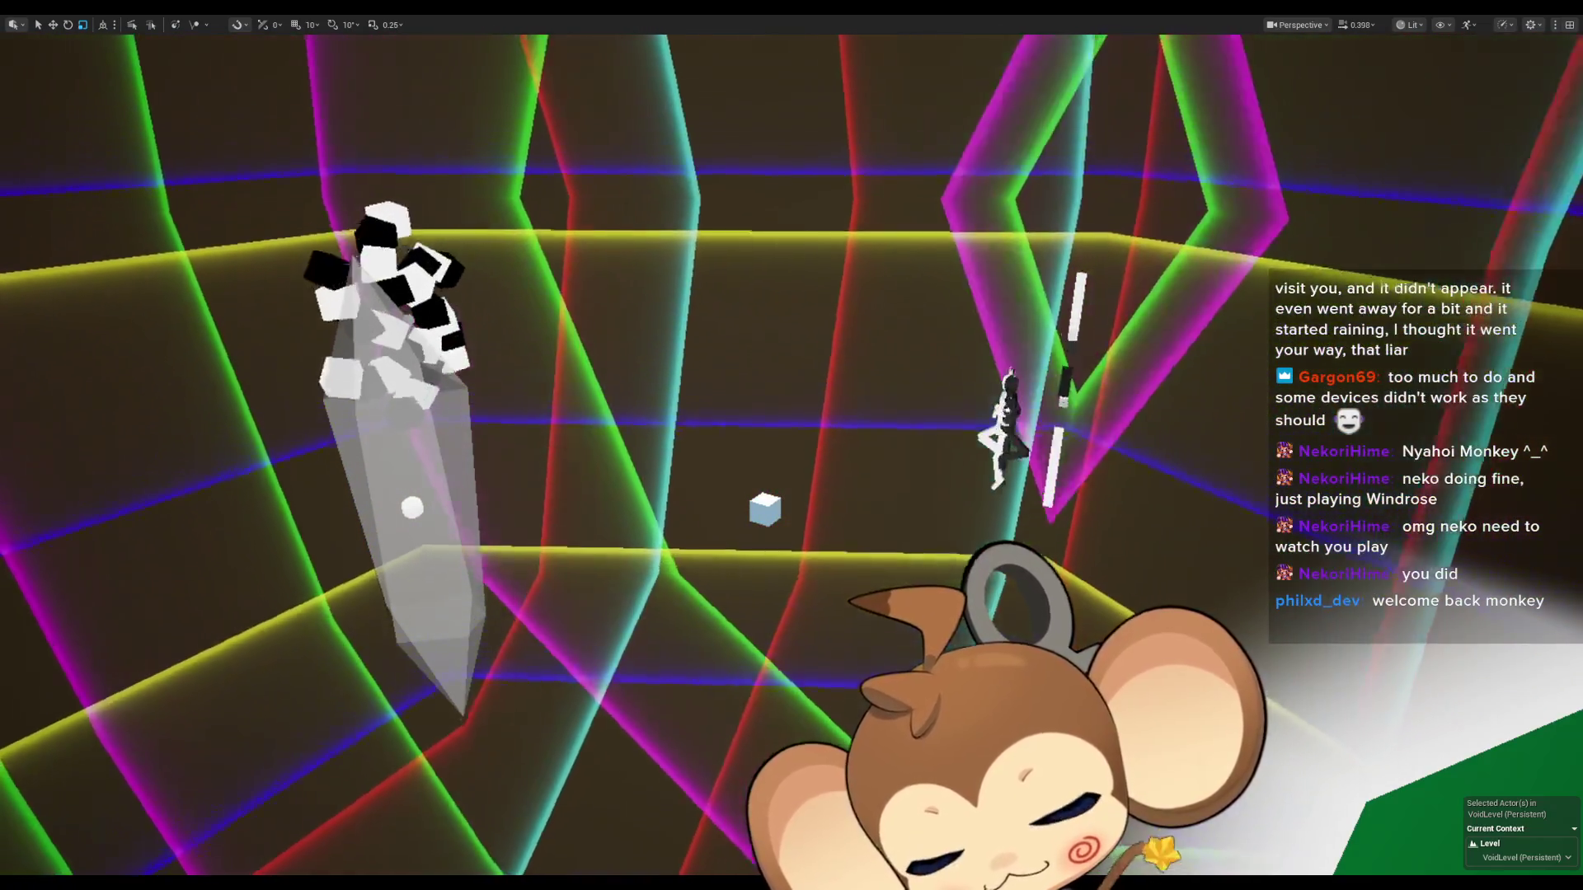
key("F11")
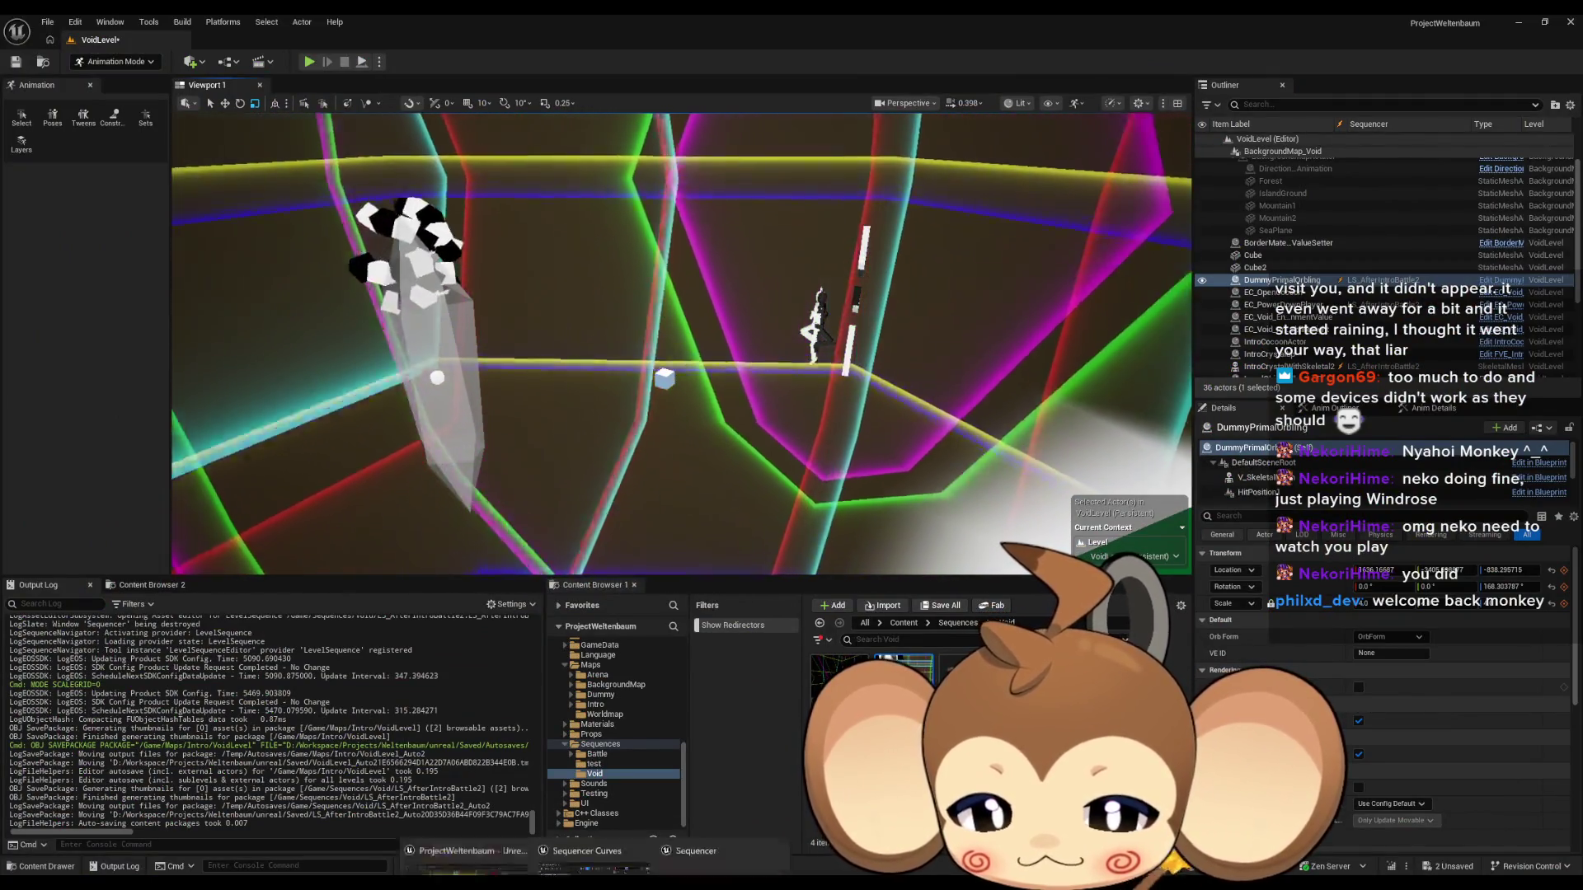
mouse_move(595, 887)
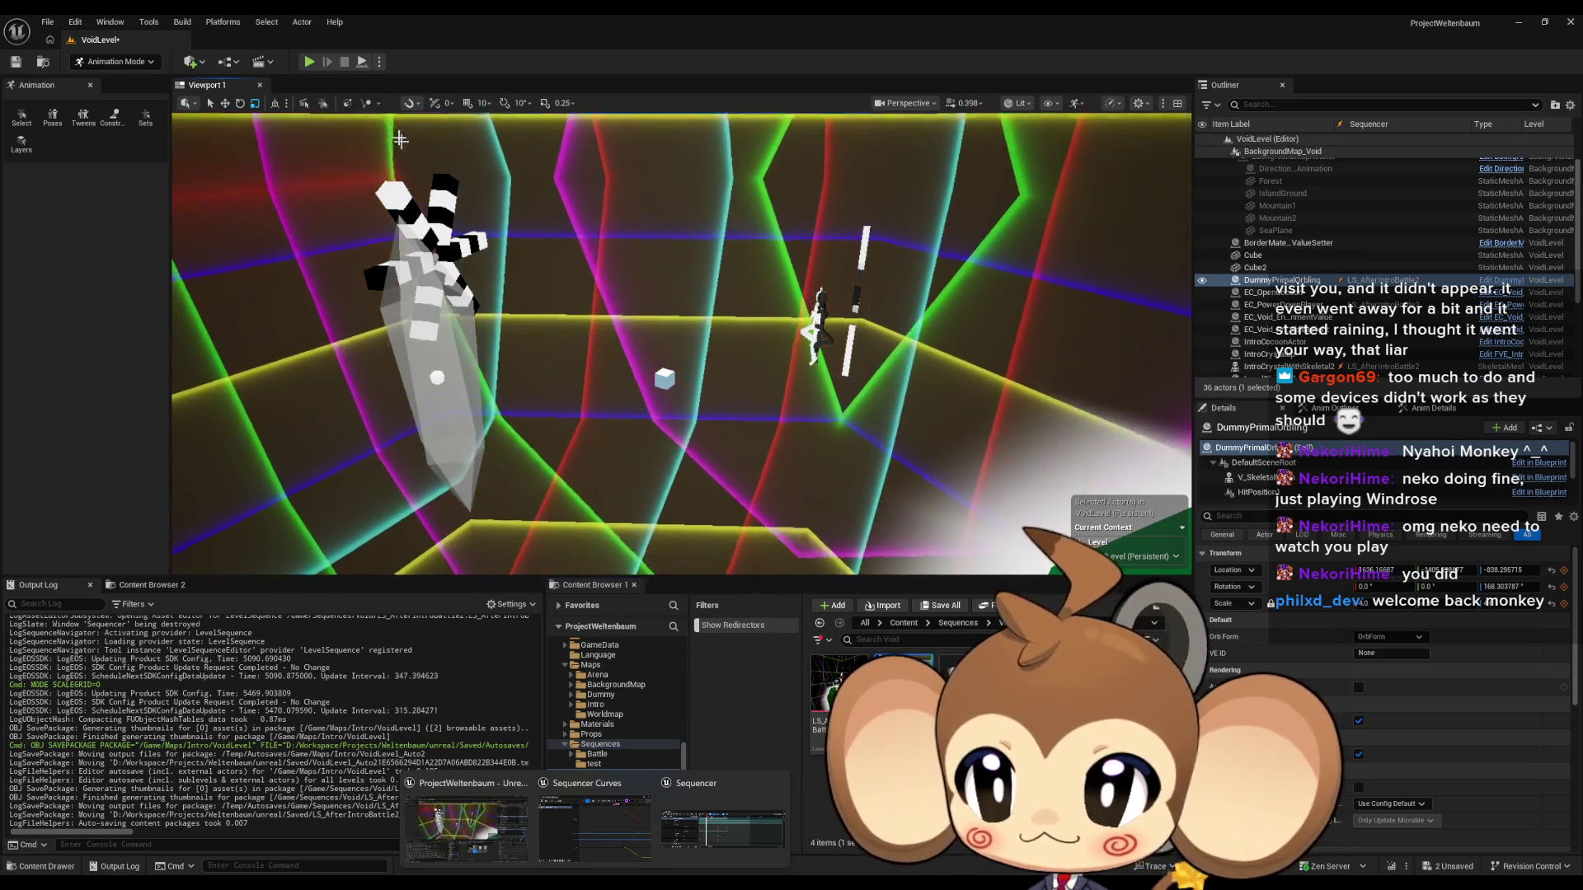
left_click(595, 886)
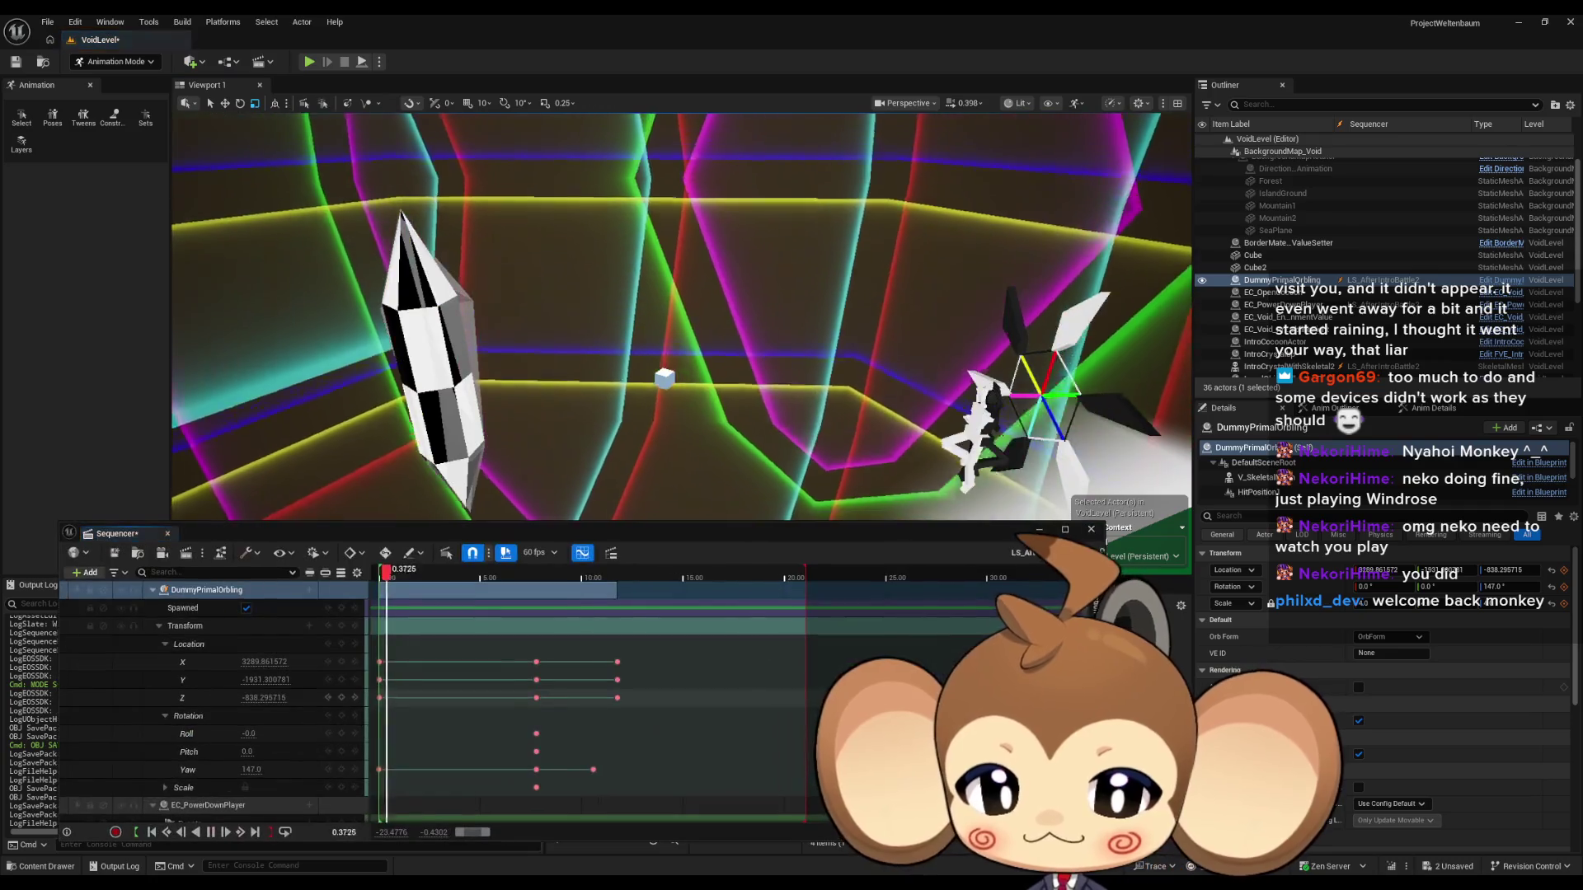
left_click_drag(542, 534, 701, 363)
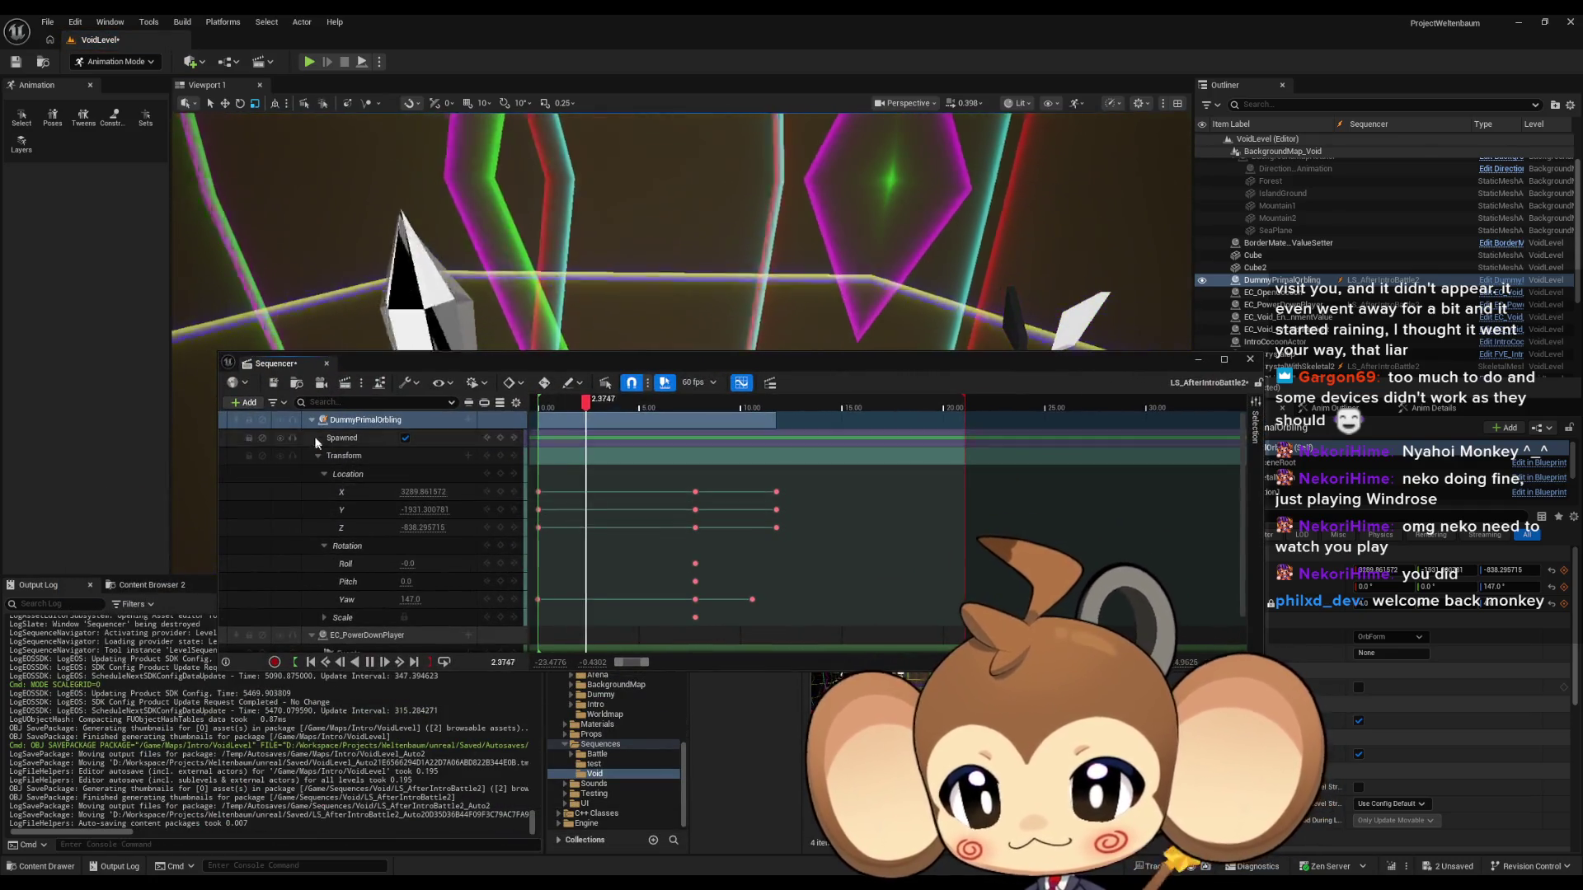
left_click(312, 421)
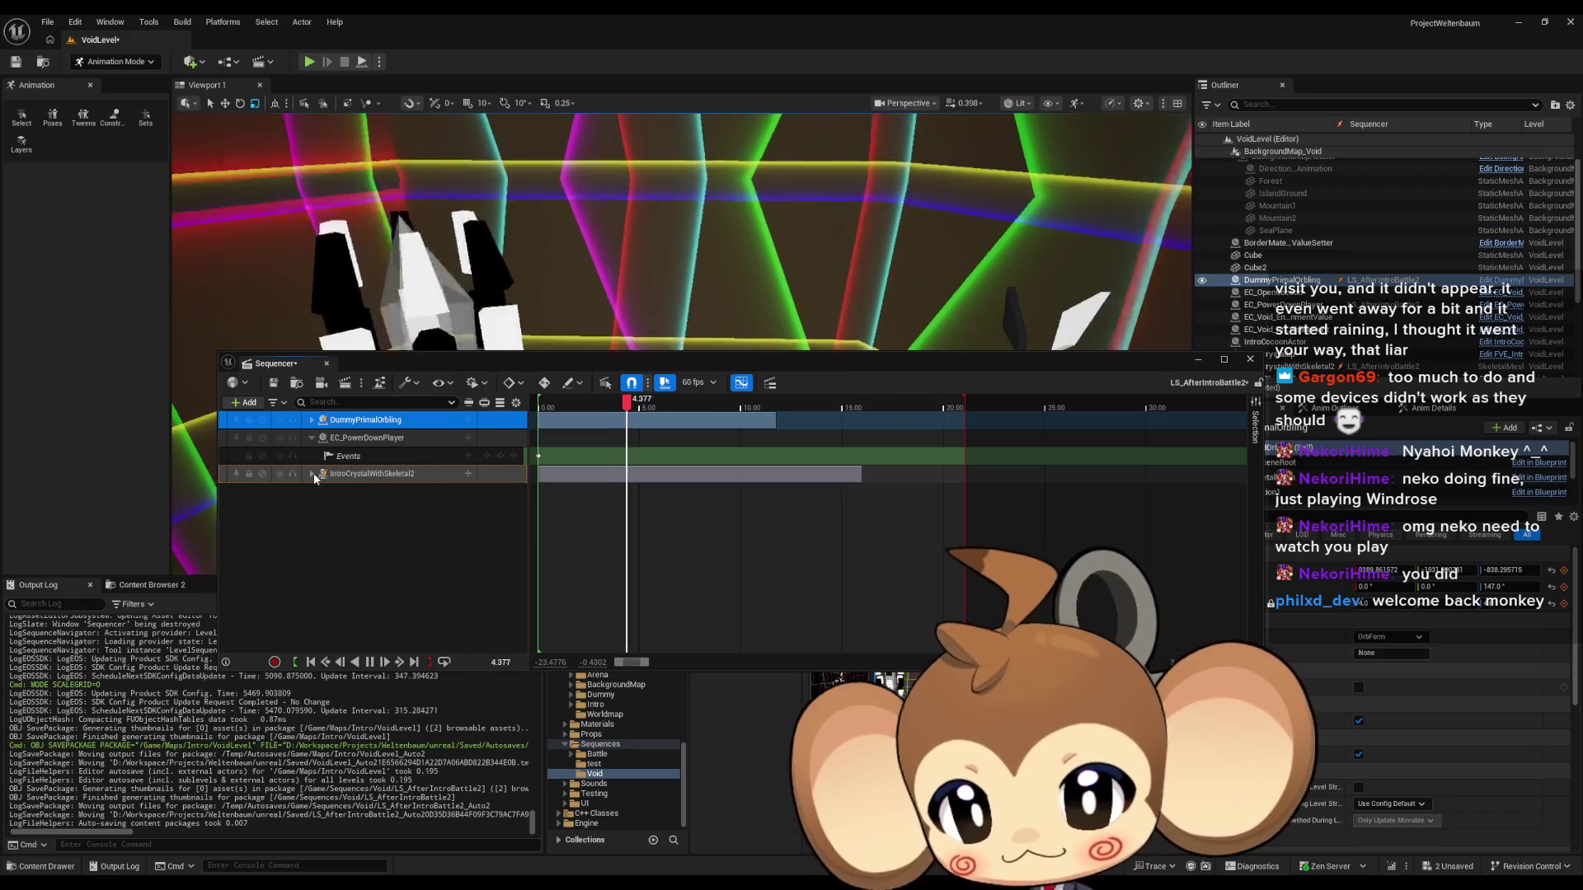
left_click(313, 473)
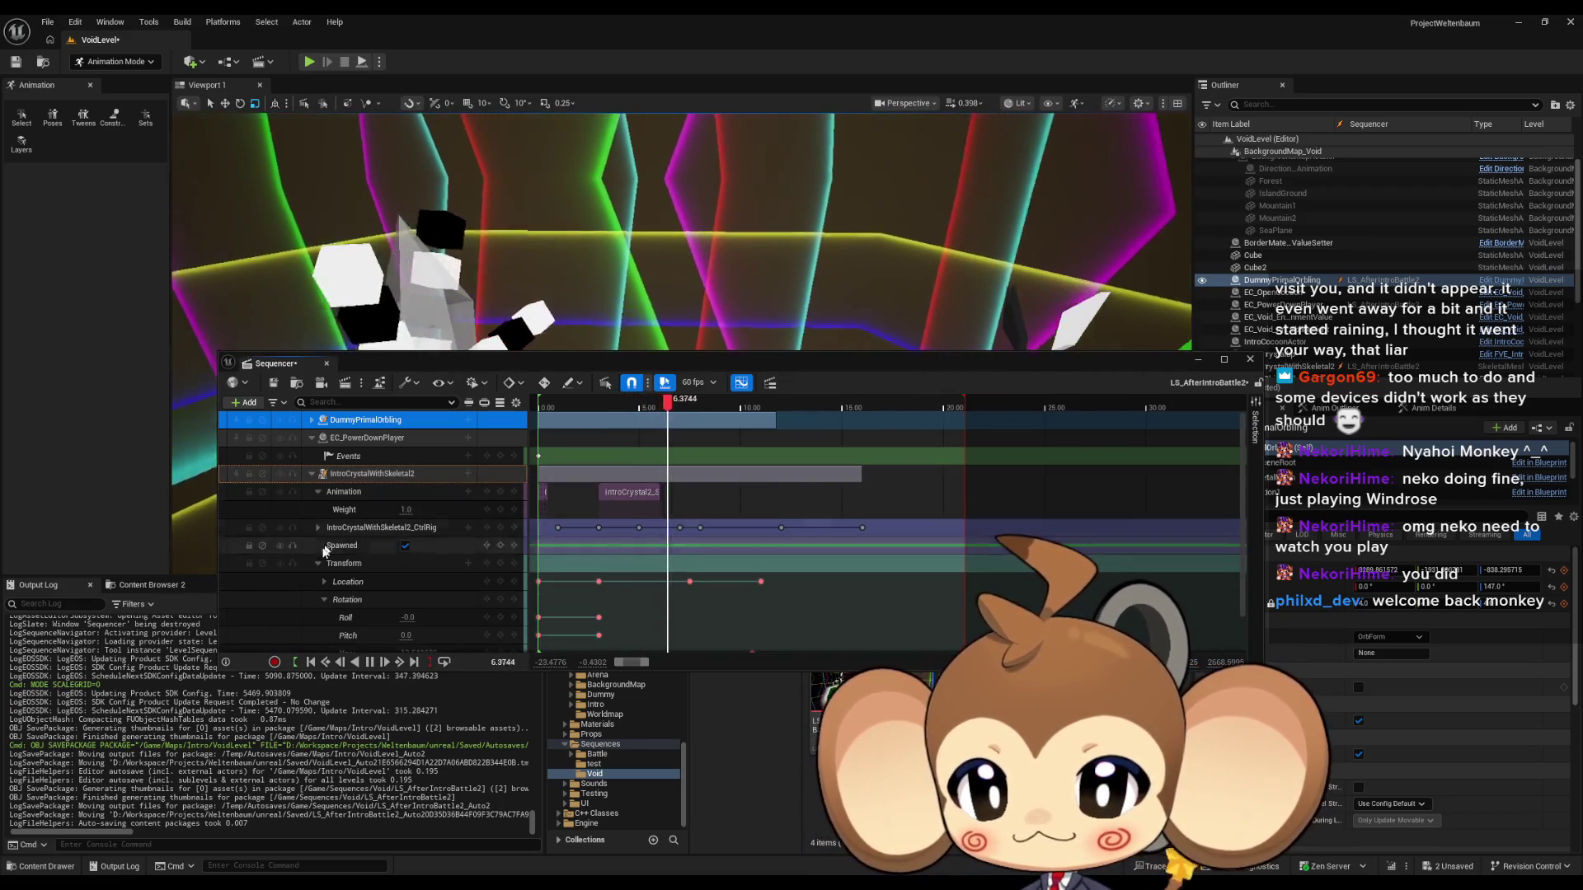
left_click(317, 562)
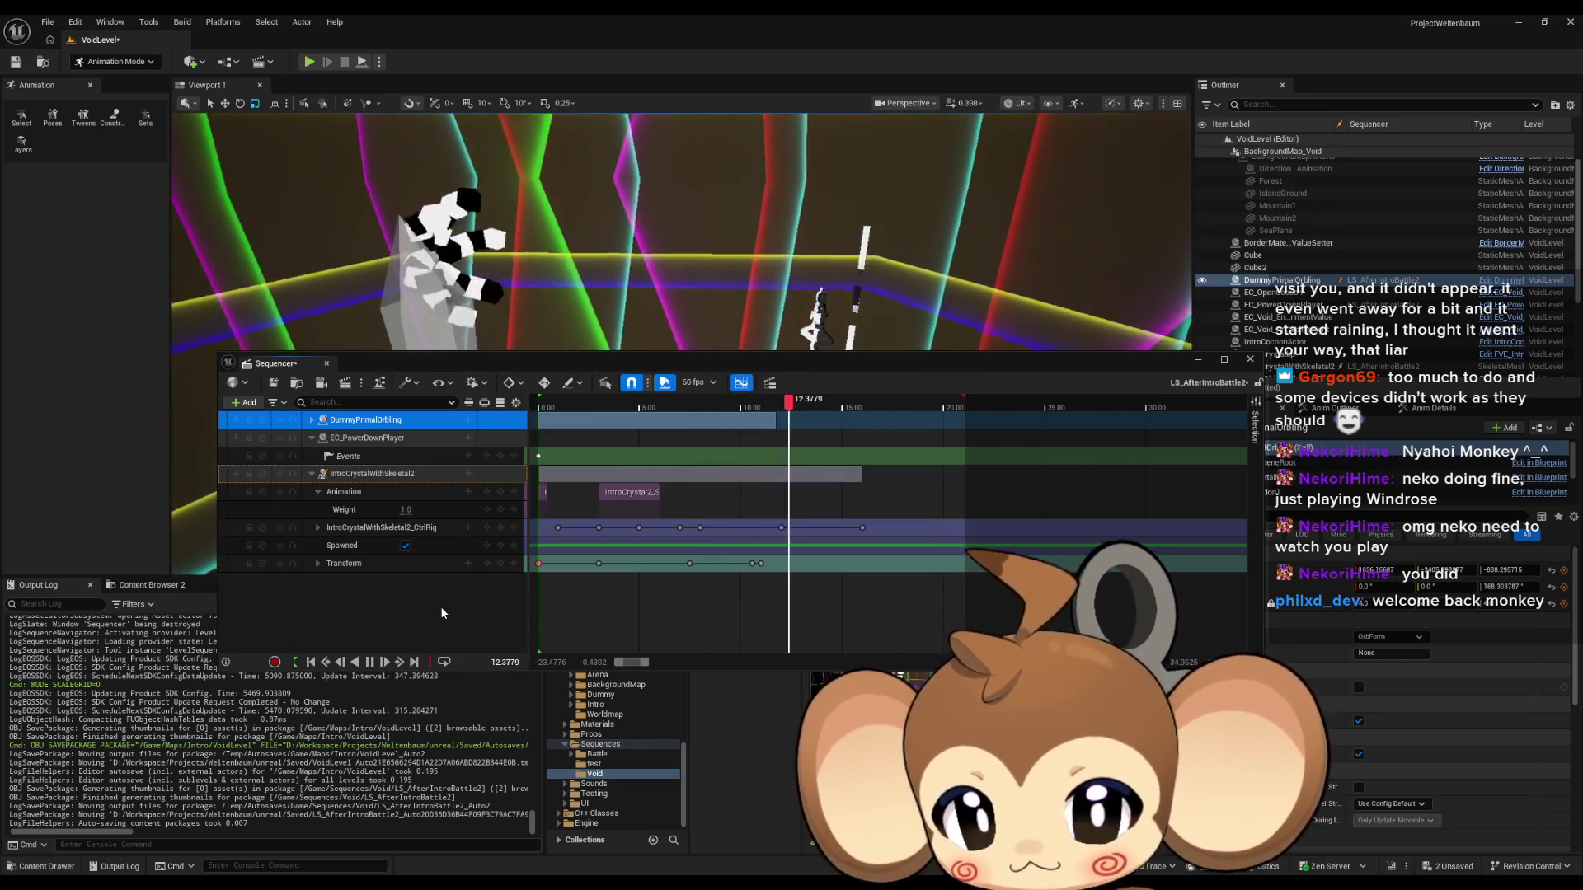
left_click_drag(656, 586, 769, 584)
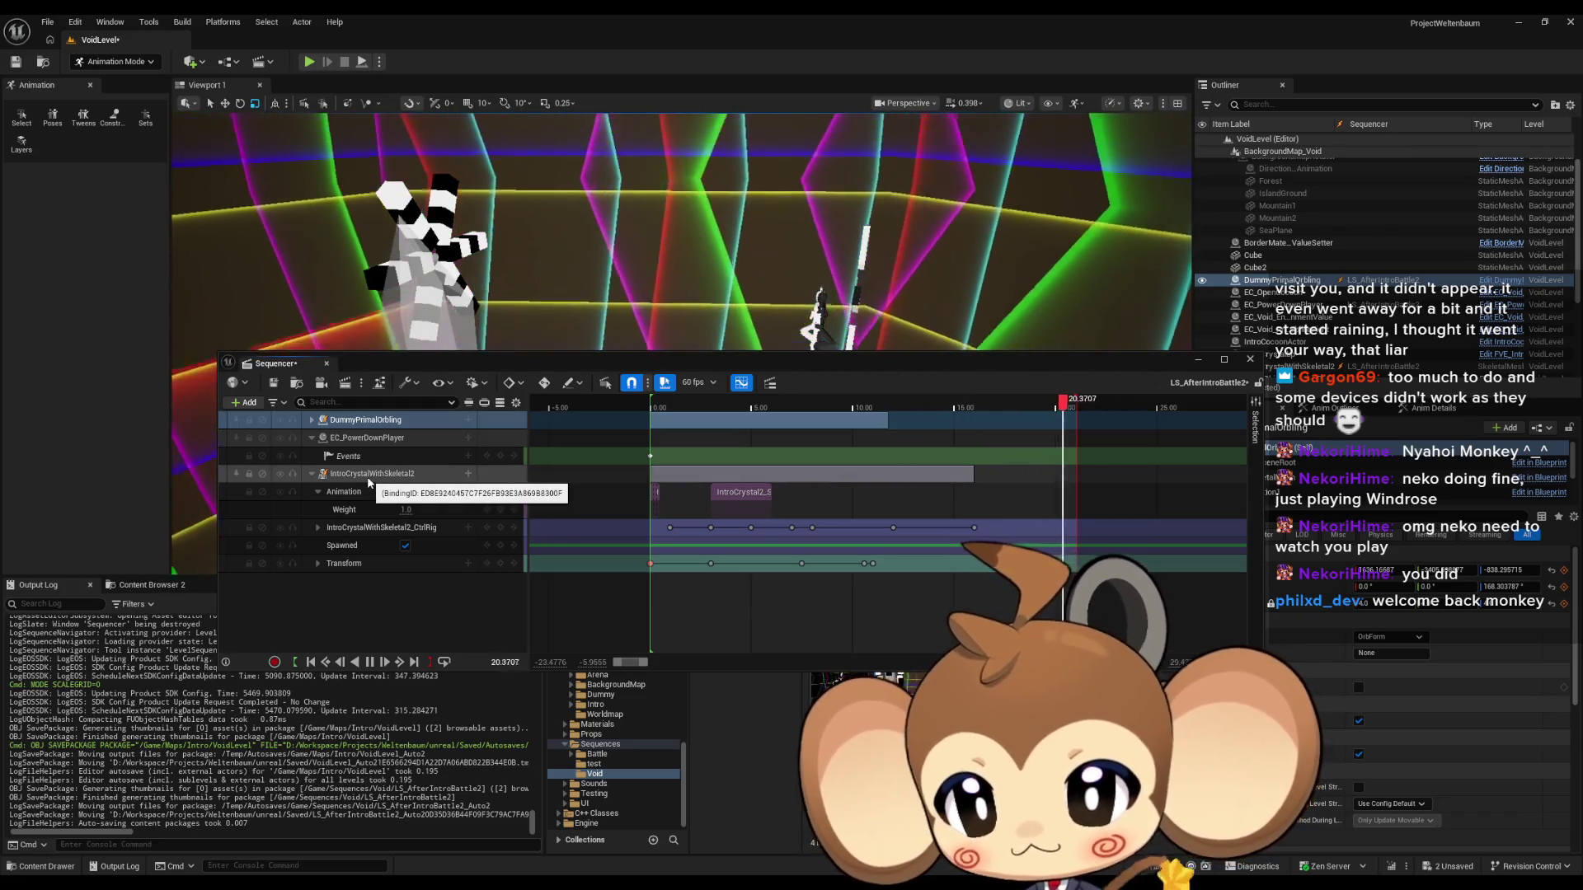
left_click(312, 473)
left_click(367, 421)
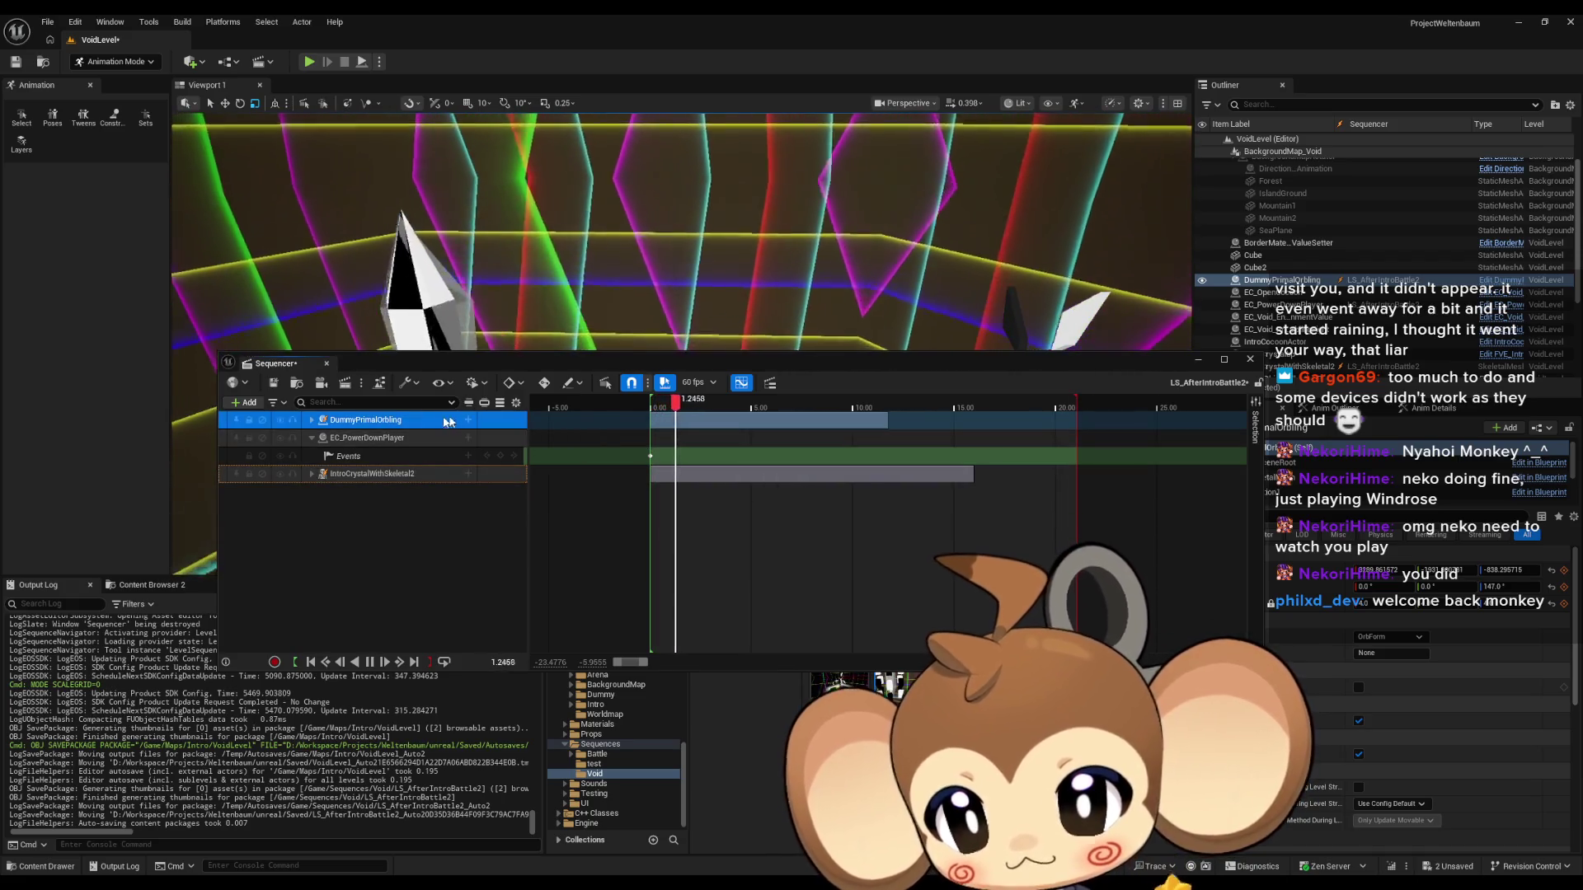
left_click(470, 421)
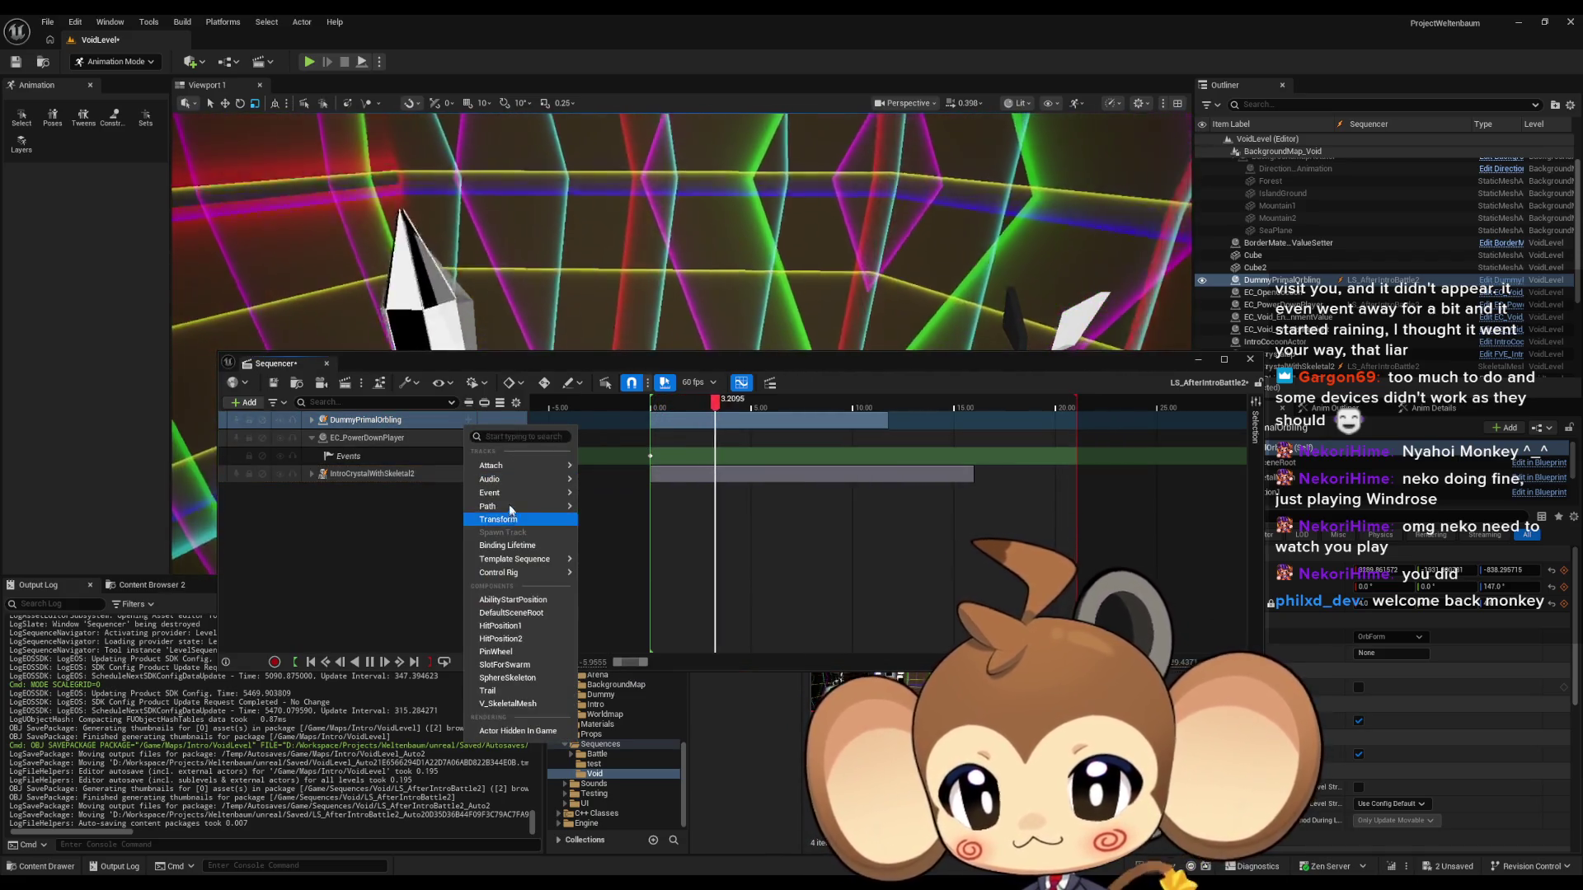
mouse_move(513, 487)
left_click(604, 493)
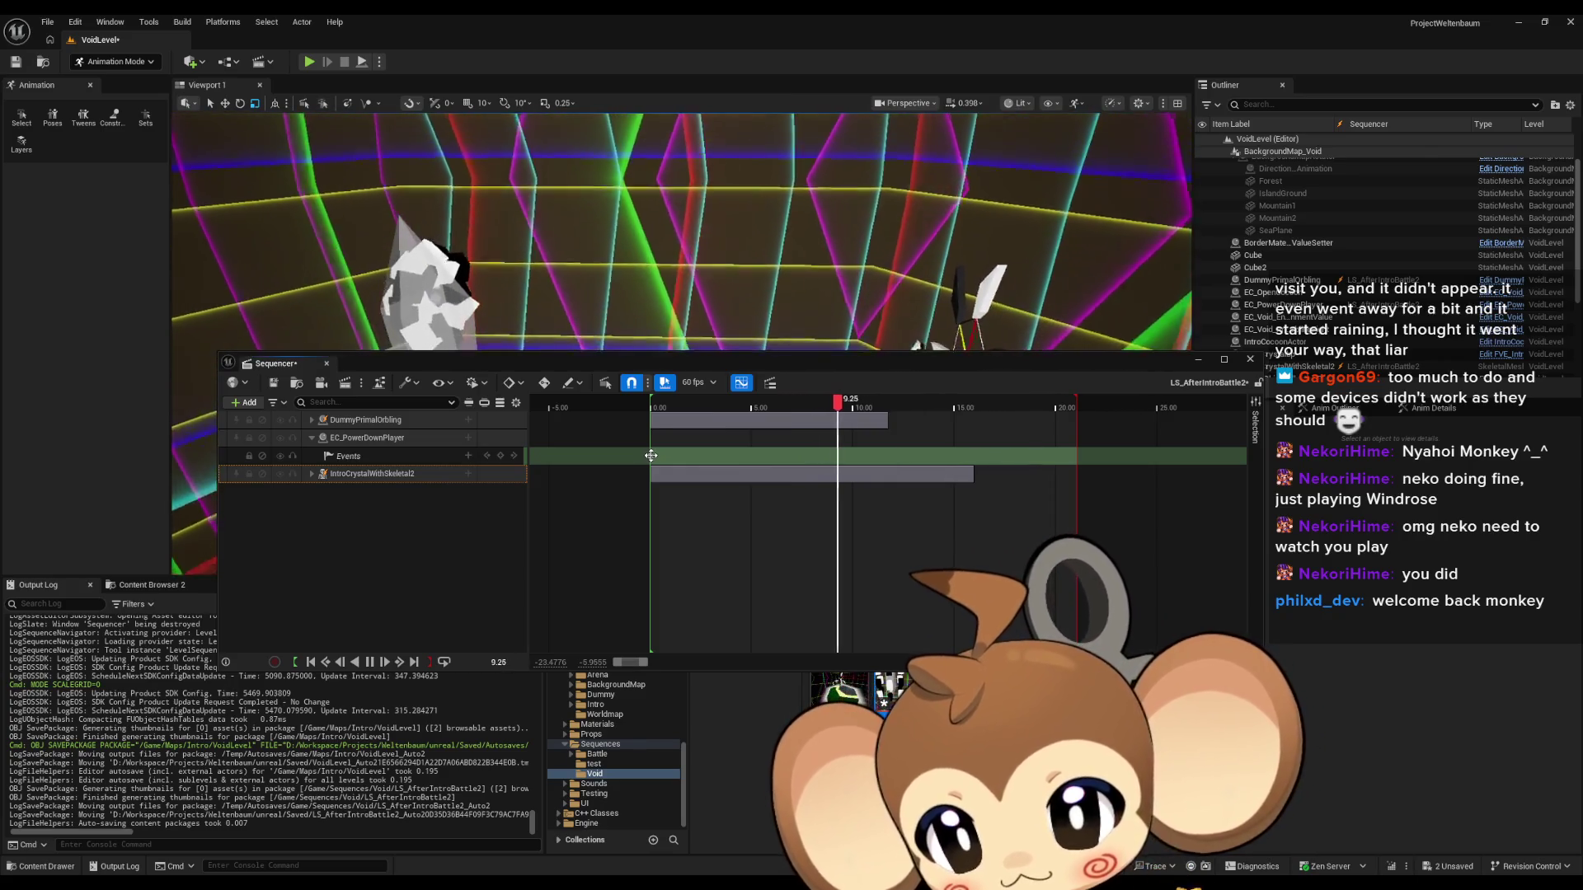
left_click(651, 456)
Inspect the power-down event's logic in the director Blueprint, then close it.
double_click(651, 457)
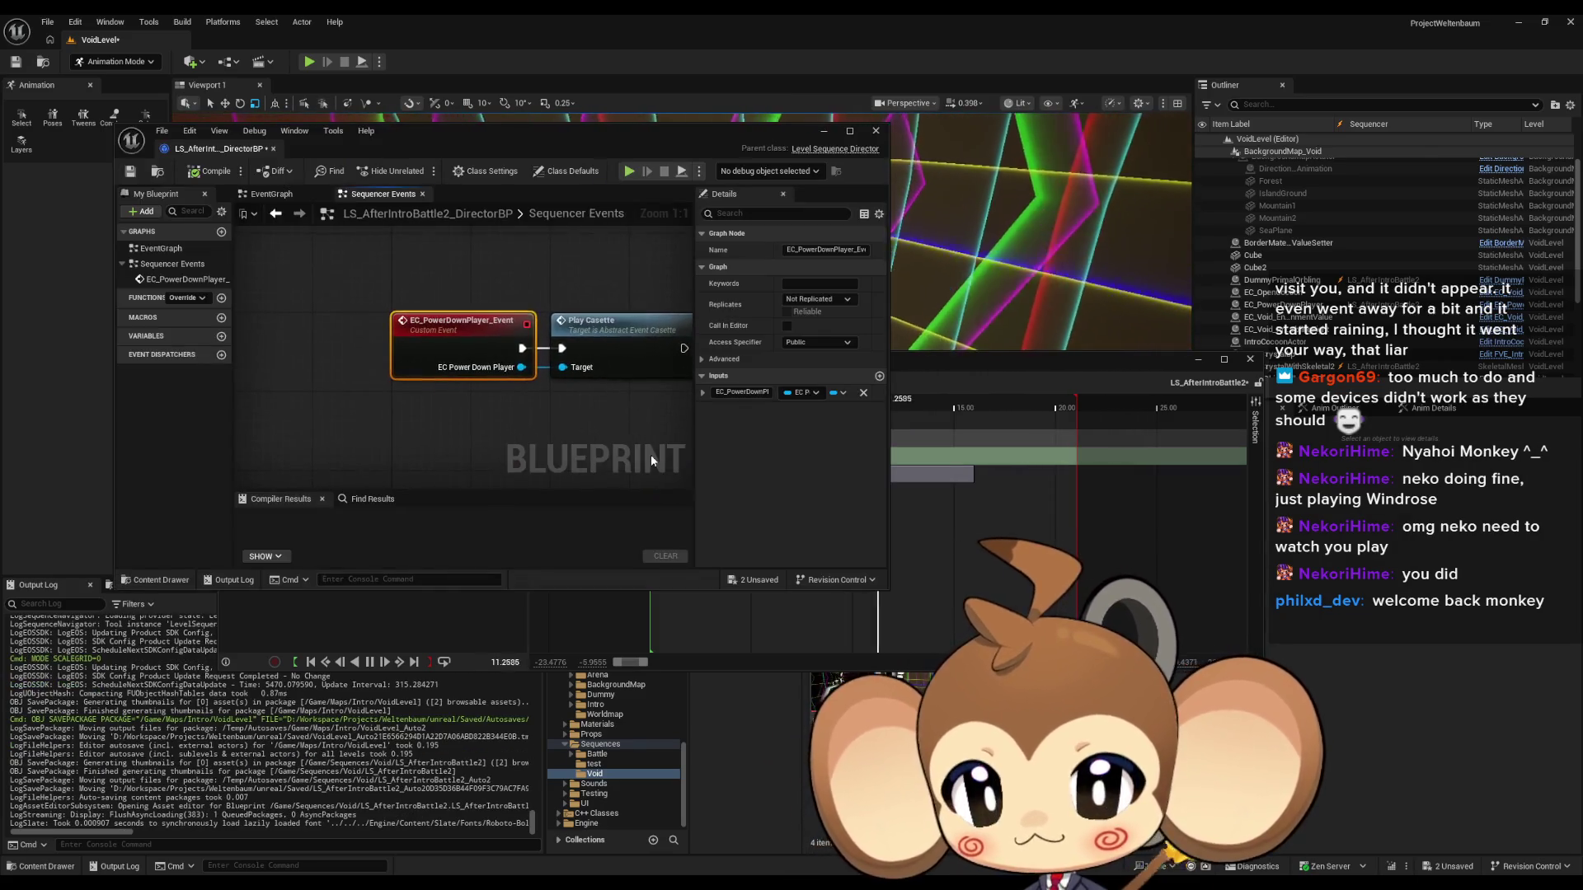
left_click_drag(530, 397, 511, 396)
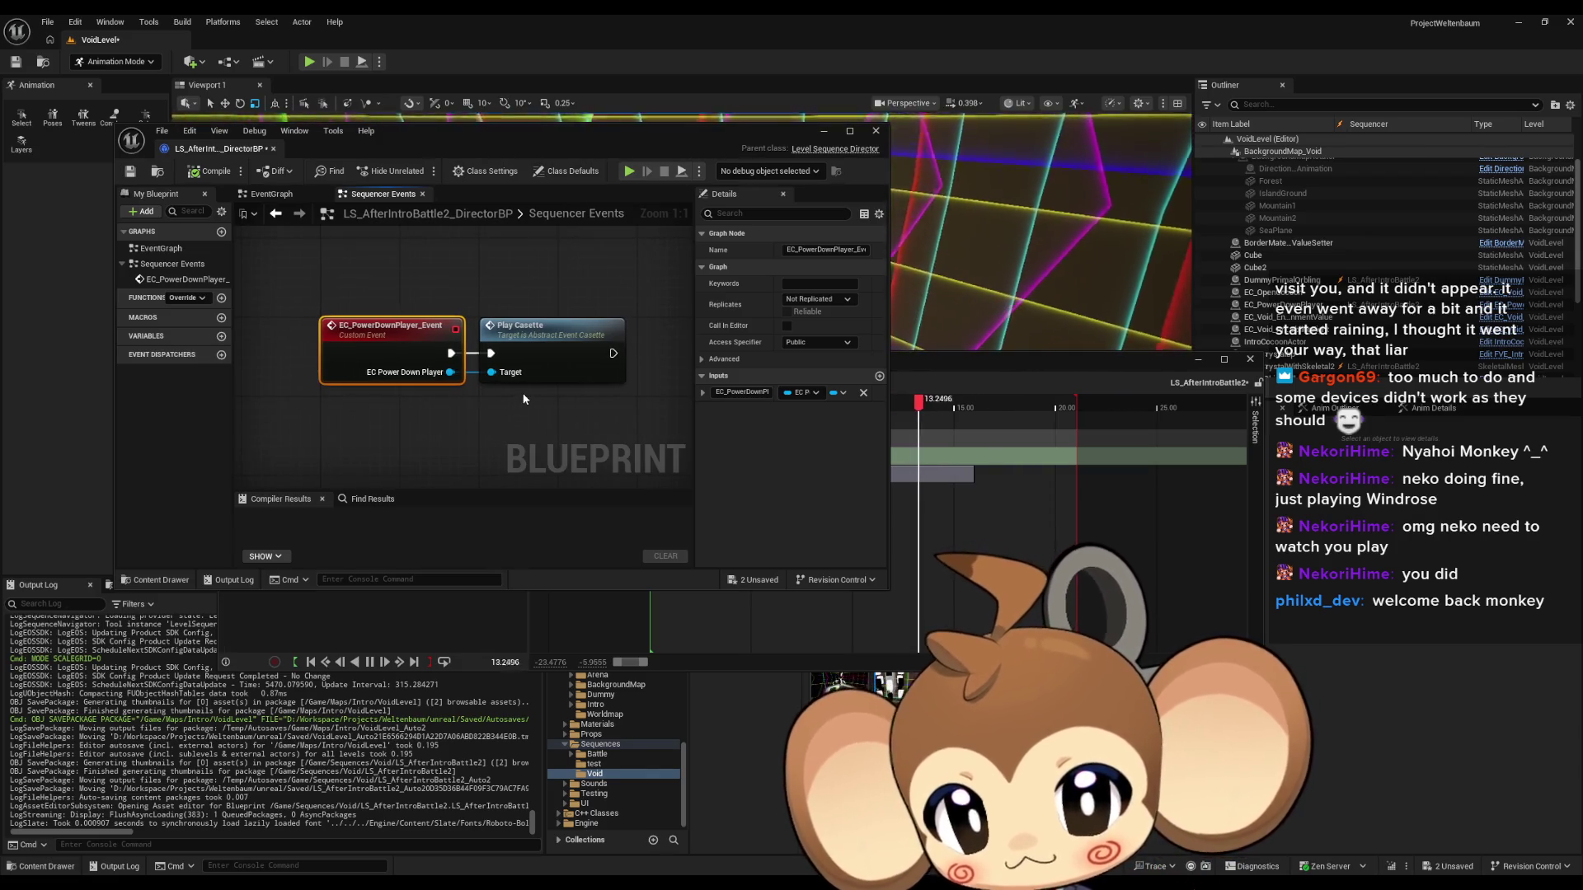
left_click(876, 132)
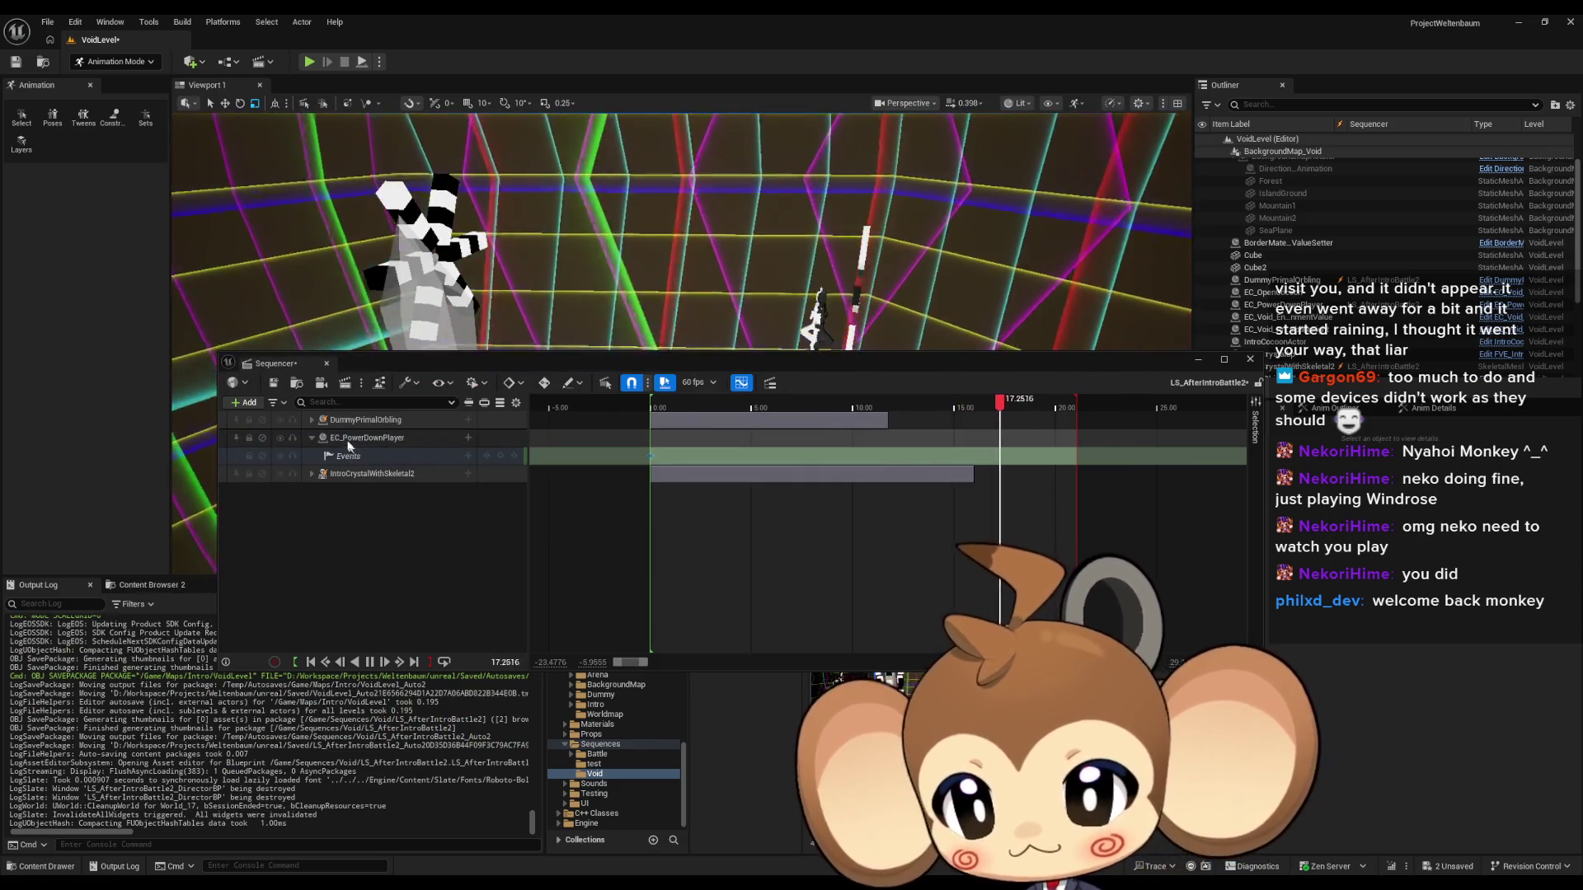
Expand DummyPrimalOrbling's Events track, pause and rewind to 0.00, and create its director event.
left_click(313, 419)
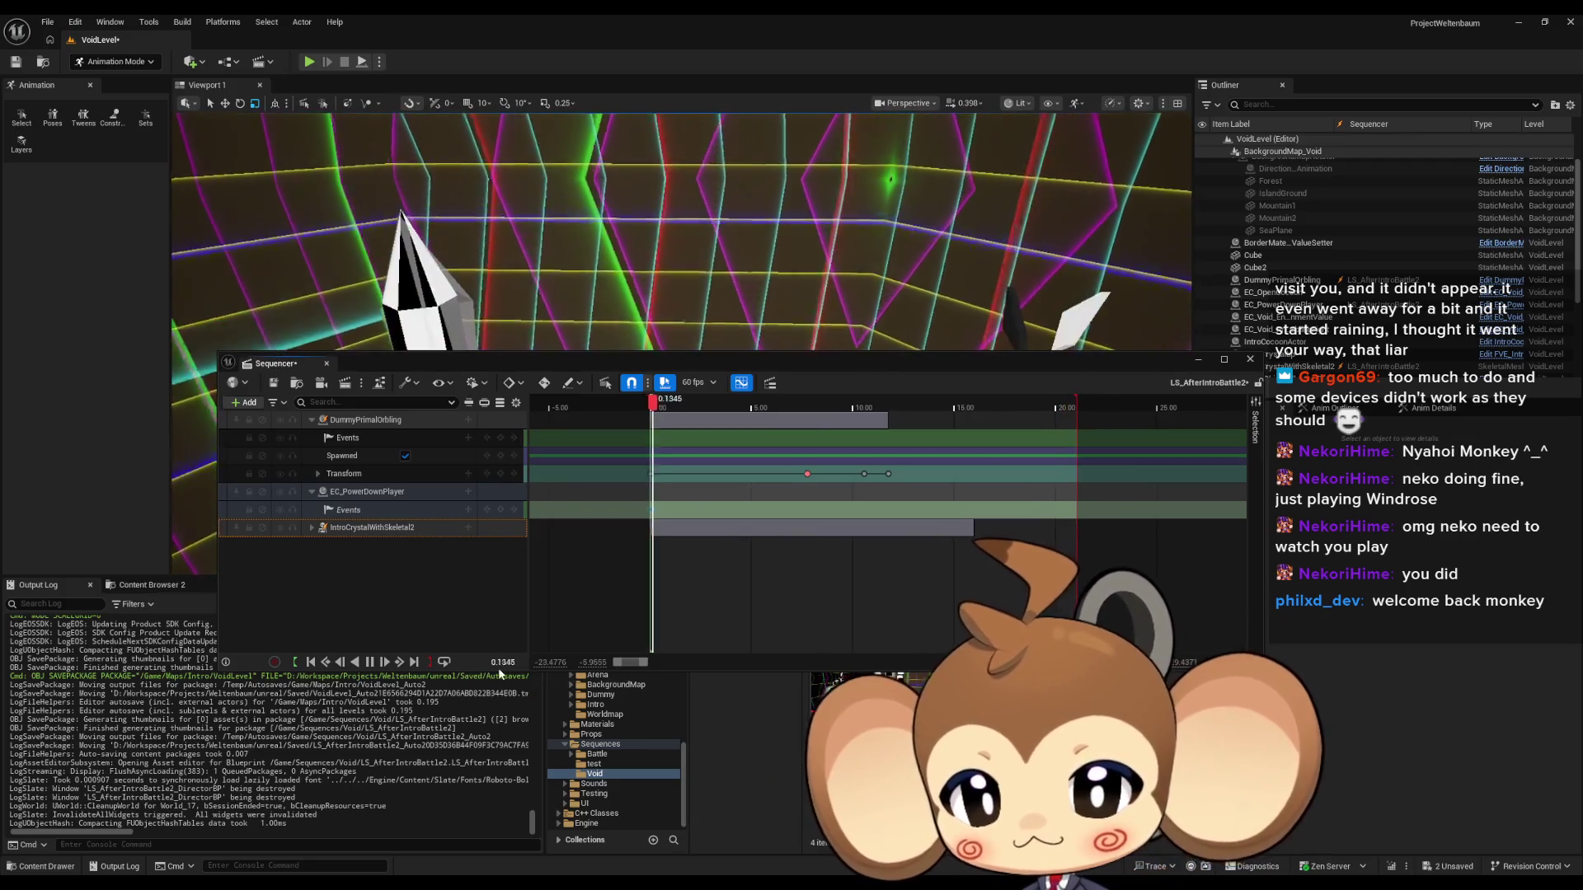
key("space")
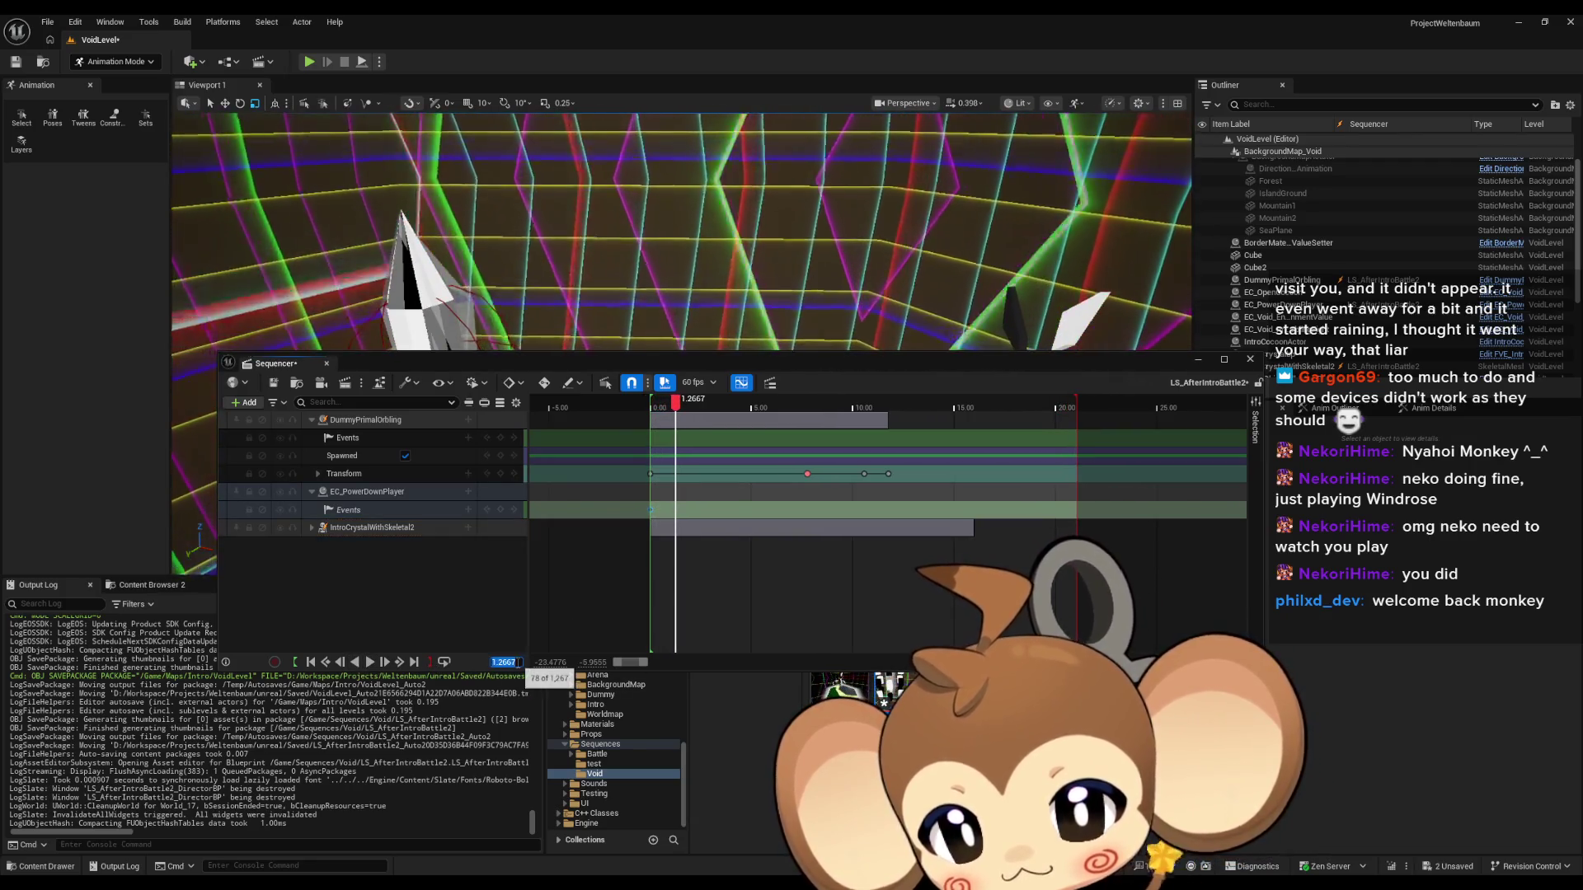
type("0")
key("Return")
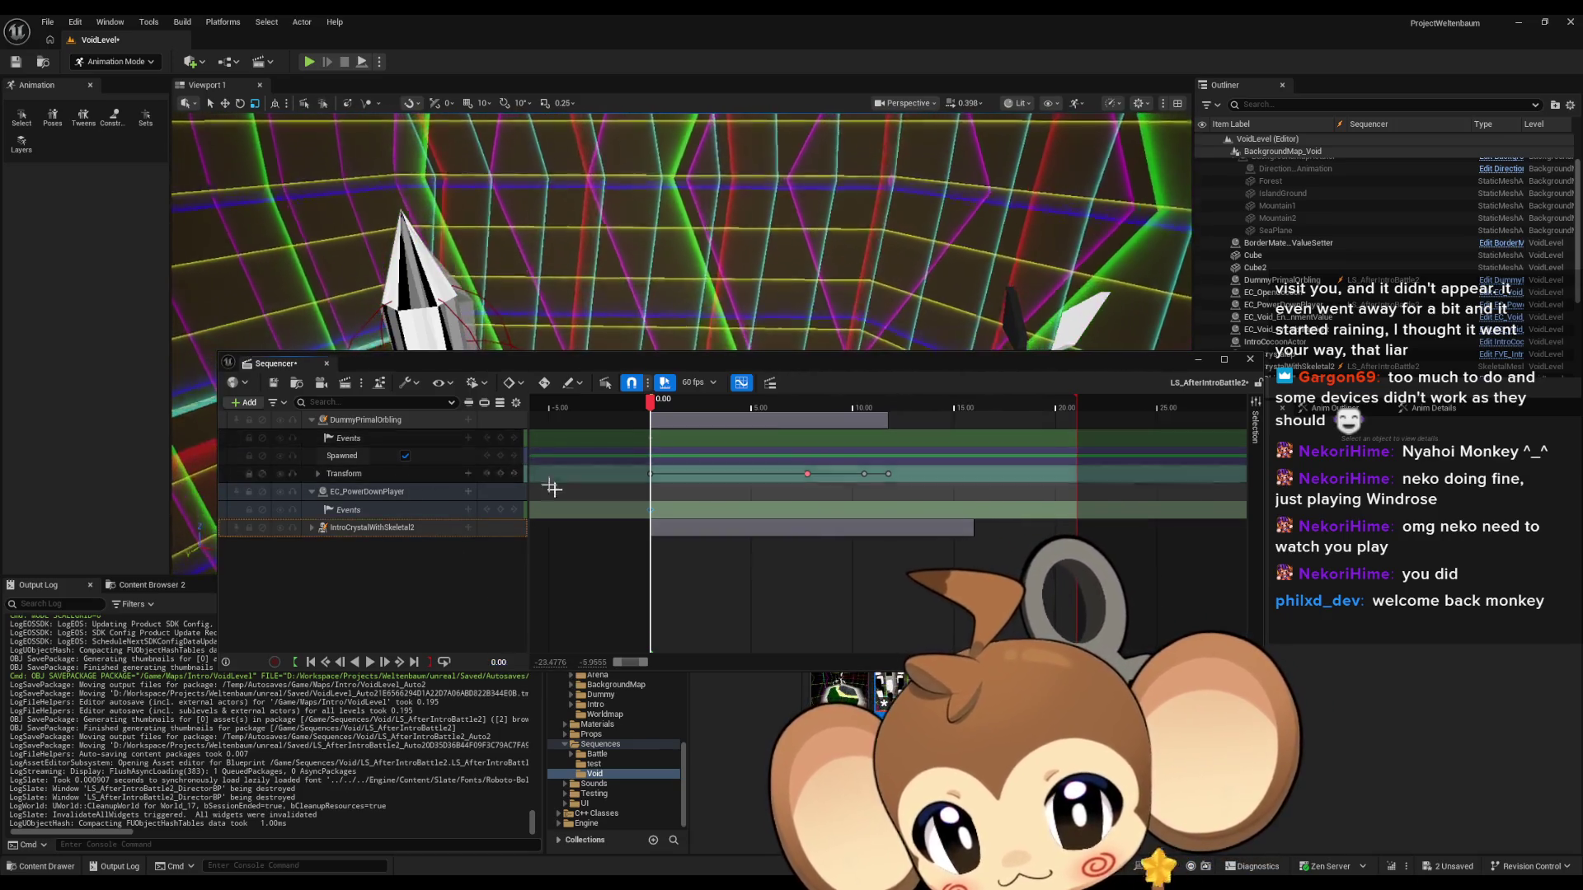
double_click(653, 435)
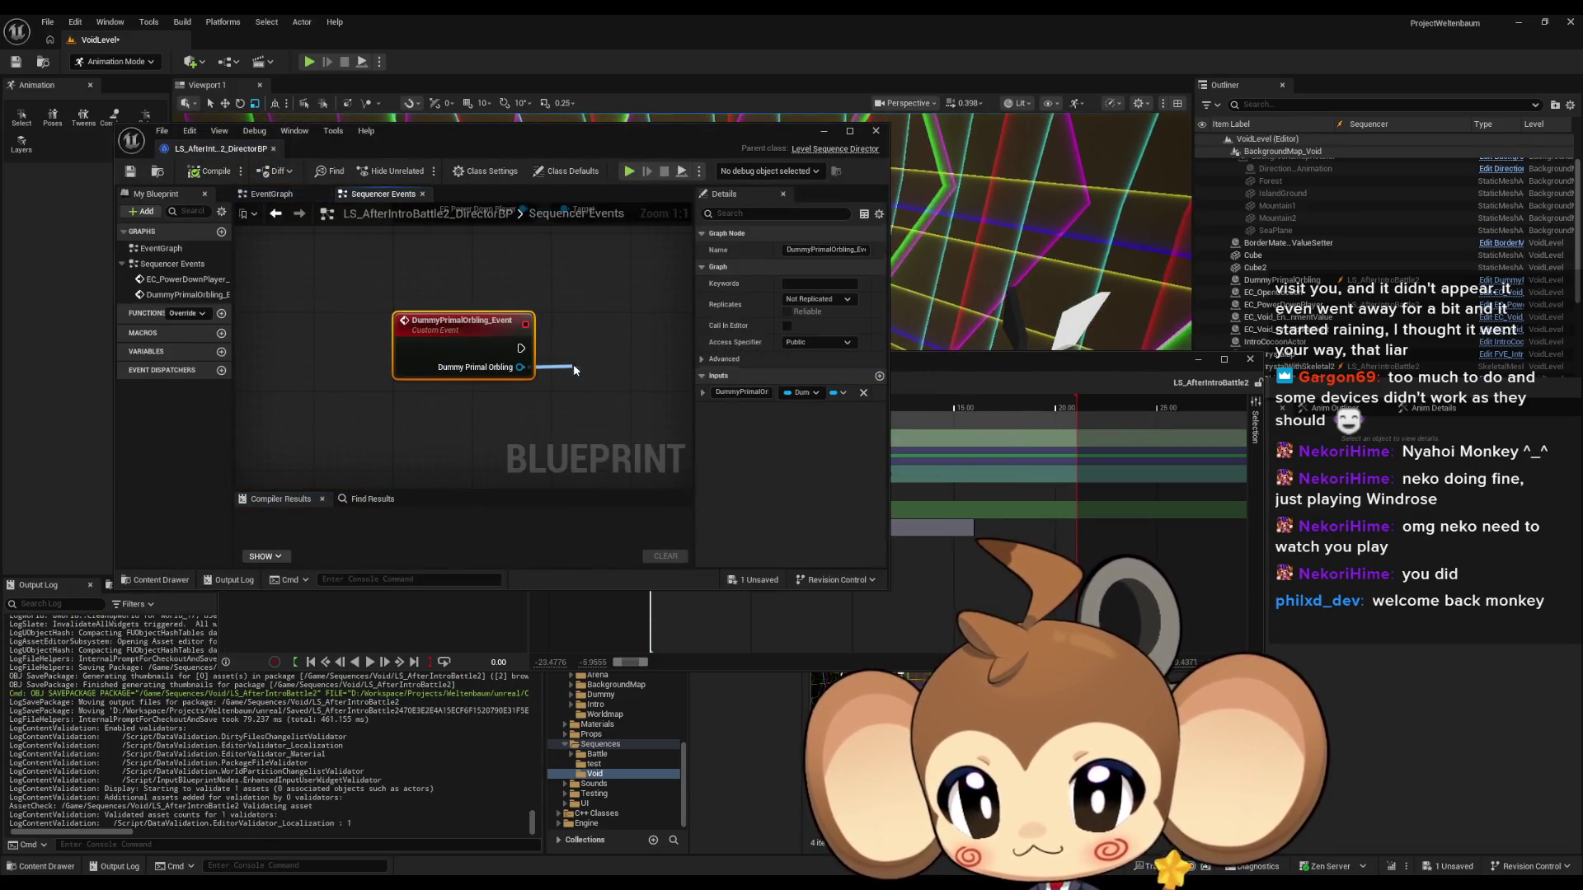
Add an Initialize Visual Entity node from the Dummy Primal Orbling pin, then minimize the Blueprint.
left_click_drag(574, 370, 574, 370)
type("ini")
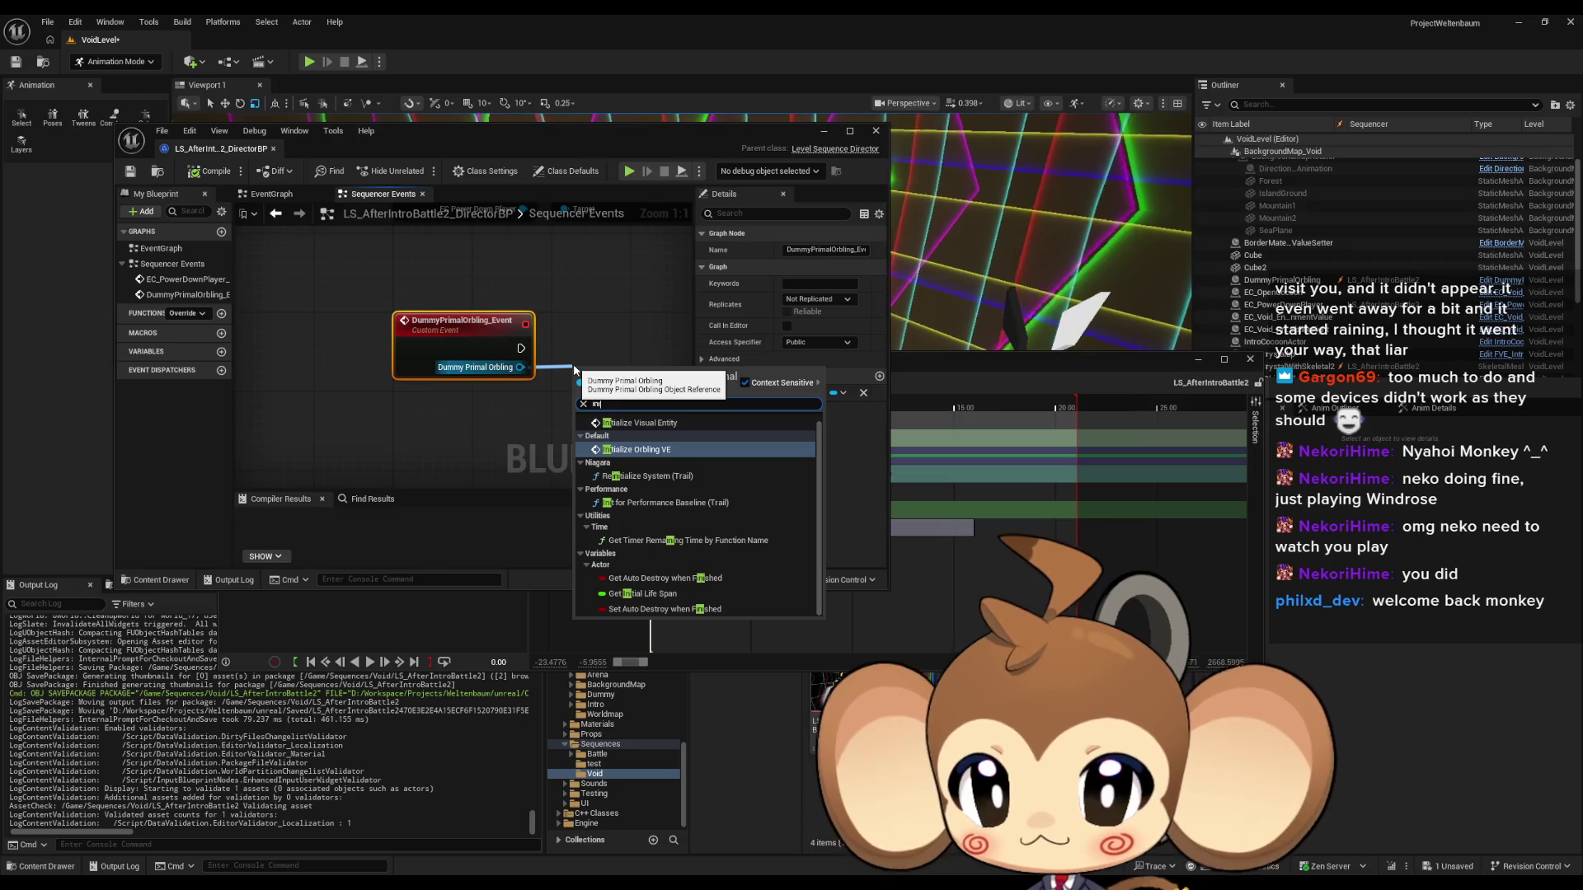
key("Return")
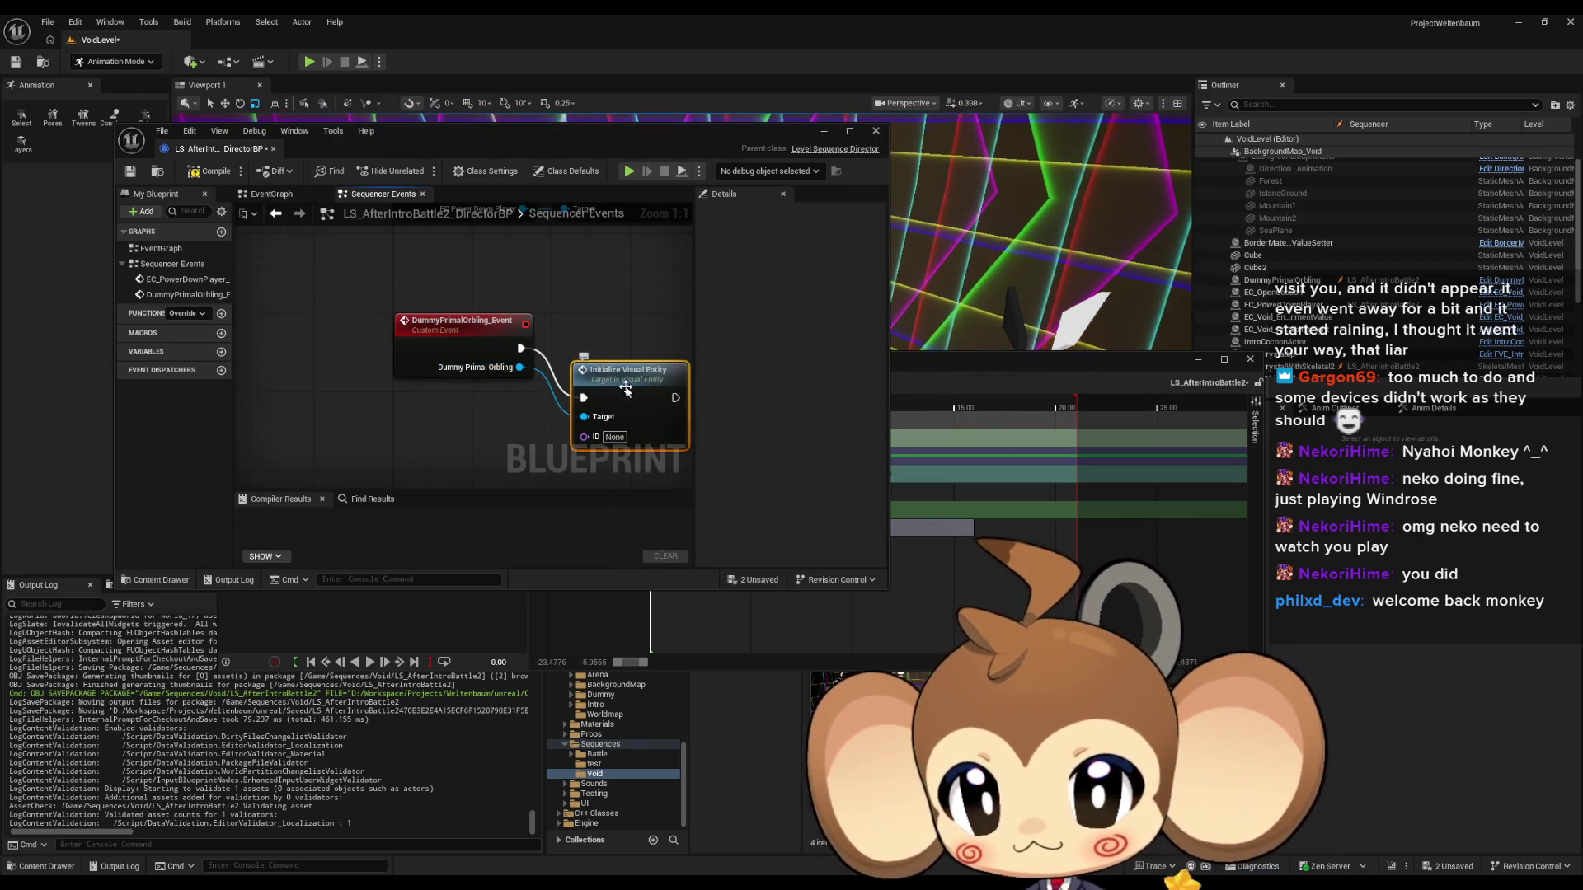
left_click(827, 133)
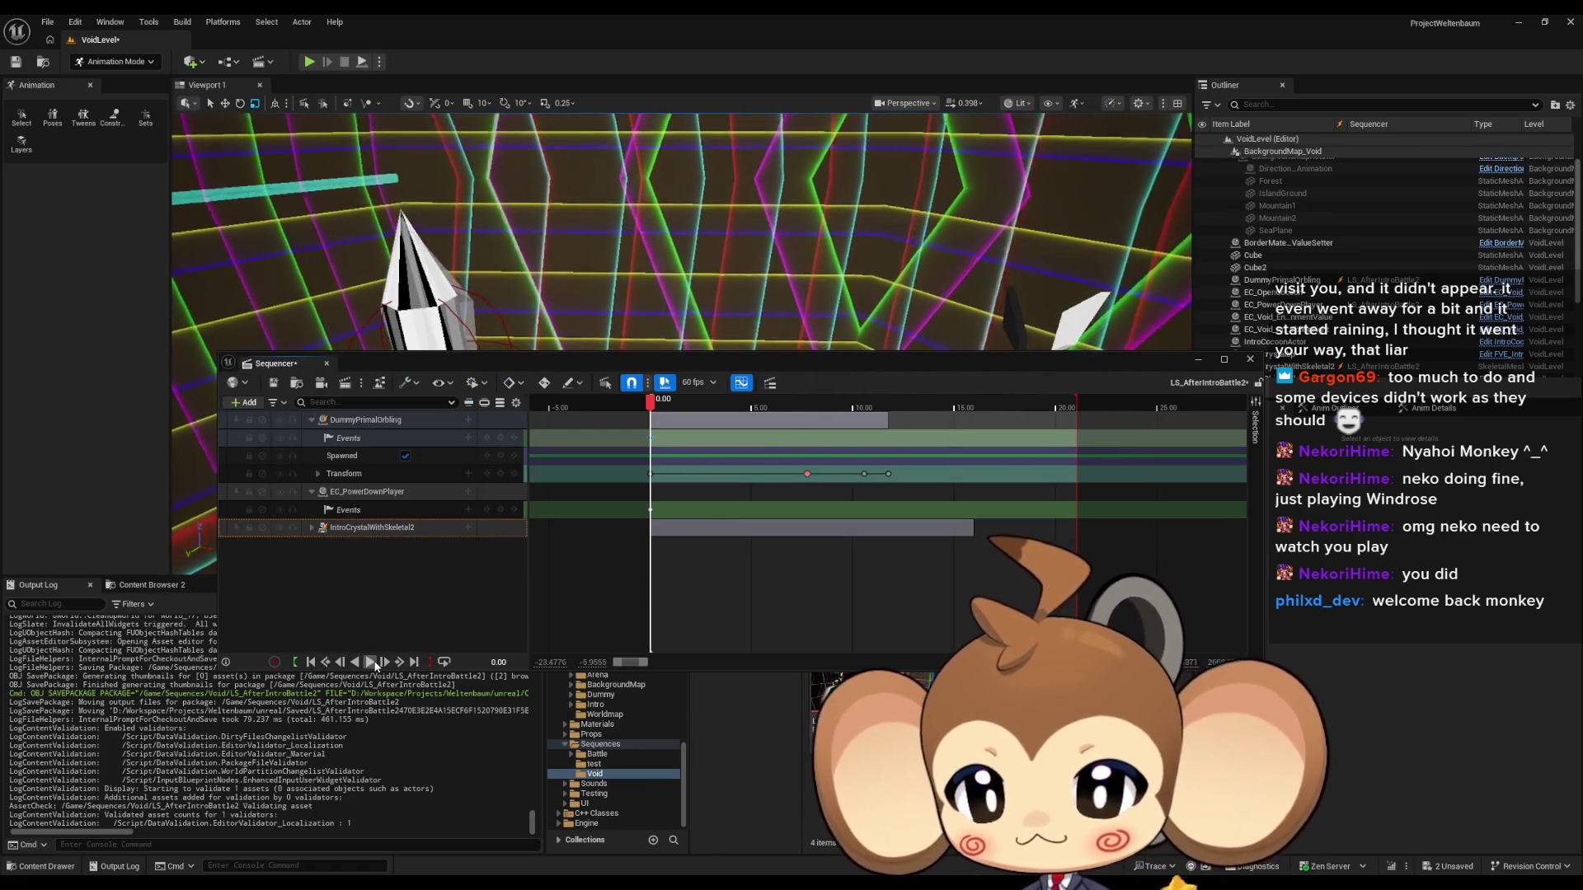
Play the cutscene, then save VoidLevel with Save Selected and load the Main level.
left_click(370, 662)
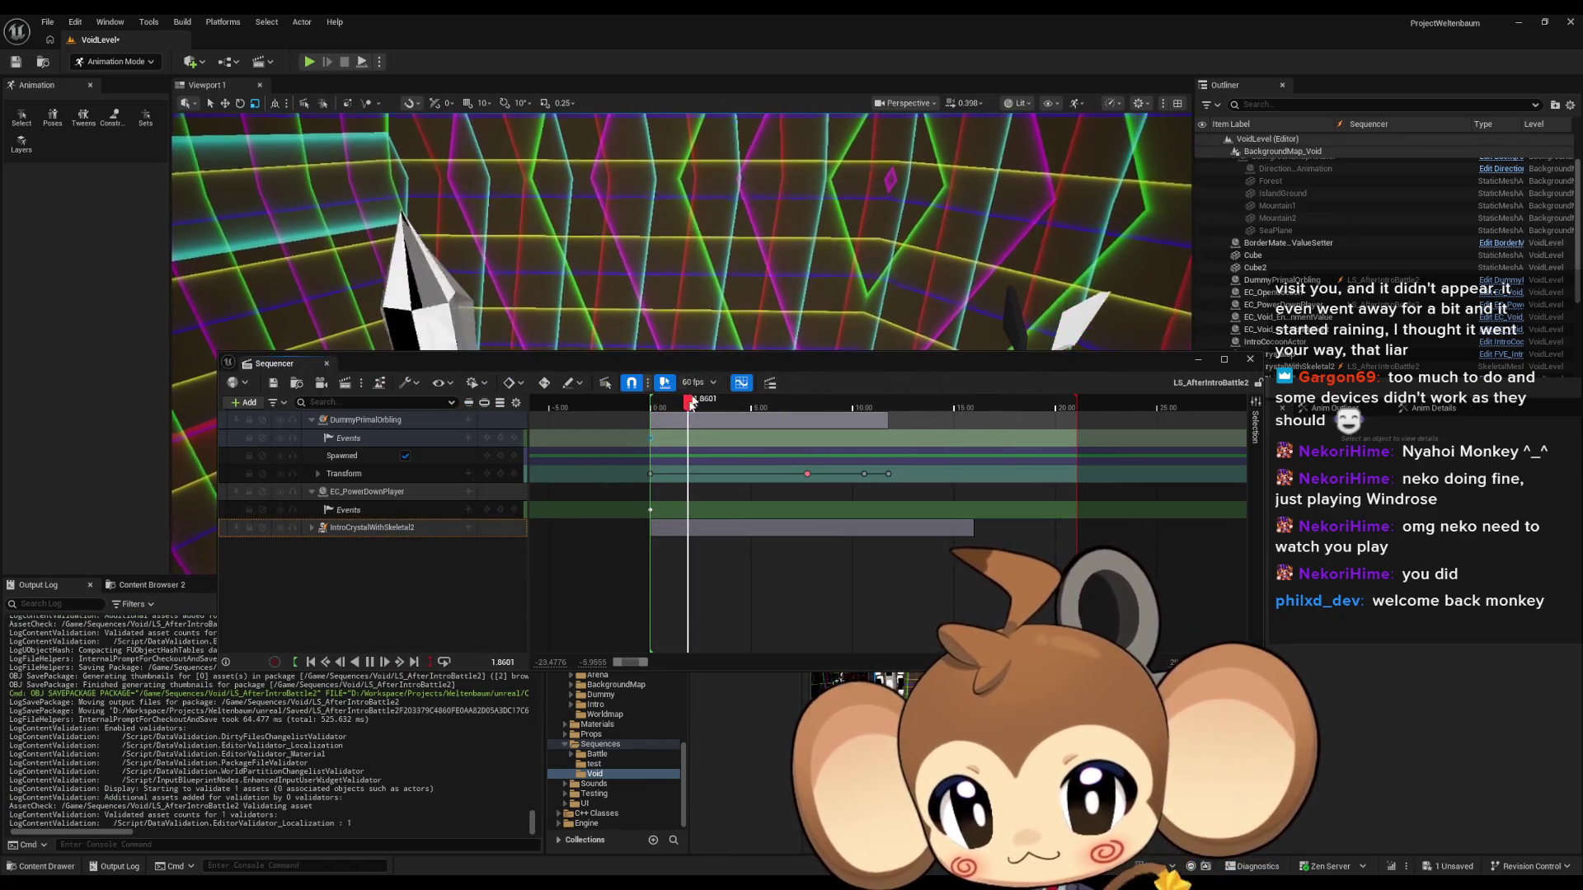
left_click(1198, 360)
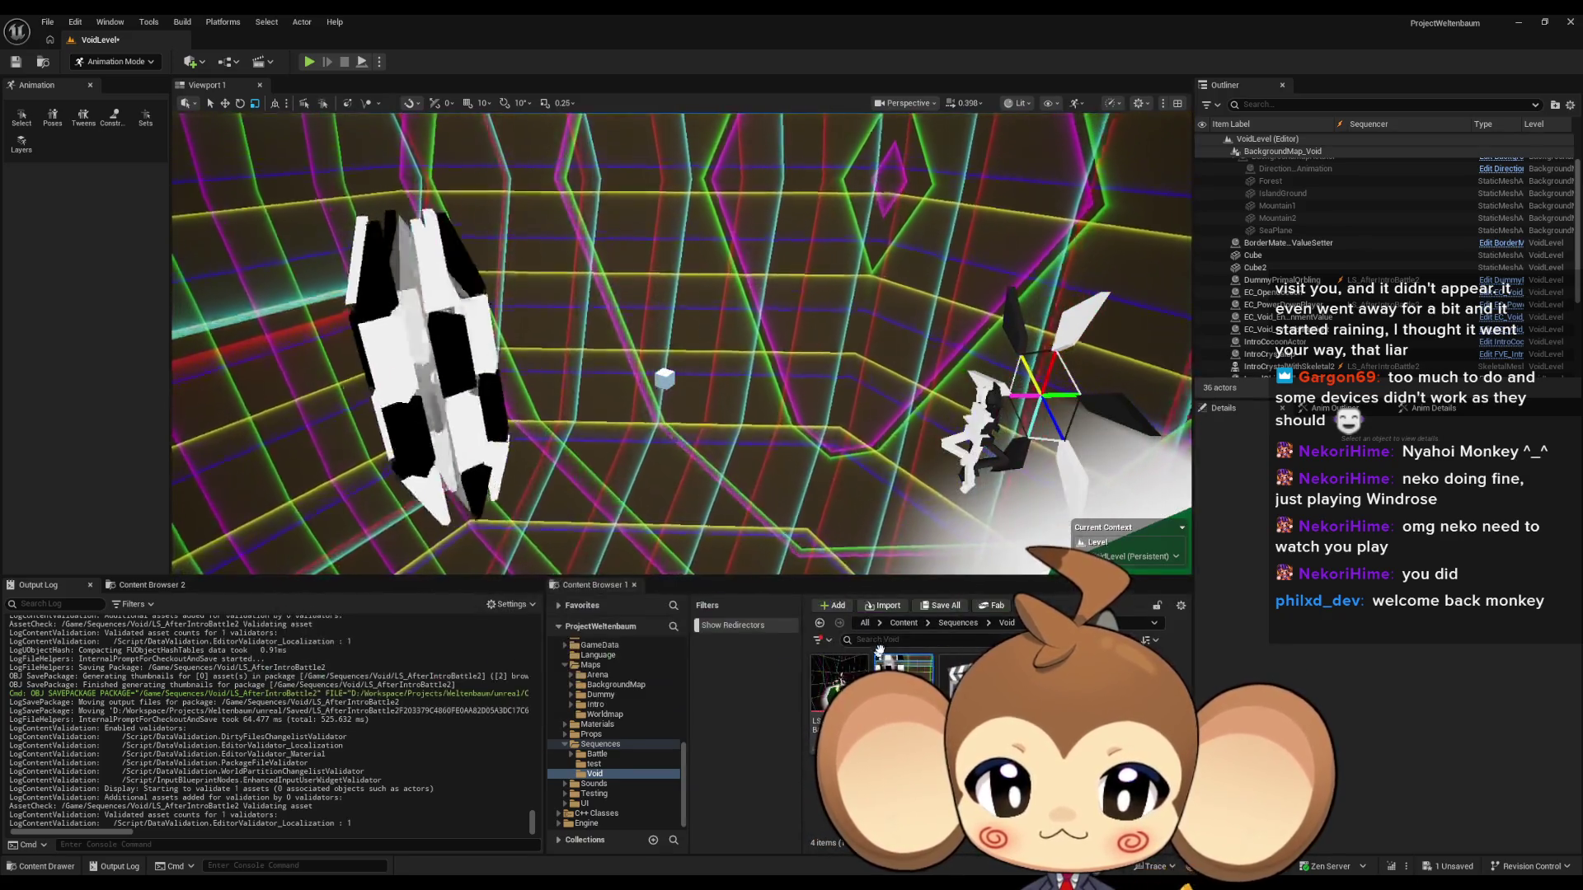
left_click(904, 623)
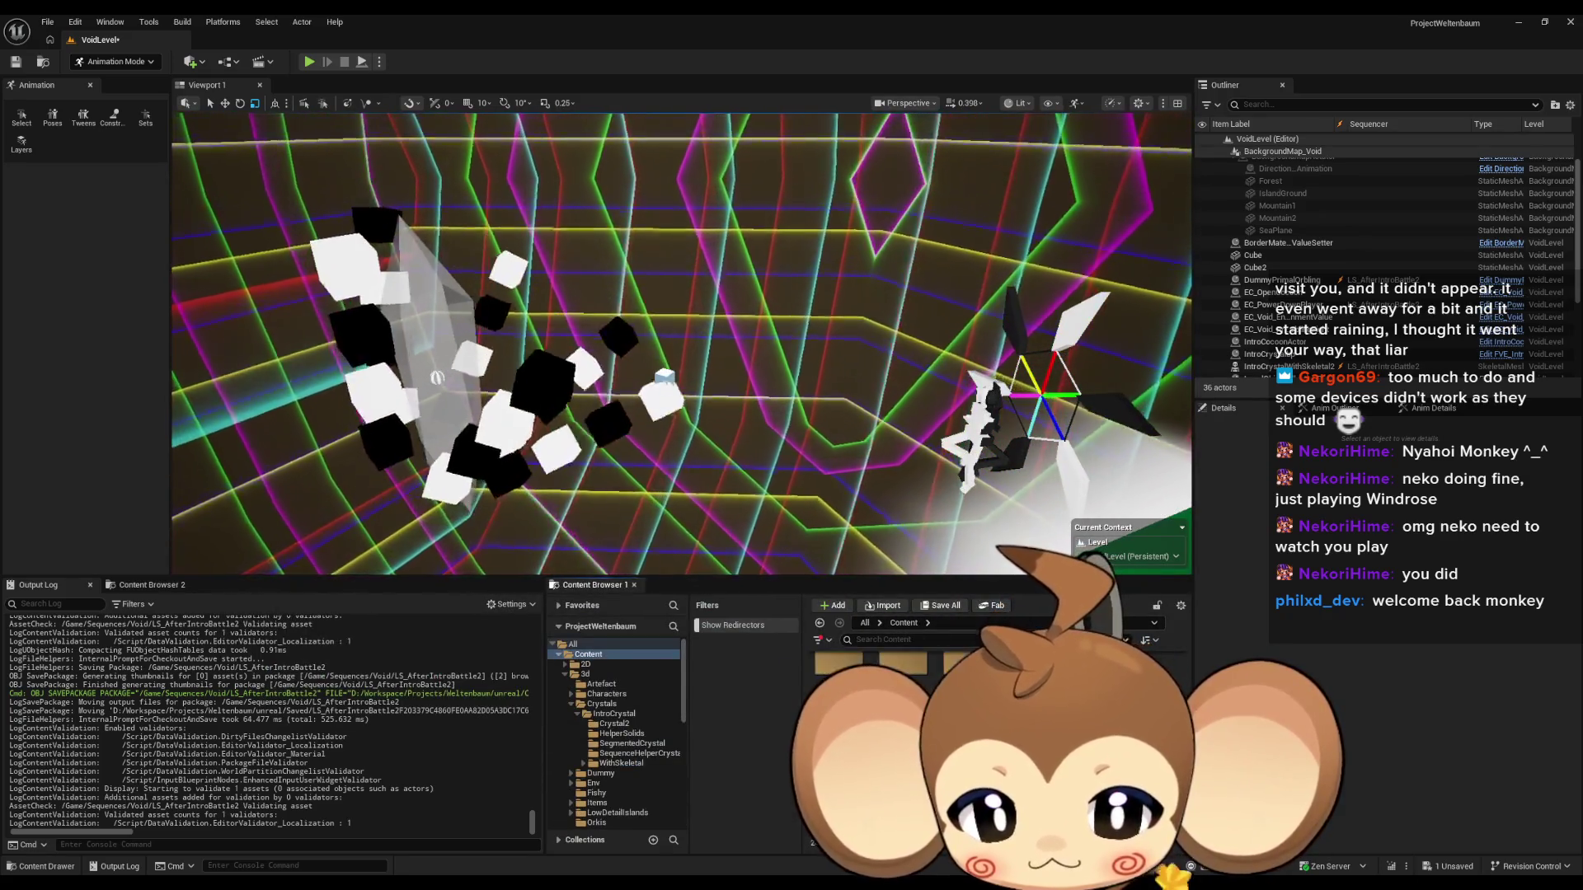
key("ctrl+shift+s")
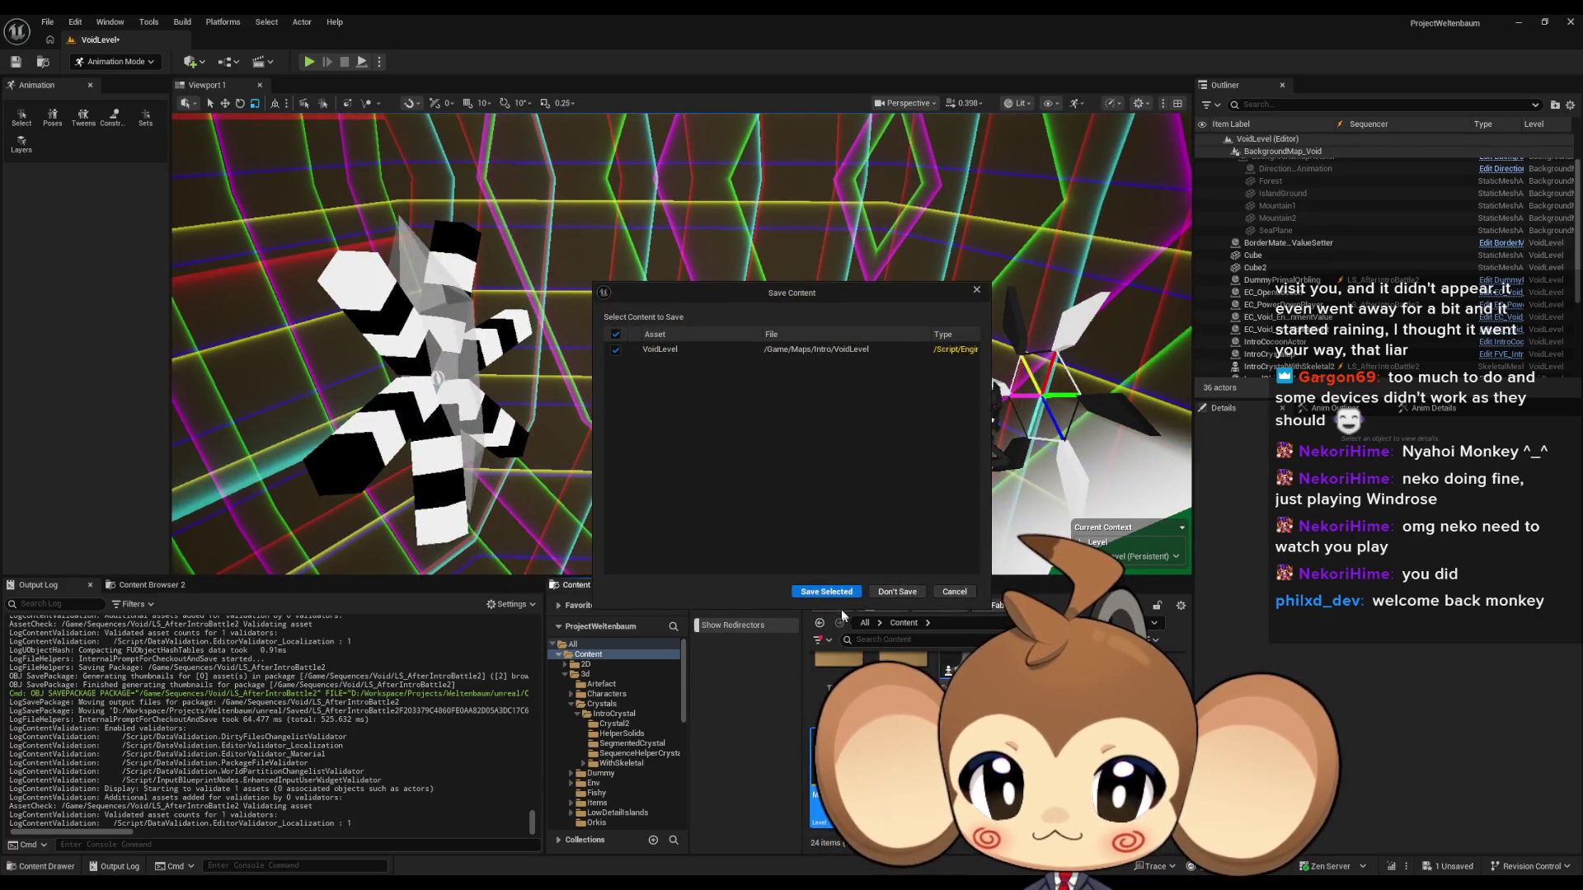
left_click(827, 593)
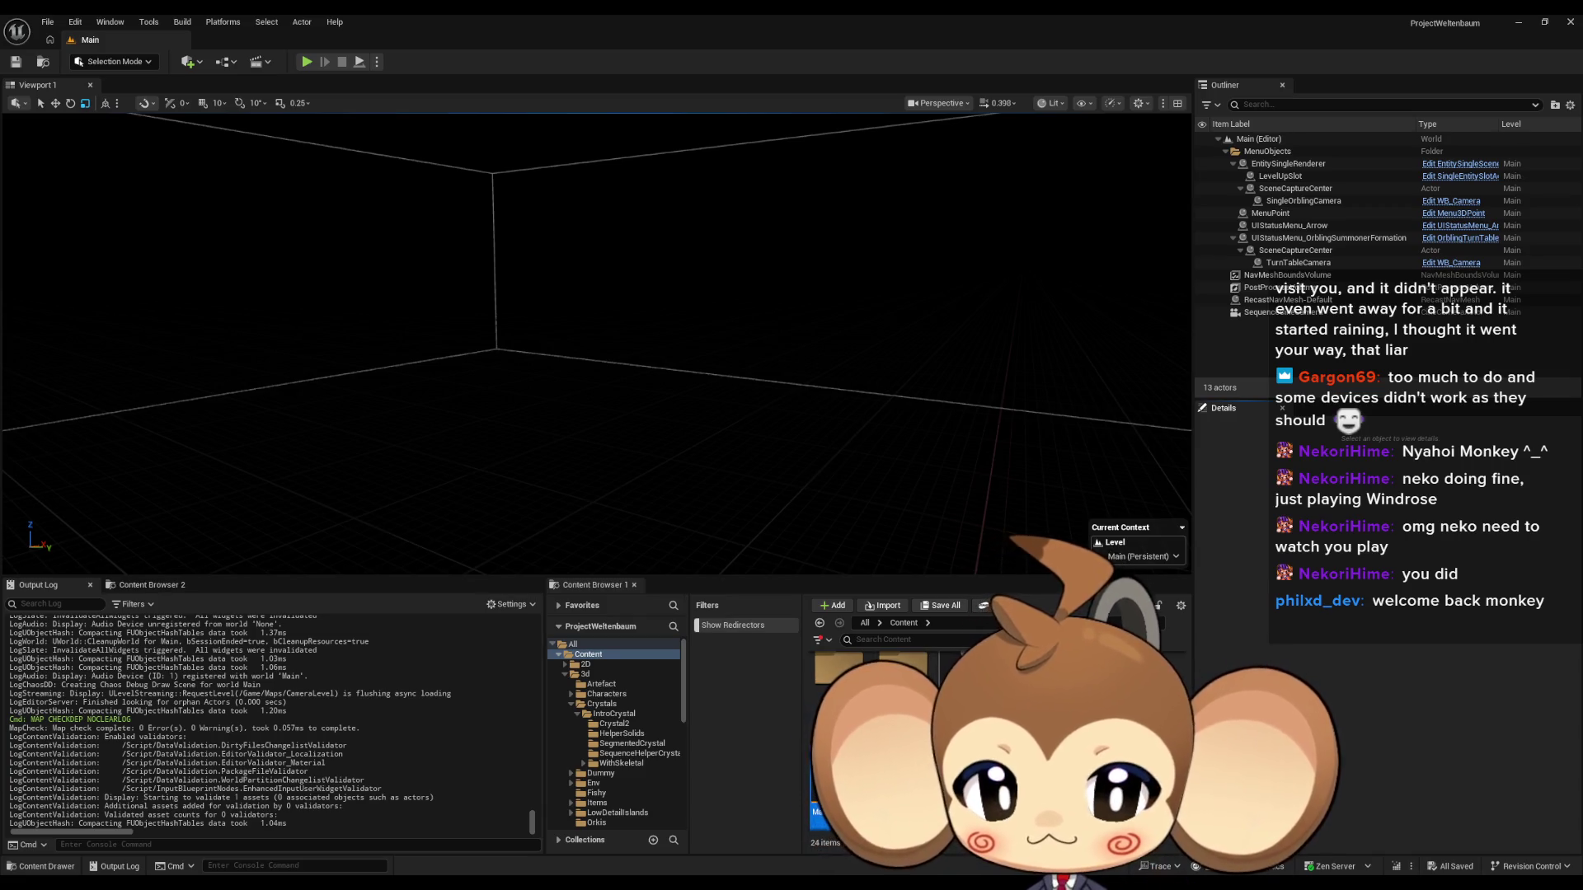
Select the small white Cube in VoidLevel to show its properties in Details.
scroll(645, 809, "down", 5)
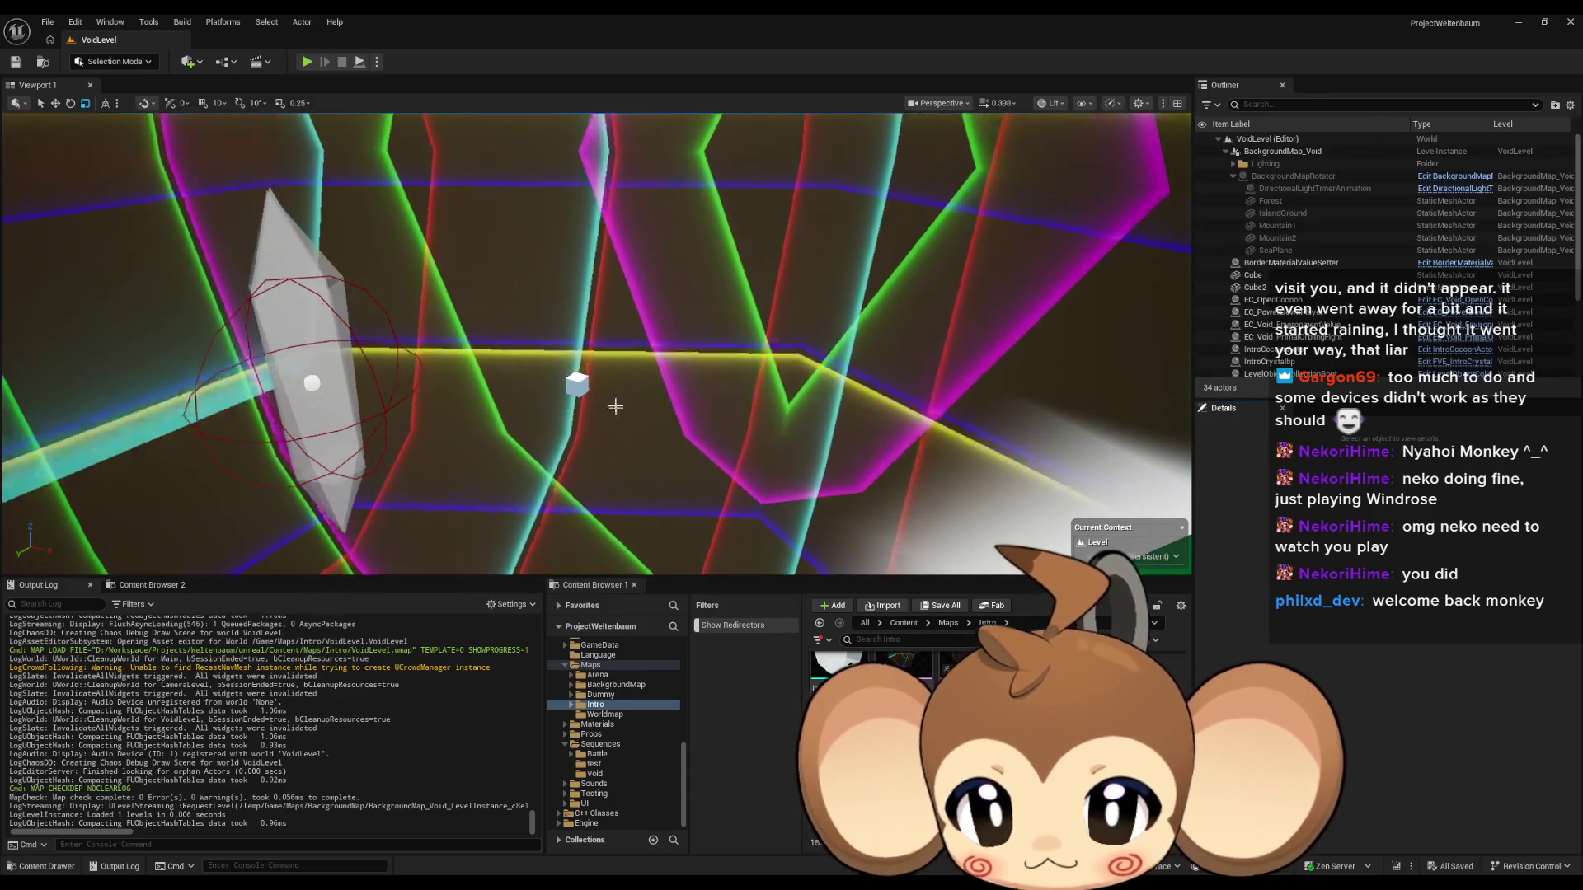
left_click(578, 386)
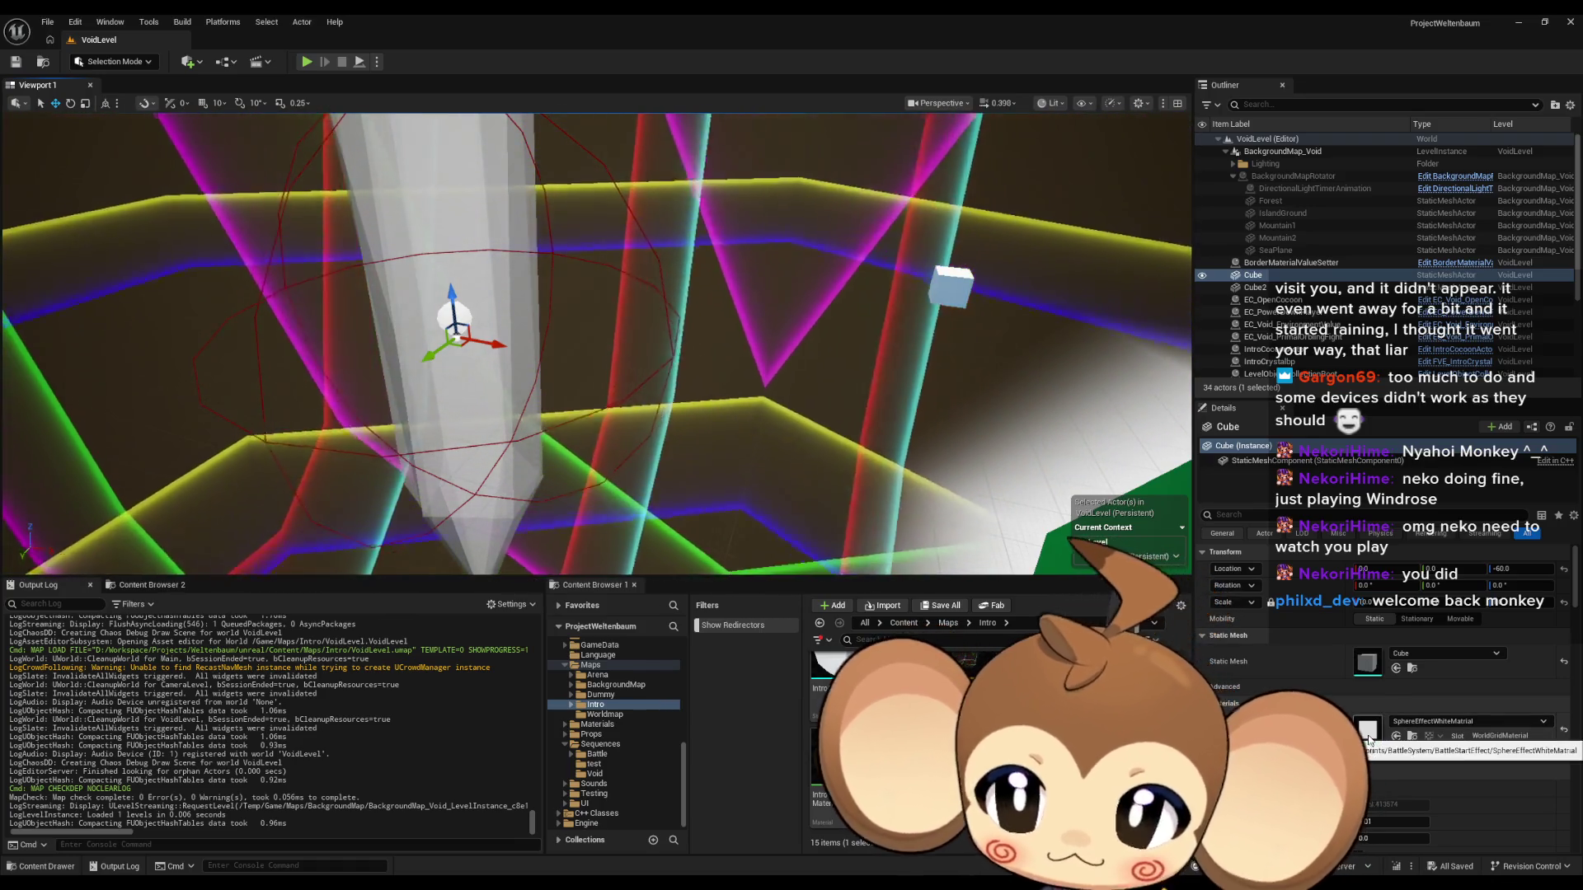
Collapse the cube's Physics settings and toggle a cube option on and back off.
scroll(1491, 659, "down", 3)
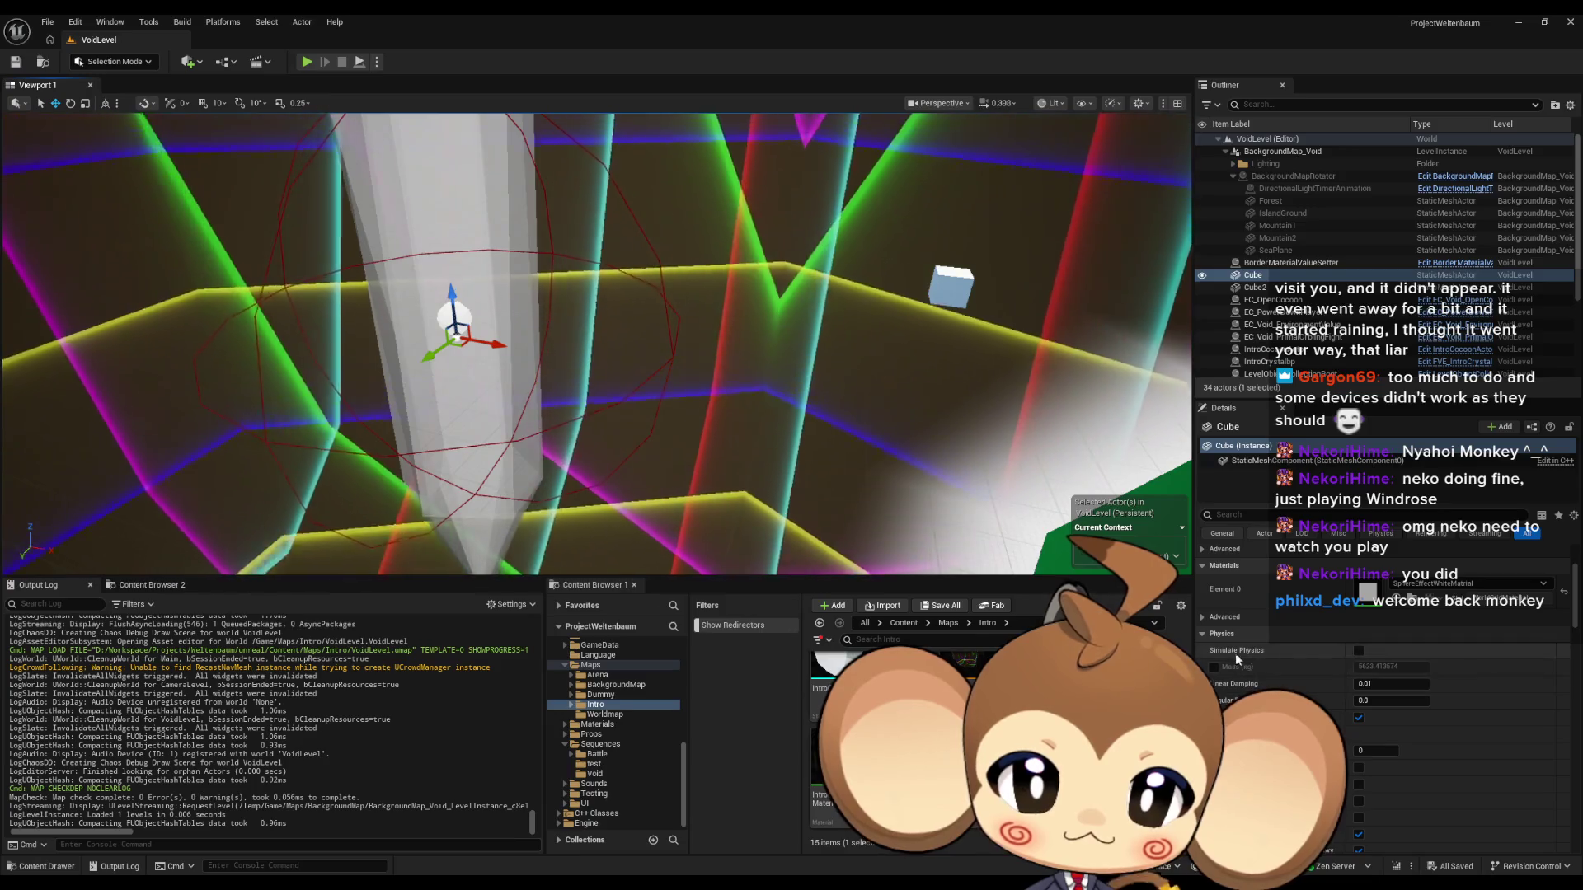
left_click(1201, 633)
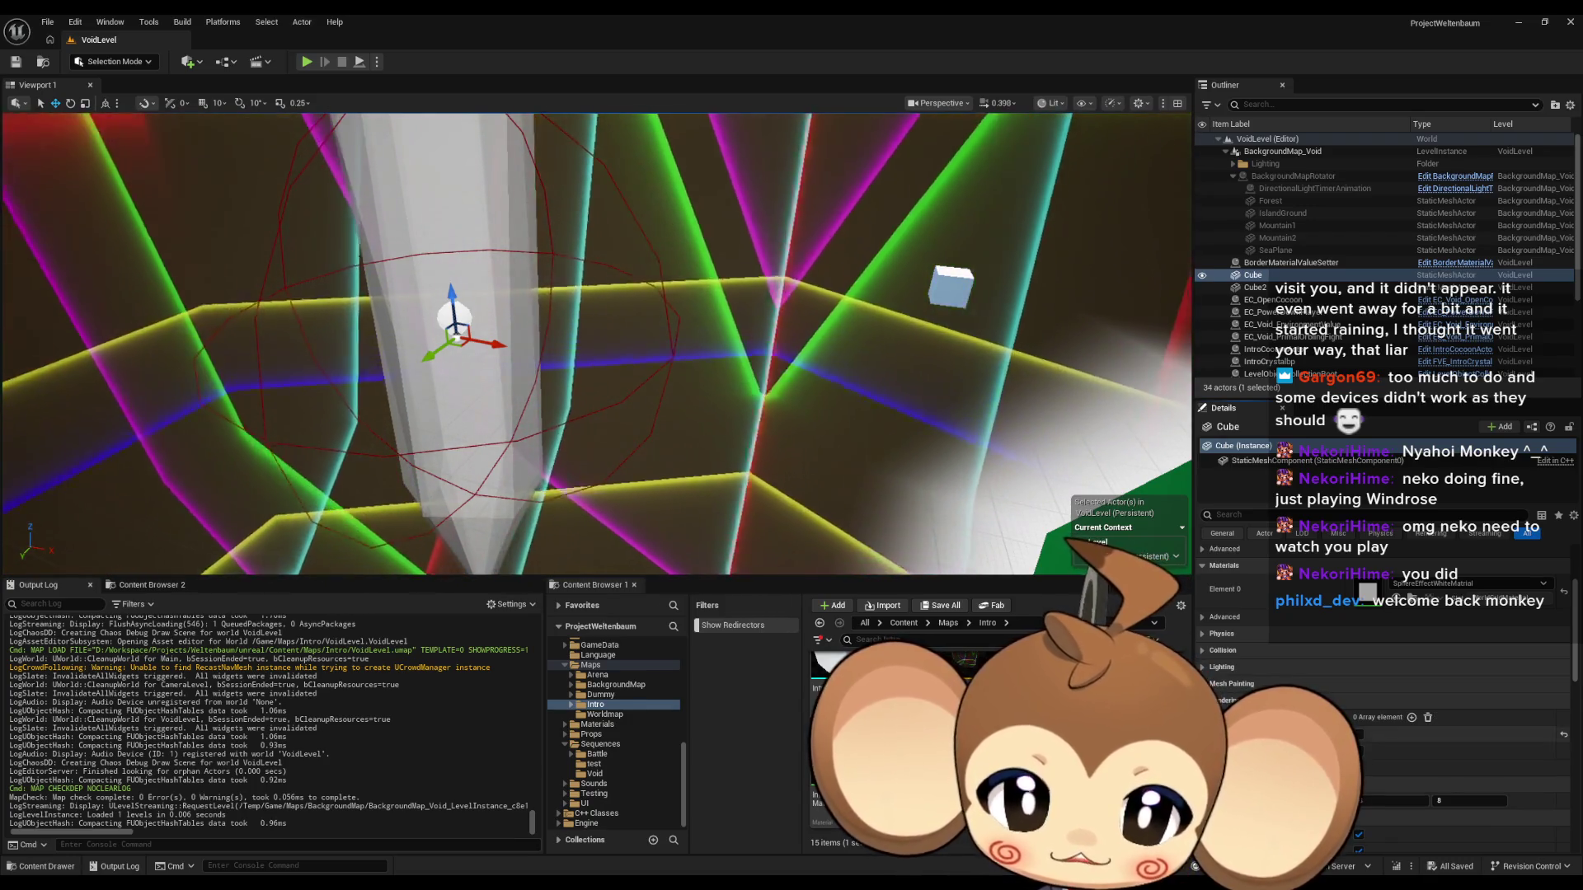
left_click(1359, 734)
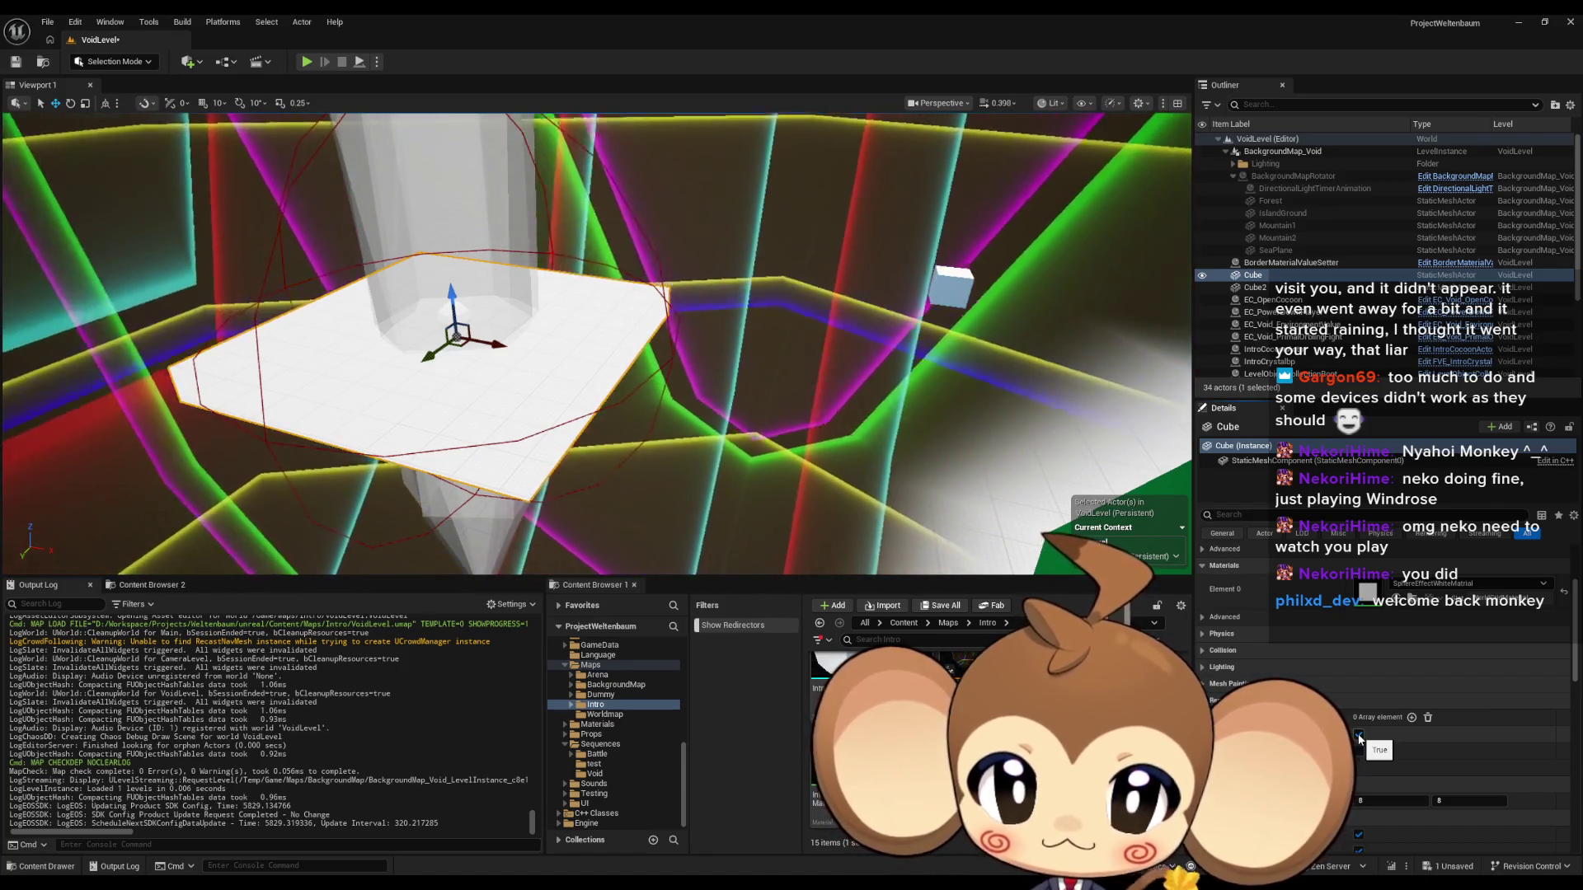
left_click(1359, 734)
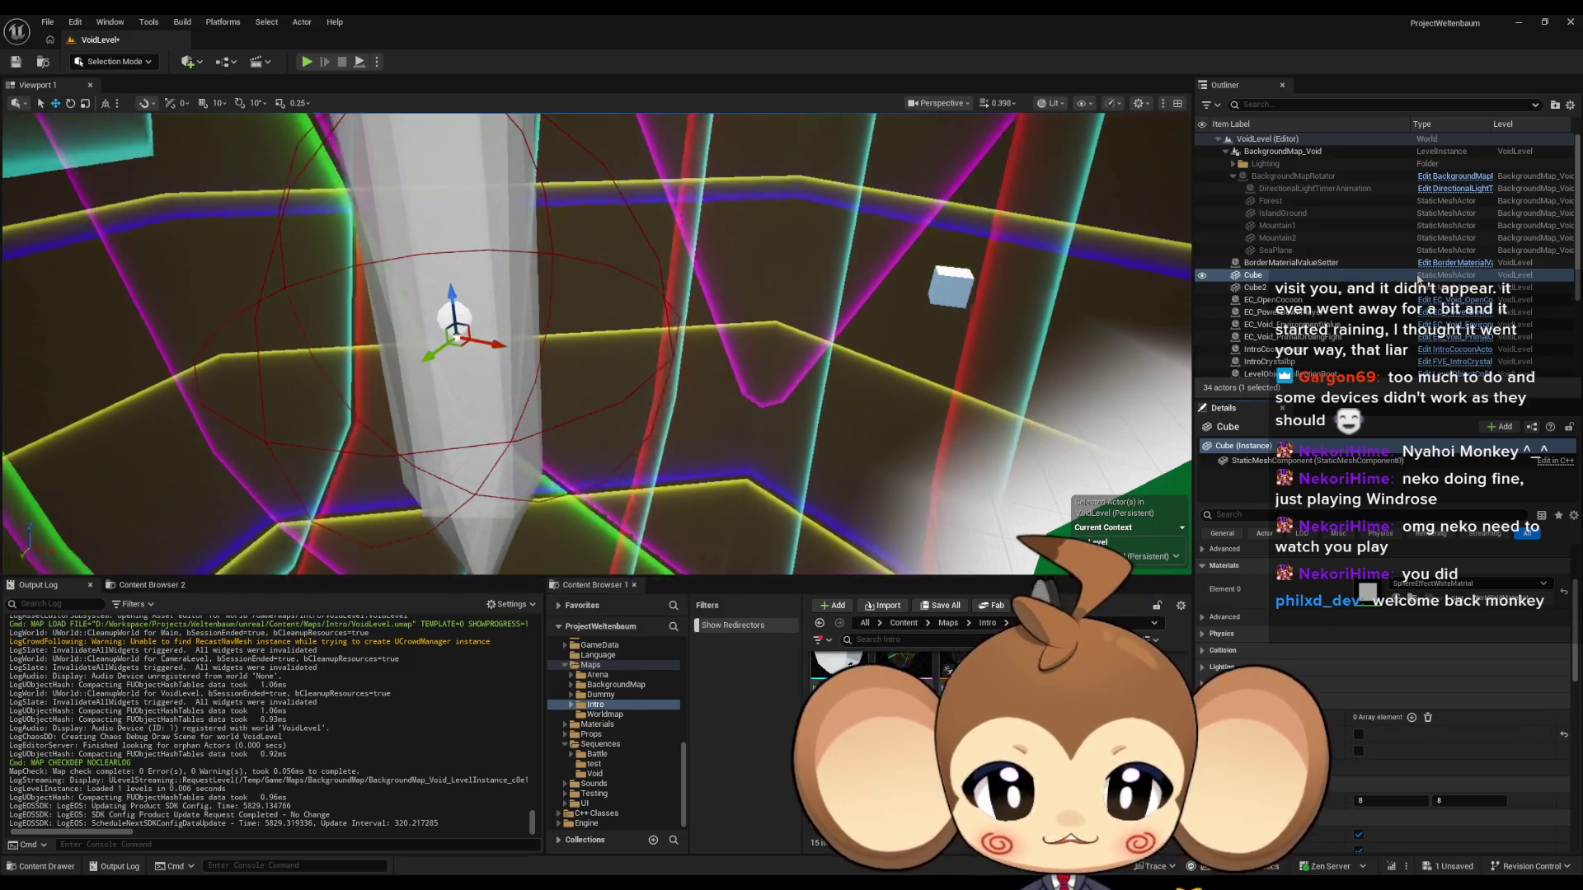
Delete Cube and Cube2, save VoidLevel, and open the Main level.
key("Delete")
left_click(1257, 275)
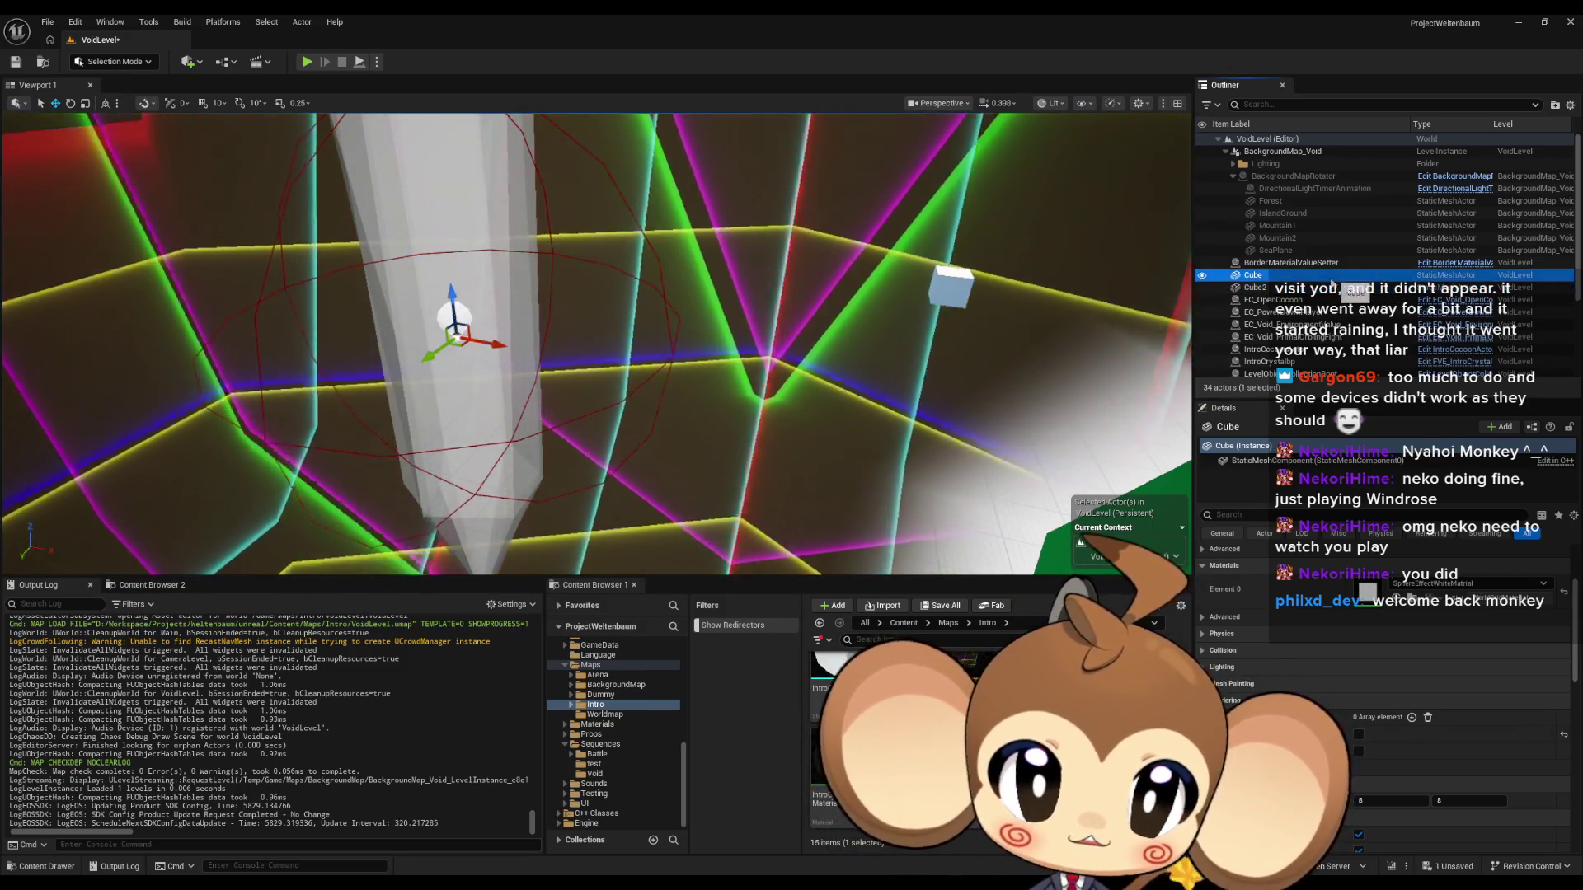
key("Delete")
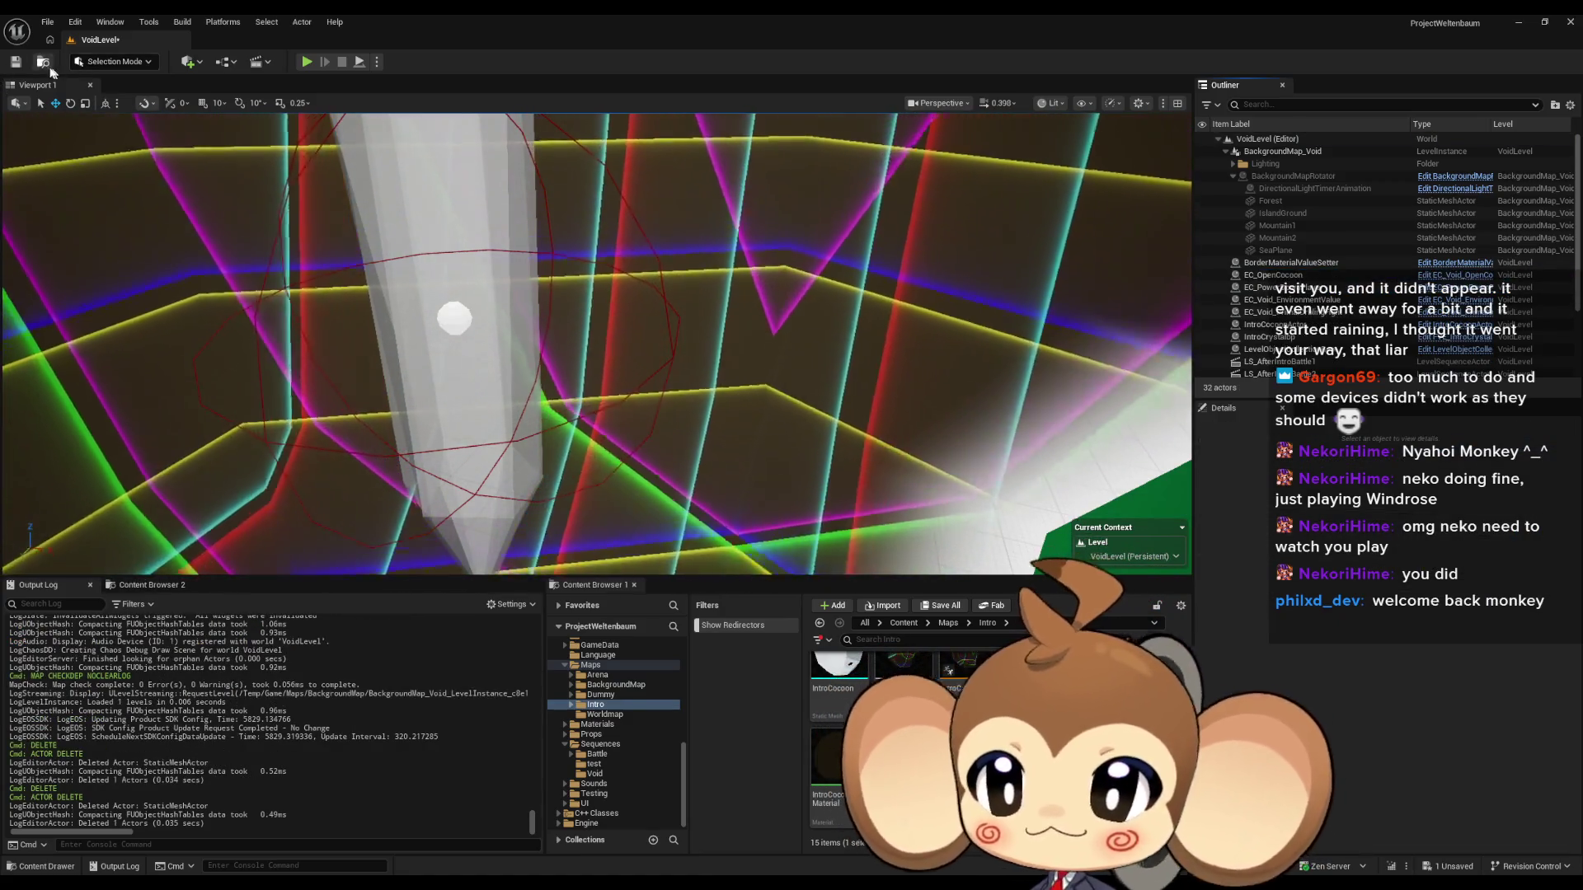
left_click(15, 62)
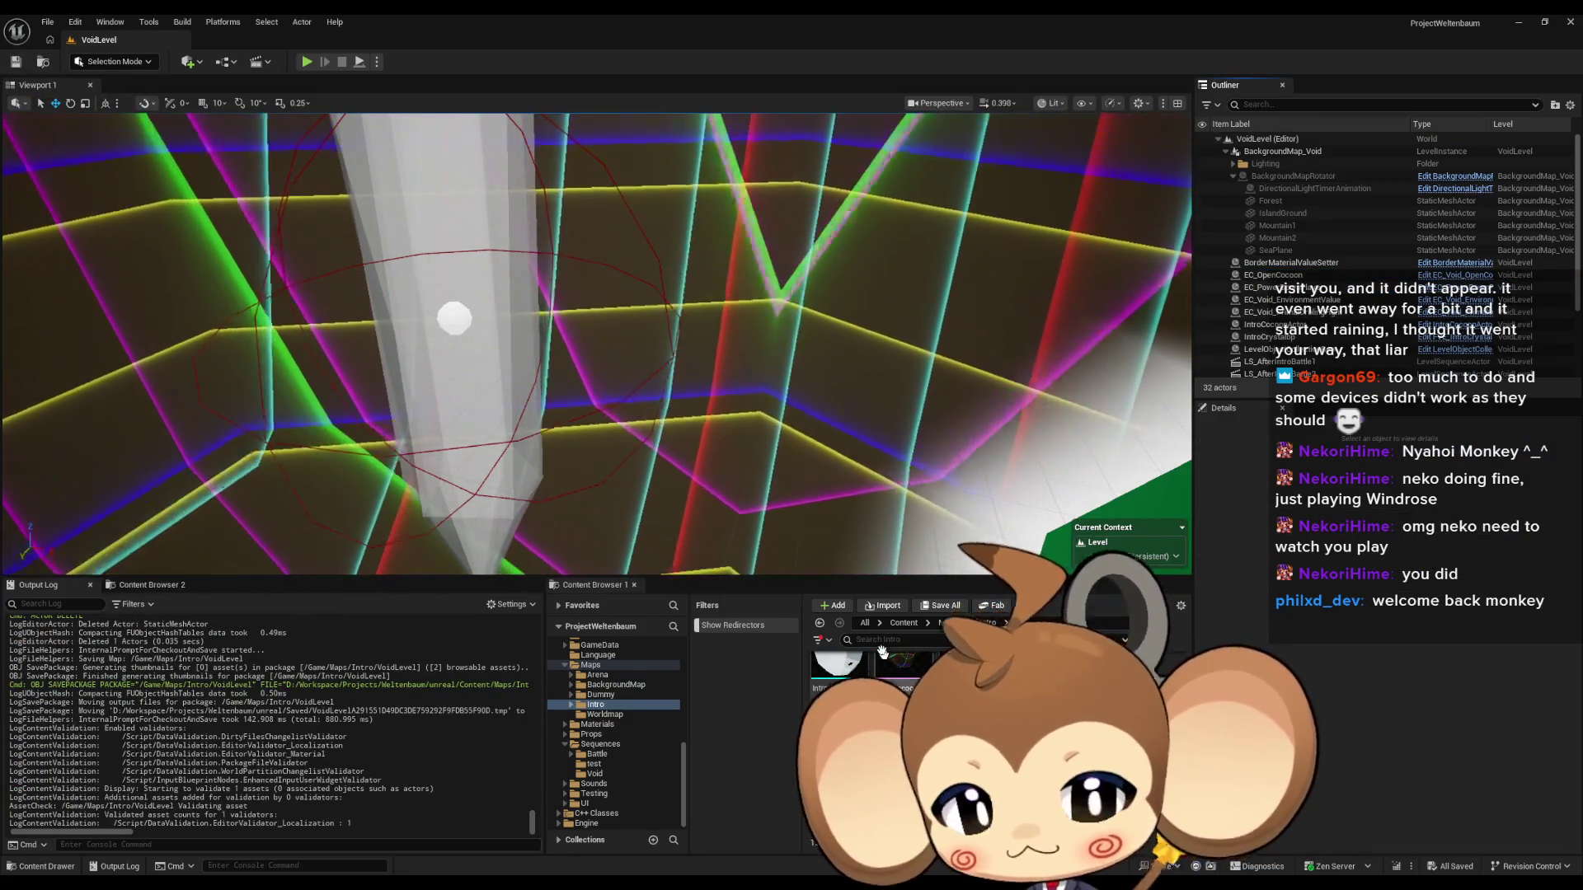
double_click(828, 766)
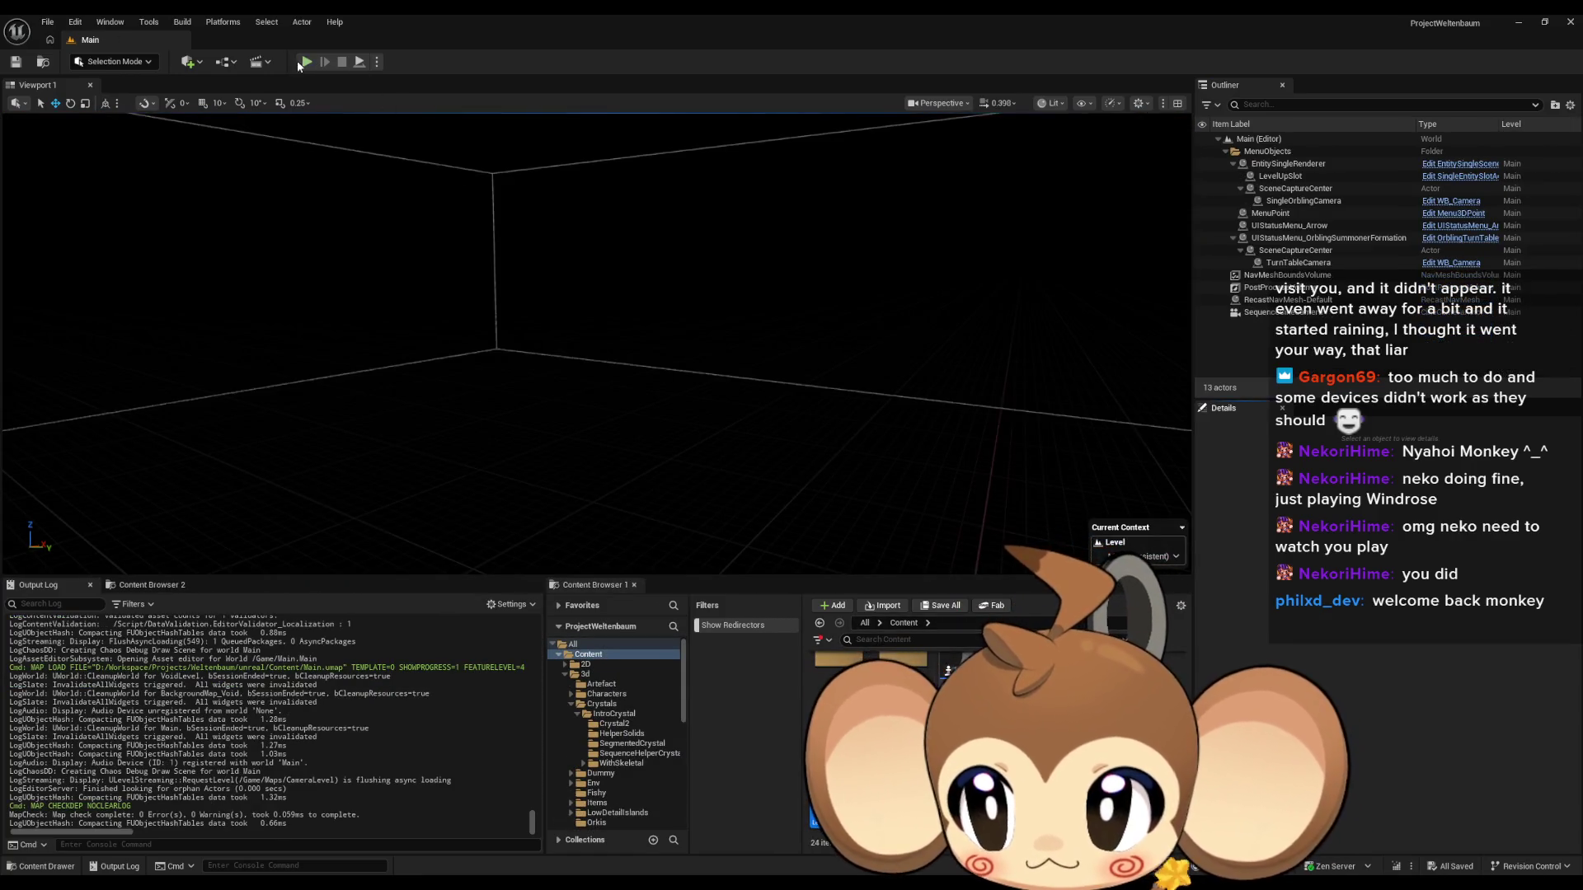
Start Play In Editor from Main and watch the intro fullscreen, then exit fullscreen.
left_click(307, 62)
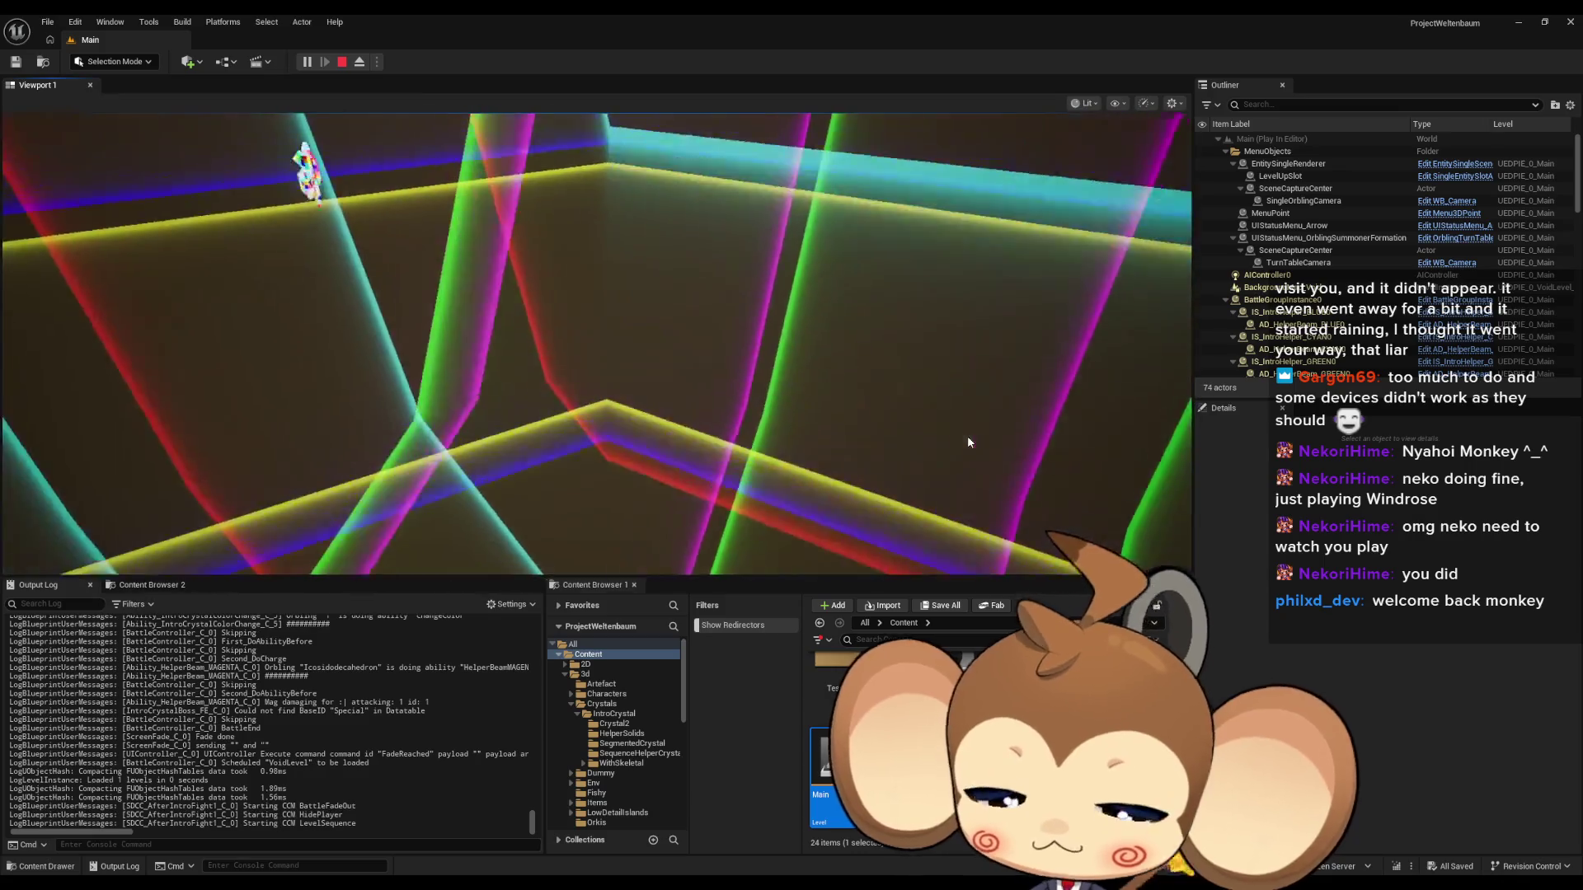
key("F11")
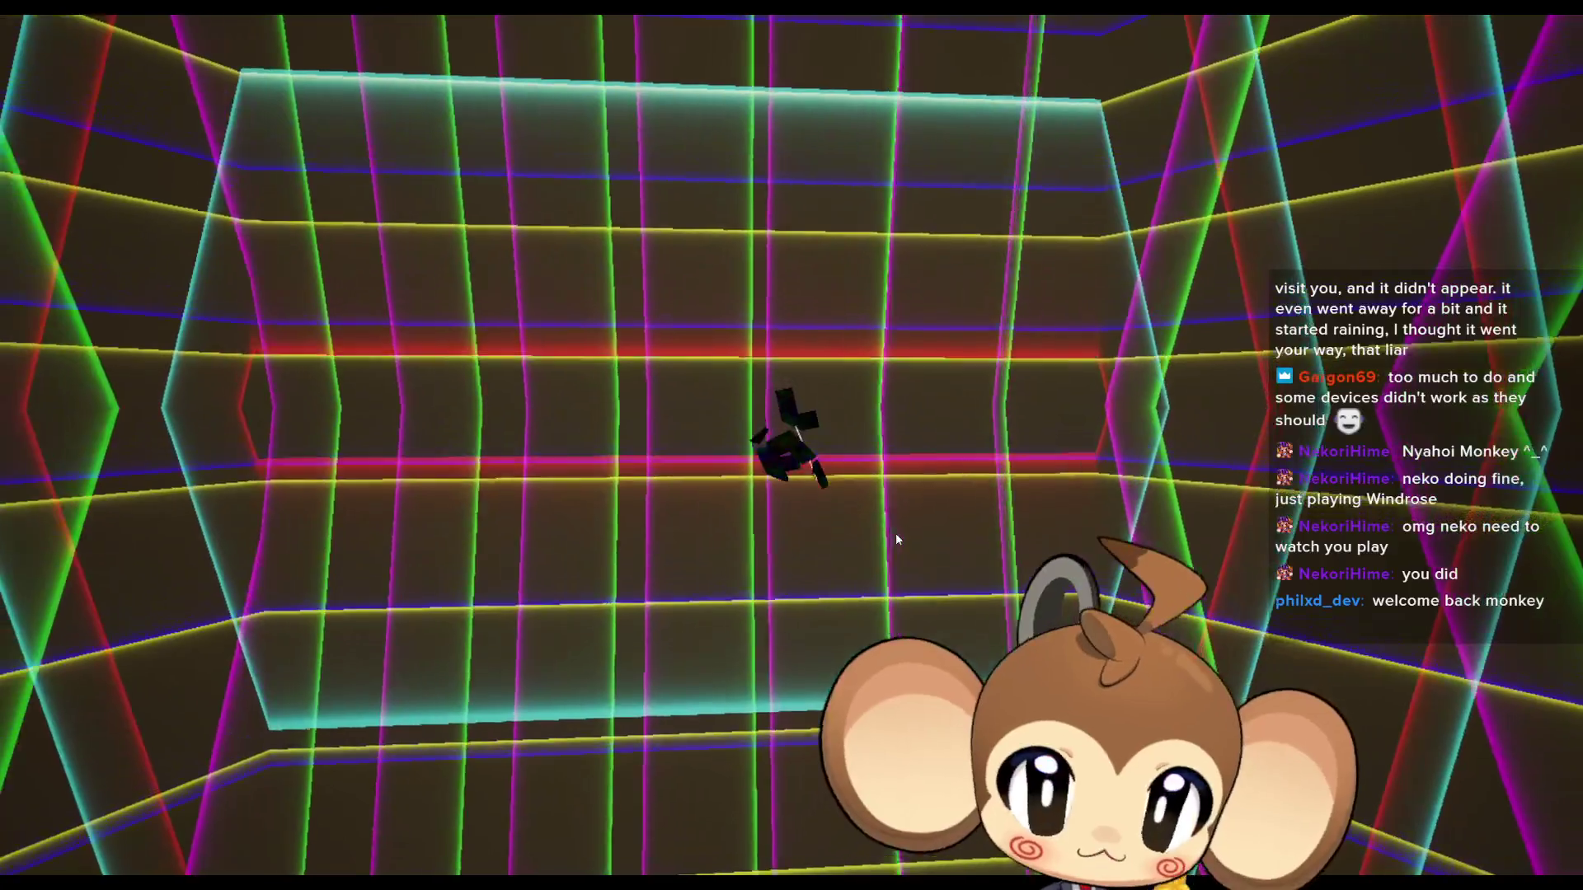
key("F11")
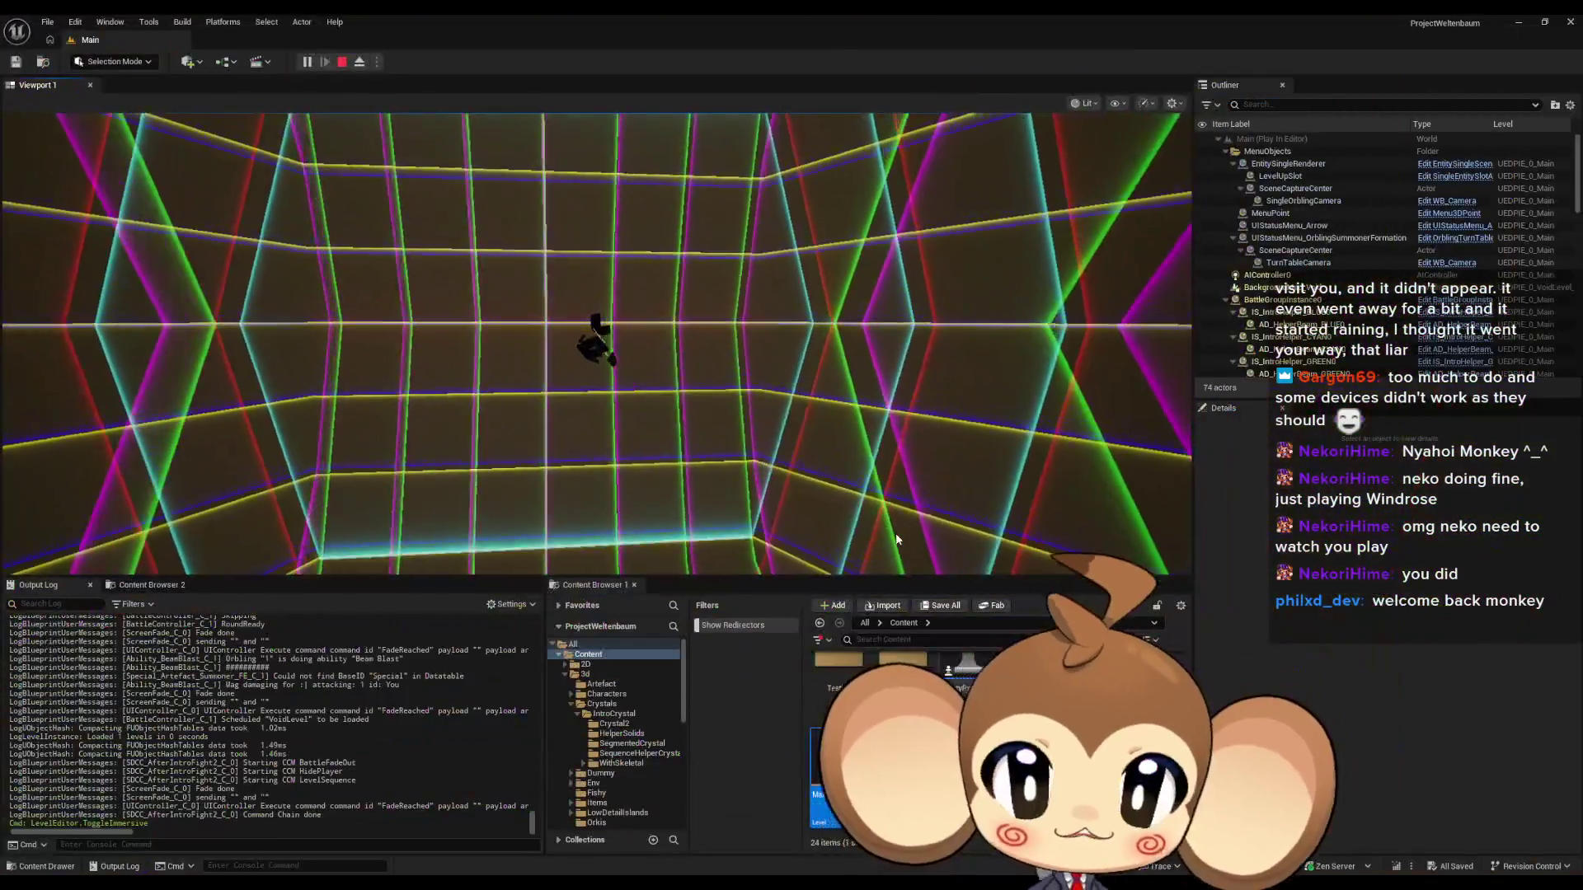
Restart the play session, watch the orbling's intro fullscreen again, then stop play.
left_click(334, 61)
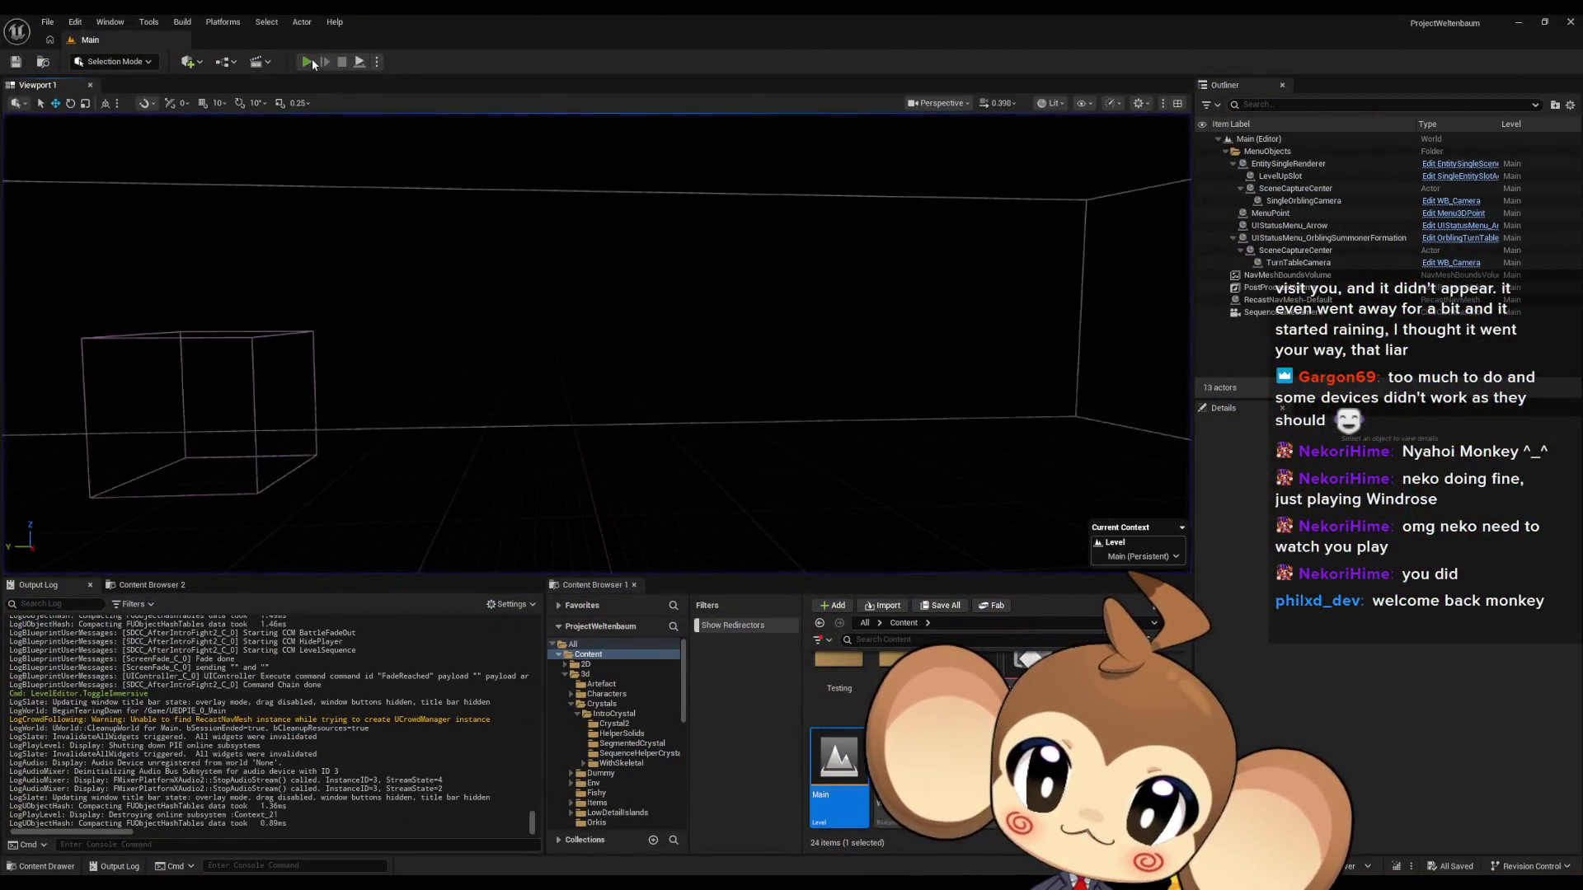
left_click(312, 58)
key("F11")
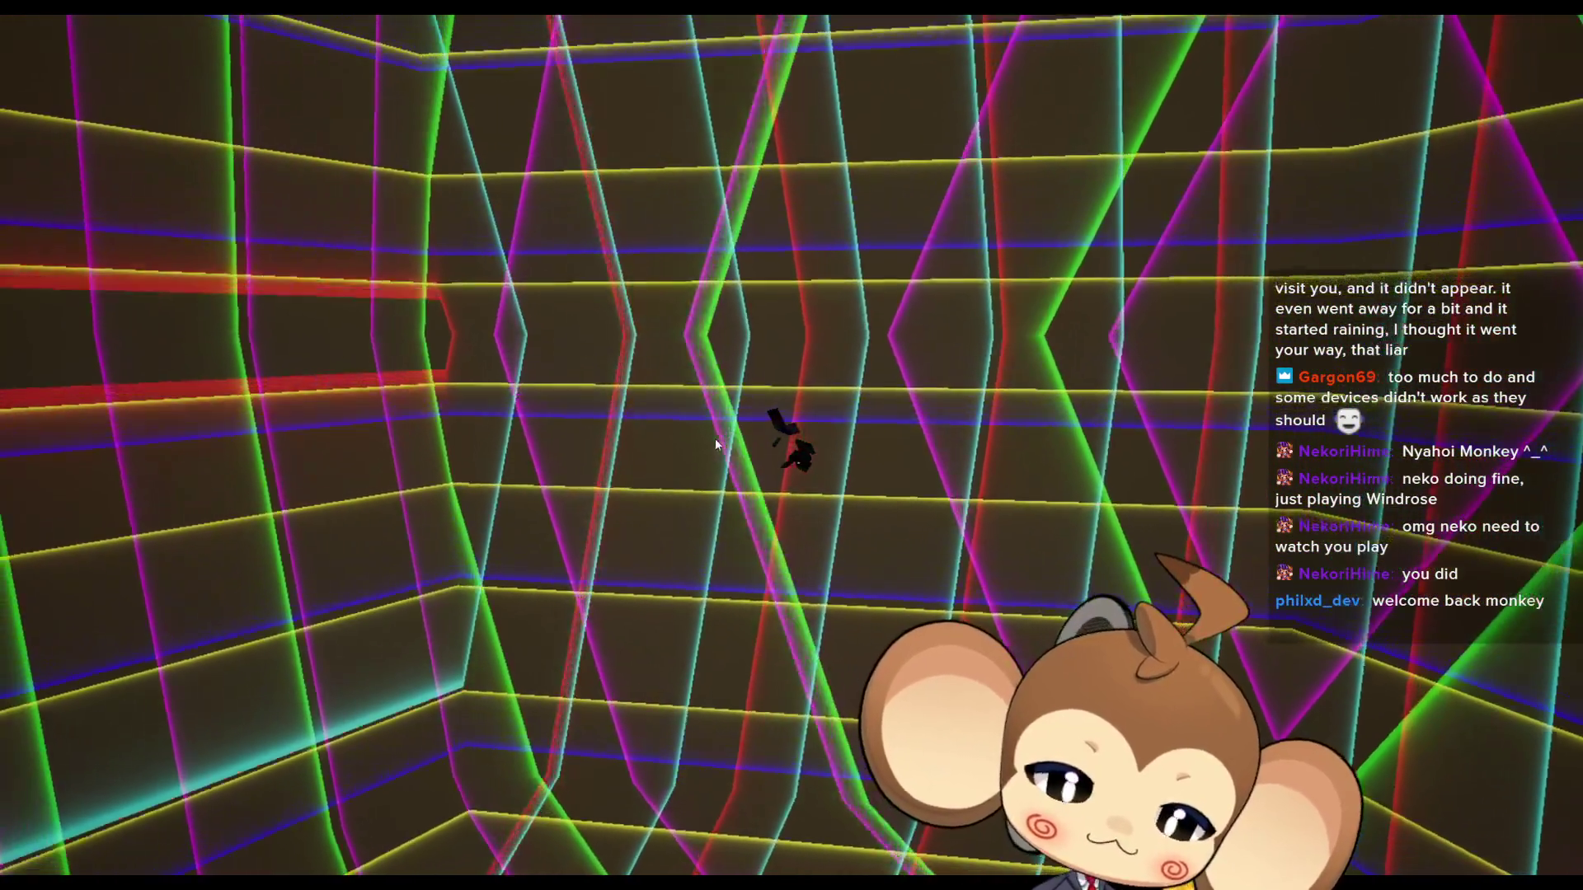
key("F11")
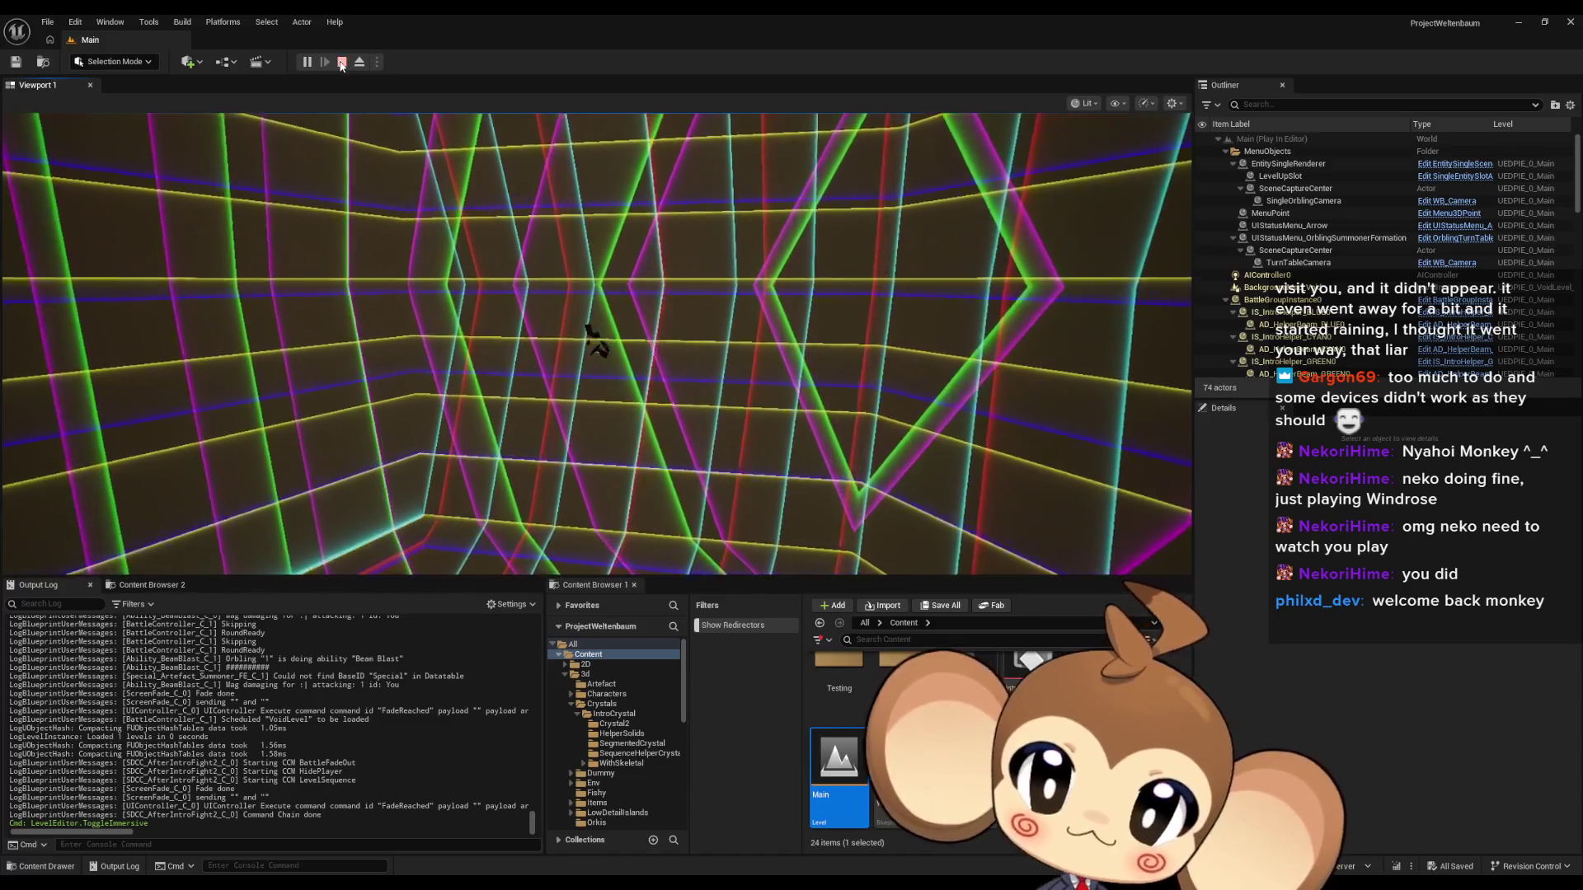
left_click(342, 62)
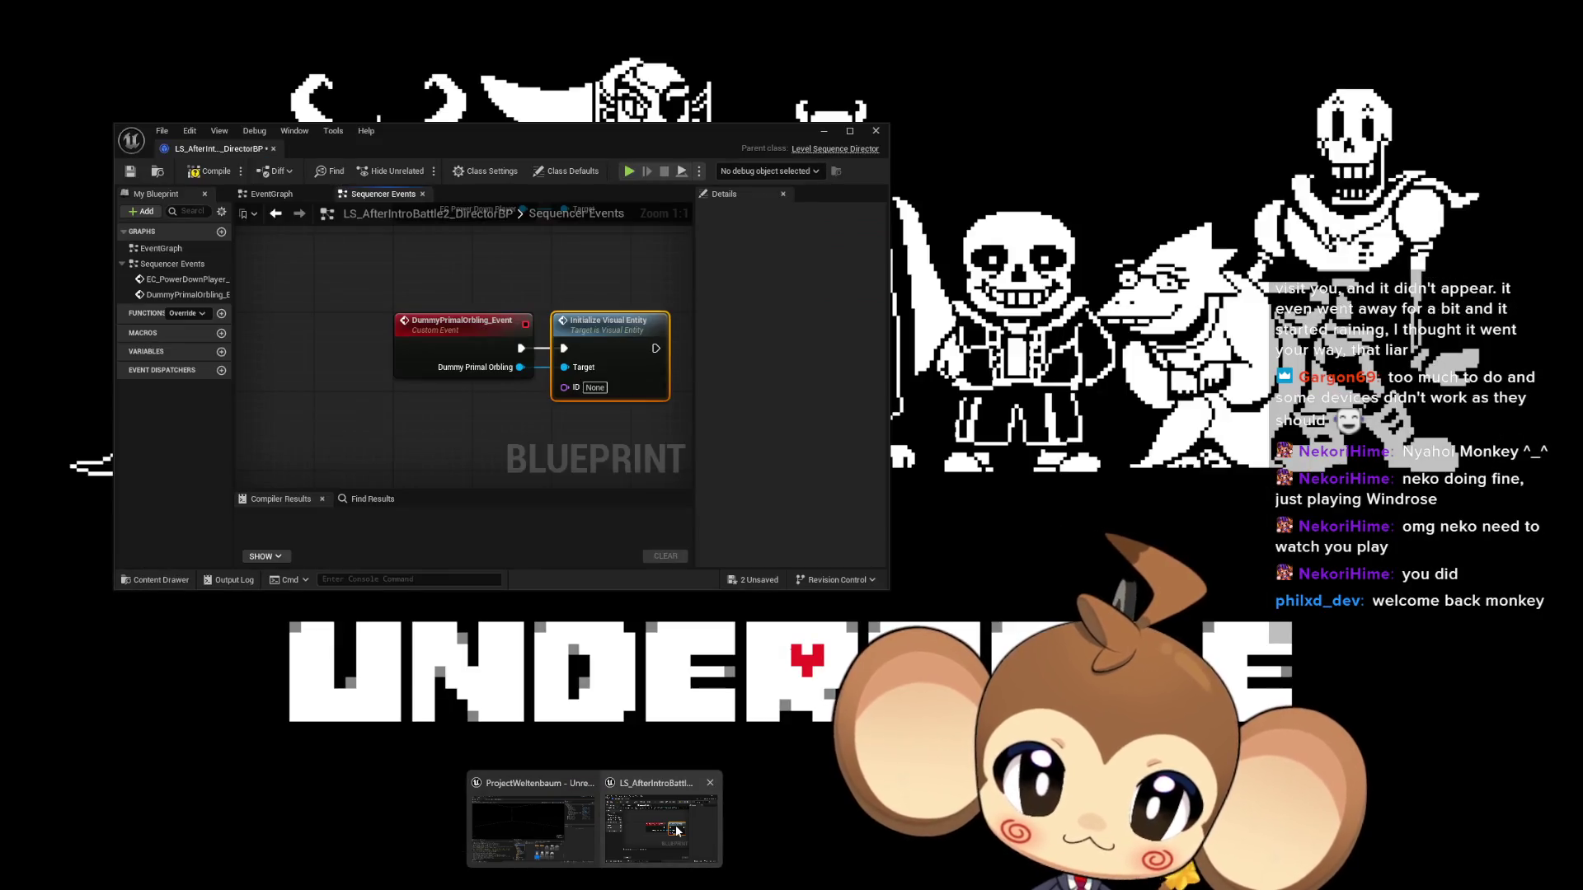
Minimize the LS_AfterIntroBattle2 DirectorBP window and return to the top-level Content folder.
left_click(676, 831)
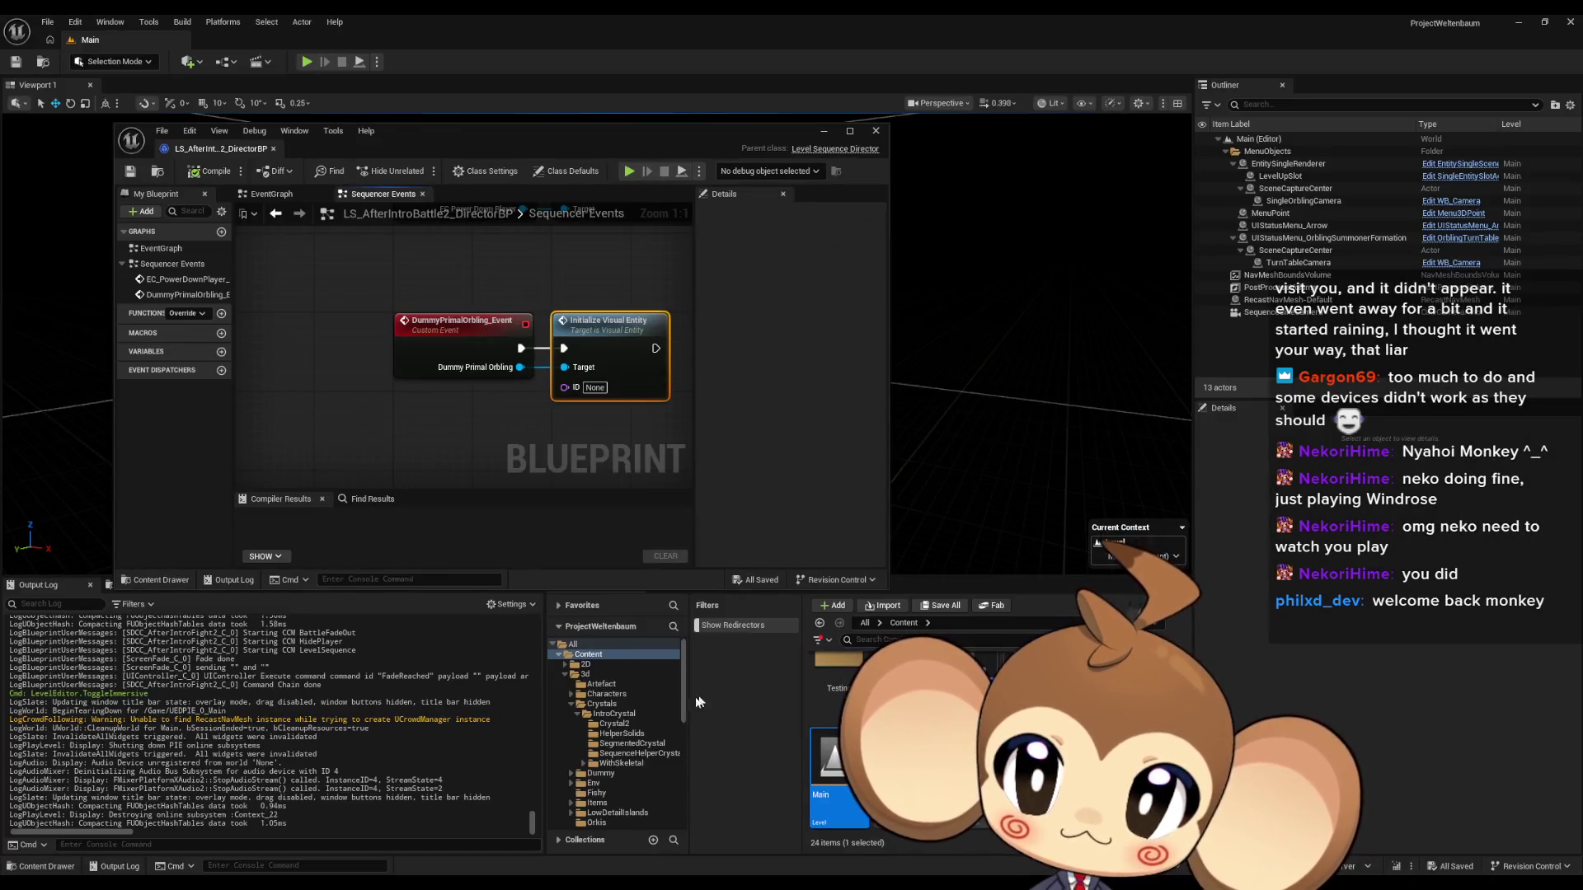
left_click(818, 134)
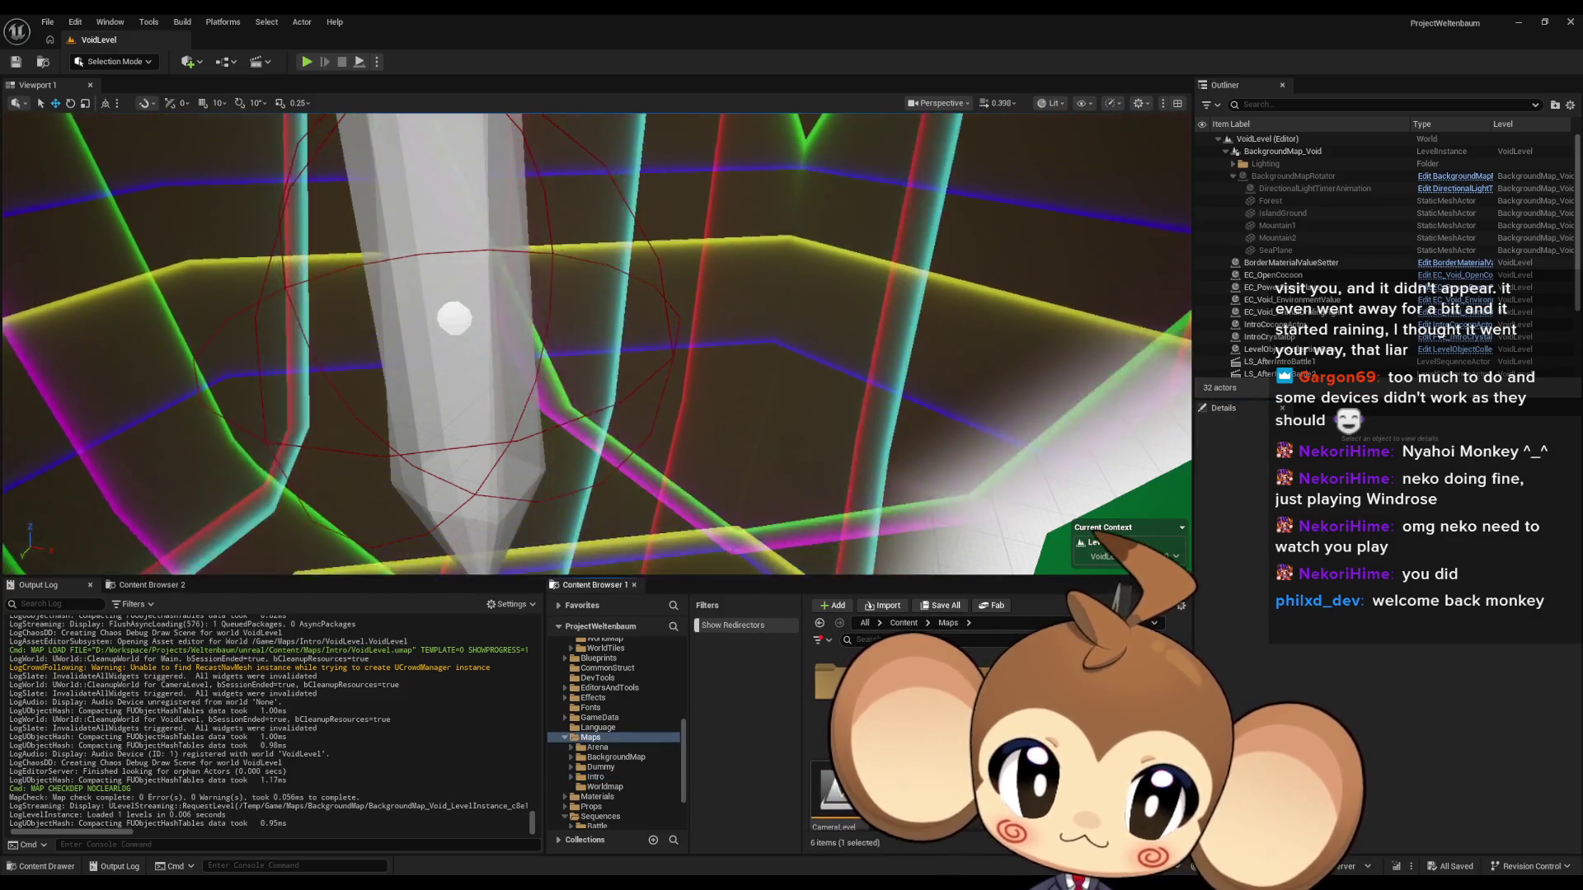
left_click(904, 623)
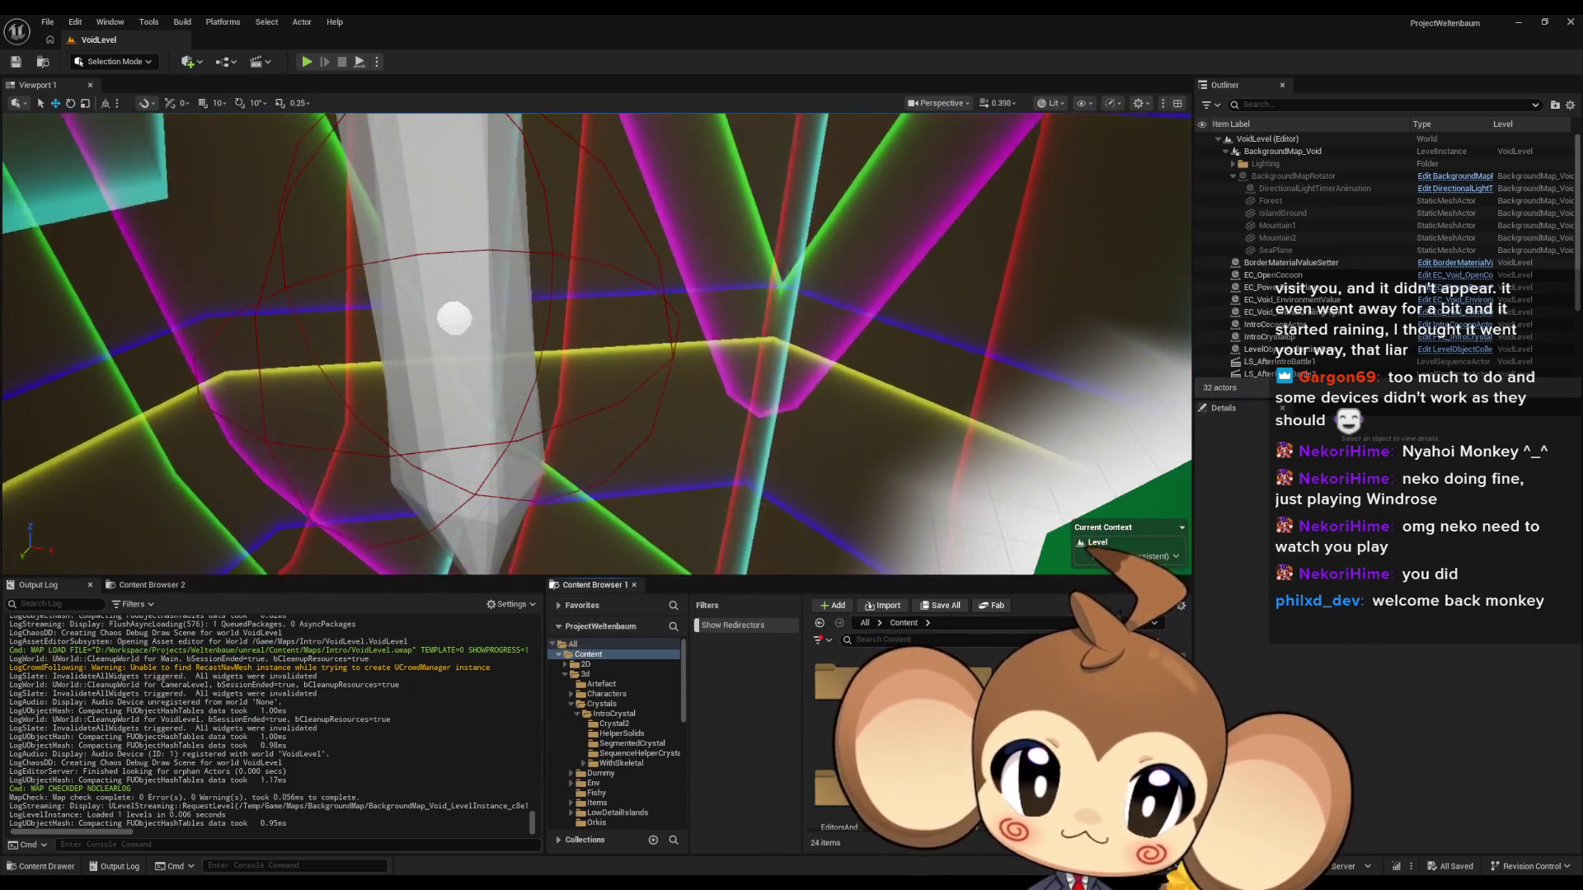
Open LS_AfterIntroBattle2 from Content/Sequences/Void and move its Sequencer window lower.
left_click(594, 774)
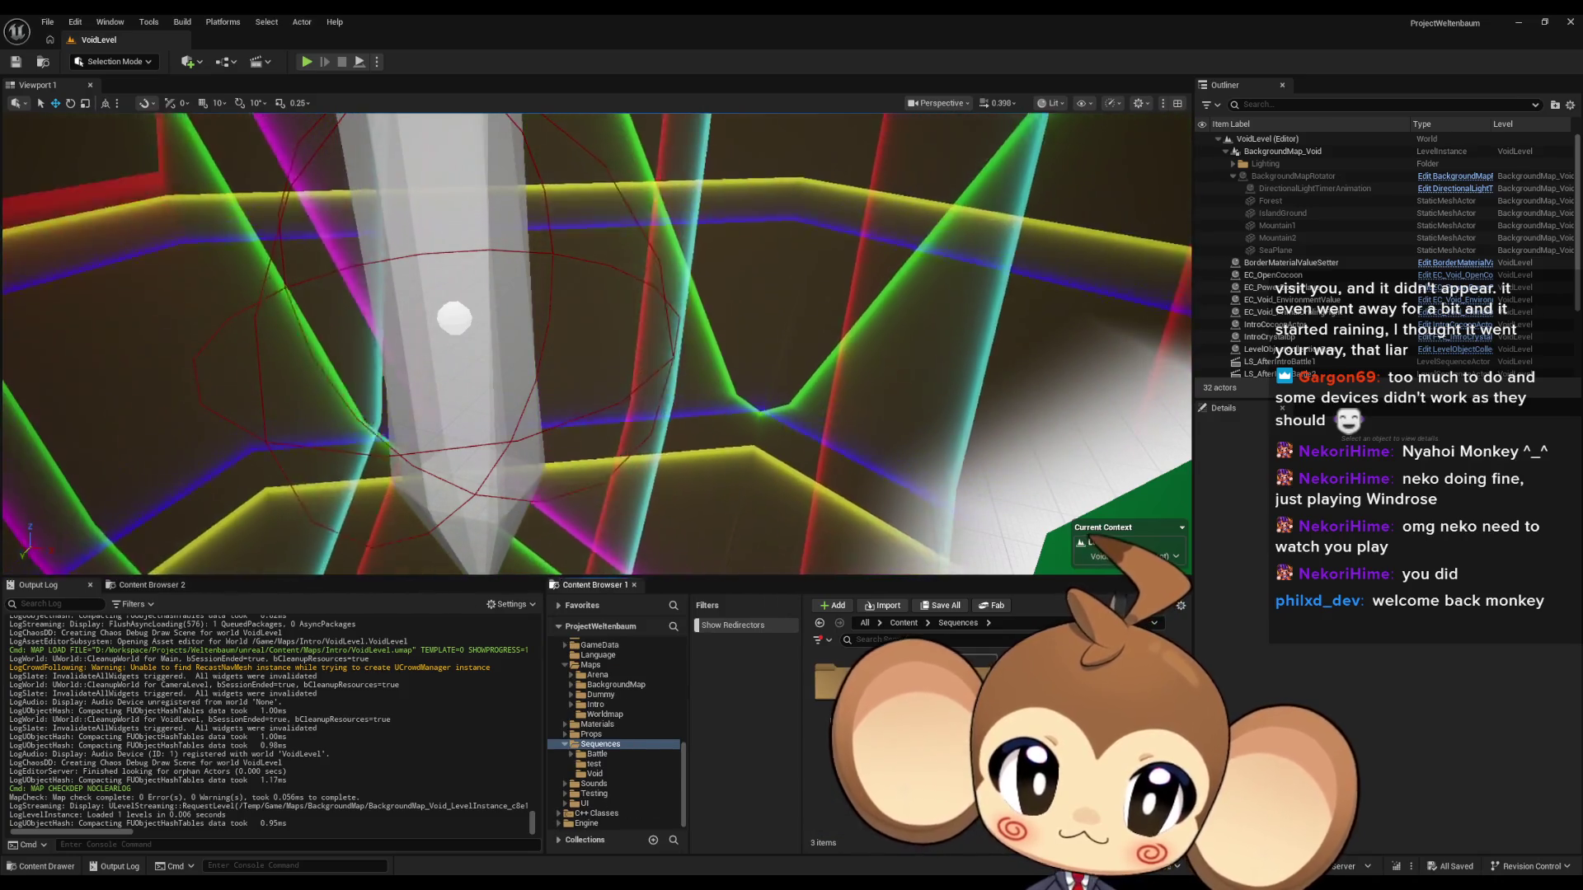
double_click(875, 683)
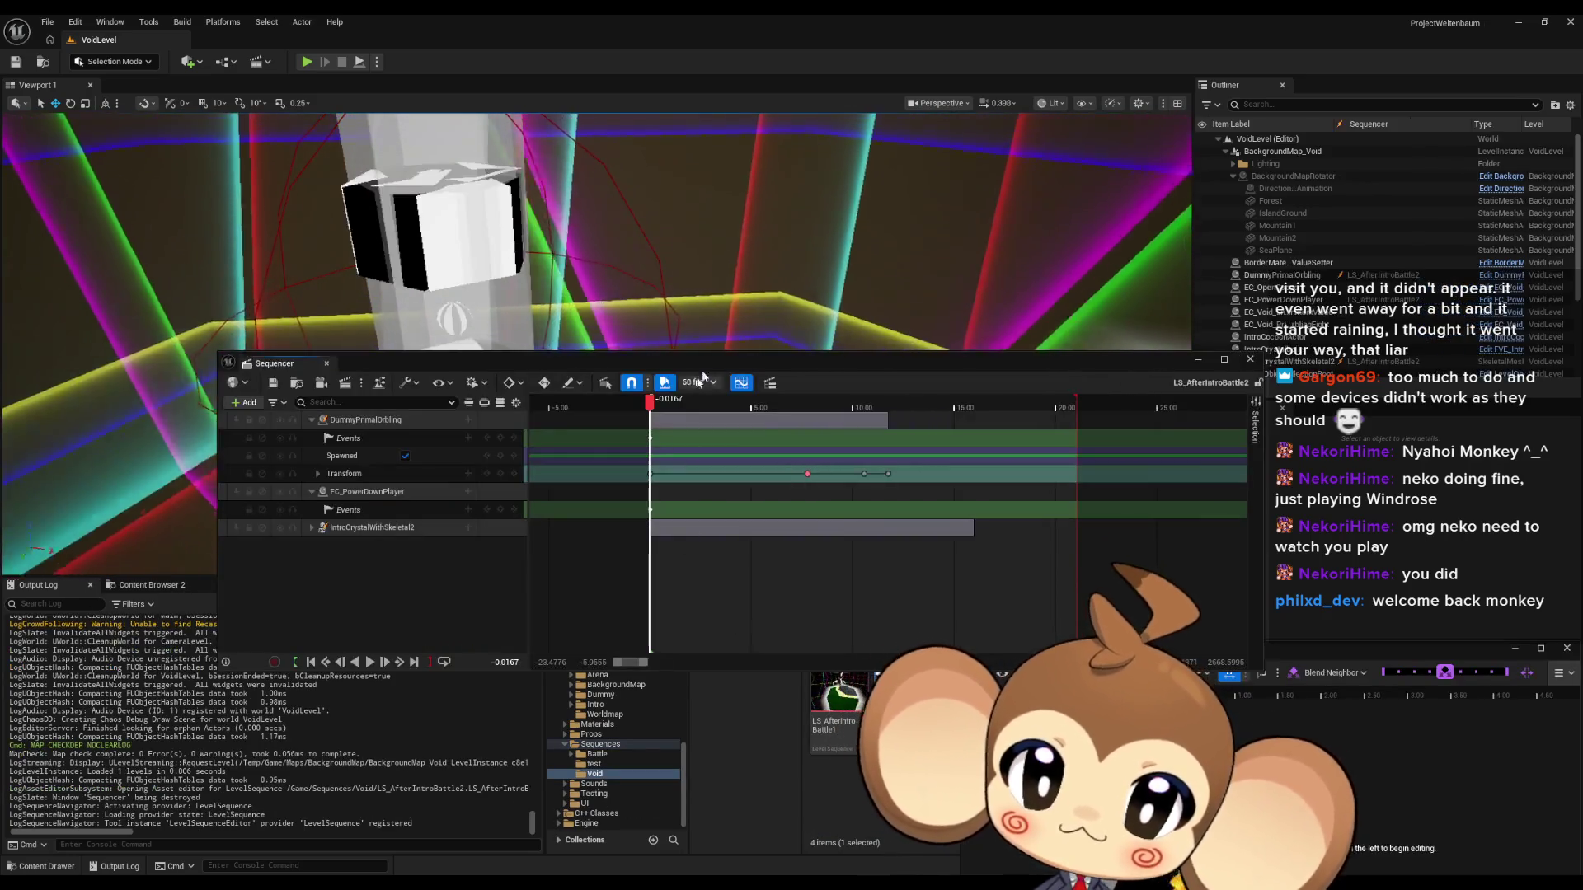
left_click_drag(726, 363, 793, 600)
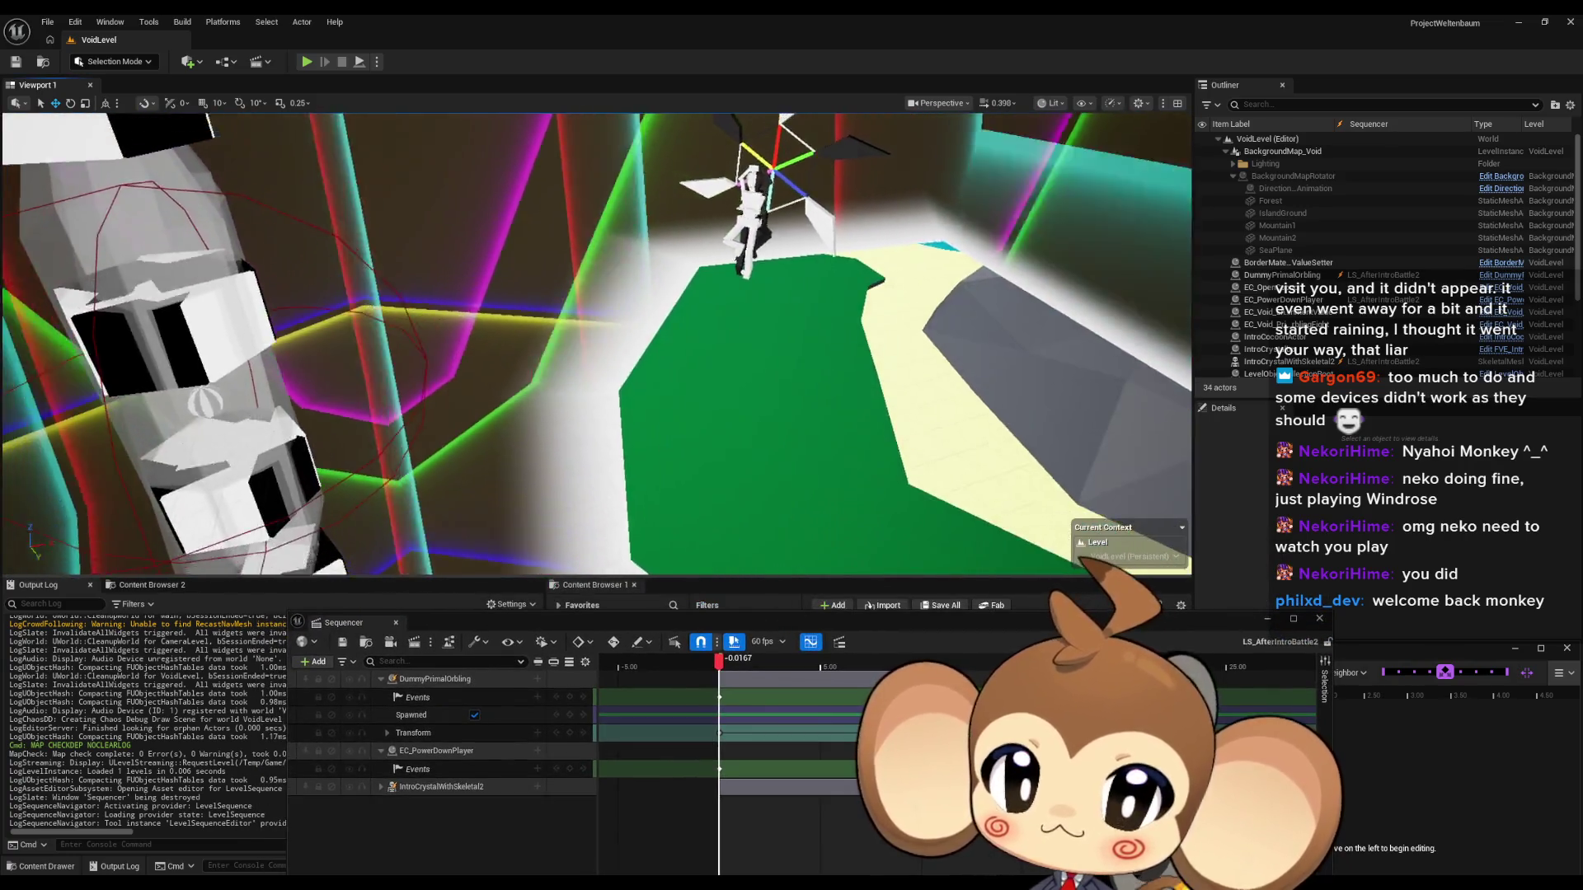
Move Sequencer aside and open the LS_AfterIntroBattle1 level sequence.
left_click_drag(594, 342, 511, 343)
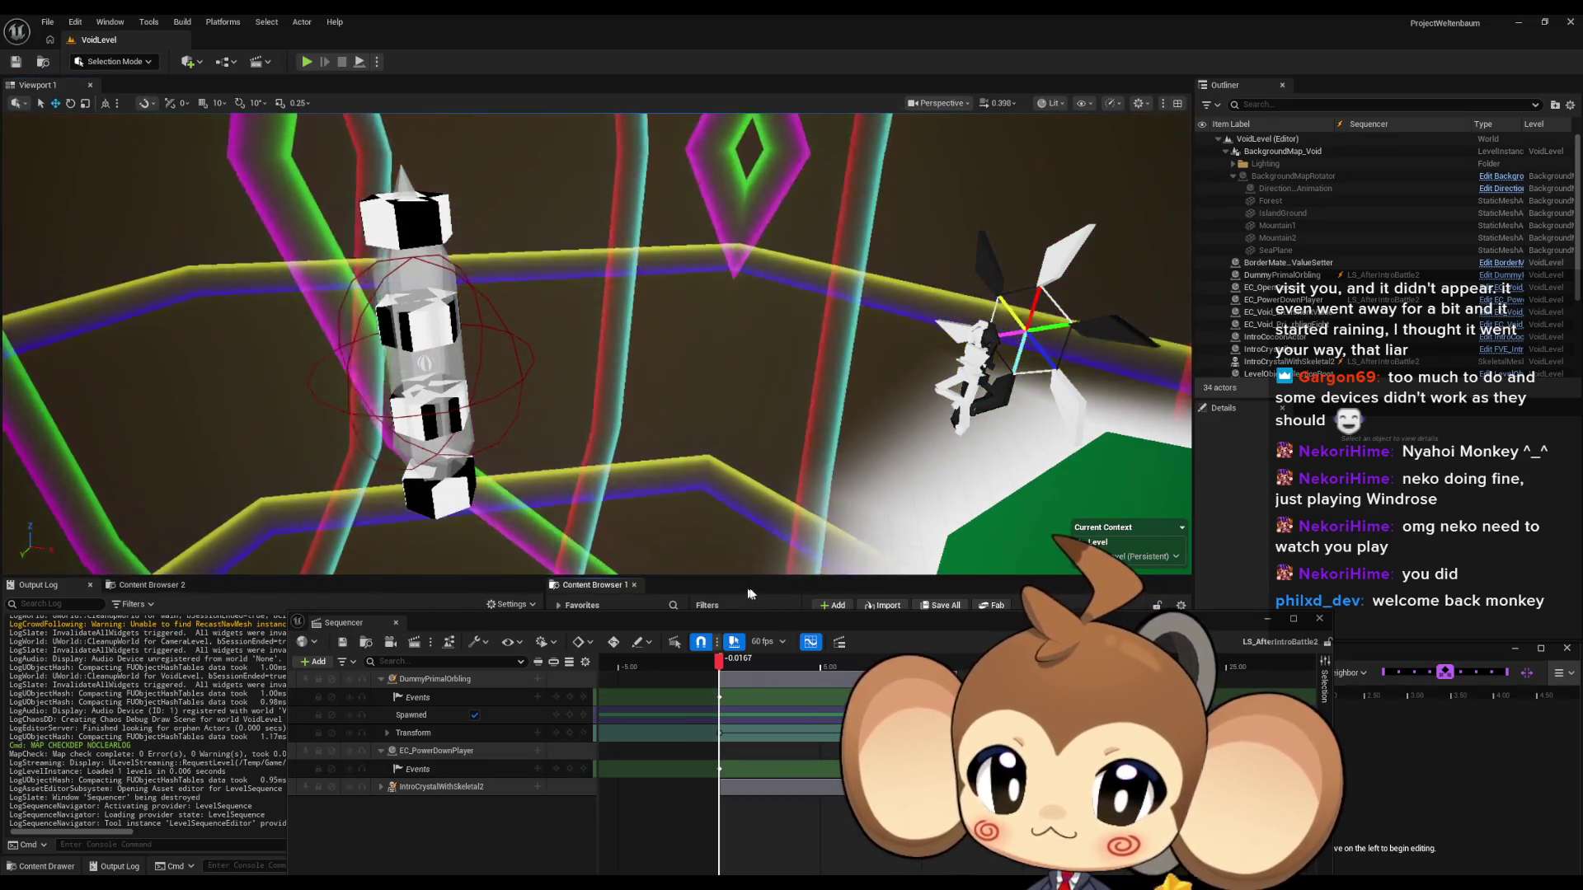
mouse_move(709, 623)
left_mouse_down()
mouse_move(297, 651)
mouse_move(183, 728)
left_mouse_up()
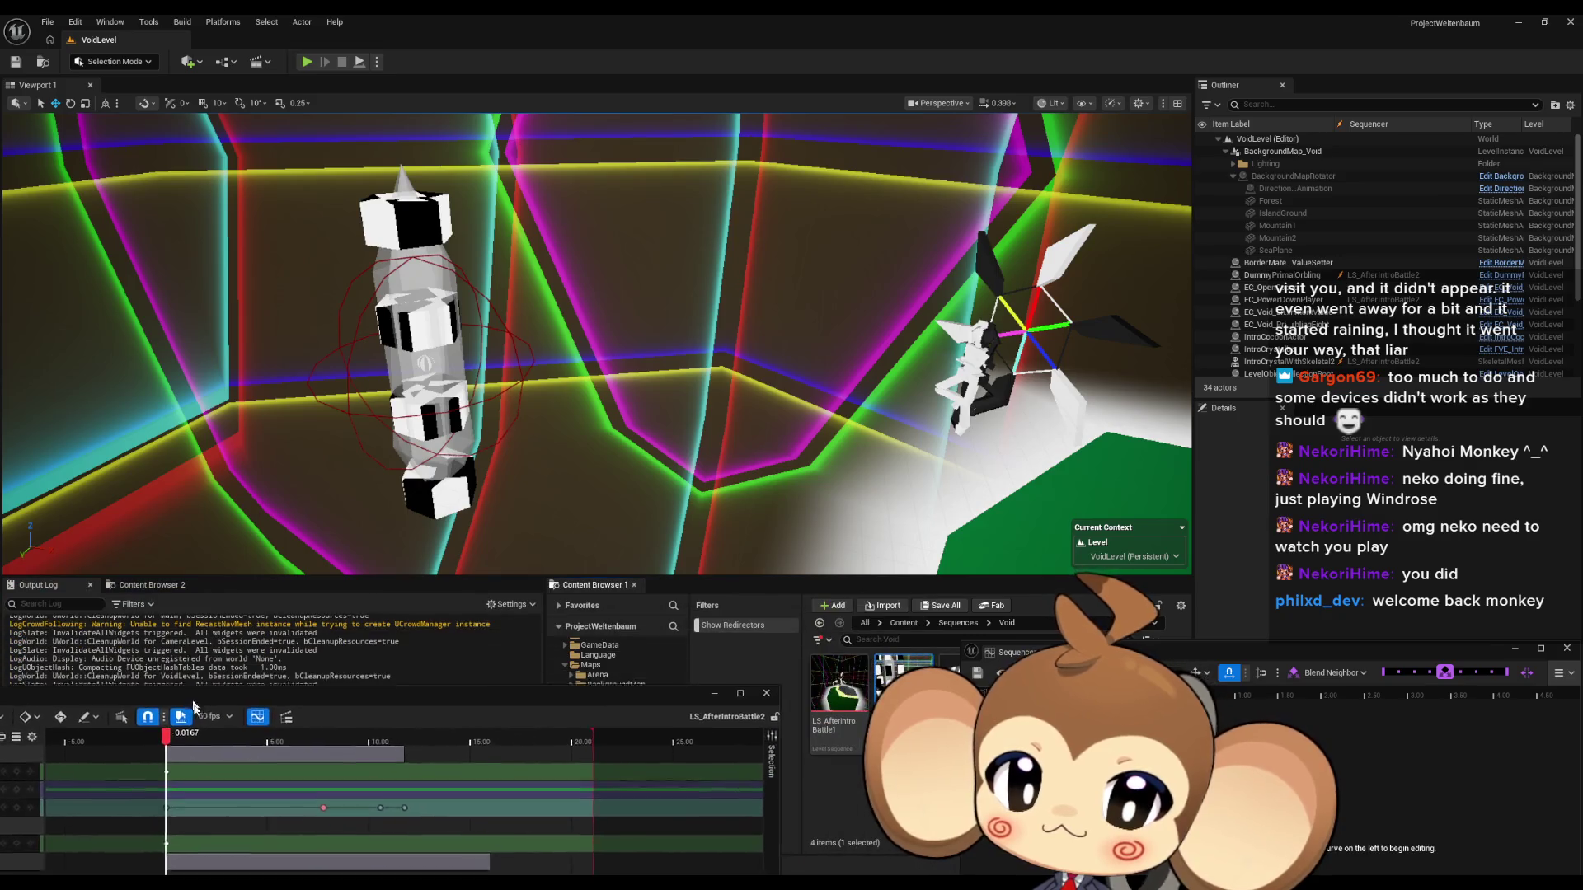
double_click(850, 700)
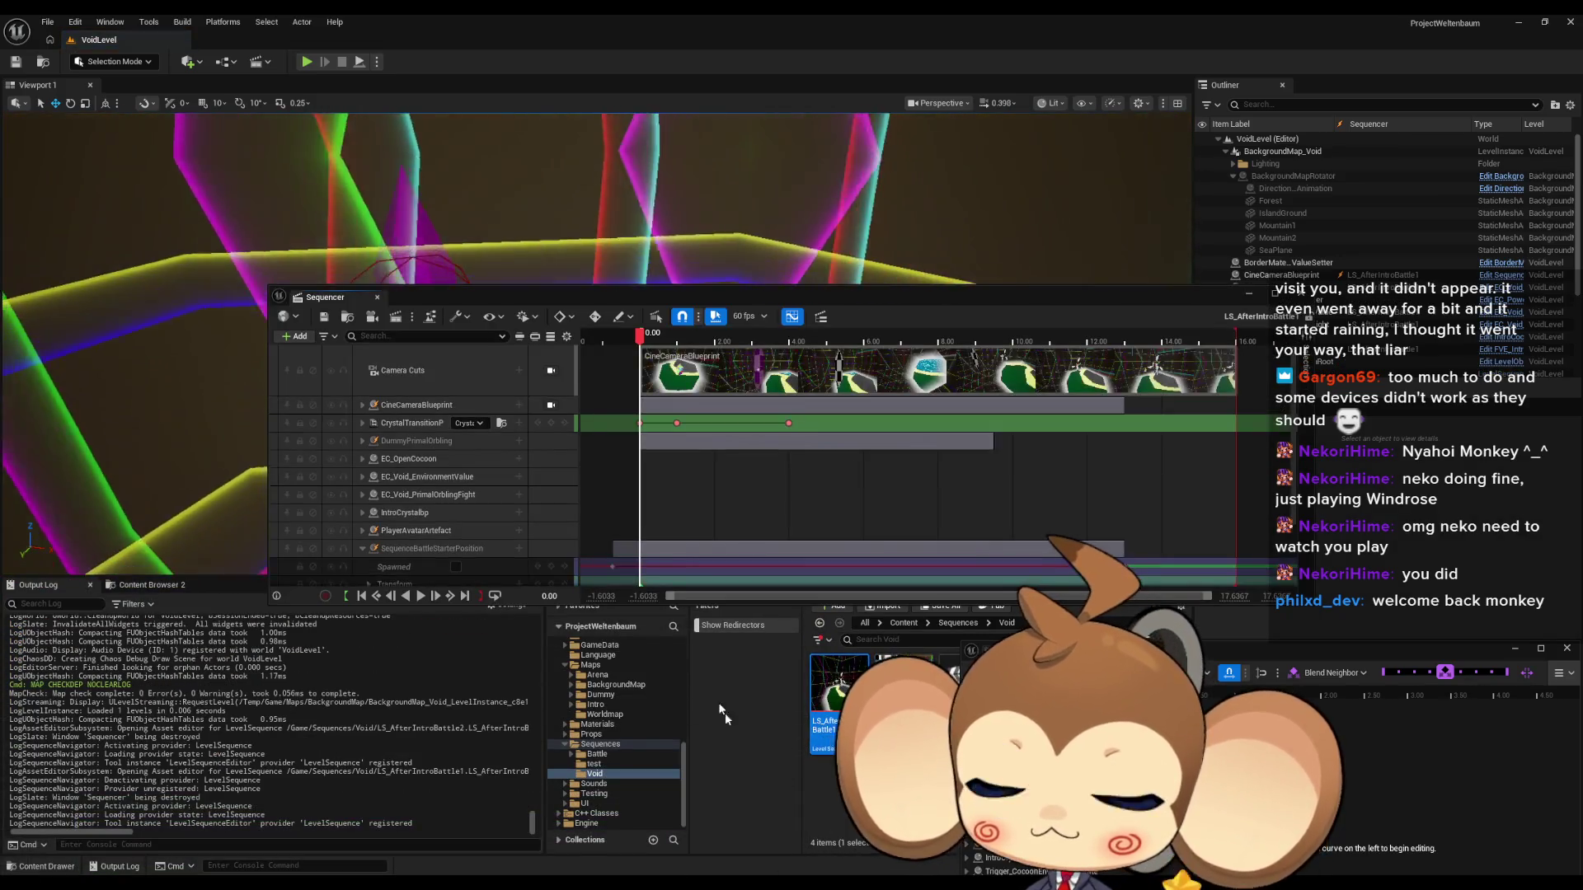
Float the Sequencer window and expand the DummyPrimalOrbling track to show its parts.
left_click_drag(325, 297, 597, 598)
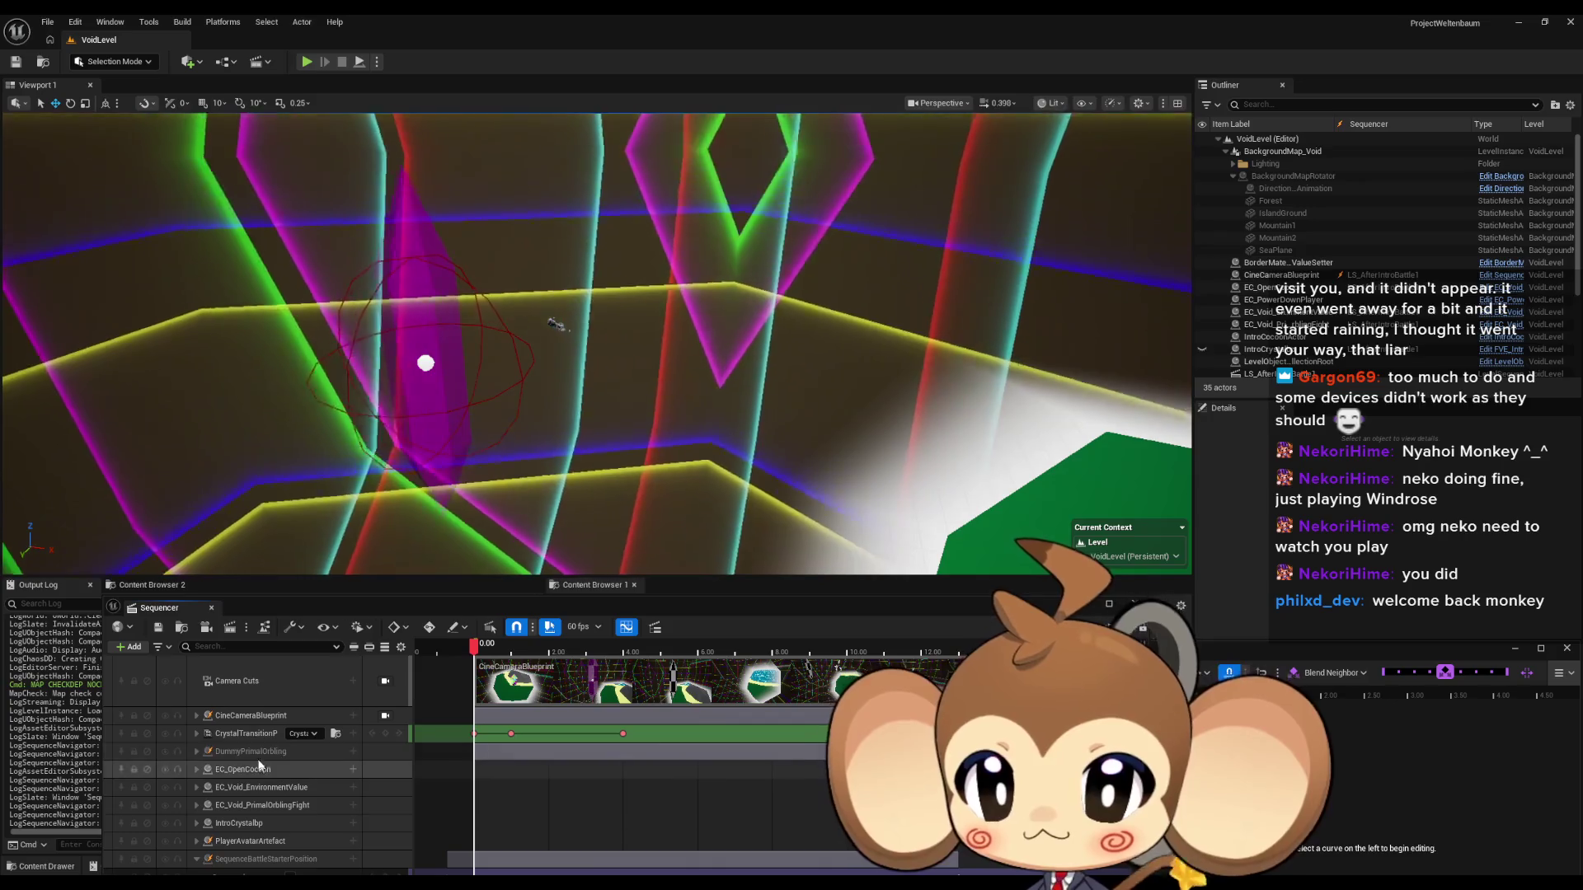
left_click(196, 751)
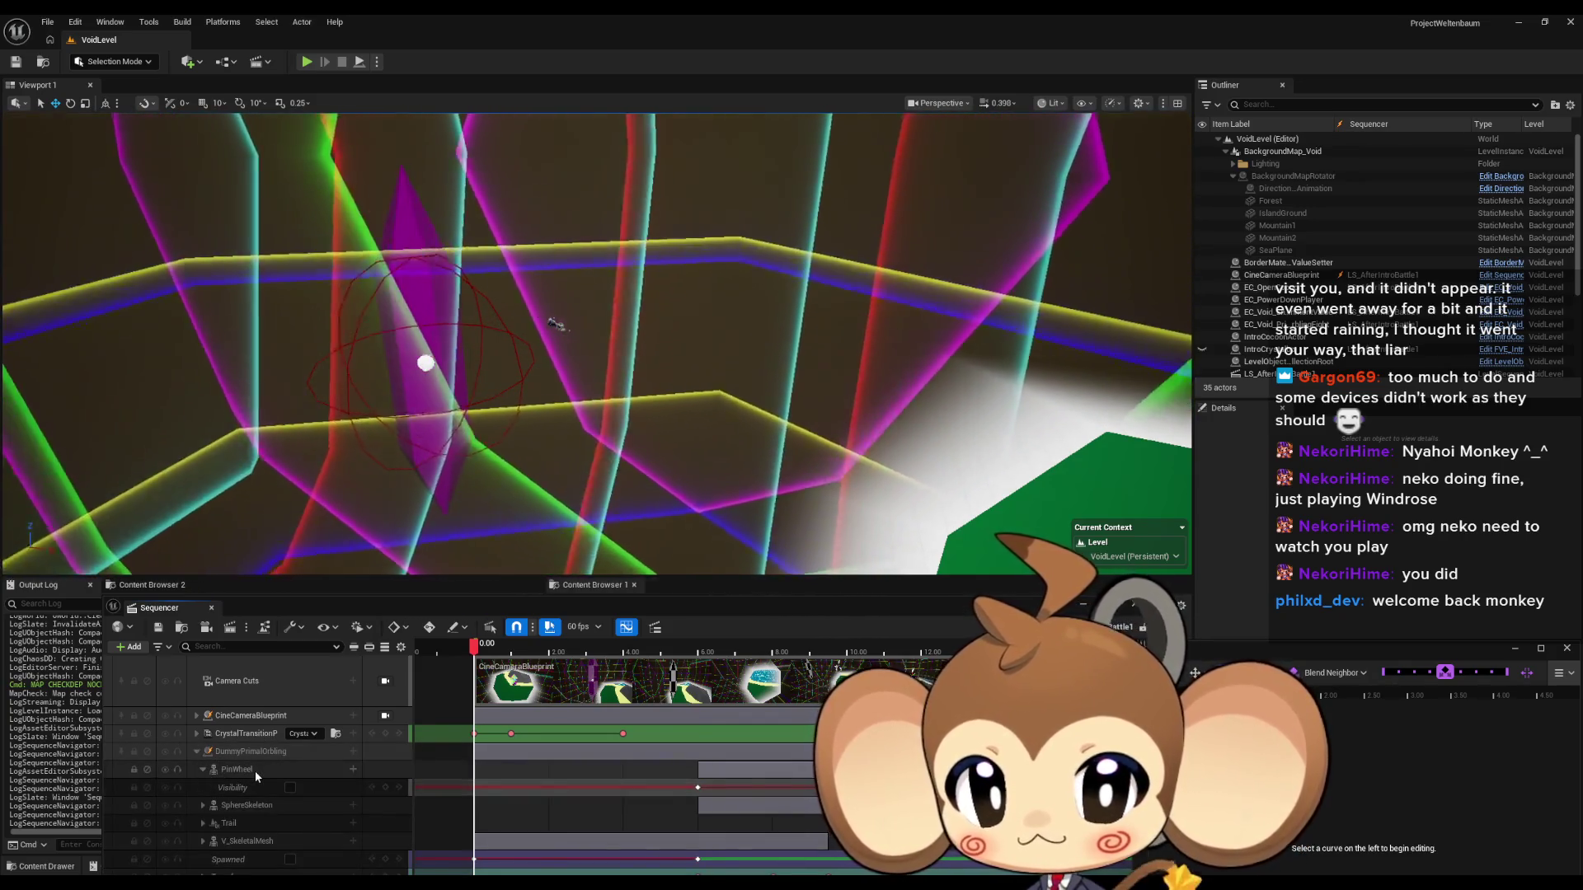
scroll(267, 801, "down", 2)
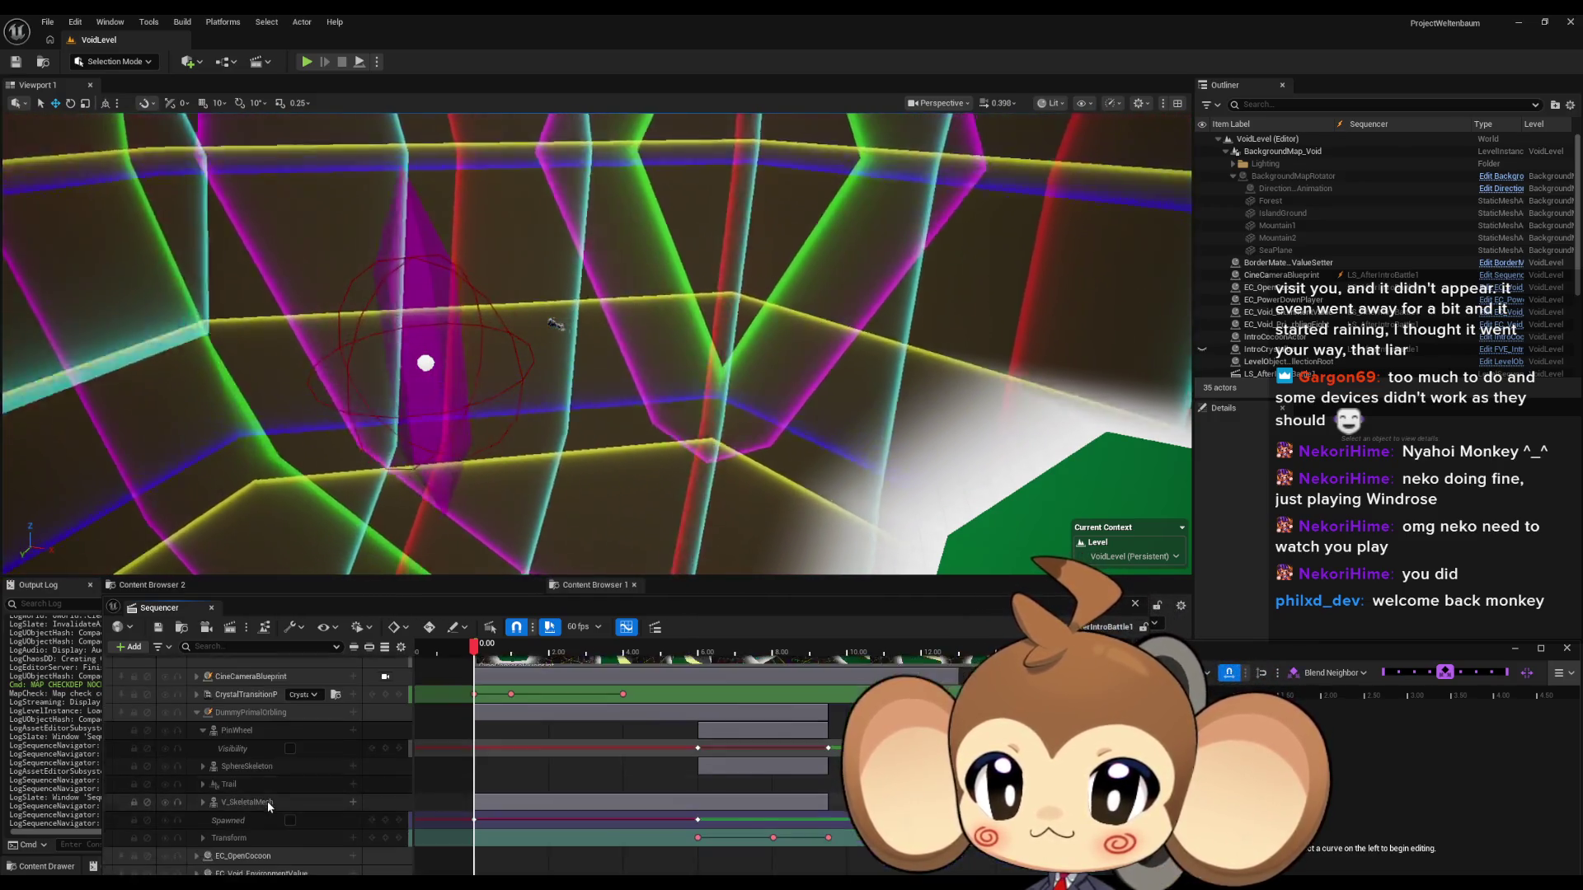
scroll(251, 785, "up", 2)
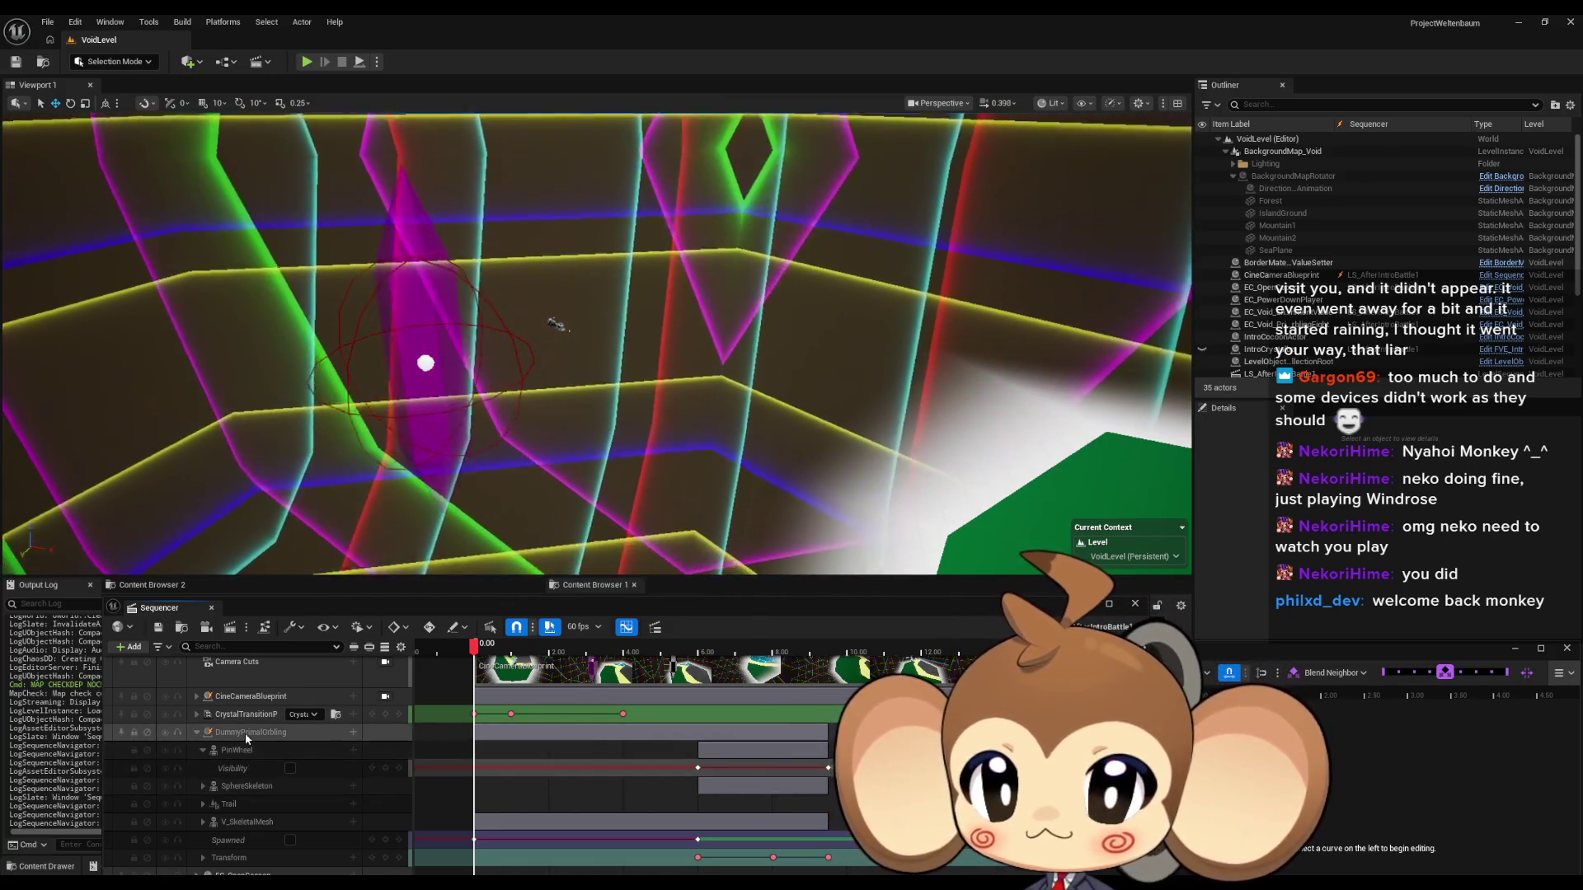
Scrub to around 6 seconds so the crystal appears, and position the Sequencer window over the viewport.
left_click_drag(524, 654, 737, 654)
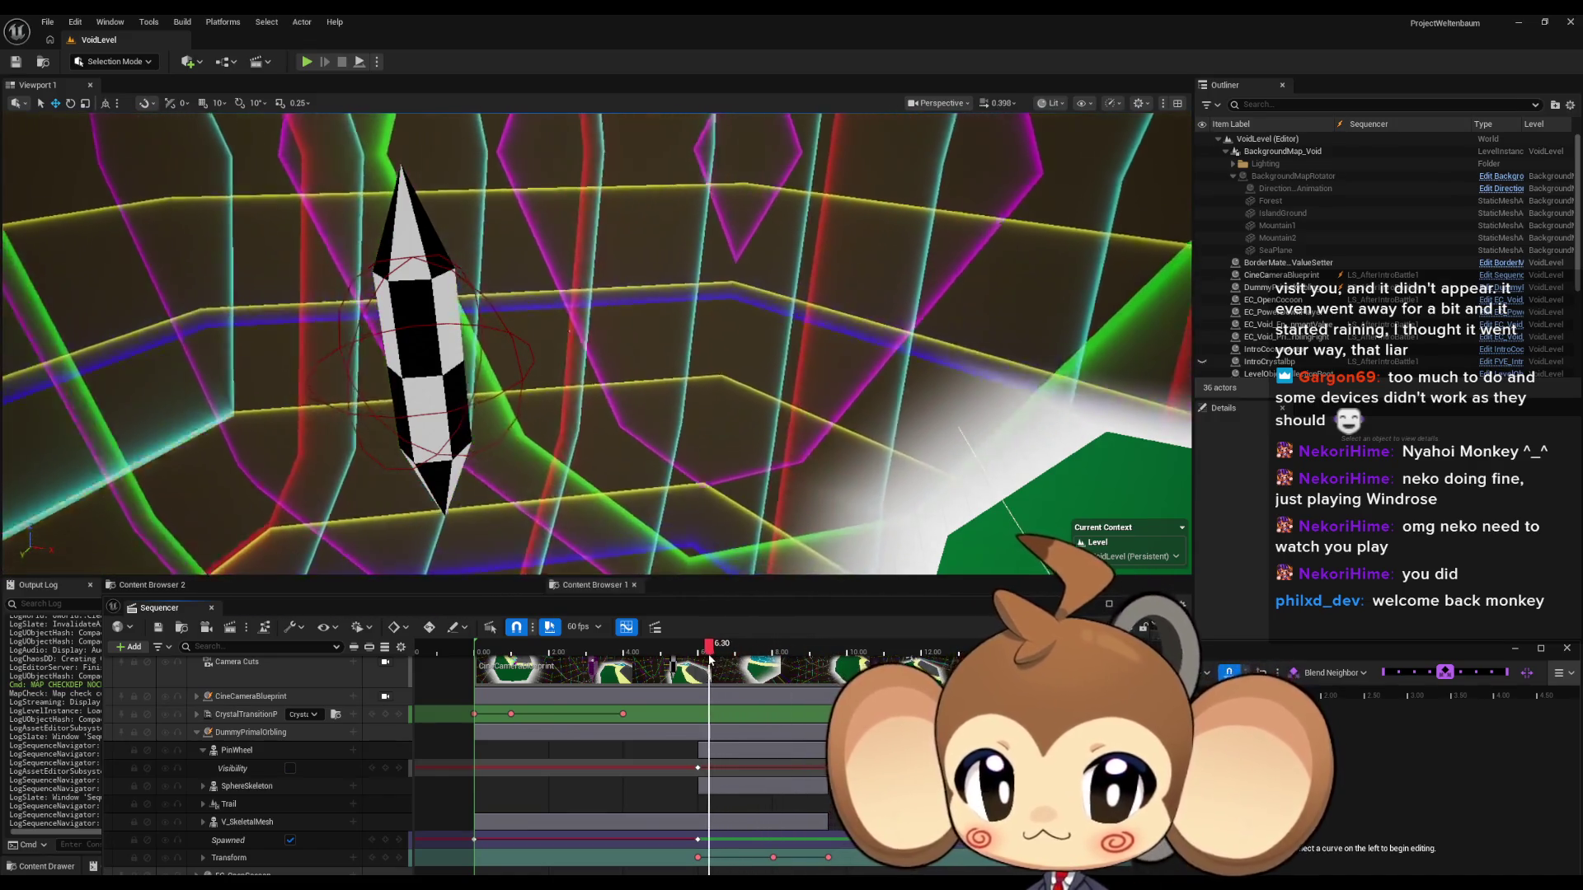
left_click_drag(698, 657, 697, 657)
scroll(361, 862, "down", 5)
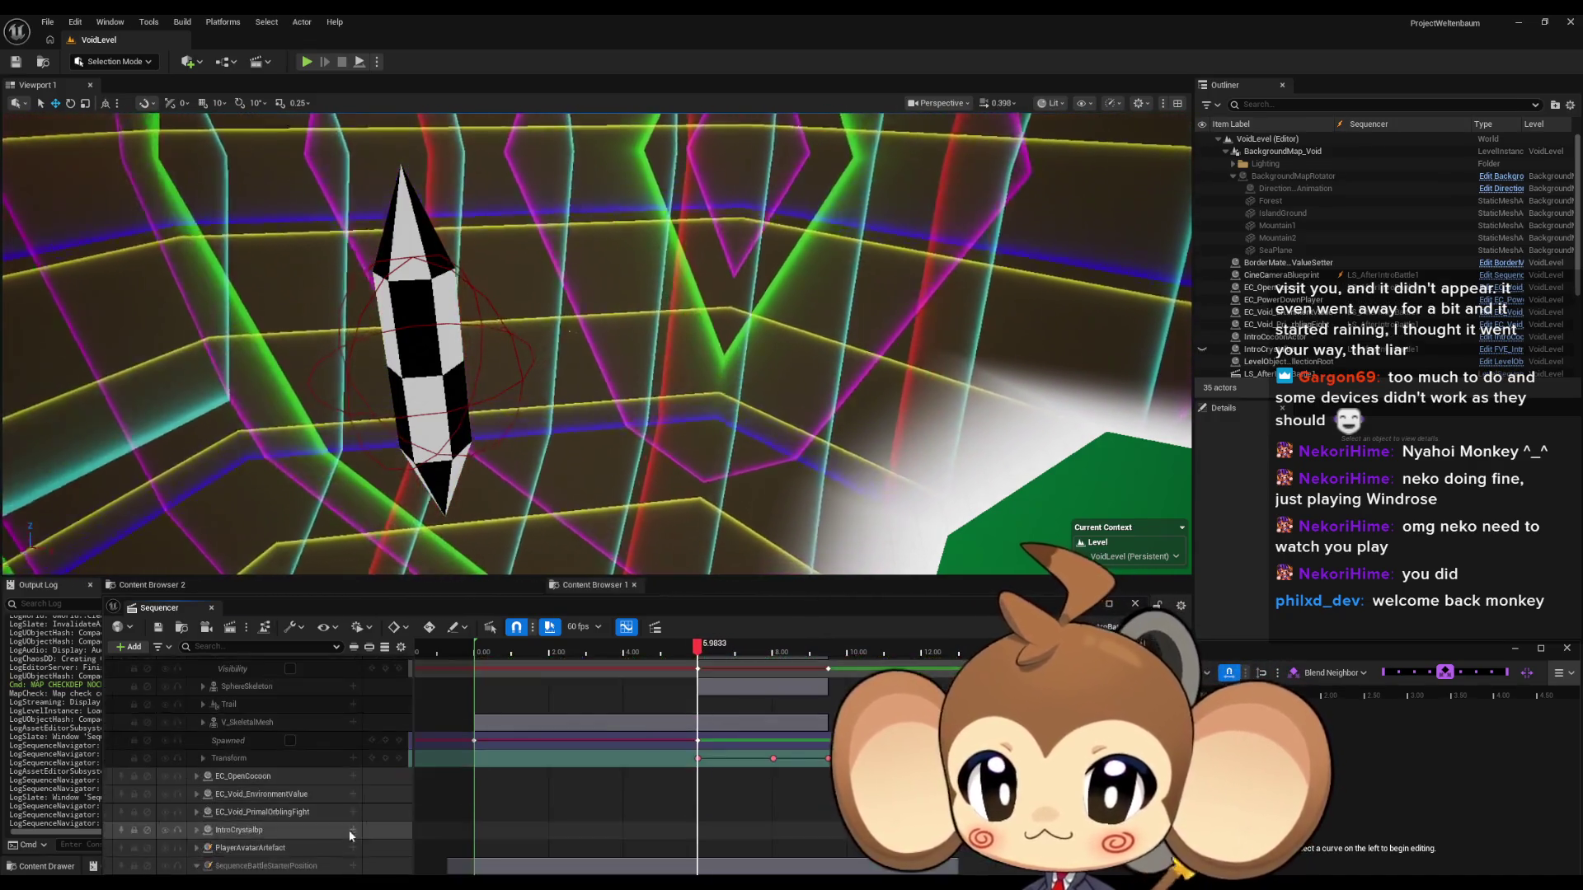
left_click_drag(361, 605, 399, 418)
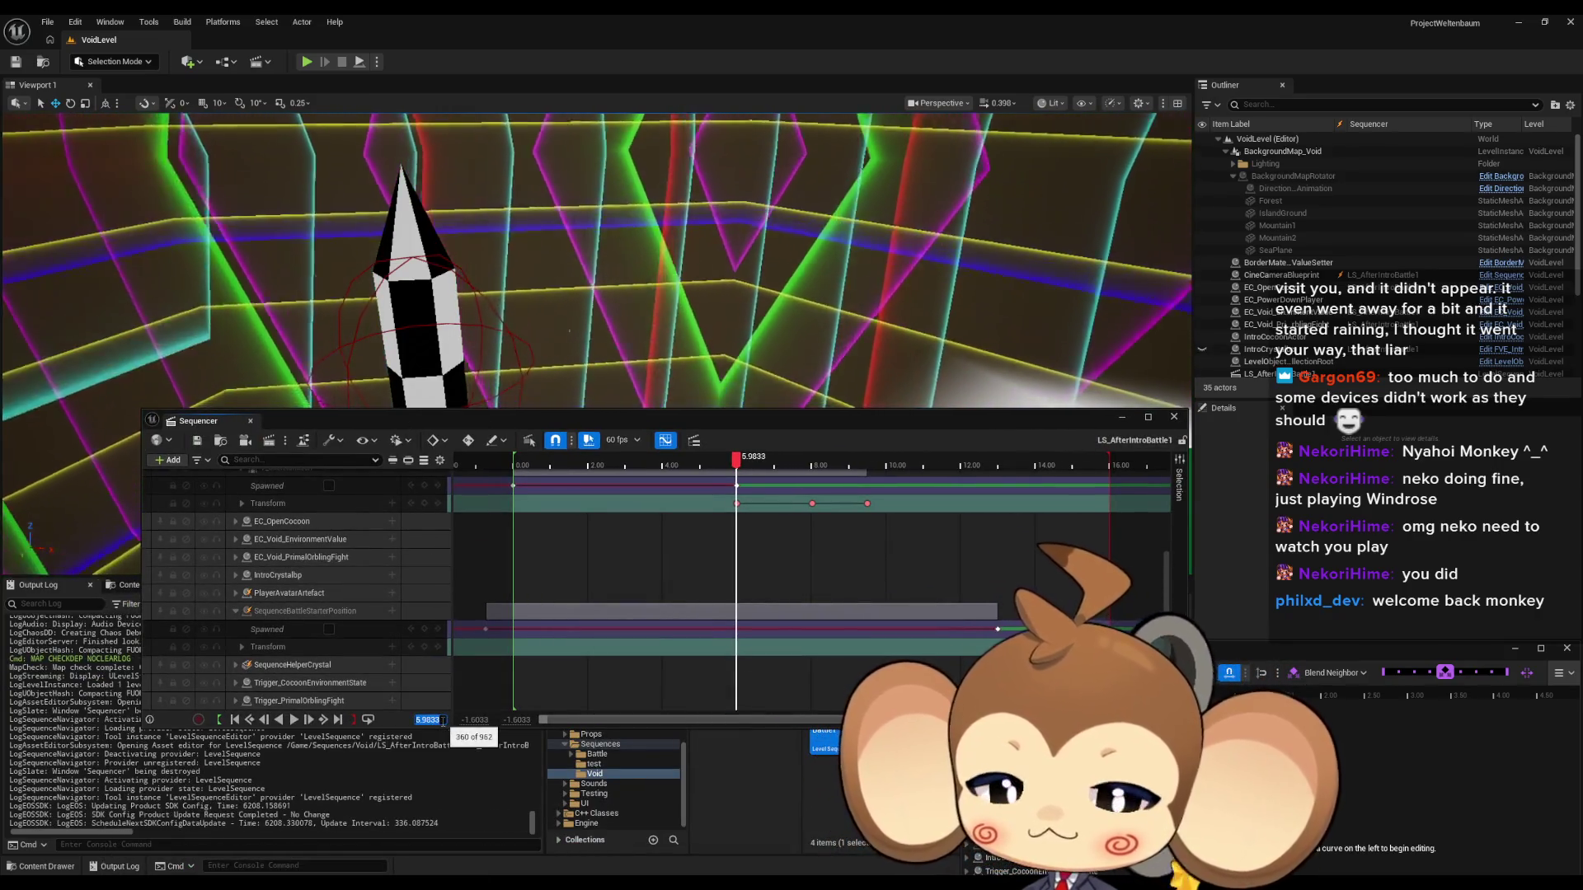
scroll(335, 606, "up", 5)
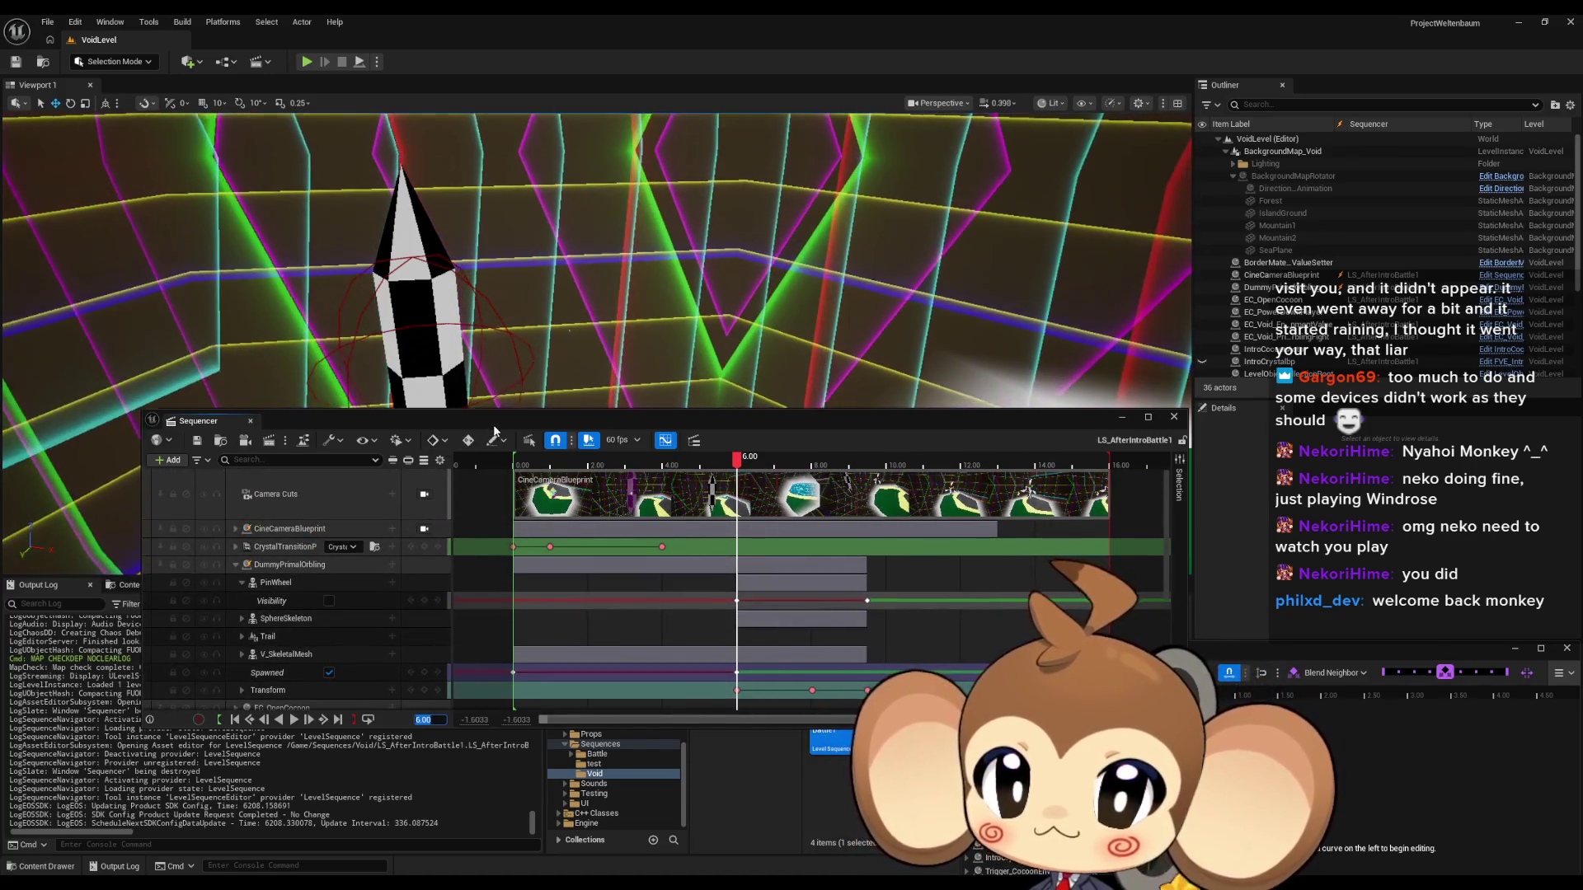
left_click_drag(494, 431, 484, 559)
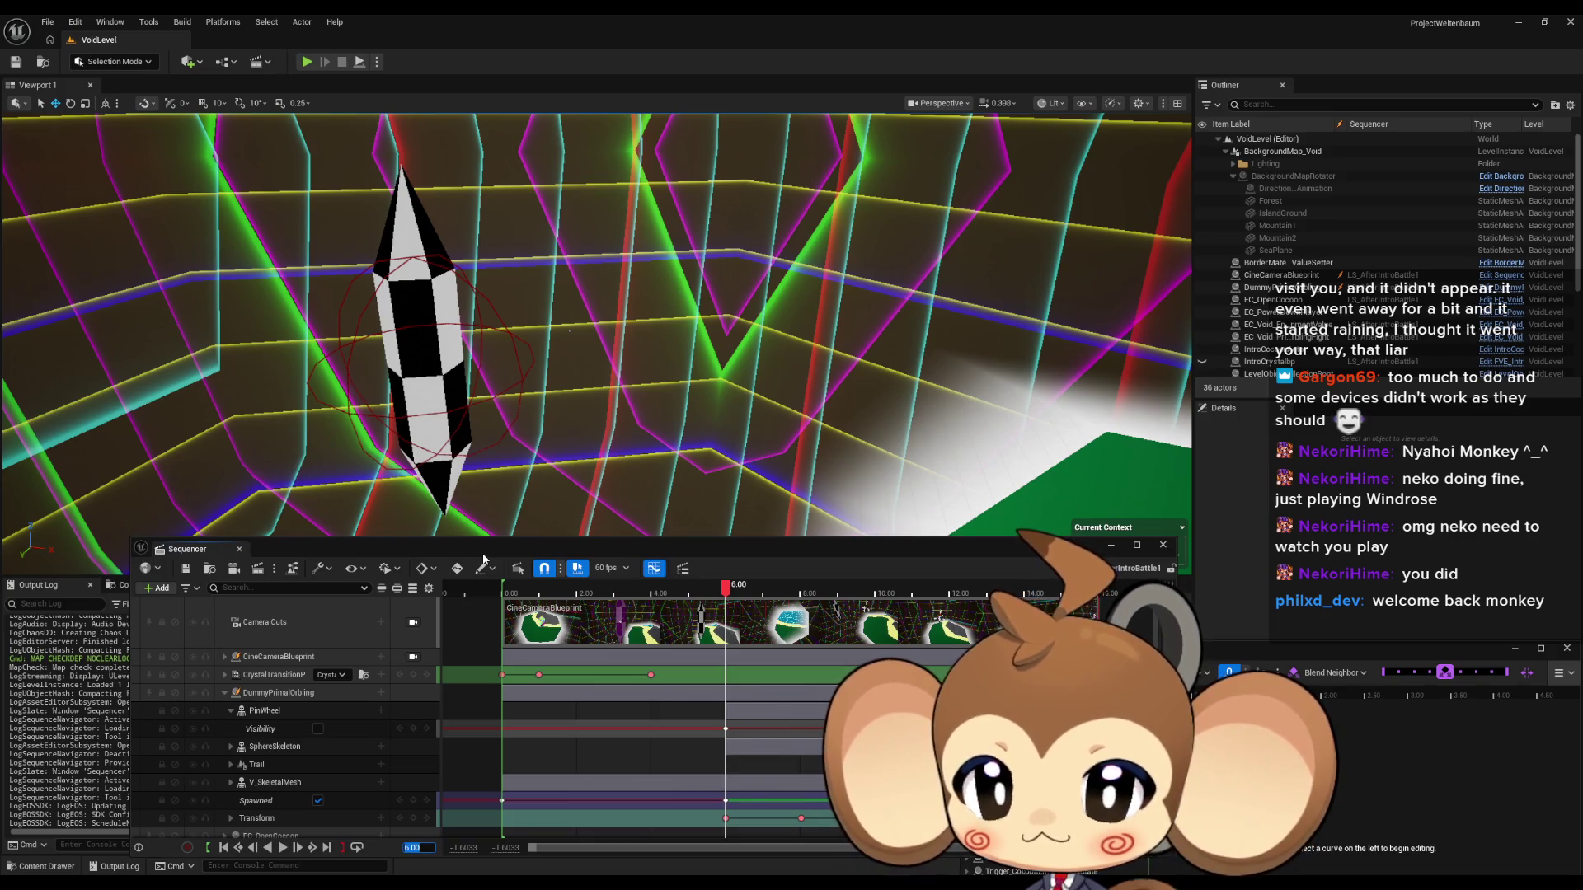
Add an Events track to DummyPrimalOrbling.
left_click(383, 694)
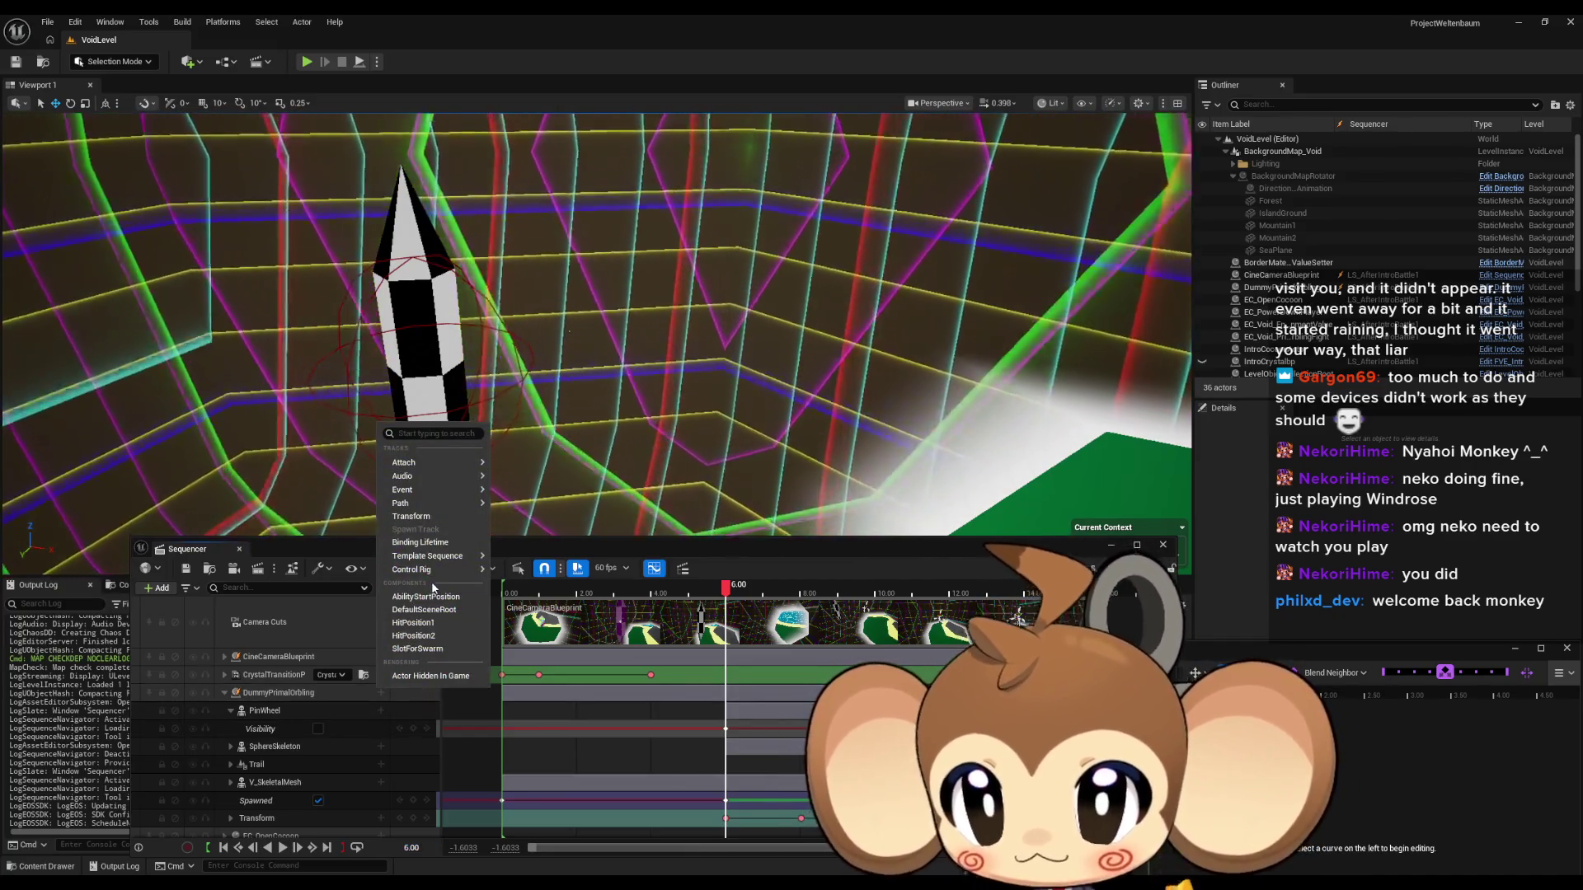
mouse_move(462, 489)
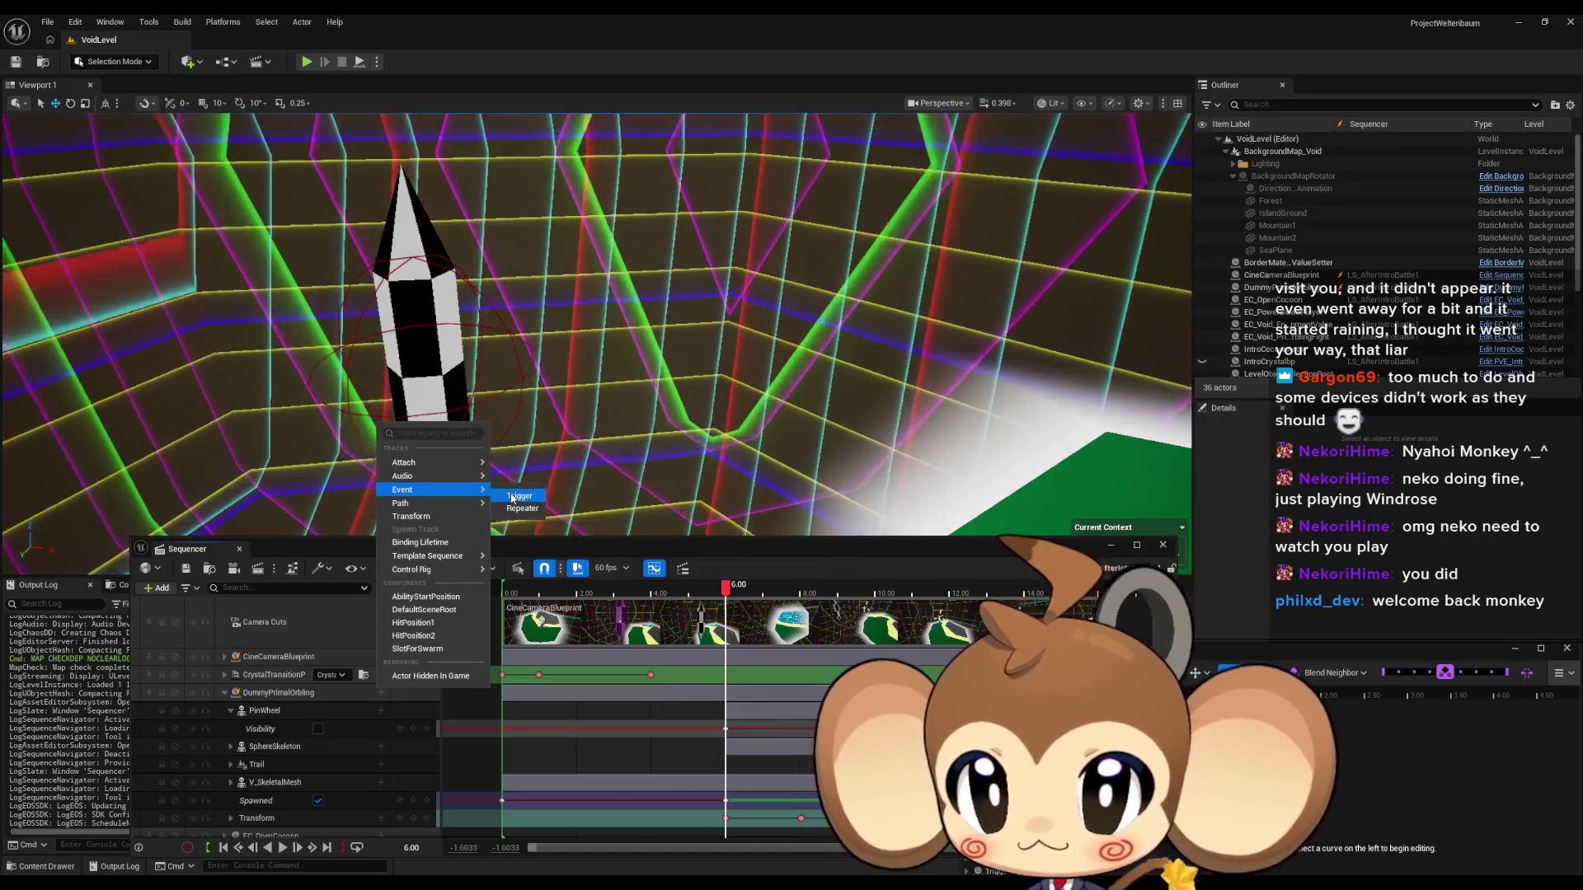
left_click(511, 498)
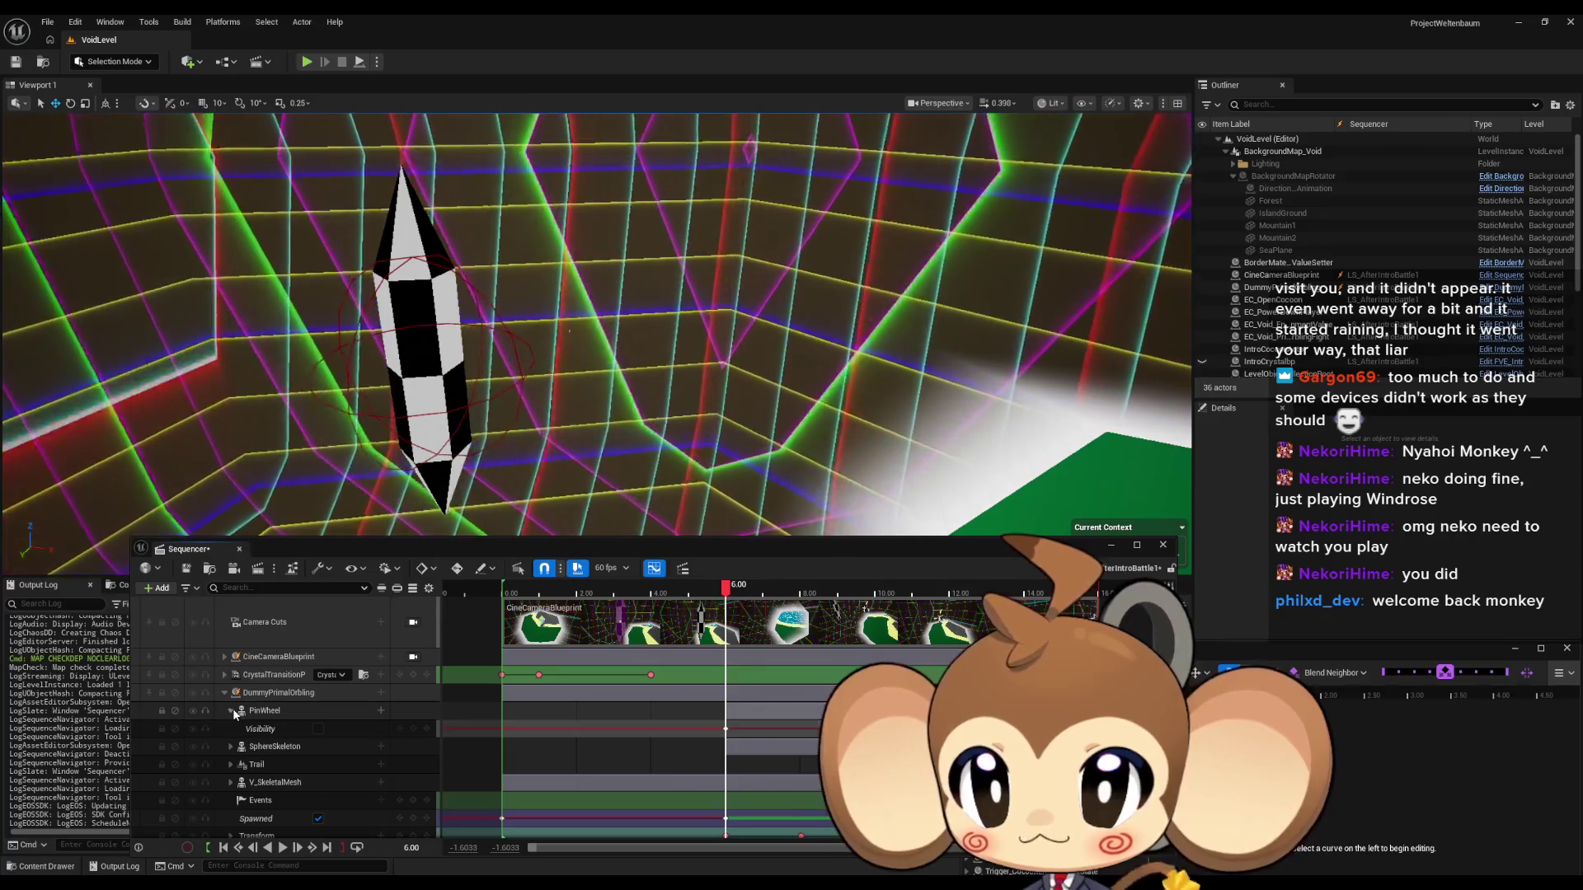
Collapse PinWheel, key an event at the current time, and open it in the director Blueprint.
left_click(232, 709)
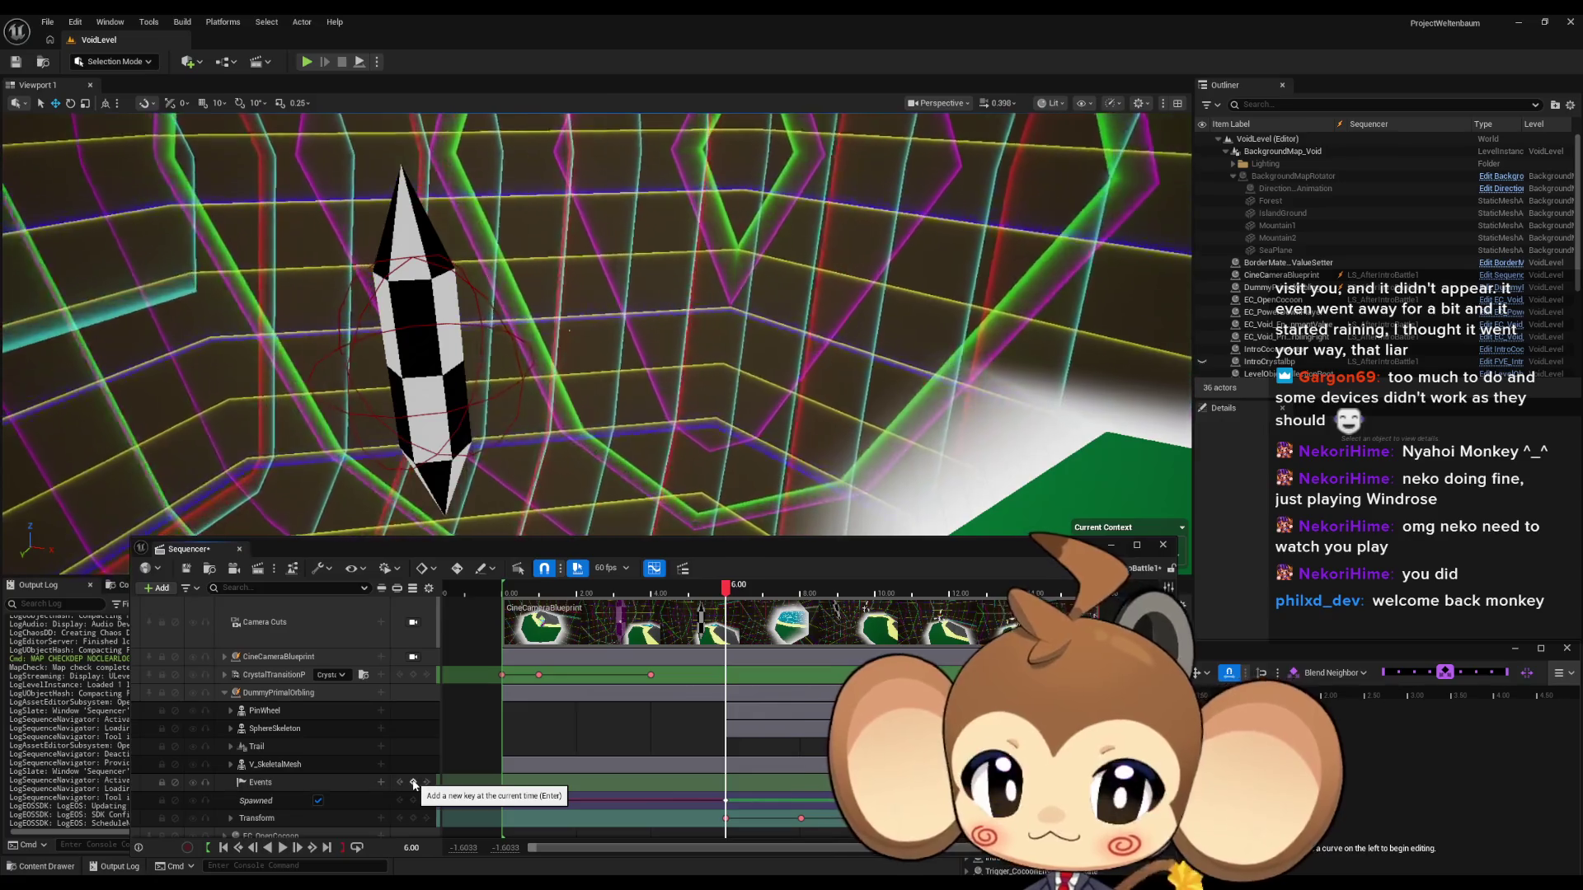
left_click(415, 783)
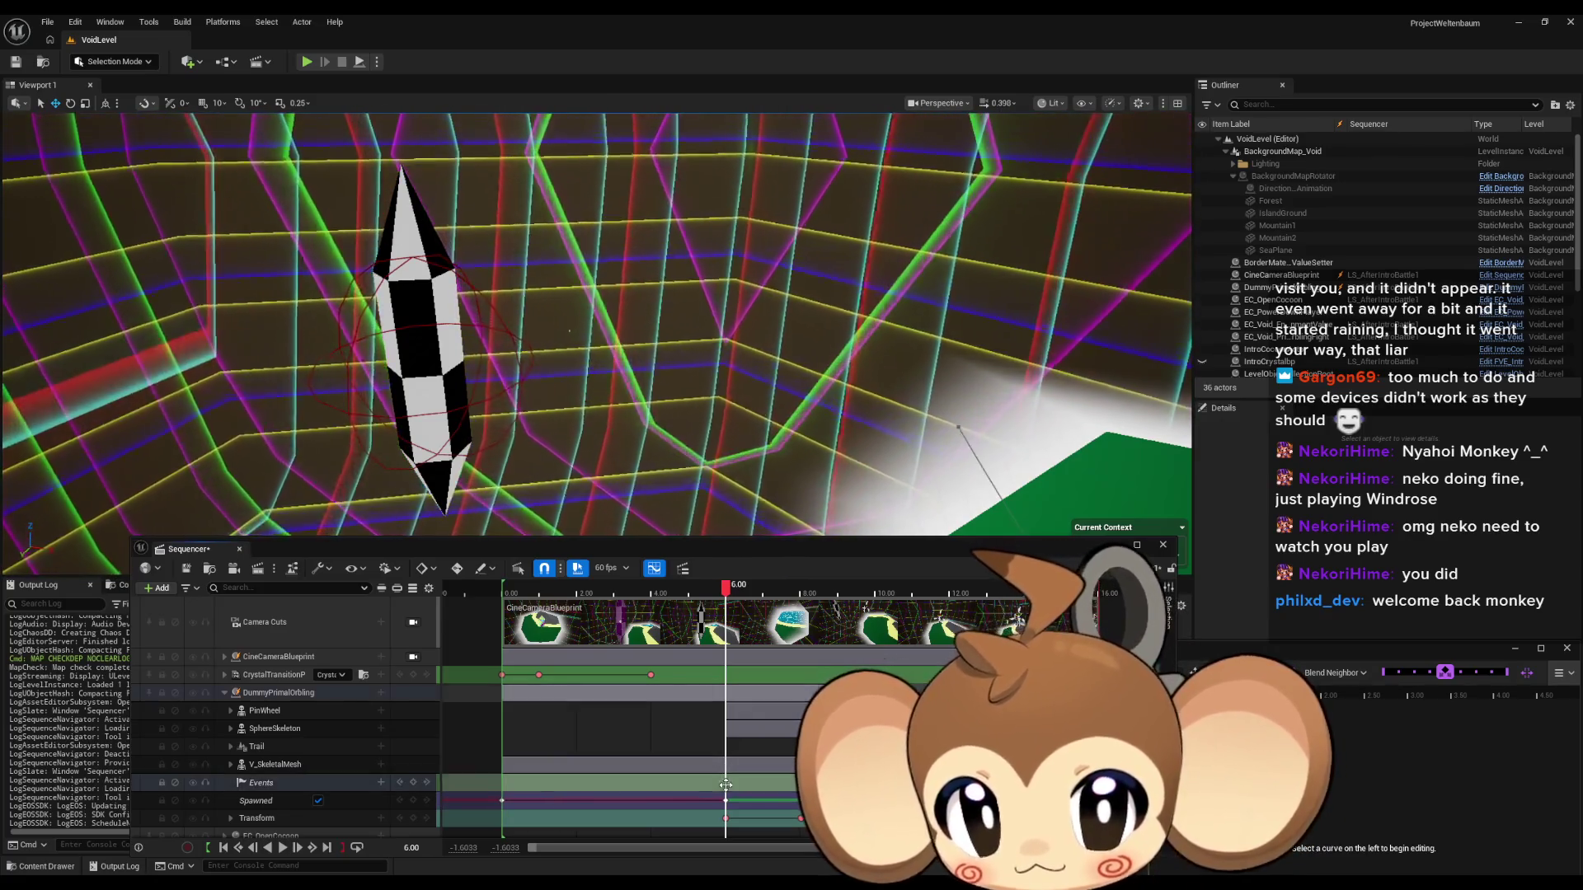
double_click(725, 784)
left_click_drag(520, 368, 597, 354)
Have the orbling event call Initialize Visual Entity via 'ini' search, then close the Blueprint and Sequencer windows.
type("ini")
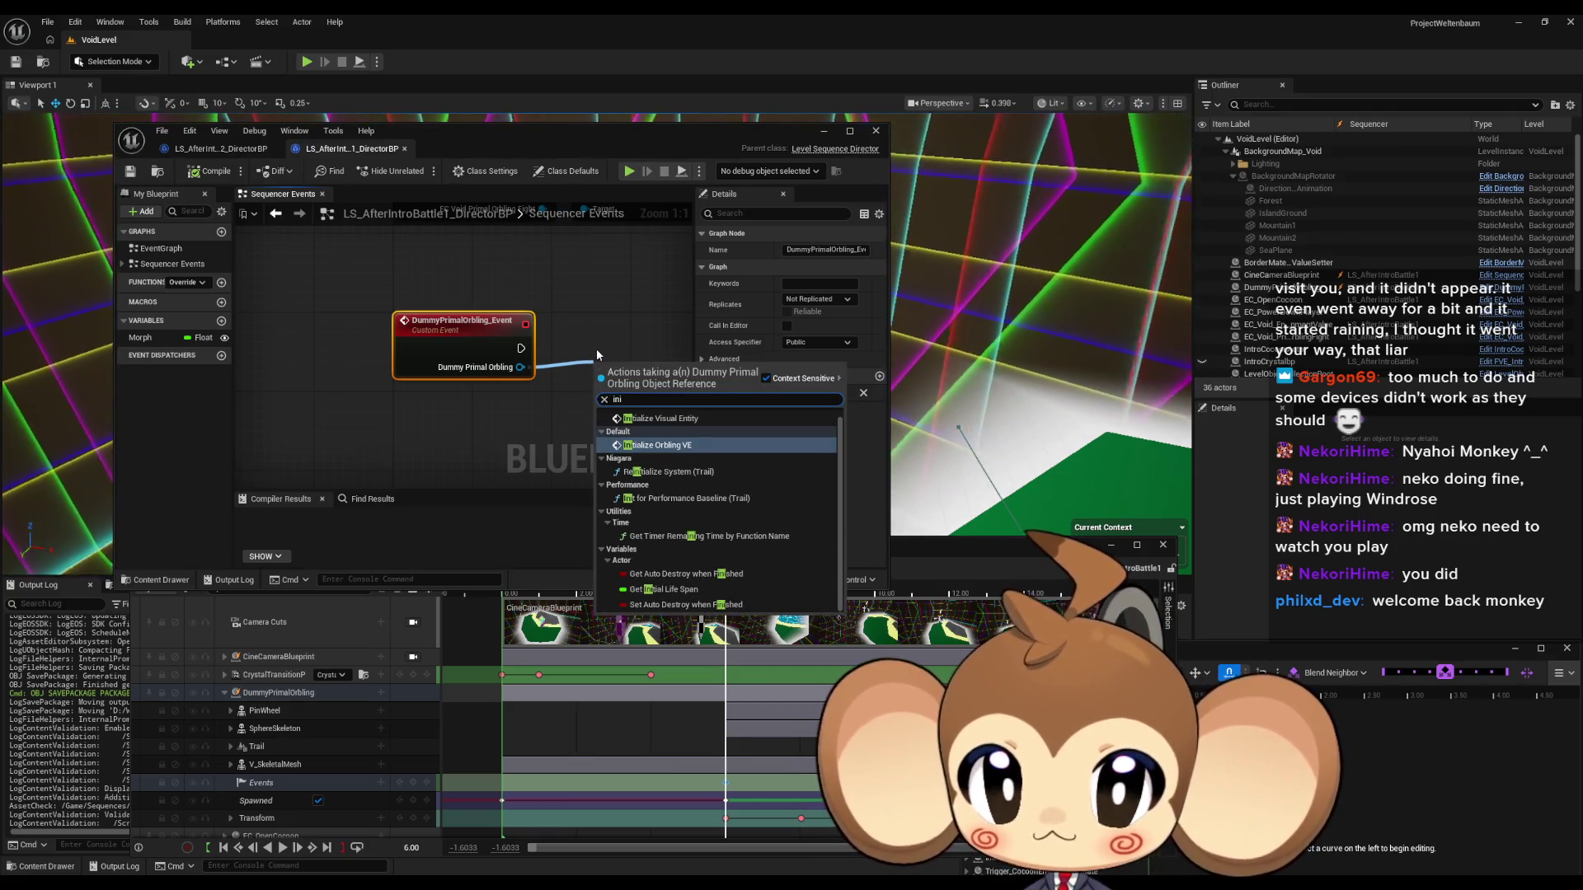
key("Return")
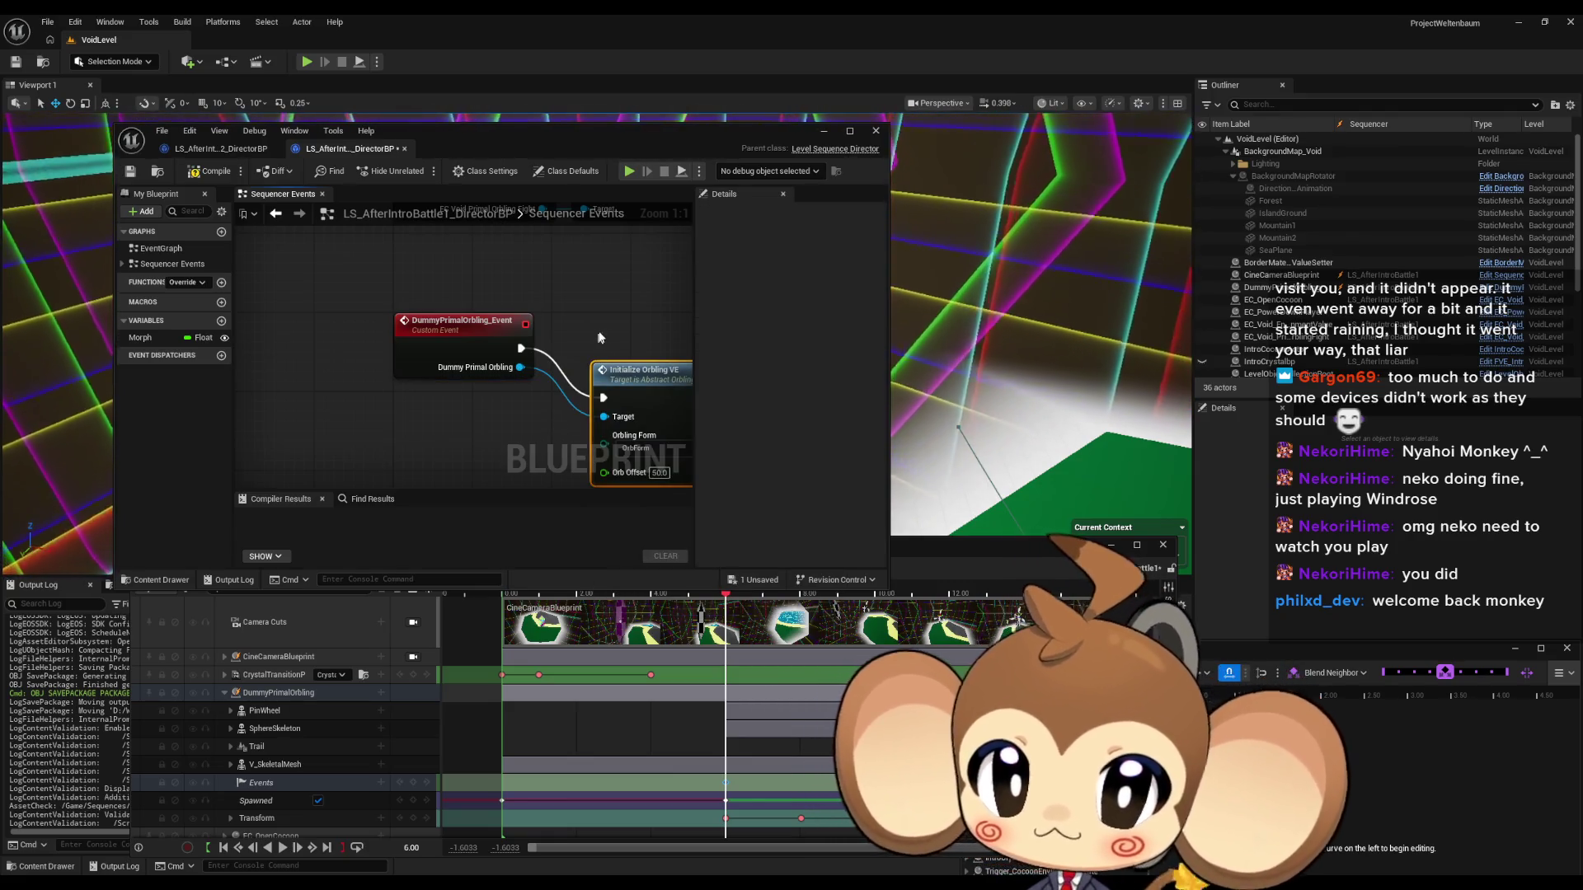
left_click_drag(594, 311, 594, 311)
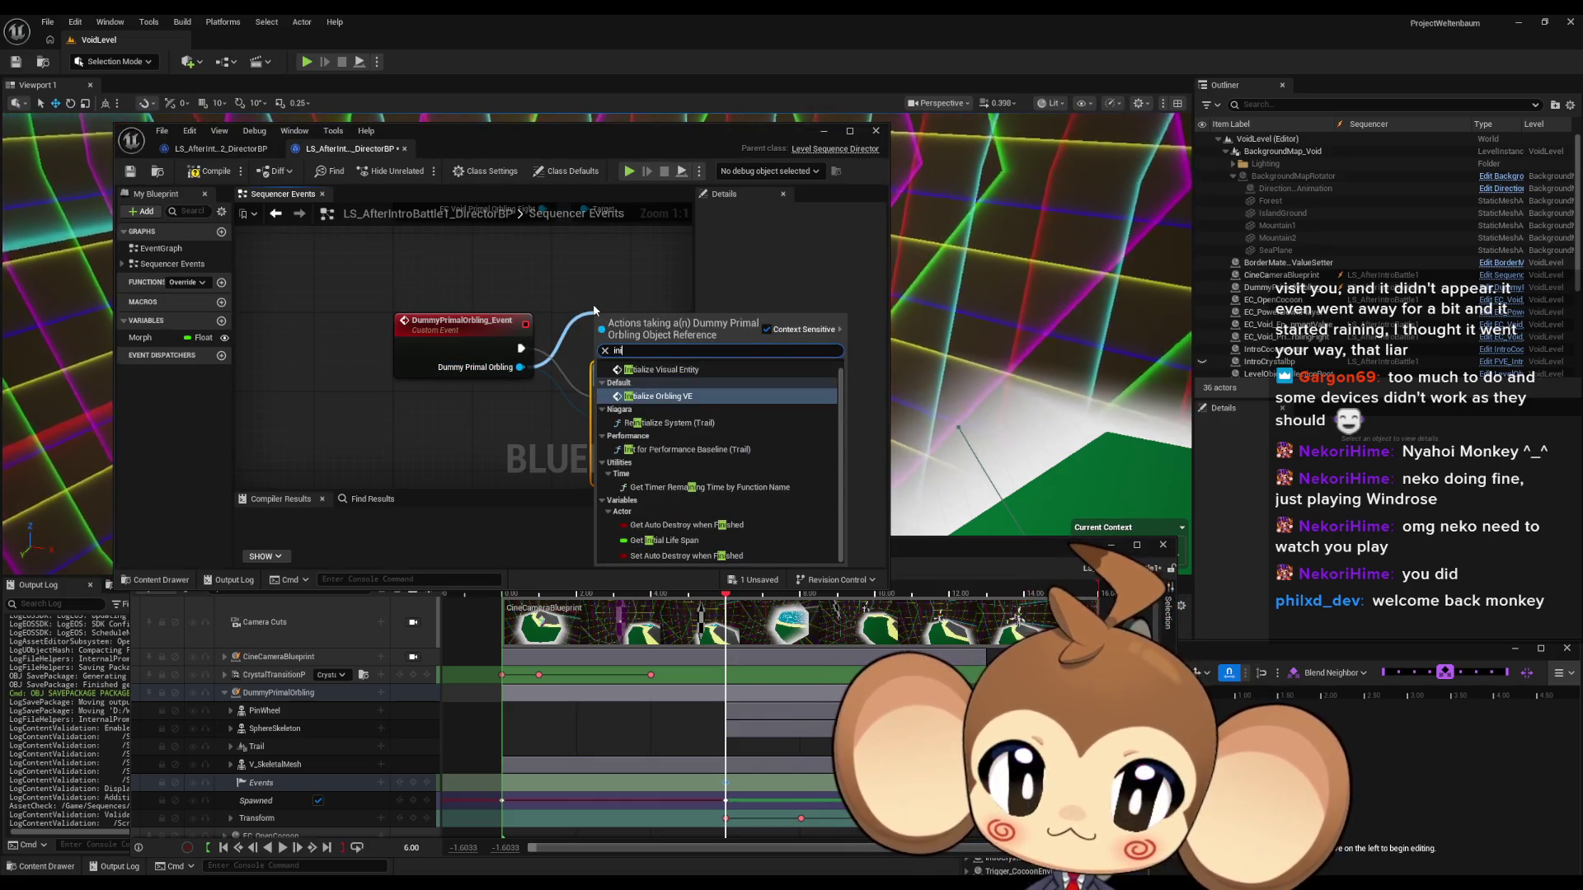
key("Up")
key("Return")
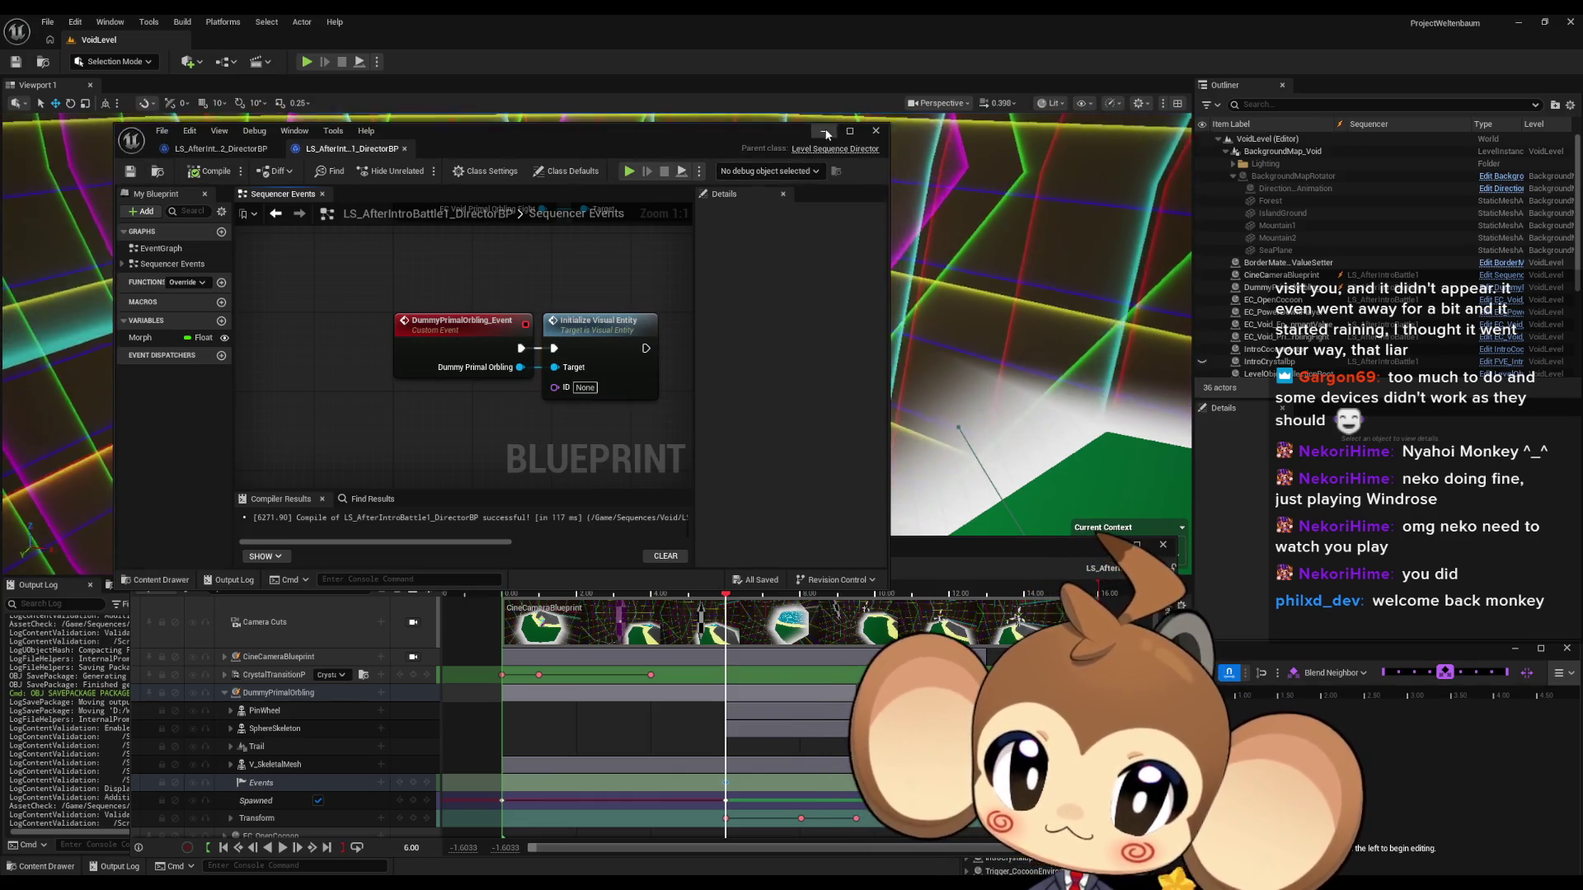
left_click(876, 130)
left_click(1163, 544)
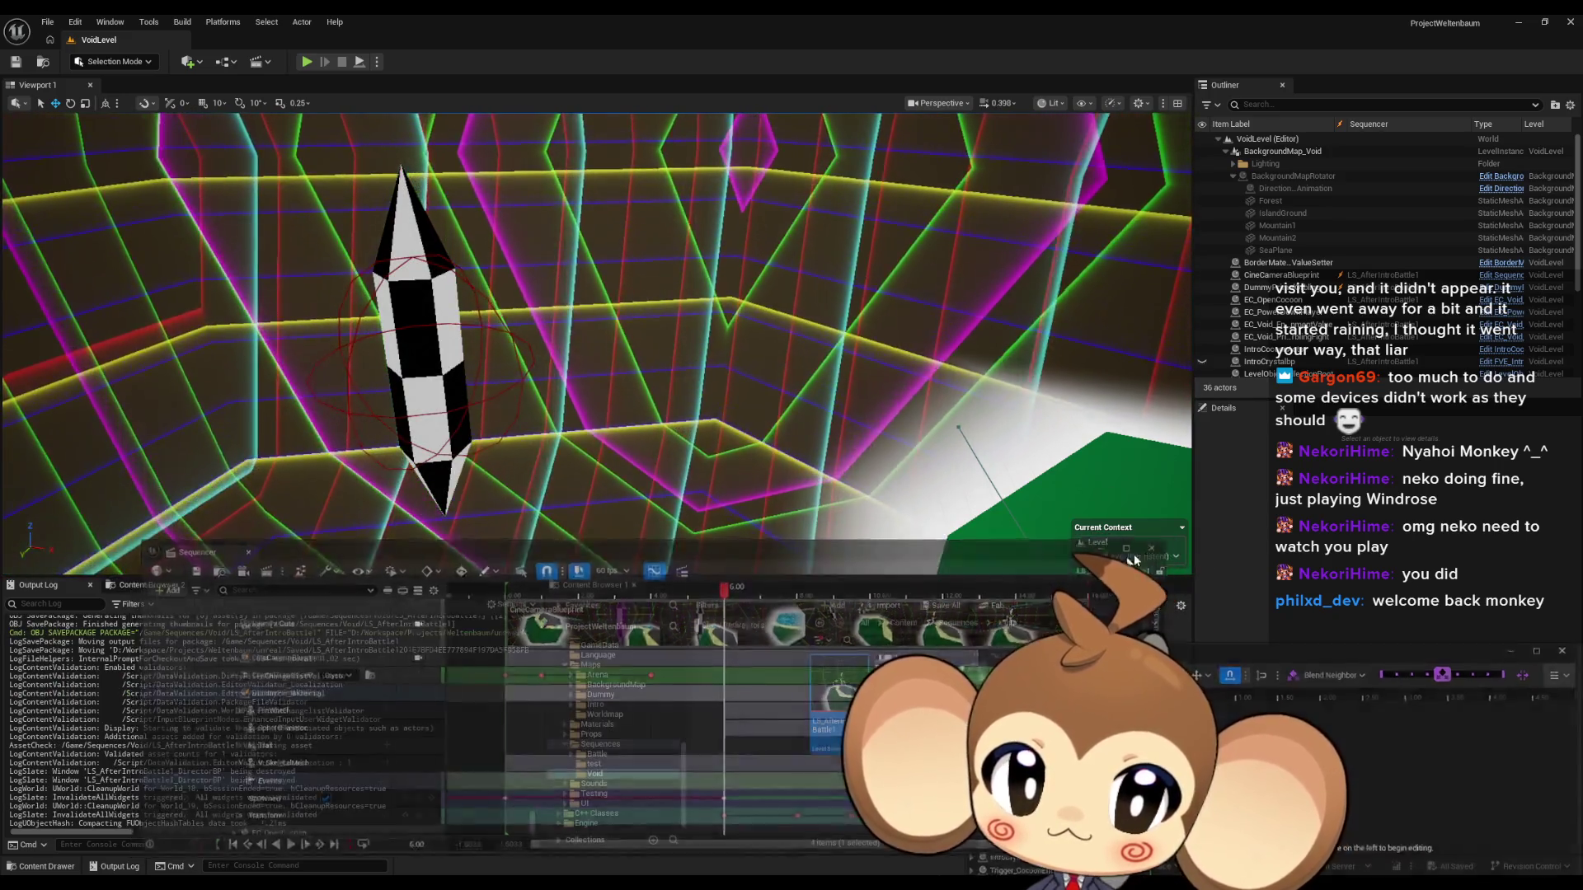
Open the Main map from the Content folder and start Play-in-Editor.
left_click(904, 622)
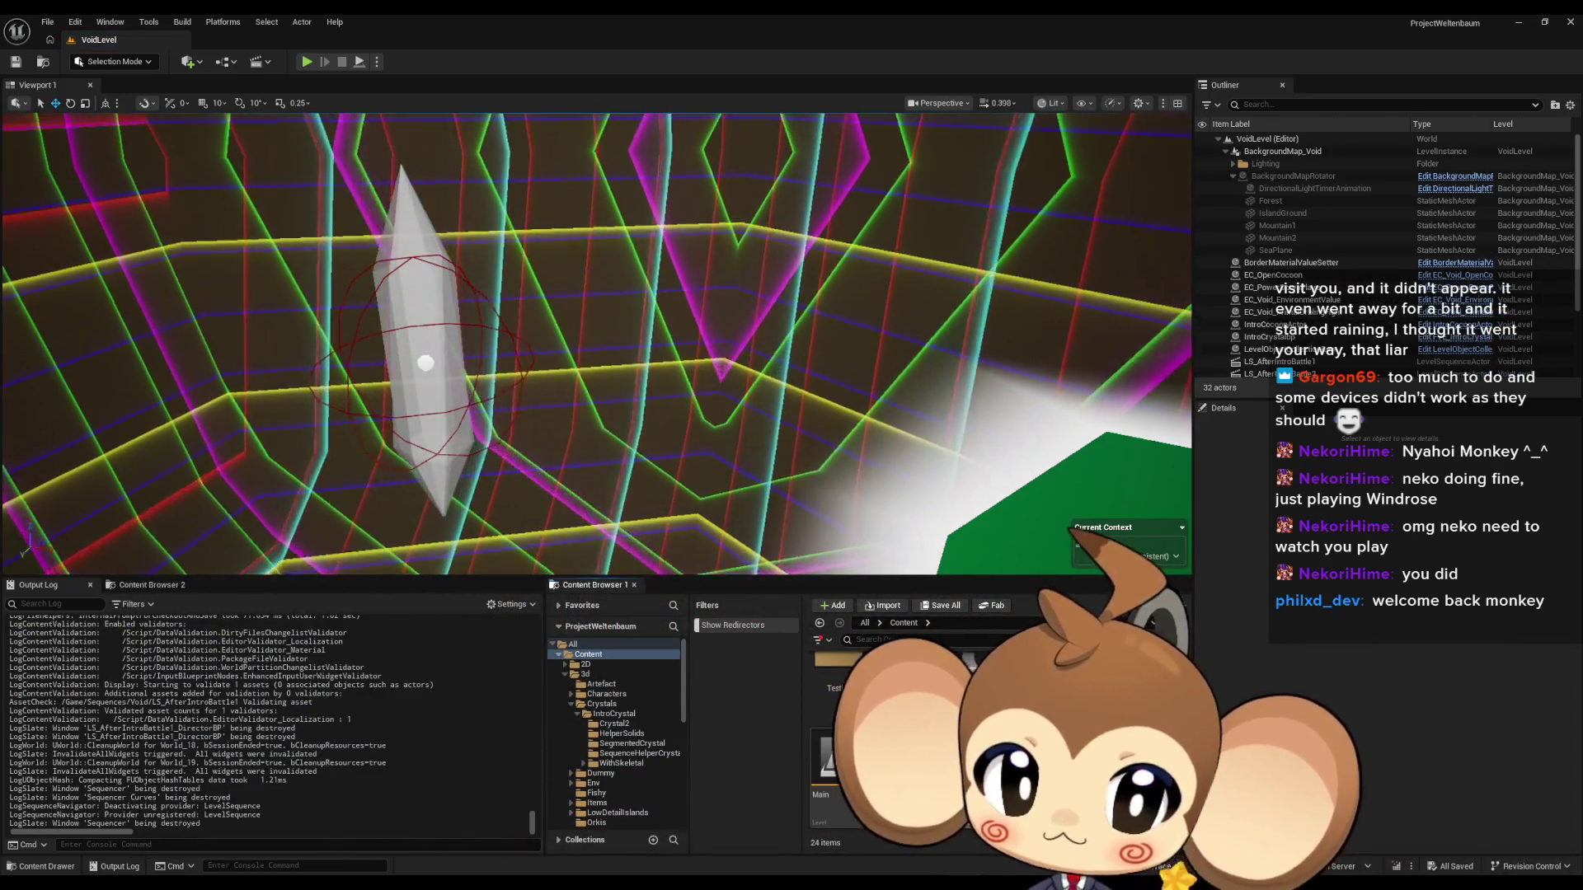
double_click(822, 767)
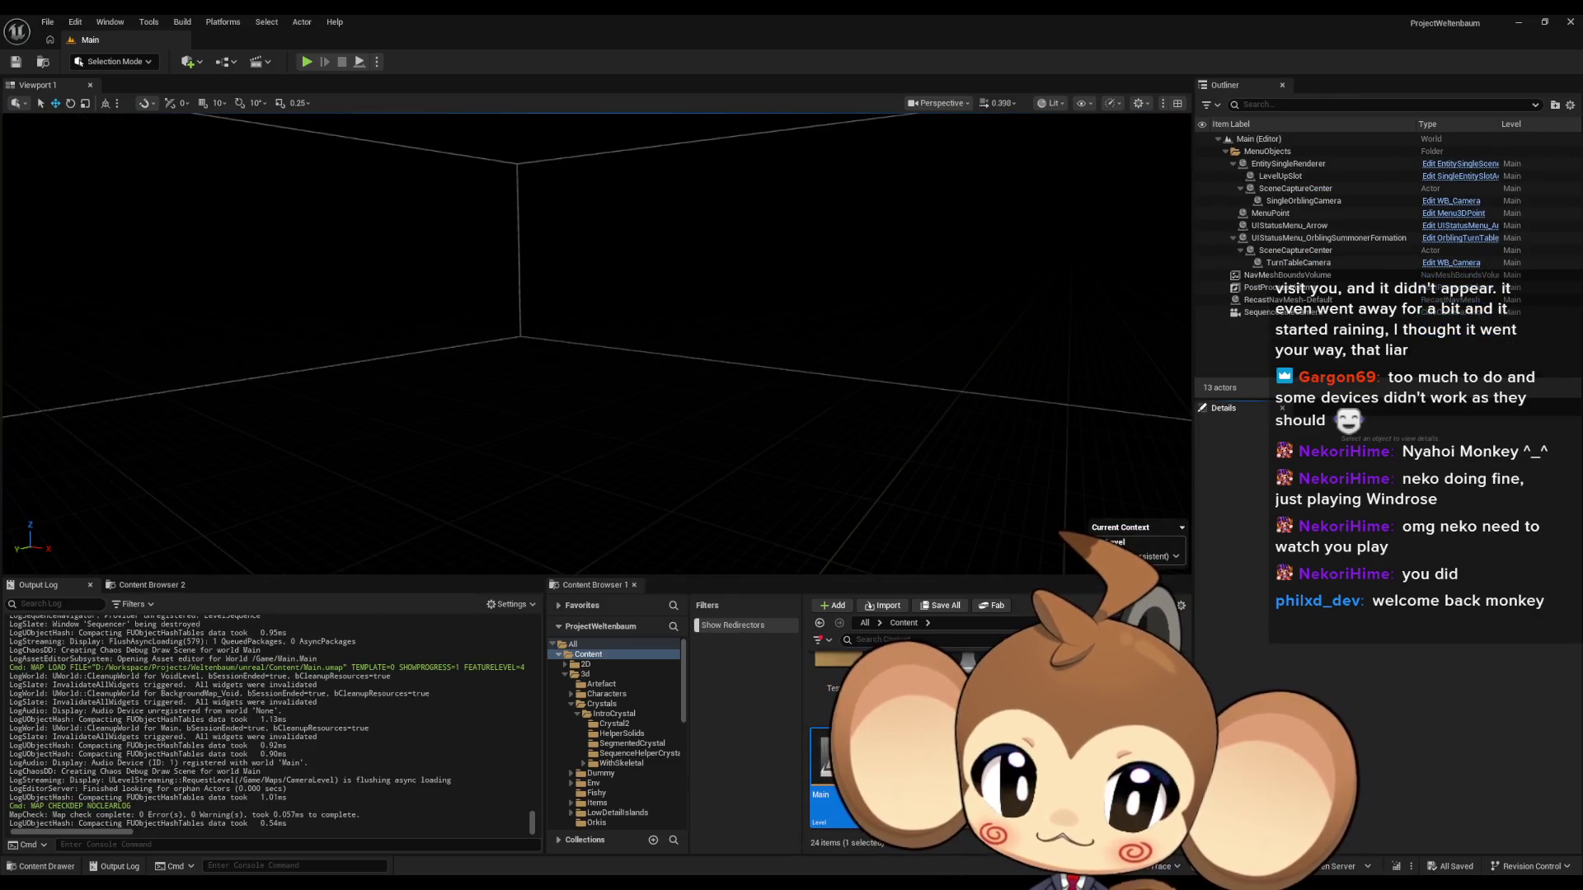
left_click(304, 62)
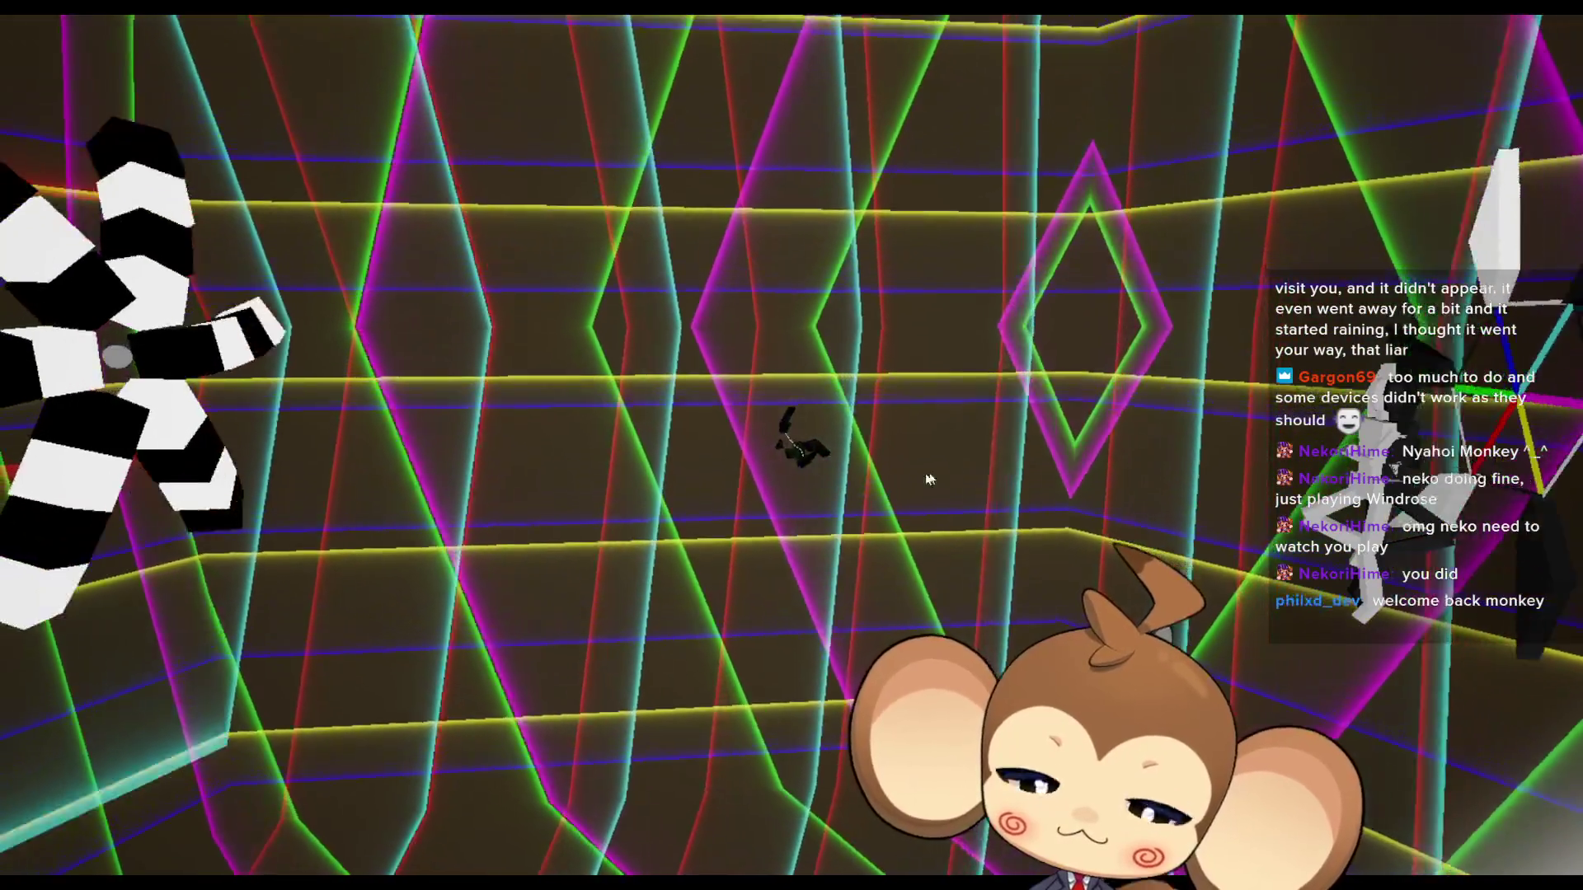
Toggle immersive fullscreen with F11 while playing the intro, then stop the session with Esc.
key("F11")
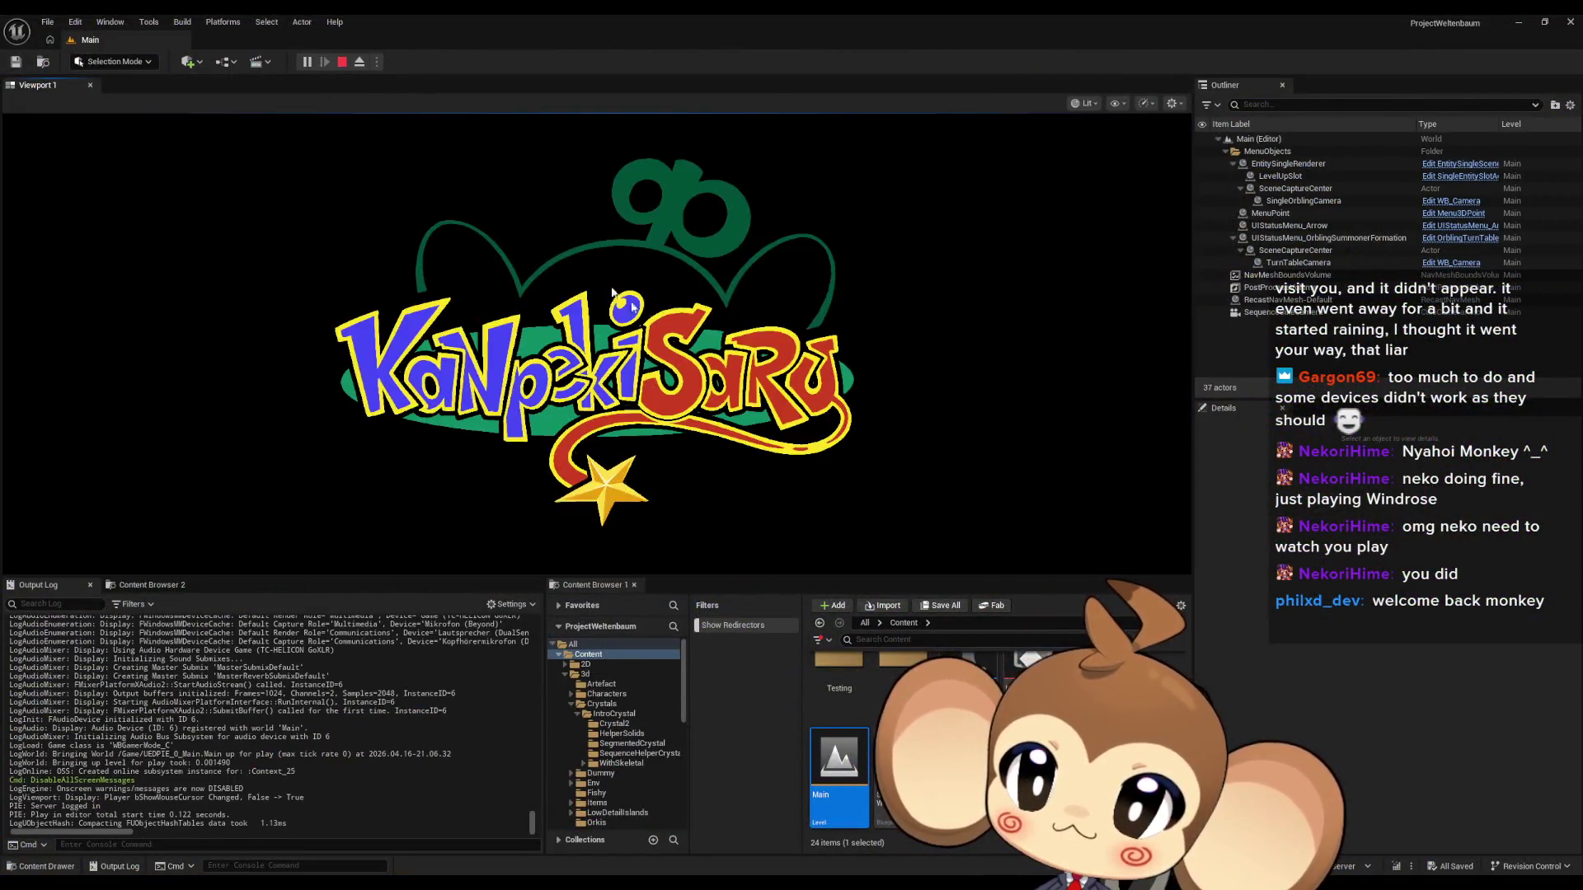
key("F11")
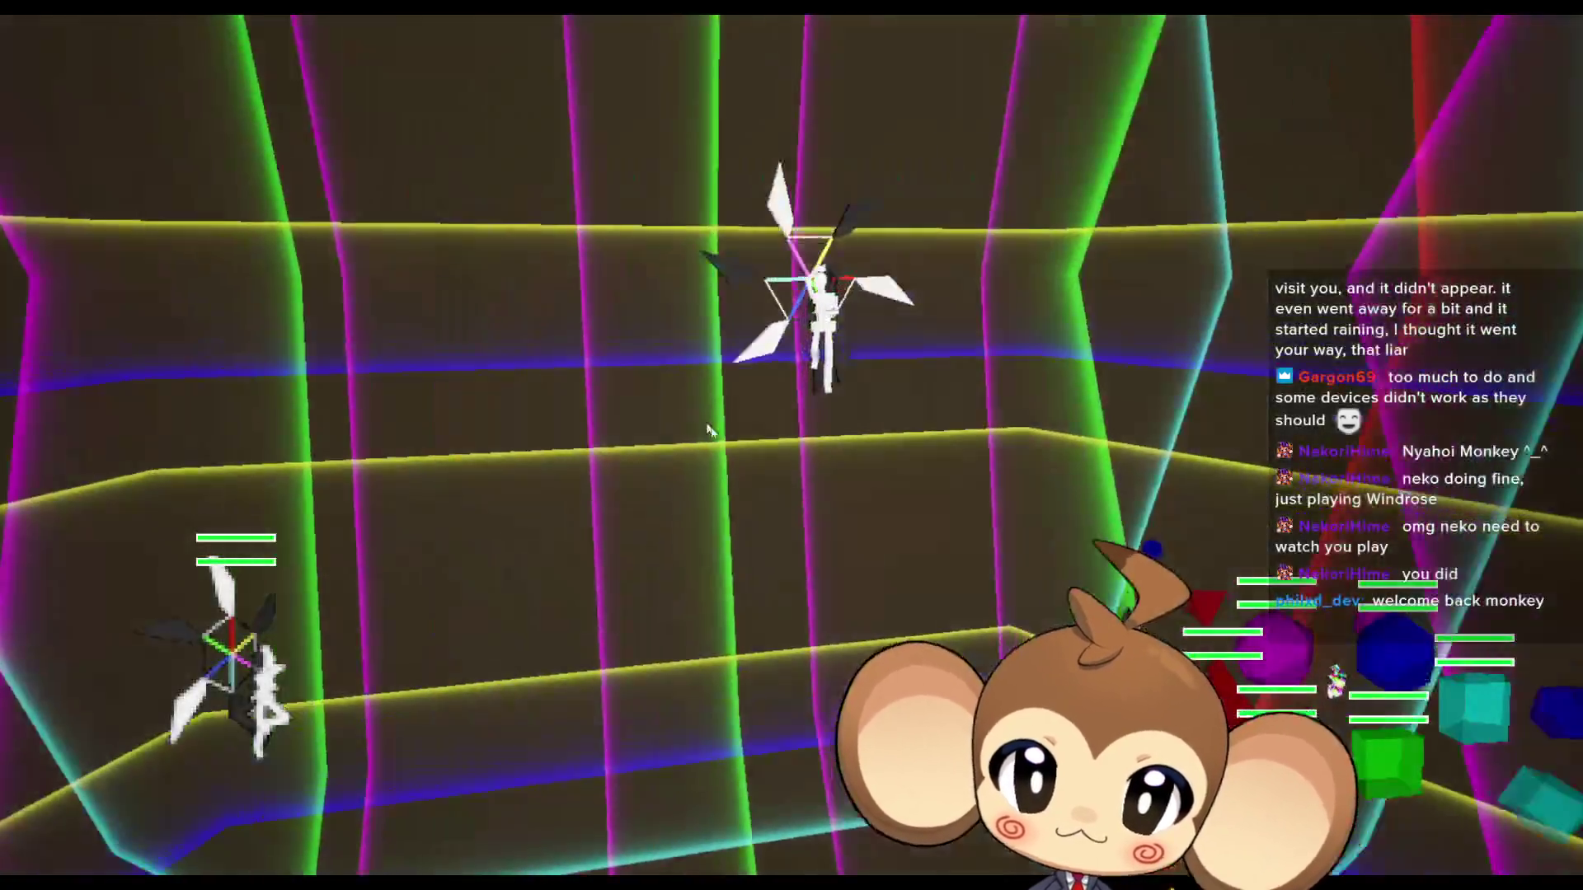
key("F11")
key("Escape")
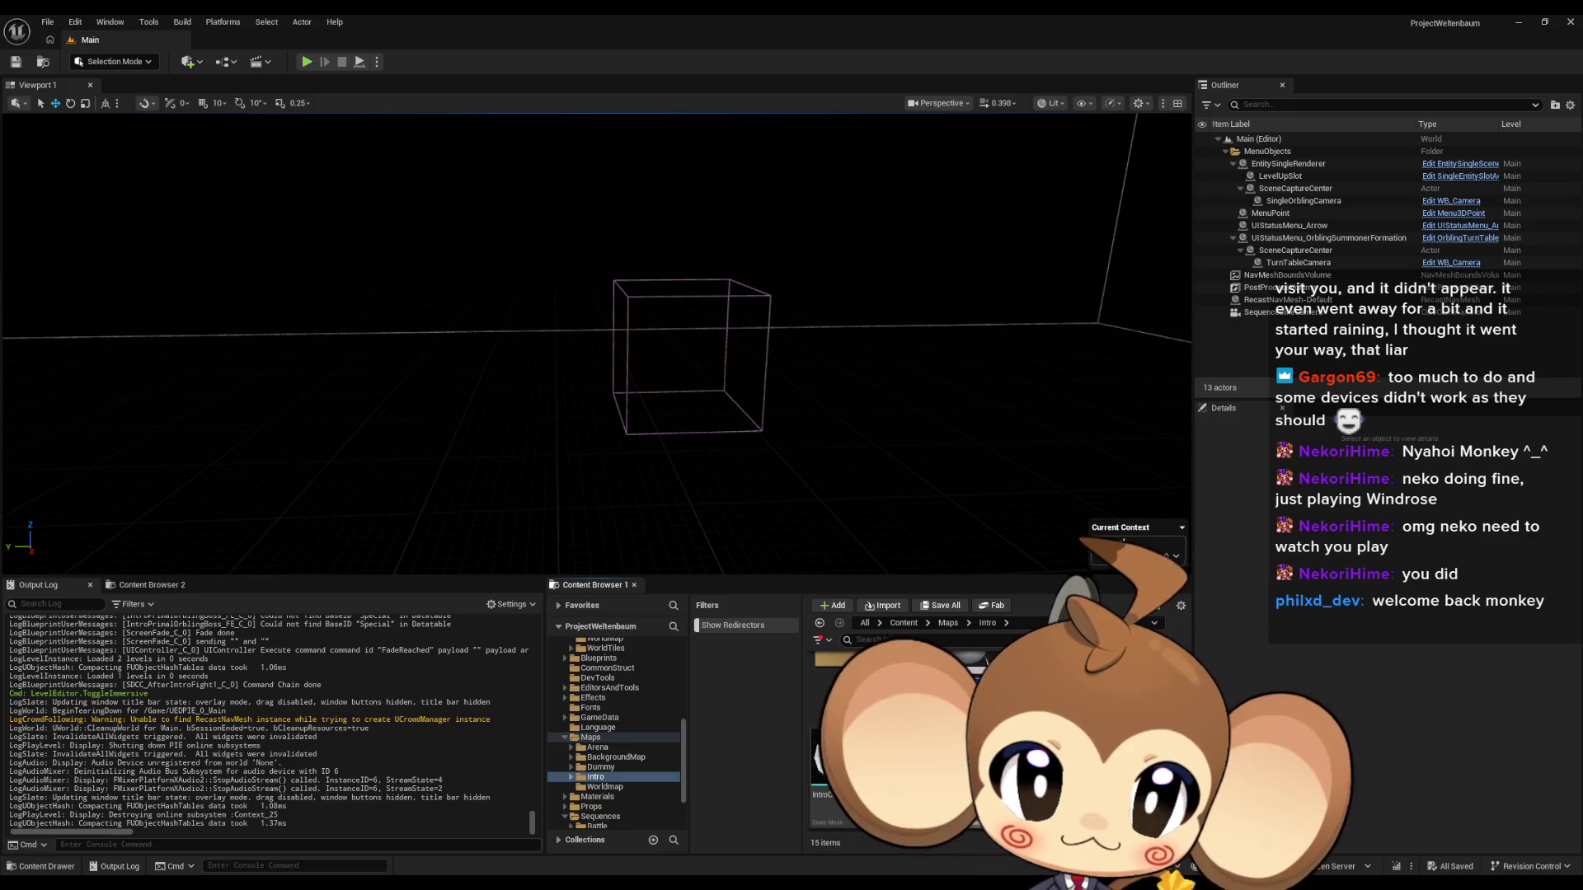
Open VoidLevel and play LS_AfterIntroBattle2 from the Sequences/Void folder.
double_click(902, 664)
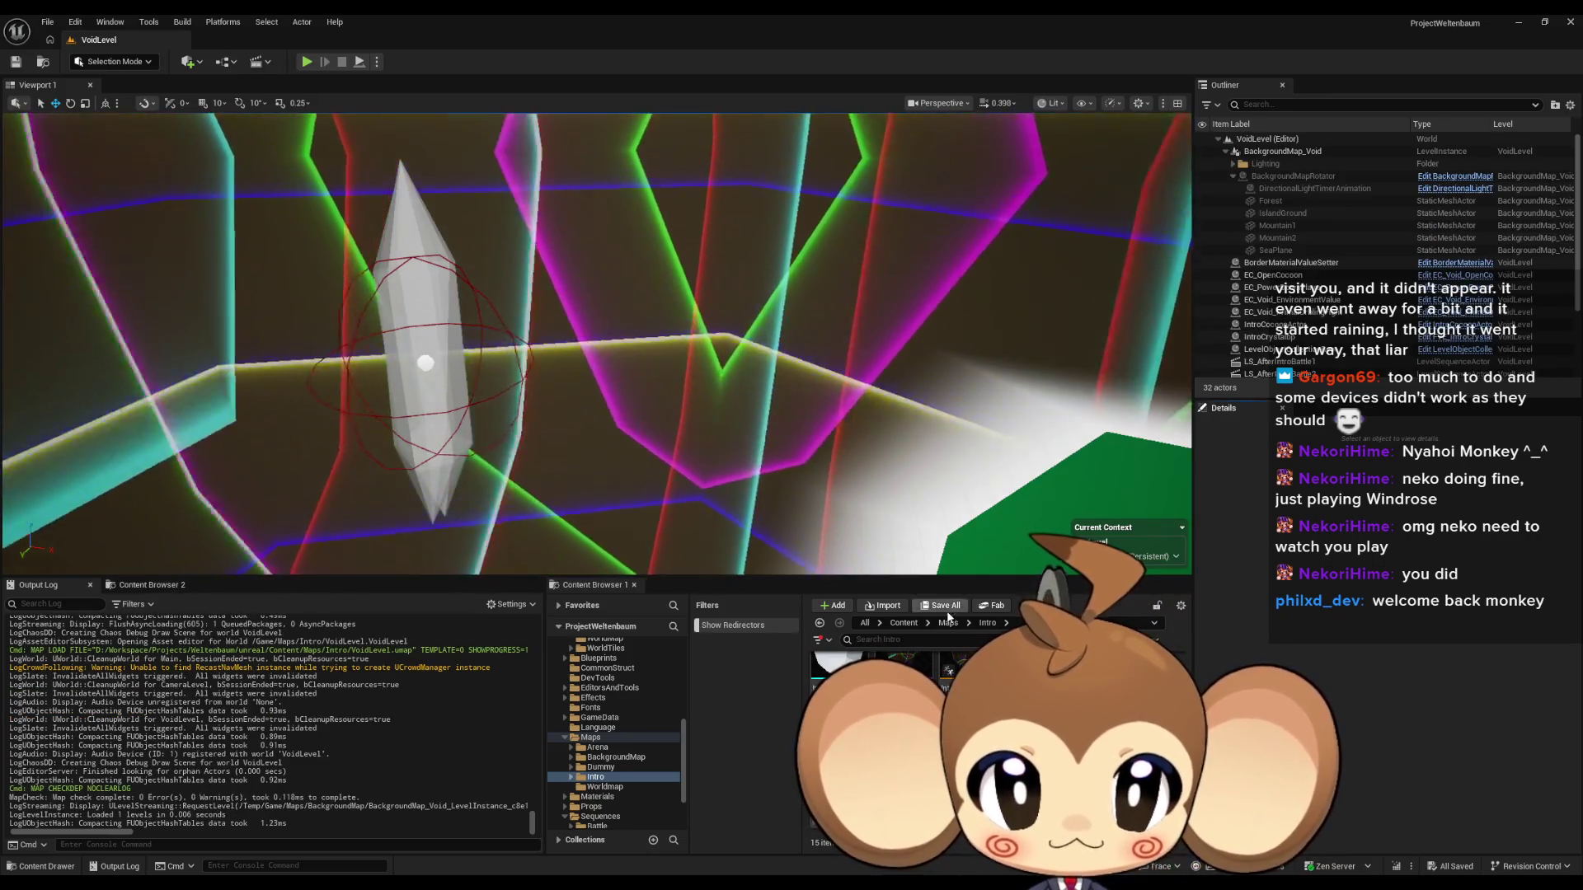
left_click(590, 737)
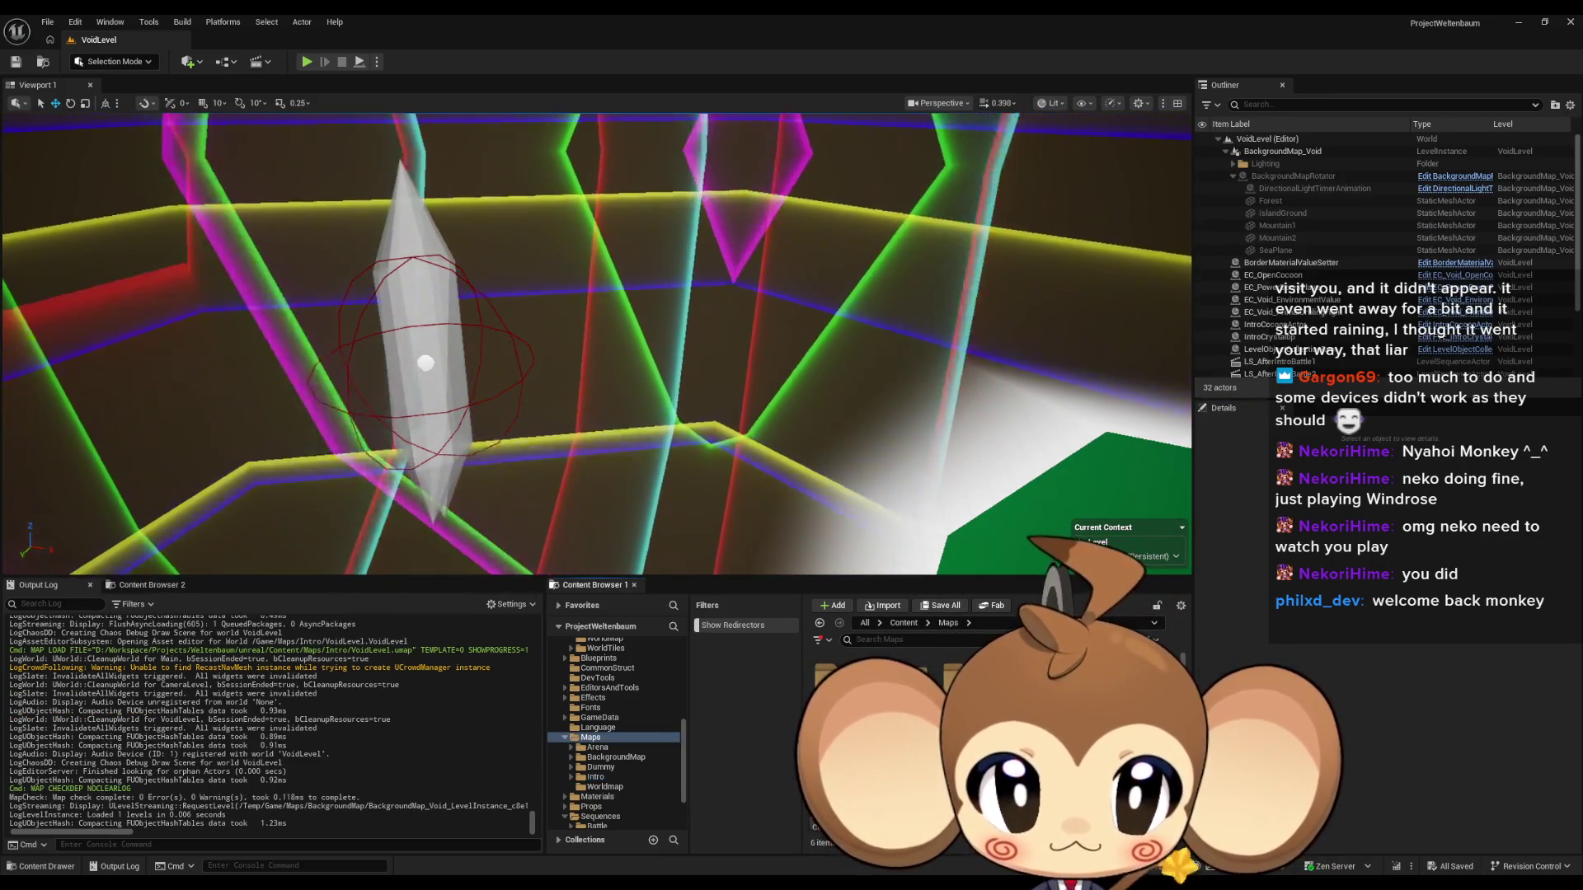
left_click(907, 624)
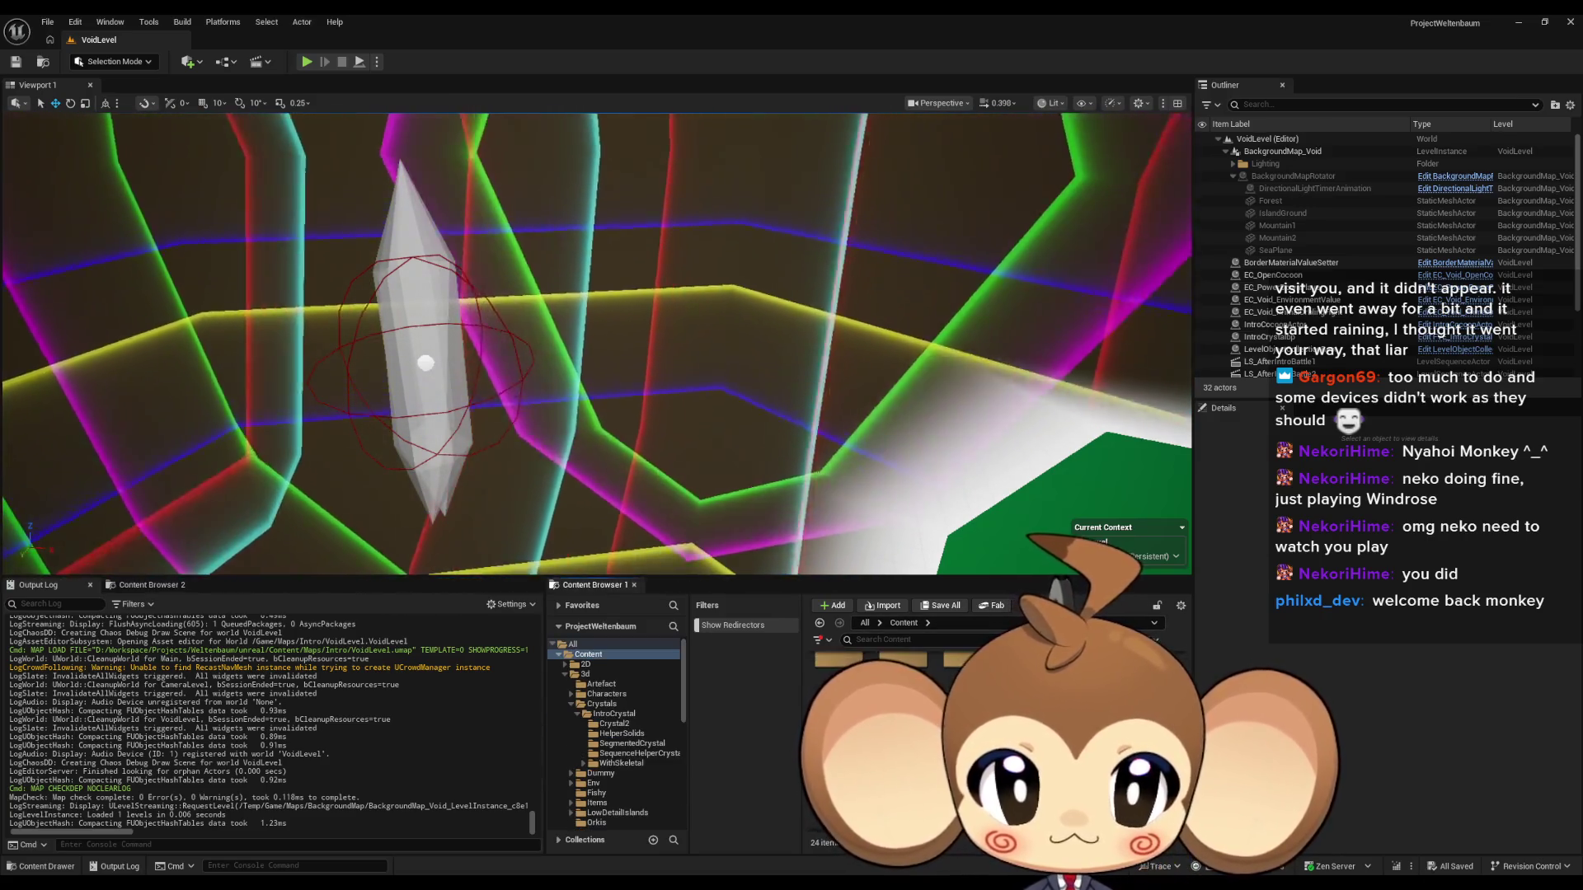
double_click(961, 671)
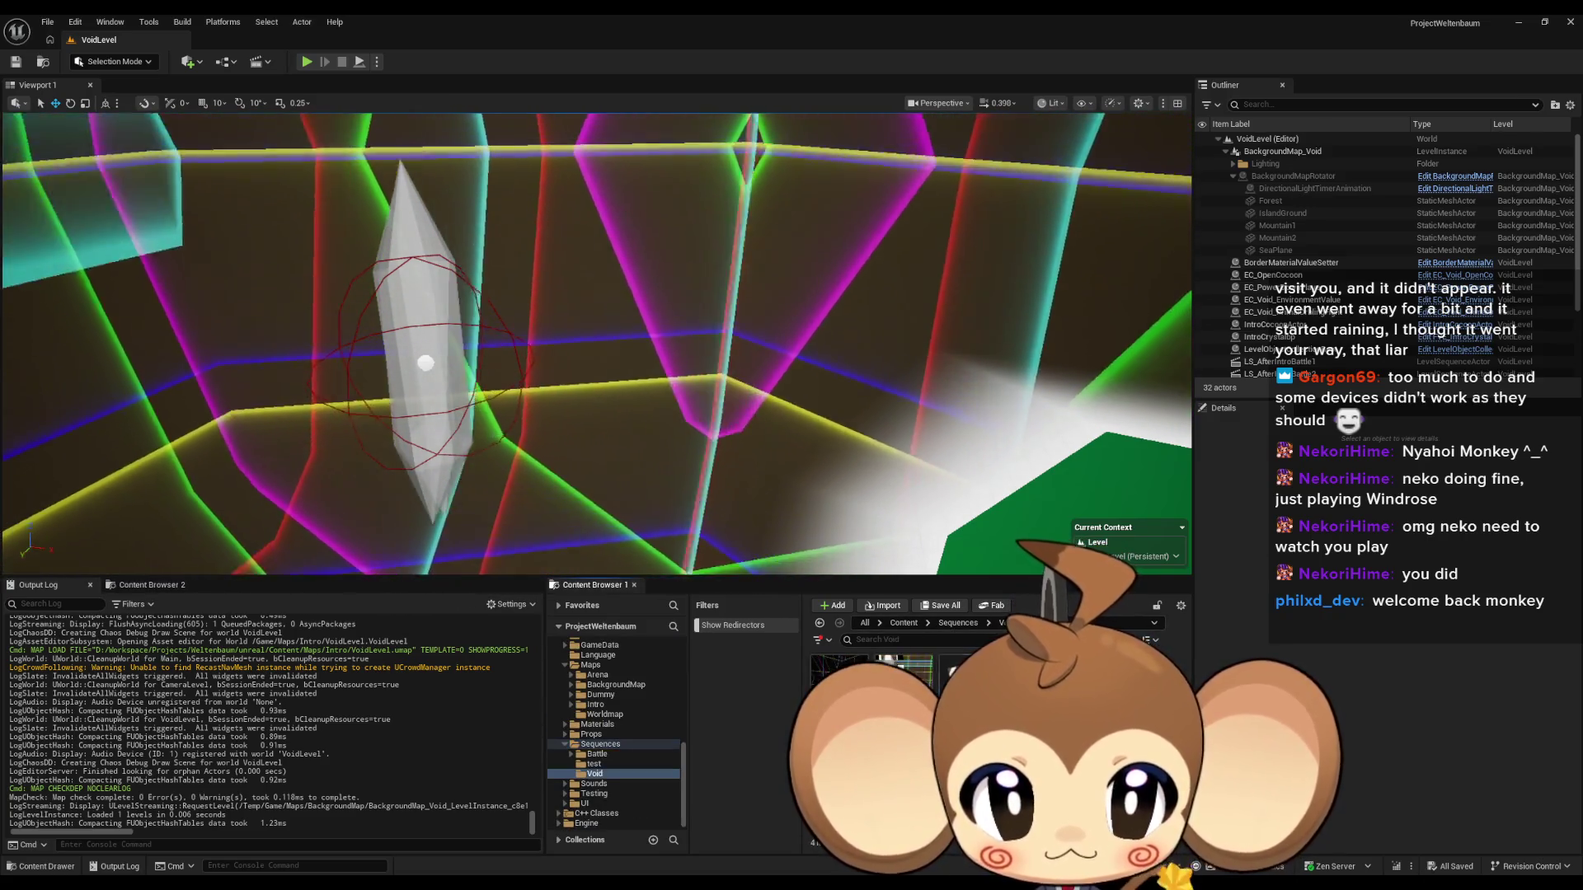
double_click(1080, 672)
double_click(903, 672)
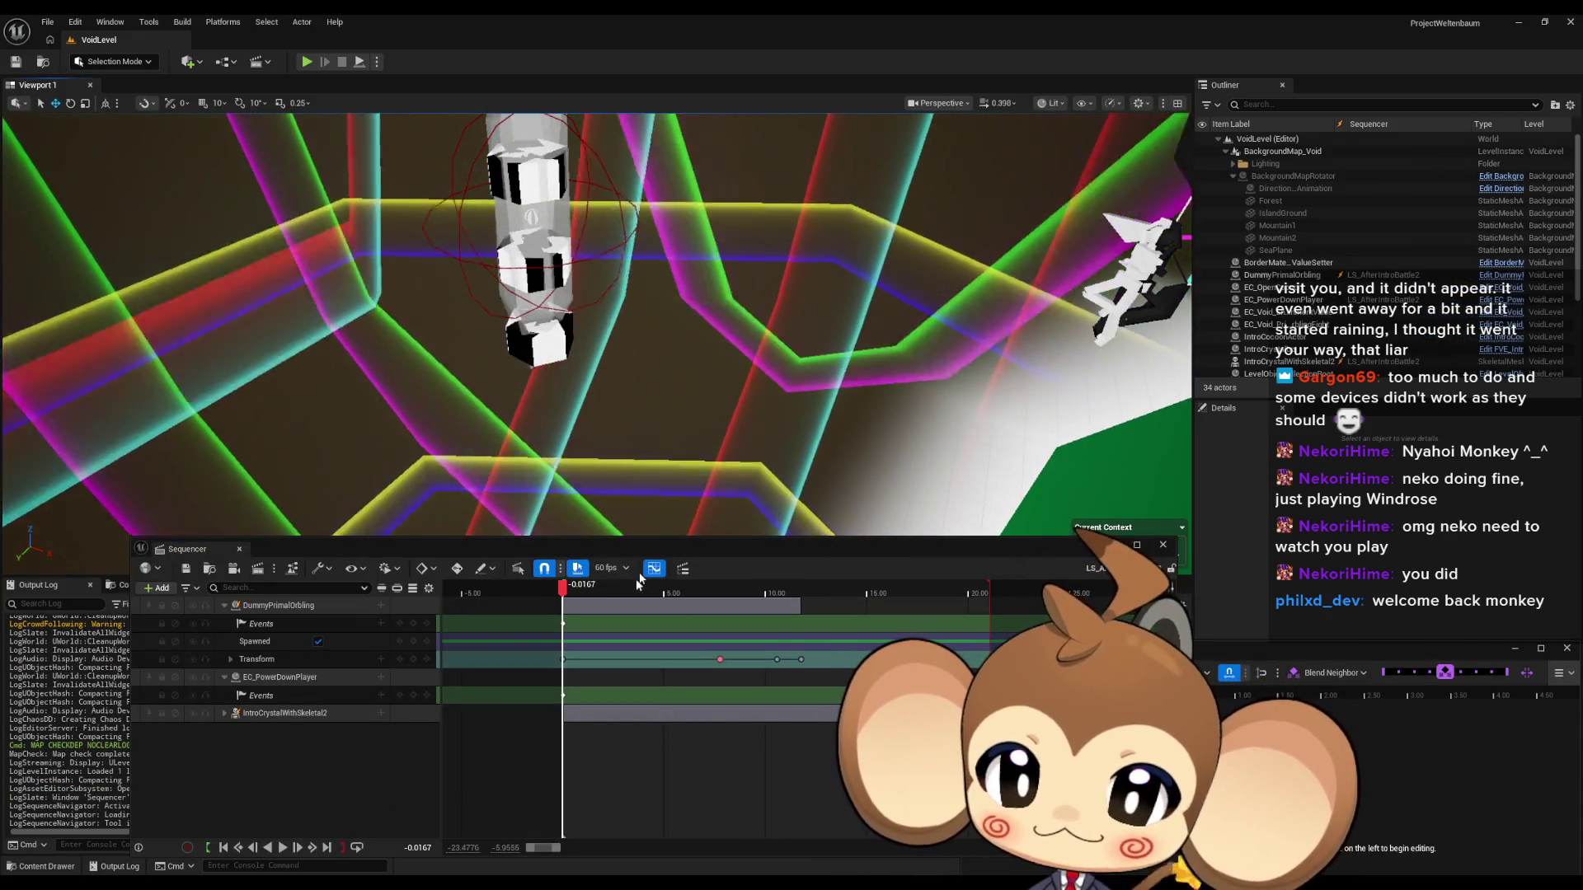
left_click(283, 847)
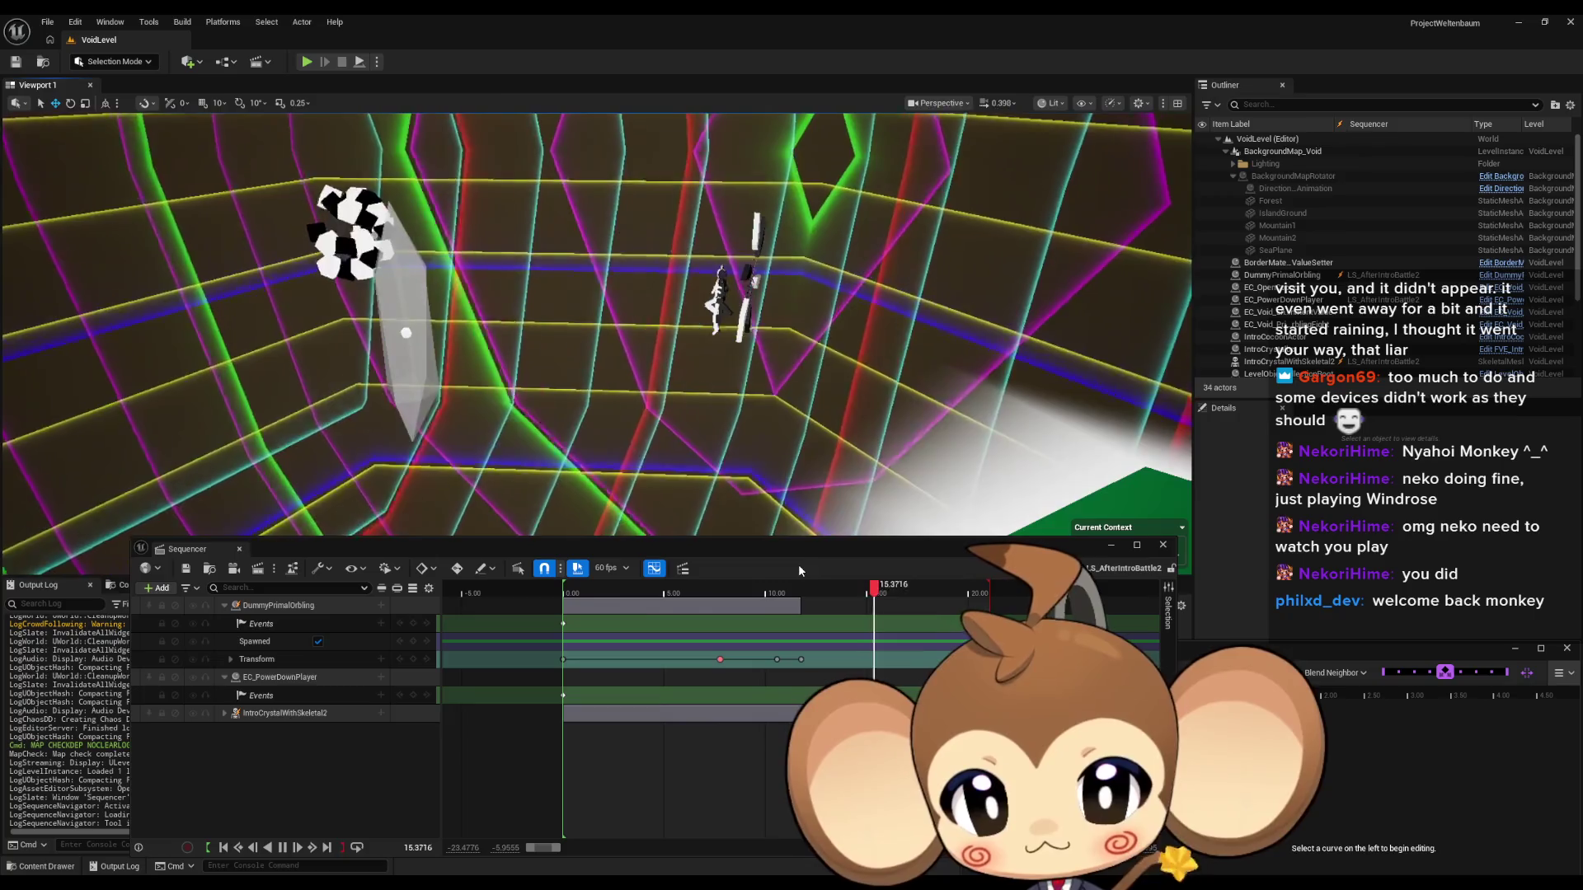
Move the Sequencer aside, close the Curves editor, and browse to the Effects folder.
mouse_move(795, 552)
left_mouse_down()
mouse_move(836, 255)
mouse_move(809, 174)
left_mouse_up()
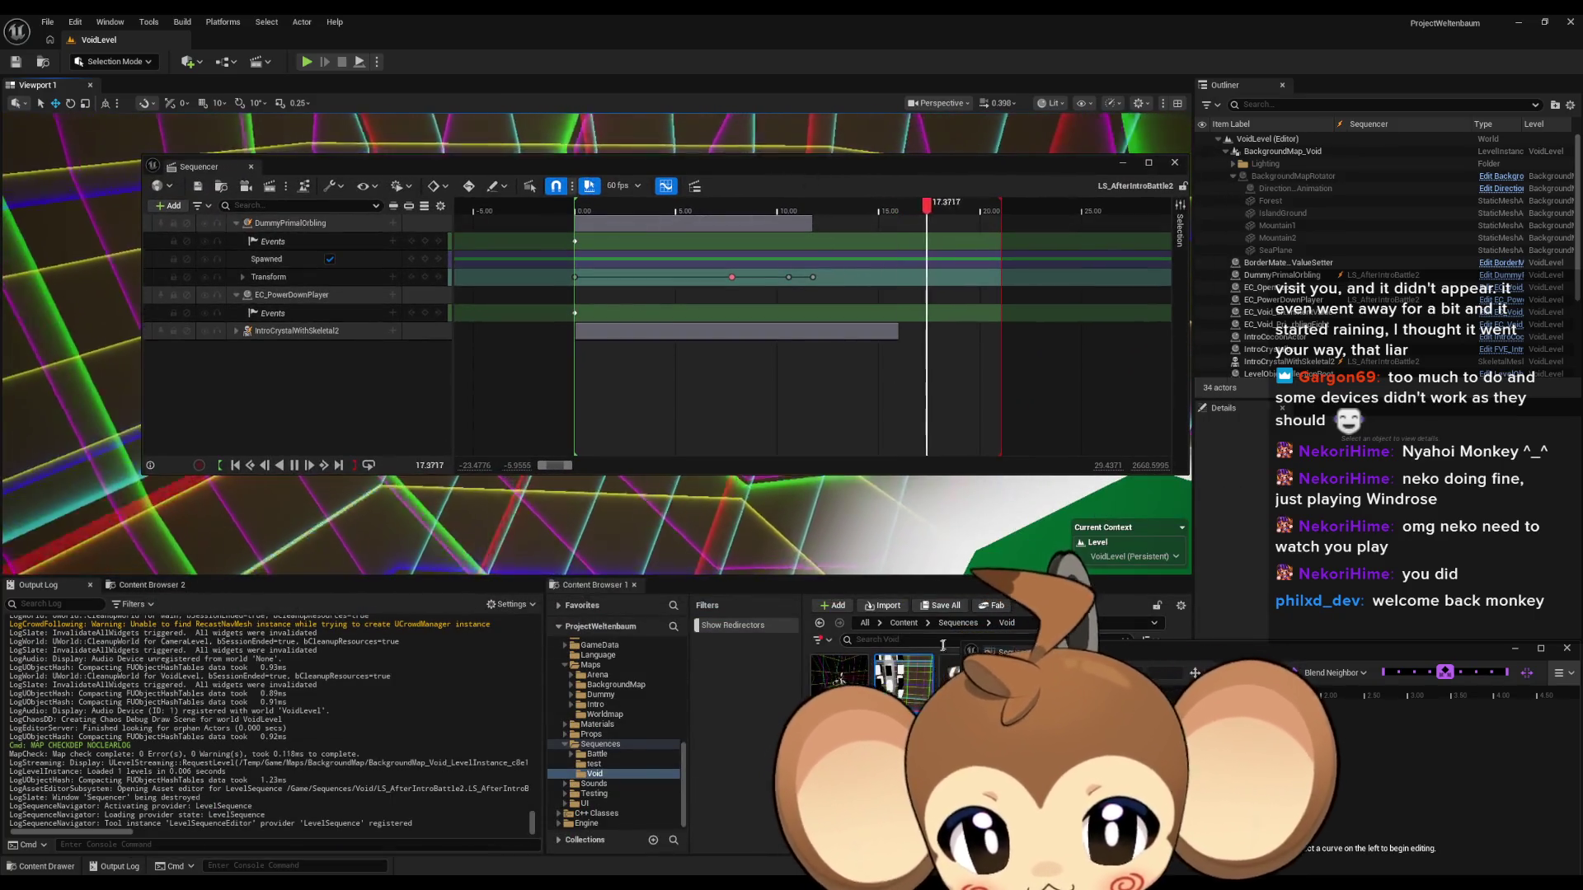
left_click(903, 624)
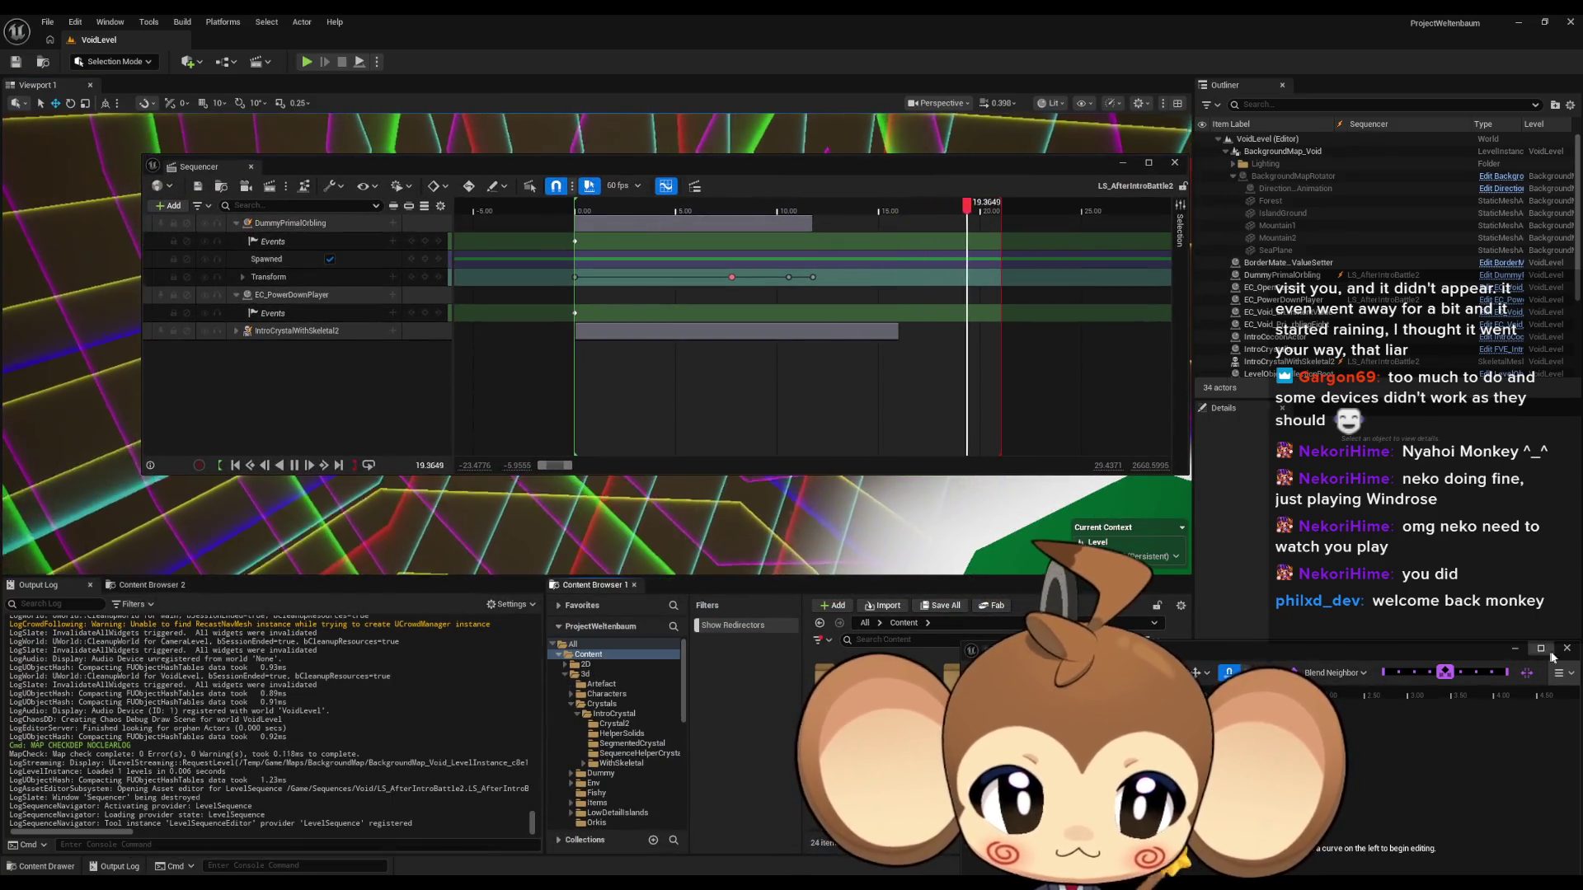
left_click(1564, 650)
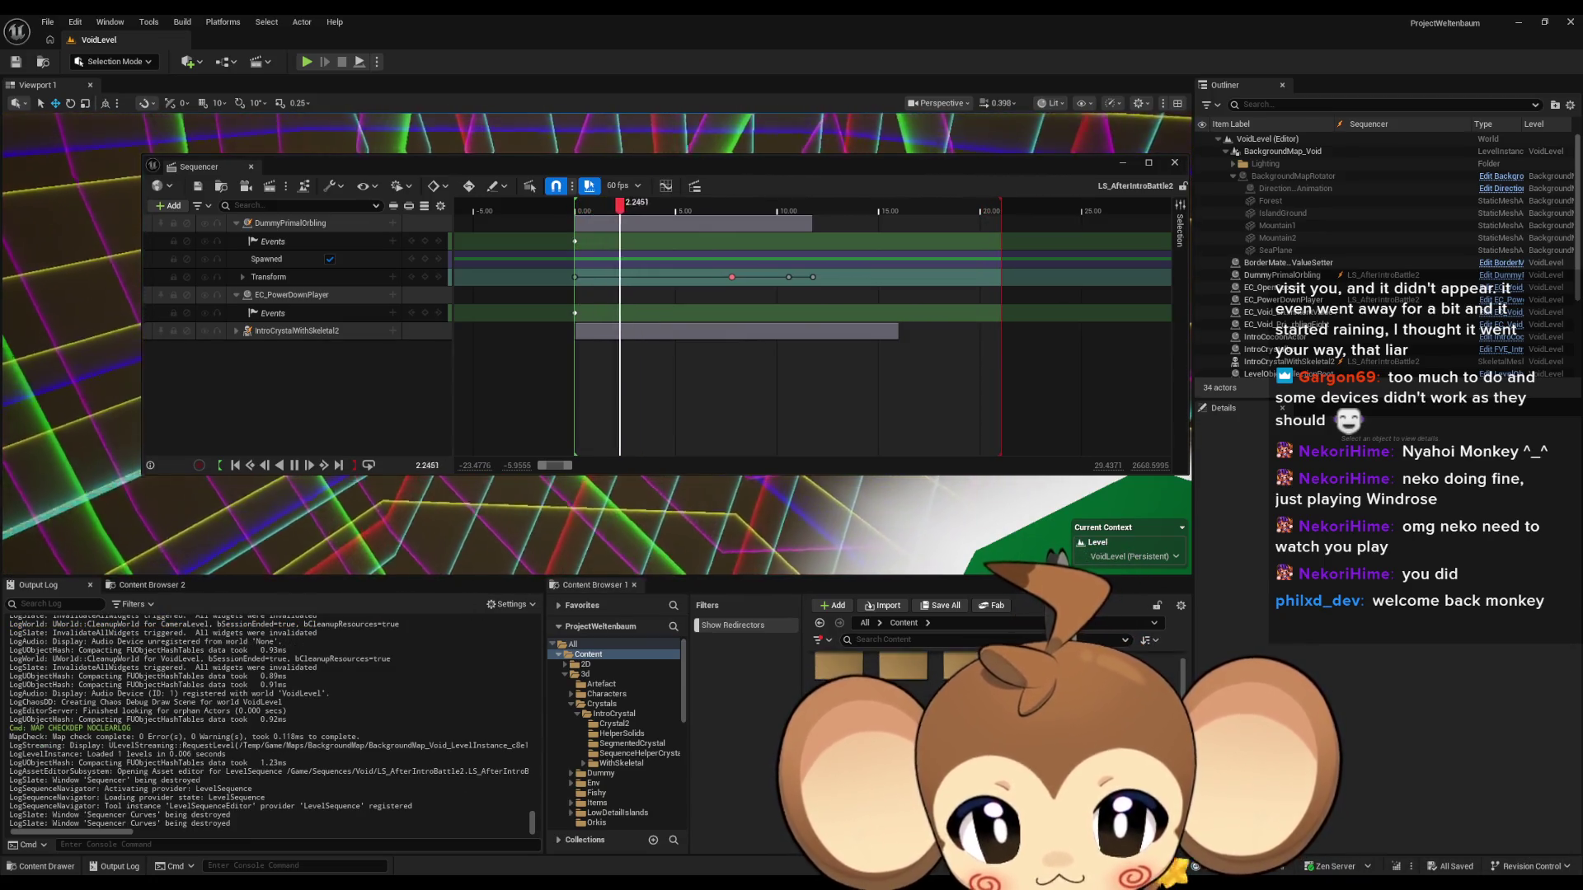
scroll(614, 726, "down", 5)
left_click(593, 737)
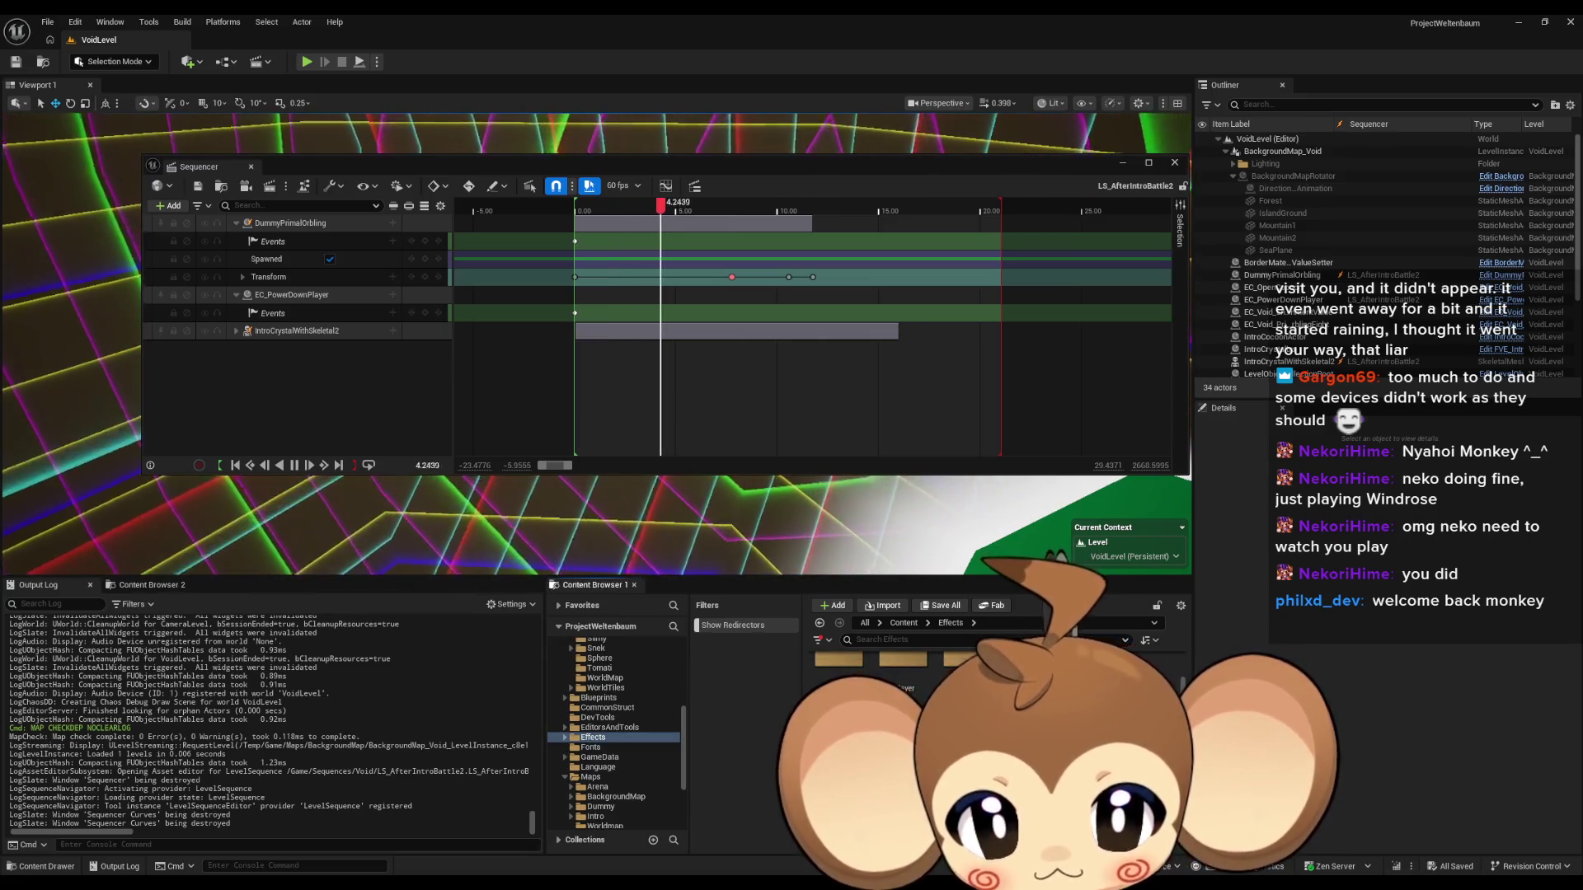
Browse the Abilities Fire and Player effects folders and the BattleSystem blueprints folder.
double_click(838, 680)
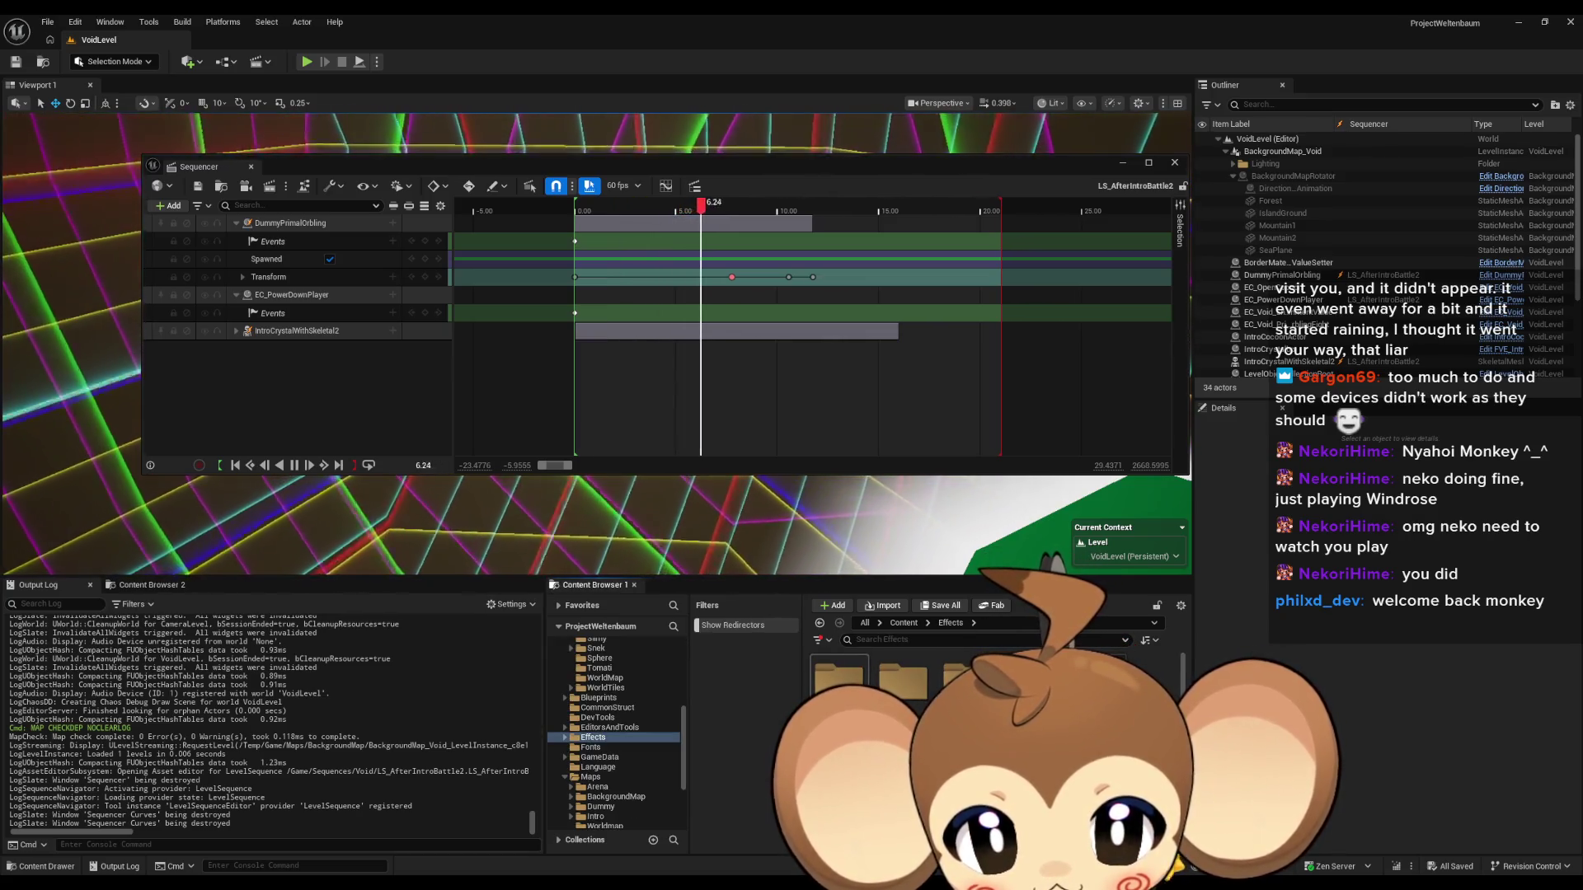
double_click(838, 680)
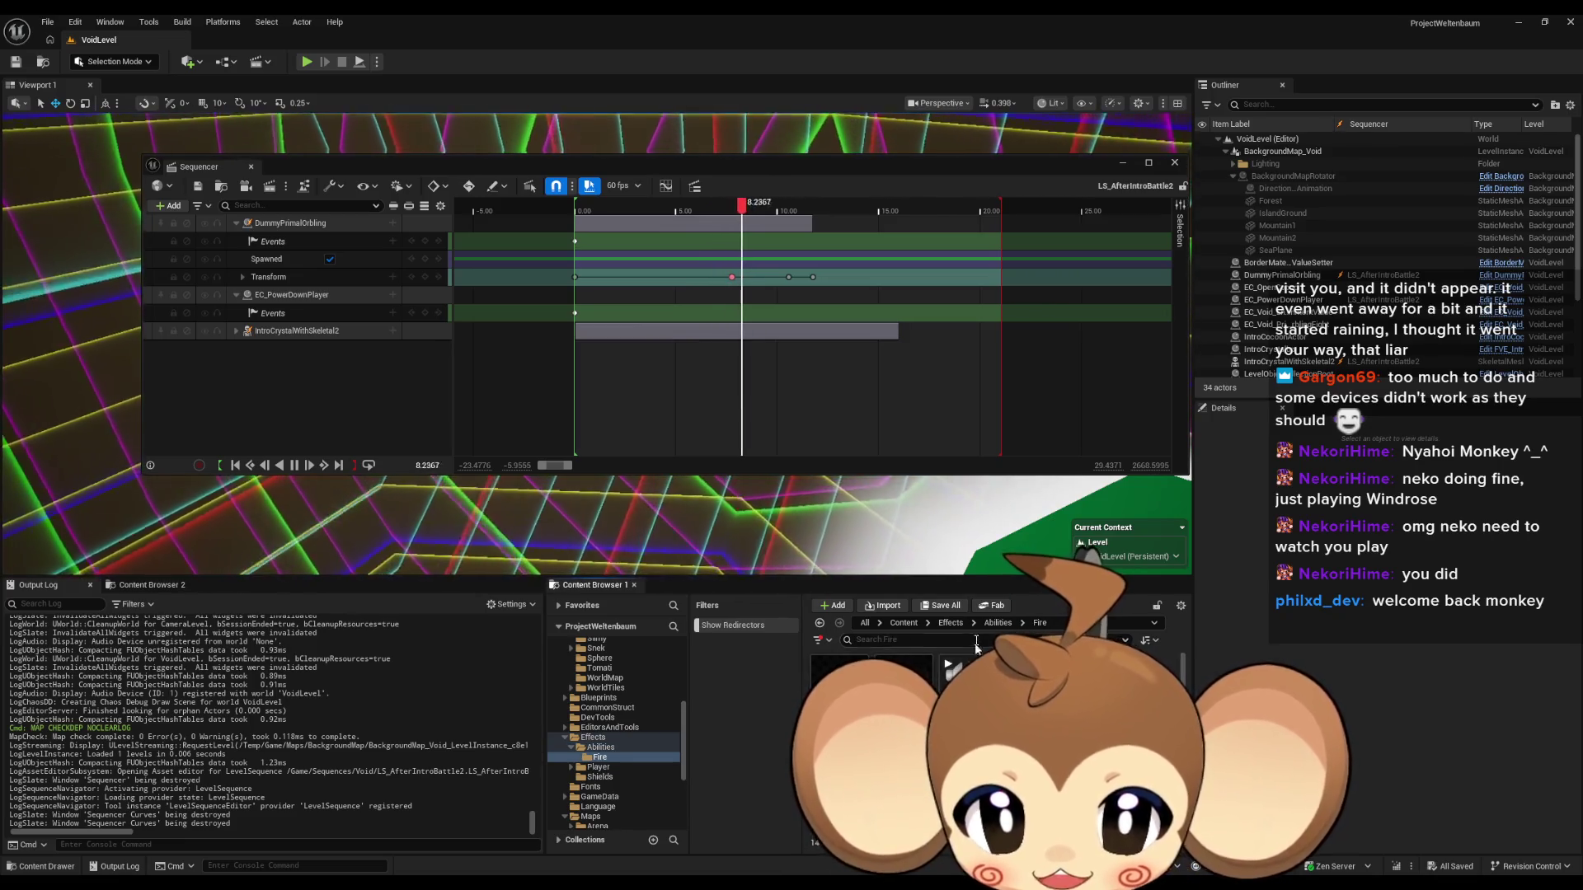
left_click(950, 624)
double_click(903, 680)
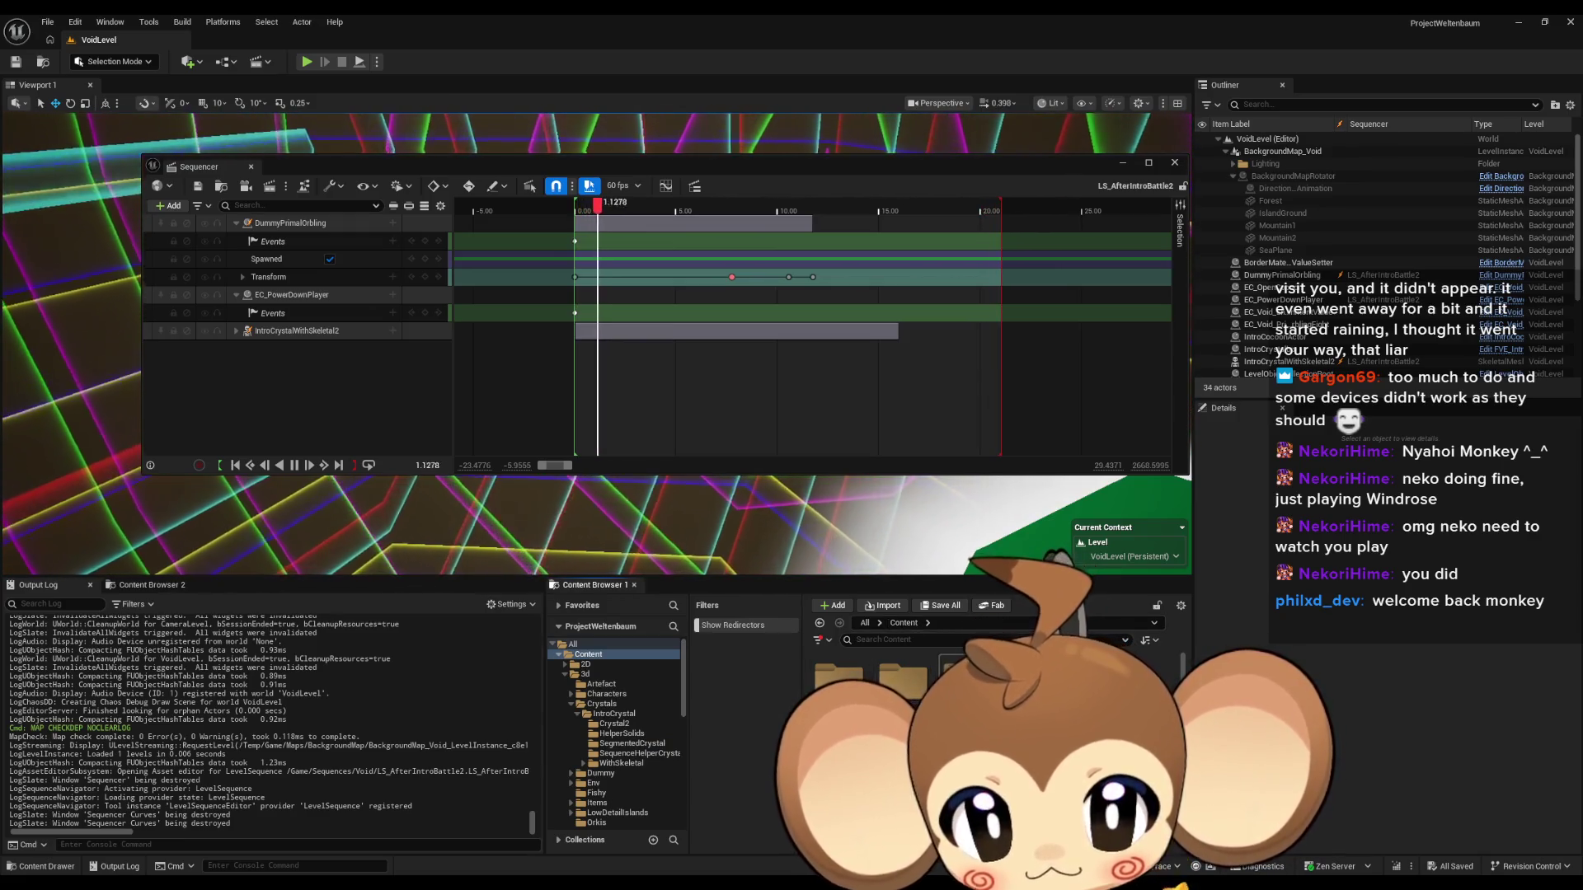
double_click(837, 683)
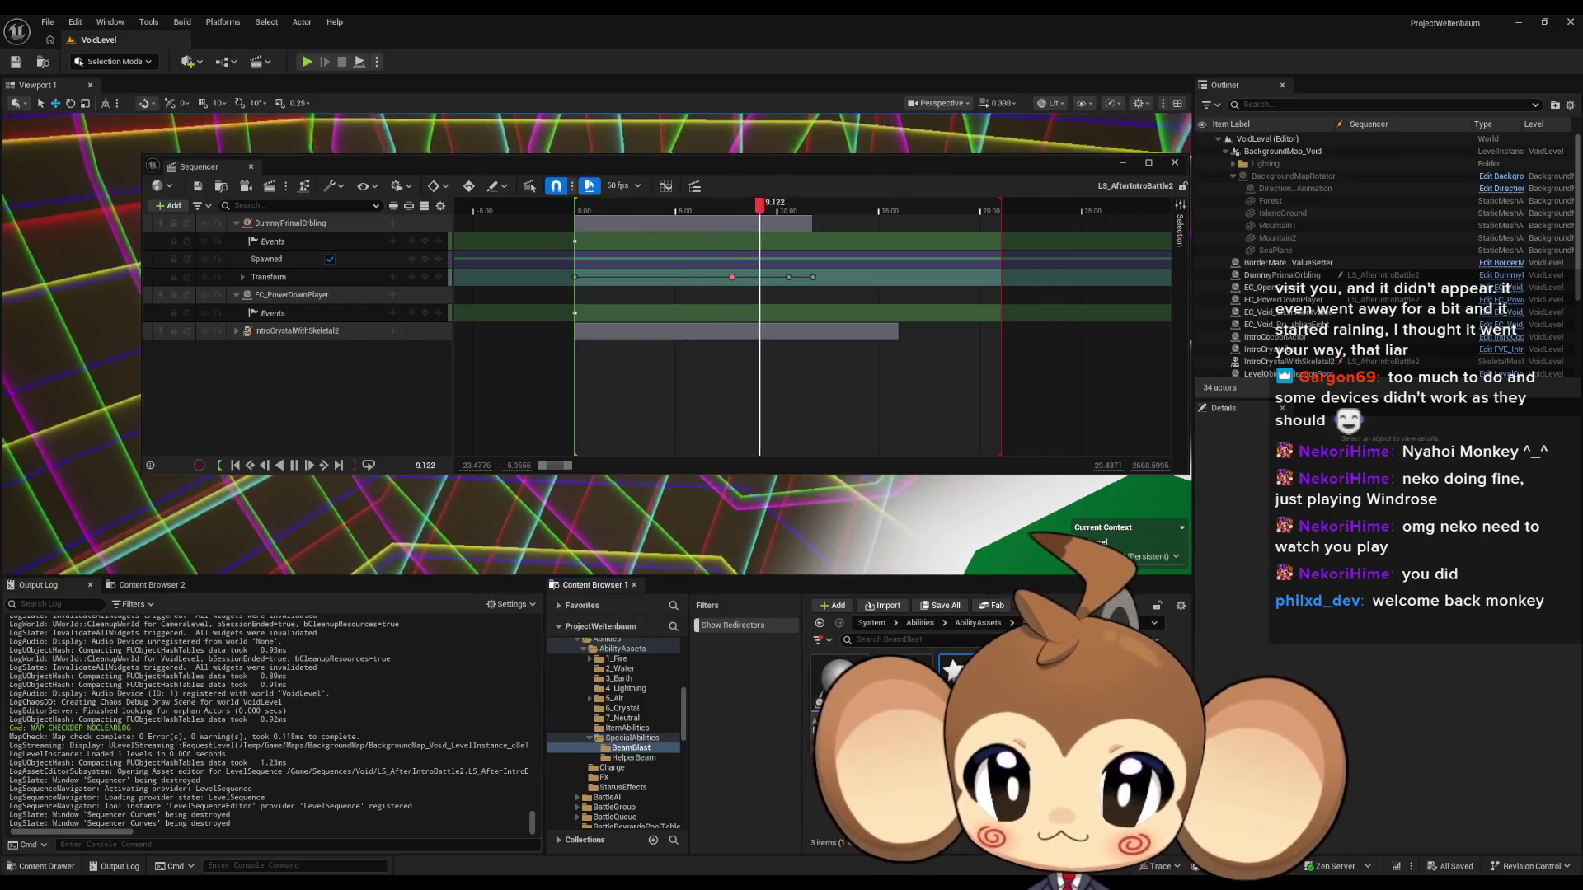
Stop playback and park the sequence playhead at 8.35.
mouse_move(696, 175)
left_mouse_down()
mouse_move(650, 449)
mouse_move(682, 399)
left_mouse_up()
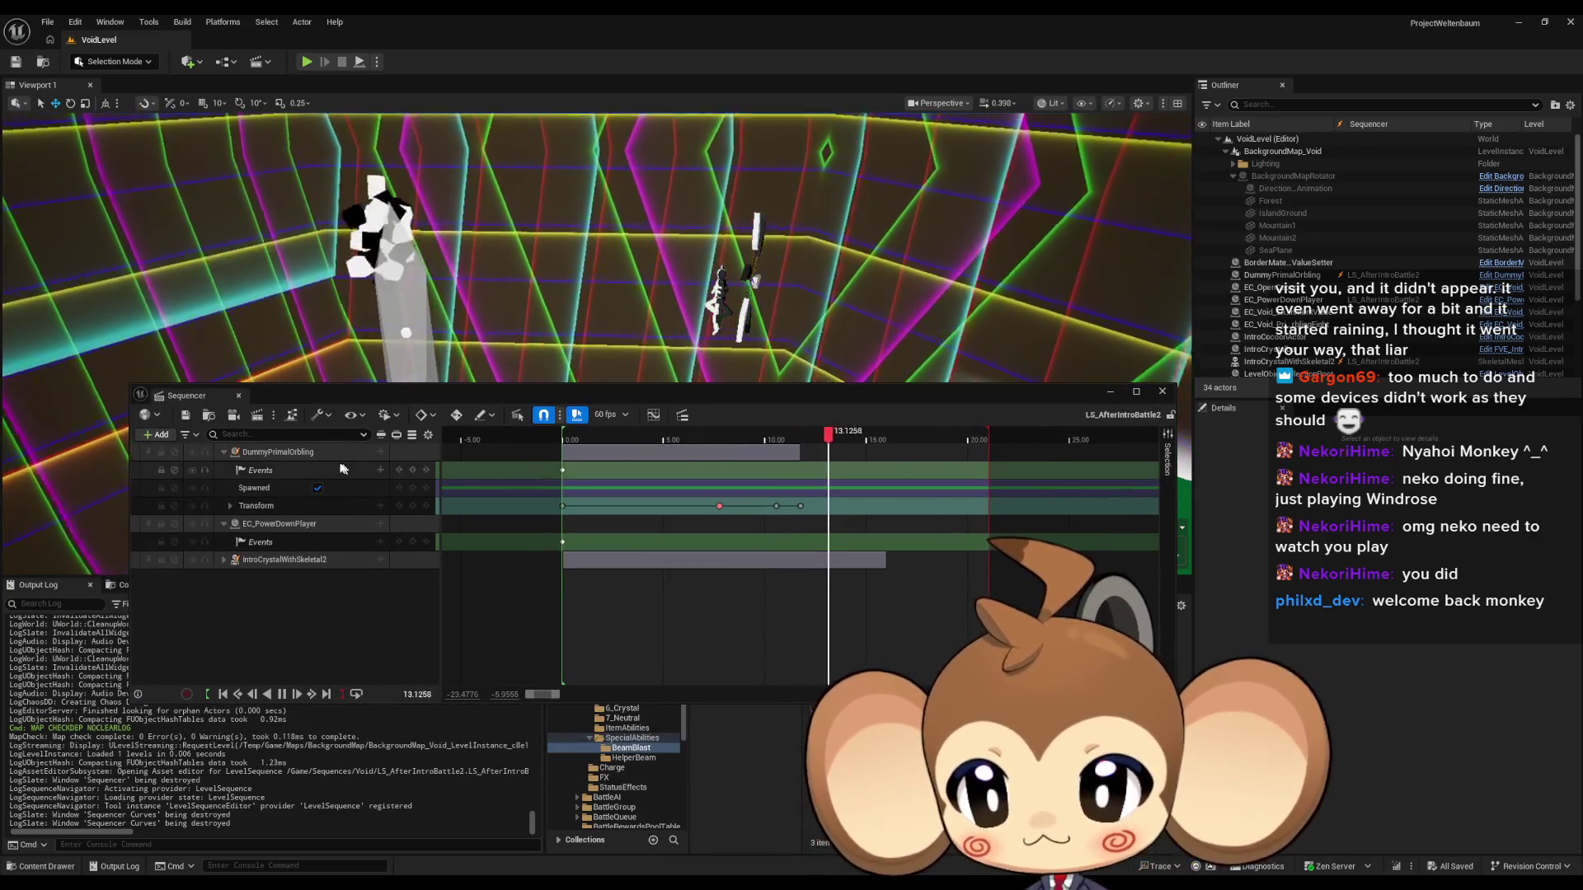
left_click_drag(576, 399, 600, 377)
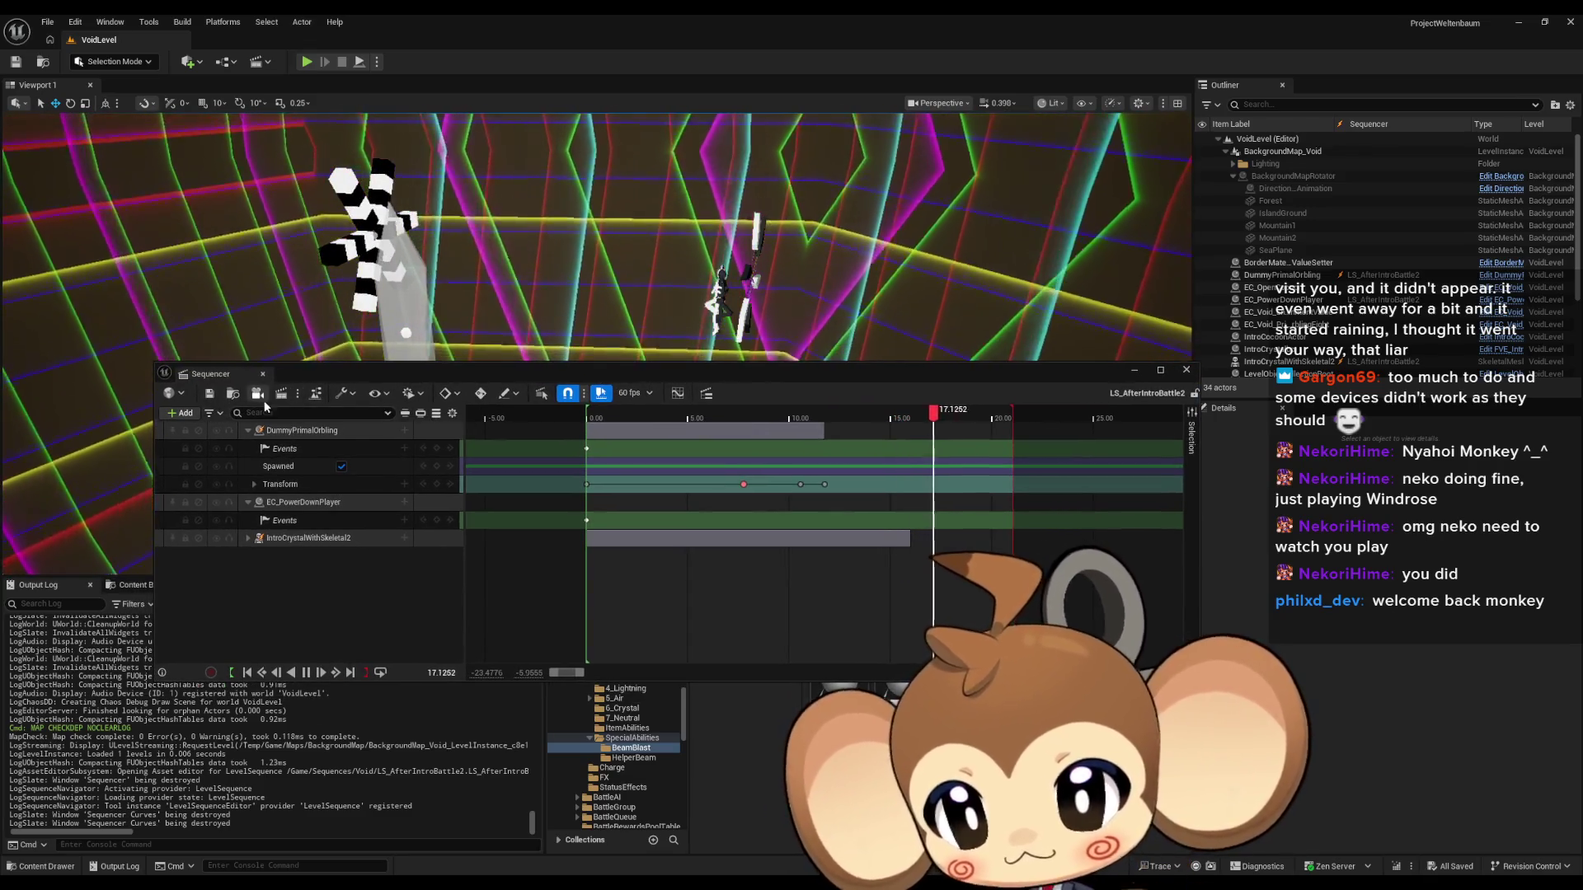
left_click(306, 672)
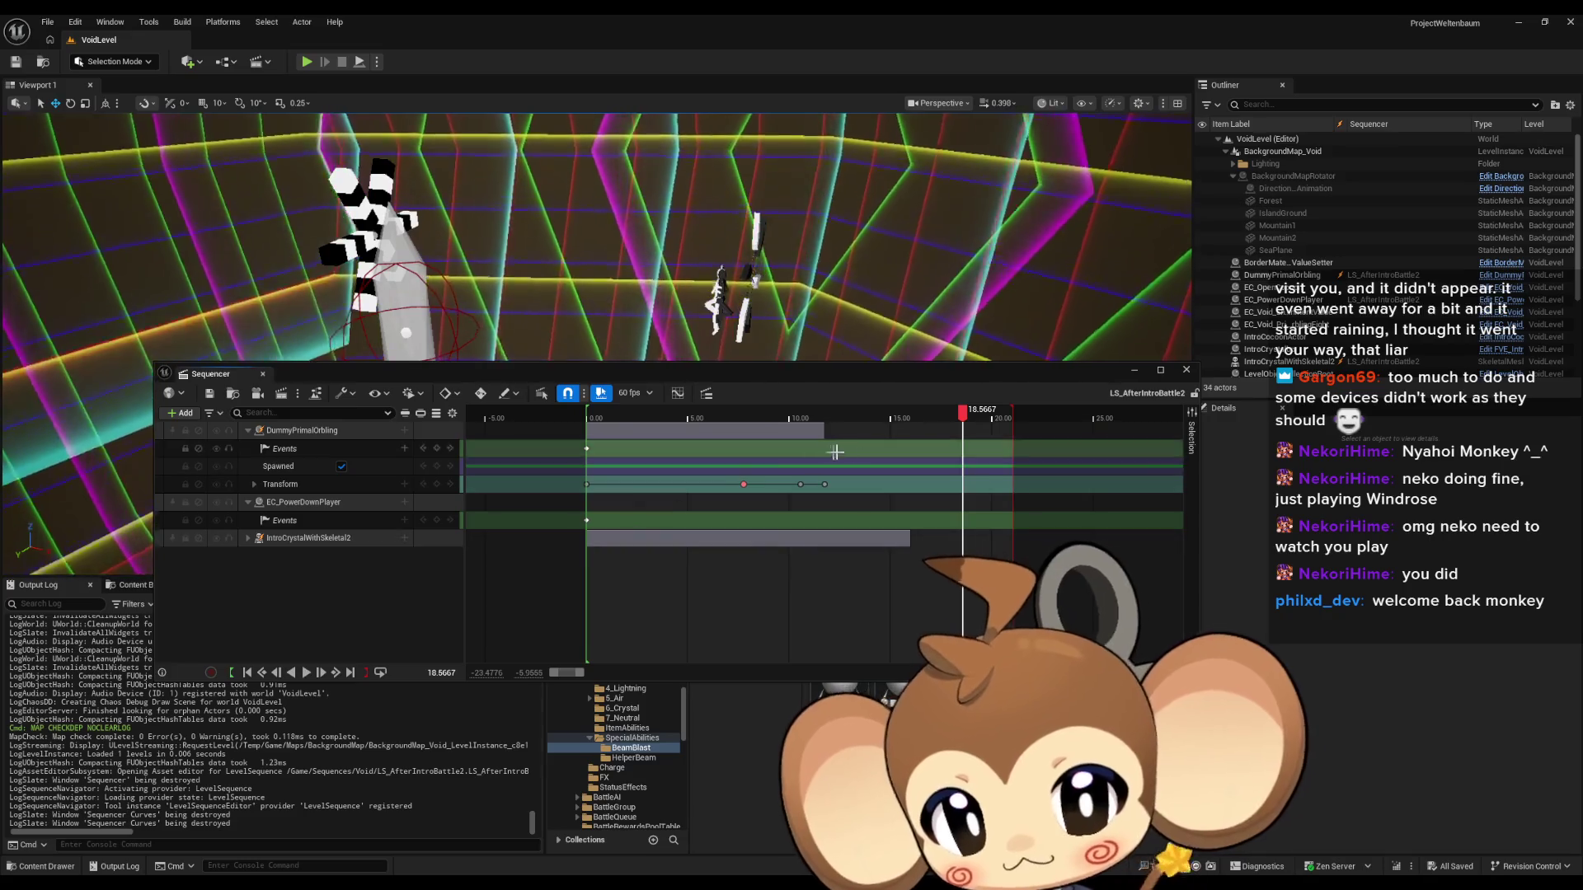
mouse_move(685, 425)
left_mouse_down()
mouse_move(809, 424)
mouse_move(742, 424)
mouse_move(799, 424)
mouse_move(756, 426)
left_mouse_up()
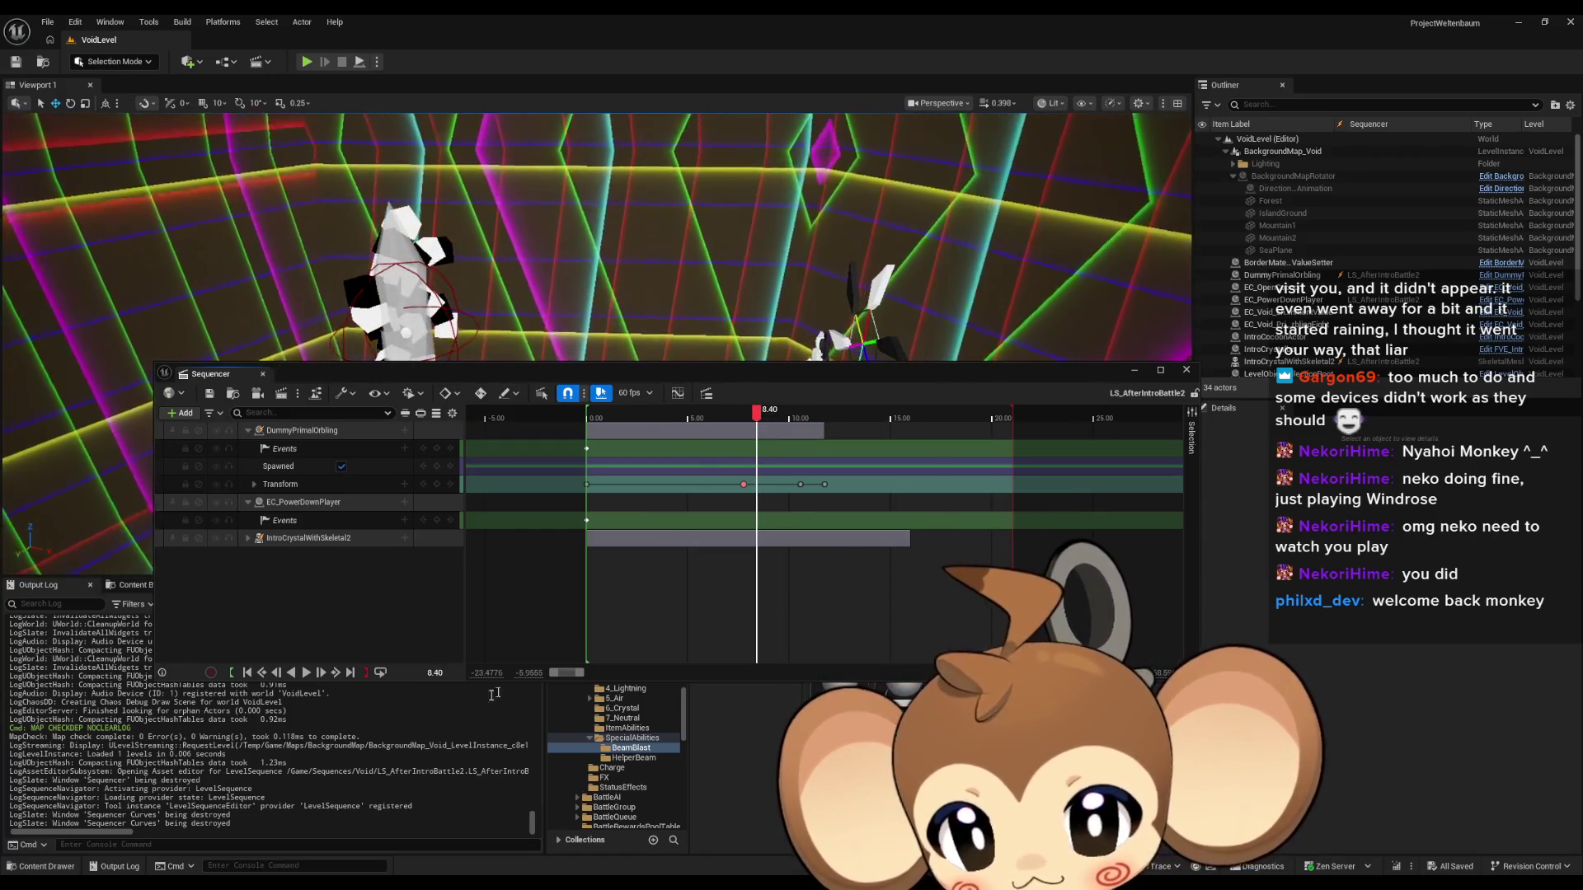
left_click(432, 674)
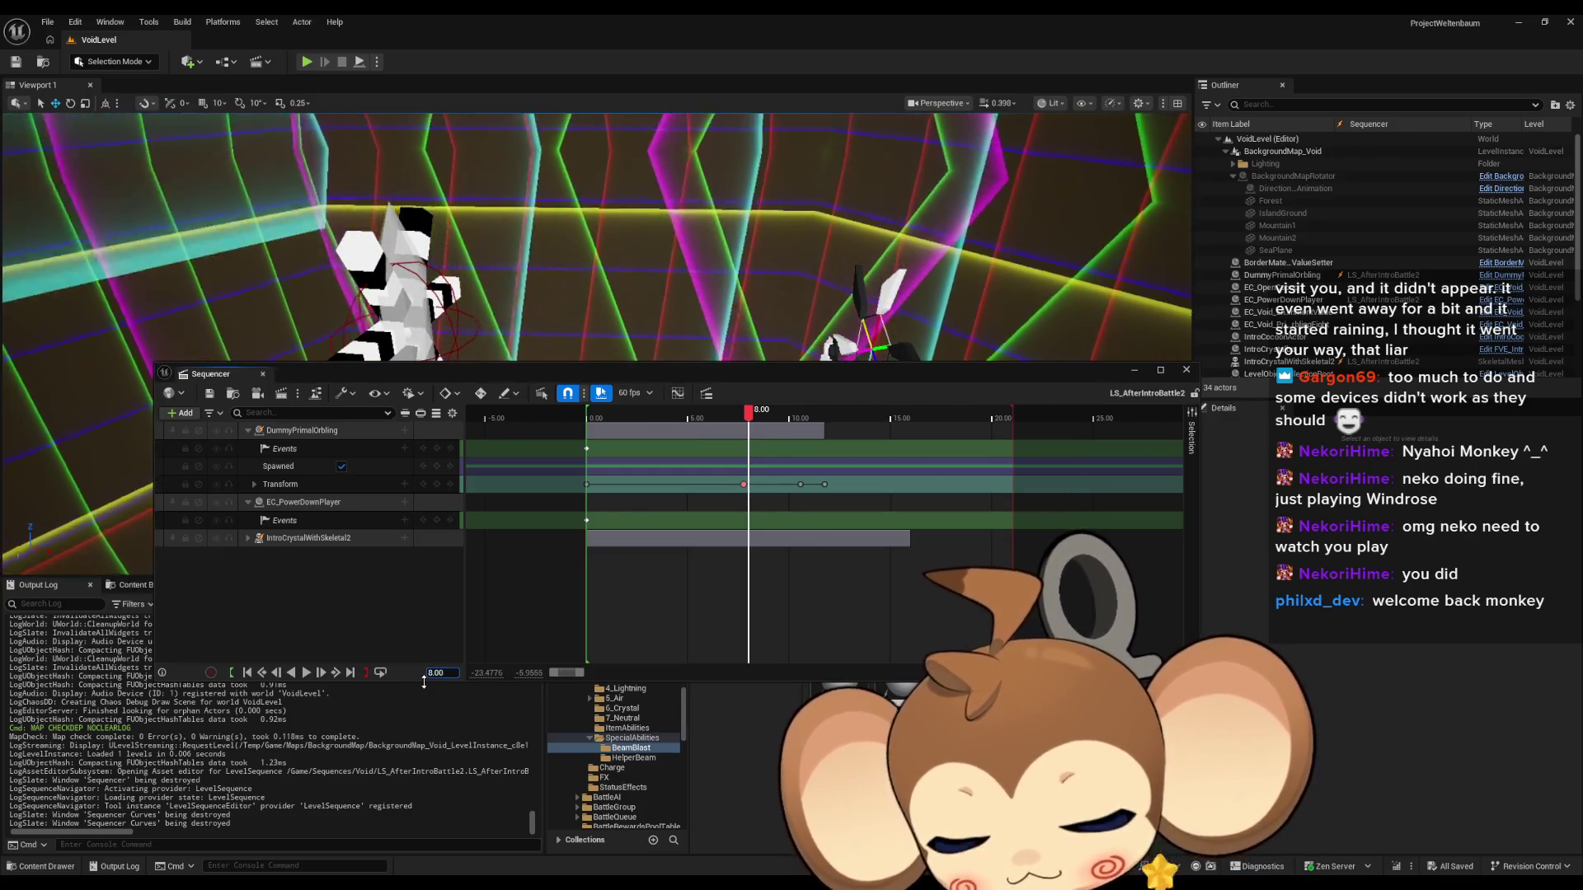
type("8.30")
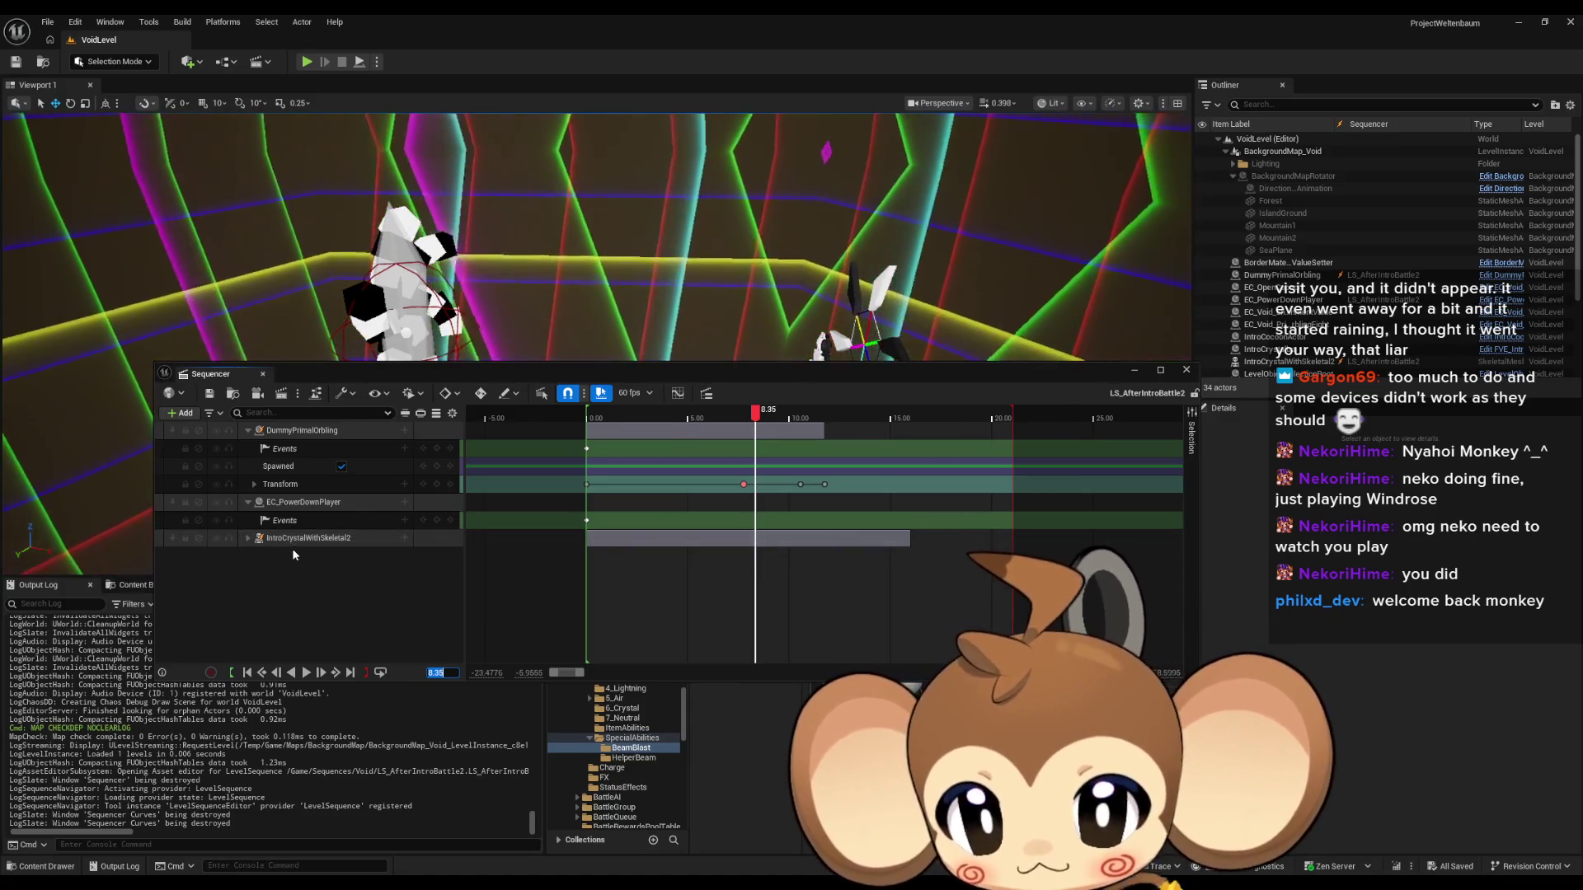
left_click(181, 413)
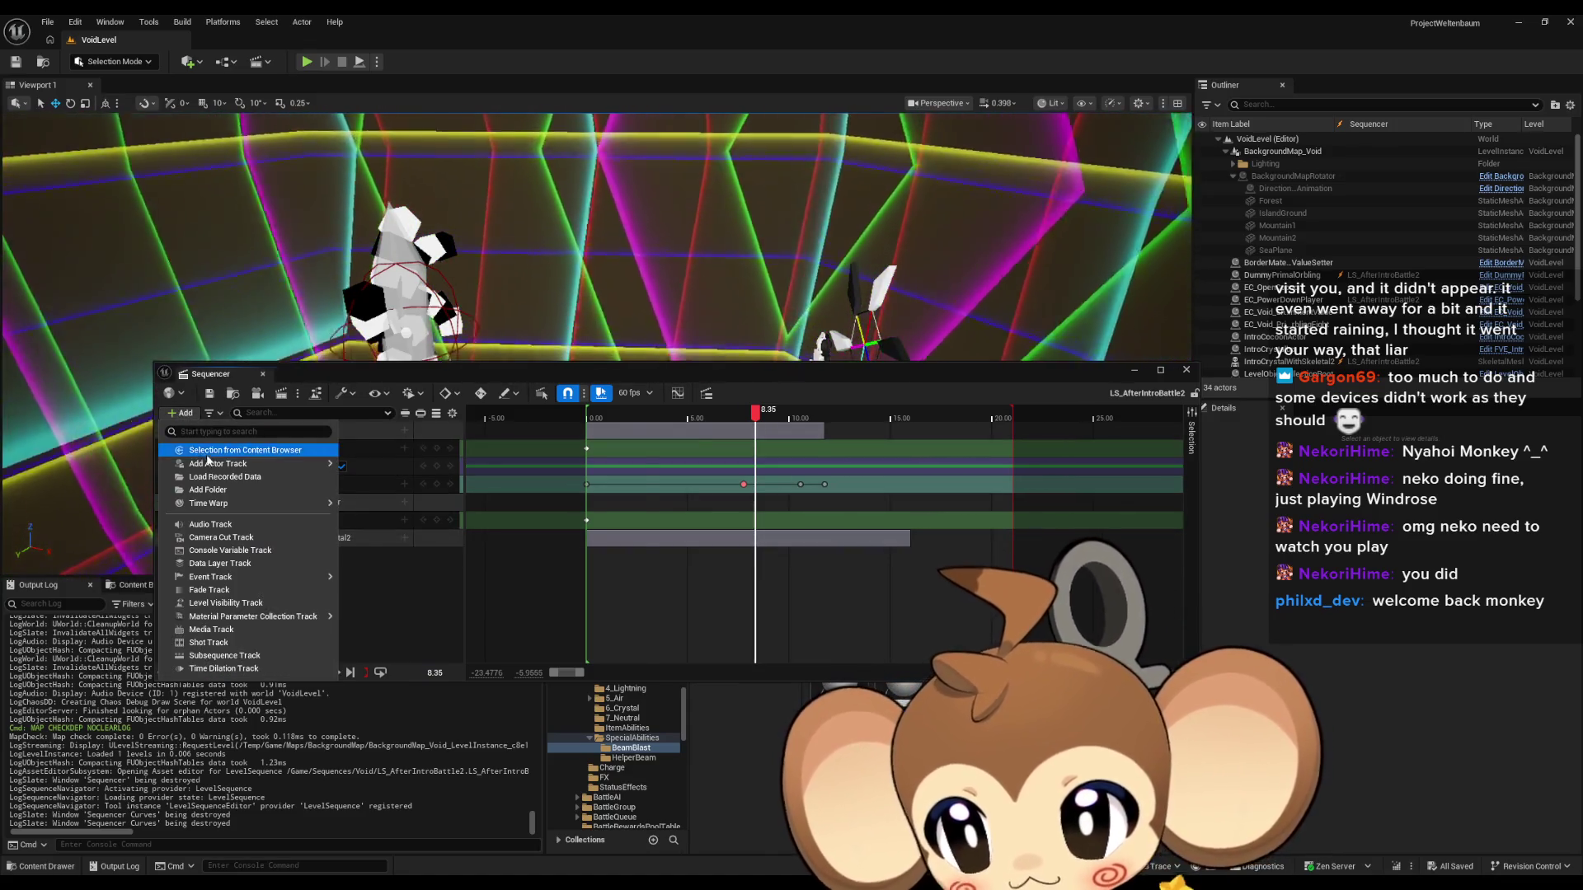
Add BeamBlastCharging_Particles to the sequence with a Spawned key at 8.35, then return to 0.
left_click(230, 448)
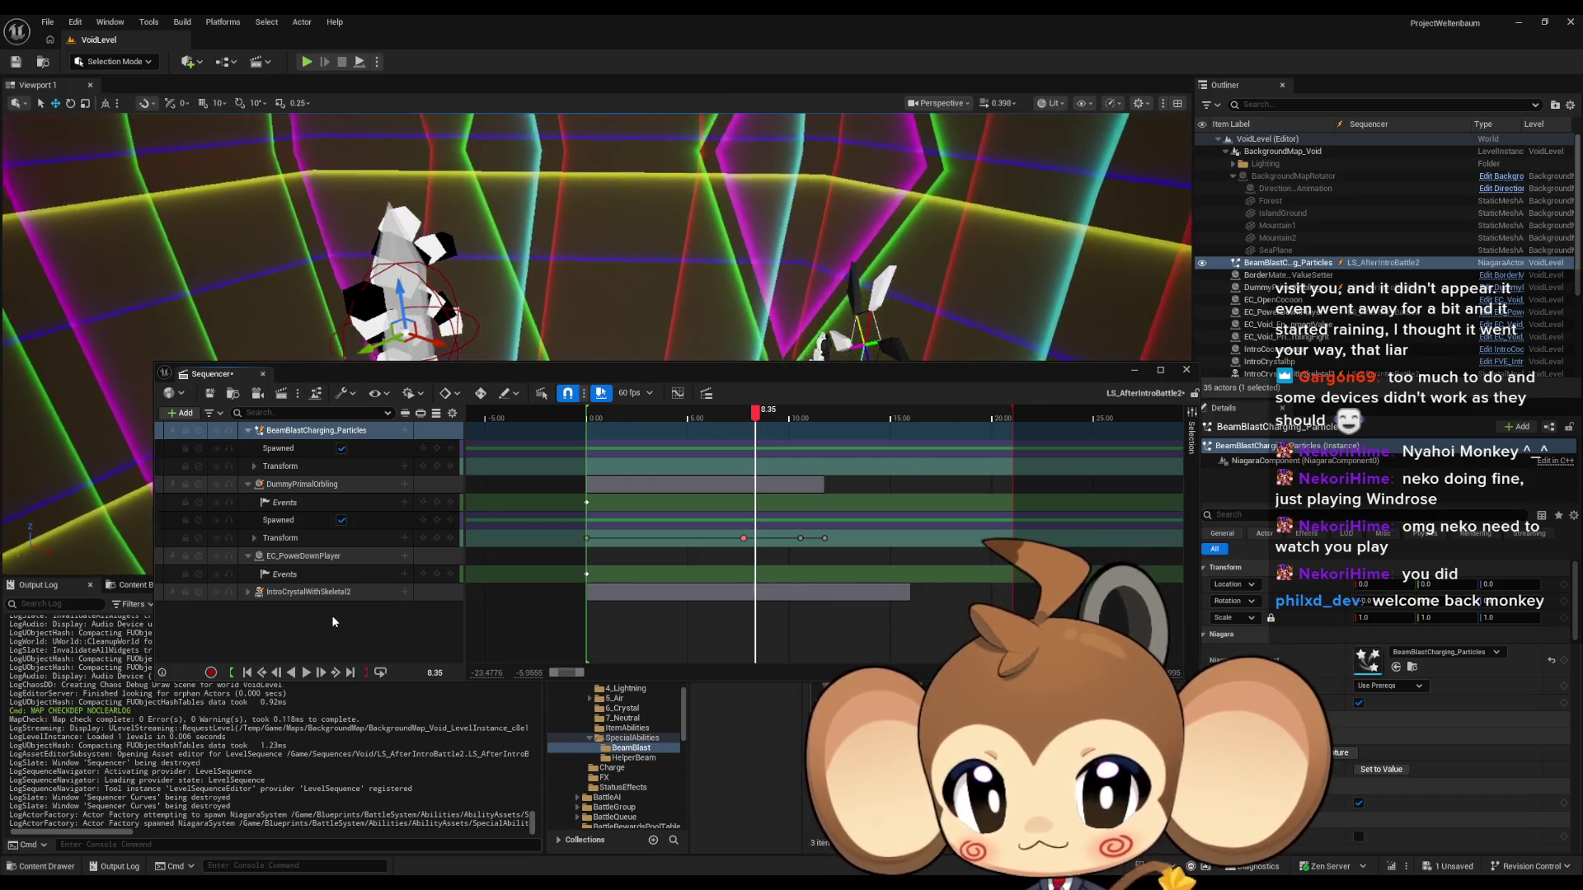
left_click(438, 449)
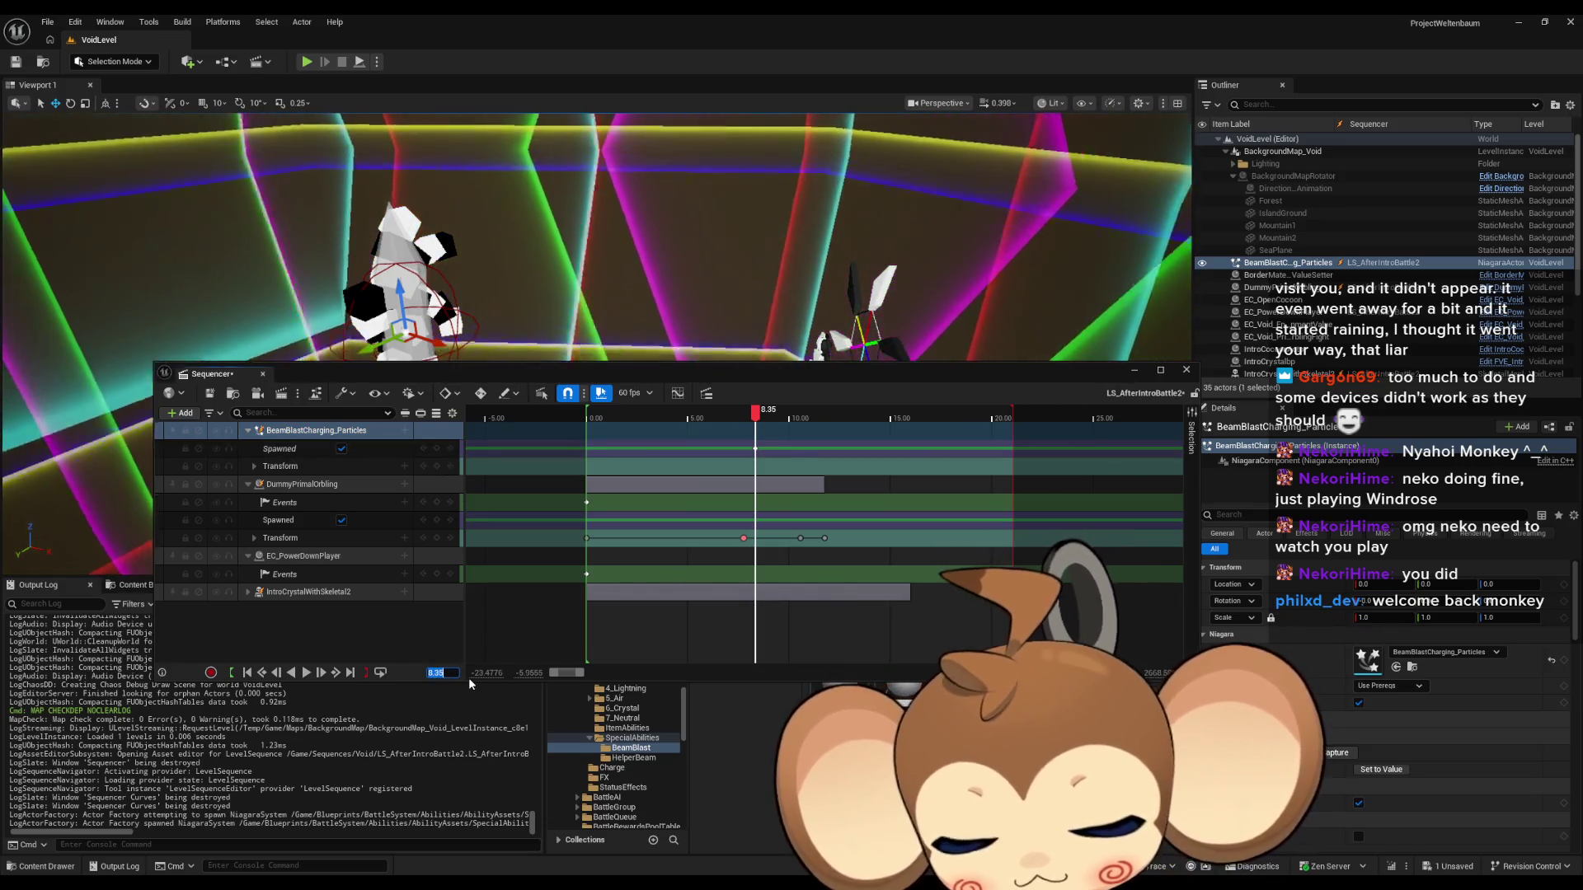
type("0")
key("Return")
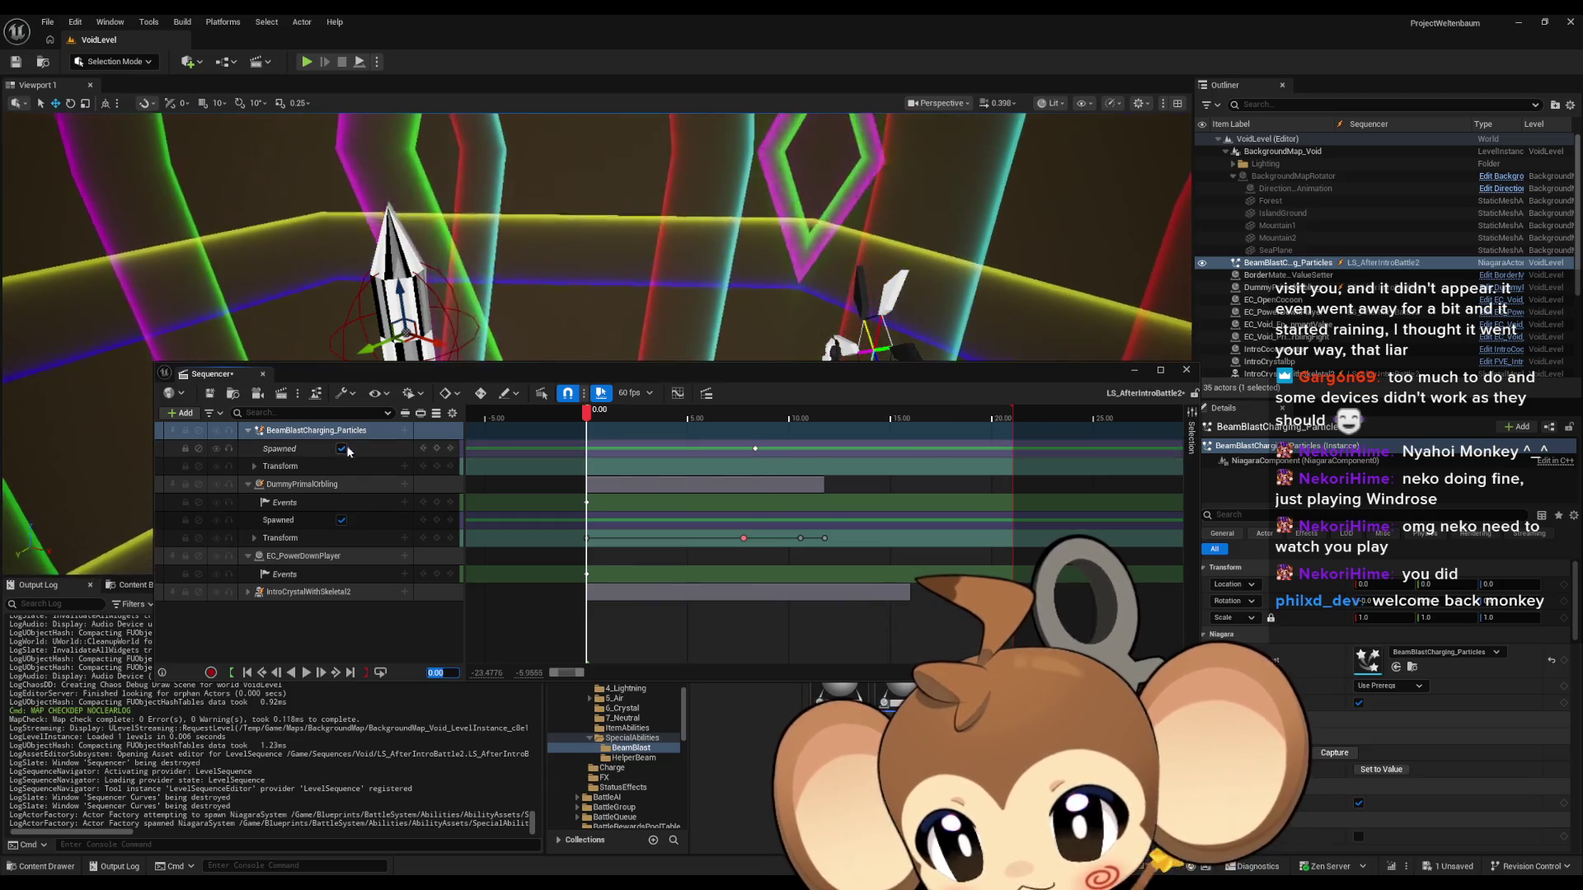
Key BeamBlastCharging_Particles as not spawned at 0.00 and scrub ahead to confirm it appears.
left_click(342, 449)
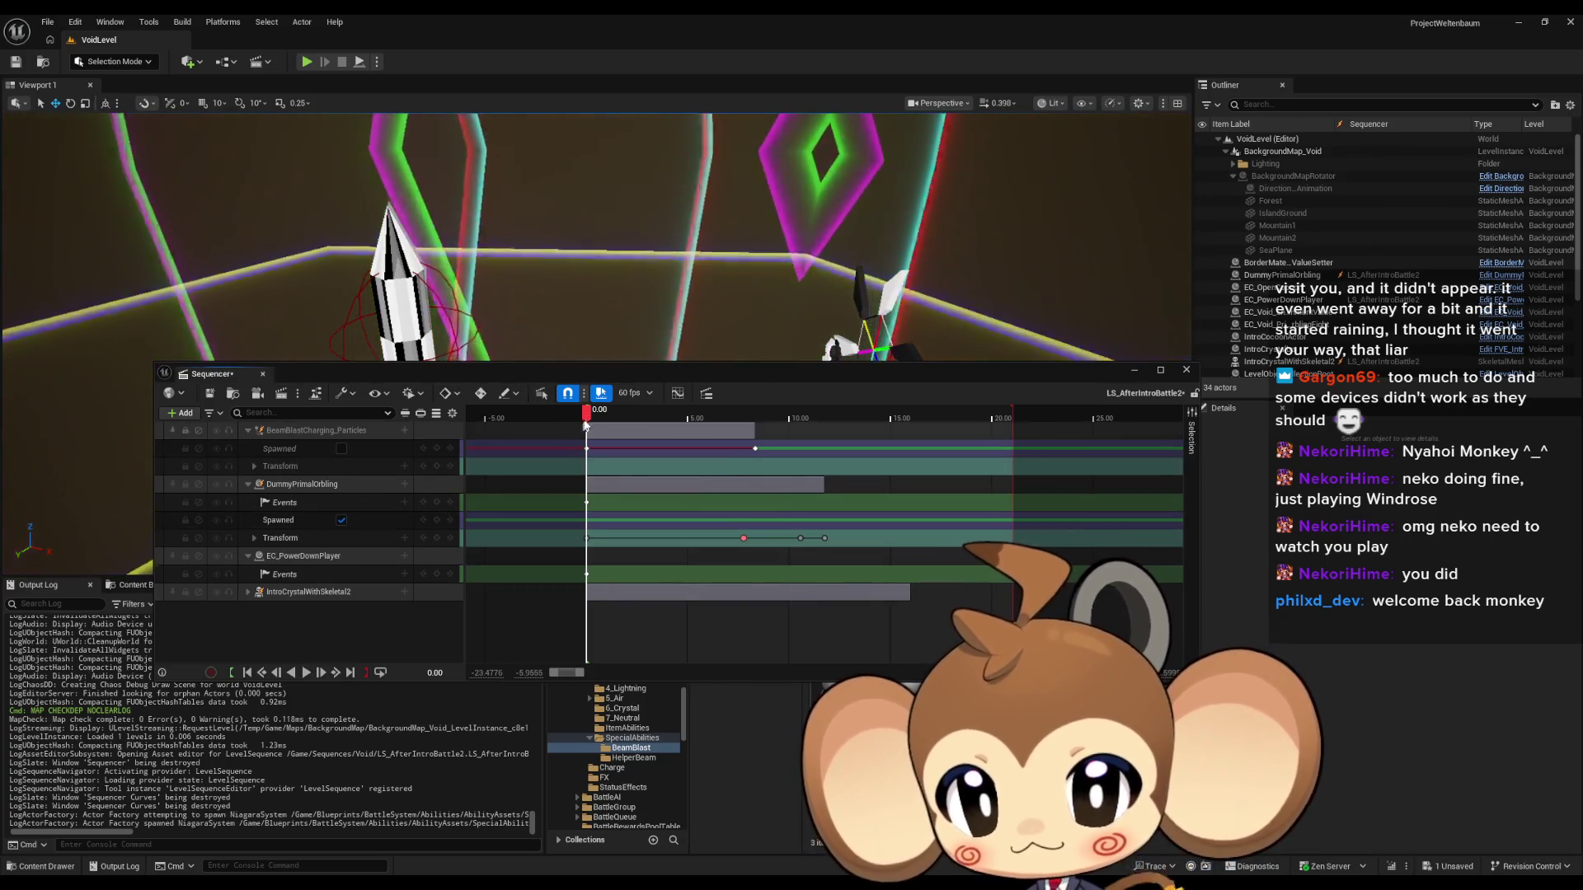
mouse_move(759, 421)
left_mouse_down()
mouse_move(791, 415)
mouse_move(815, 558)
left_mouse_up()
left_click(349, 617)
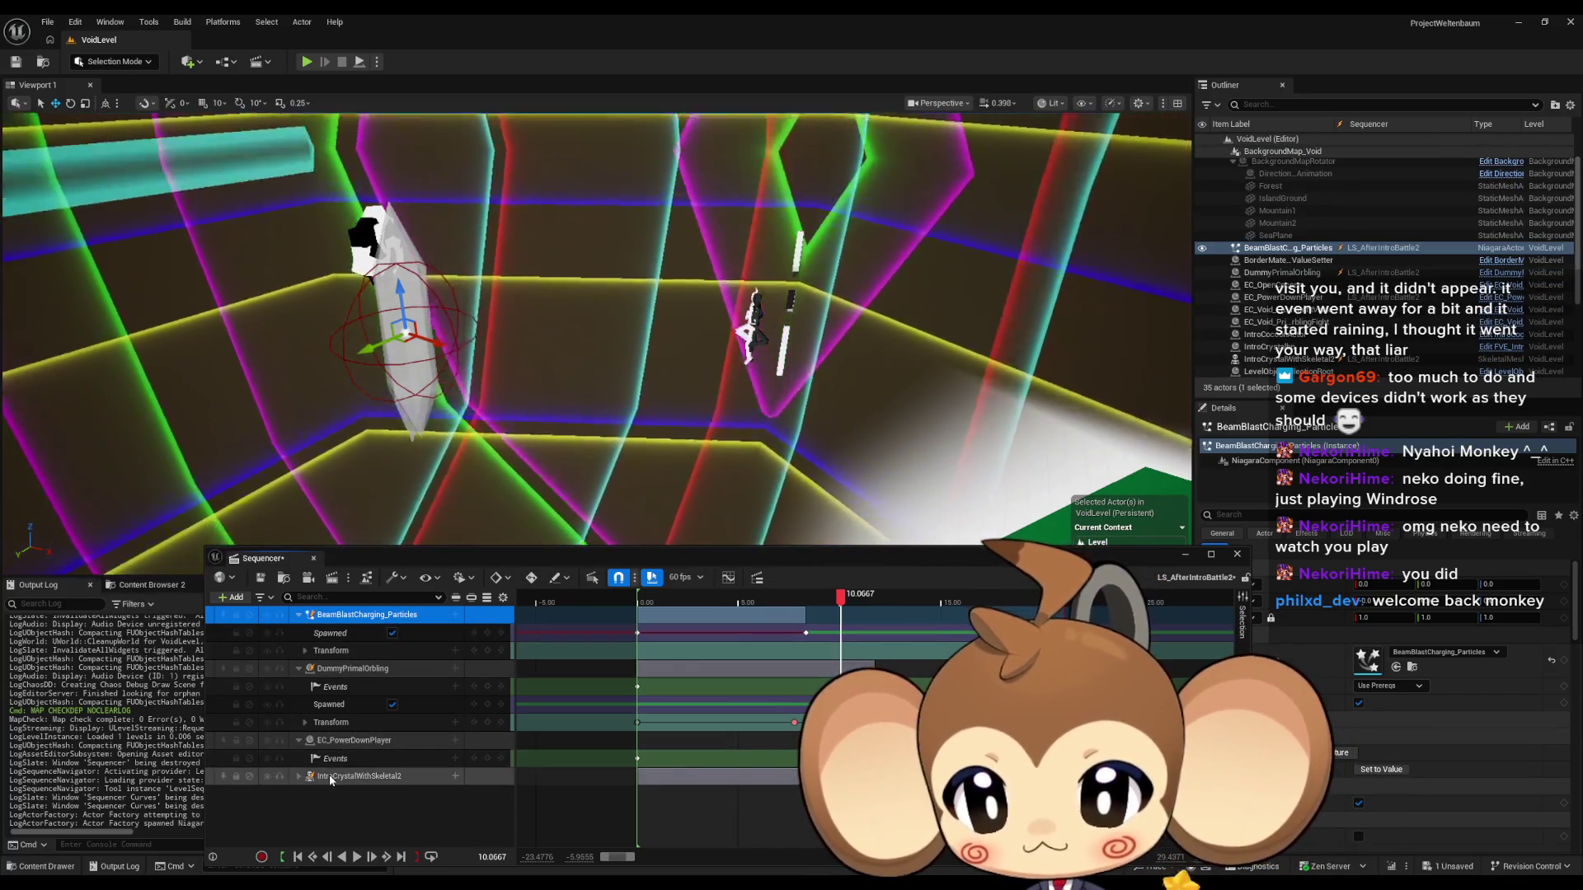
Attach BeamBlastCharging_Particles under DummyPrimalOrbling in the Outliner, abandoning an attach to the crystal.
left_click(355, 775)
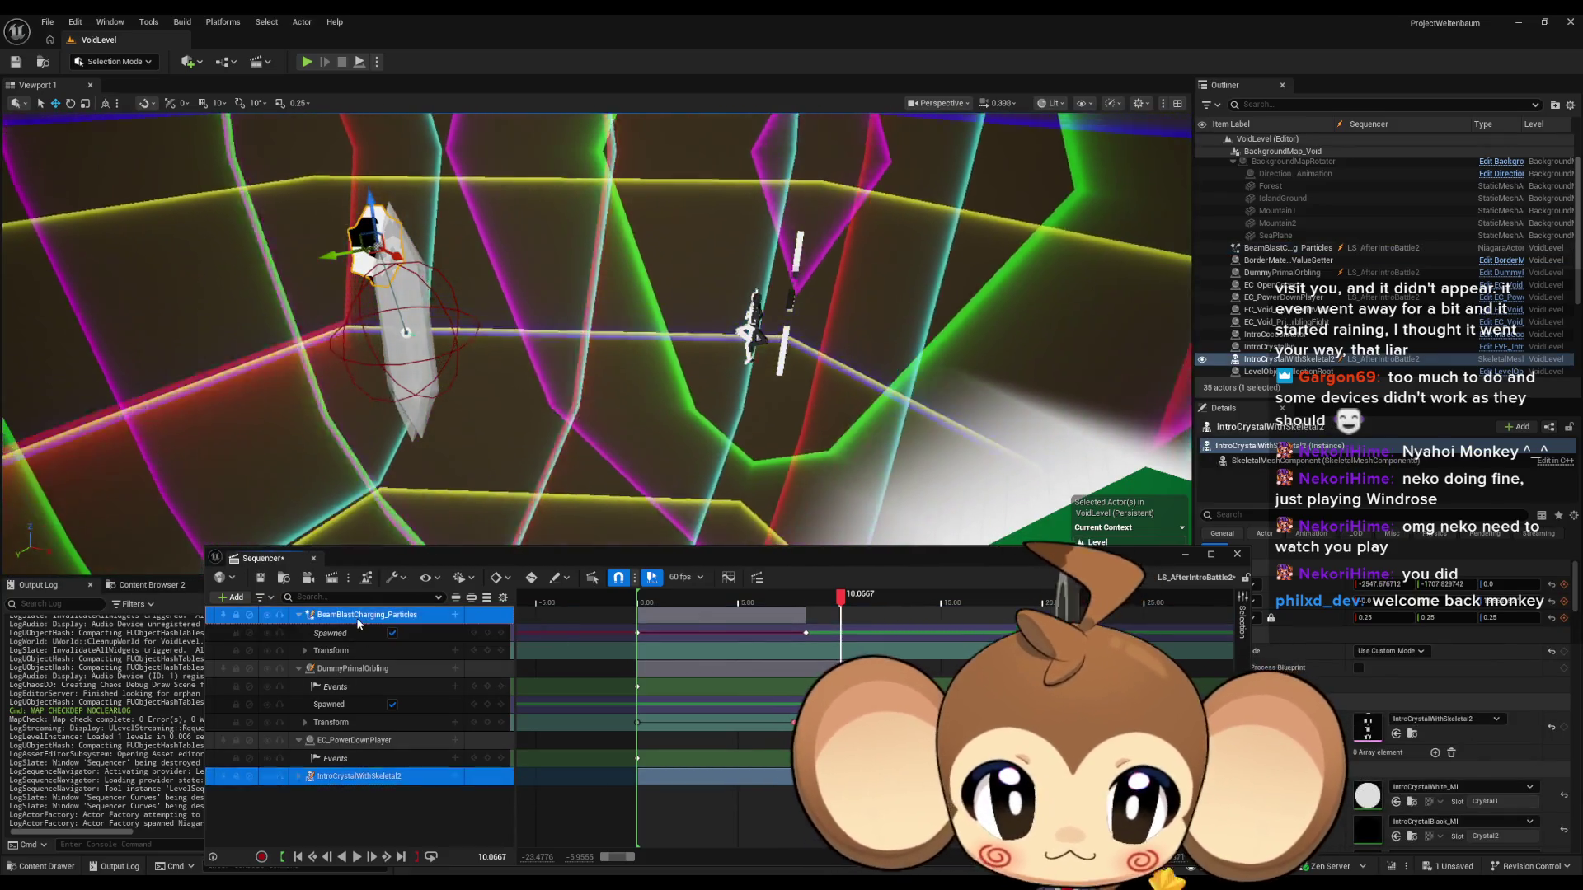
left_click(1272, 249)
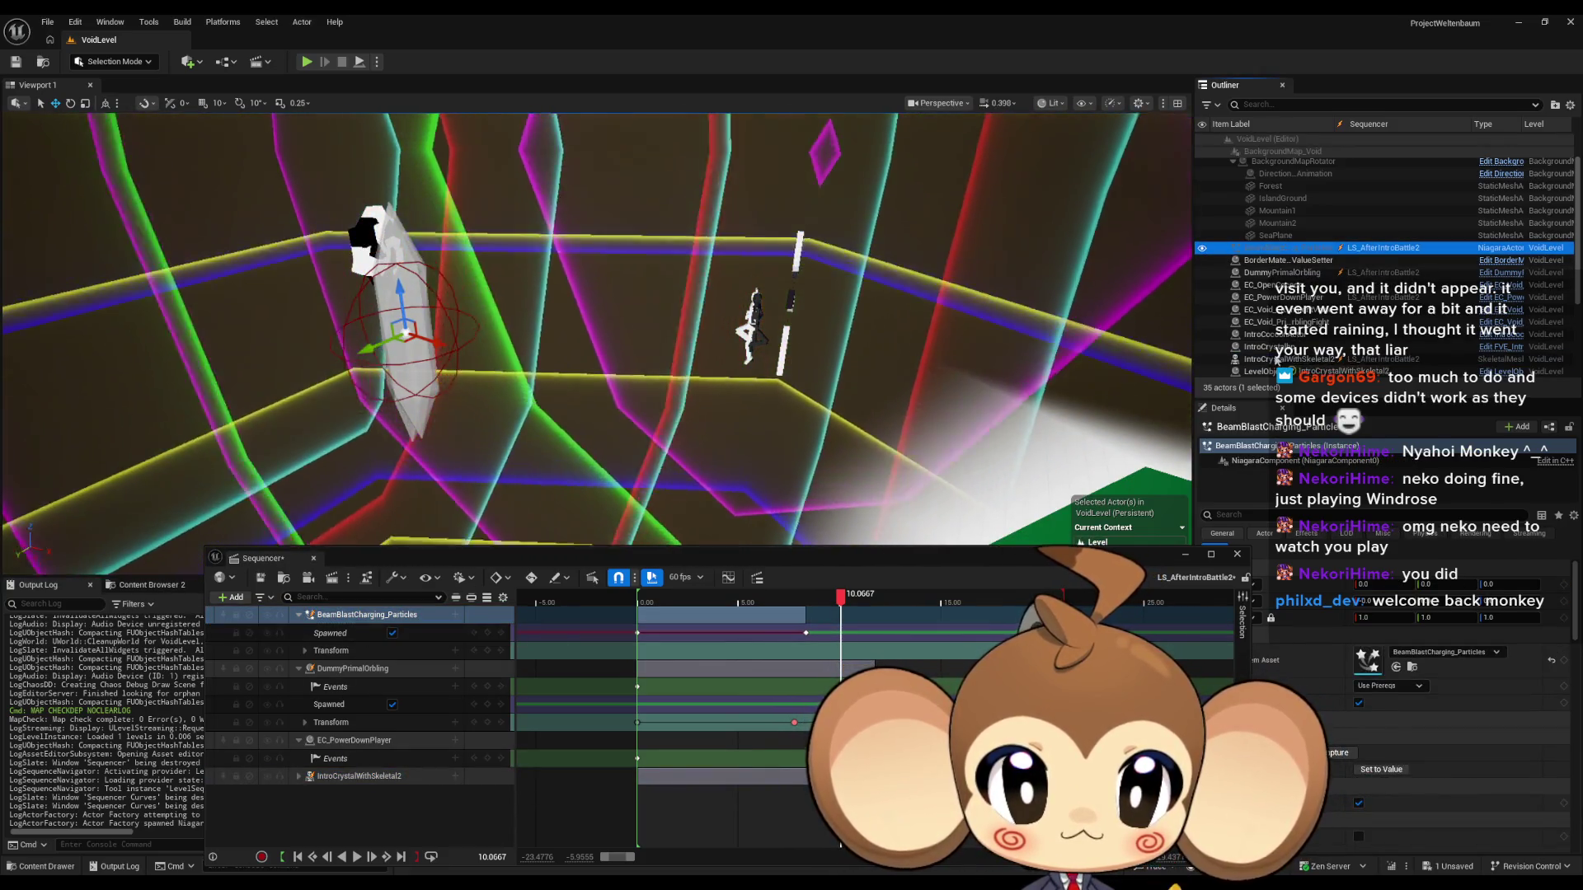
left_click_drag(1273, 249, 1272, 361)
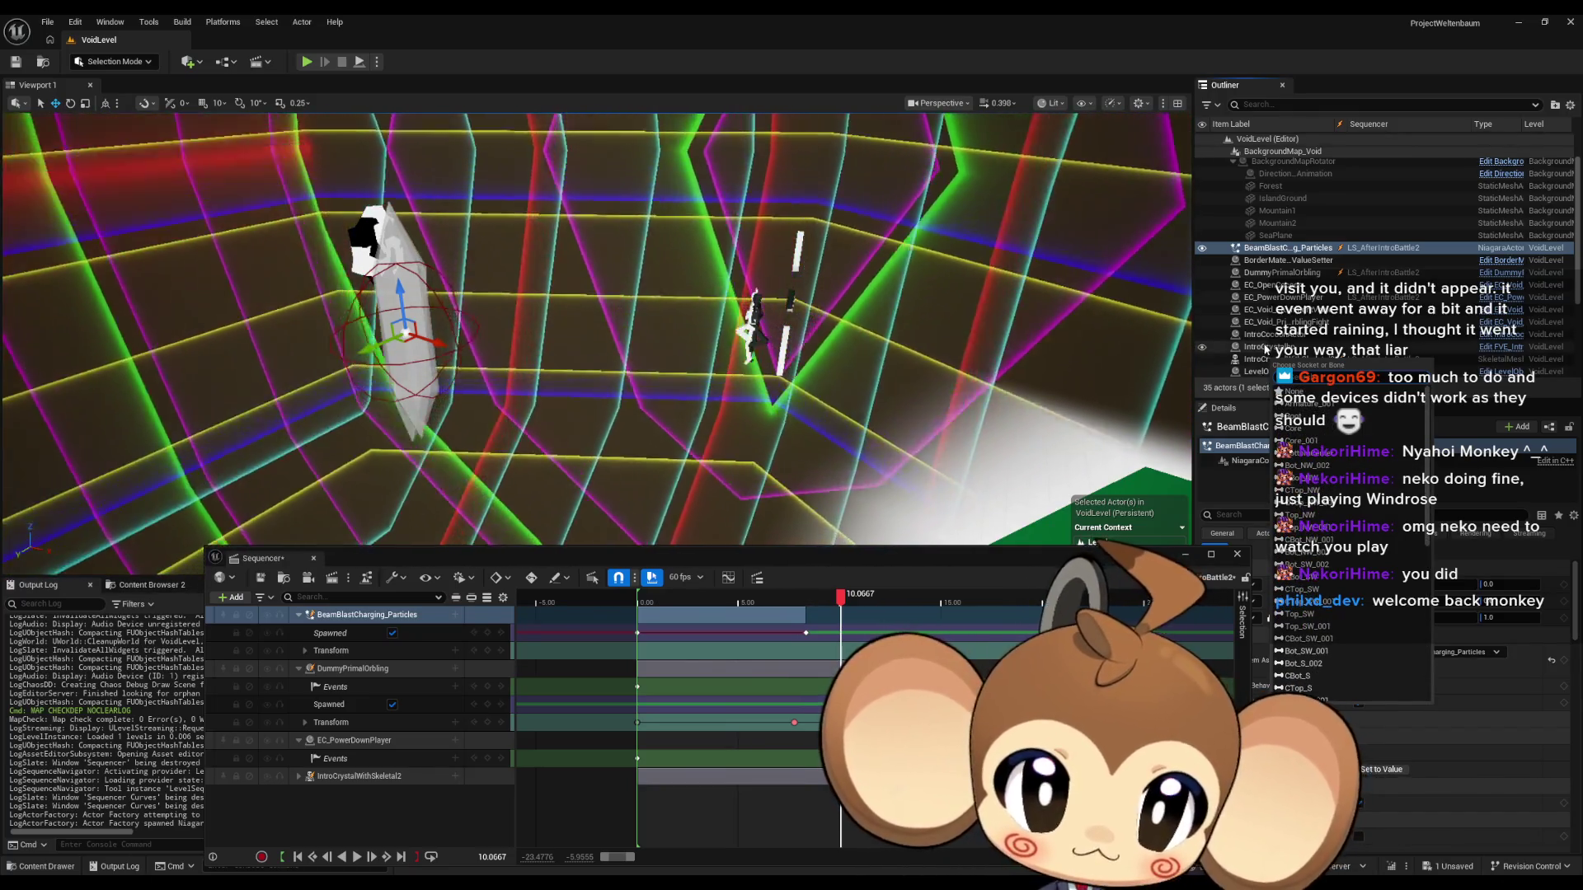
left_click(1267, 347)
left_click(355, 776)
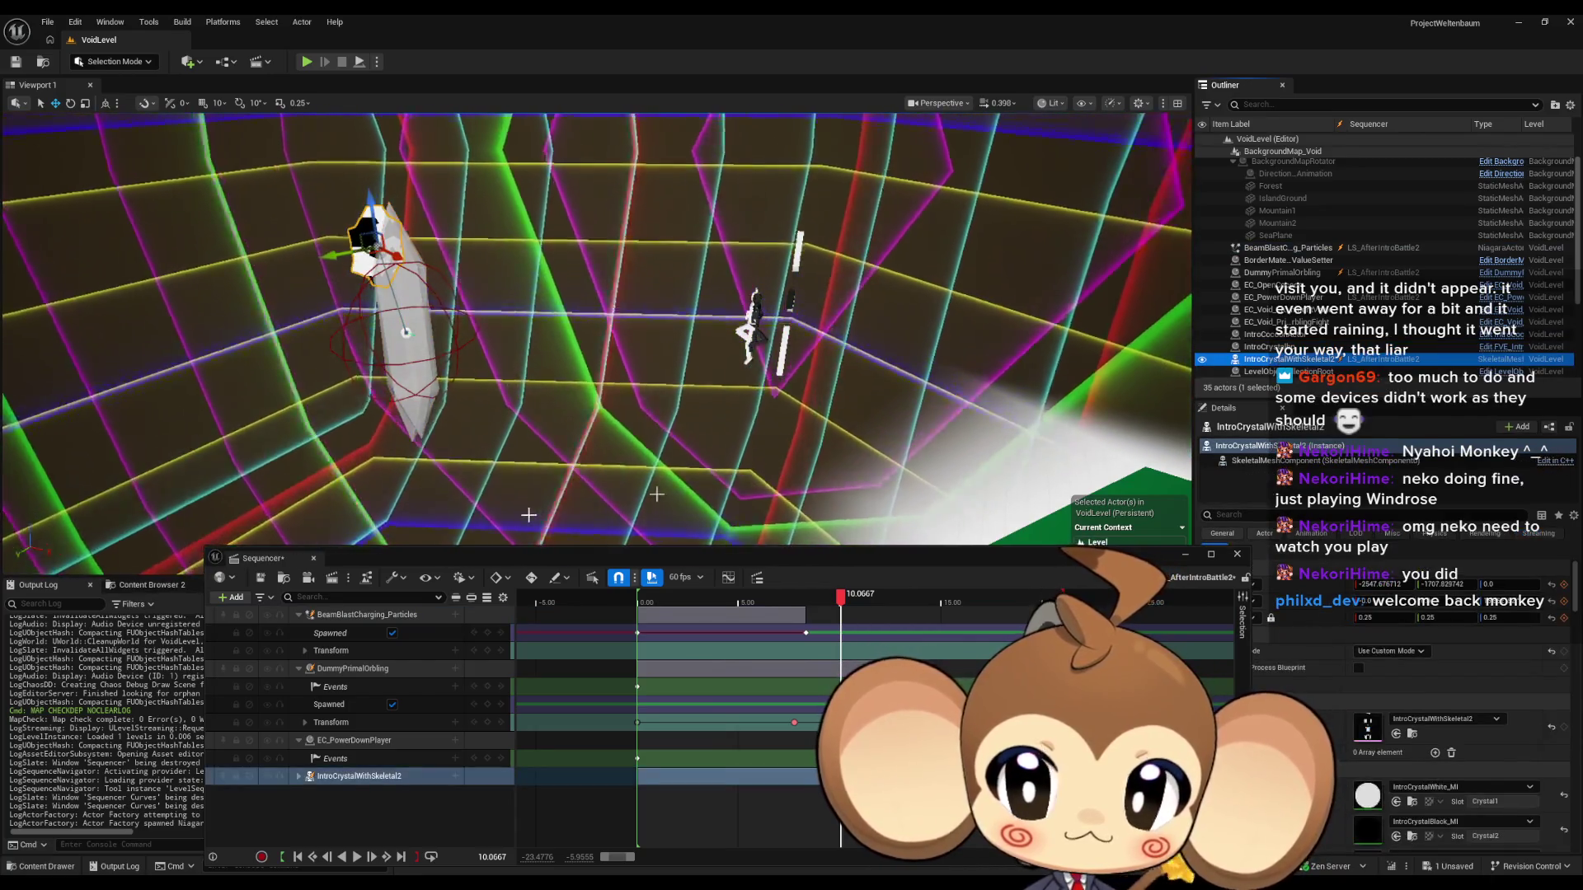
left_click(353, 668)
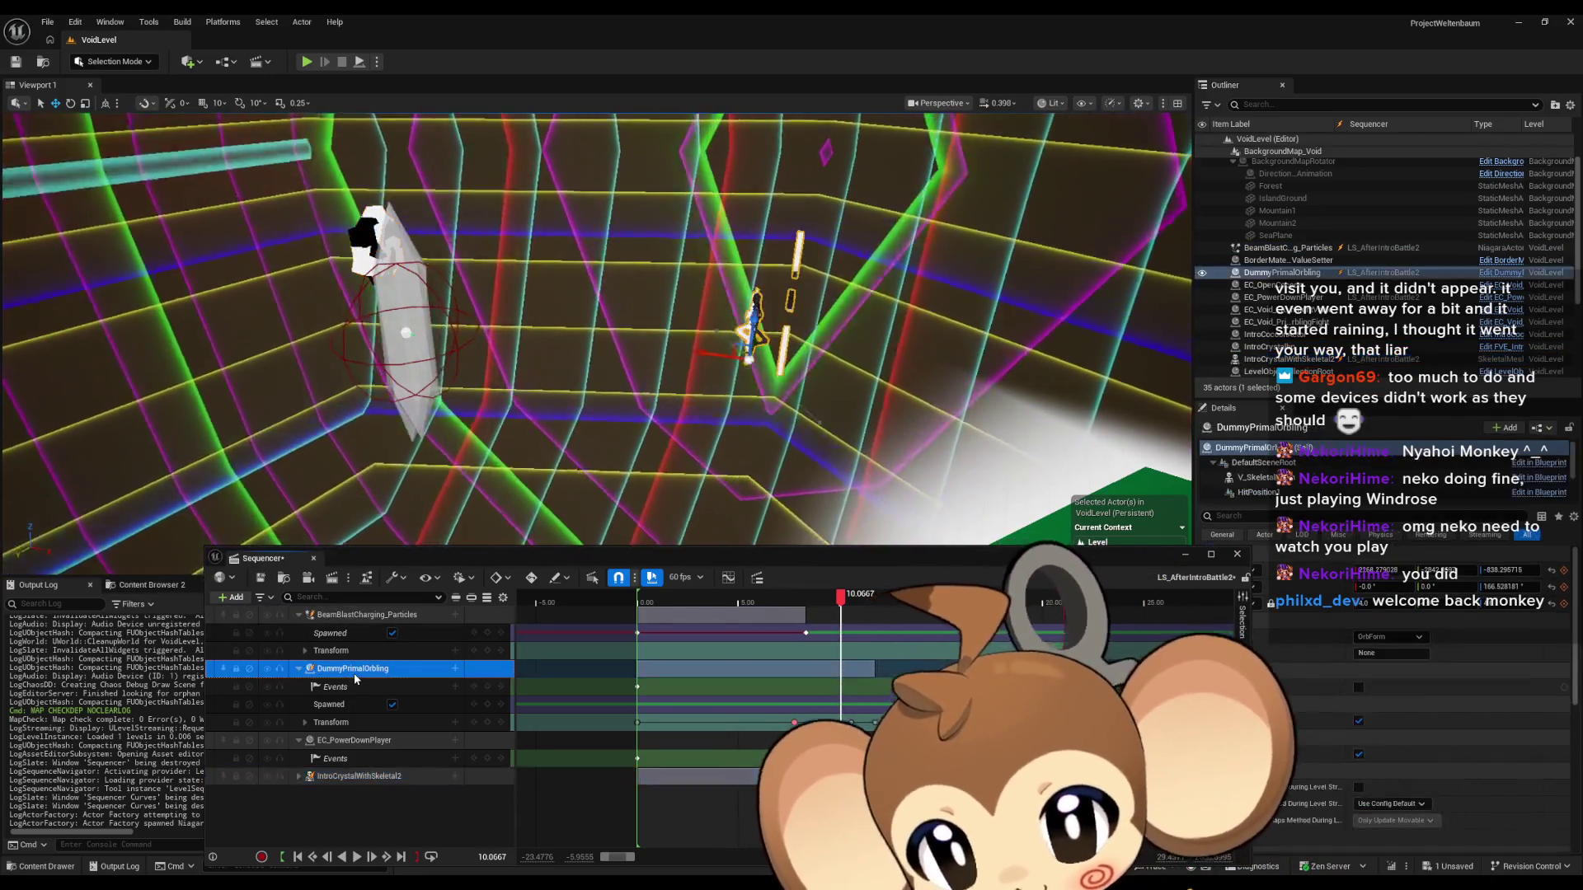
left_click(1282, 247)
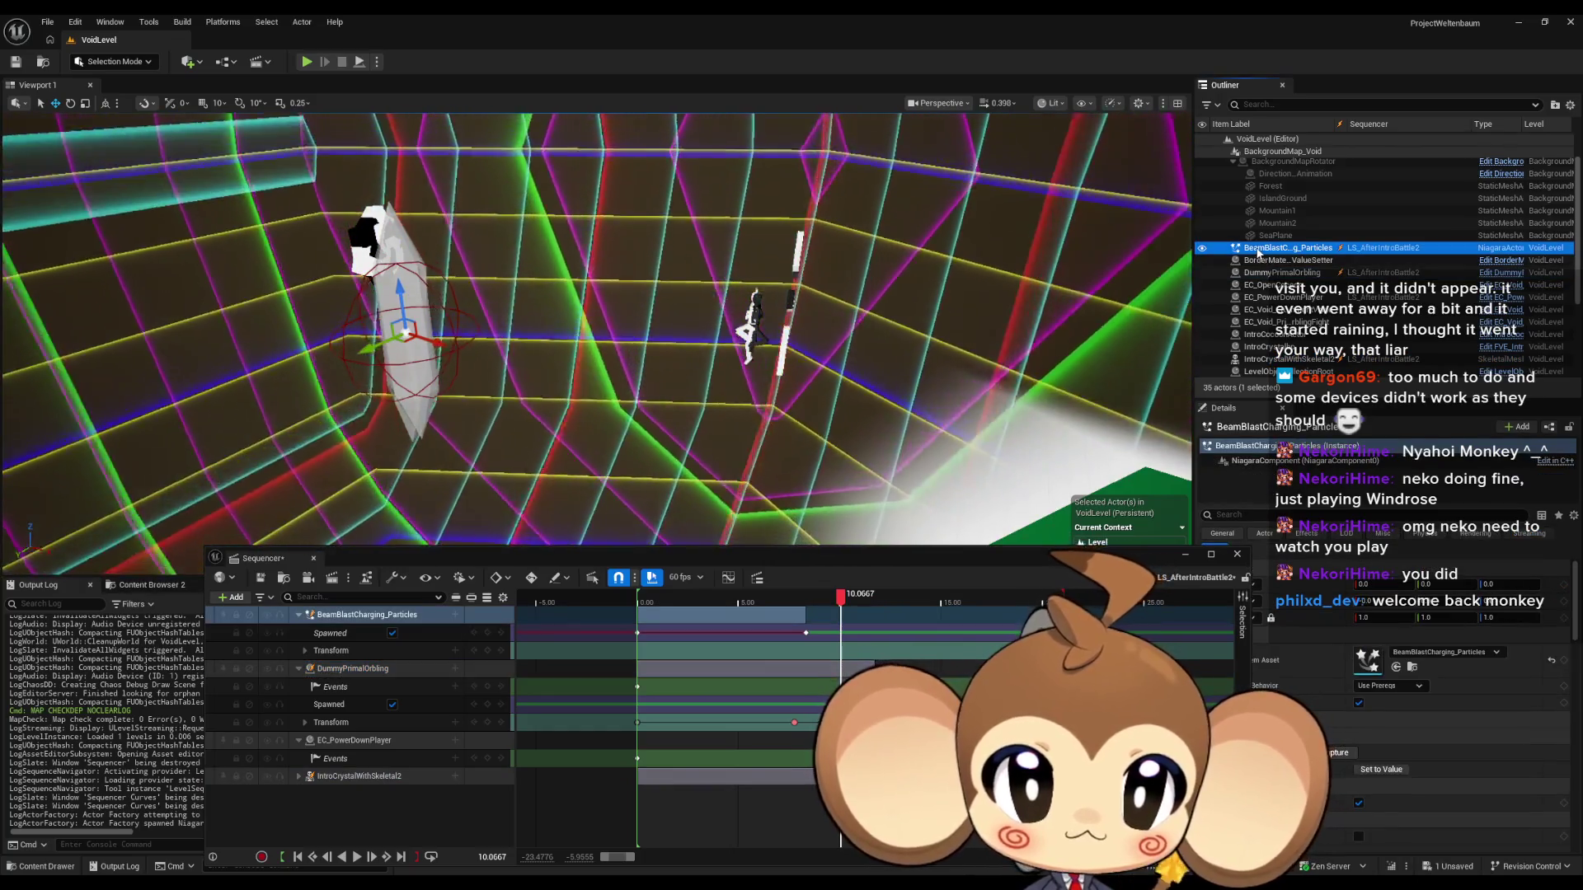
left_click_drag(1282, 280, 1283, 278)
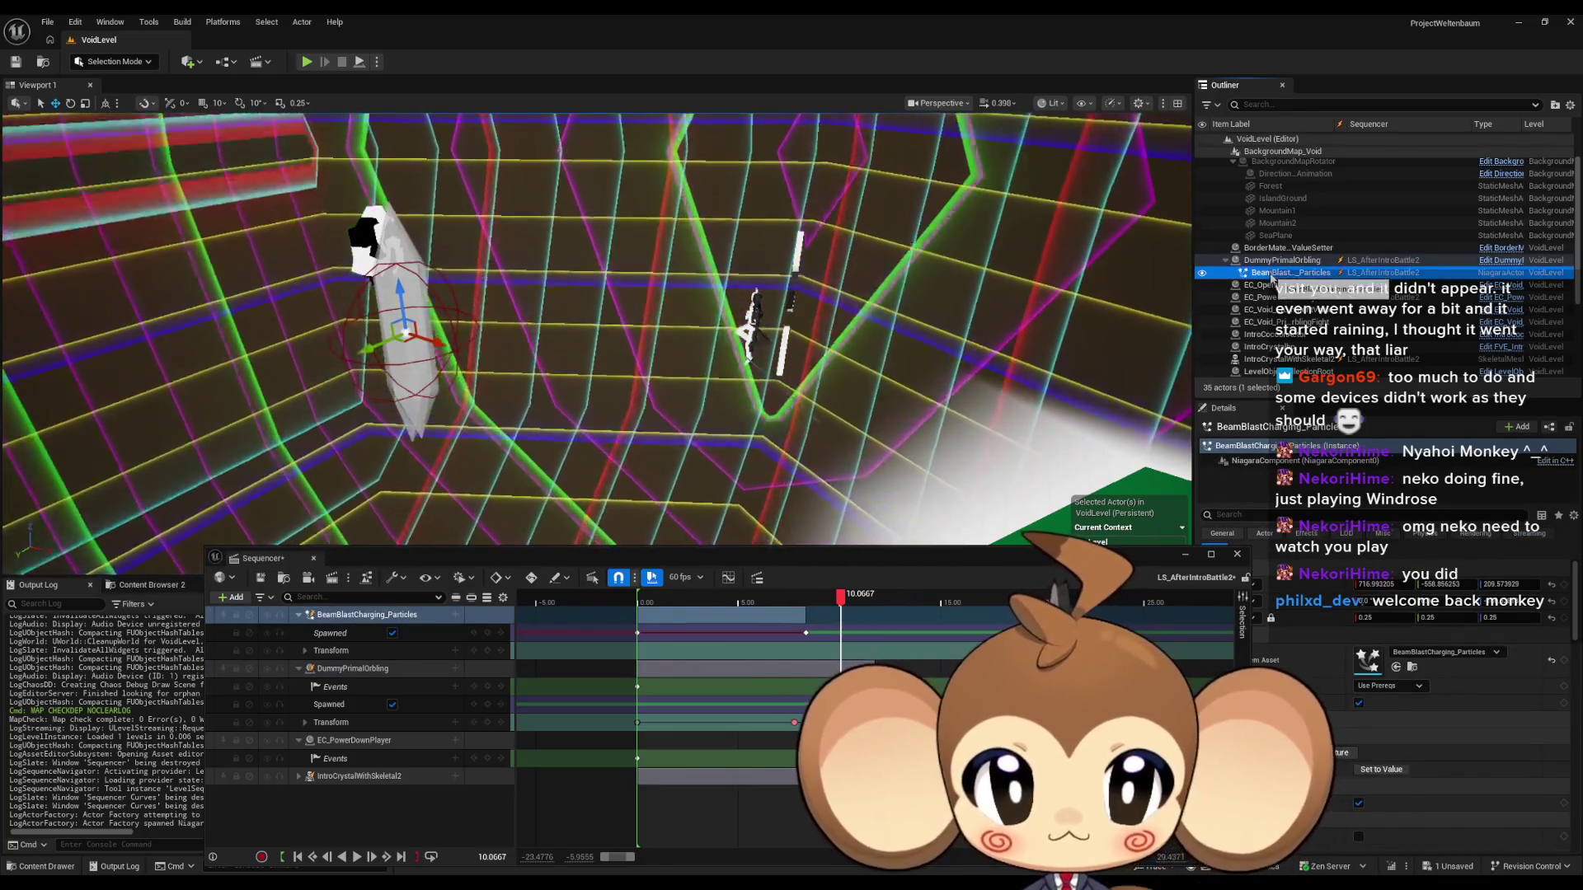
Reset the attached particles' Location and Rotation to their defaults.
left_click(1275, 263)
left_click(1285, 273)
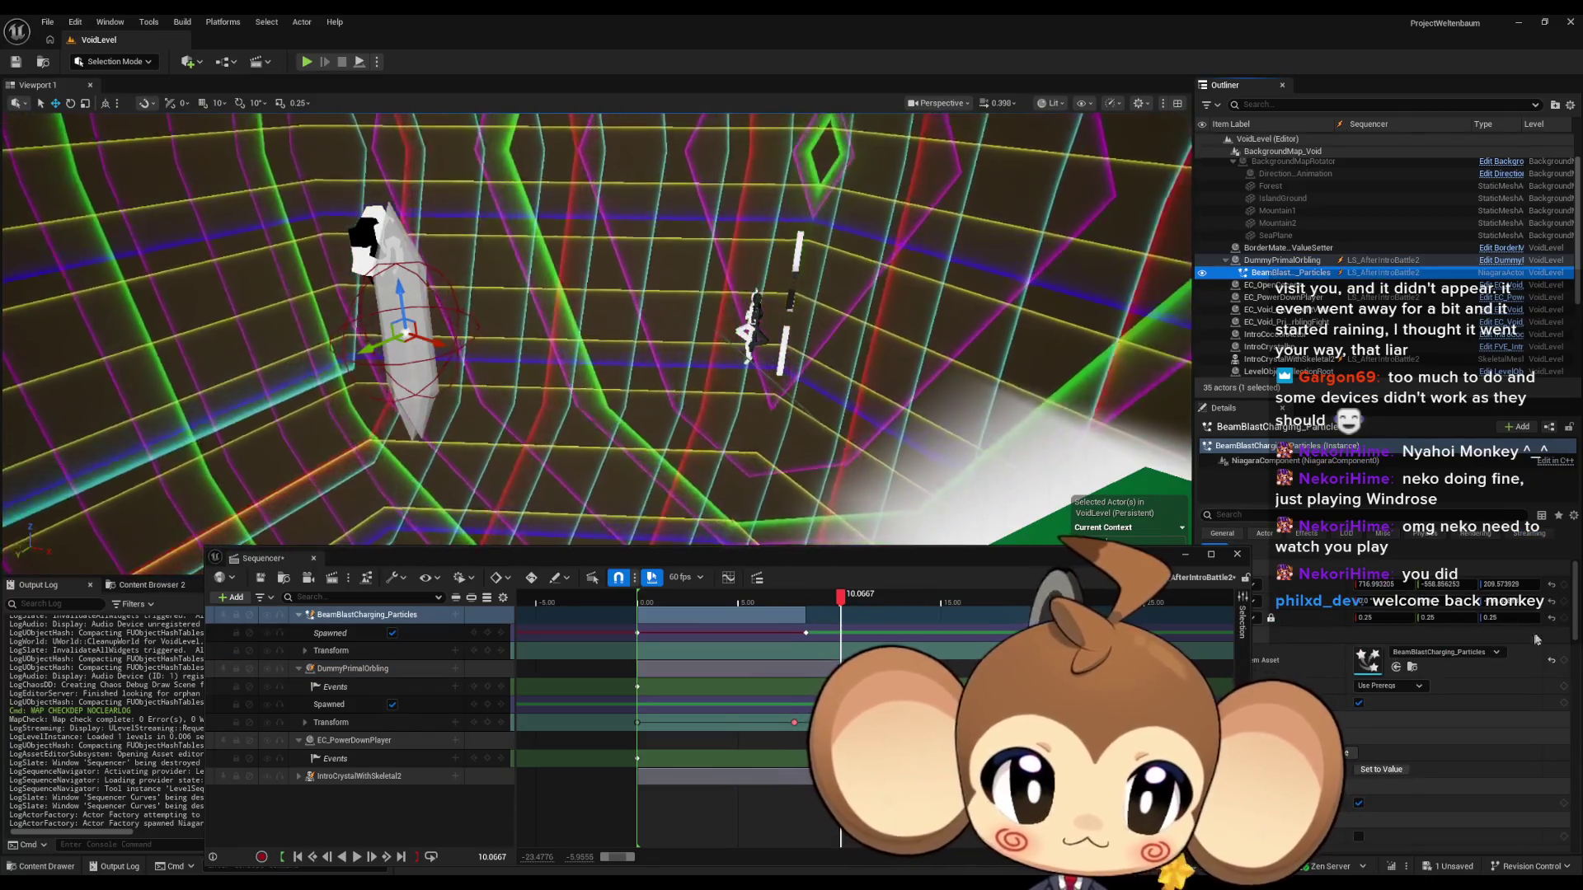
left_click(1553, 586)
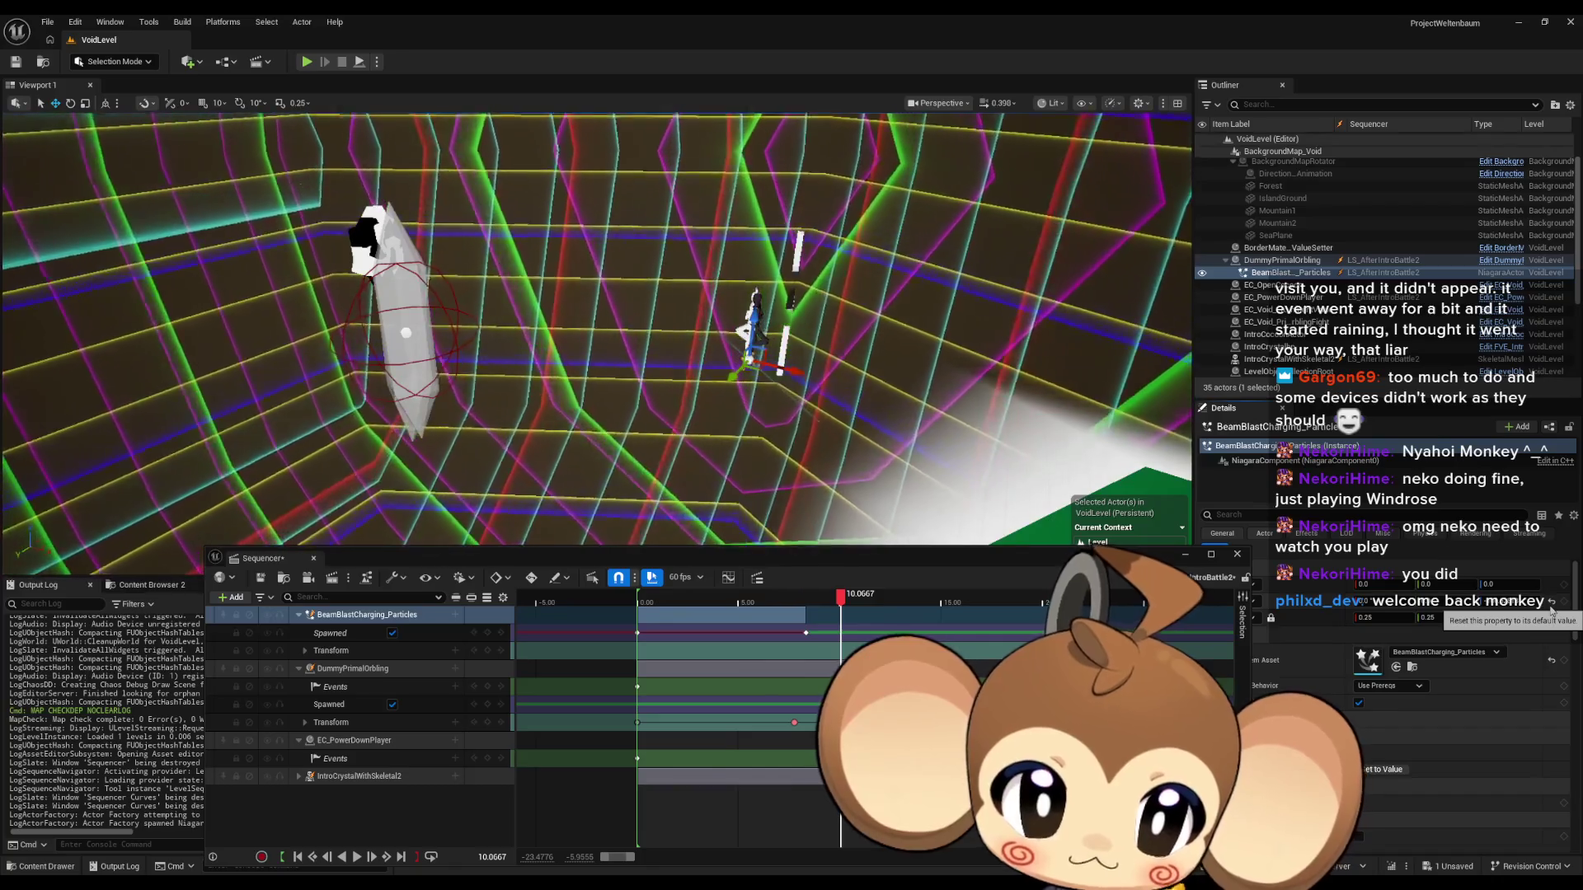
left_click(1552, 605)
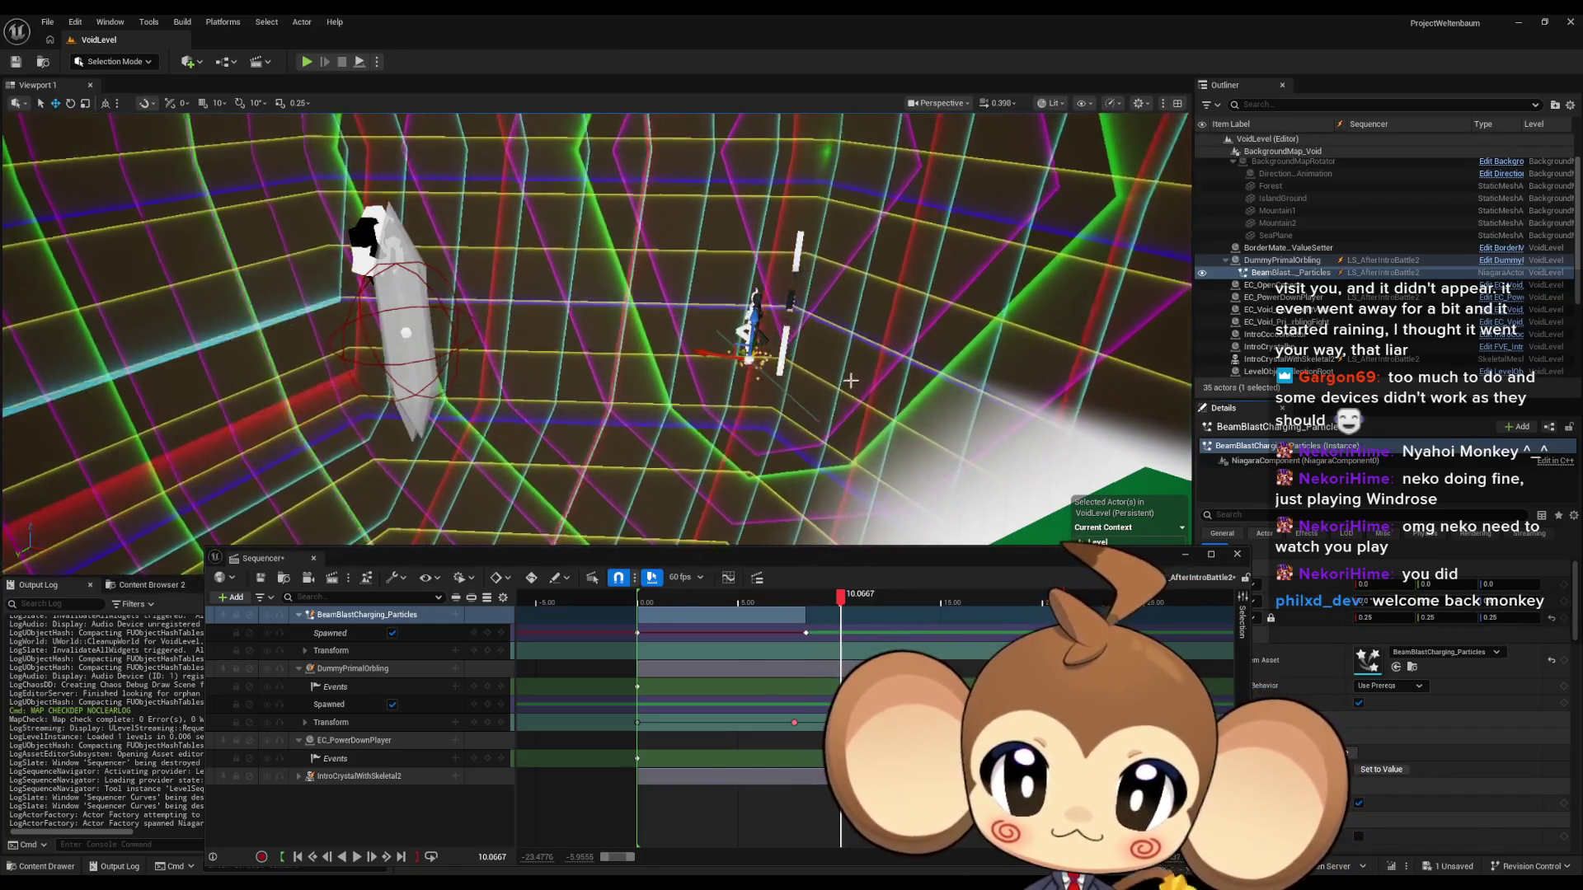
Key the BeamBlastCharging_Particles at Z 113.11 above the orbling and scrub back to preview it.
left_click_drag(756, 314, 766, 274)
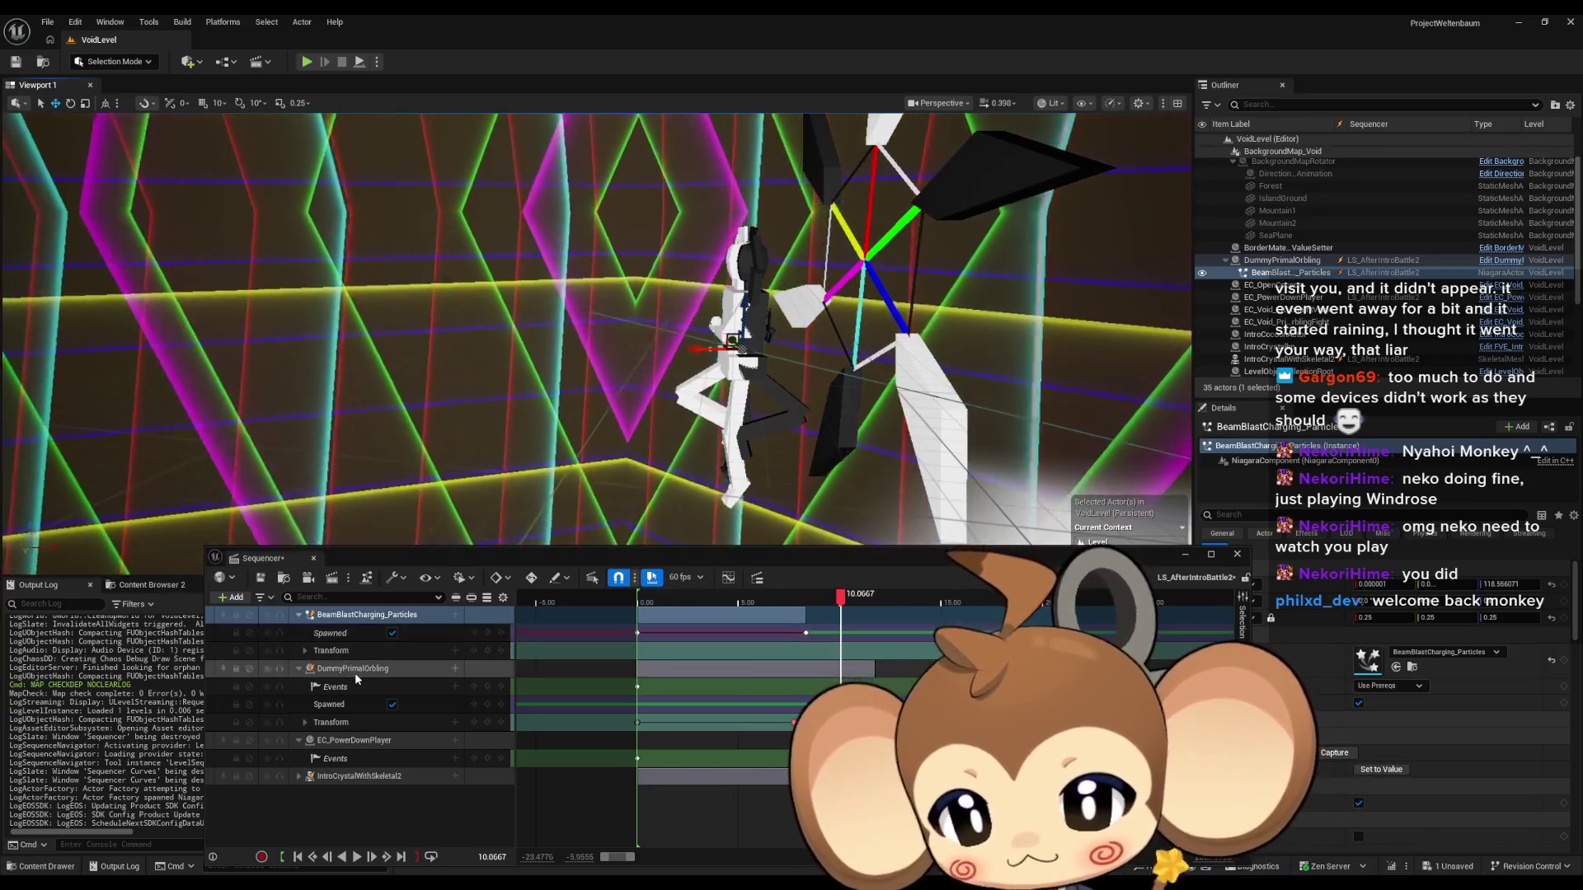
mouse_move(846, 599)
left_mouse_down()
mouse_move(820, 602)
mouse_move(845, 601)
left_mouse_up()
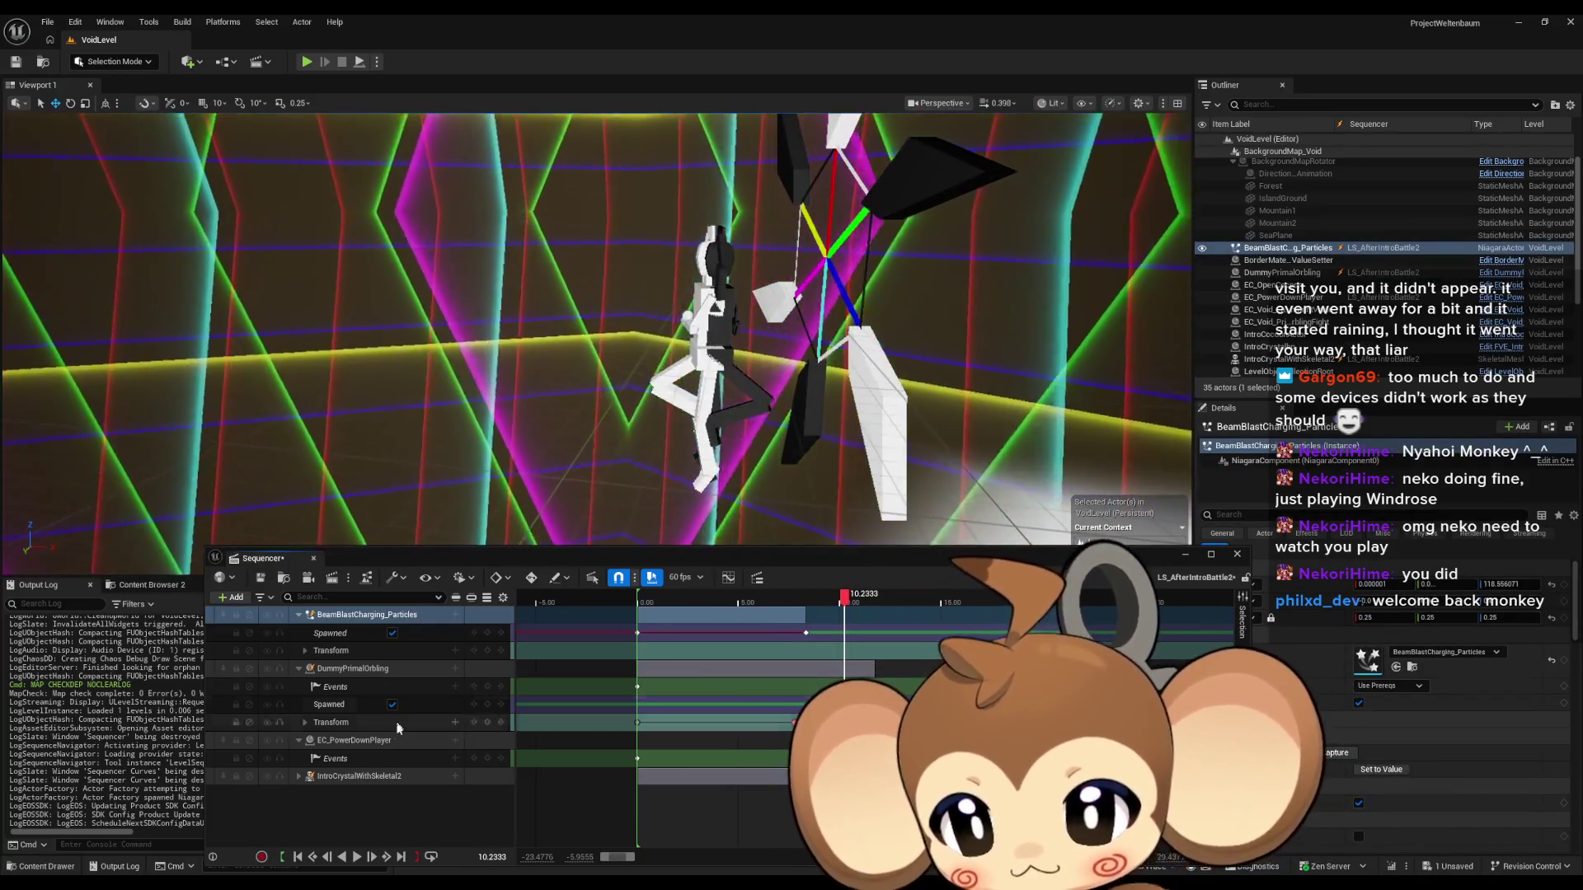
left_click(362, 616)
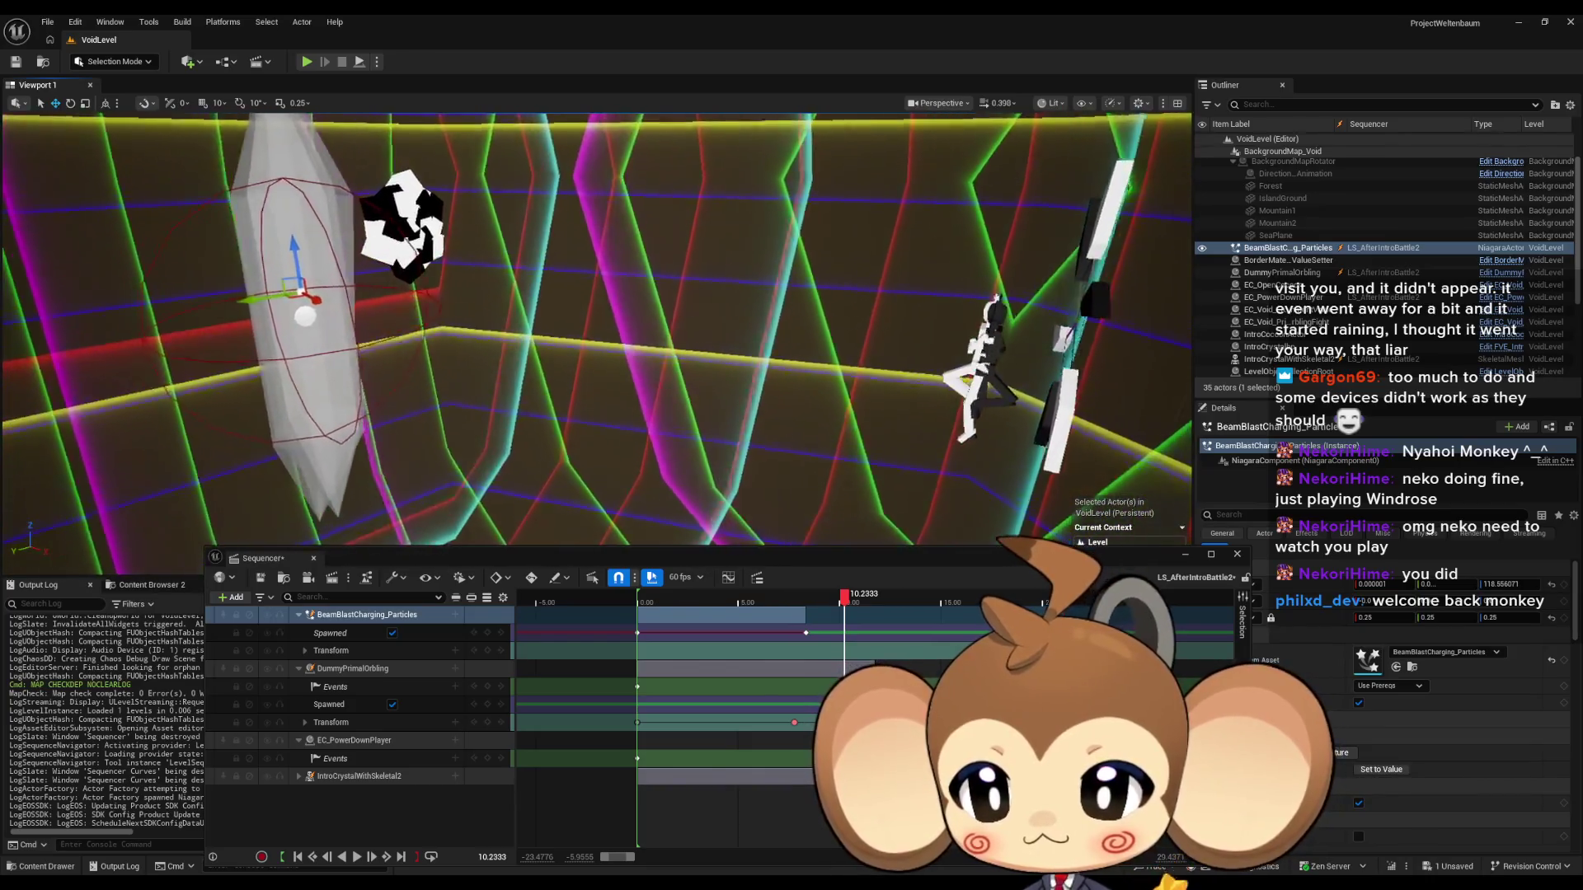
mouse_move(363, 616)
left_mouse_down()
mouse_move(368, 687)
mouse_move(344, 765)
left_mouse_up()
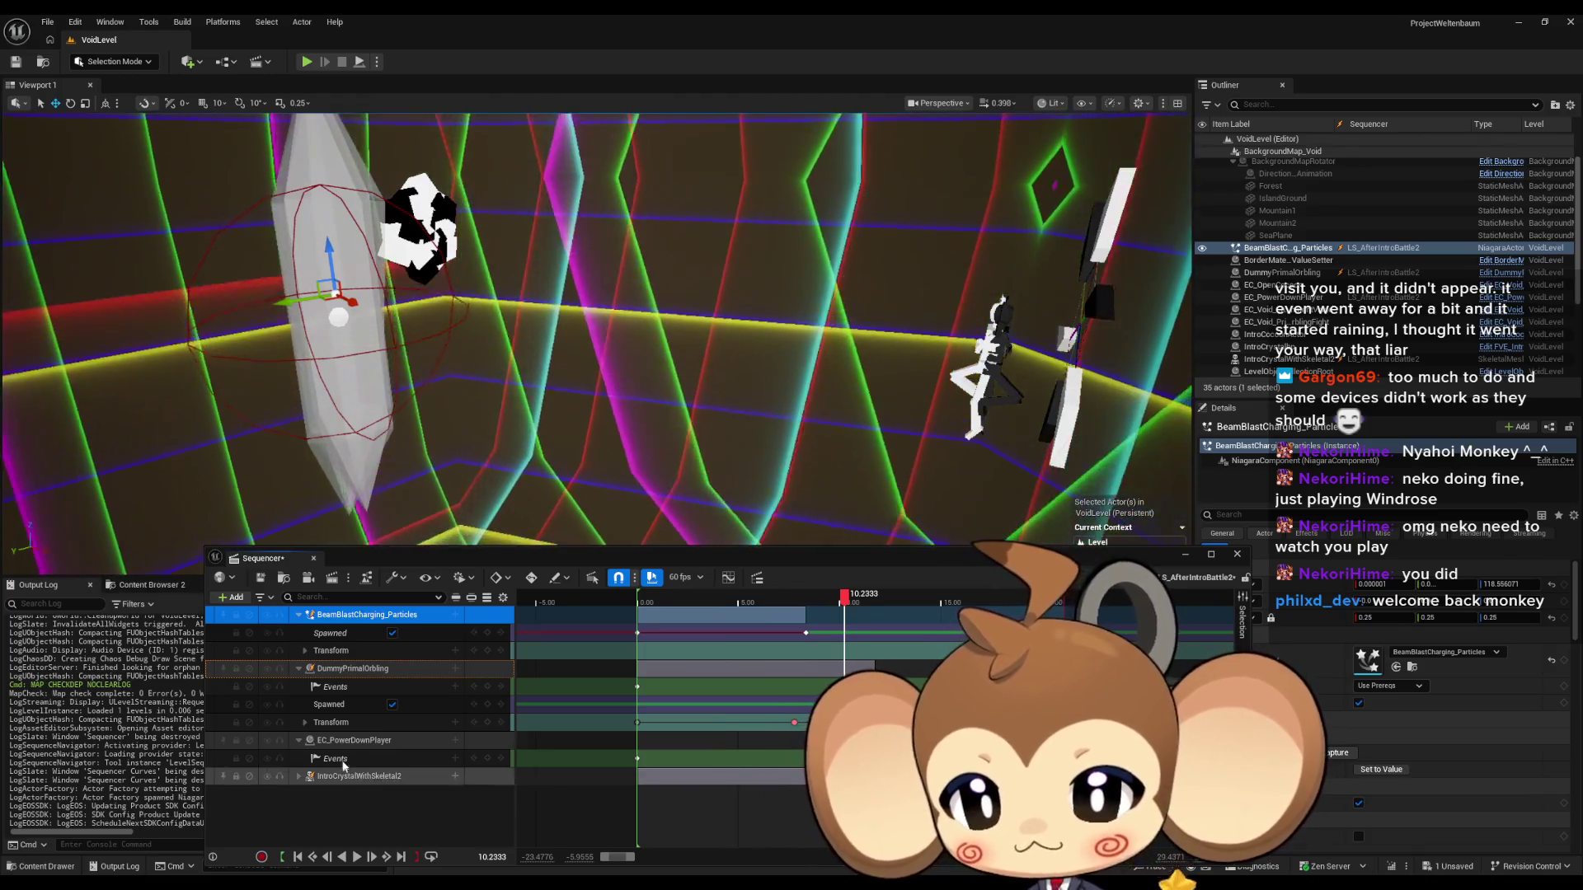
right_click(353, 617)
mouse_move(429, 601)
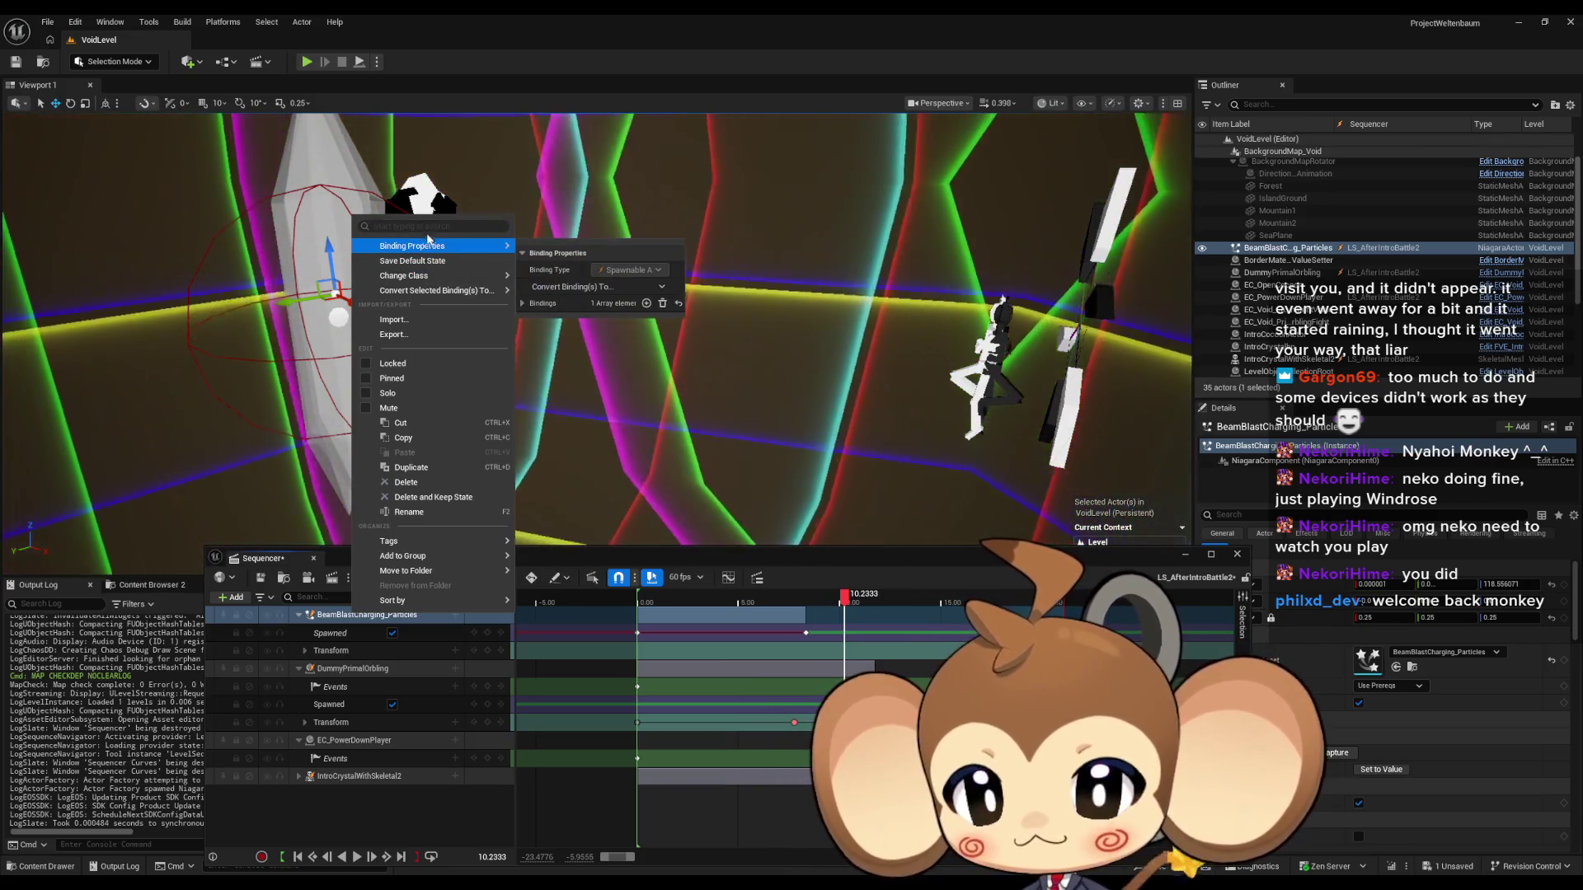
left_click(346, 823)
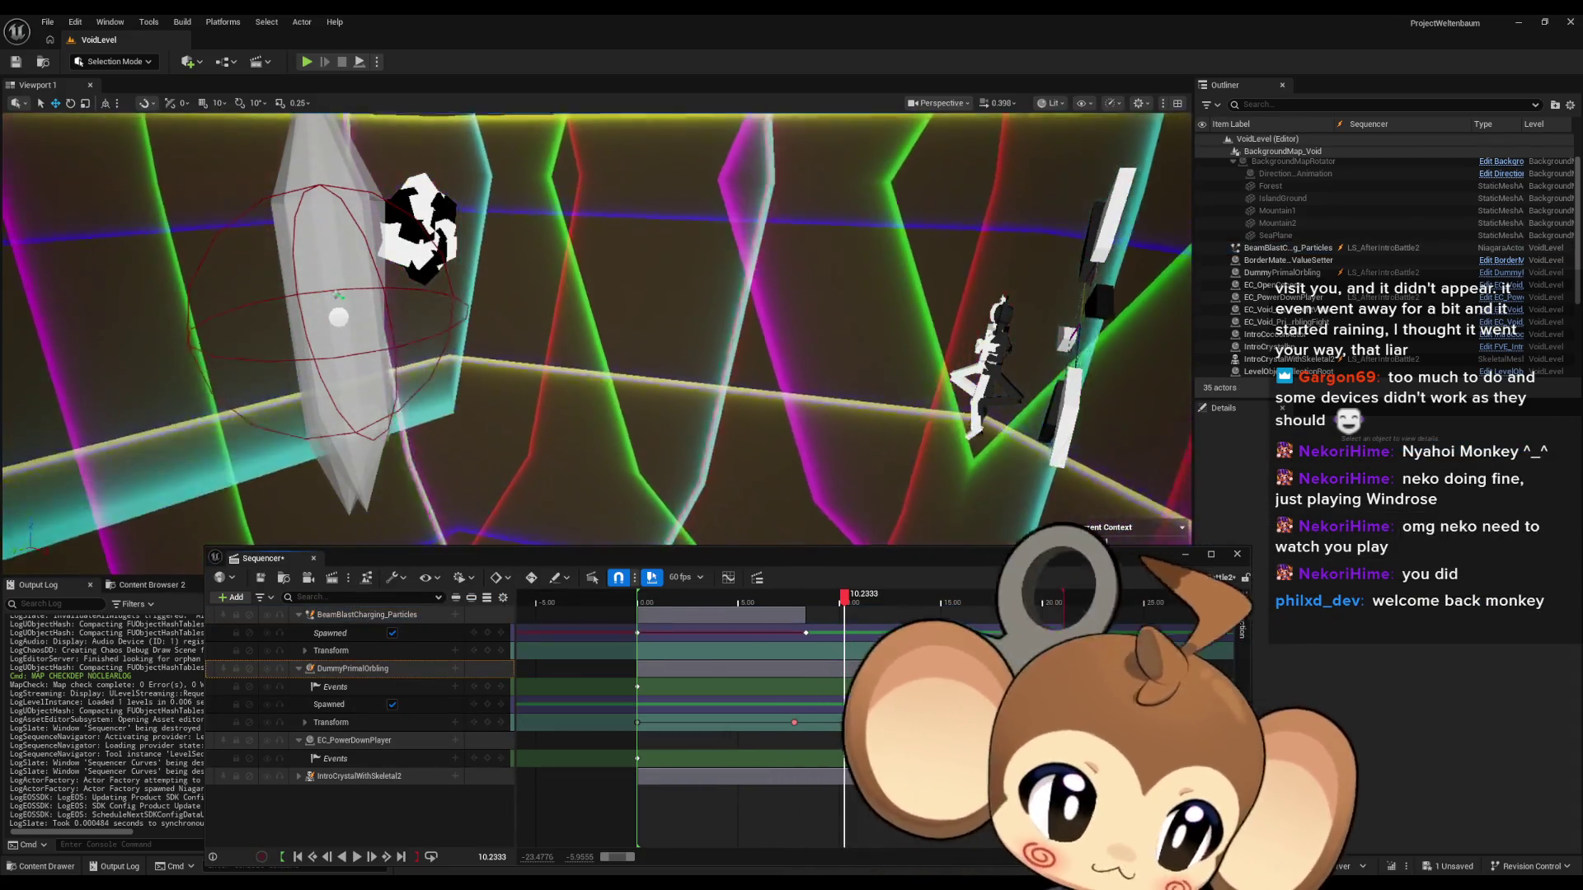
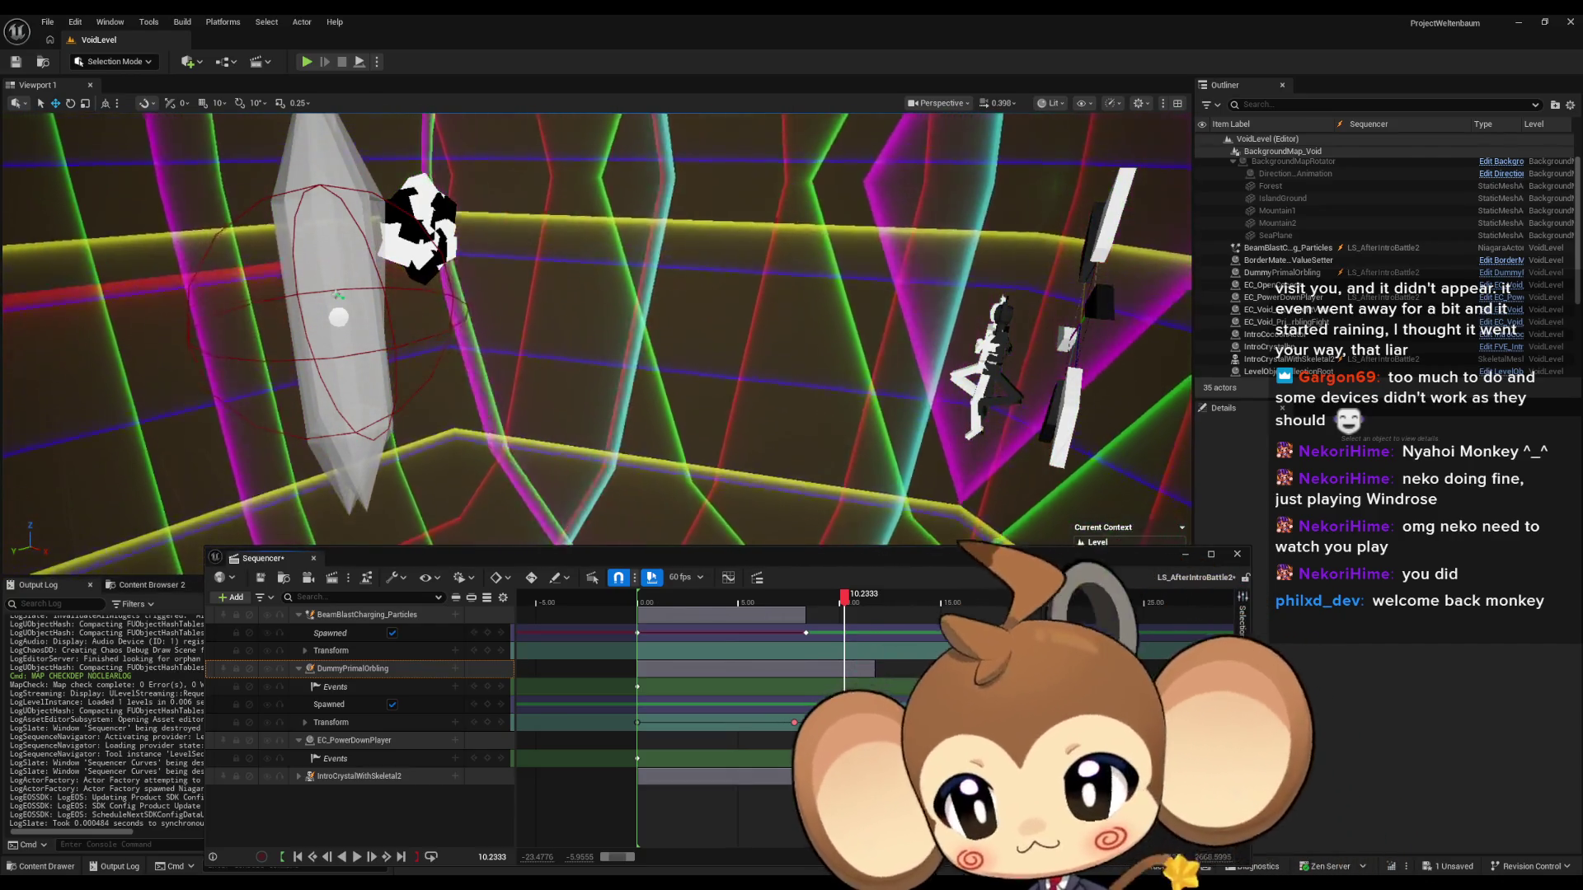
Scrub the sequence between 6.40 and 8.35 to check where the particles spawn.
left_click(374, 617)
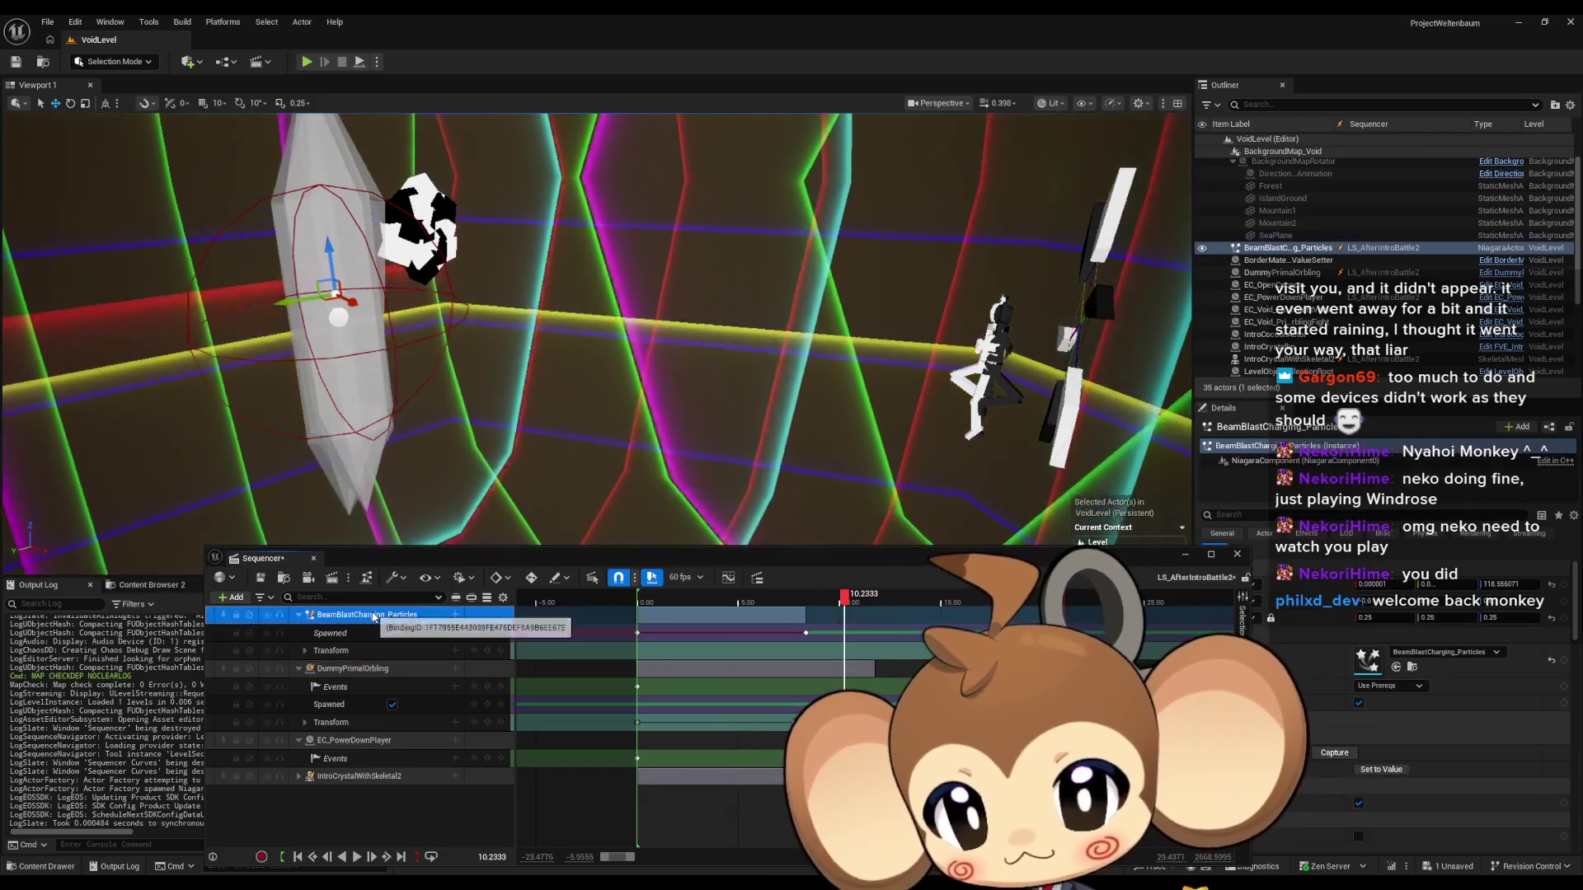
left_click_drag(849, 600, 812, 607)
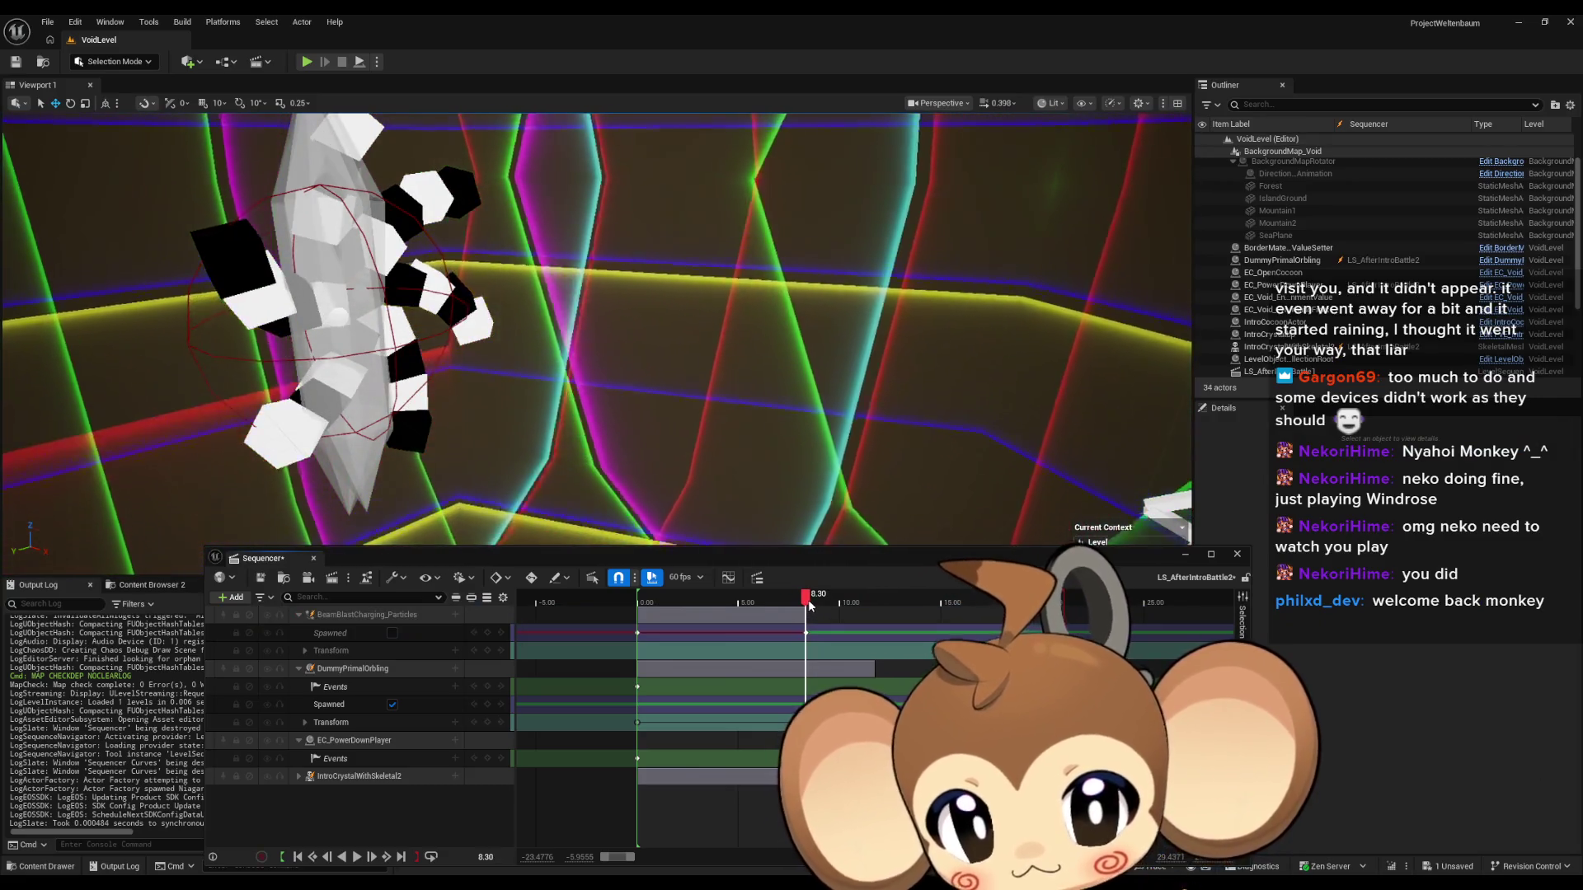
left_click(812, 607)
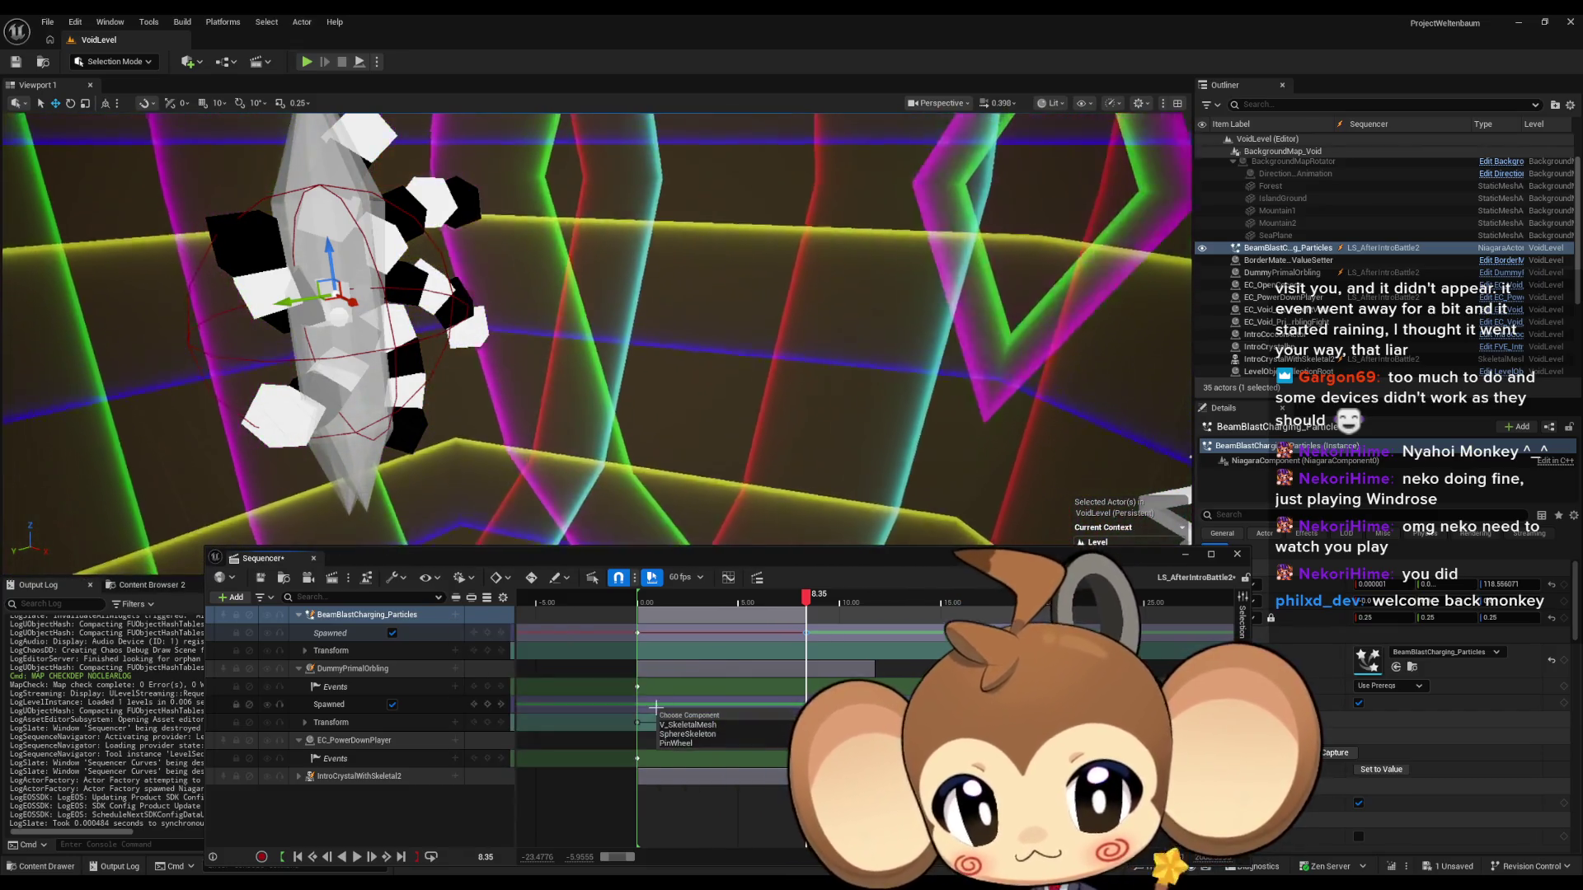
left_click_drag(822, 595, 741, 608)
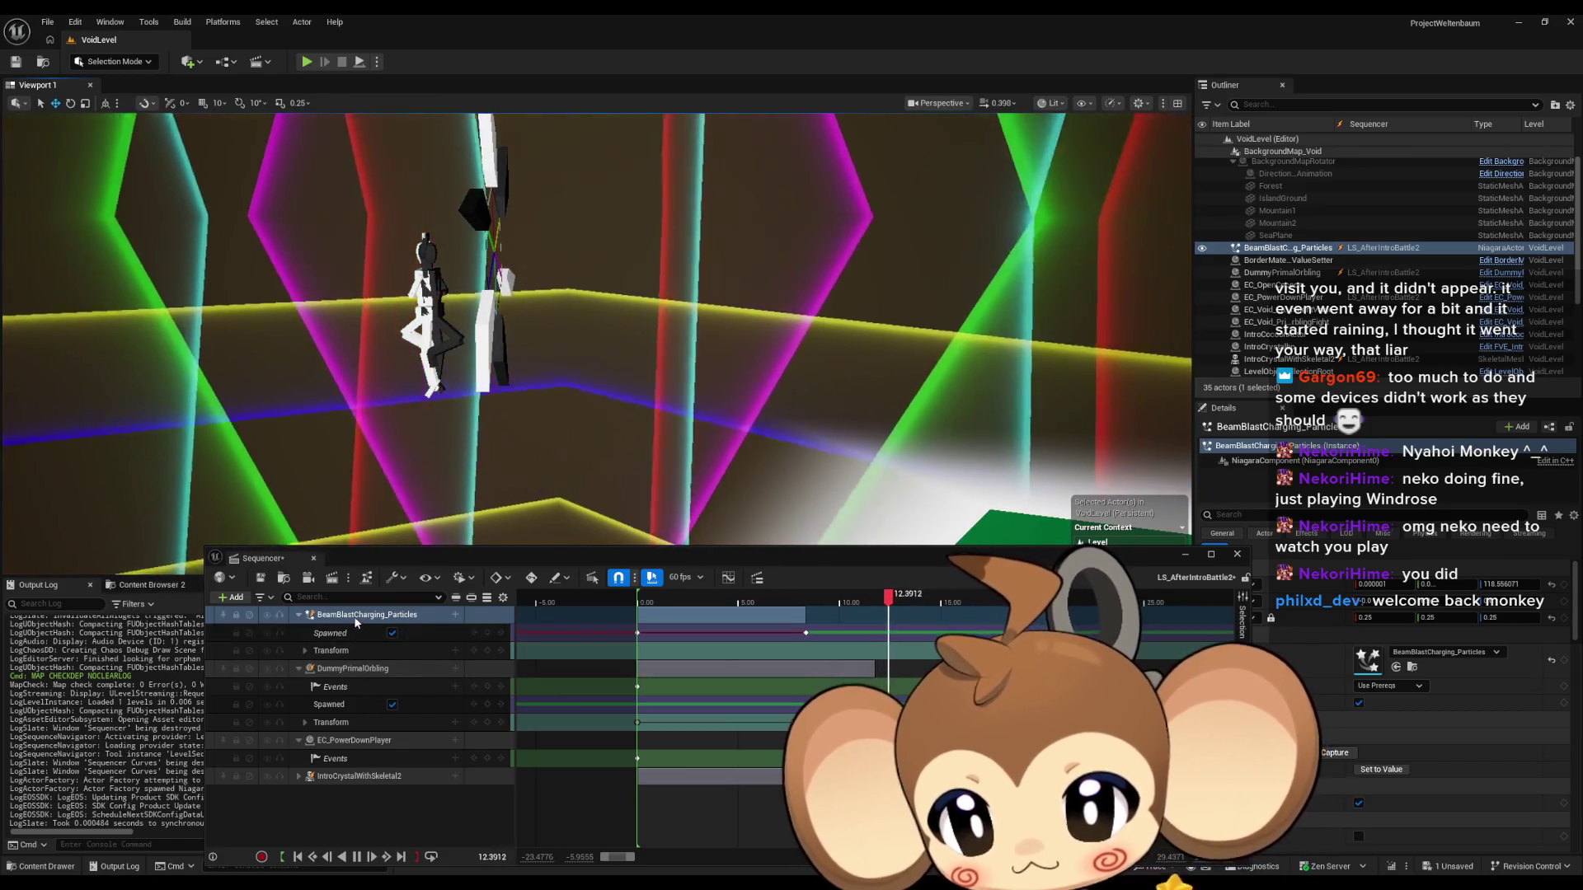
Select the BeamBlastCharging_Particles actor in the Outliner and delete it from the level.
left_click(356, 622)
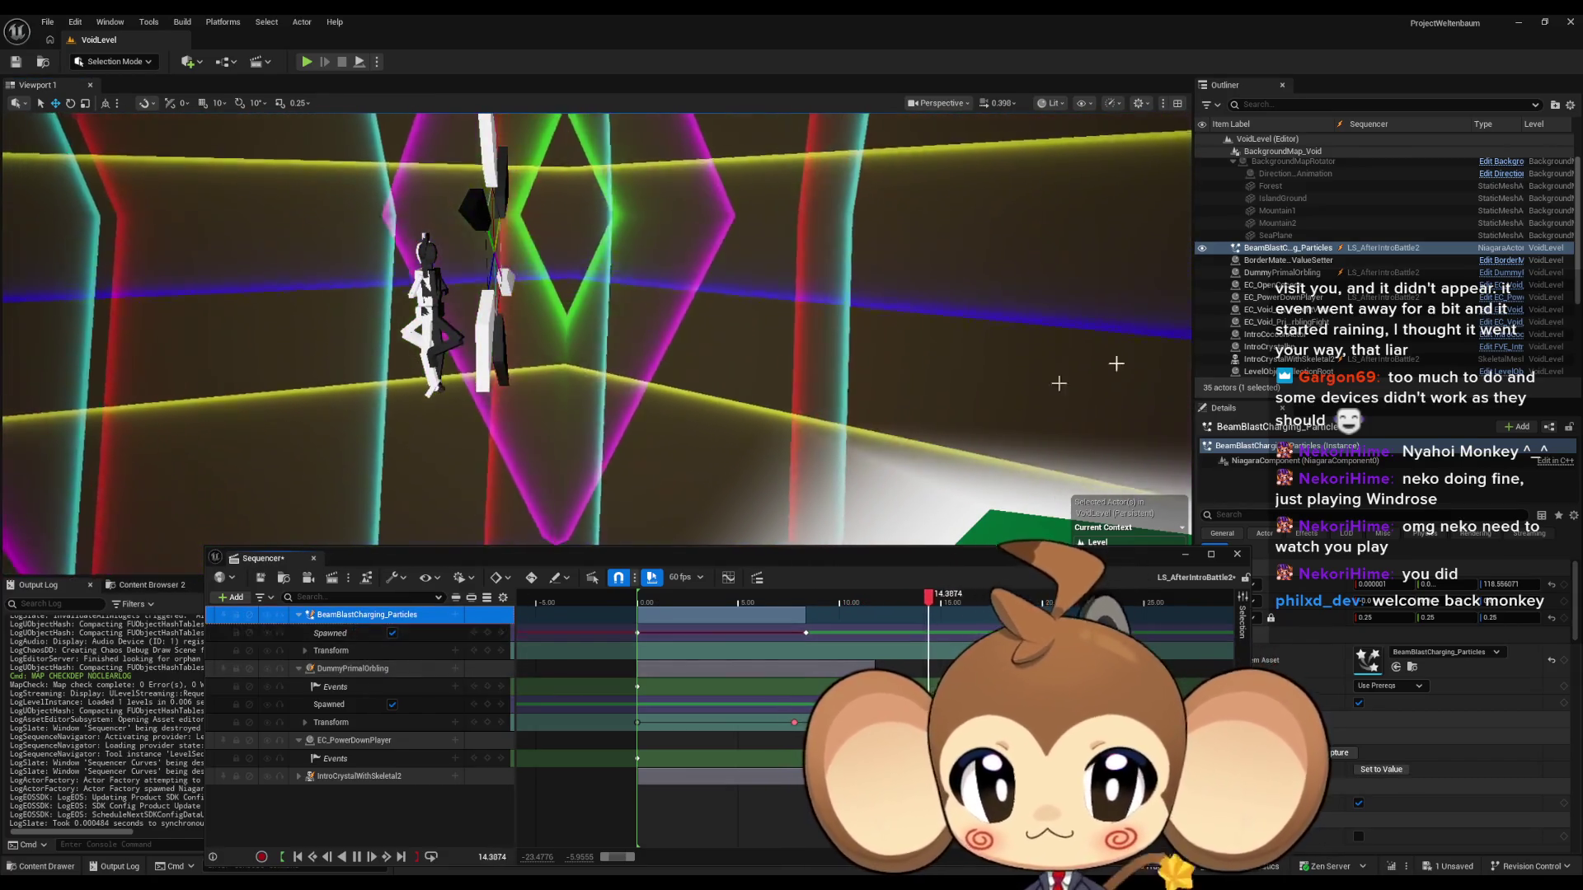
left_click(1271, 251)
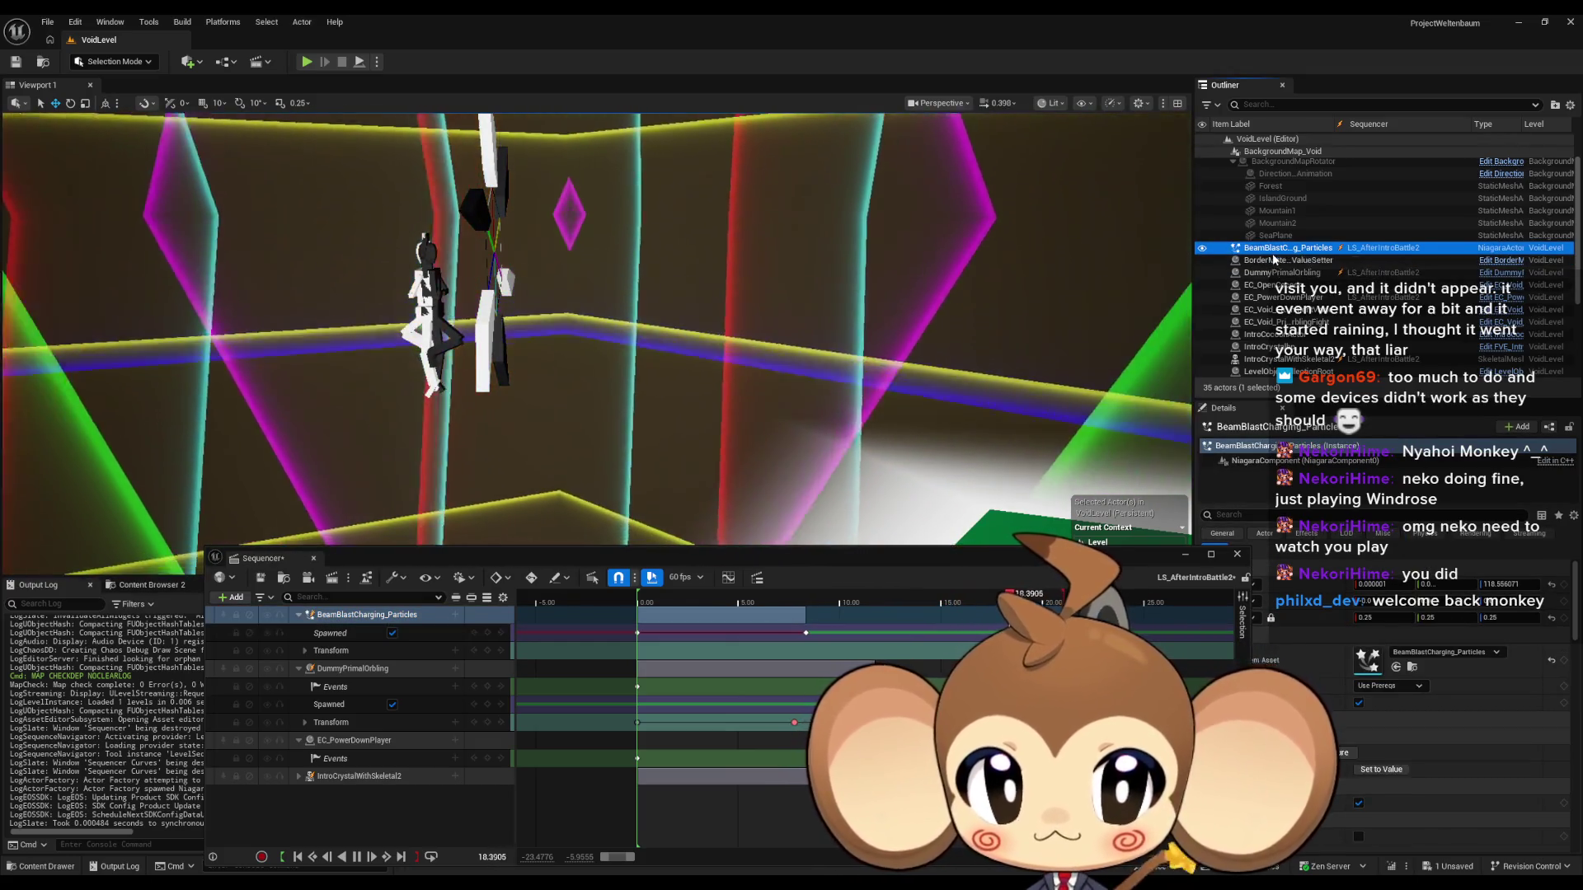
left_click(1274, 260)
left_click(1258, 249)
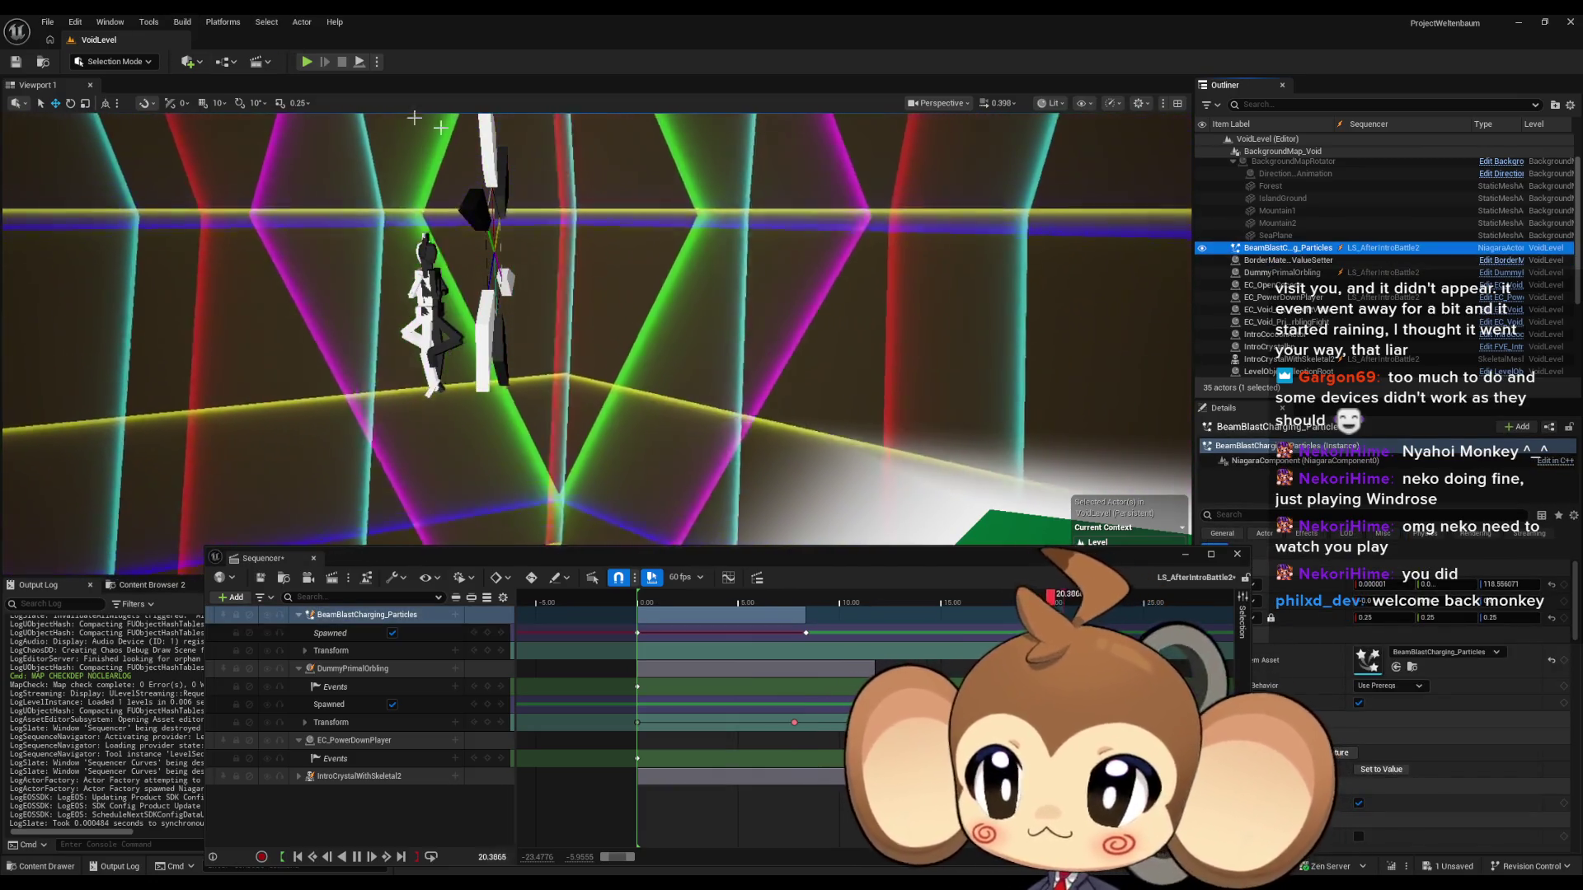
key("Delete")
left_click(352, 616)
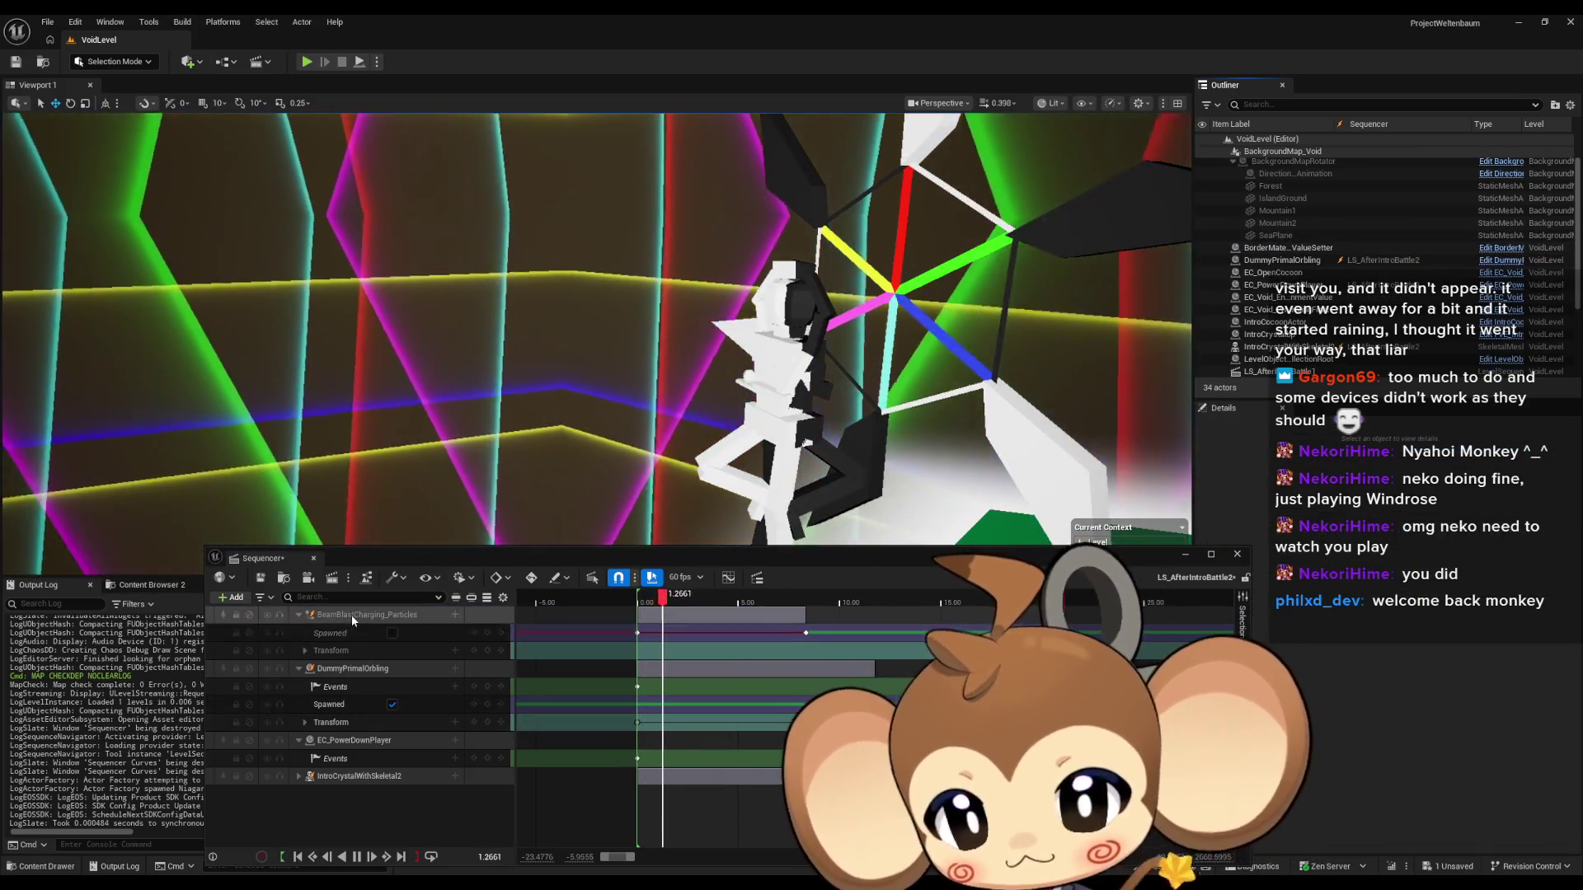
Remove the unbound particle track, pause playback and jump the sequence to 8.35.
key("Delete")
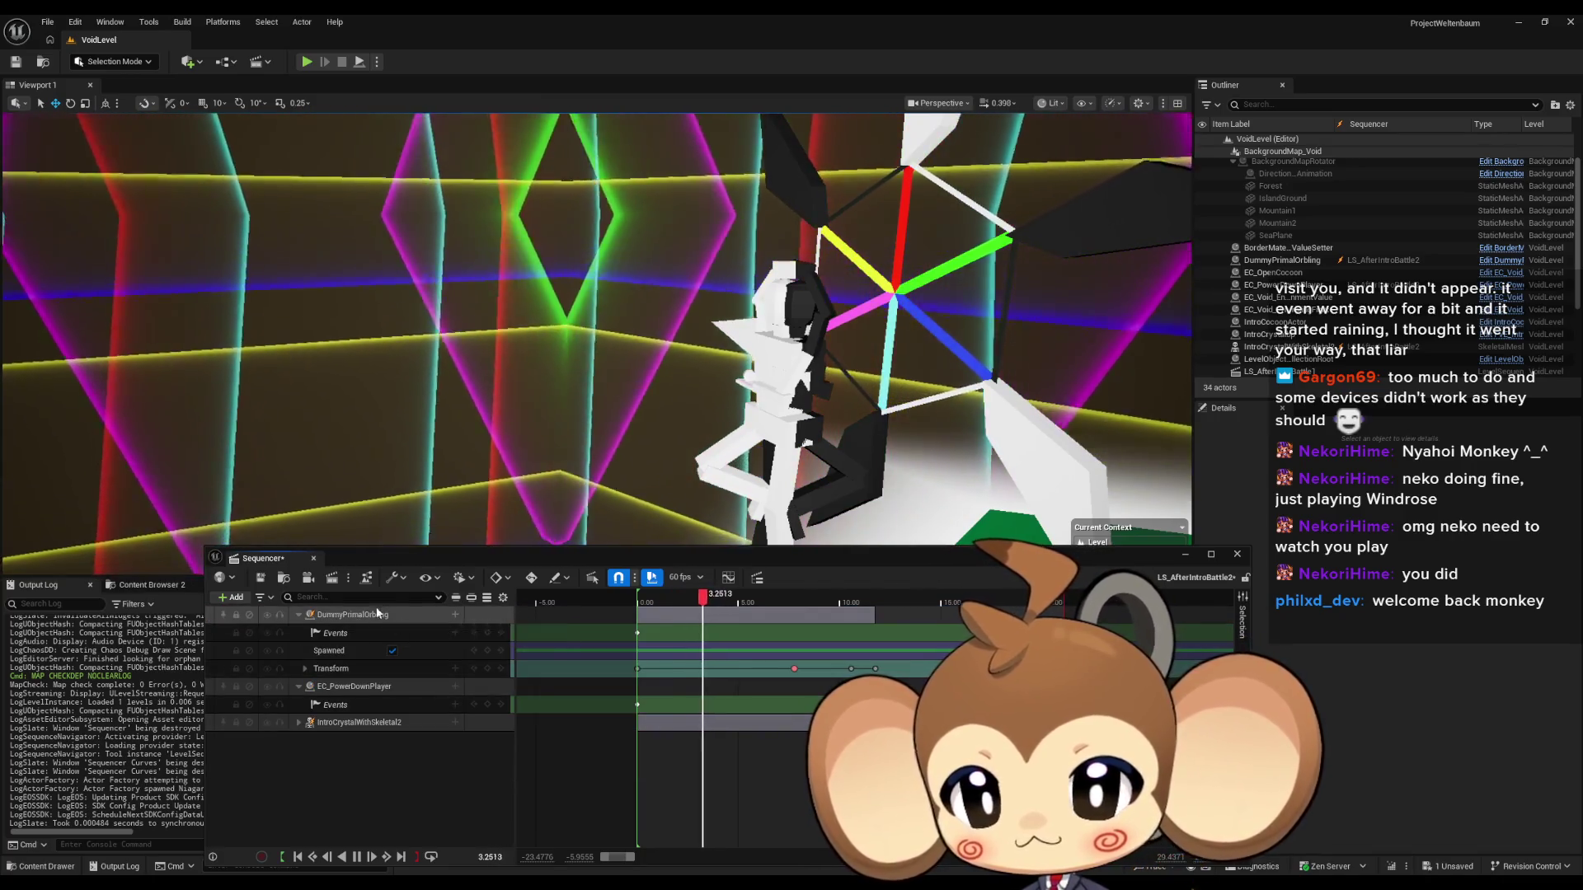
left_click(357, 856)
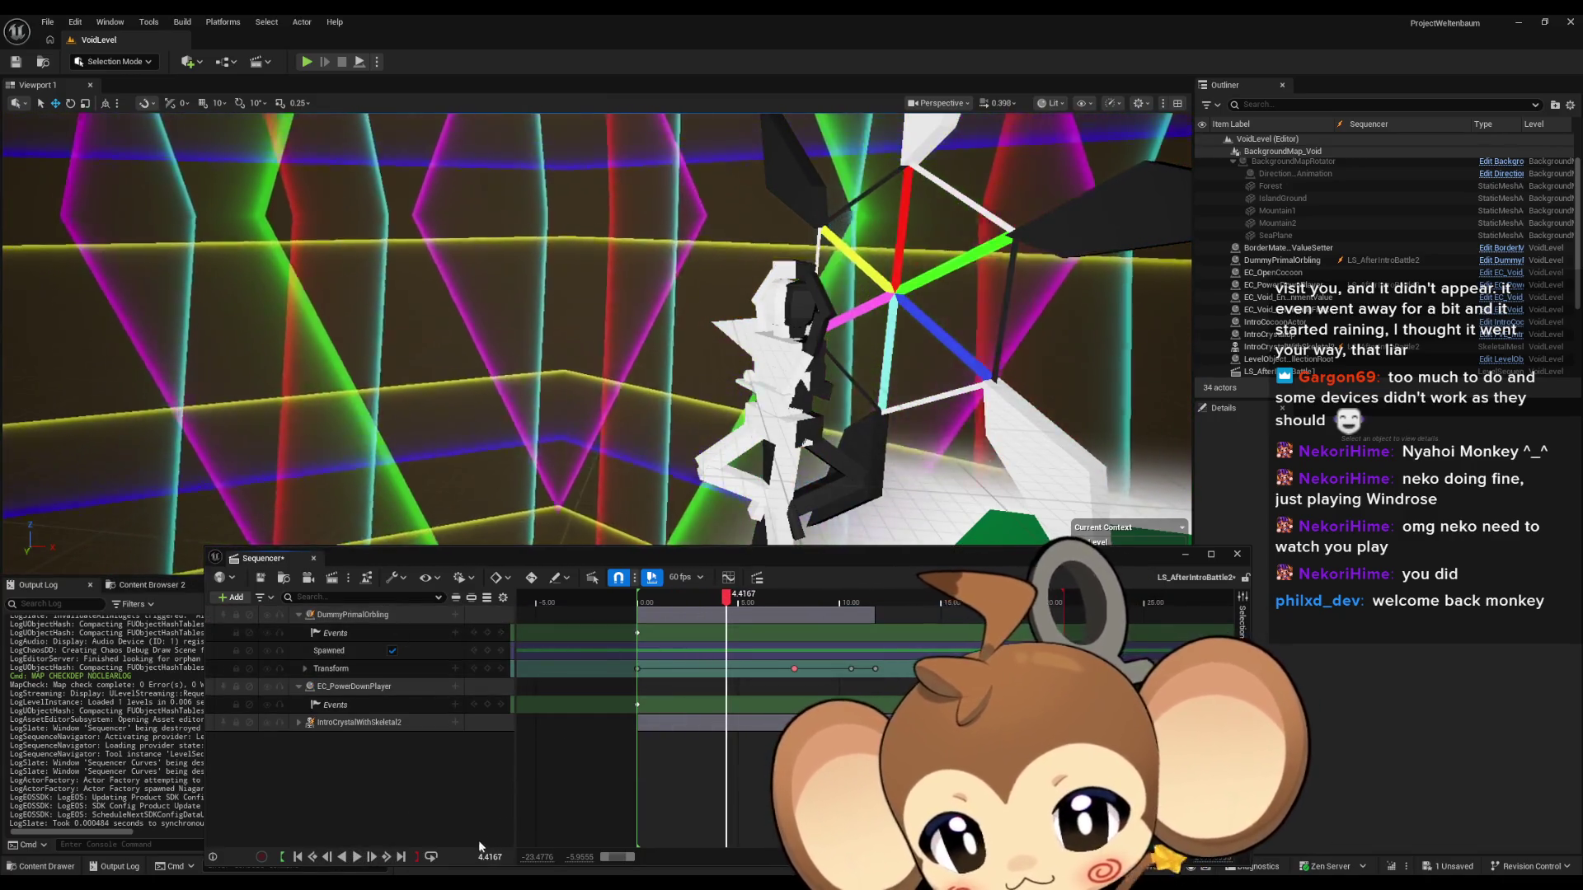
left_click(490, 856)
type("8")
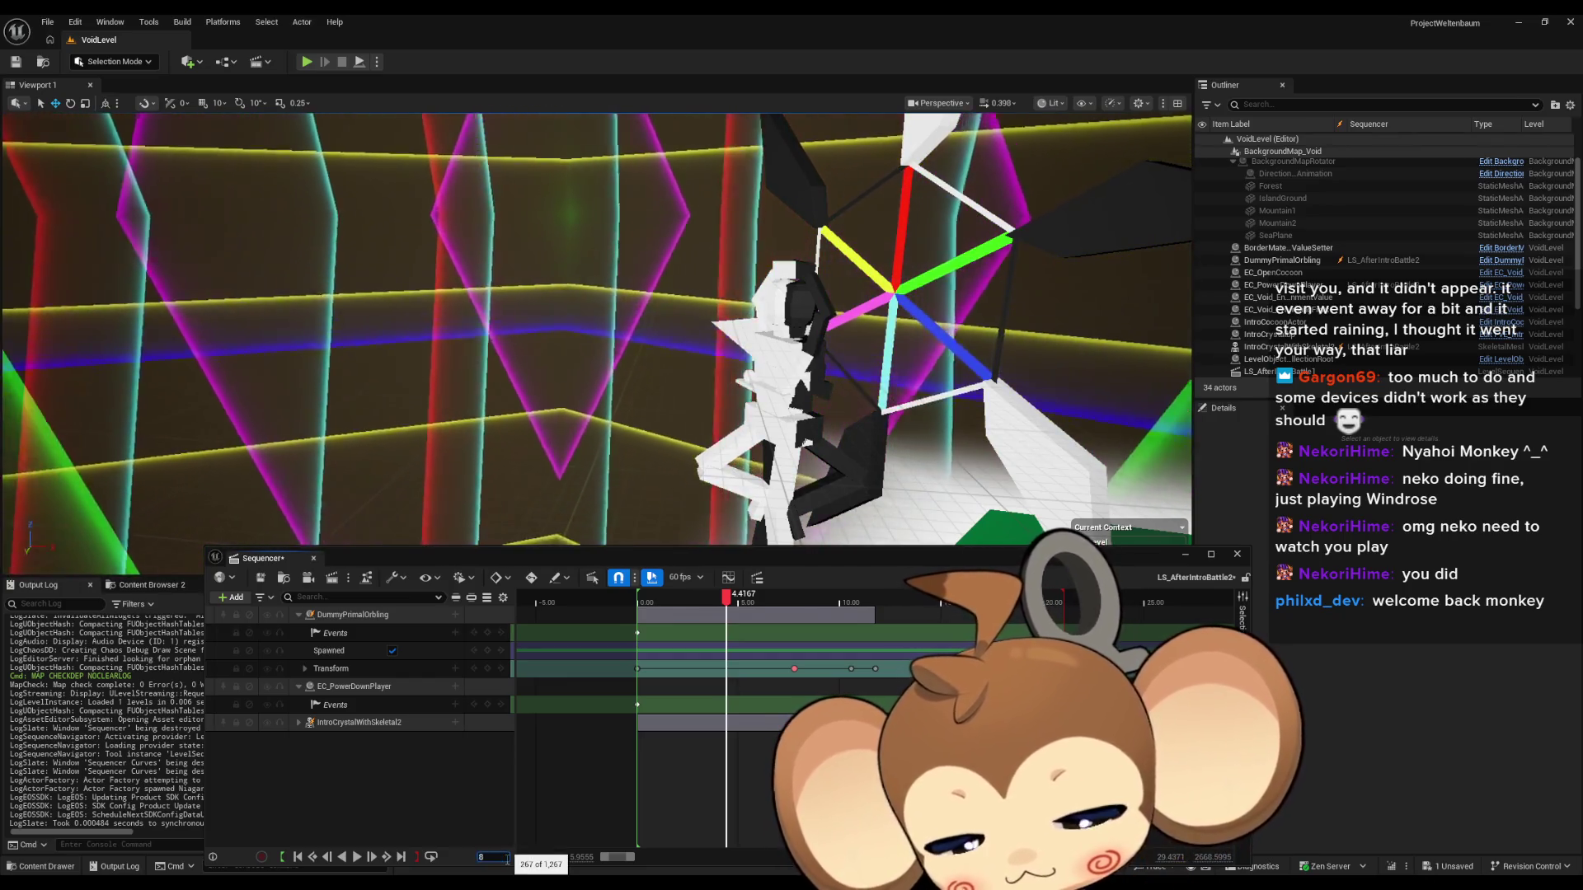
type(".35")
key("Return")
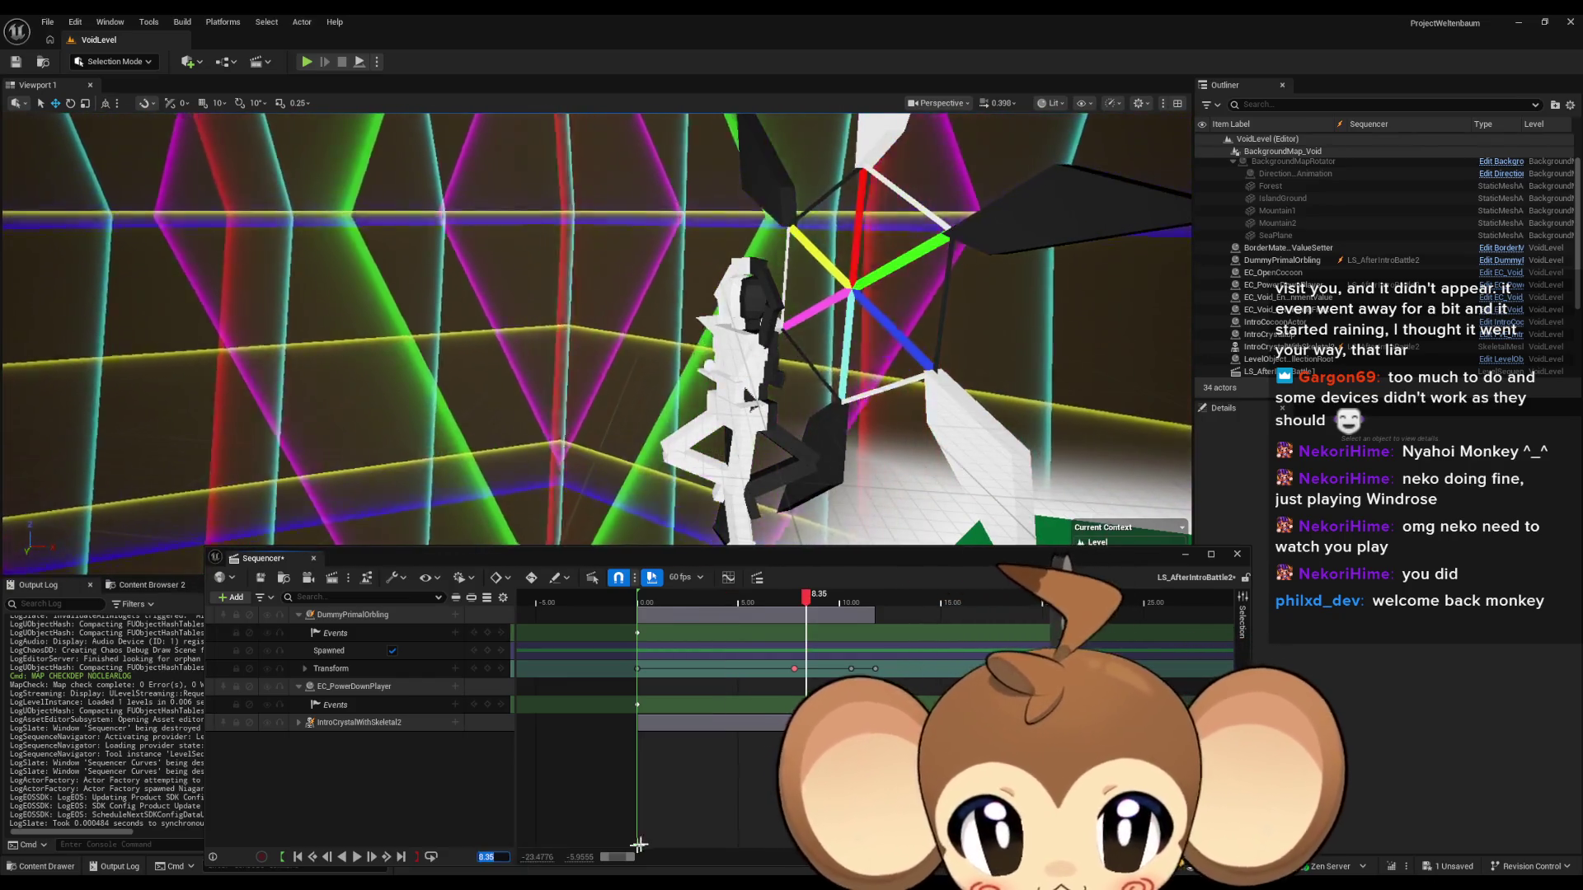
Inspect the BeamBlastCharging_Particles asset's references in the Reference Viewer, then close it.
left_click_drag(696, 559, 590, 235)
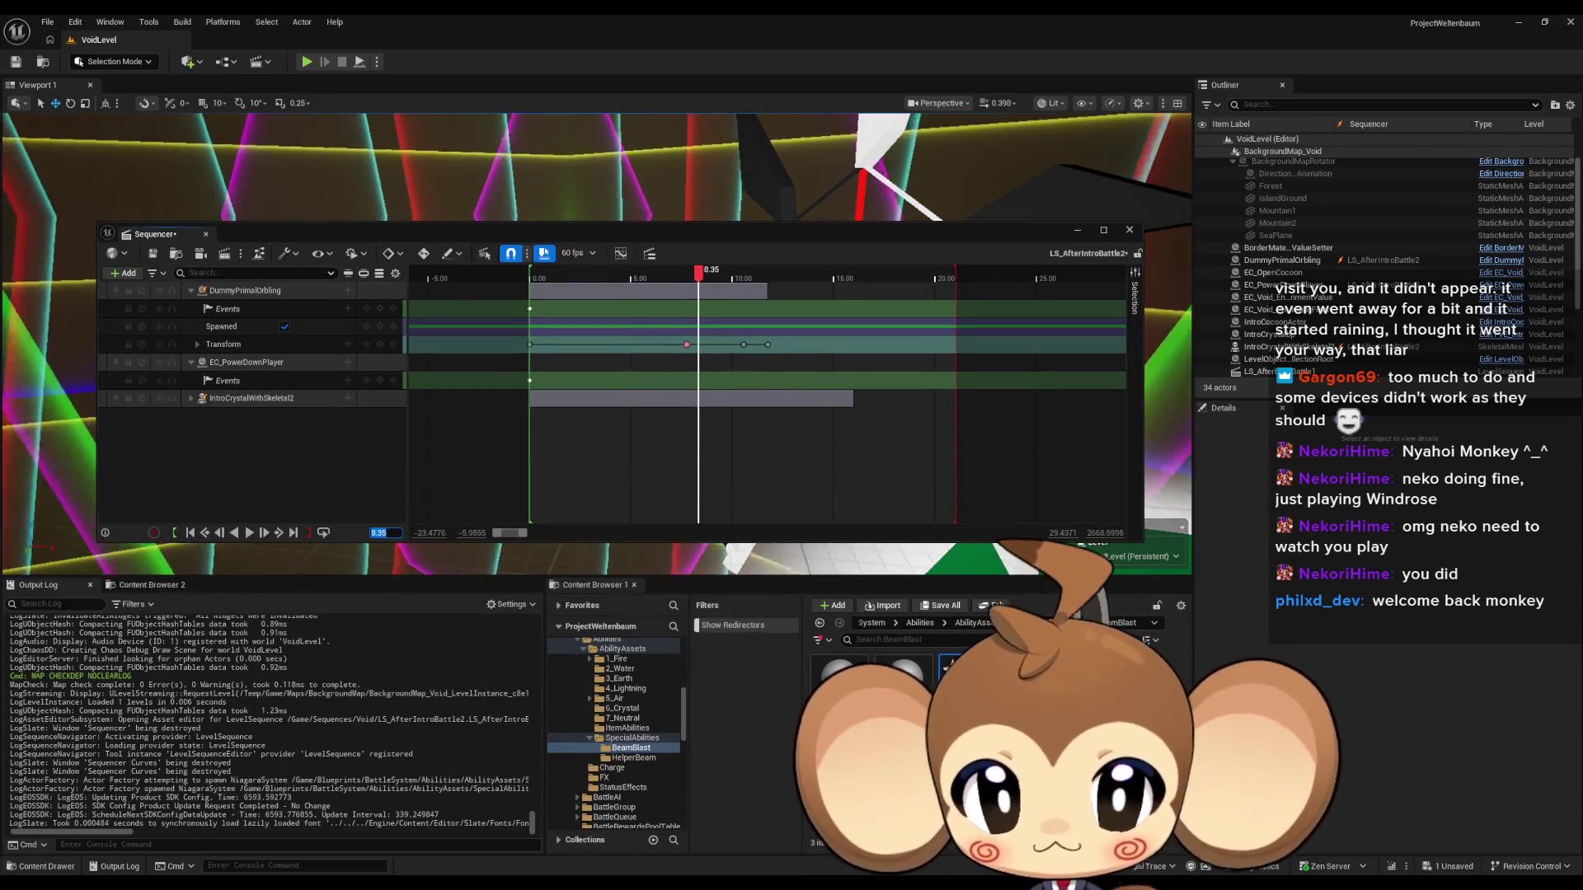
right_click(954, 669)
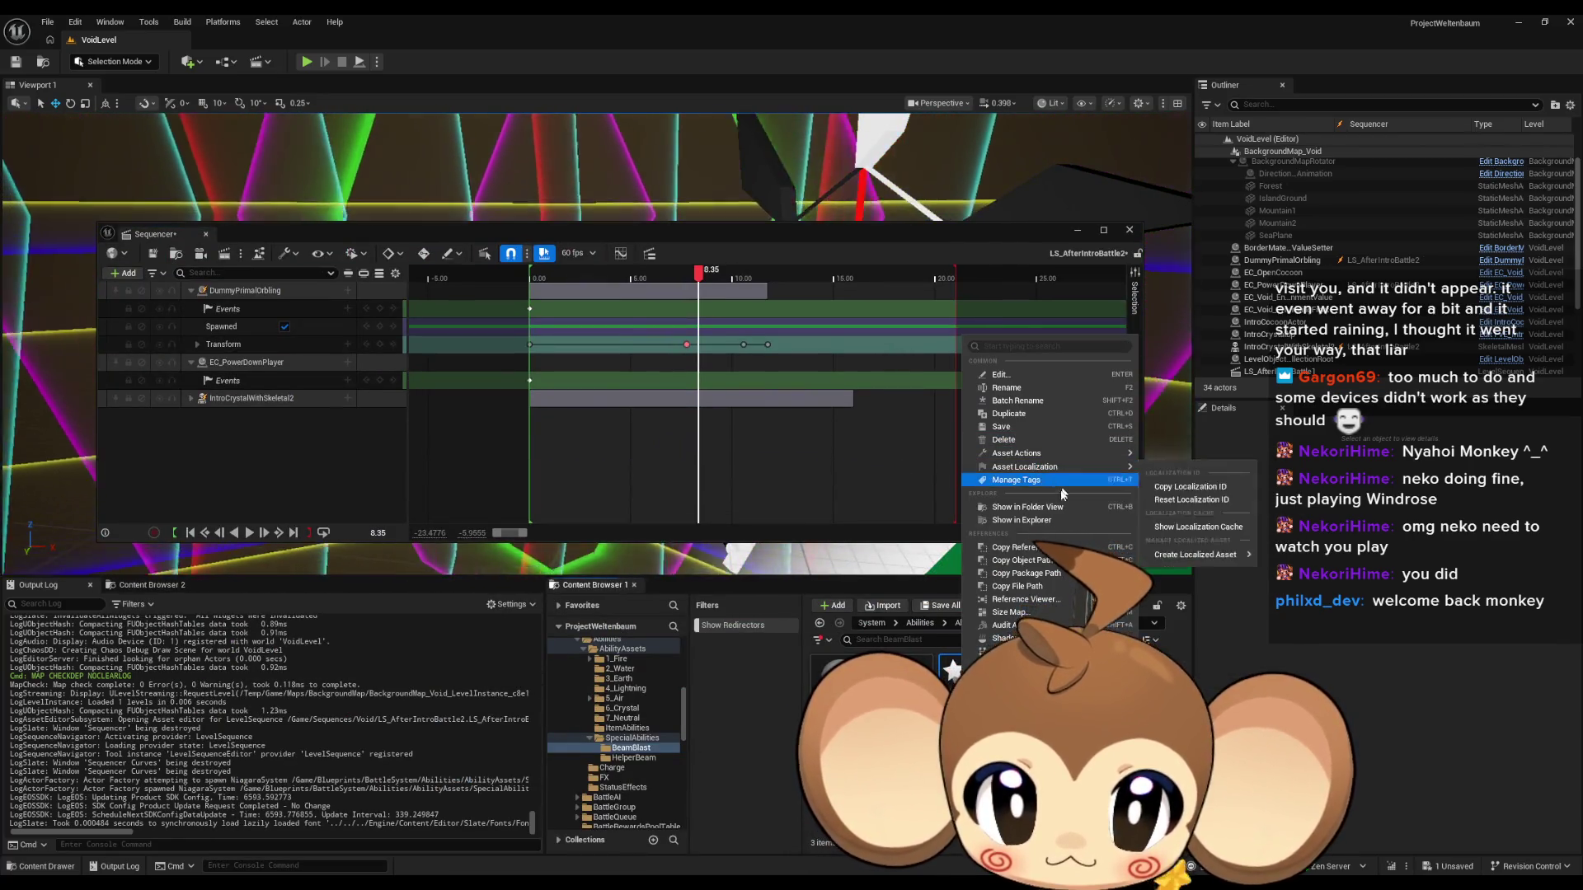
mouse_move(1026, 468)
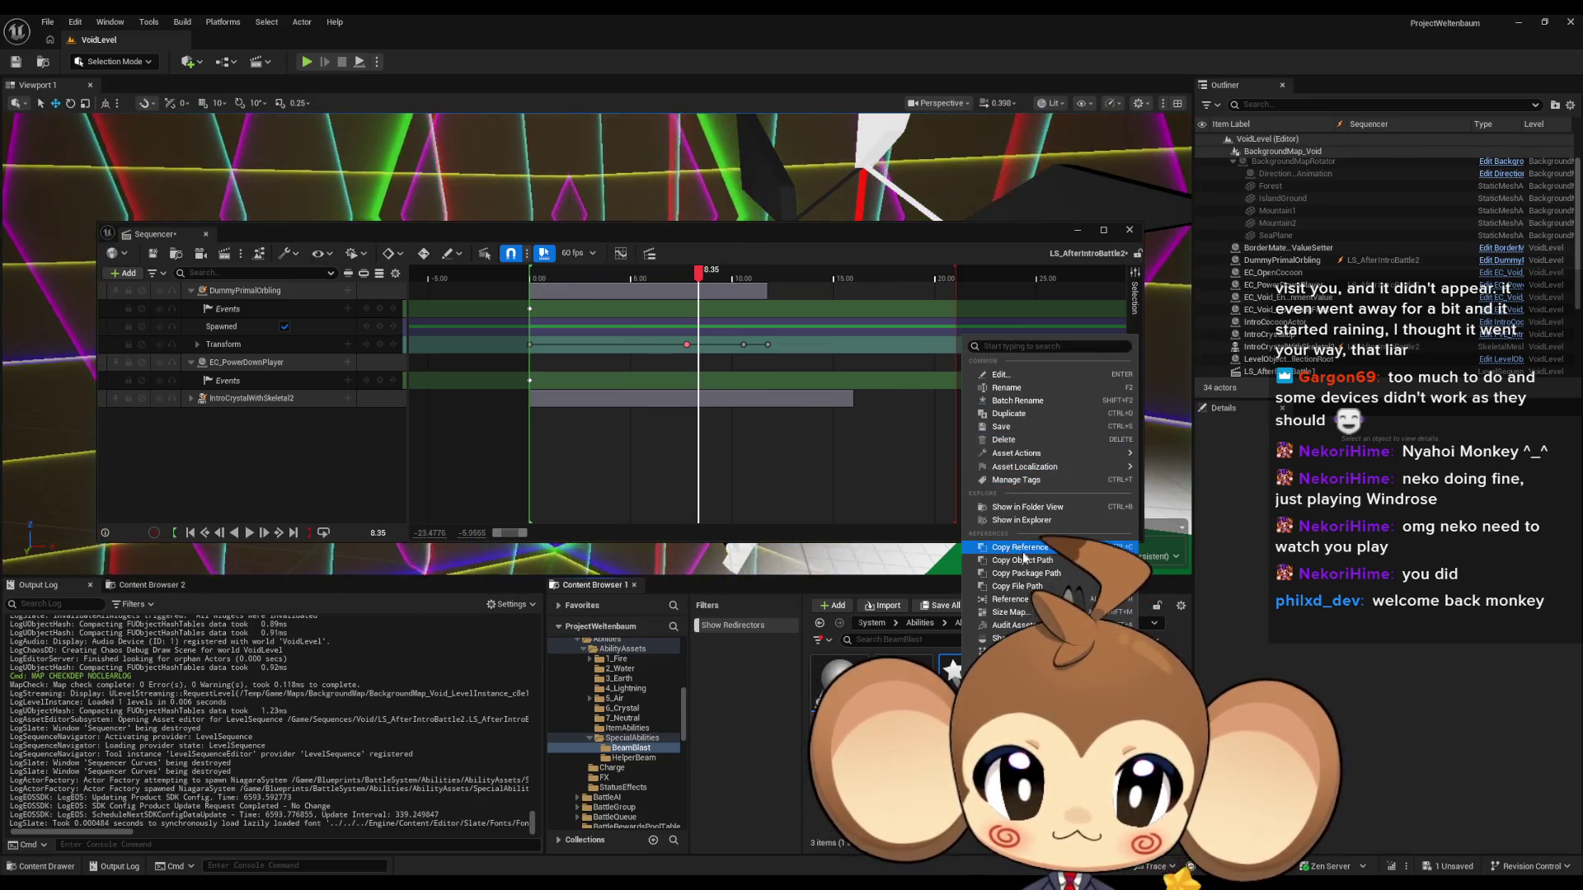
left_click(1020, 600)
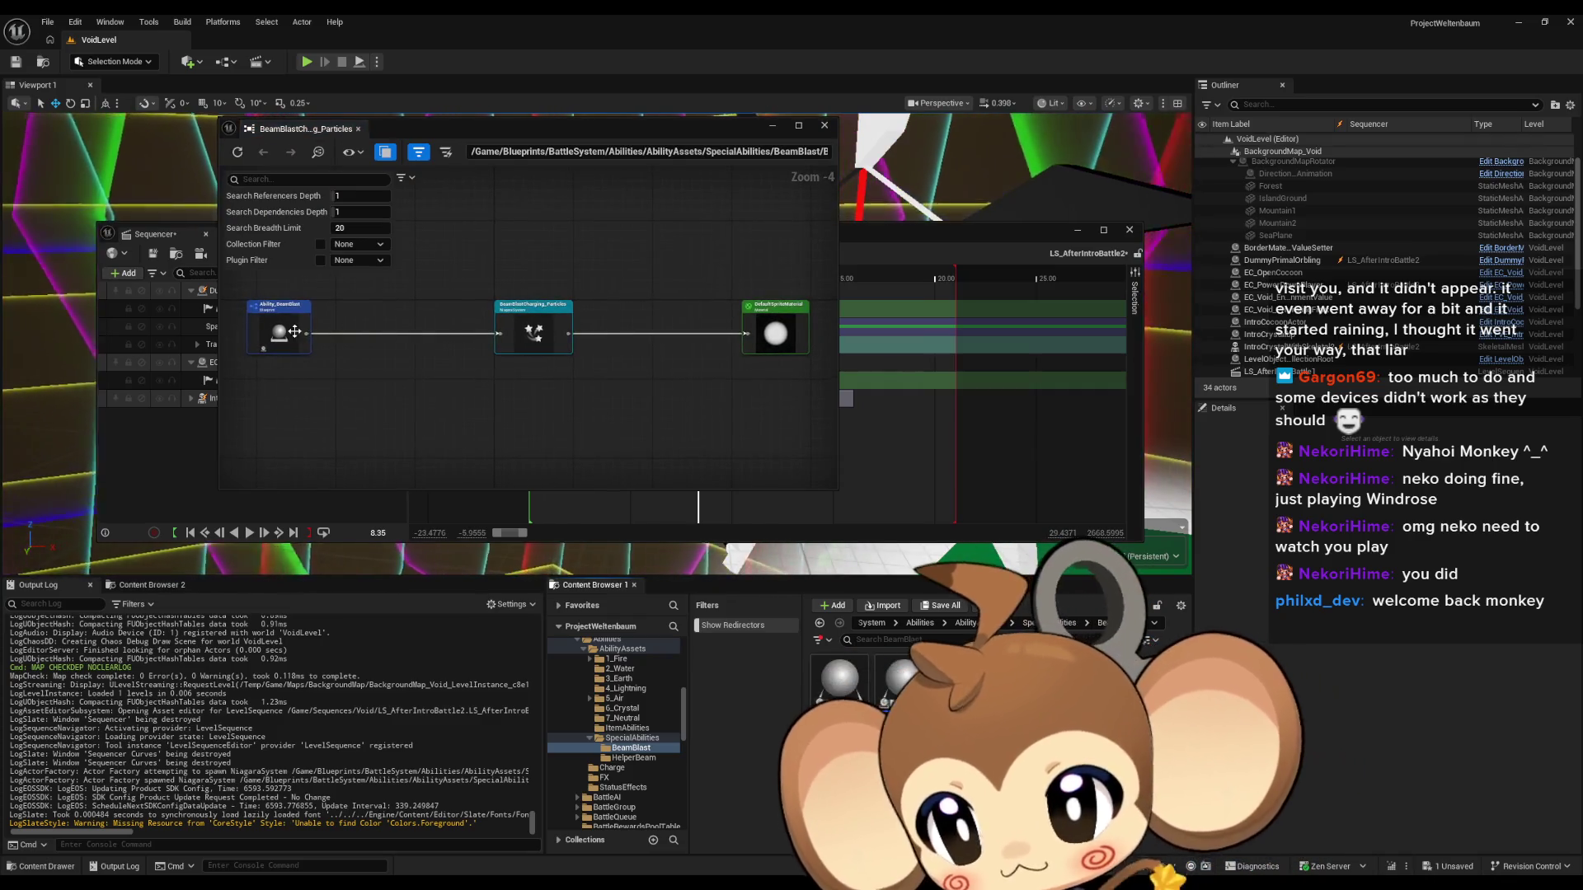
left_click(823, 126)
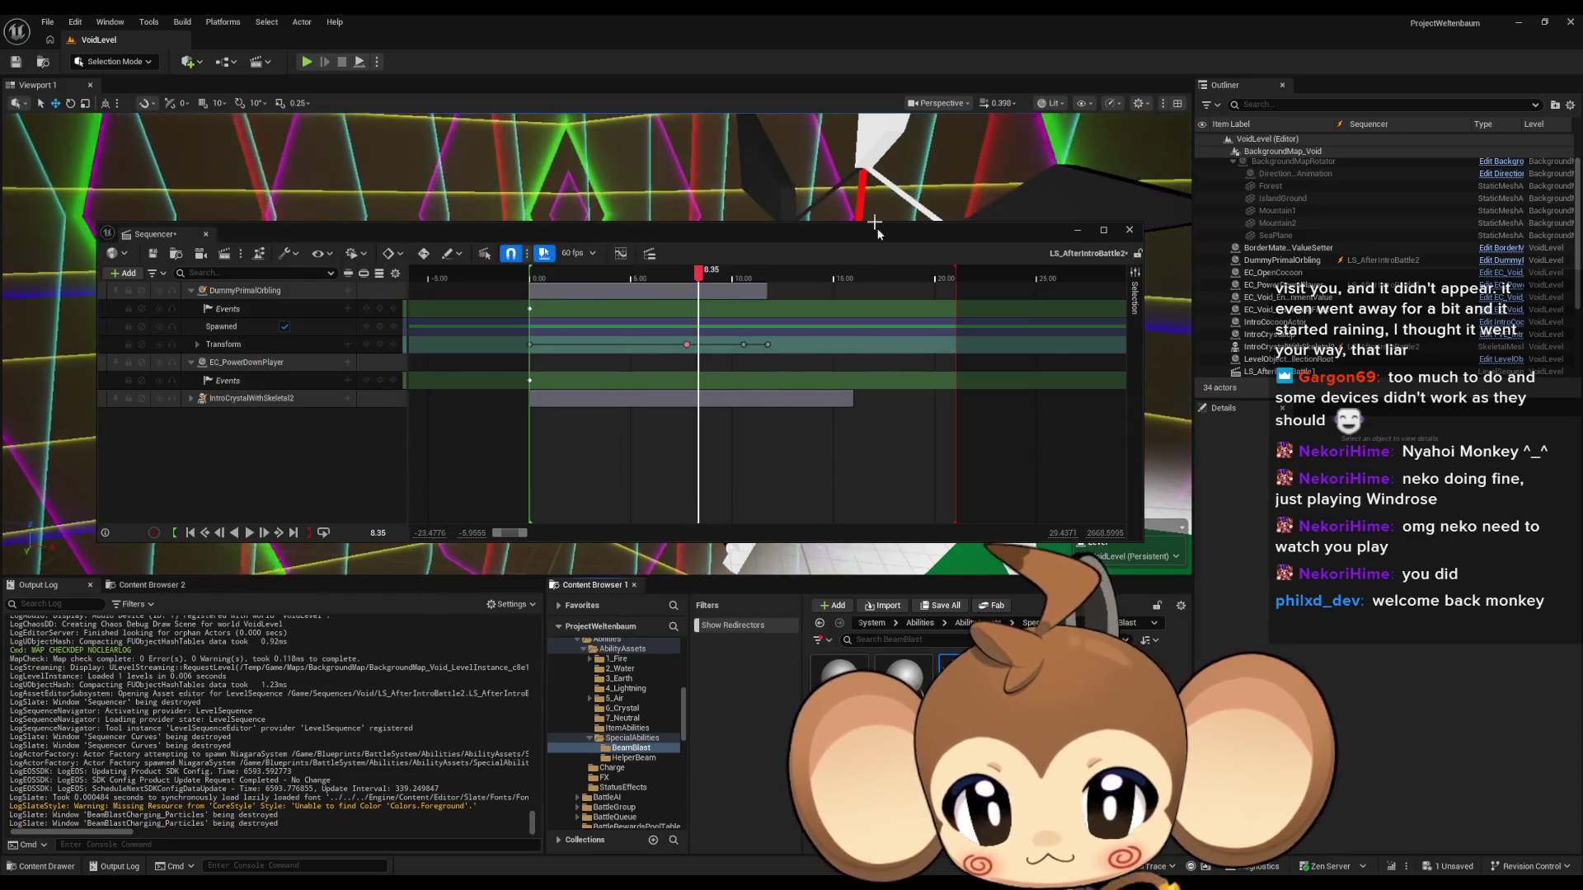
Add BeamBlastCharging_Particles back as a sequence track keyed to spawn at 8.35.
double_click(961, 675)
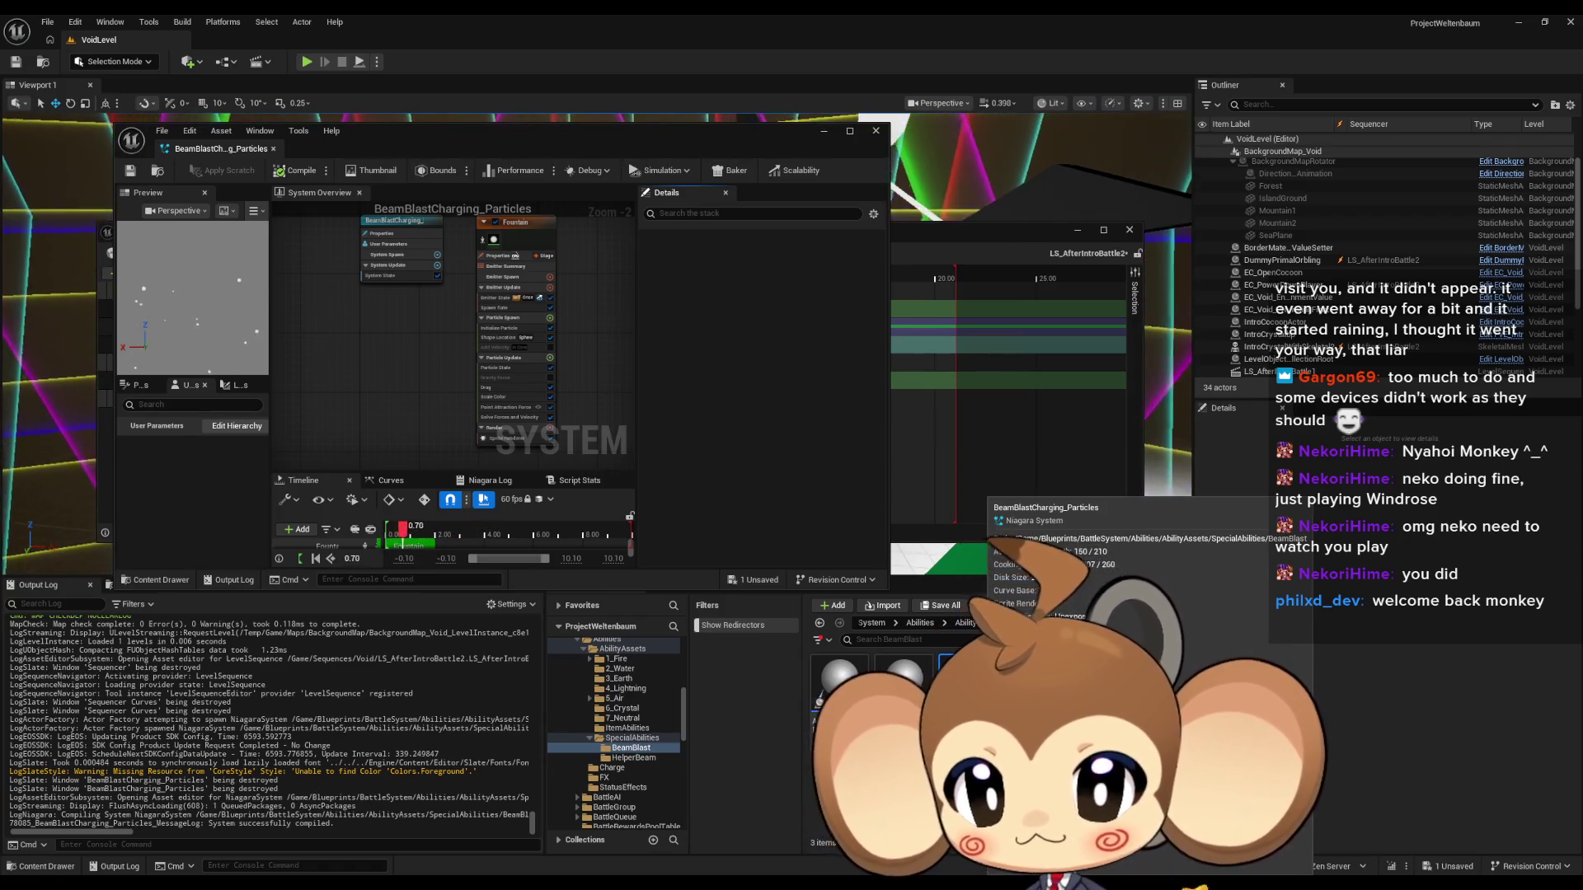
left_click(876, 130)
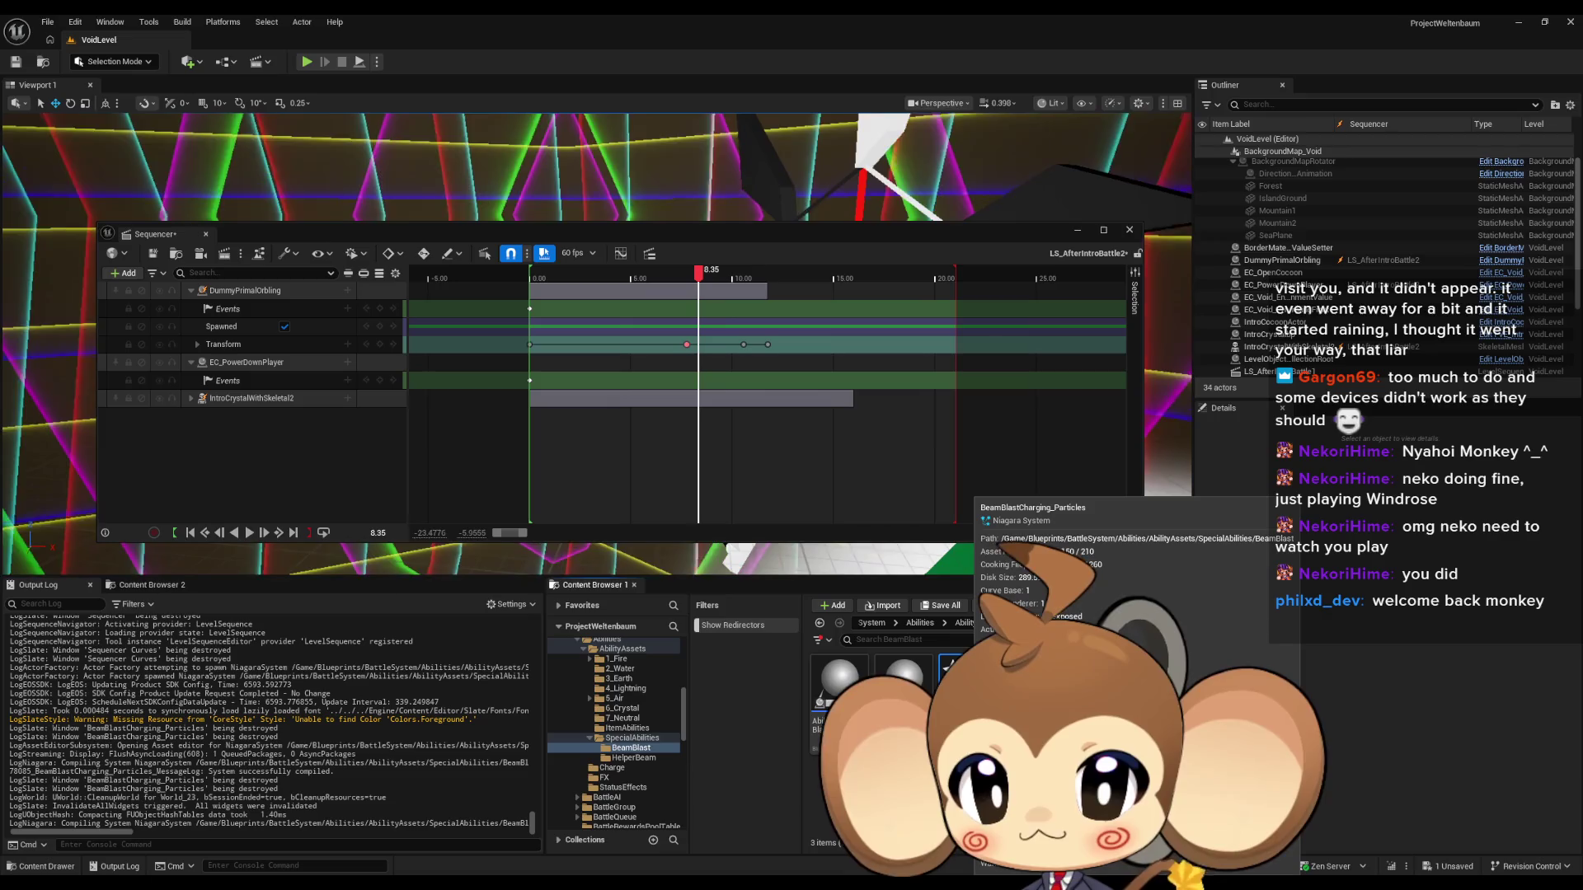
left_click(123, 273)
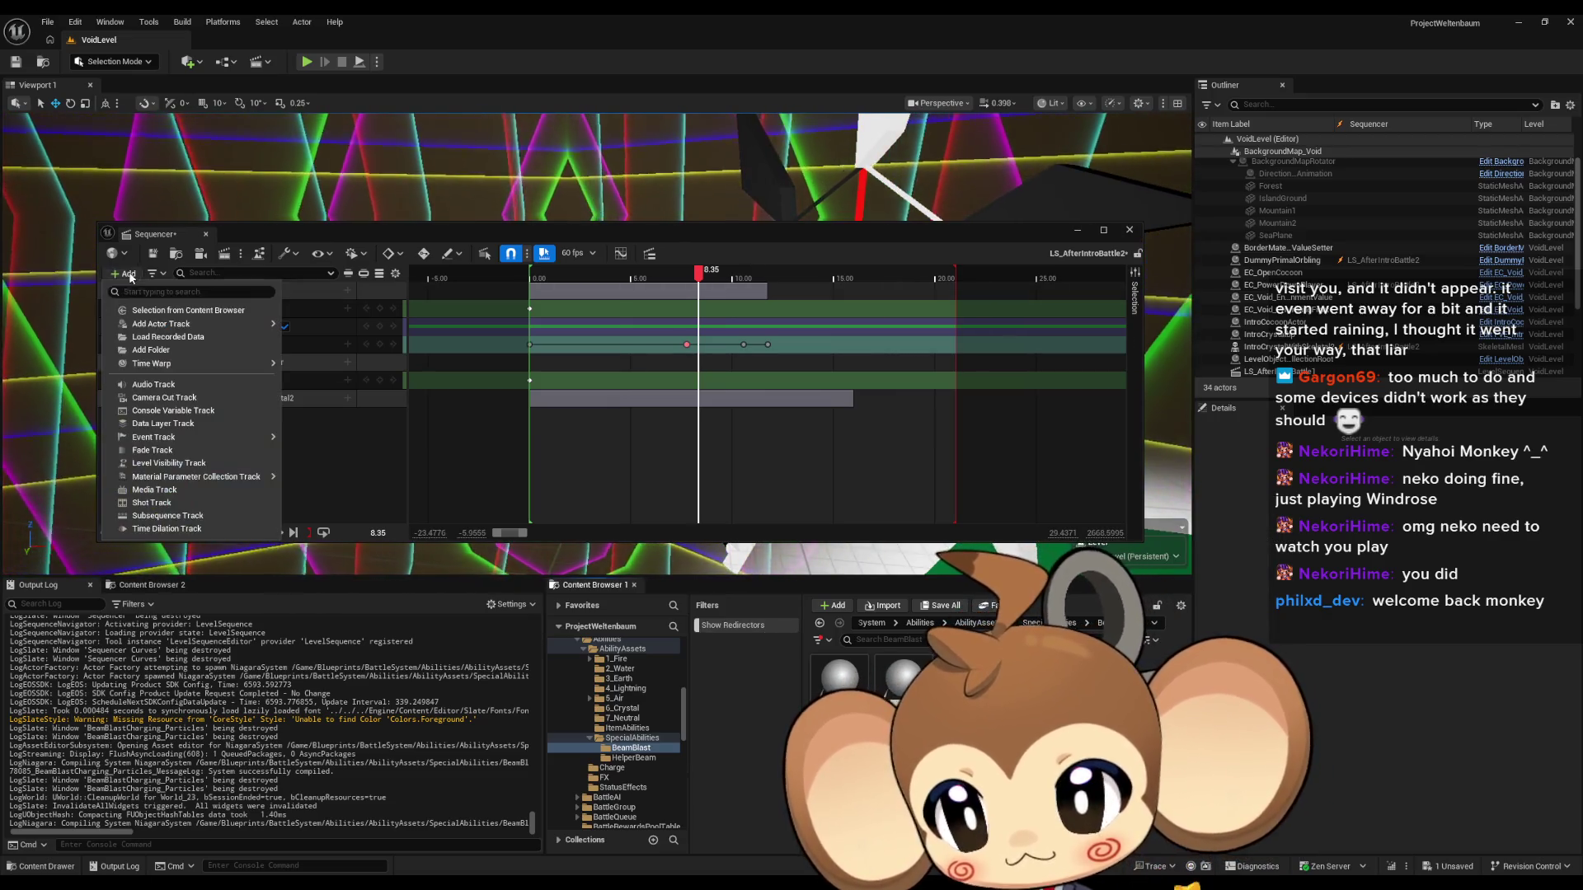
left_click(176, 312)
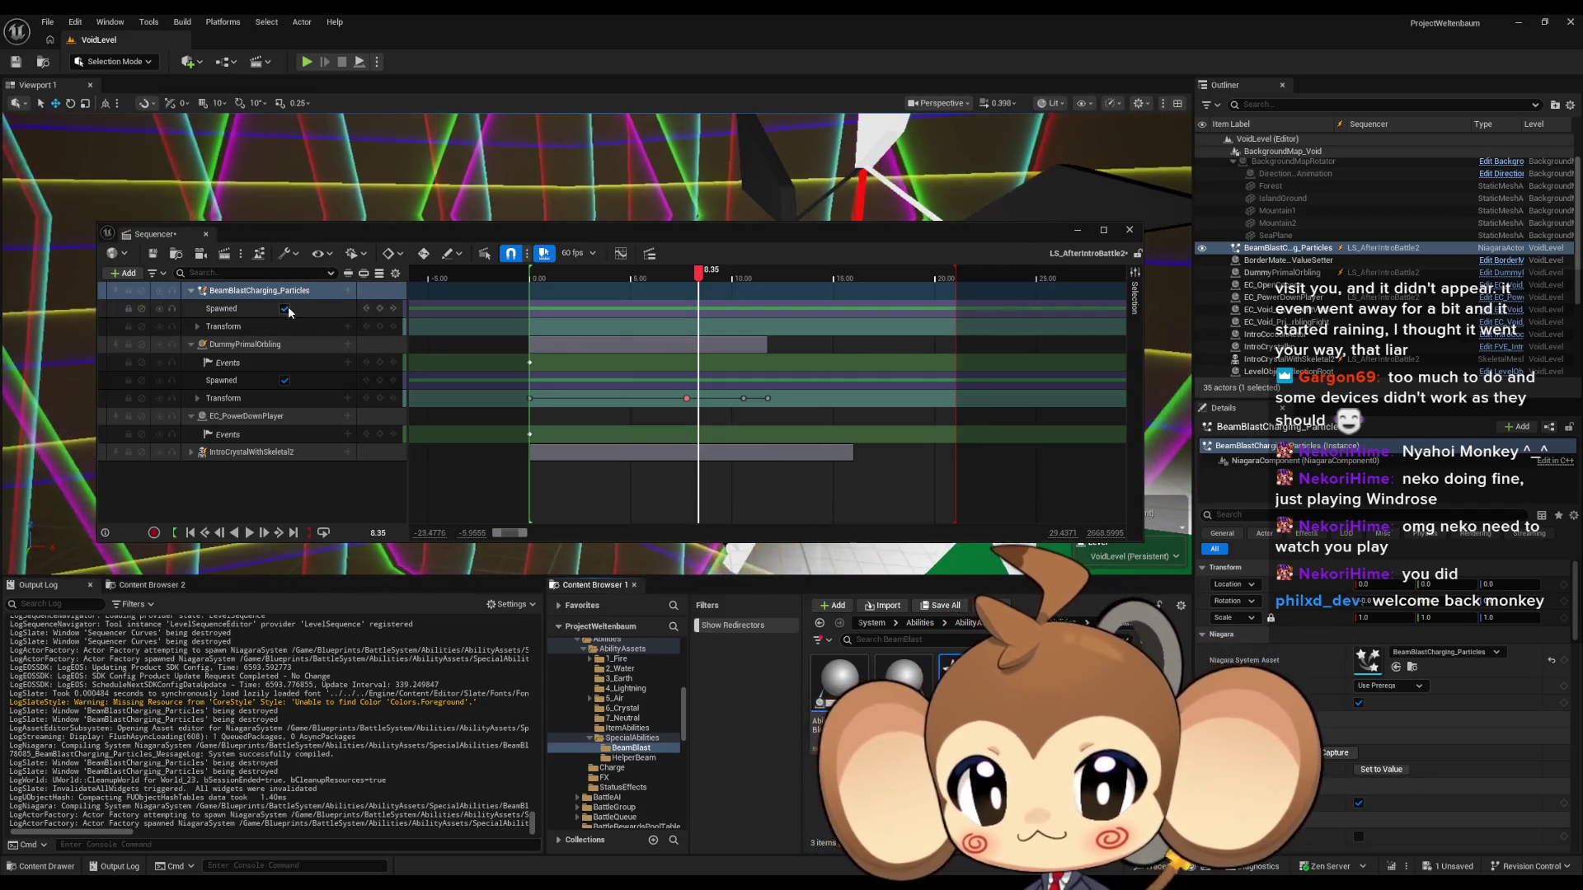
left_click(381, 309)
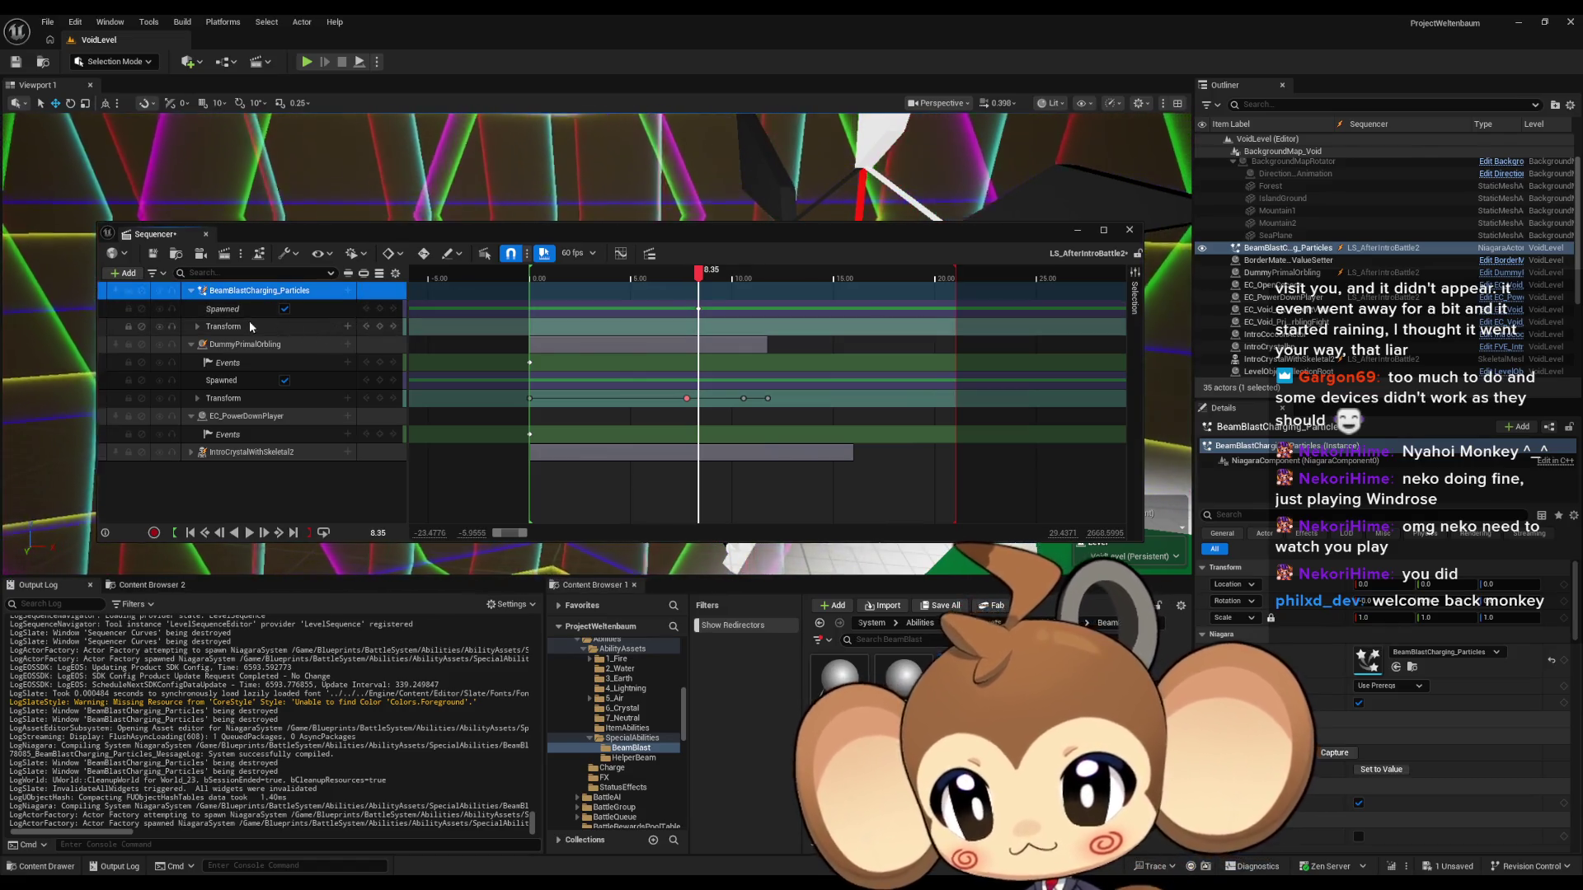
Try attaching the particles to the dummy actor, then return the sequence time to 0.
left_click(347, 290)
mouse_move(384, 338)
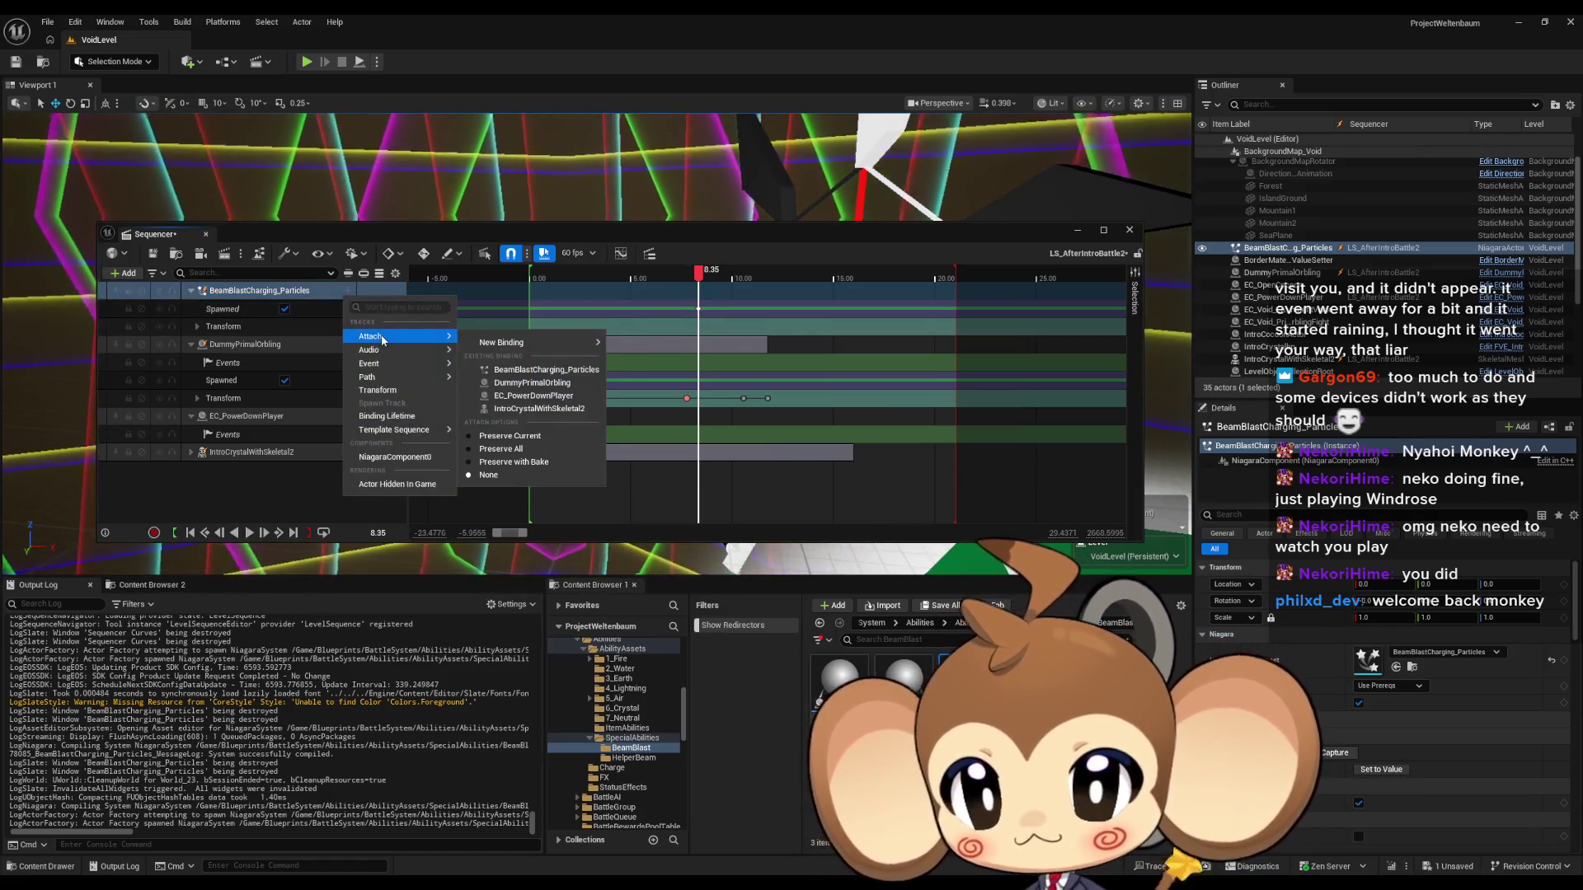
left_click(564, 386)
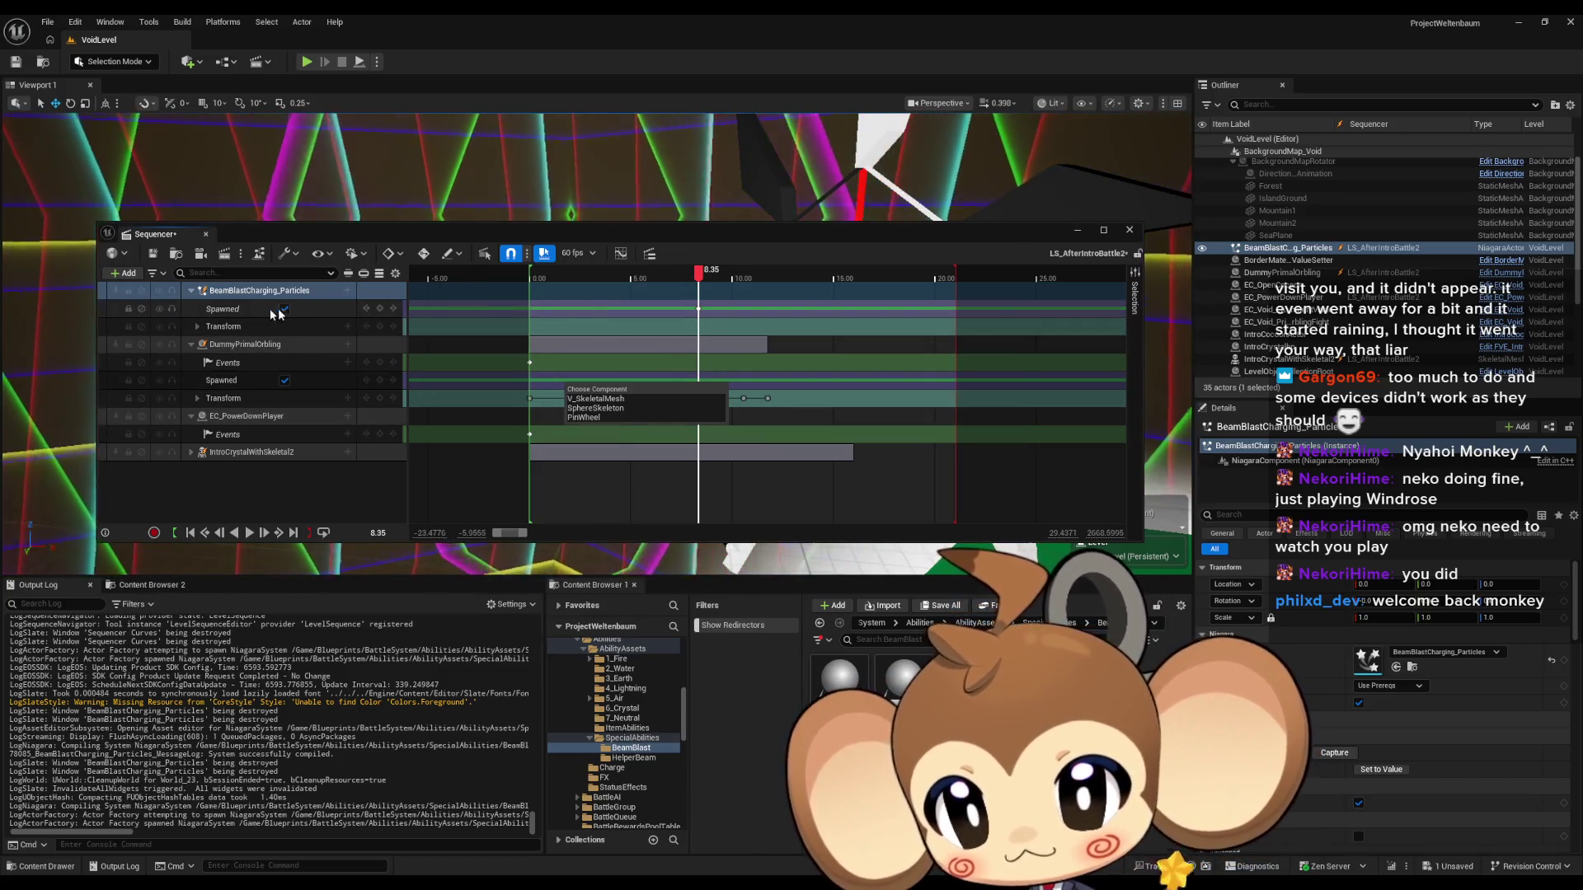
left_click(403, 534)
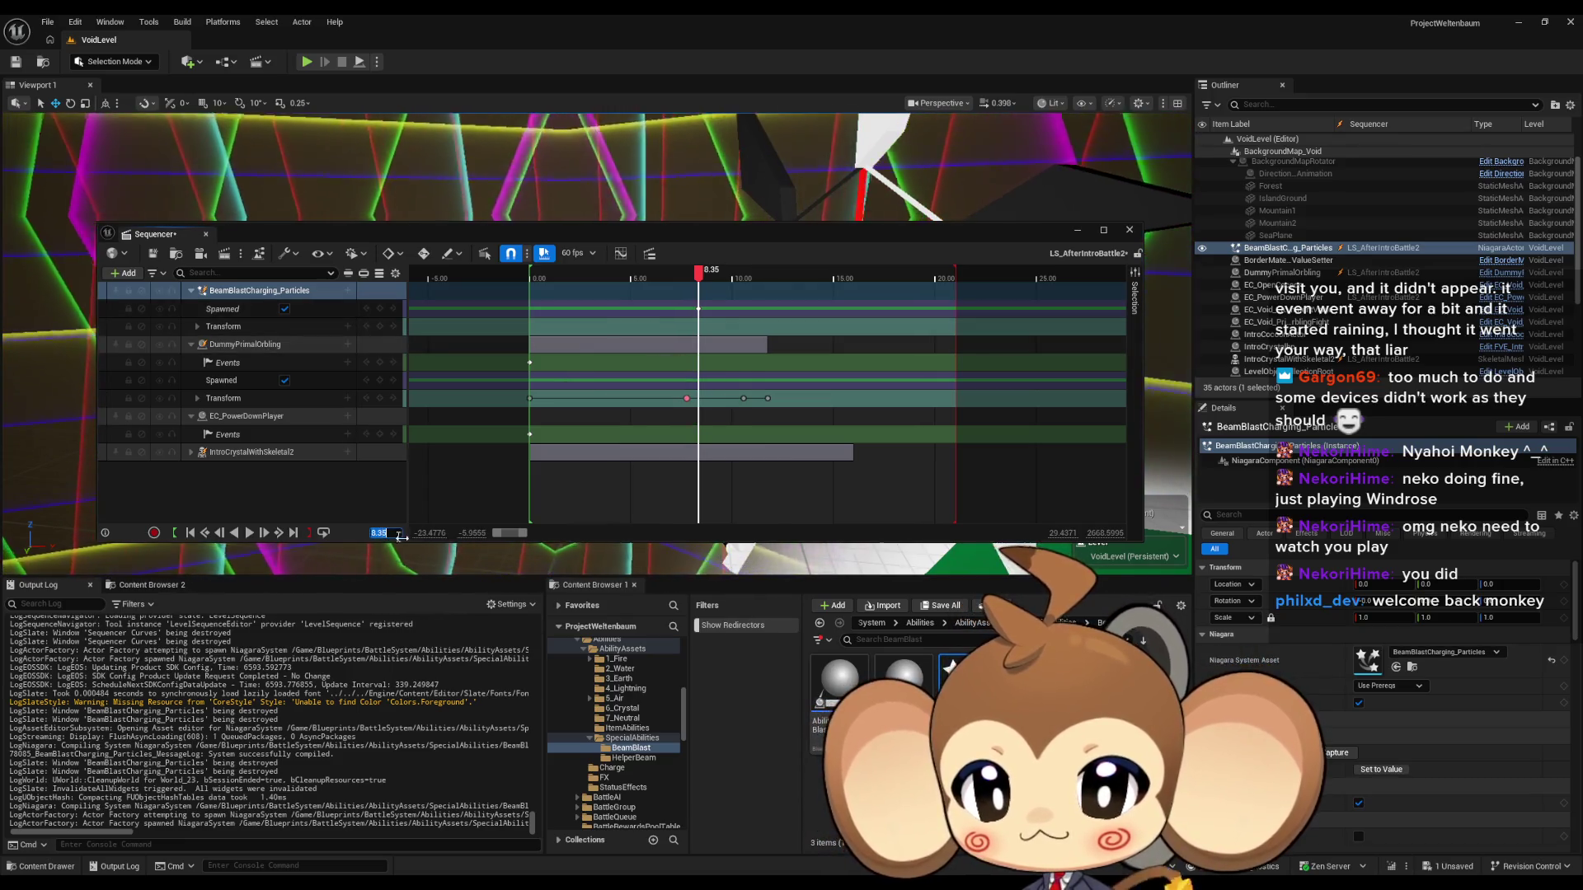
type("0")
key("Return")
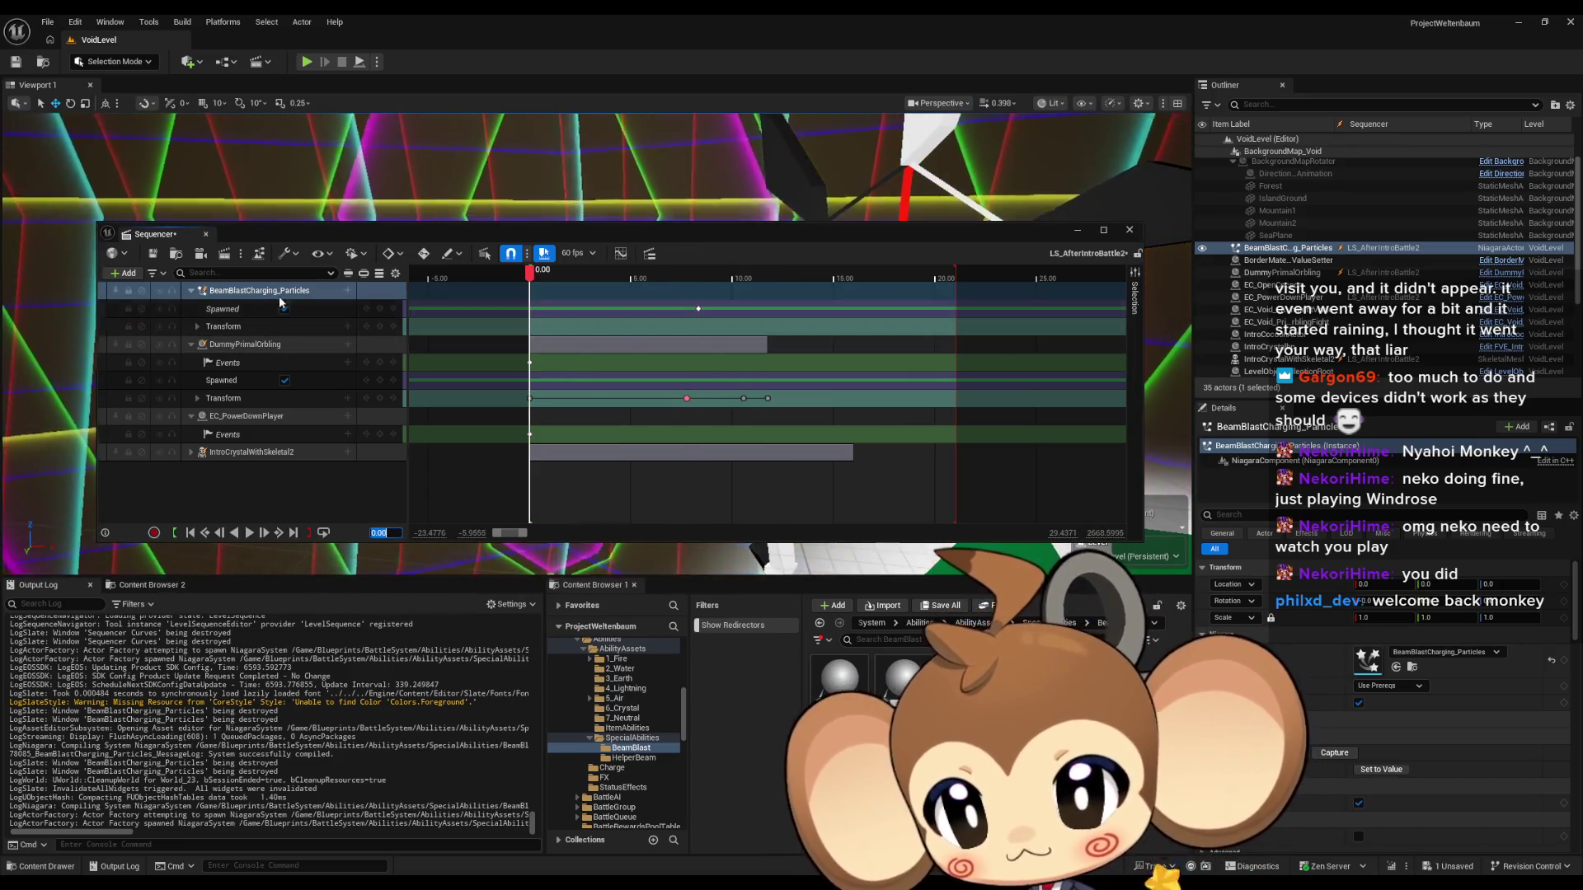
left_click_drag(466, 226, 459, 493)
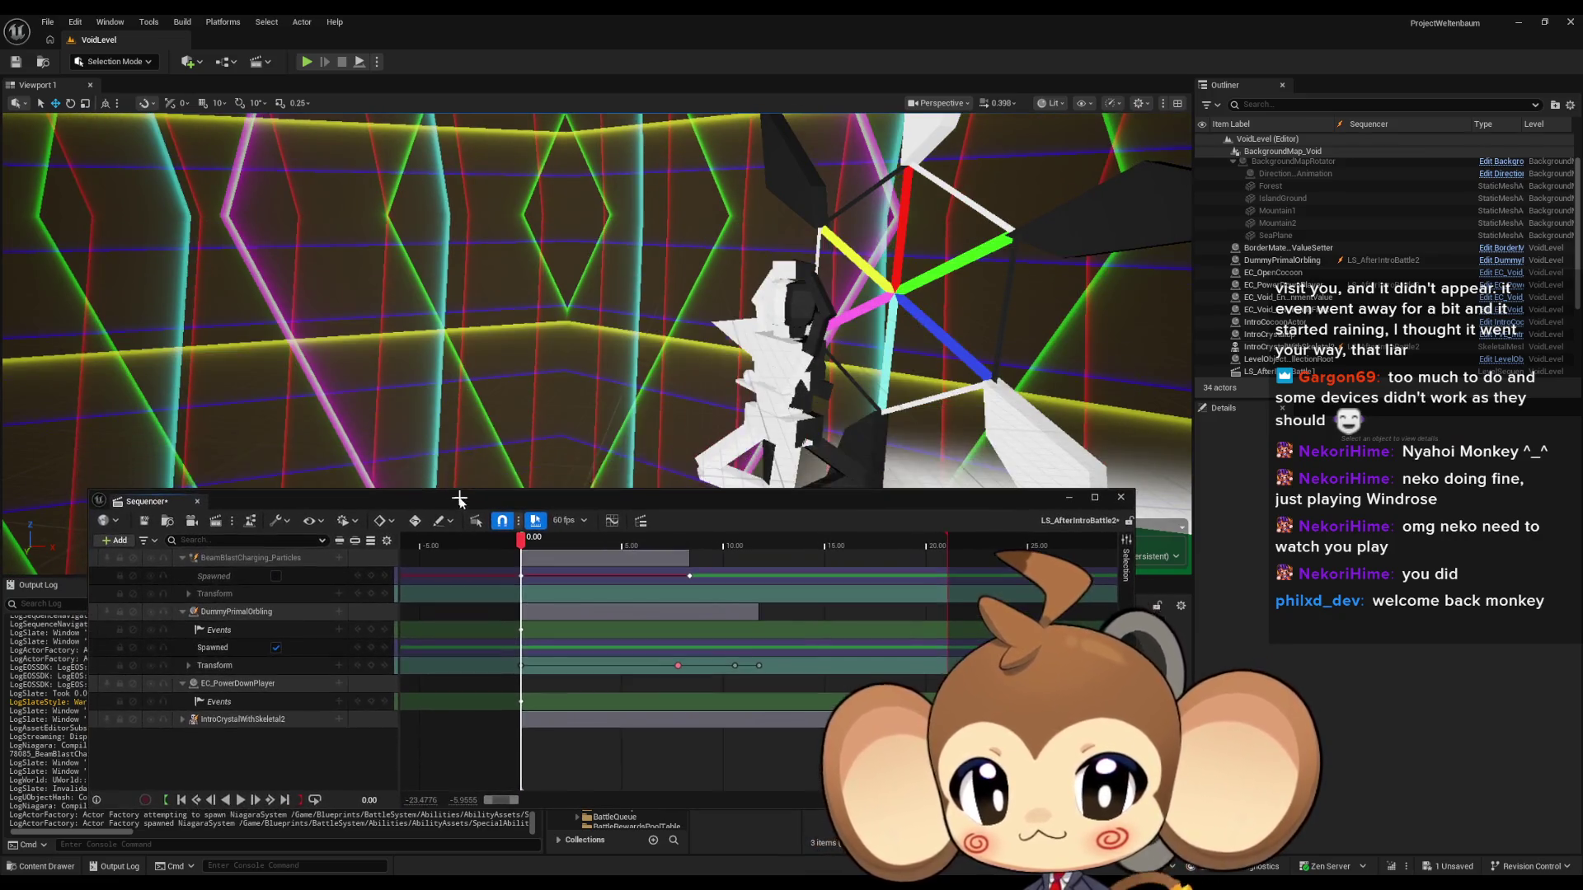
Play and stop the sequence, reselect the particle actor and set the time to 8.35.
key("space")
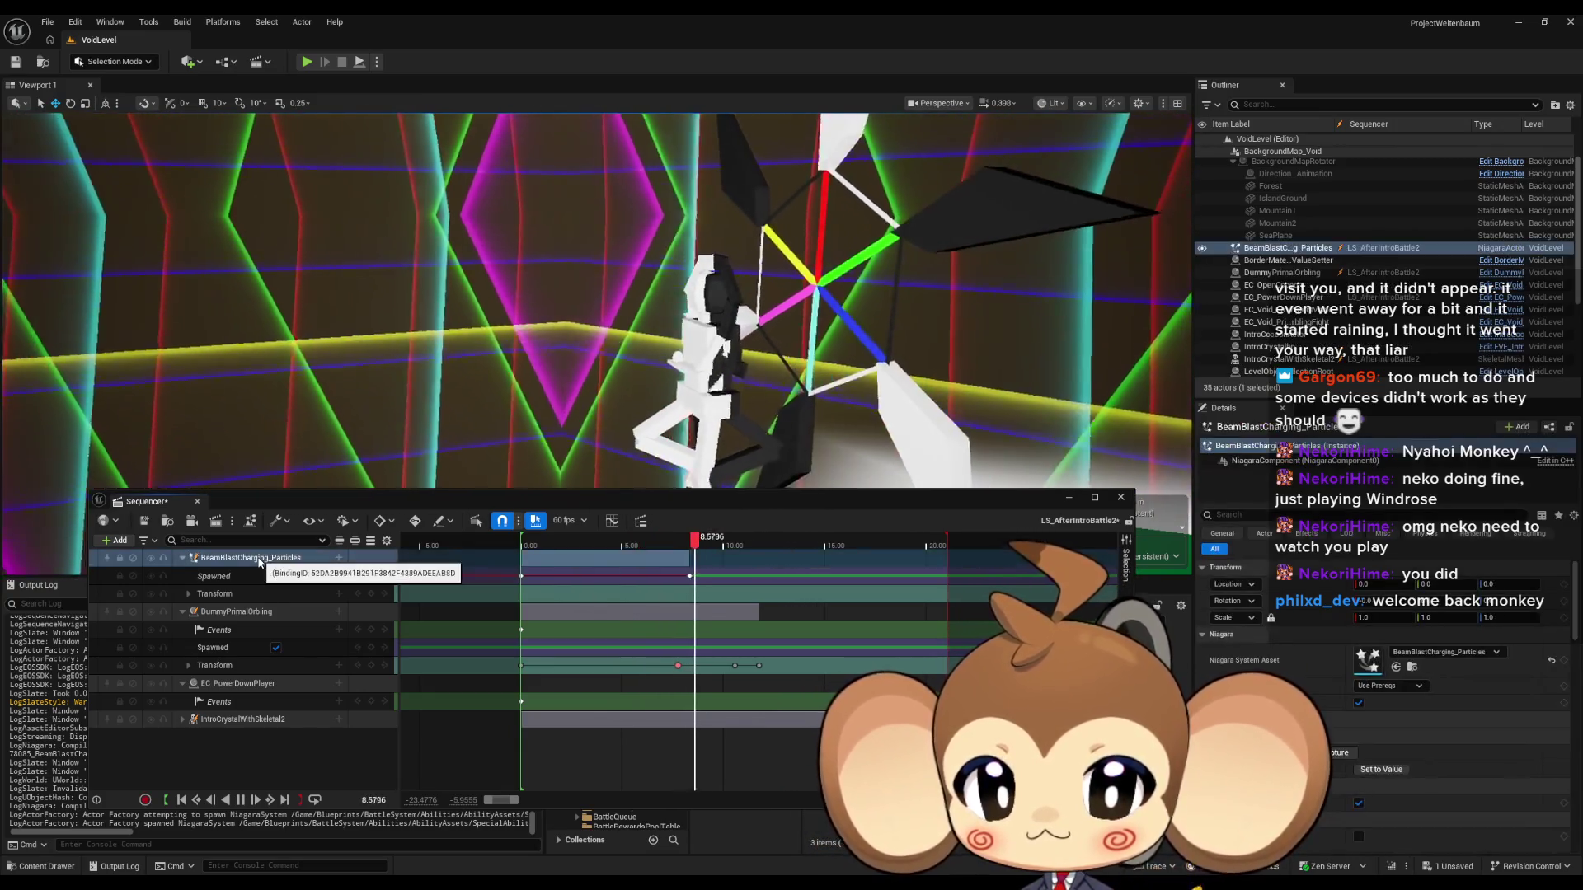
left_click(258, 559)
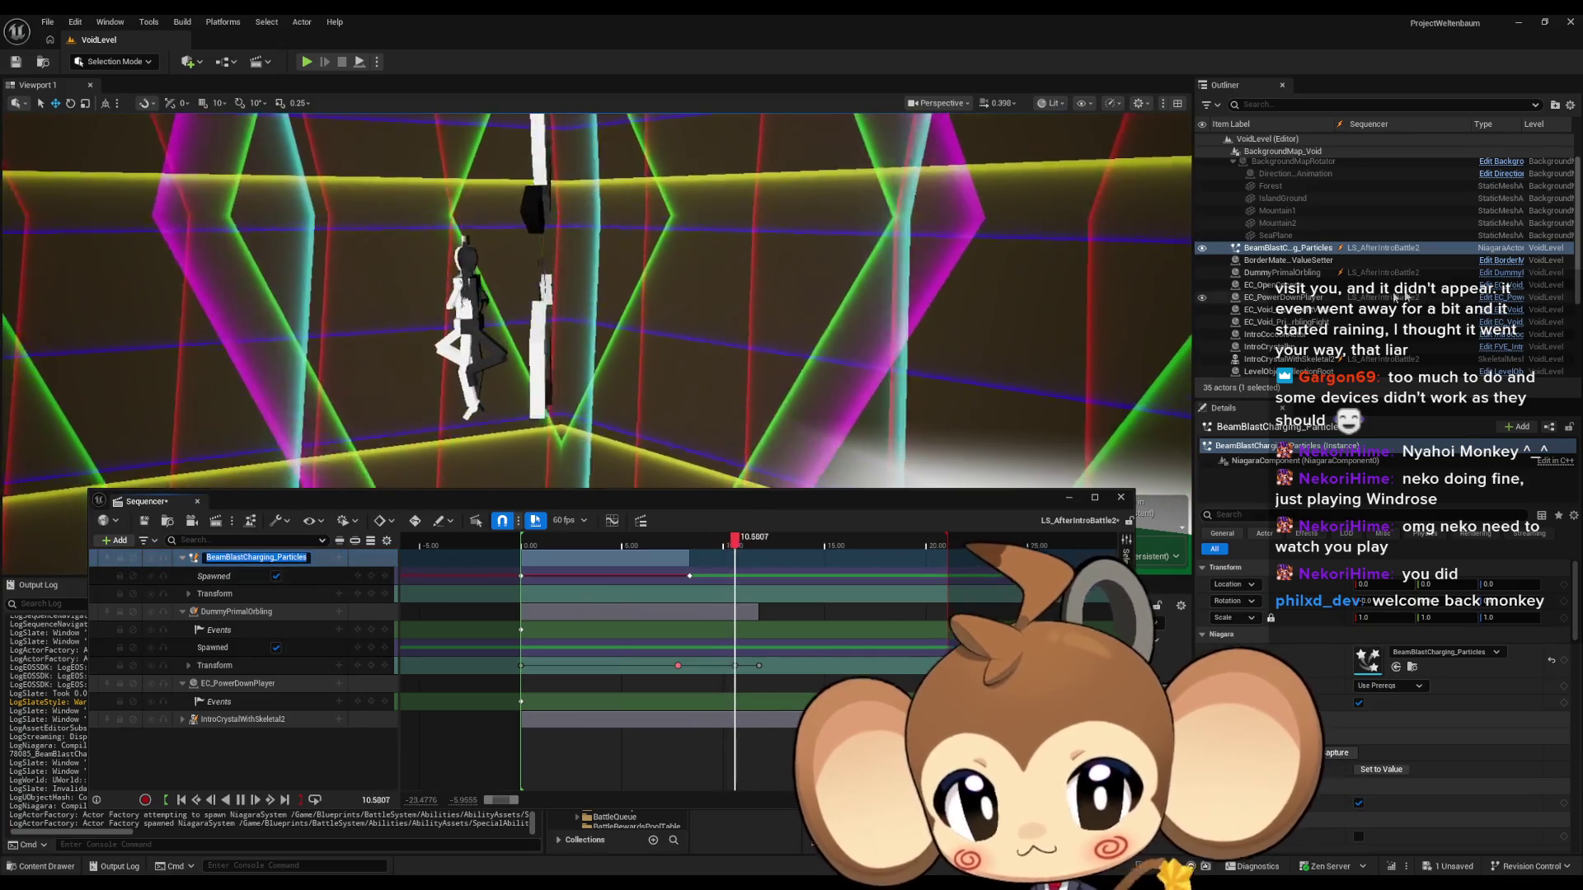
left_click(1276, 258)
left_click(1276, 248)
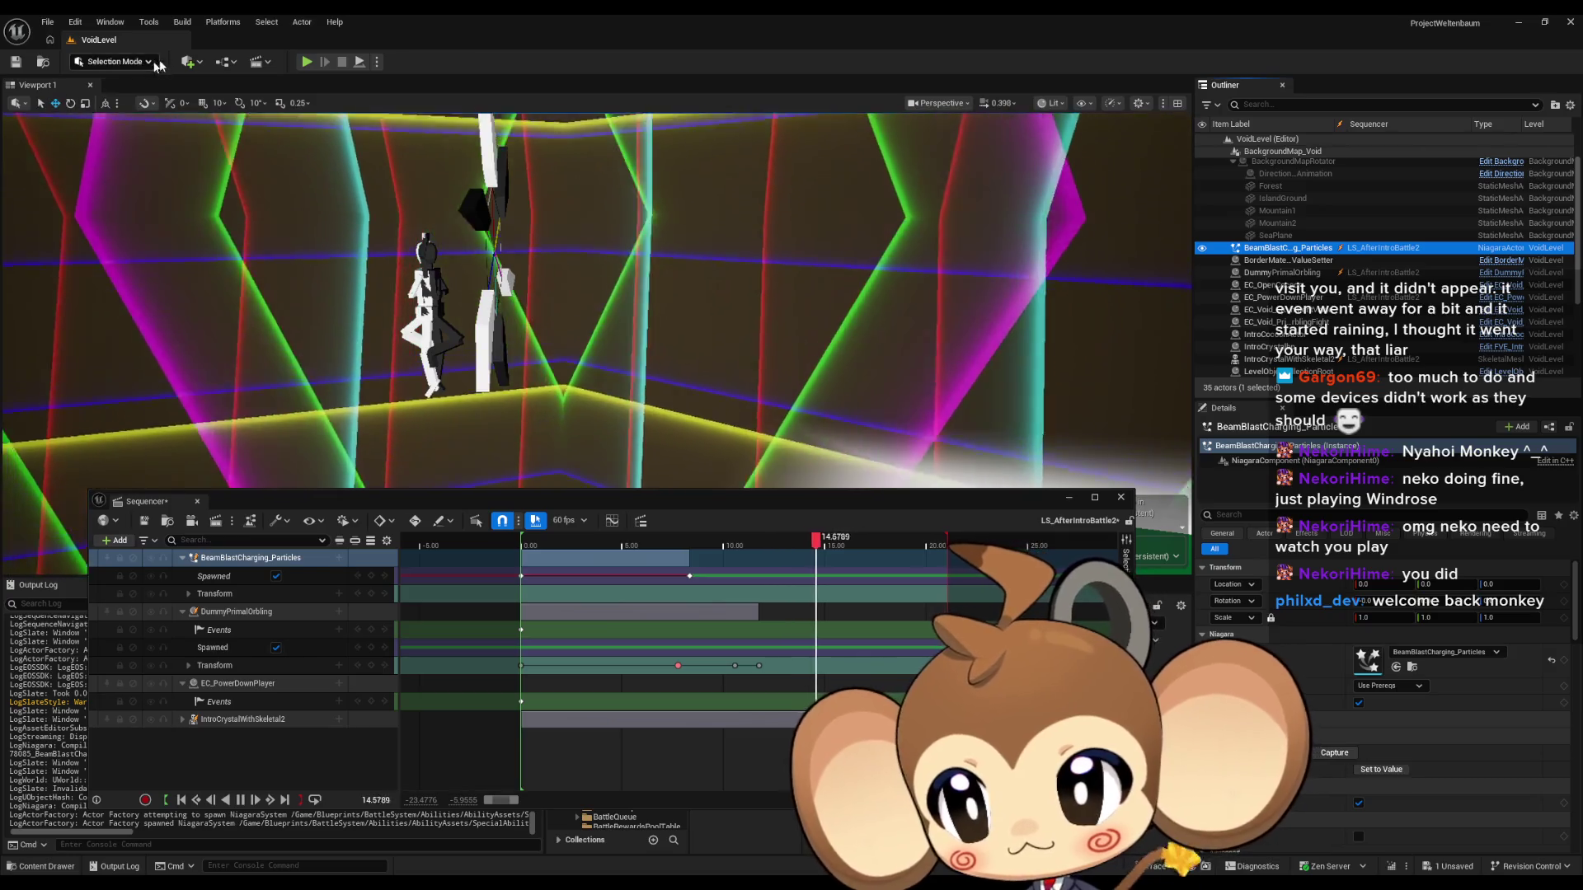
left_click(240, 800)
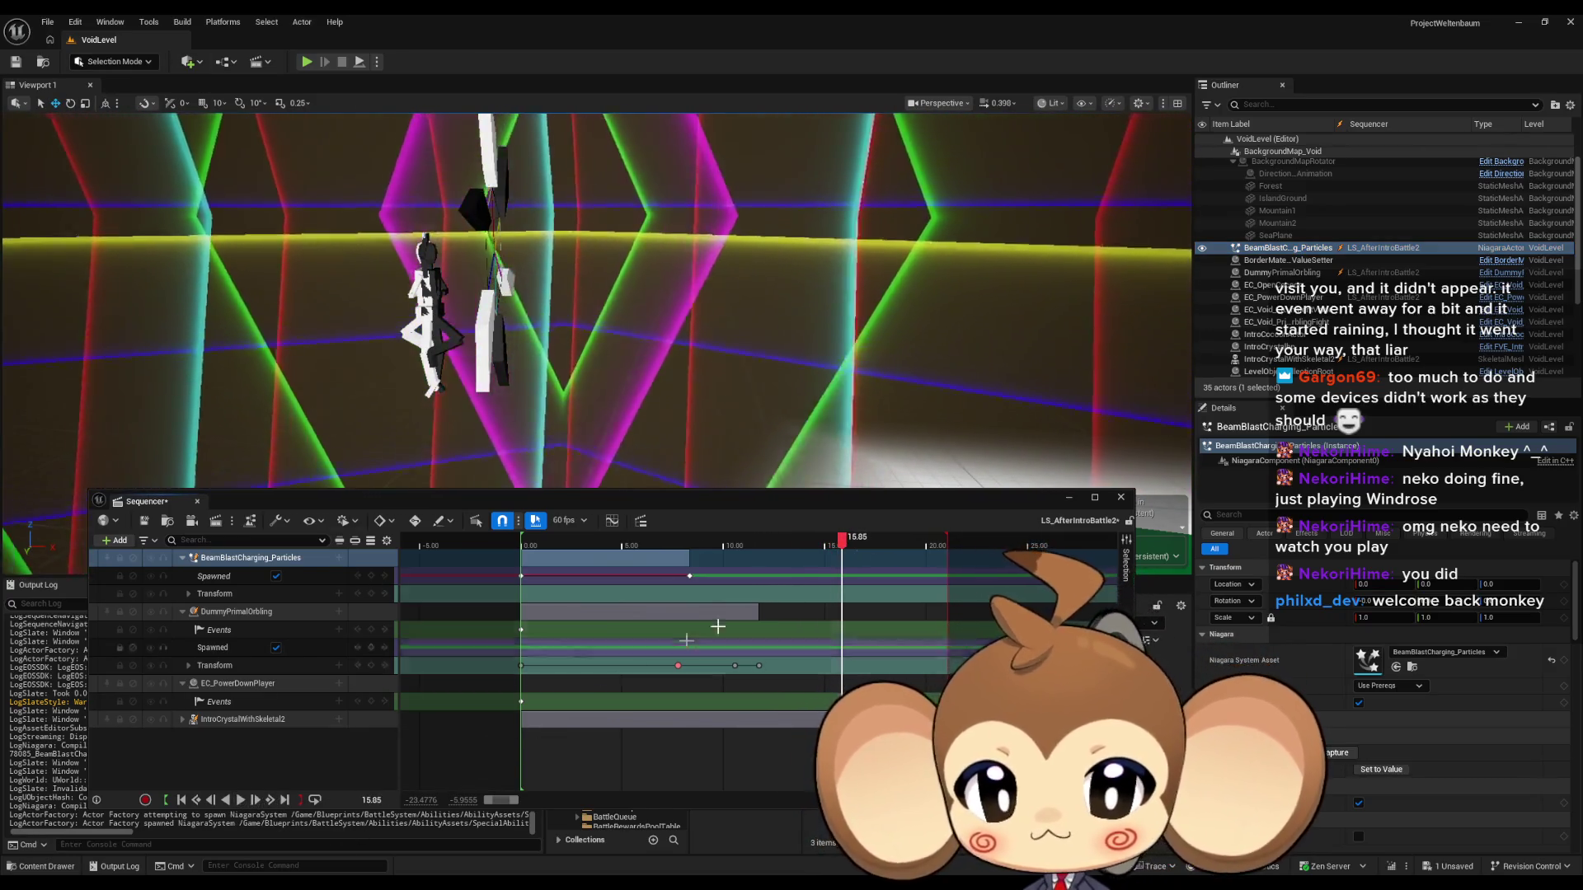
left_click(1270, 251)
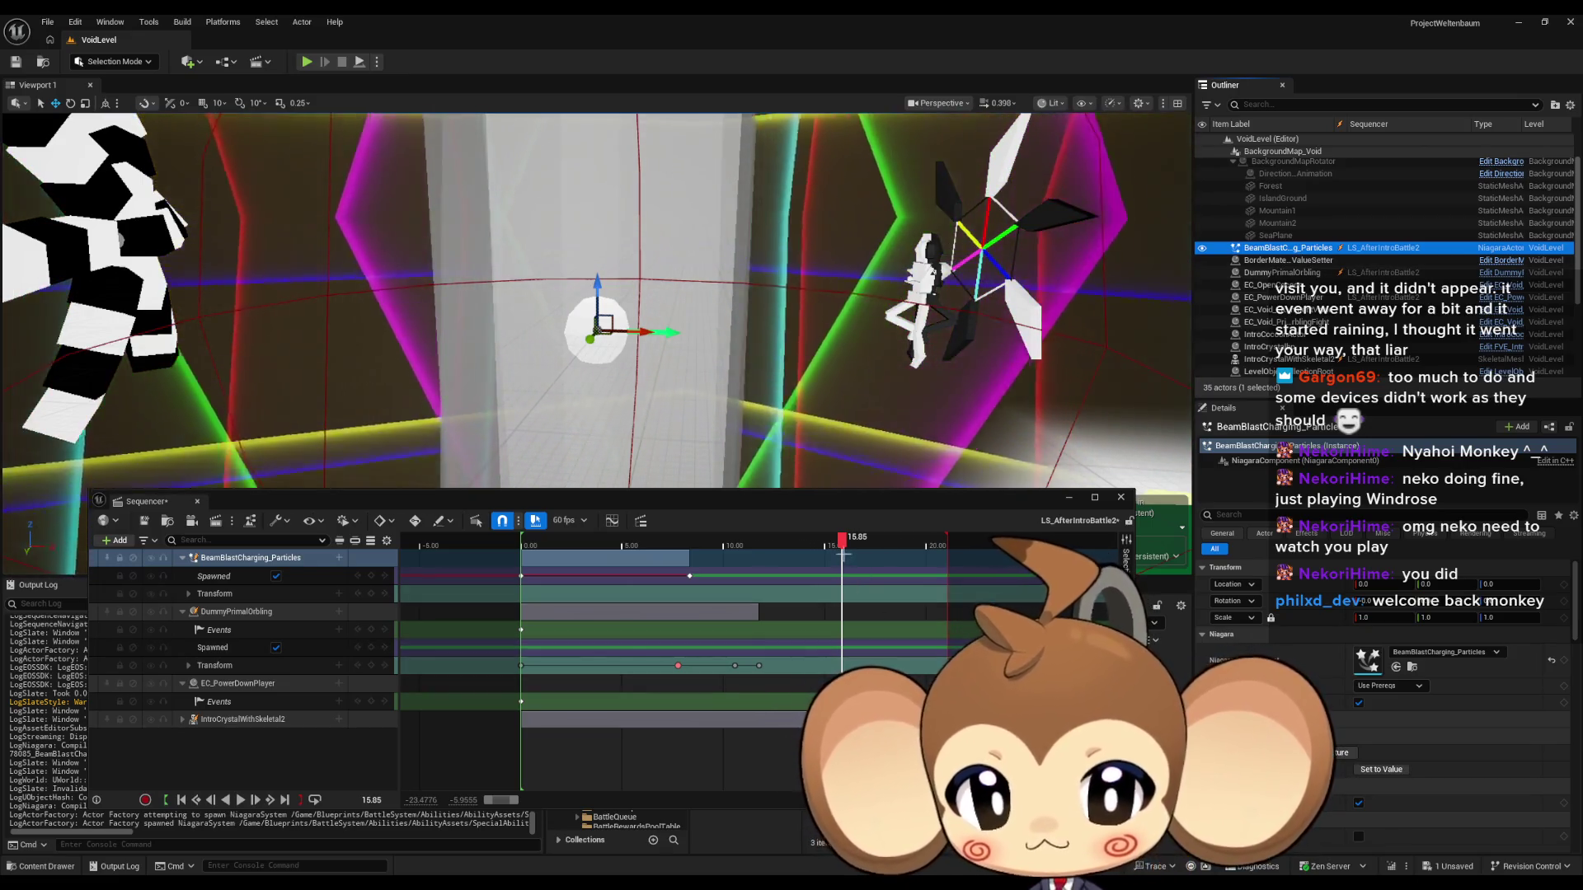
left_click_drag(693, 551, 689, 553)
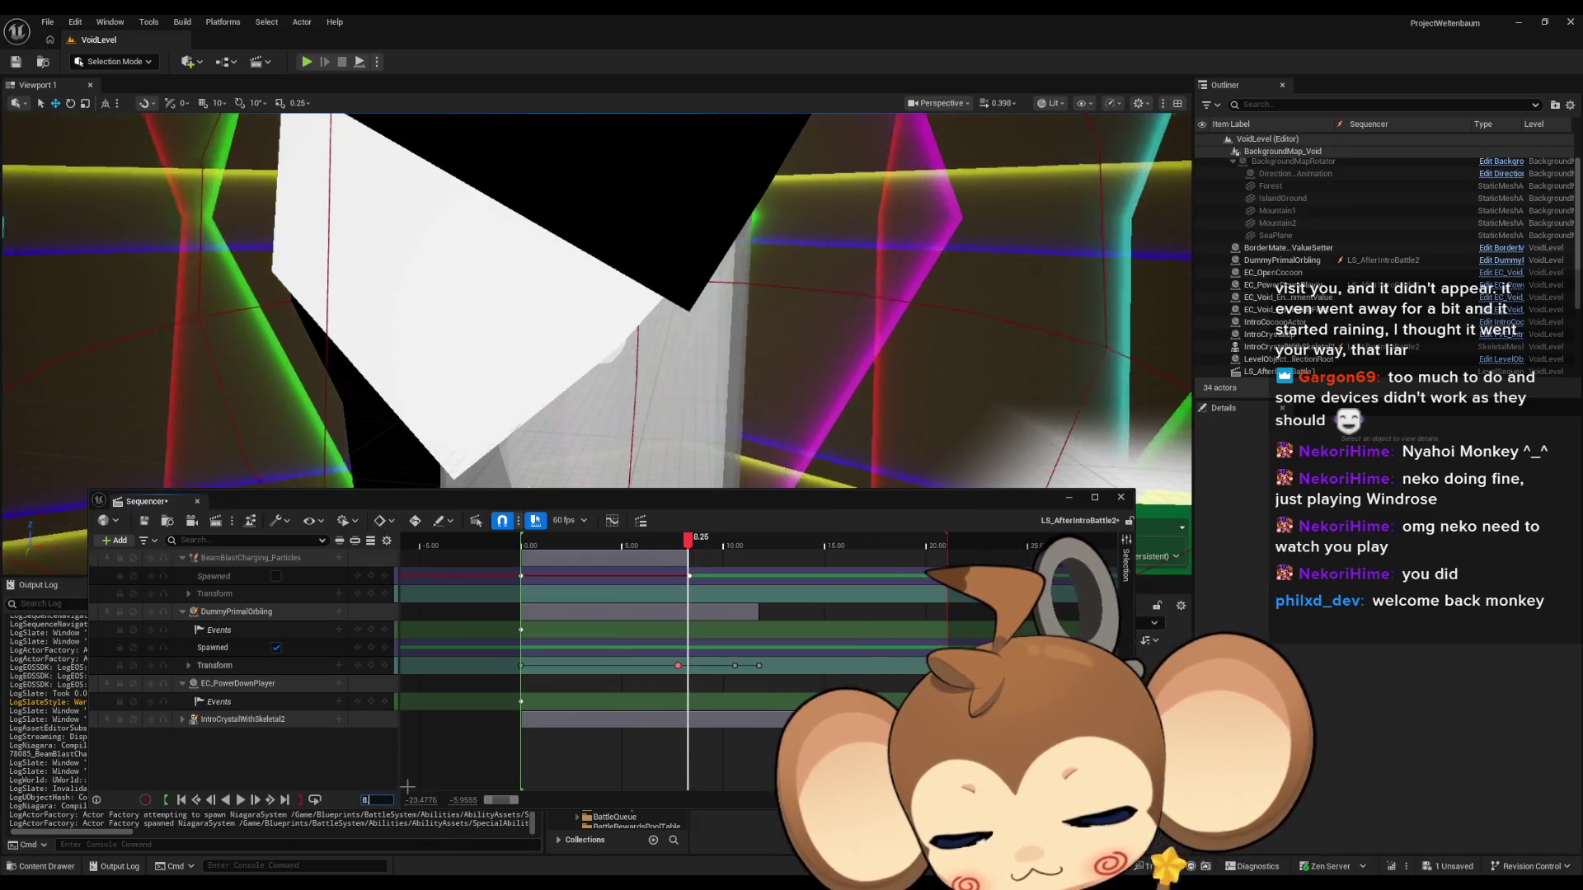
left_click(375, 800)
type(".35")
type("0.35")
key("Return")
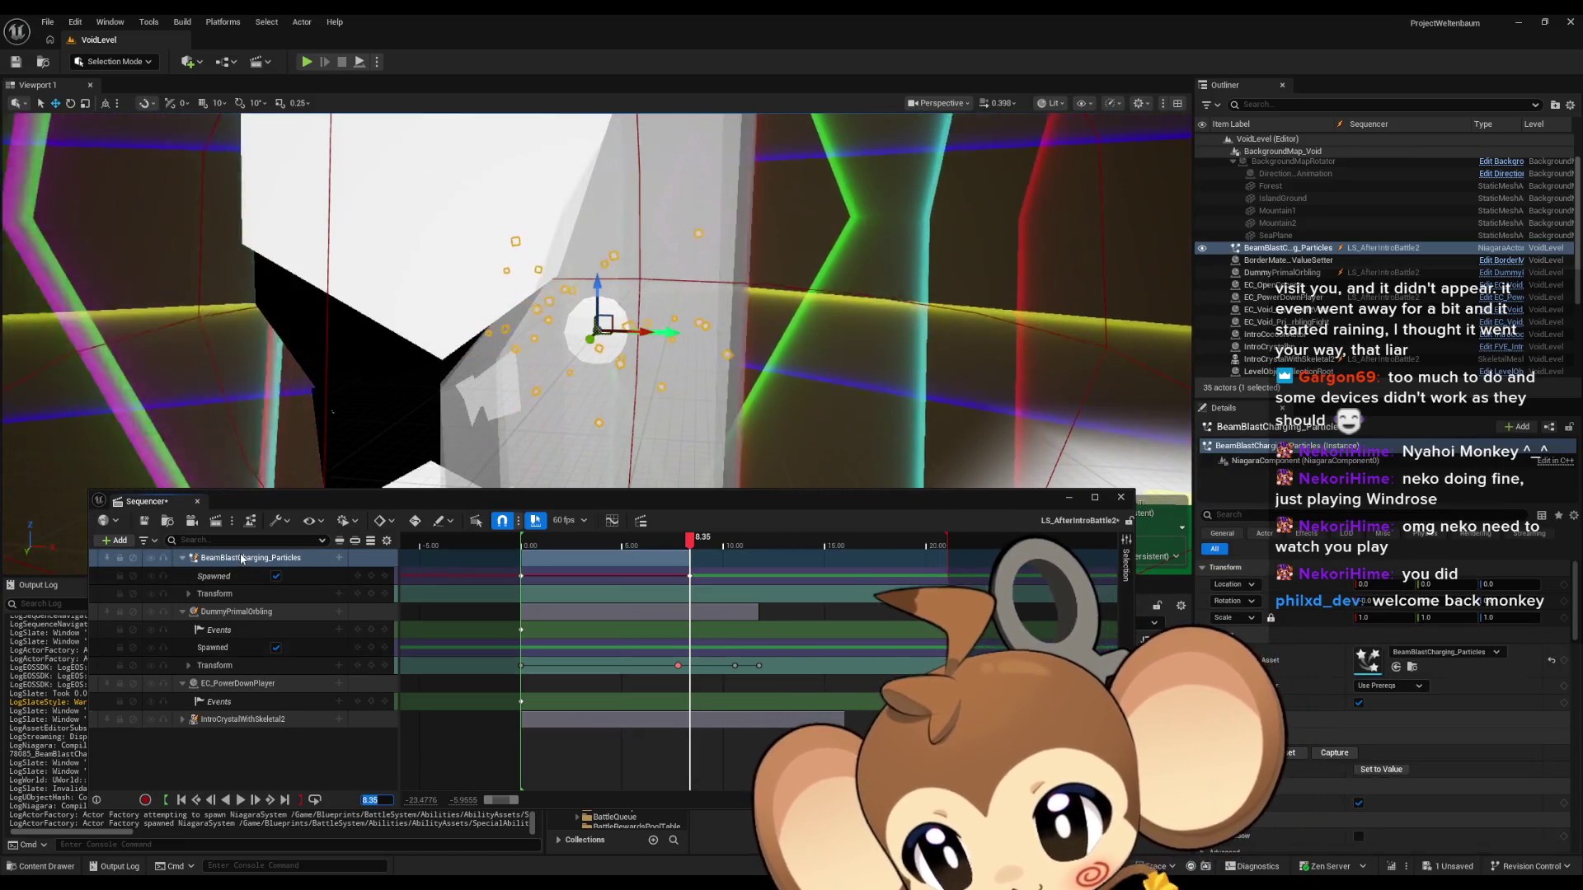
Begin attaching the particles to DummyPrimalOrbling, cancel the component choice, and toggle the transform tracks.
right_click(242, 559)
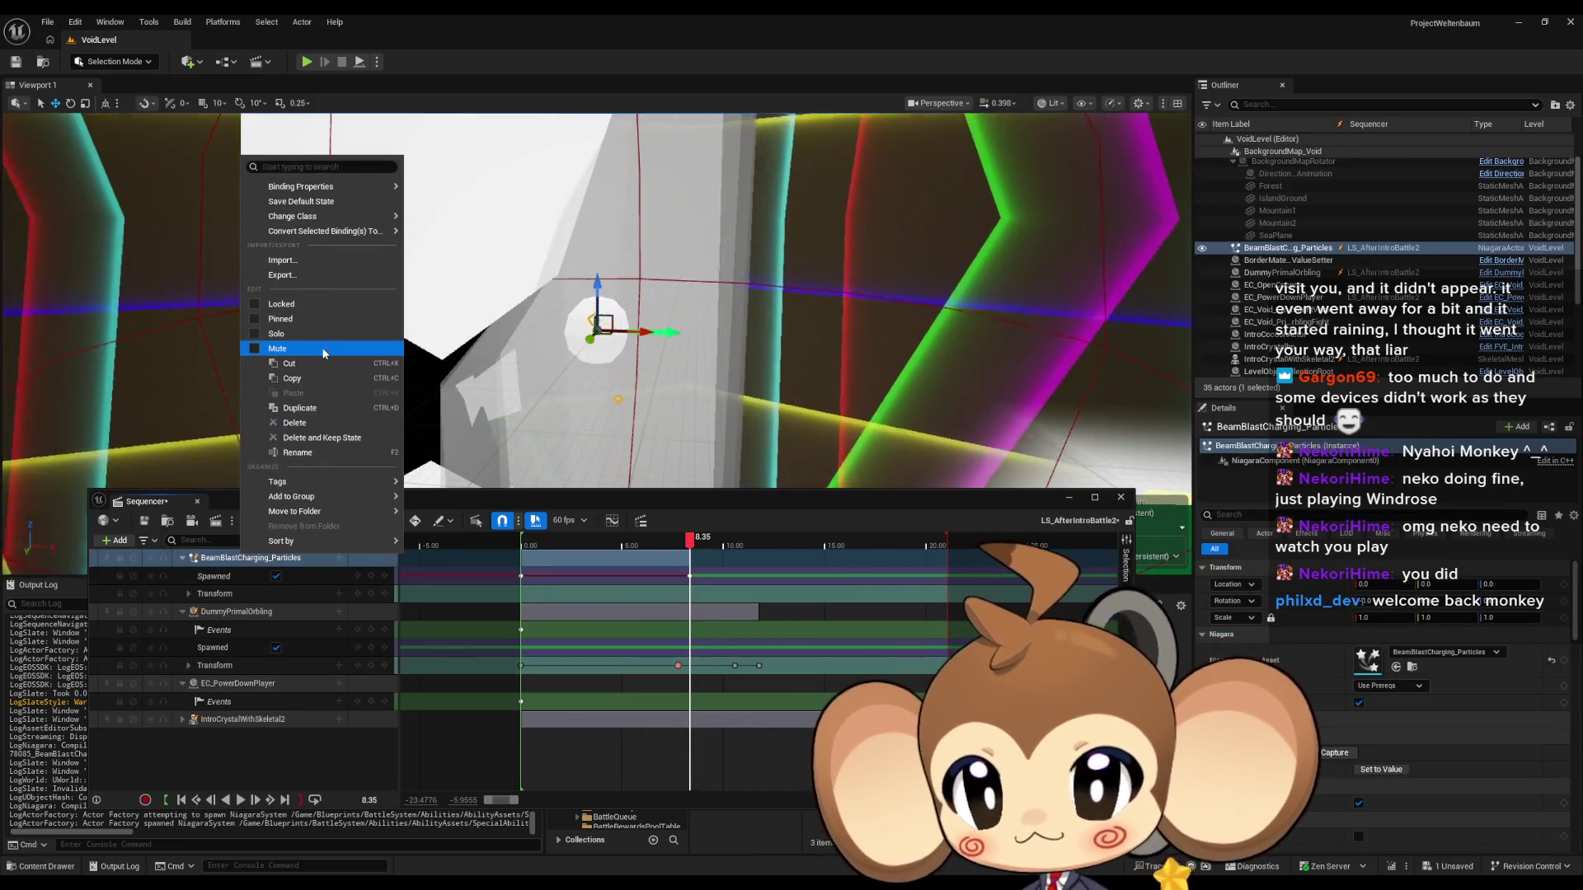
mouse_move(322, 186)
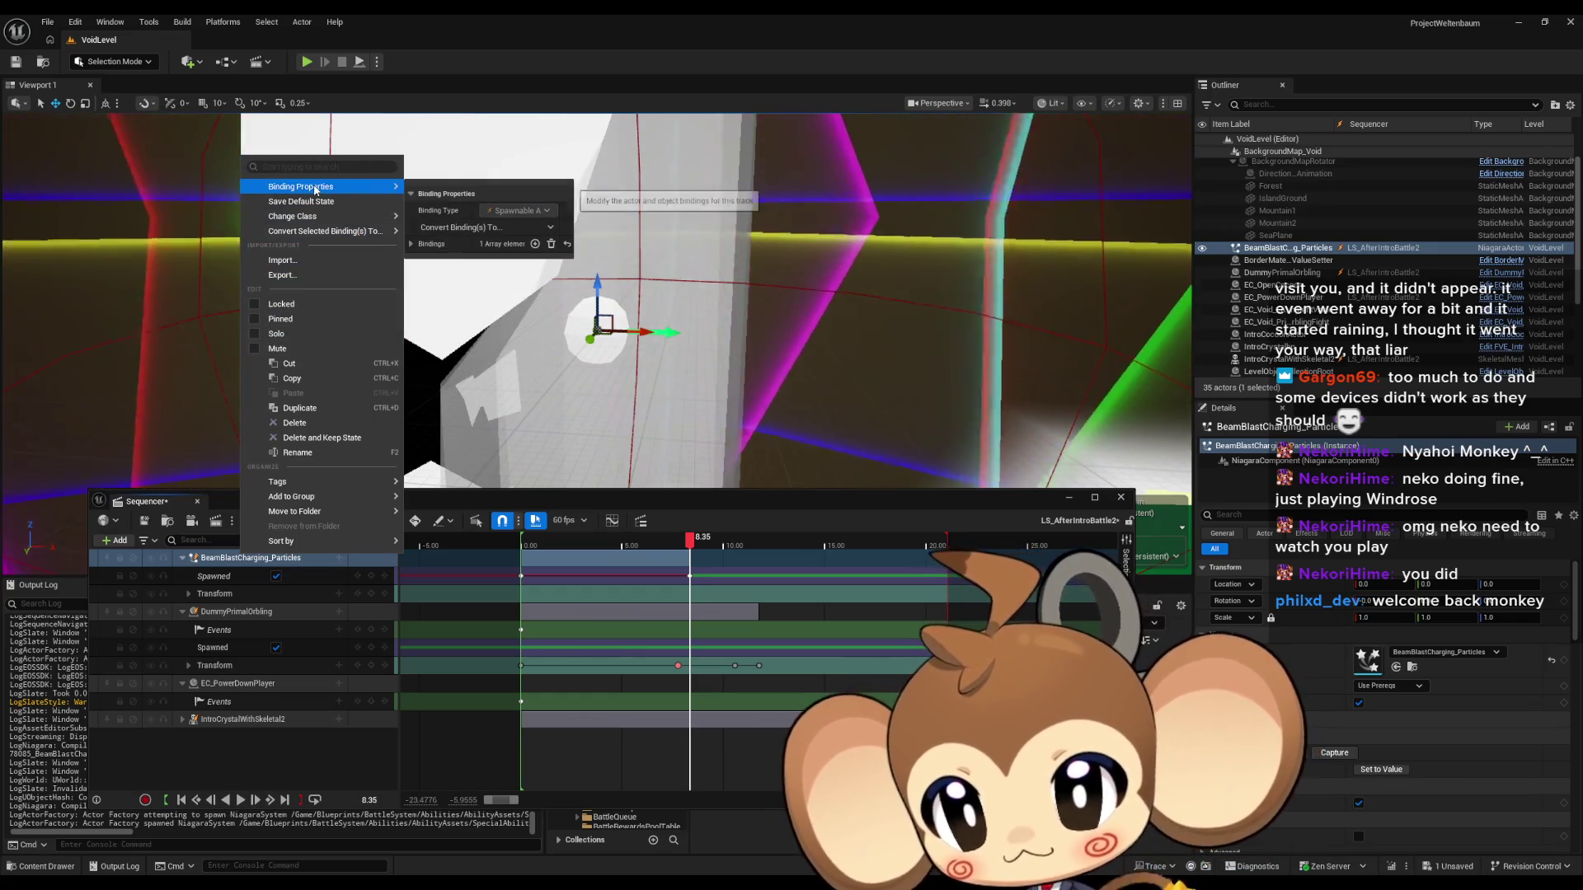
left_click(360, 566)
left_click(338, 559)
mouse_move(361, 603)
mouse_move(521, 611)
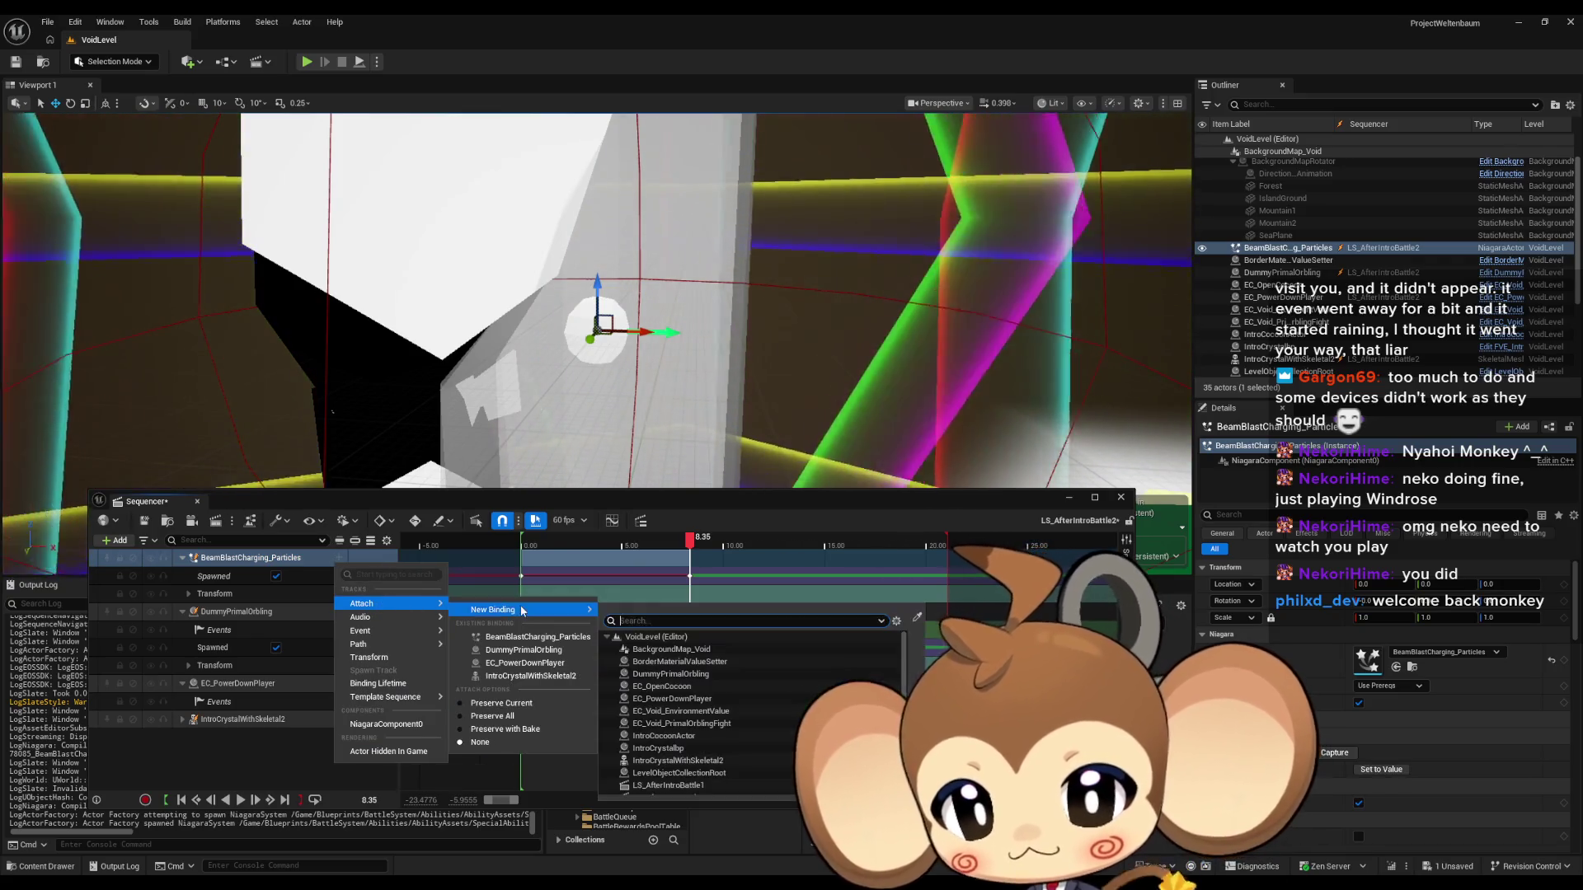
left_click(562, 651)
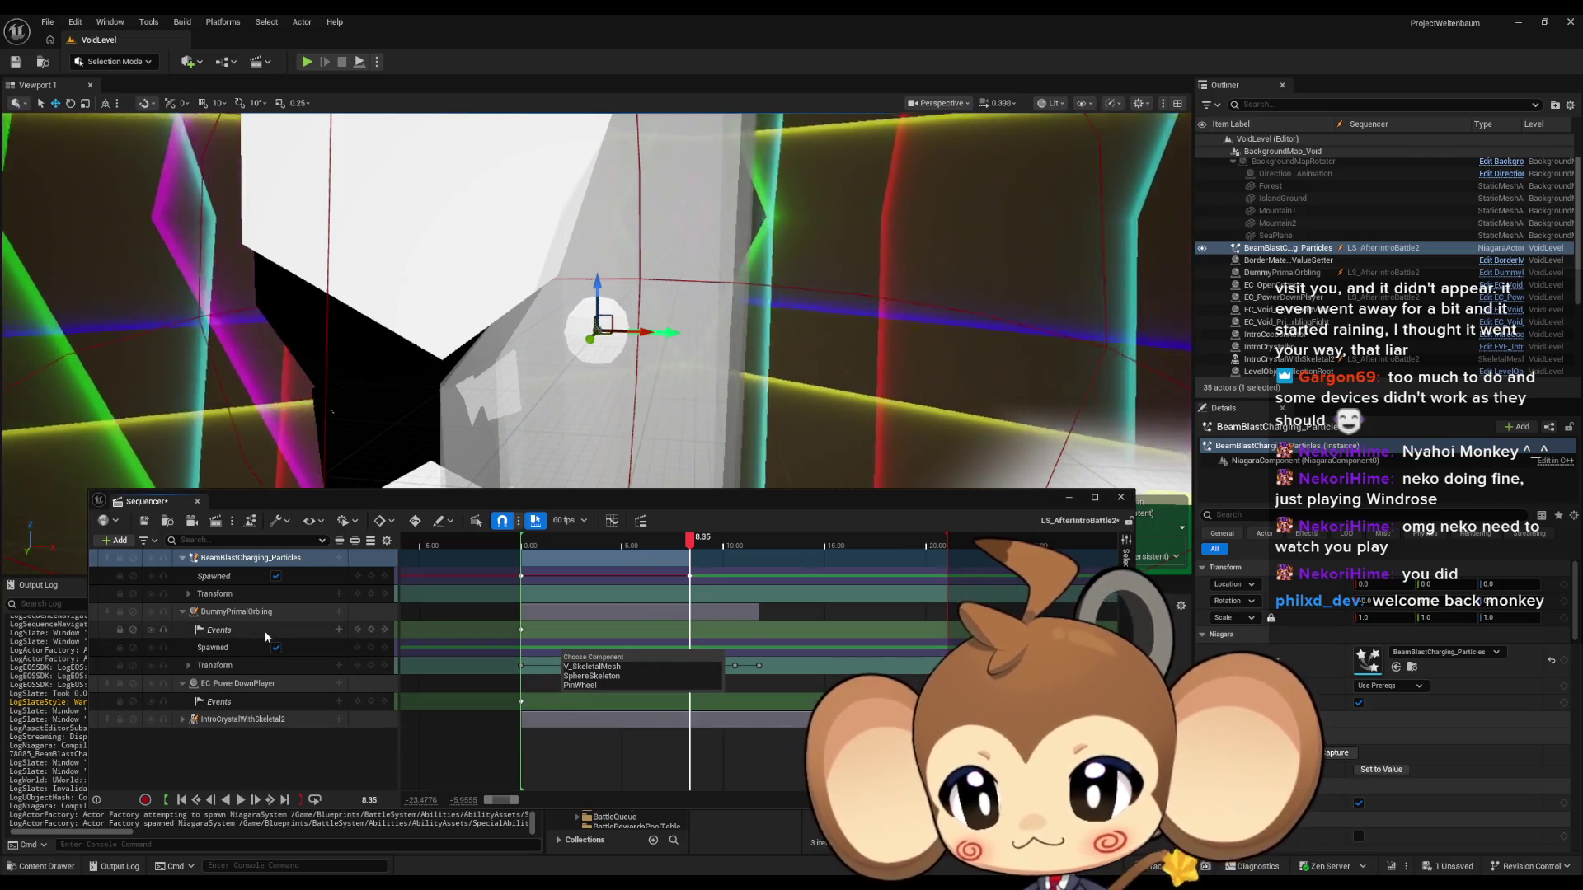
left_click(644, 384)
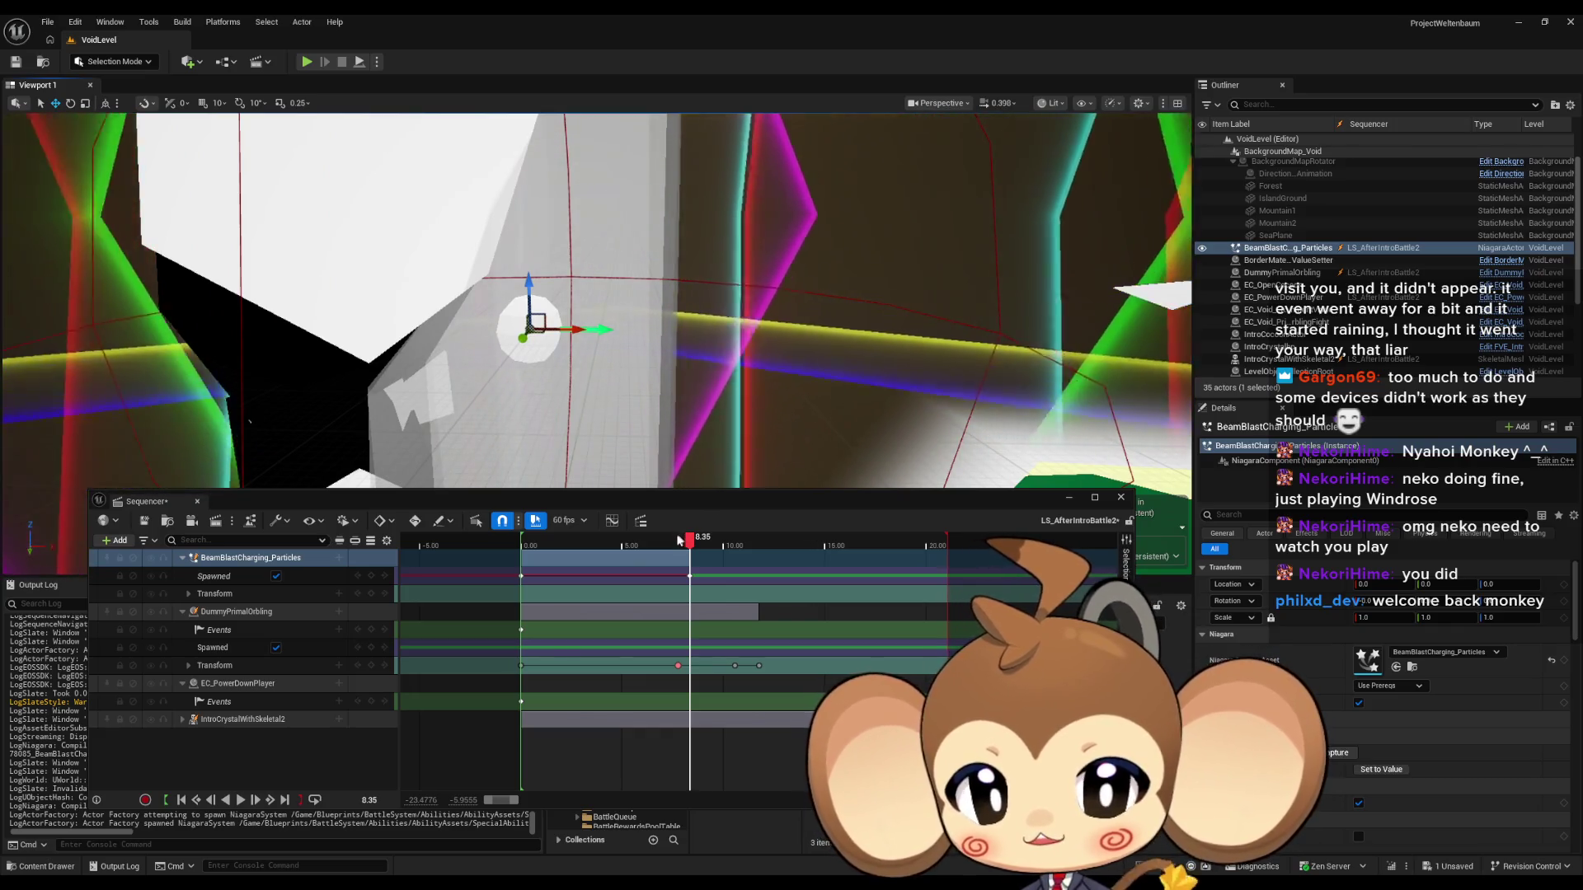
left_click(189, 594)
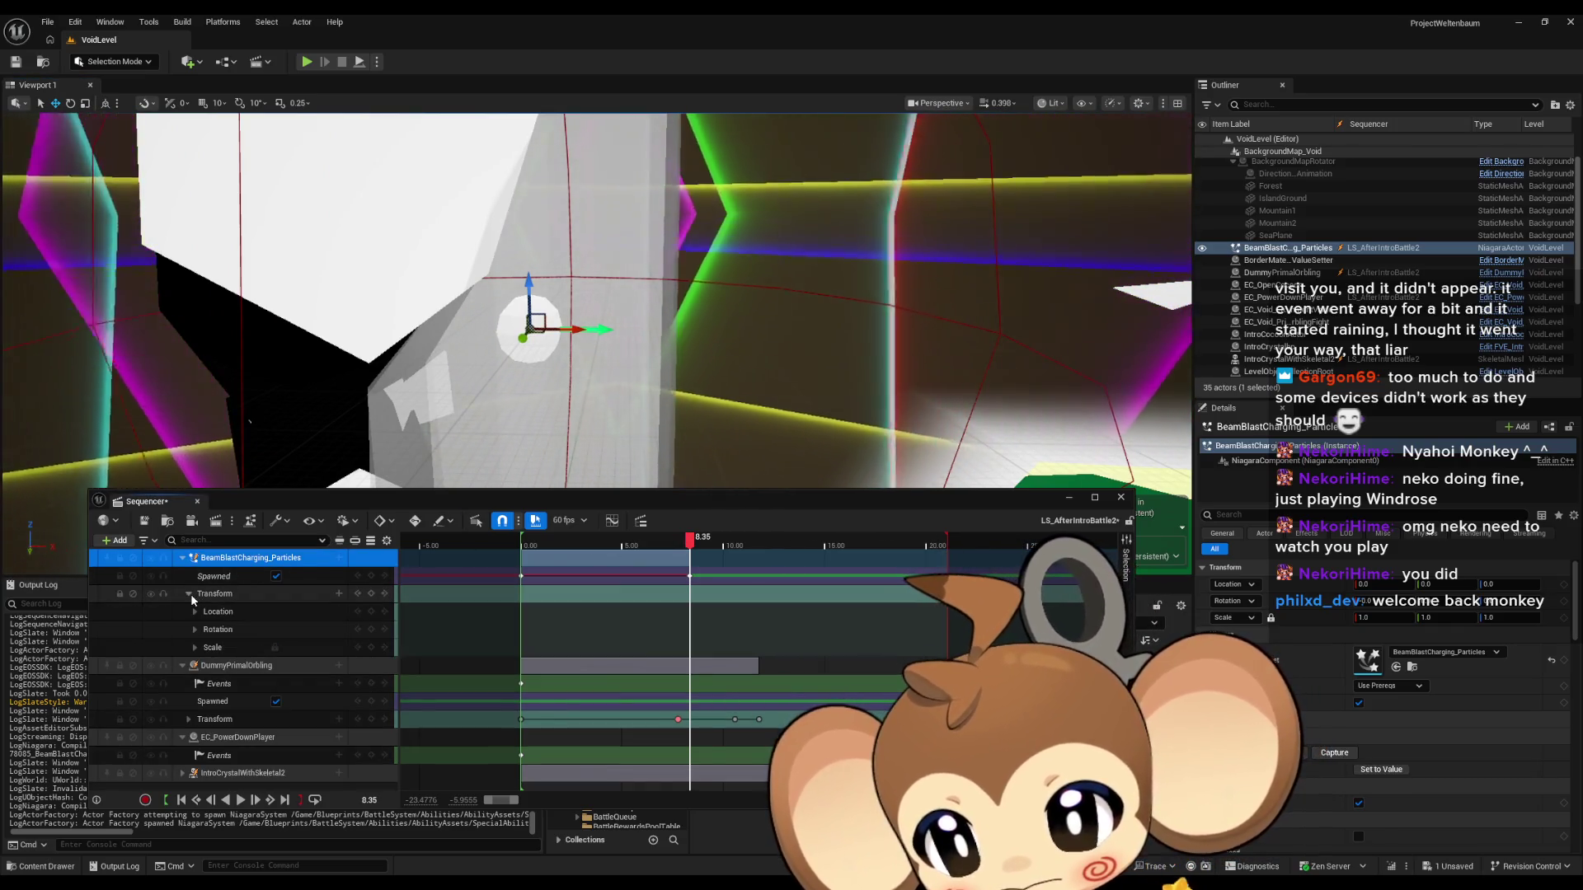
left_click(190, 594)
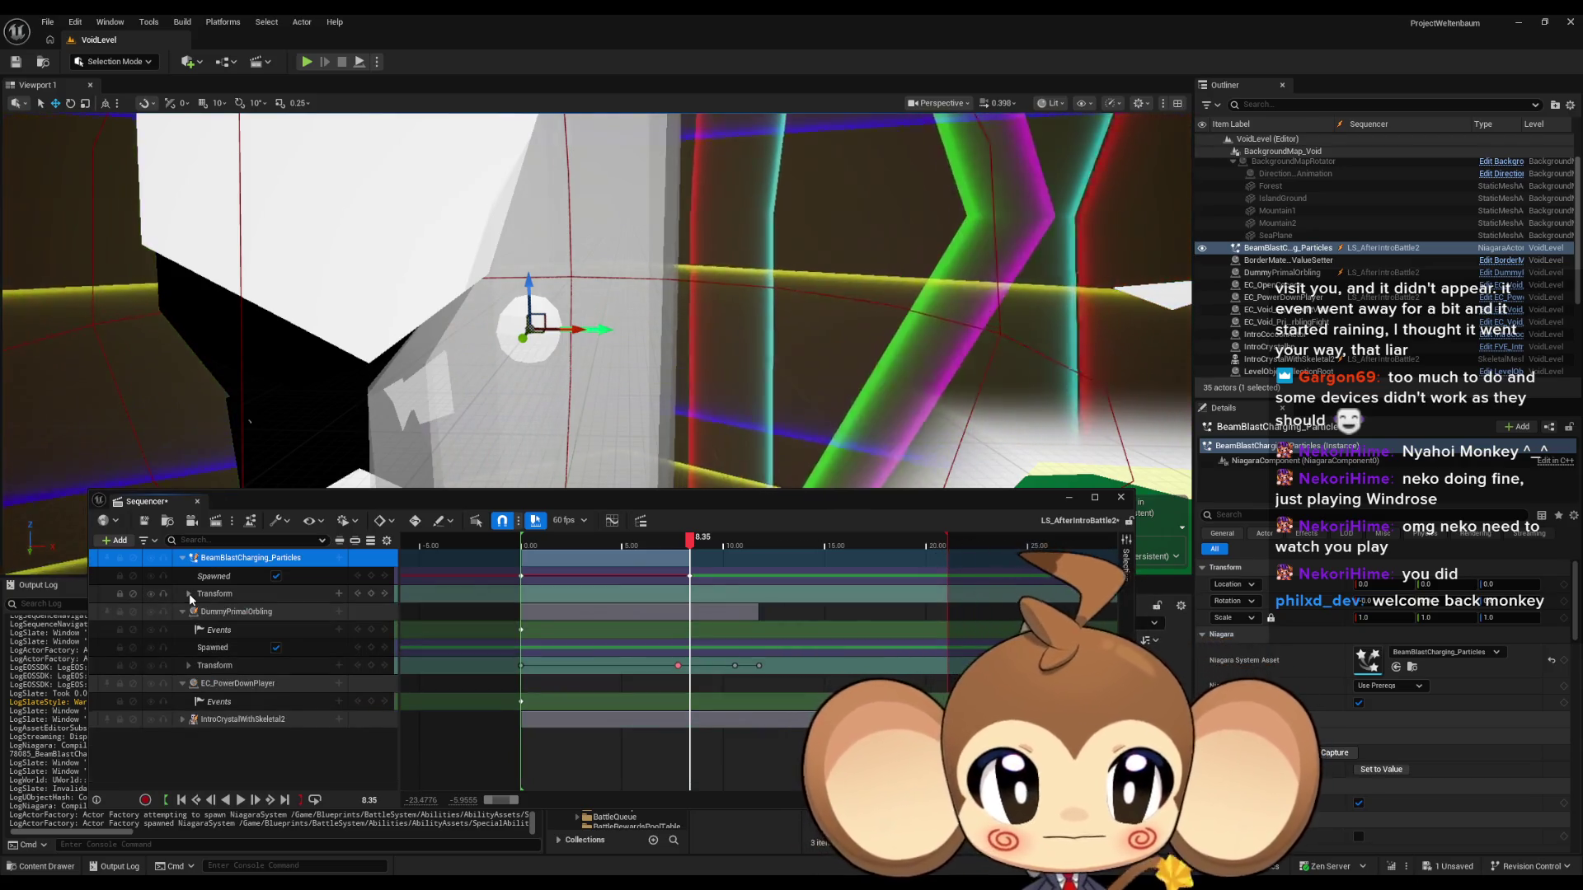
Attach the particles to DummyPrimalOrbling's SphereSkeleton at the Sphere socket.
right_click(247, 558)
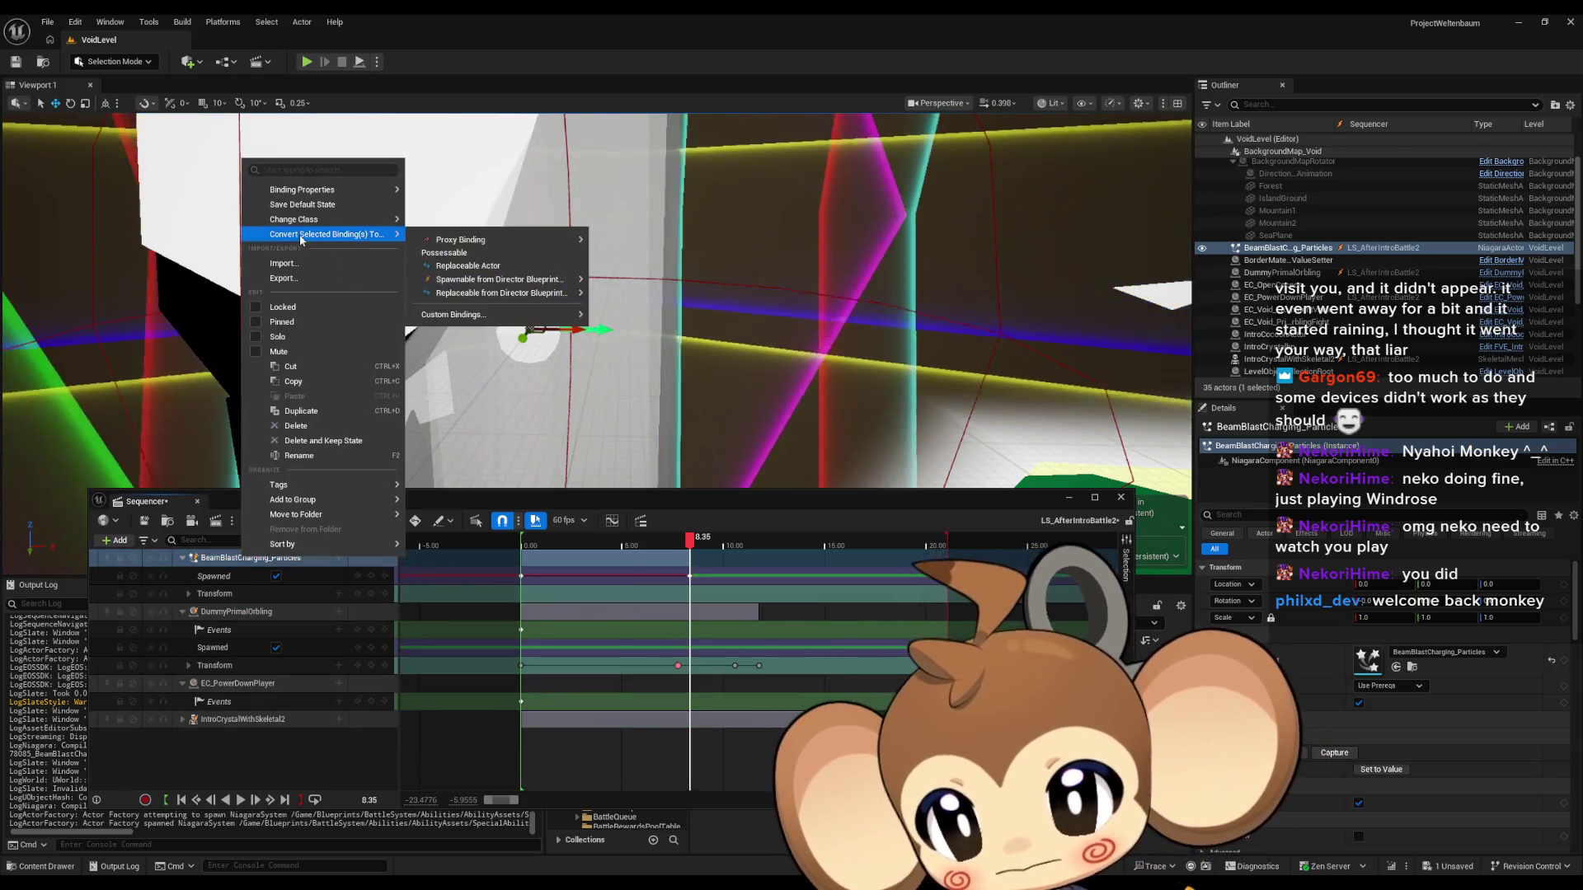
left_click(339, 559)
mouse_move(373, 607)
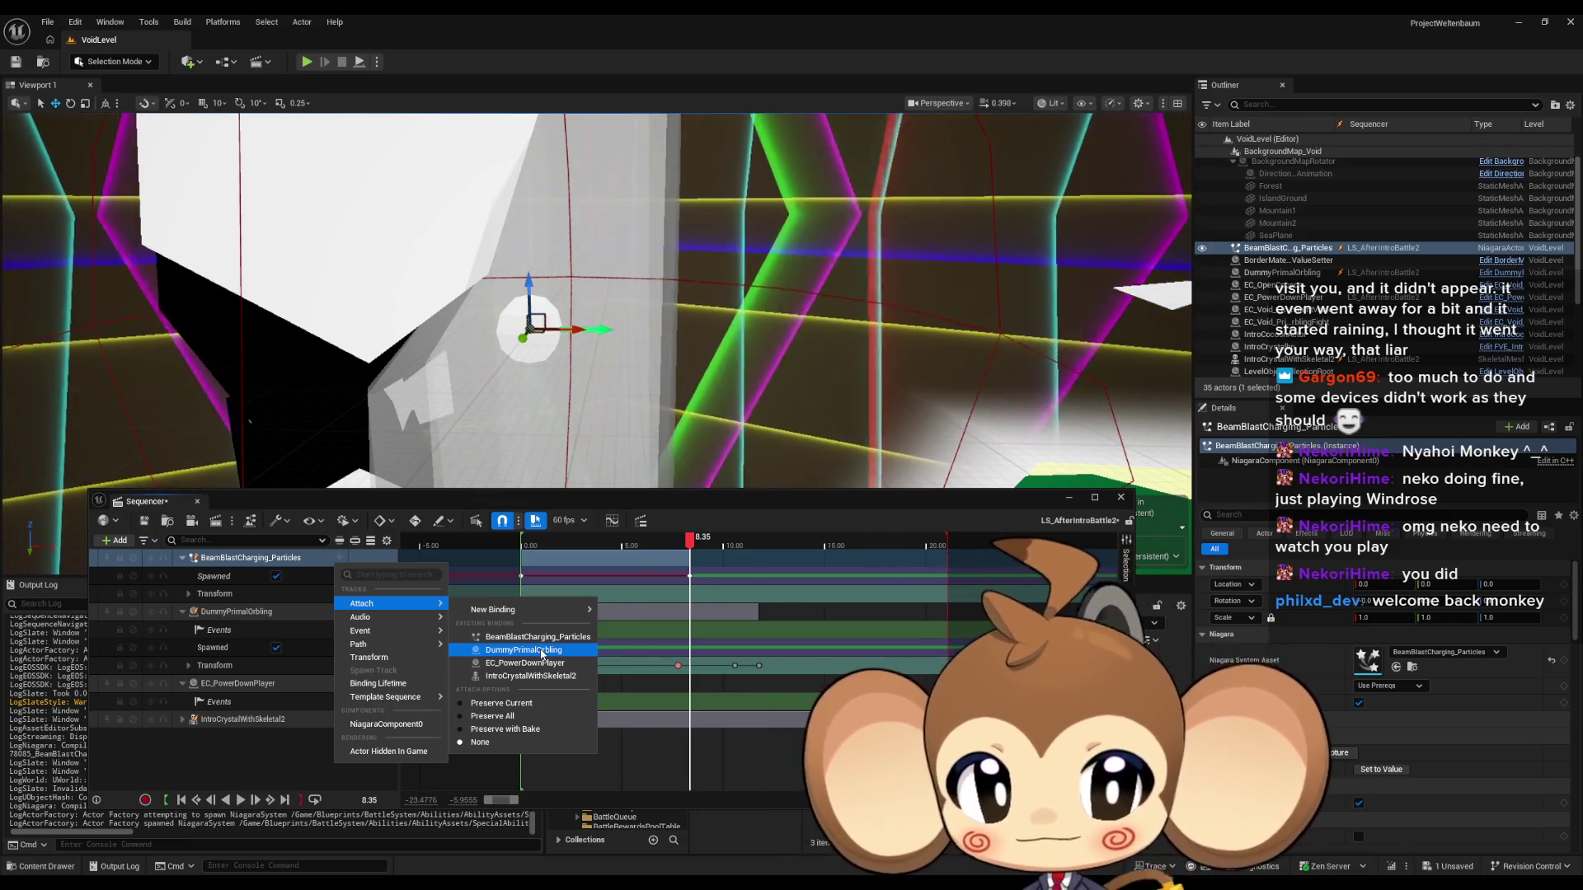
left_click(542, 652)
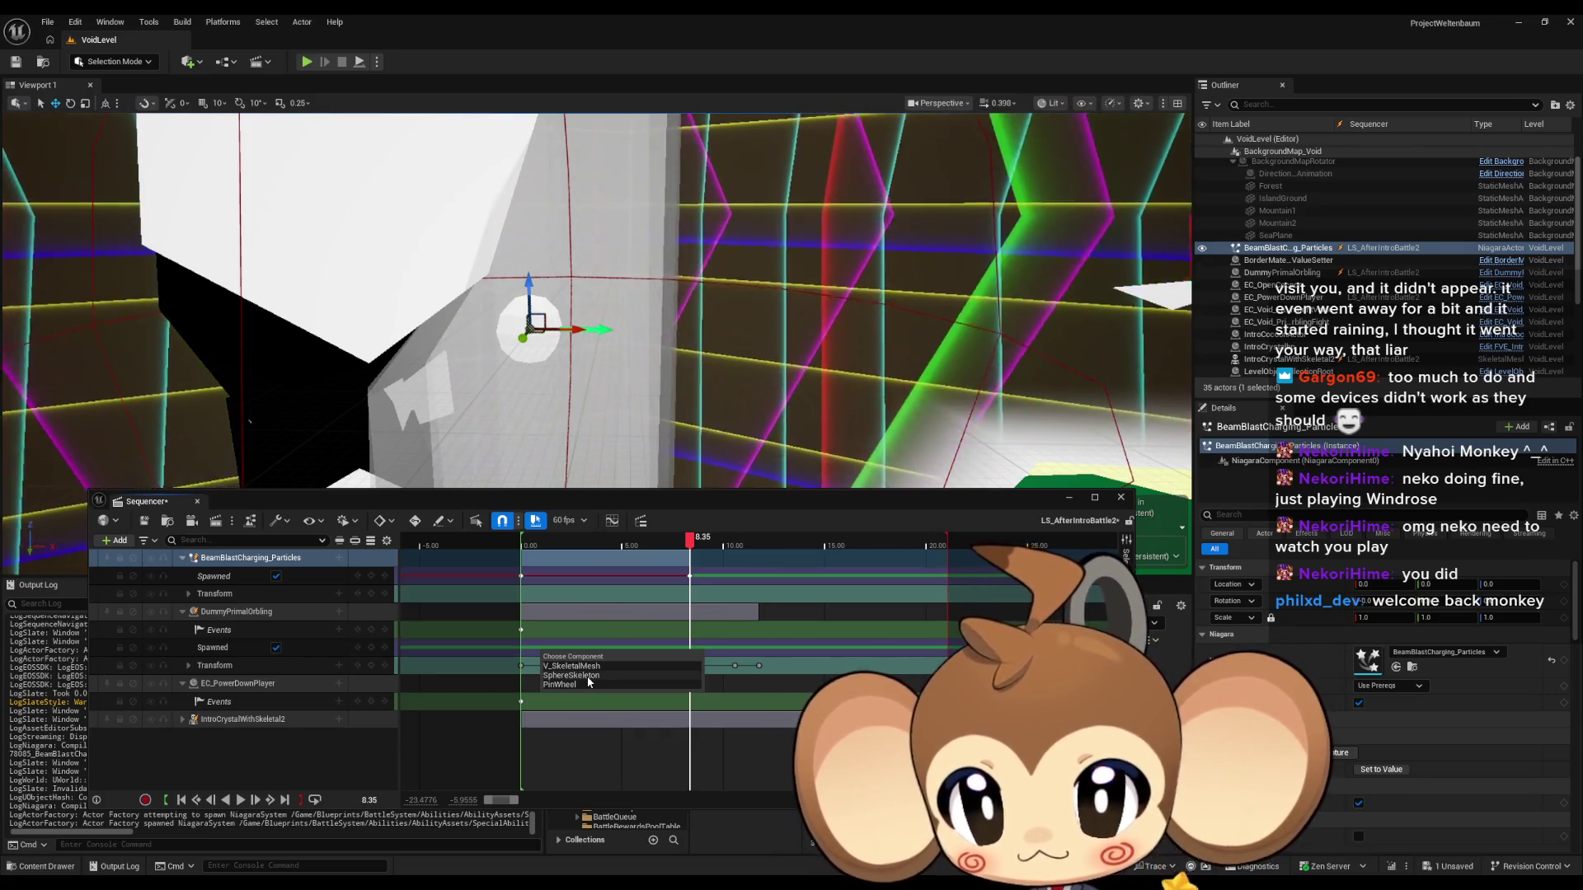
left_click(586, 676)
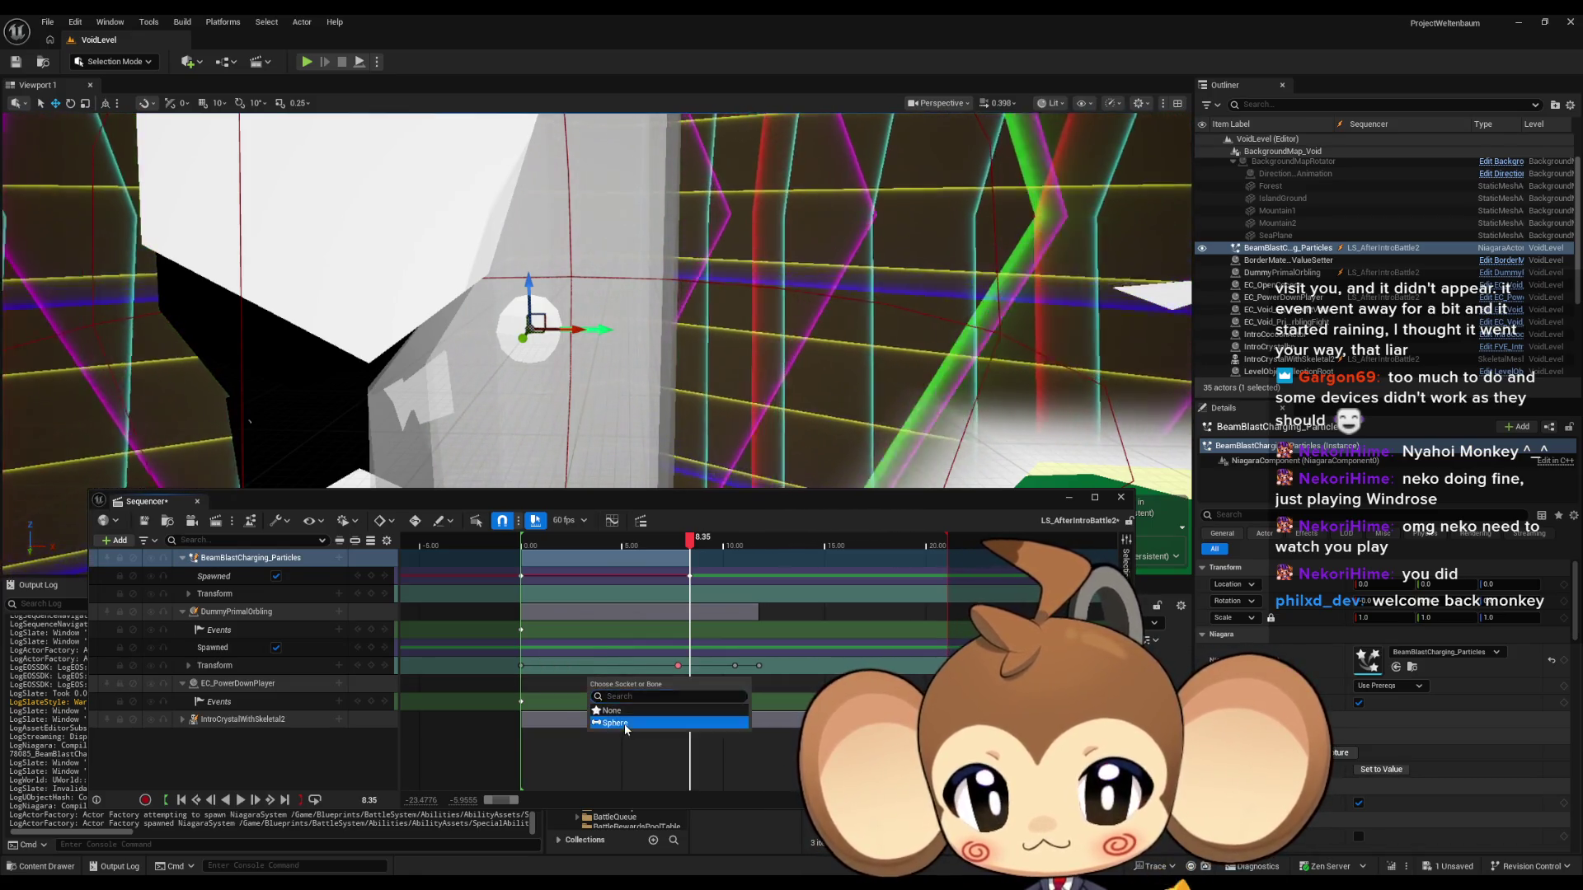
left_click(614, 723)
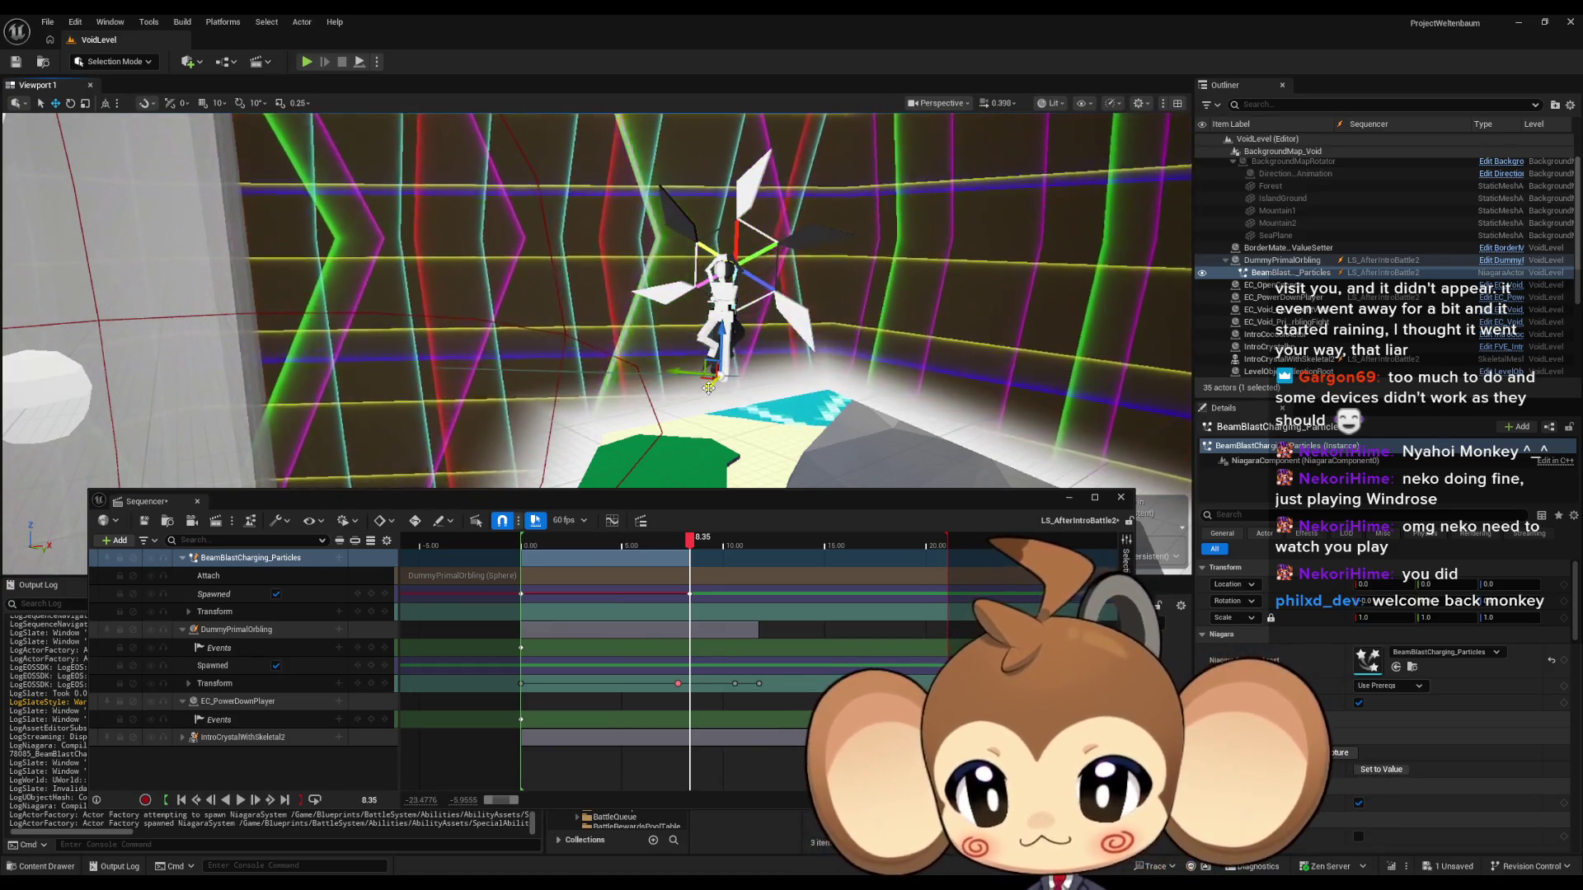
left_click(322, 576)
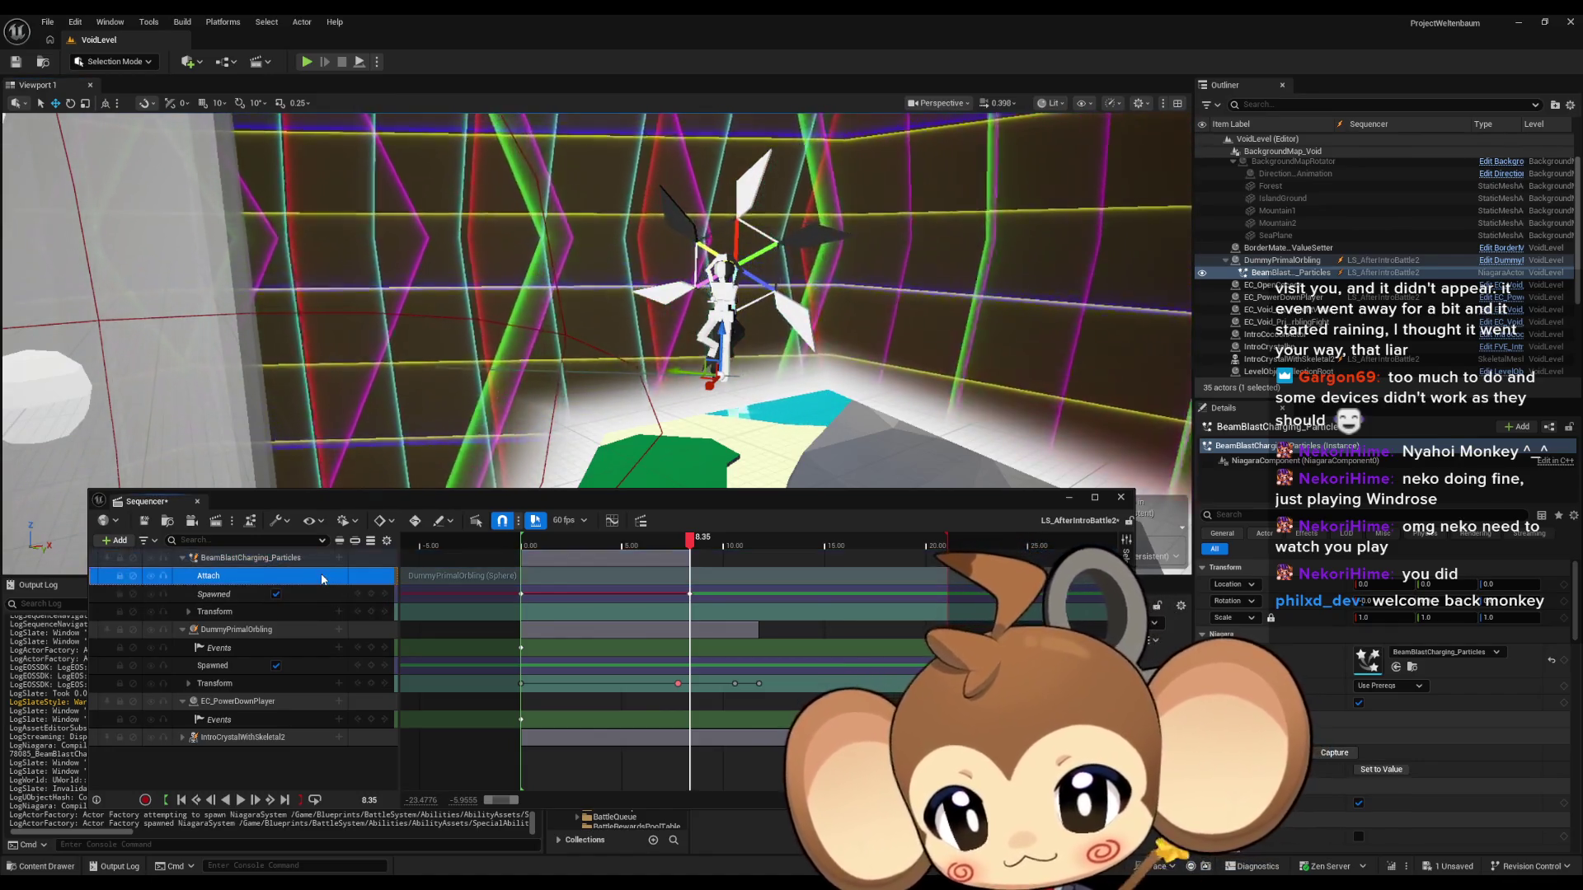
Replace the Sphere Attach track with one binding DummyPrimalOrbling's V_SkeletalMesh, socket None.
key("Delete")
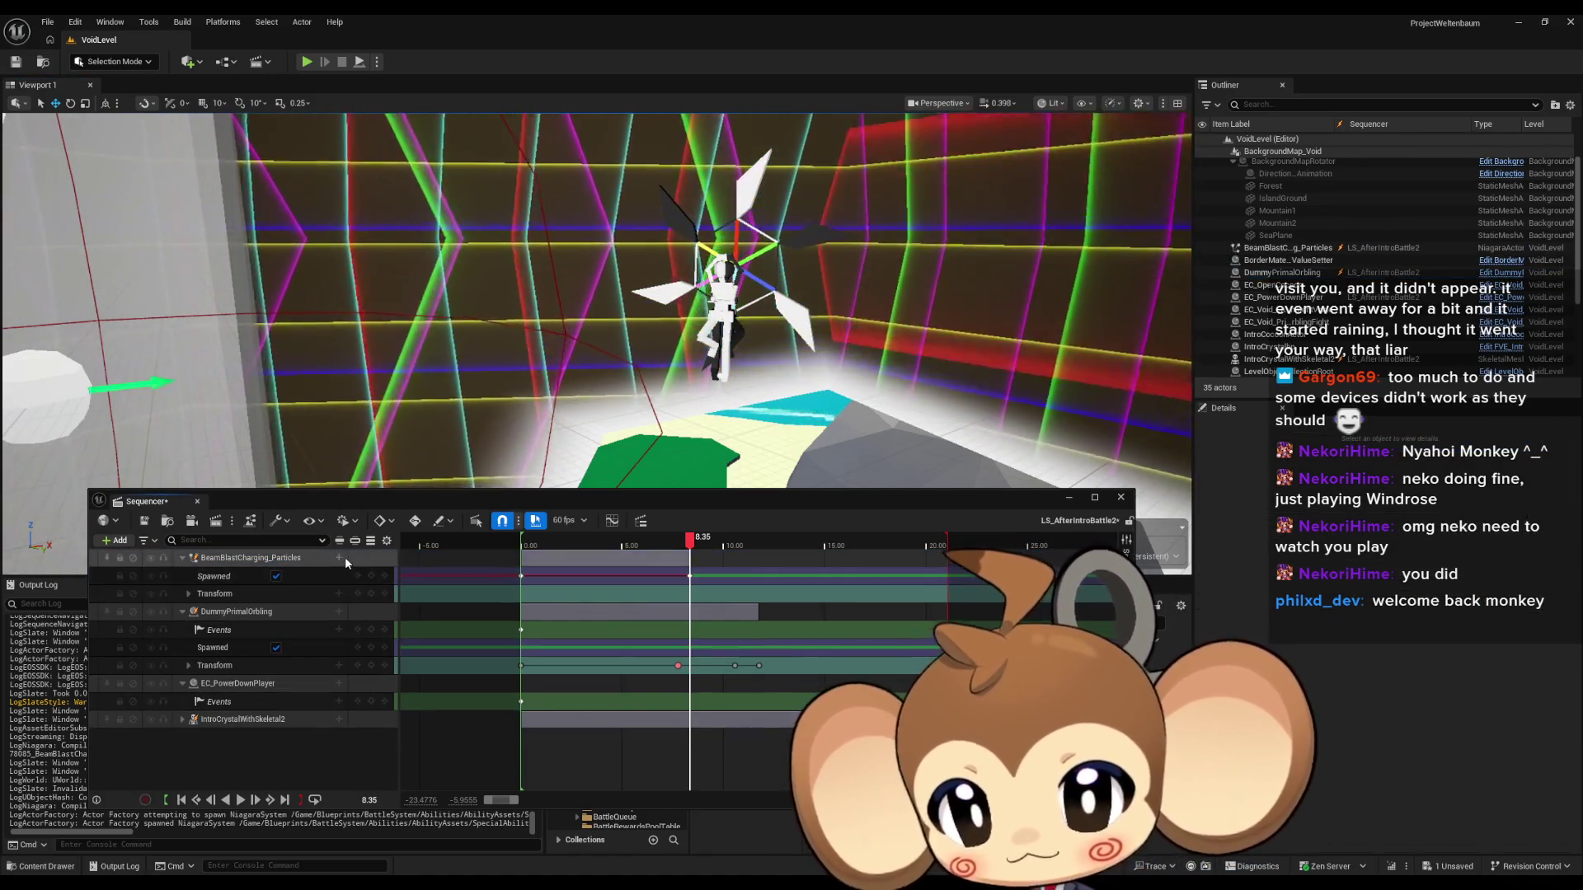
left_click(339, 559)
mouse_move(361, 603)
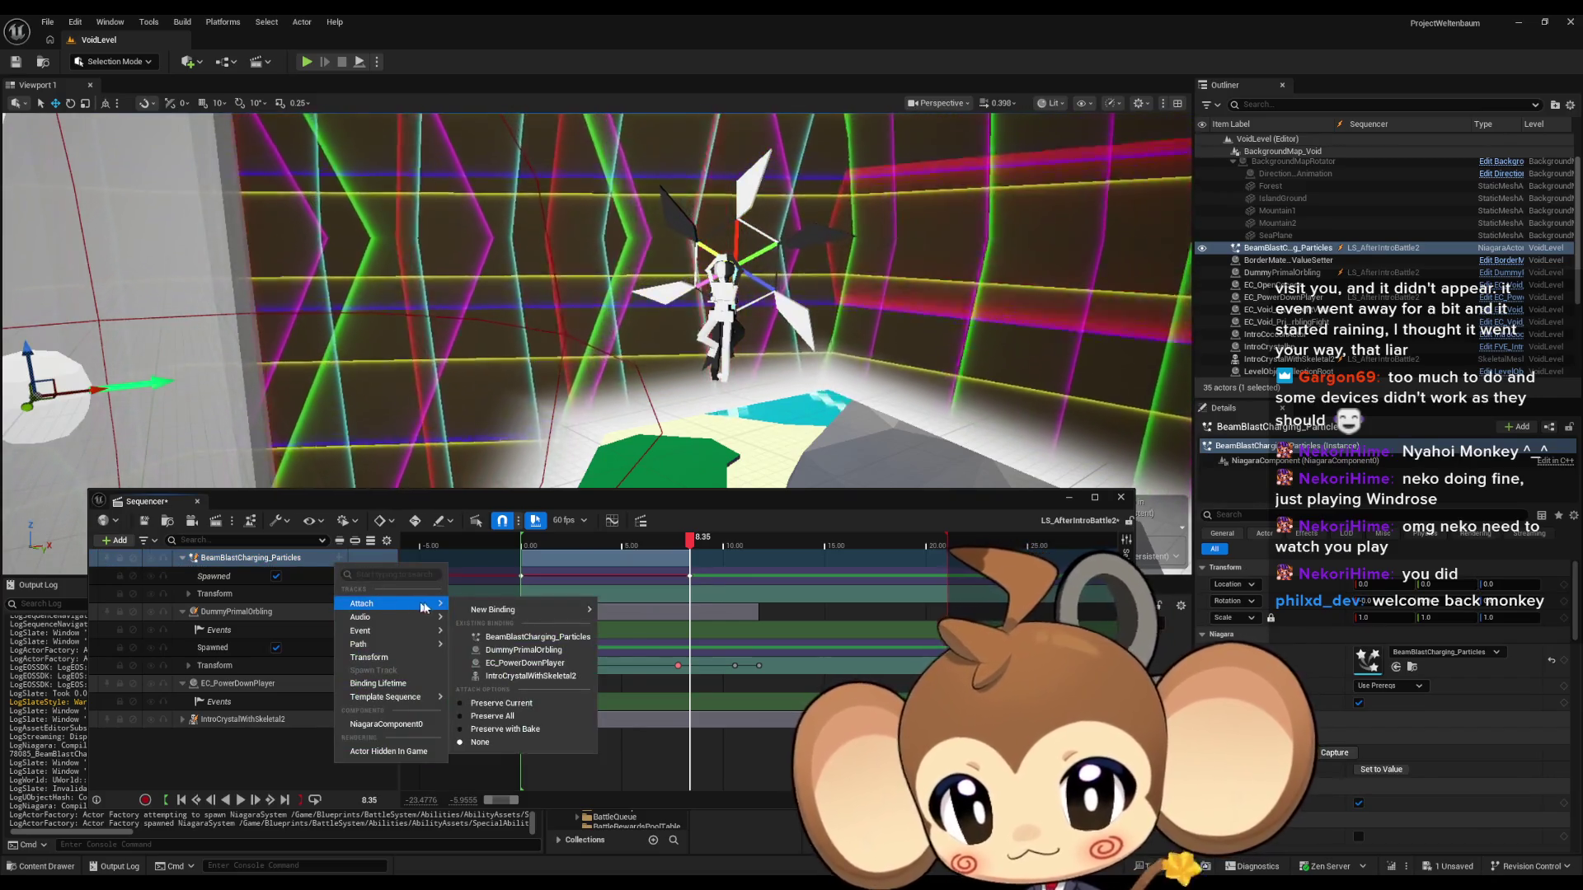
mouse_move(505, 610)
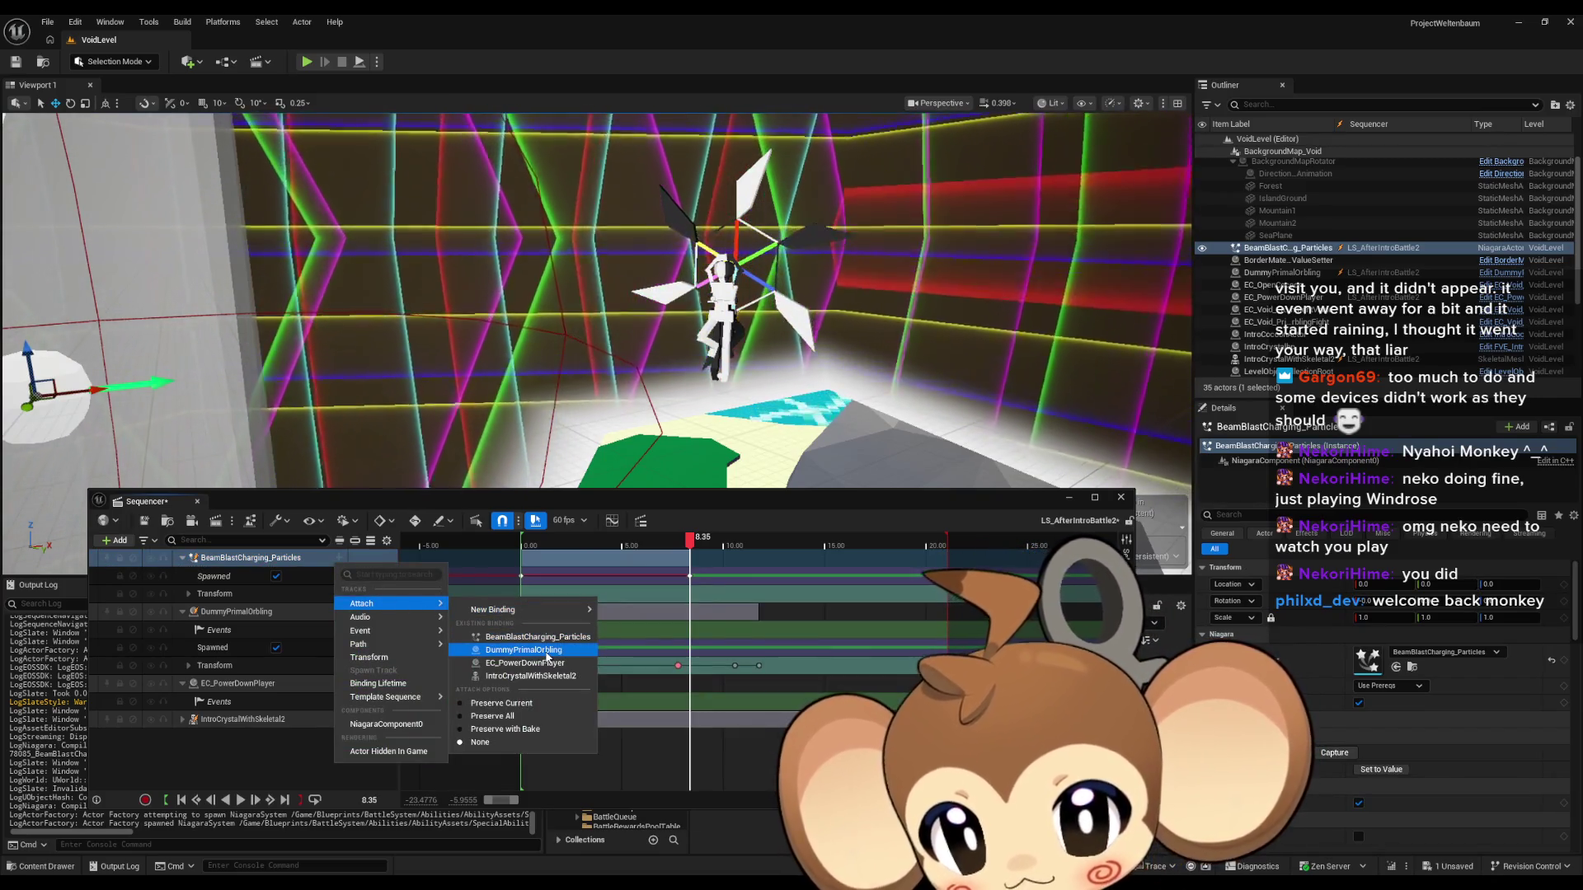
left_click(544, 651)
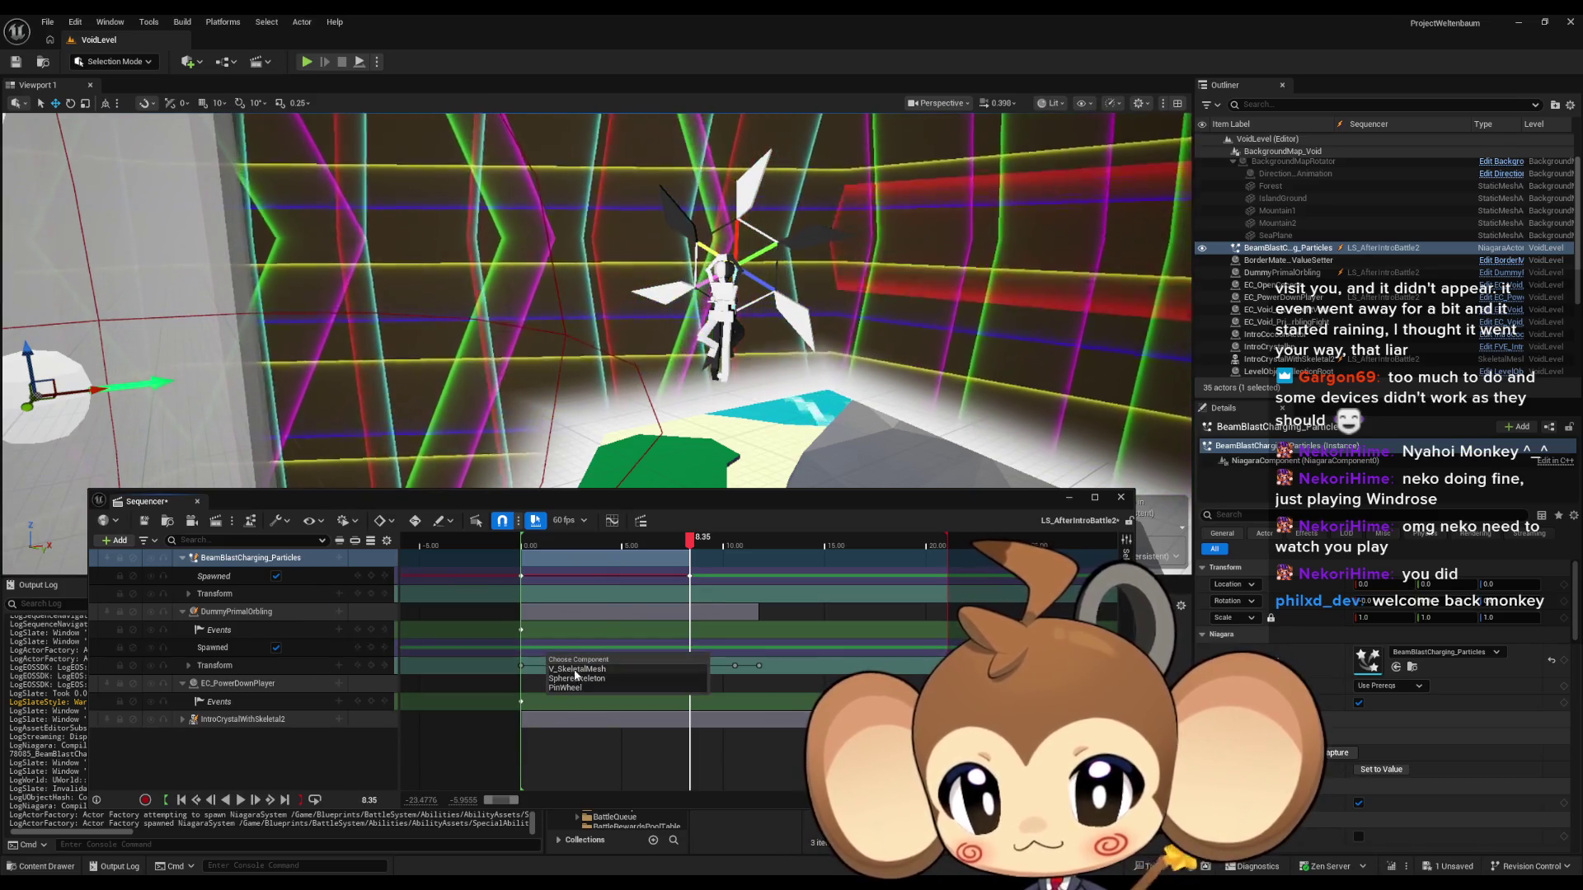
left_click(584, 669)
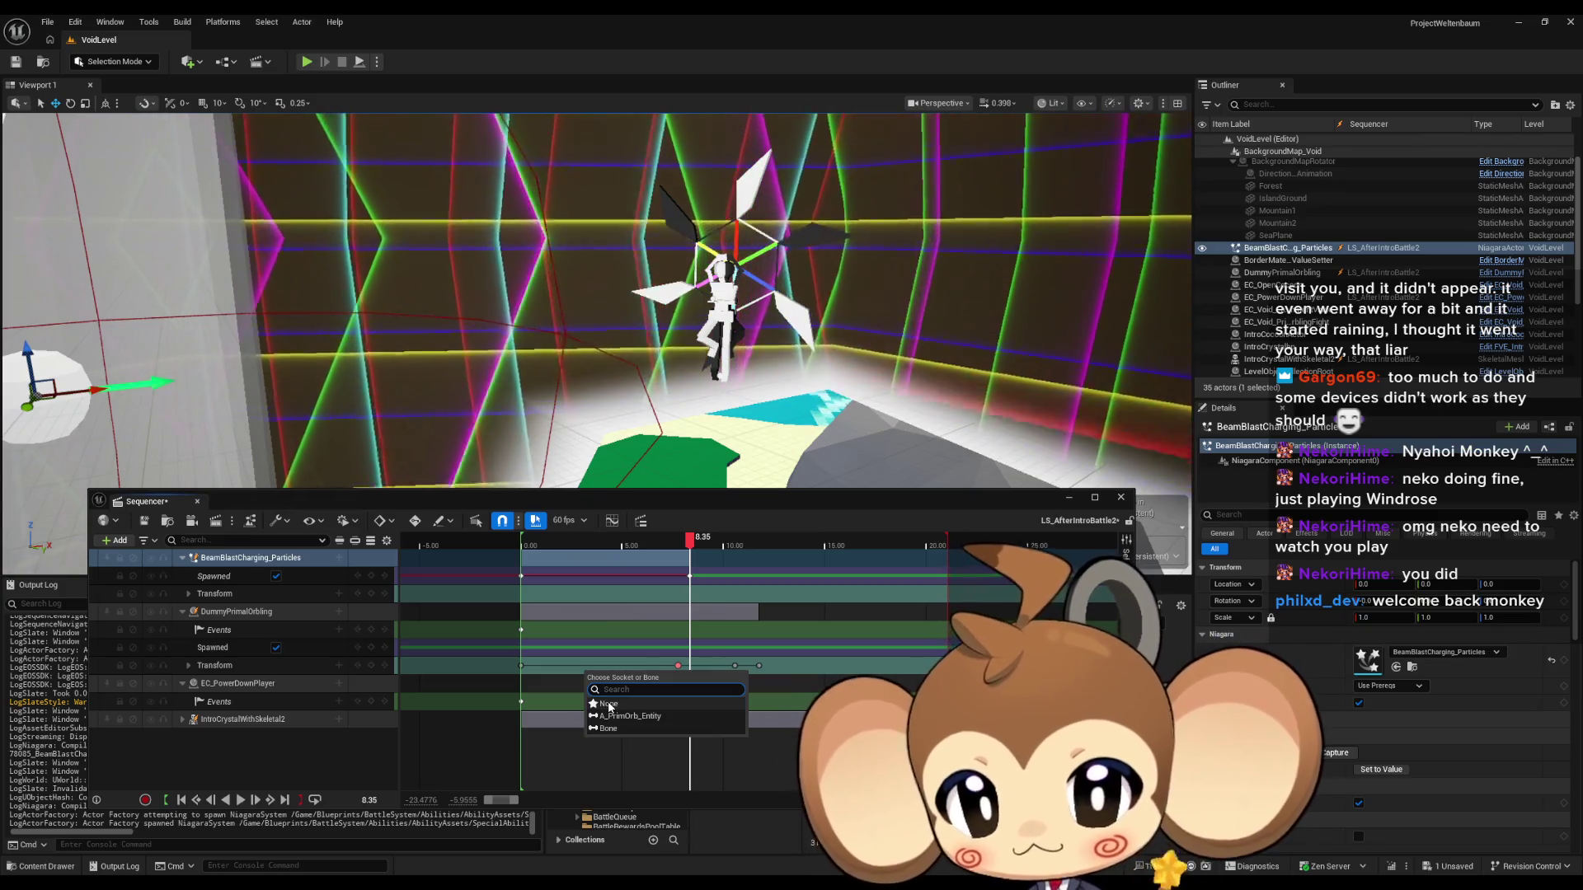
left_click(609, 705)
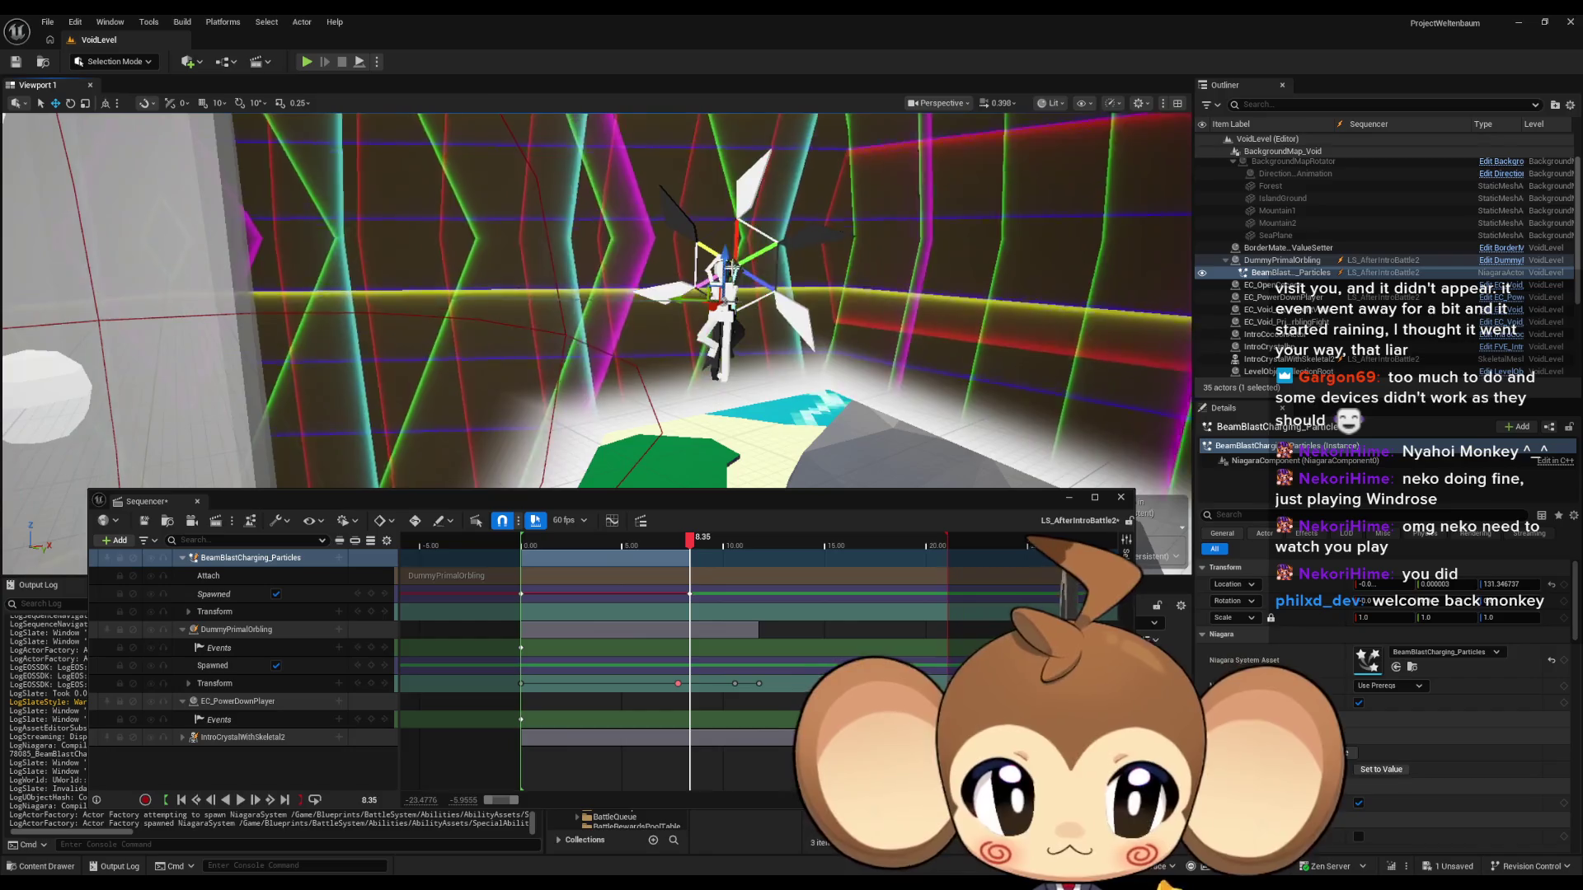
Key the particles' transform at 8.35, then replay the sequence from near the start and from 4.37.
left_click(371, 614)
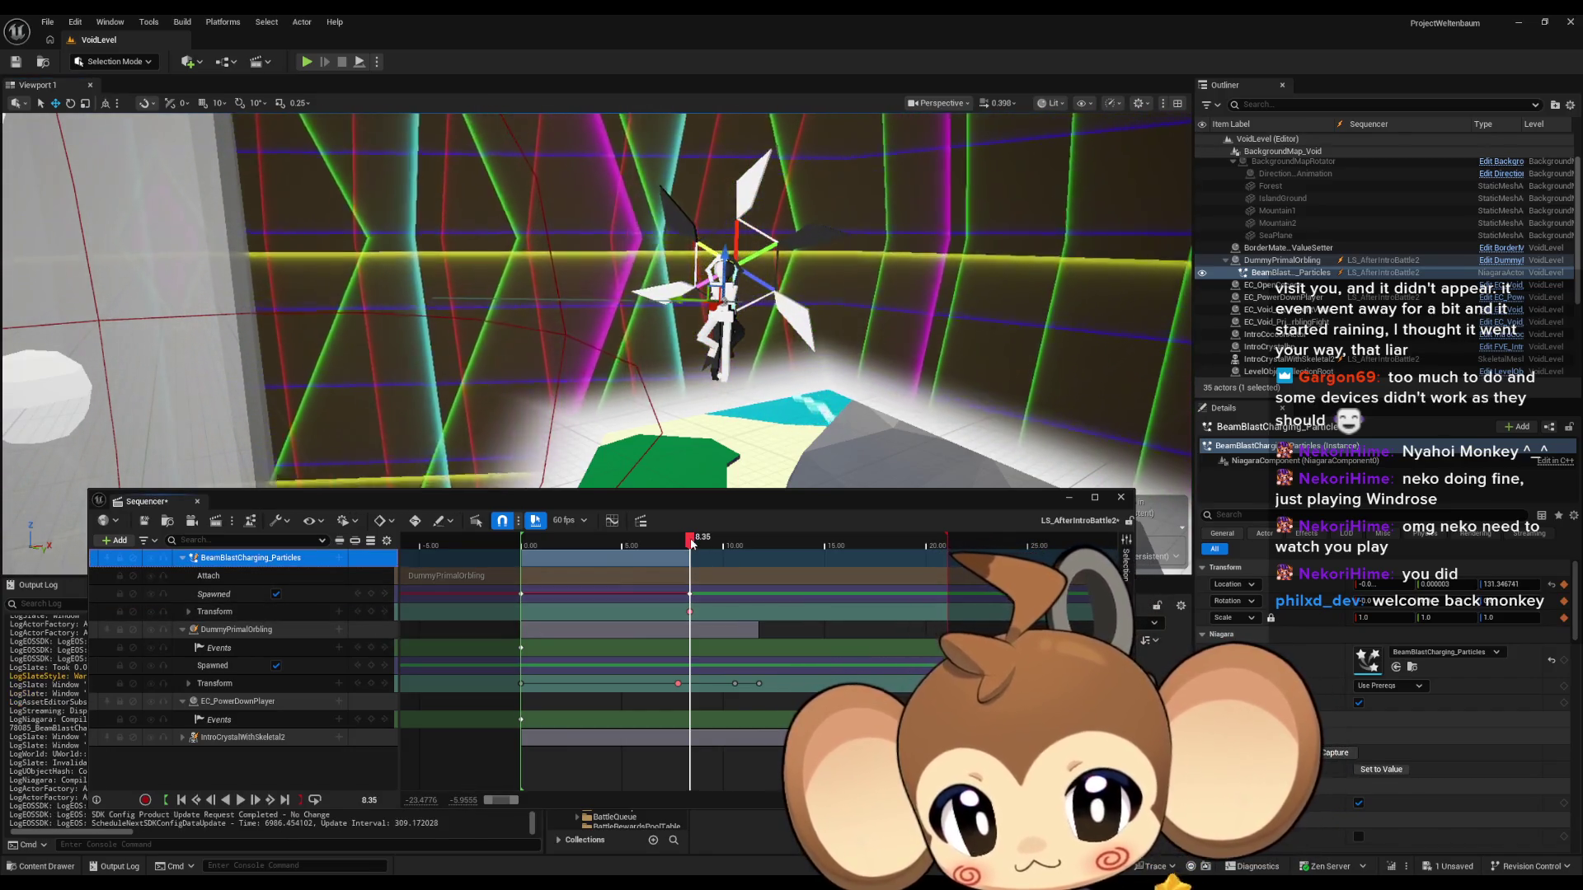
left_click_drag(691, 544, 543, 545)
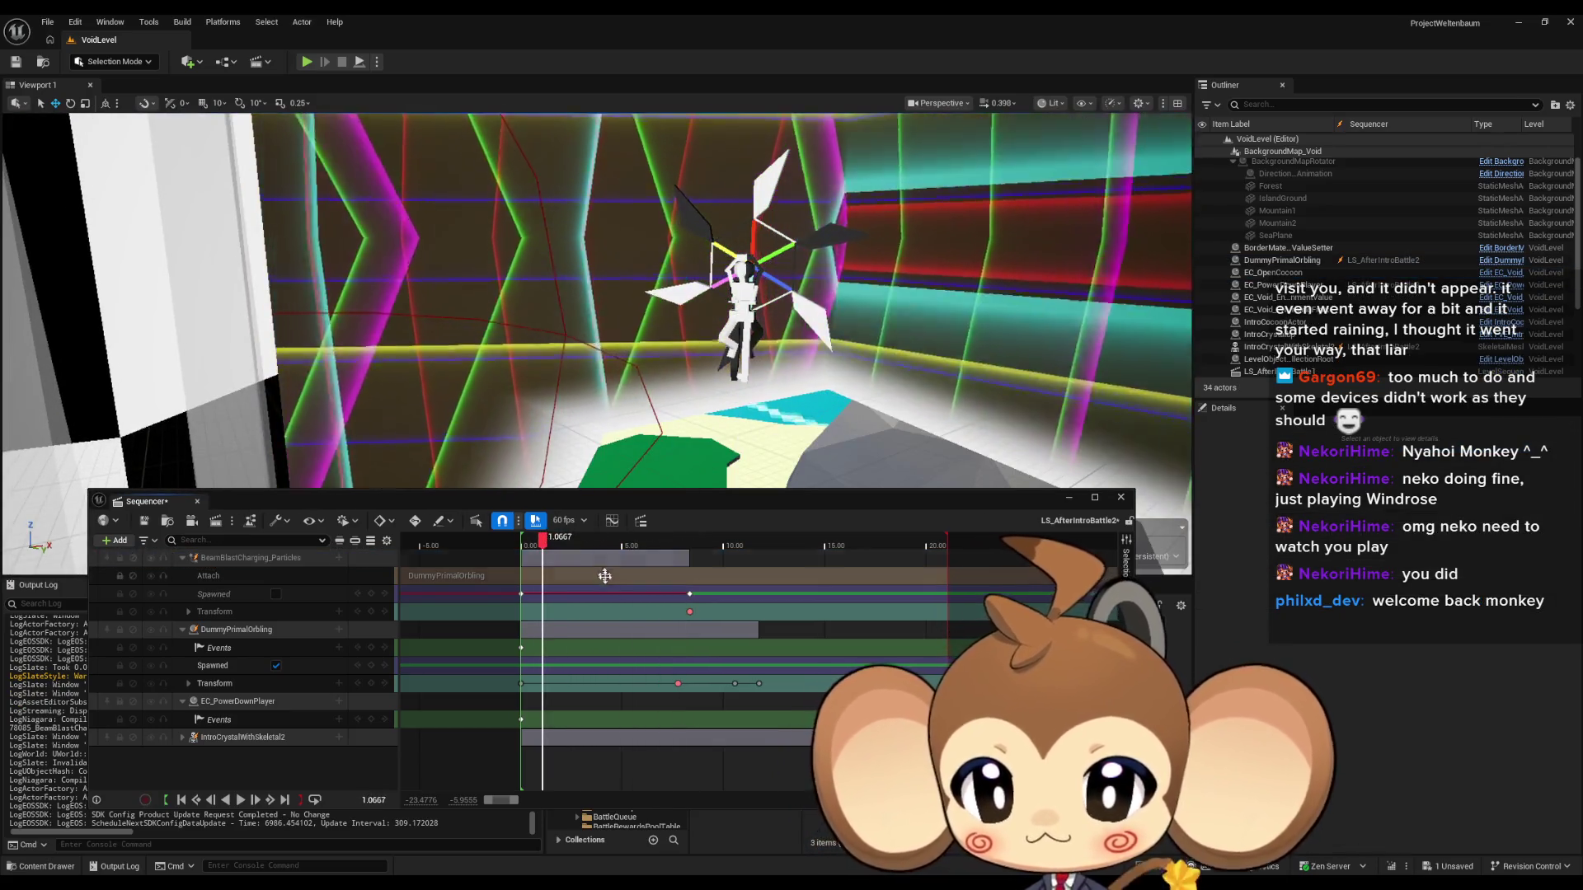
key("space")
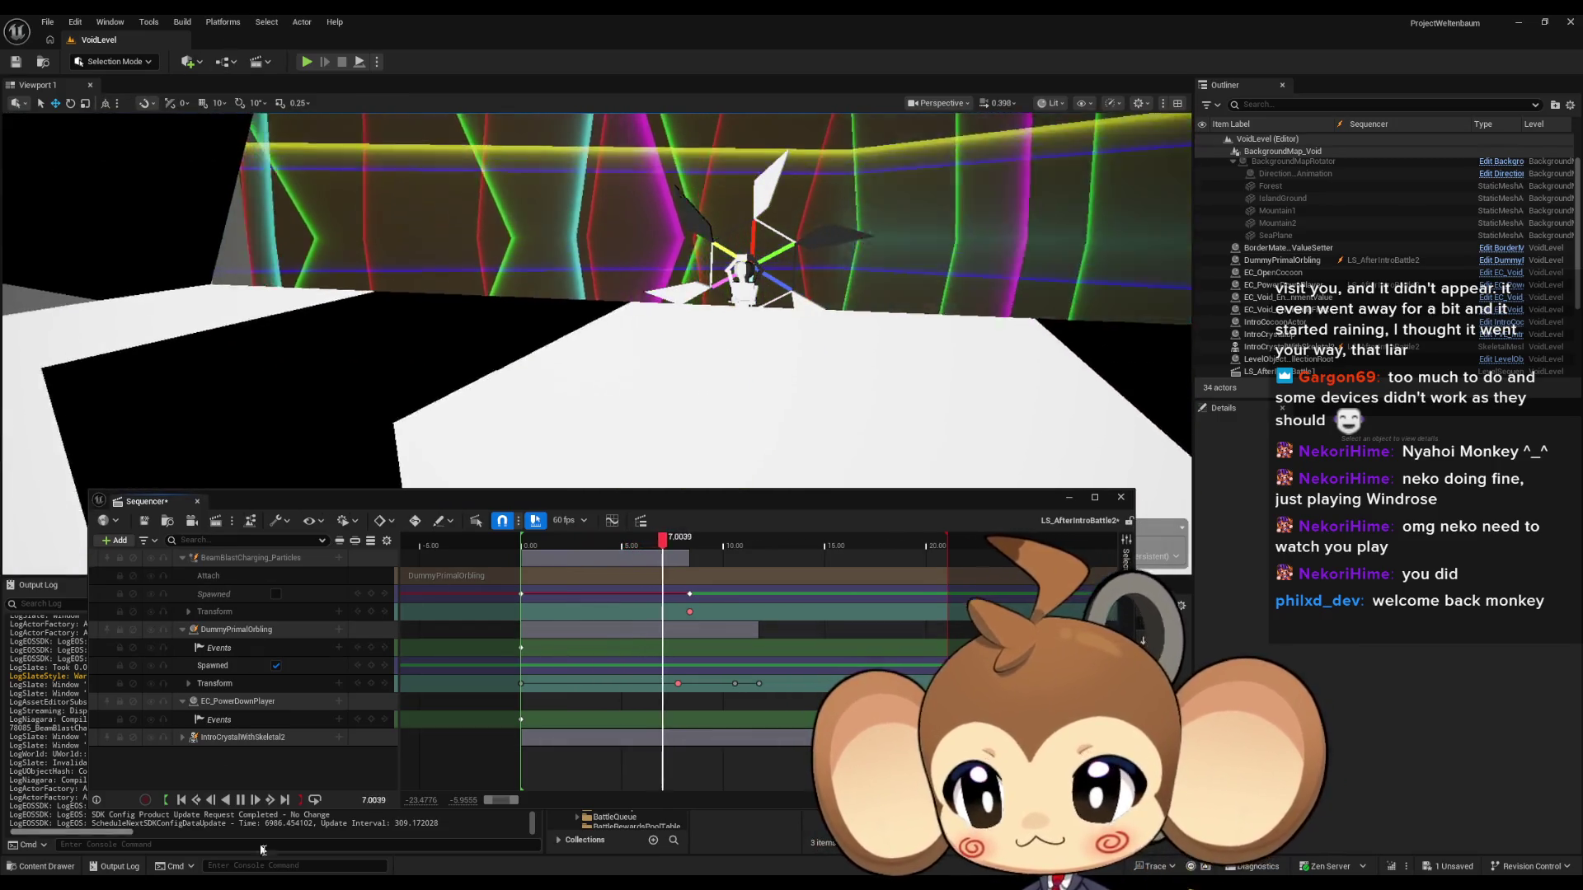
left_click(241, 801)
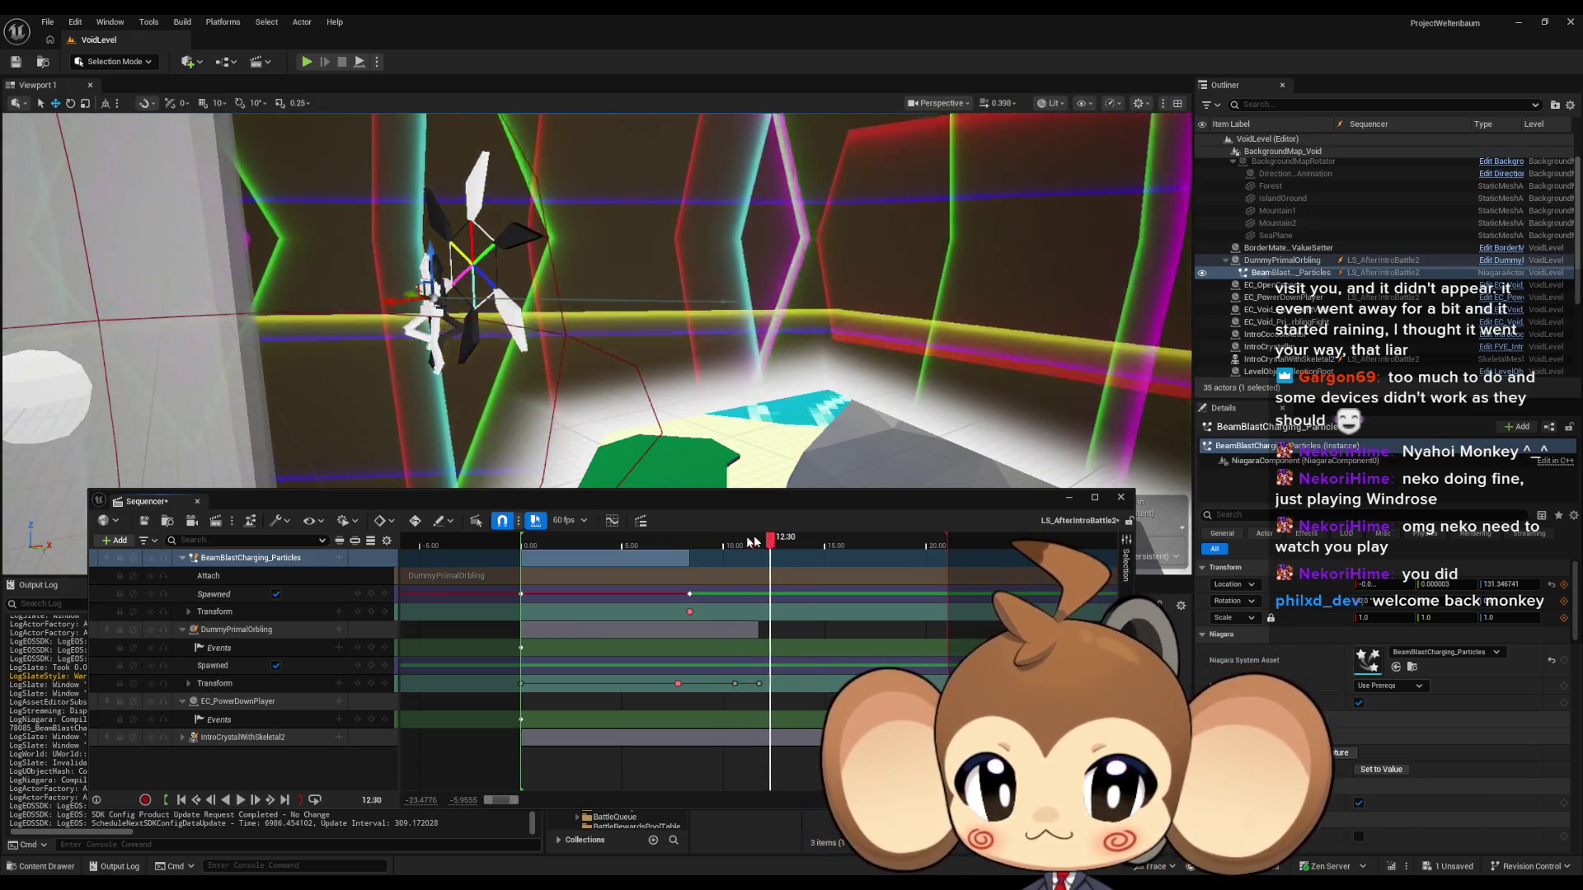
left_click_drag(753, 543, 612, 550)
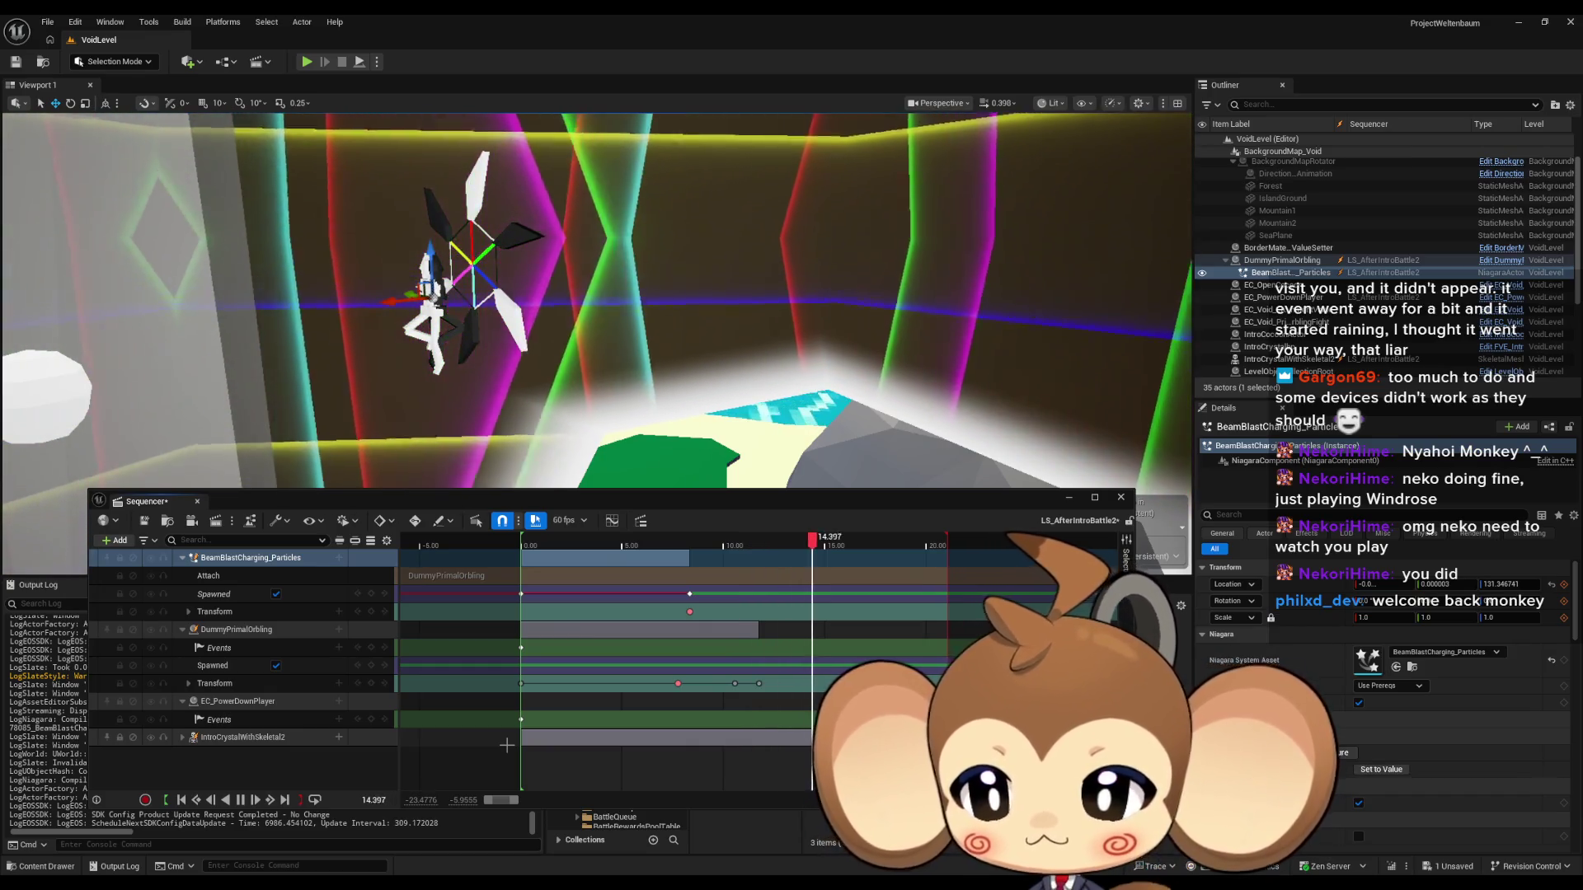
key("space")
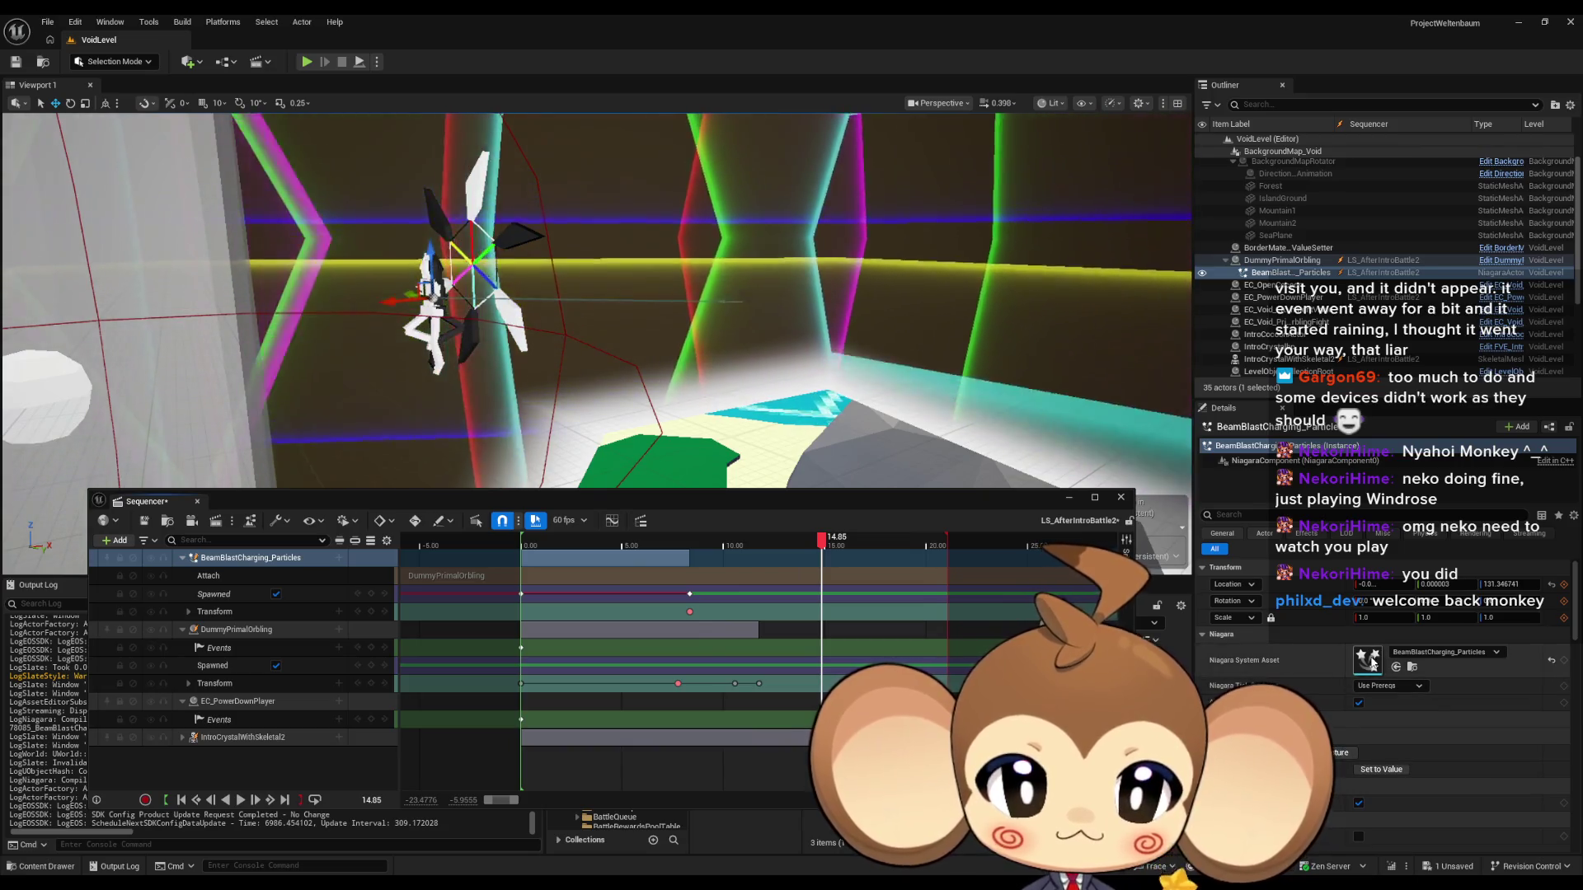
Swap the actor's Niagara System Asset to BeamBlastCharging_Particles1 and open it maximized in the Niagara editor.
double_click(1371, 657)
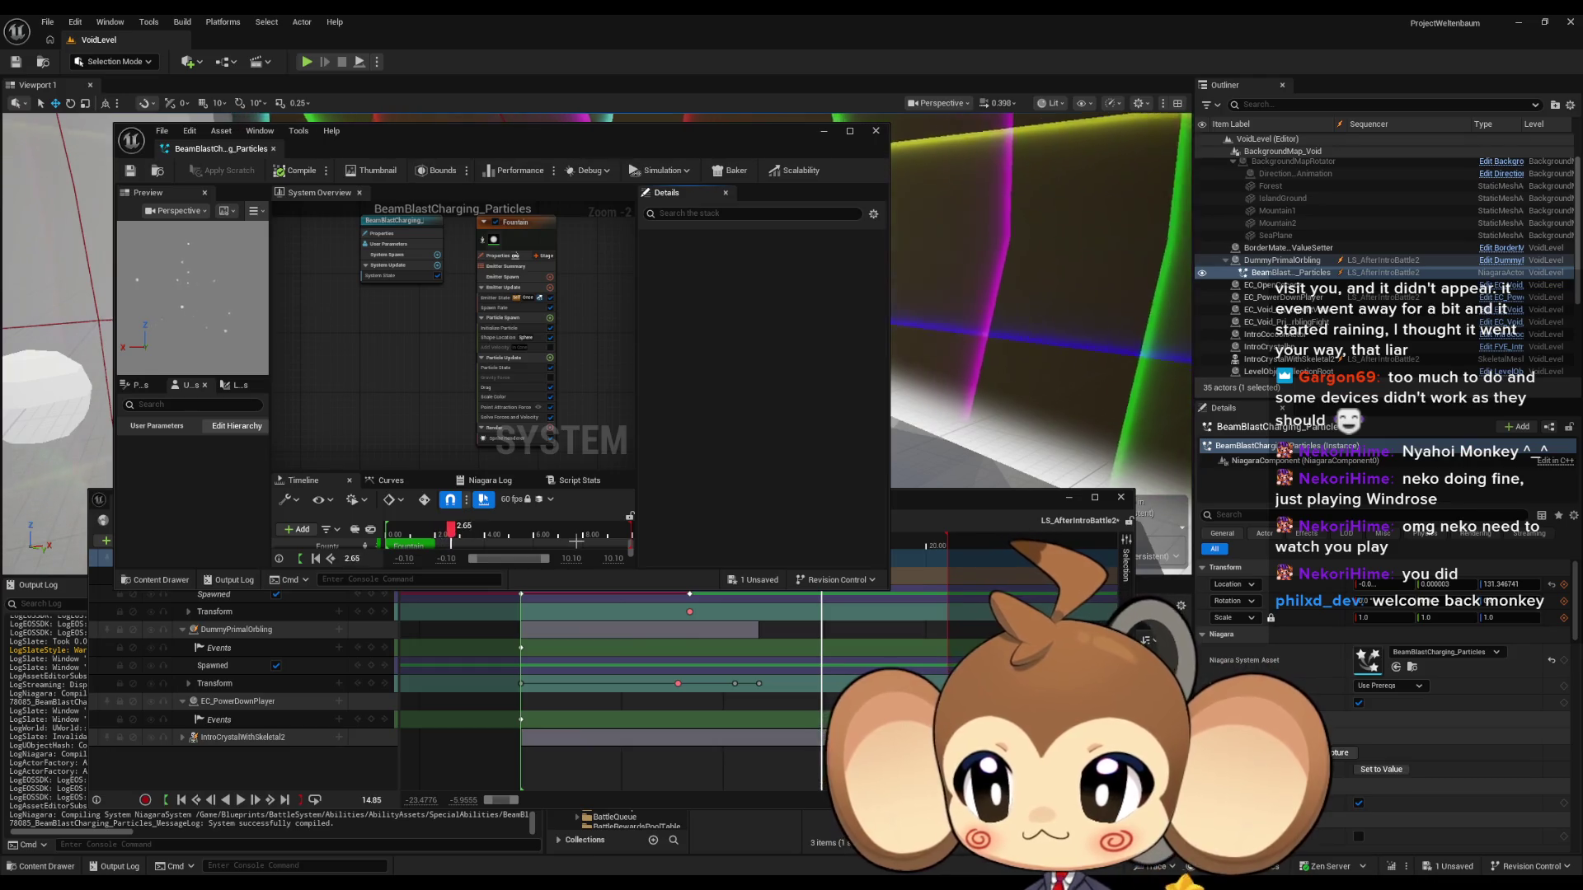
left_click(877, 134)
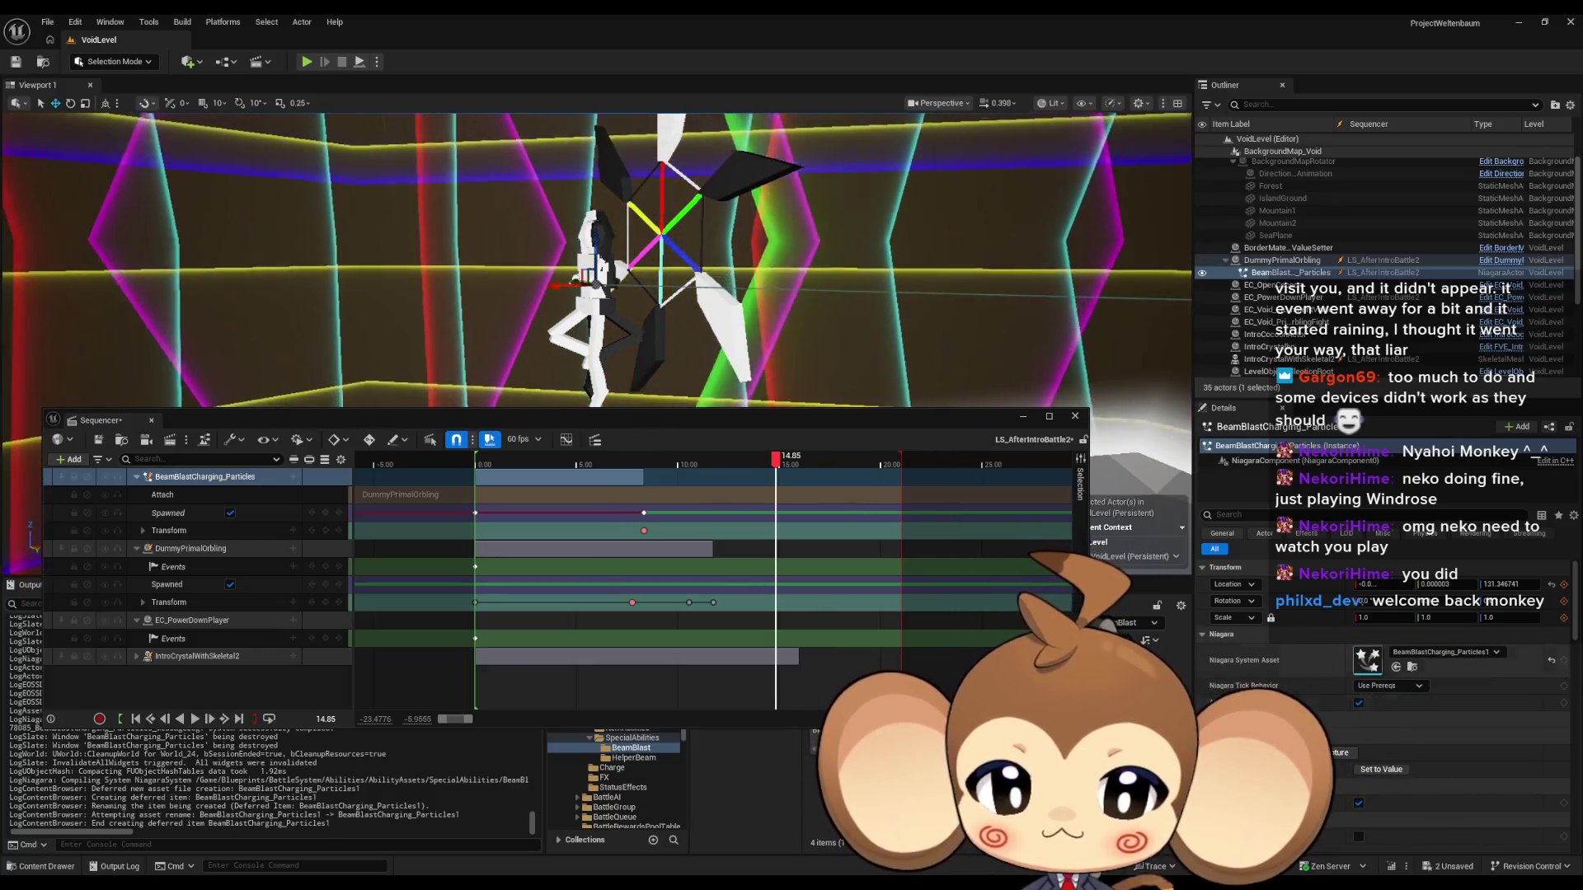
left_click(1552, 662)
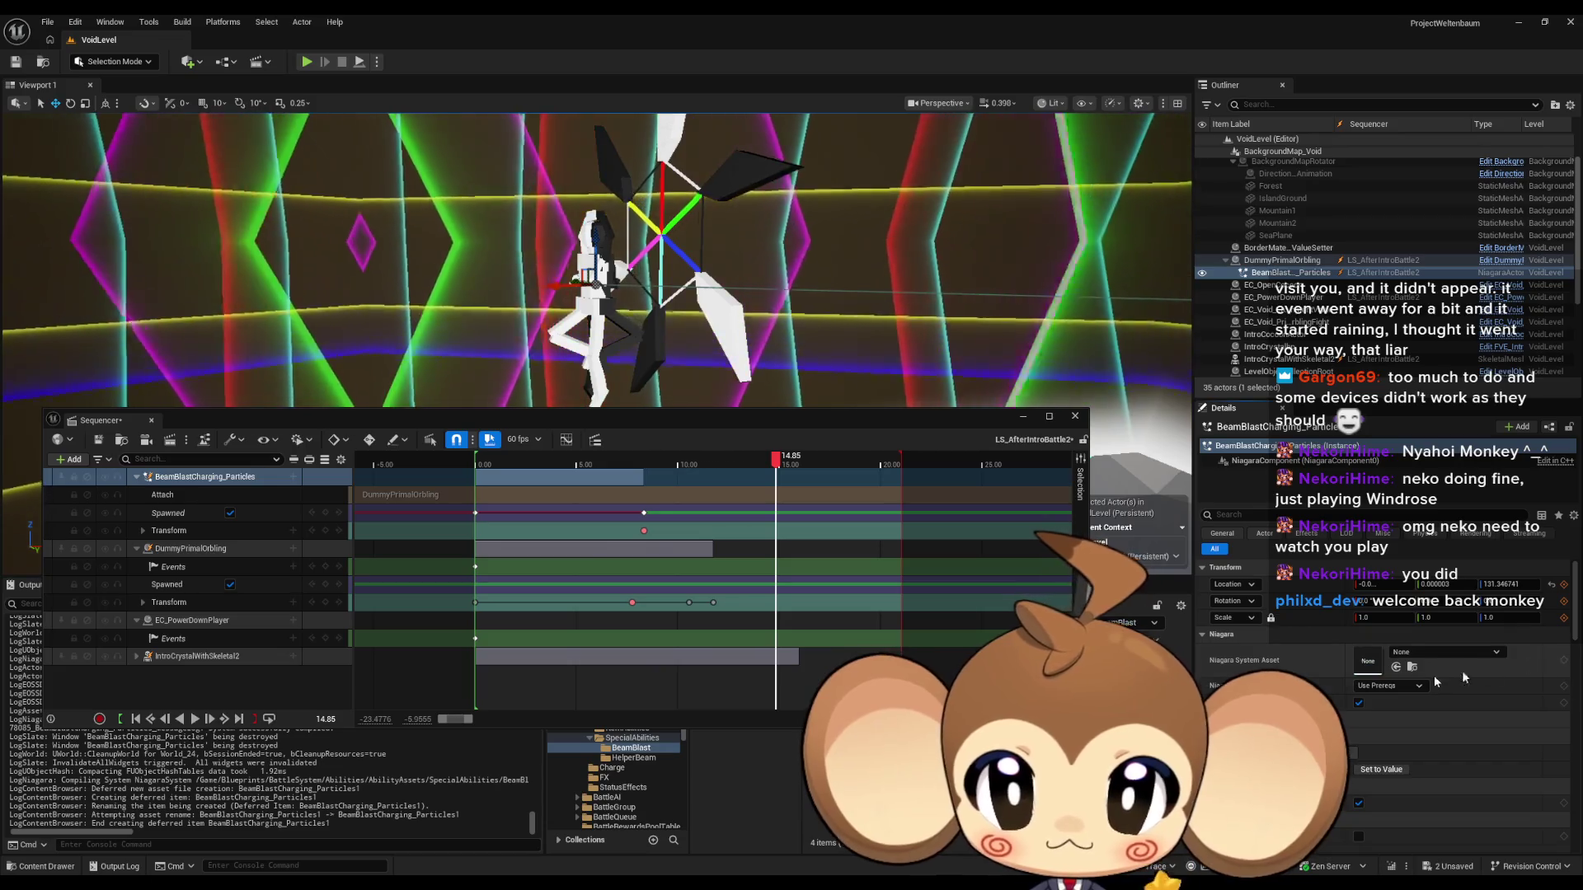
left_click_drag(1379, 650, 1368, 655)
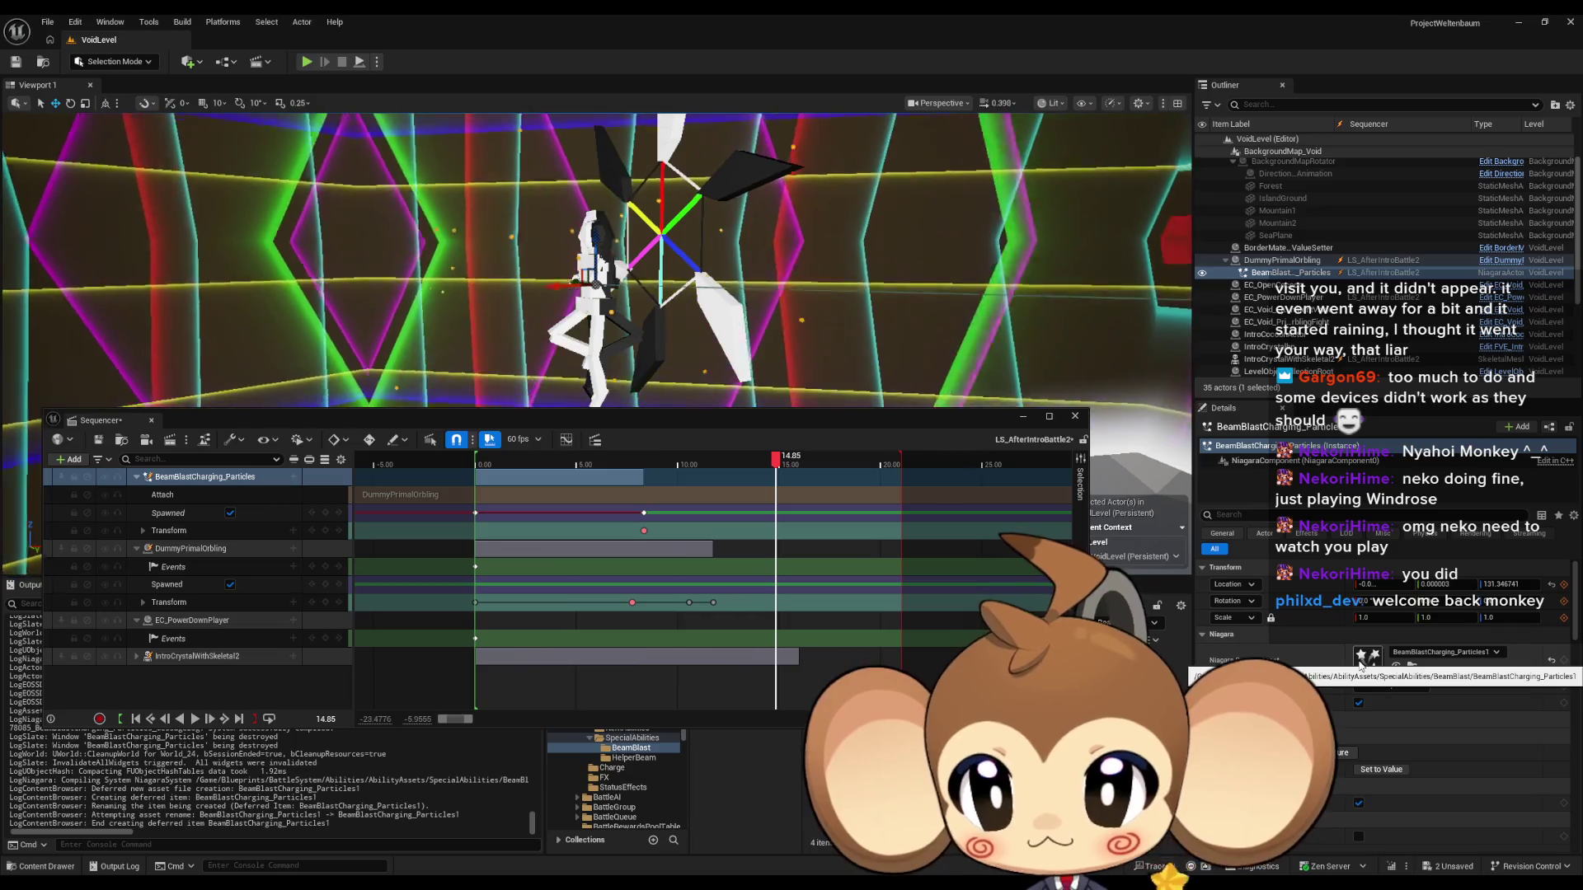
double_click(1367, 660)
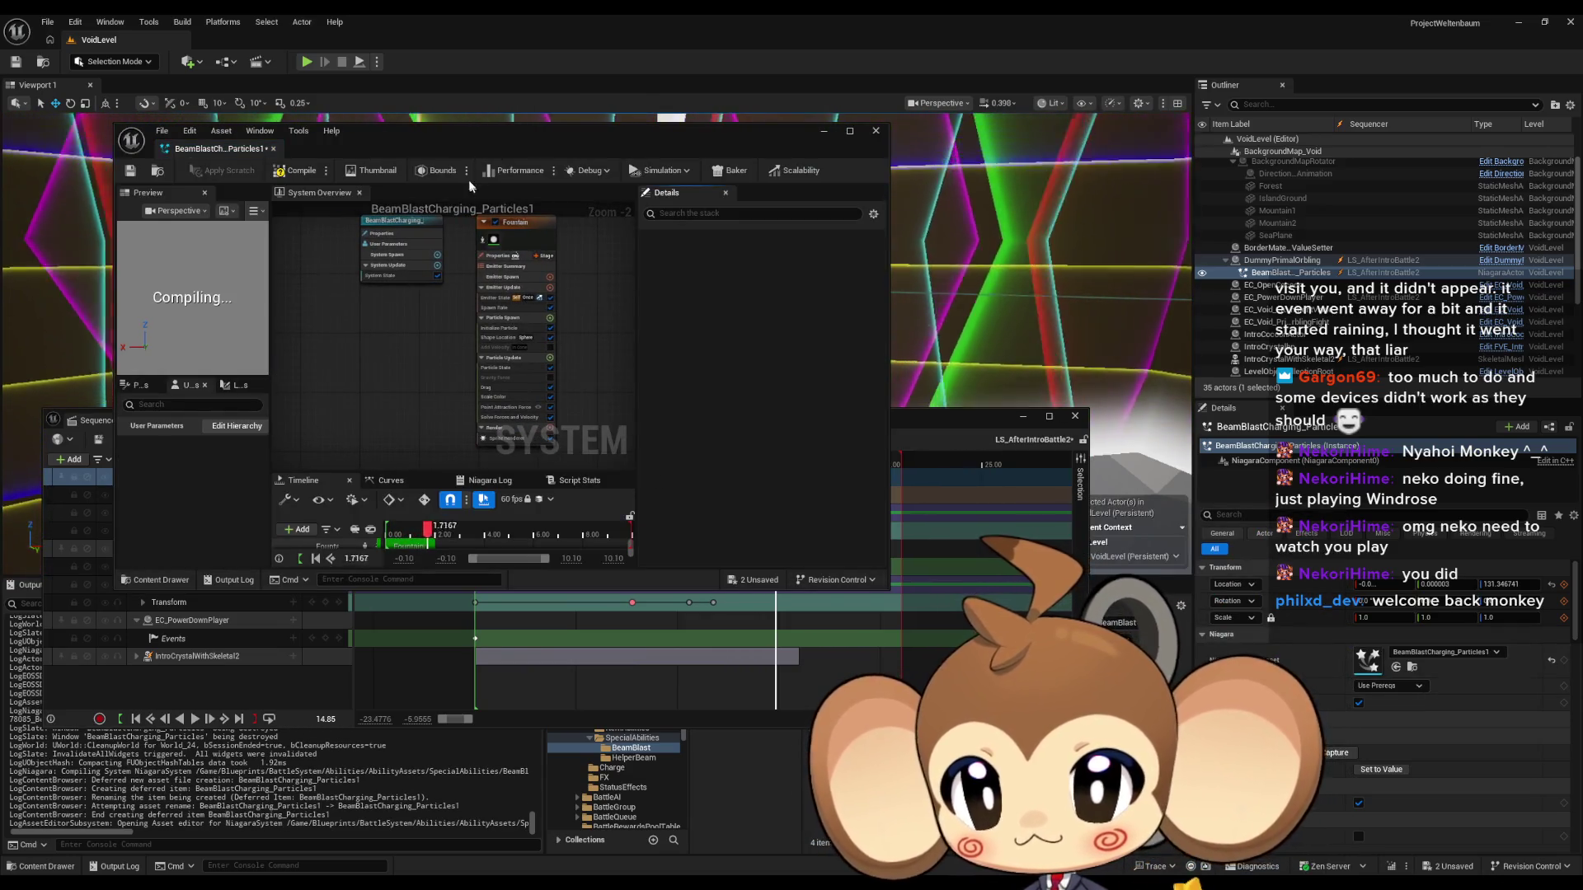
double_click(475, 131)
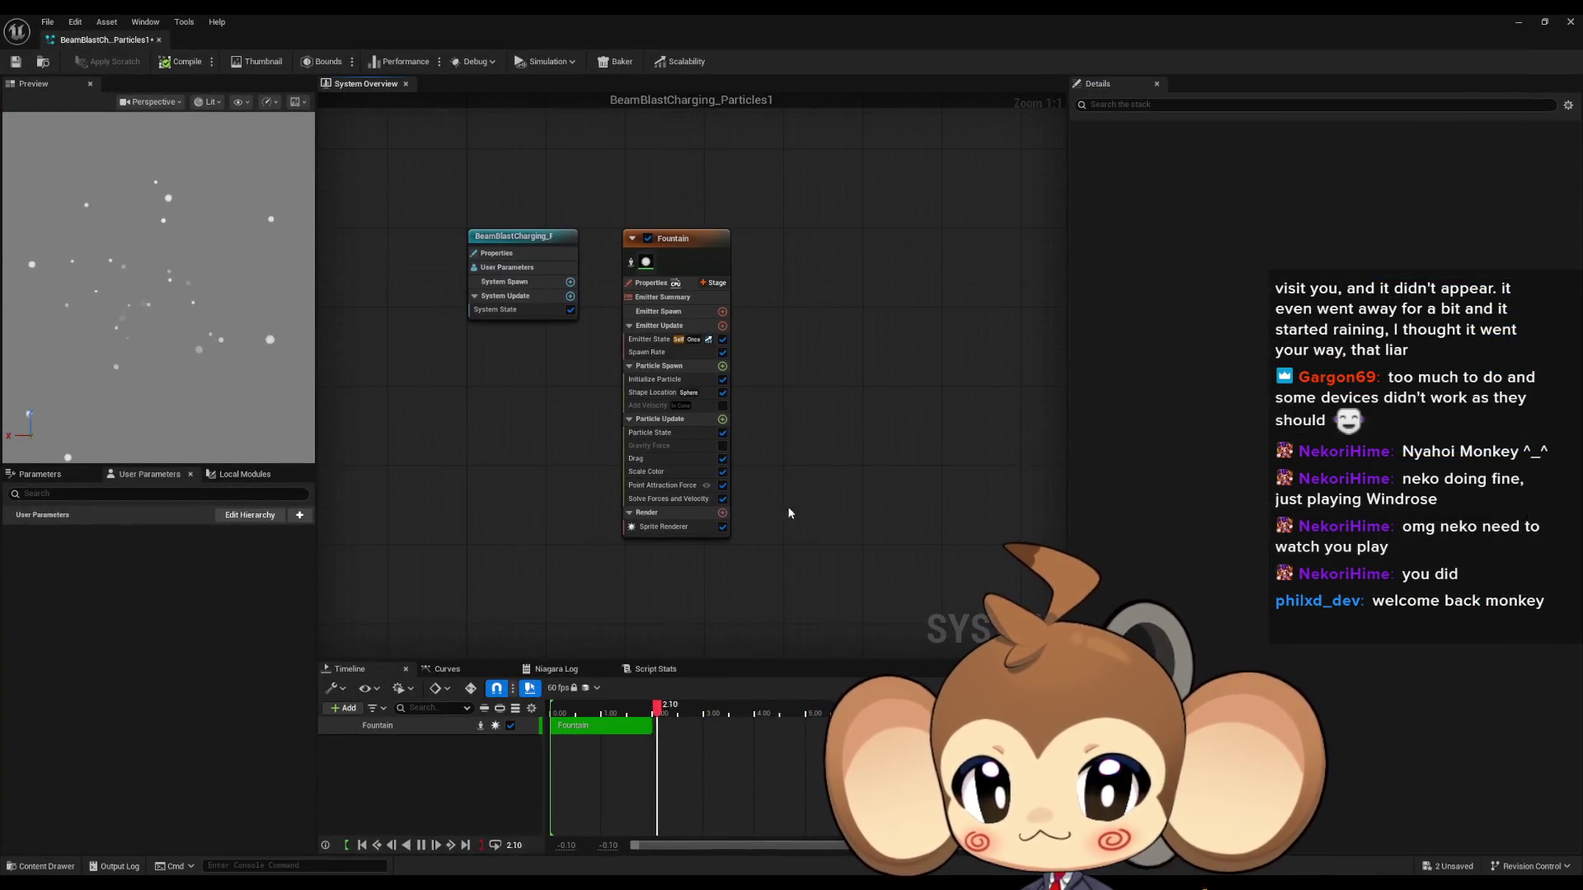
Review the Fountain emitter's Point Attraction Force details, save the system and return to the level.
left_click(668, 486)
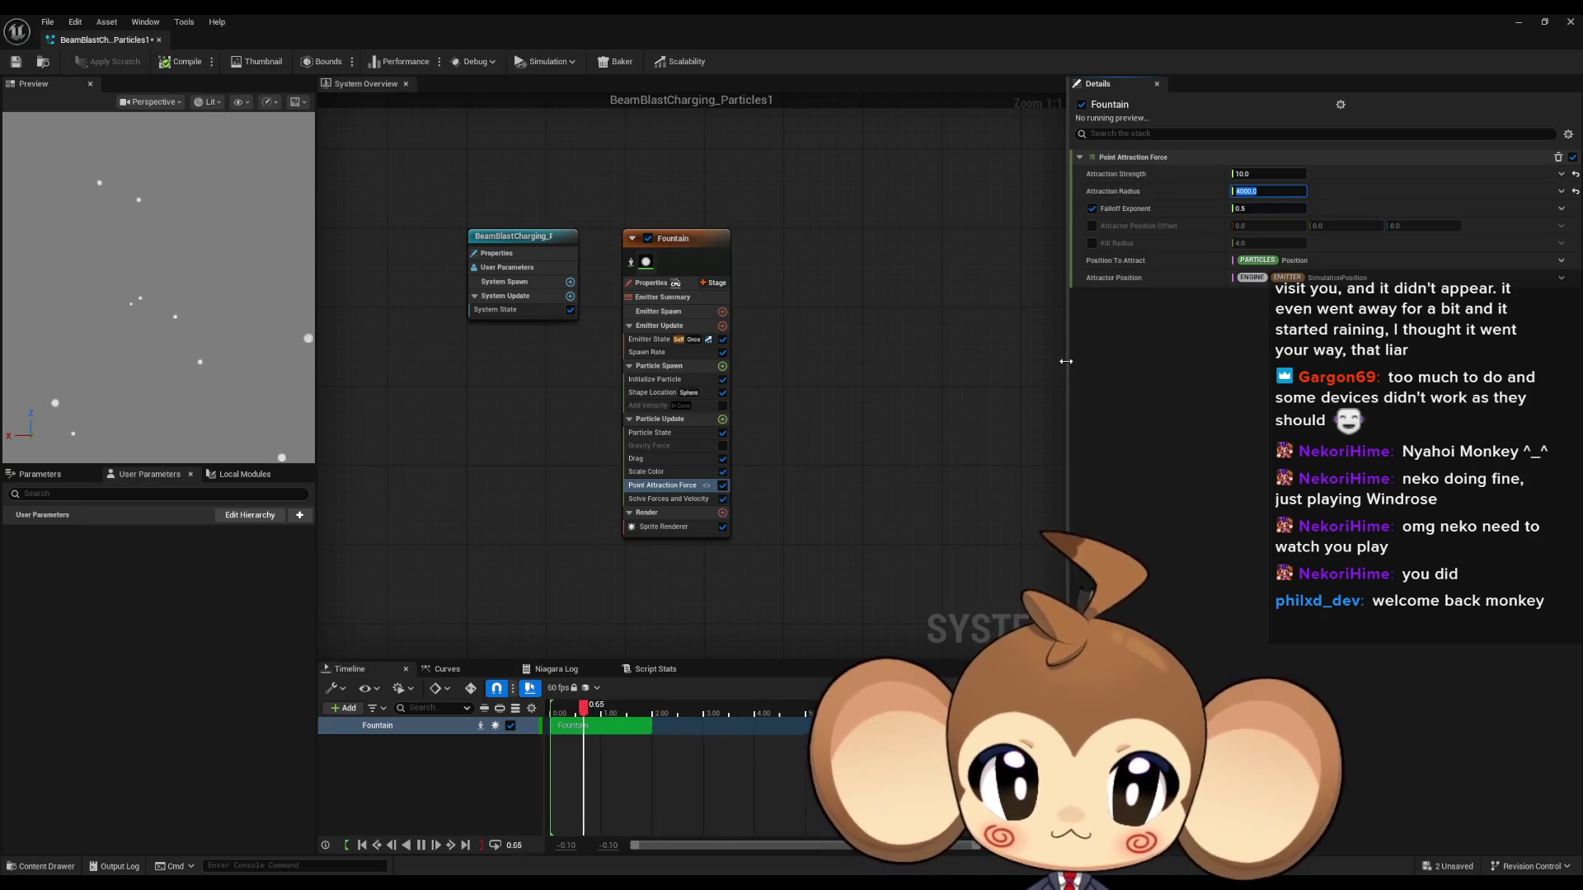
left_click(15, 62)
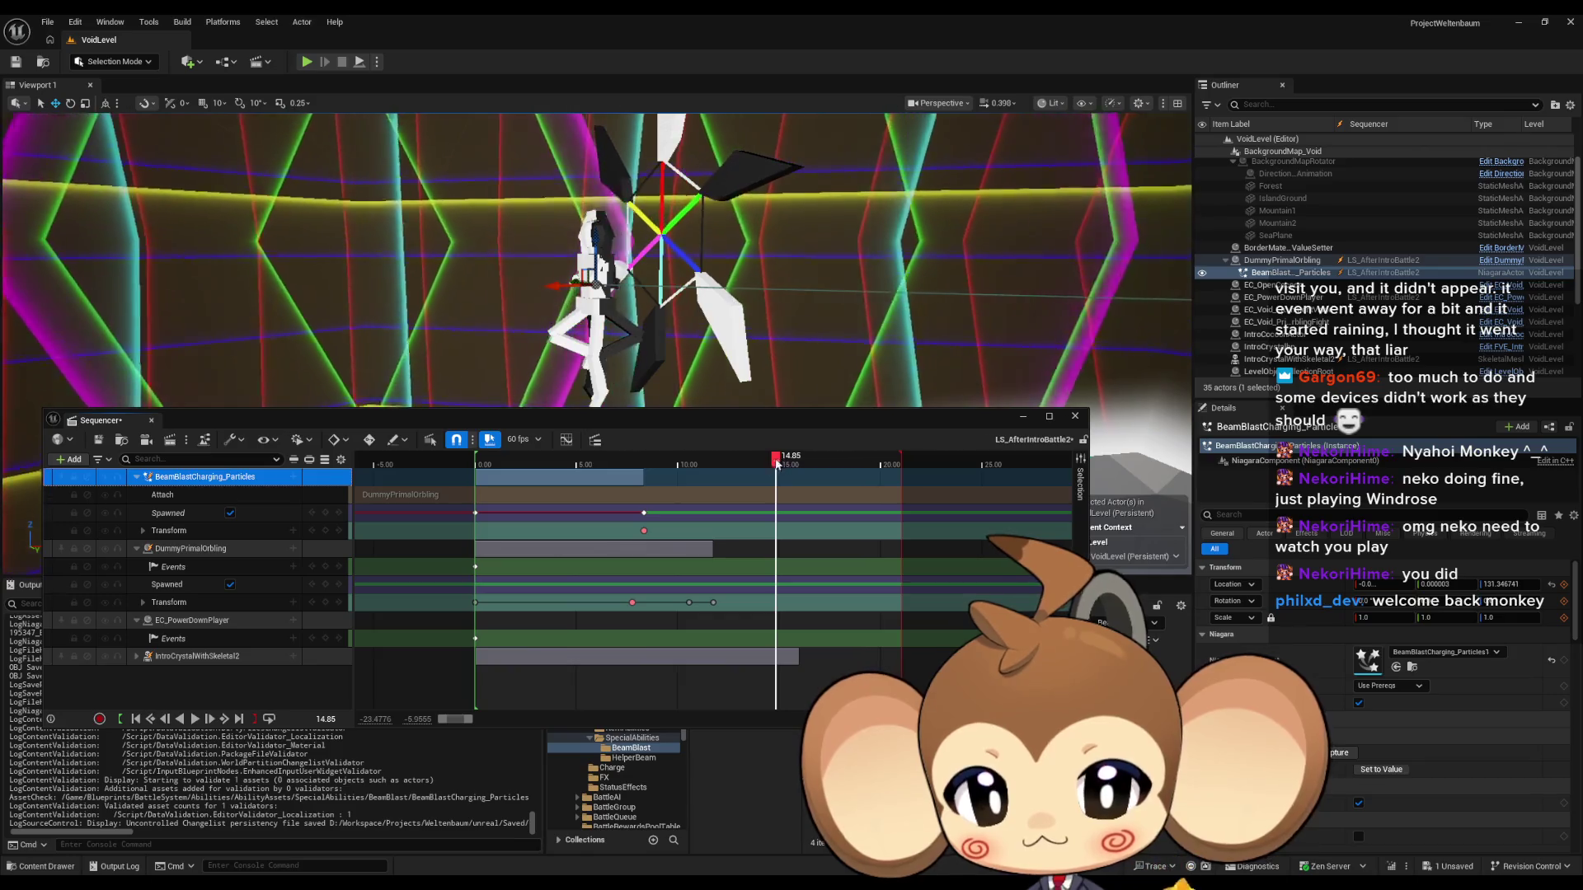
Play the sequence from 4.00, move the Sequencer aside, and bring back the BeamBlastCharging_Particles1 editor.
left_click(557, 459)
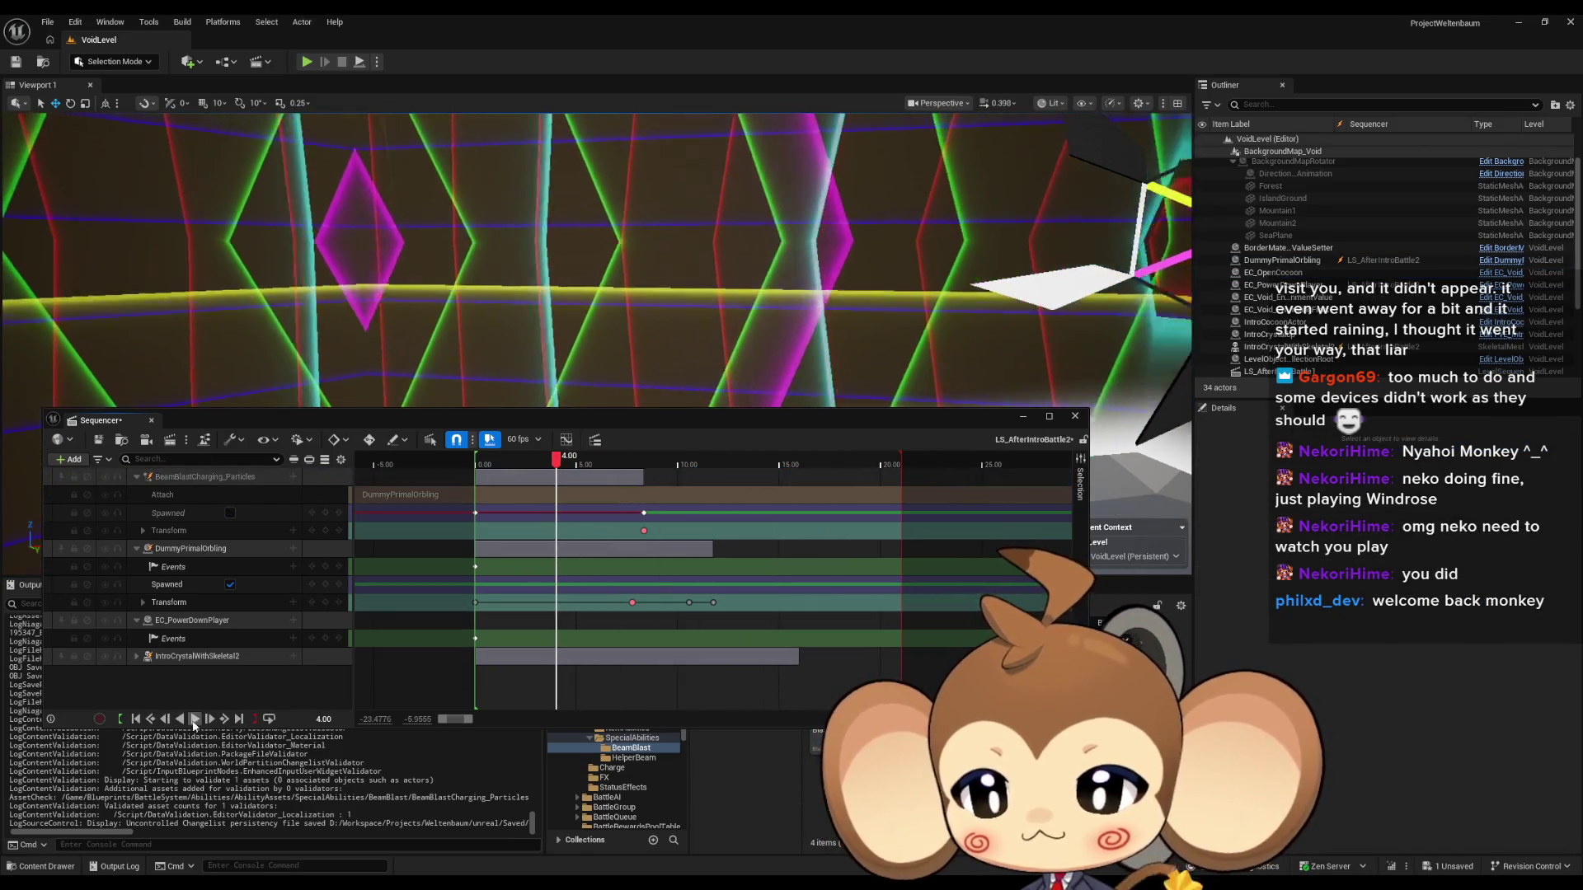
key("space")
left_click_drag(637, 417, 711, 520)
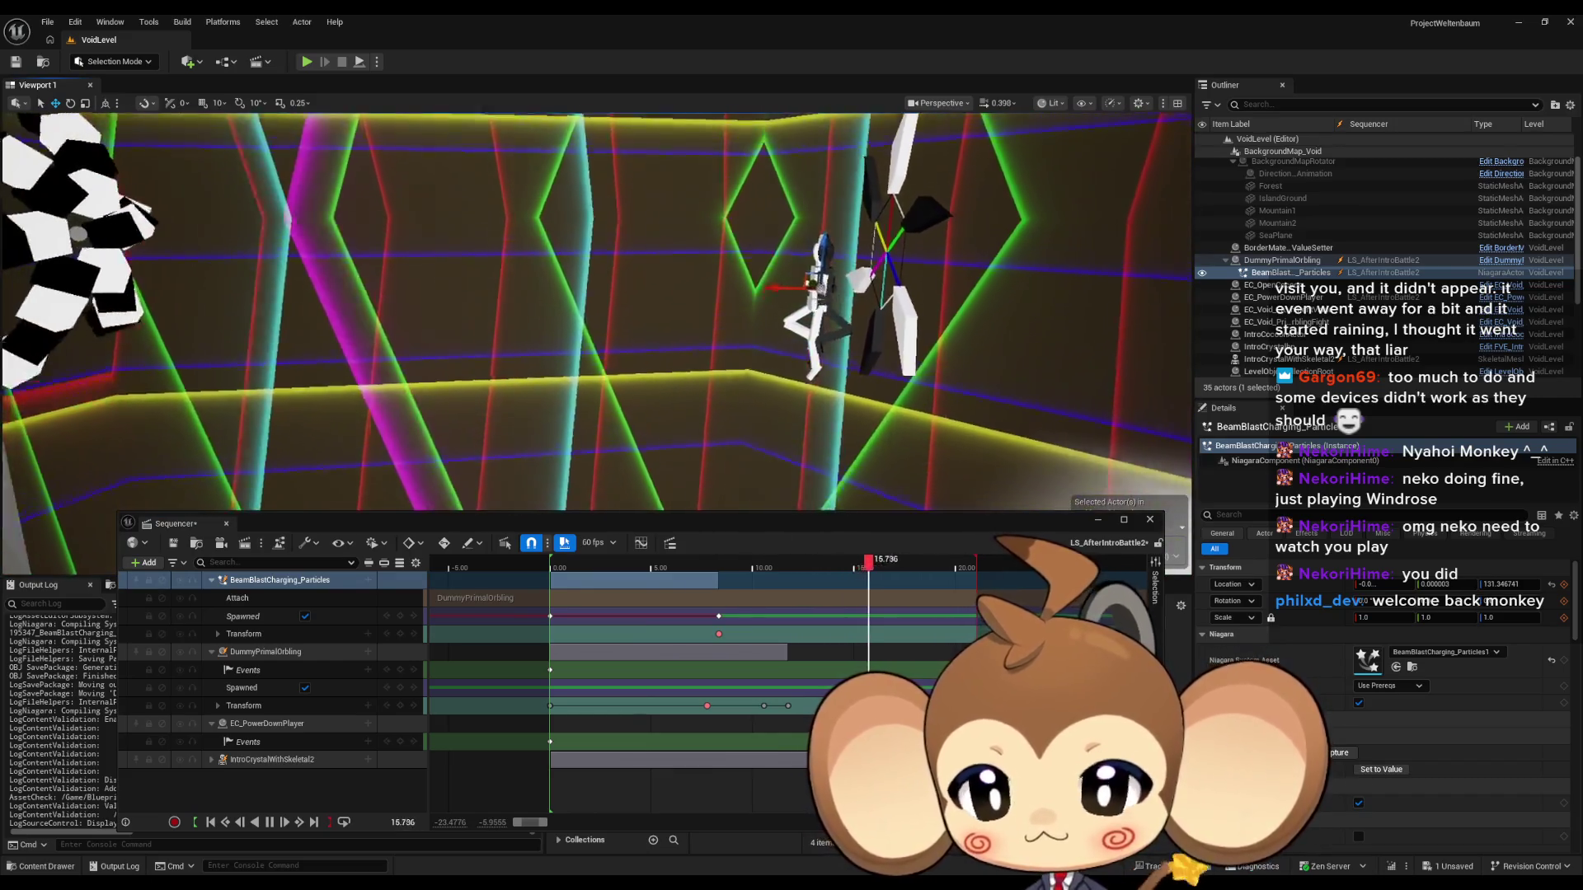
mouse_move(594, 889)
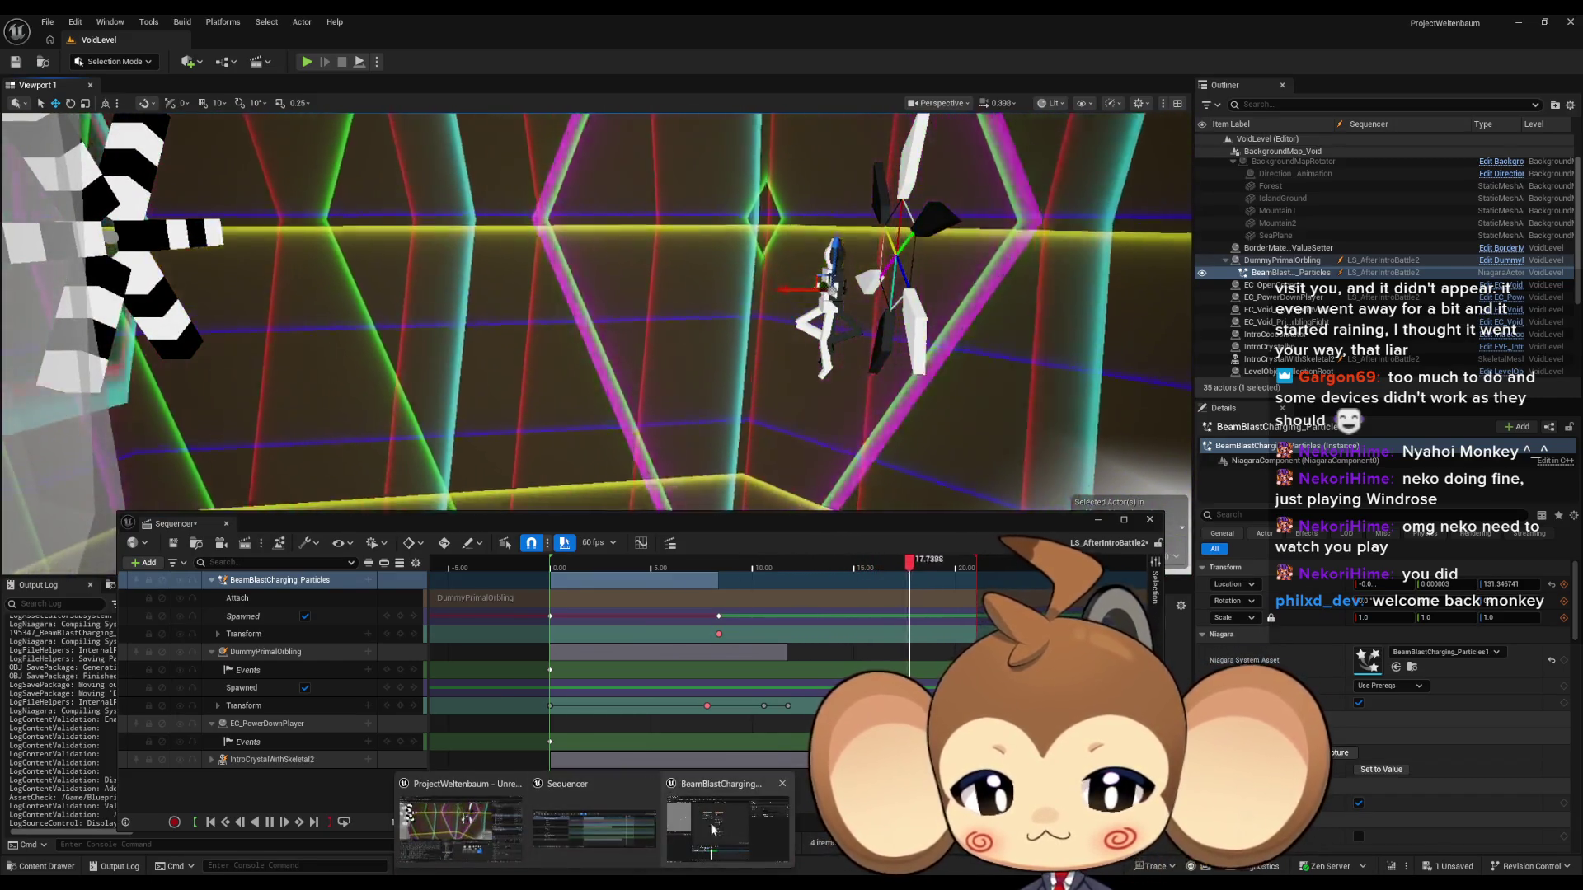
left_click(711, 829)
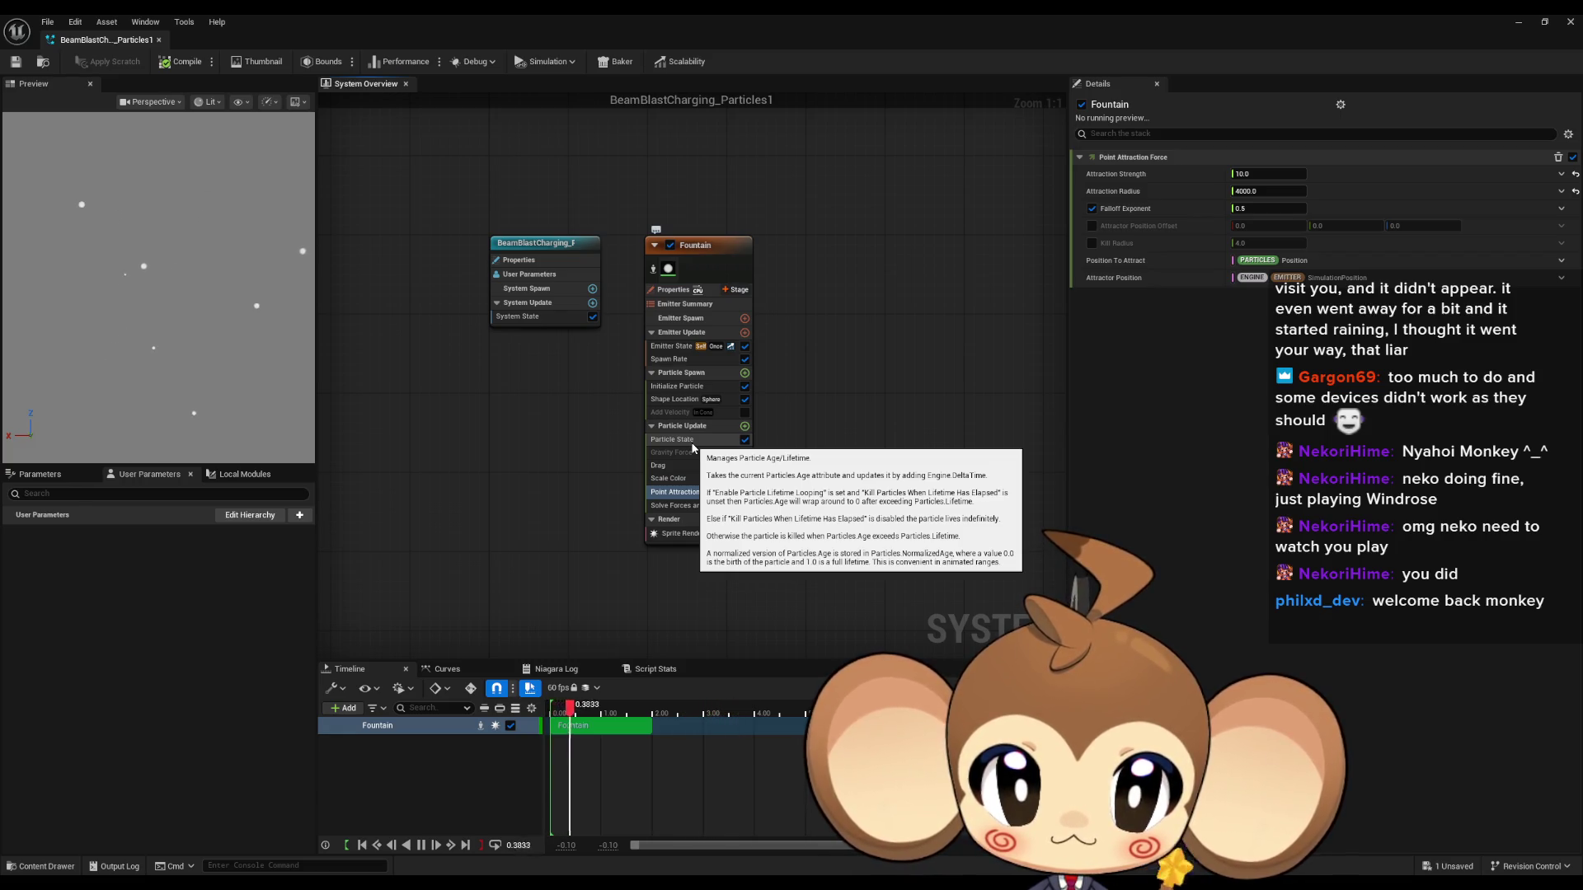
Toggle the Fountain emitter's bounds mode to Fixed and back to Dynamic, then save the particle system.
left_click(545, 246)
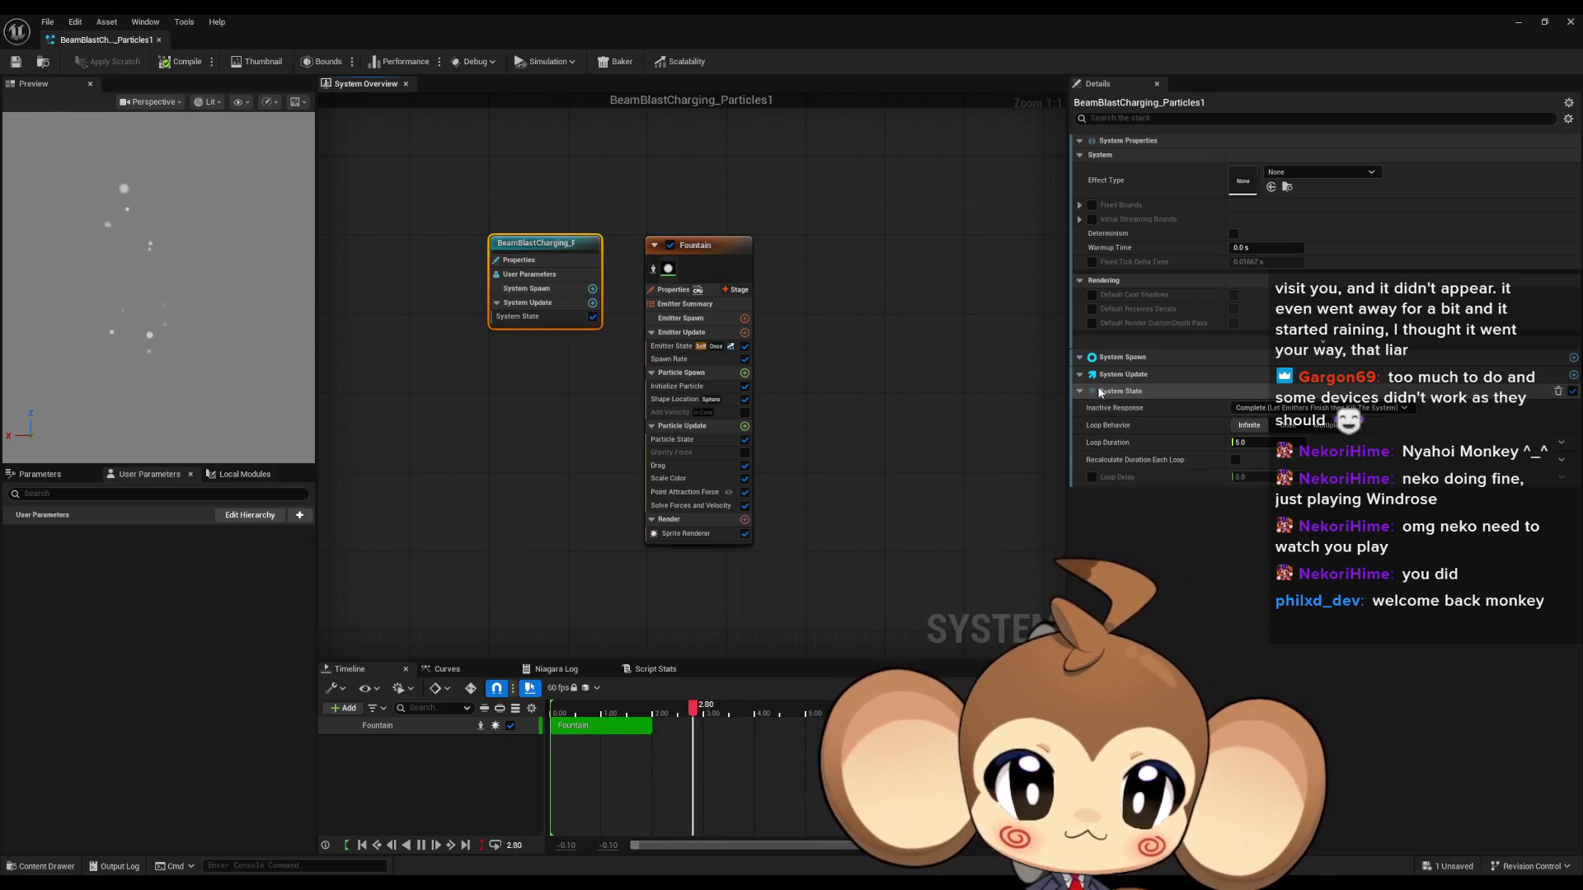
left_click(704, 239)
left_click(707, 246)
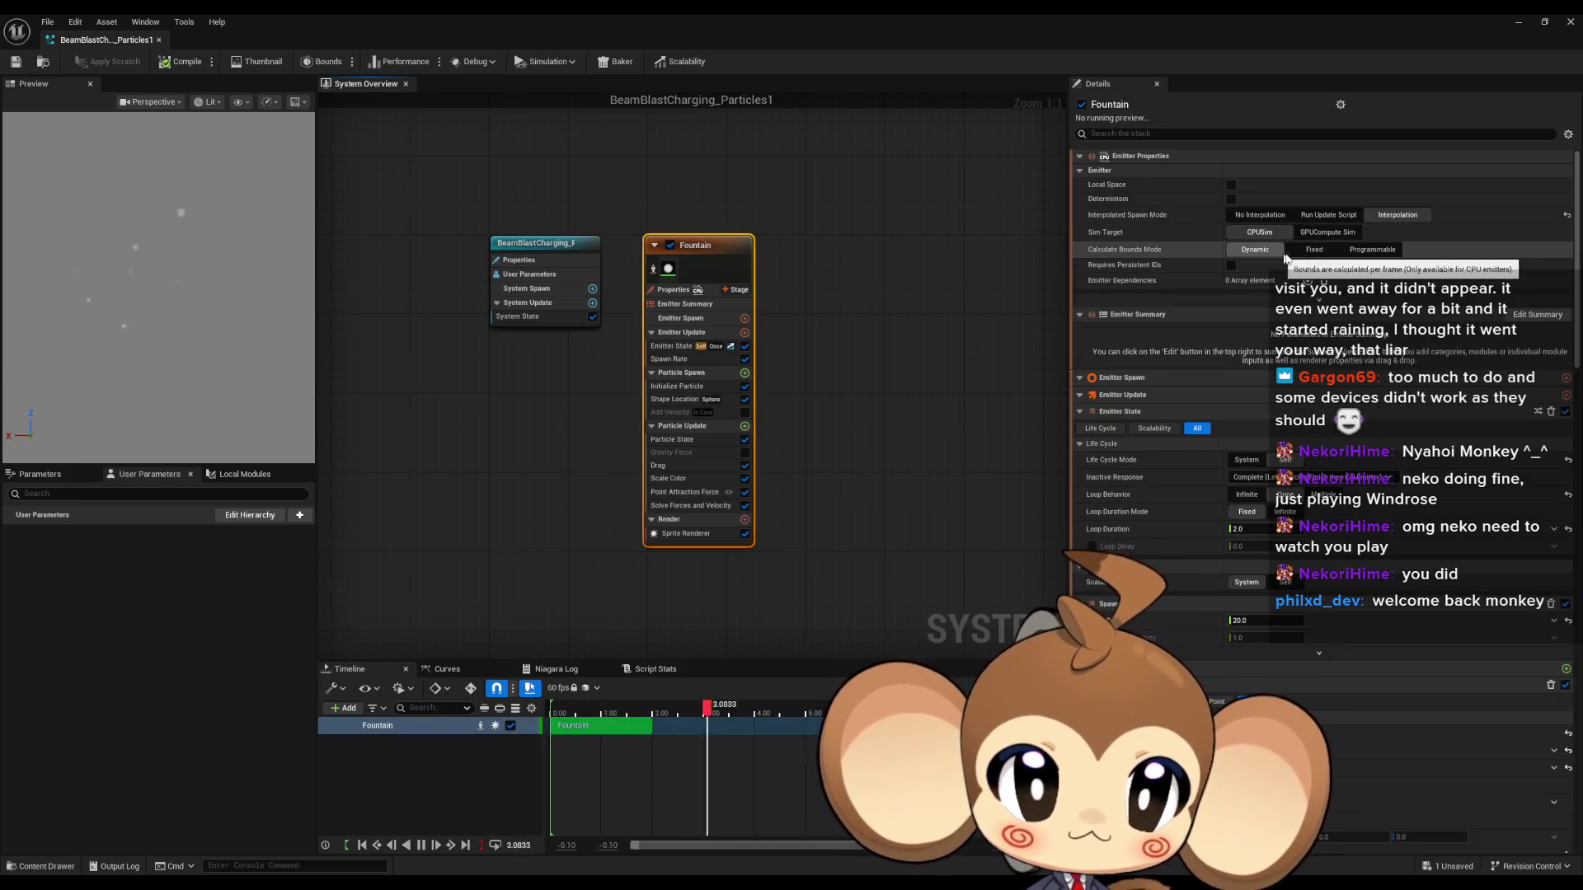
left_click(1316, 251)
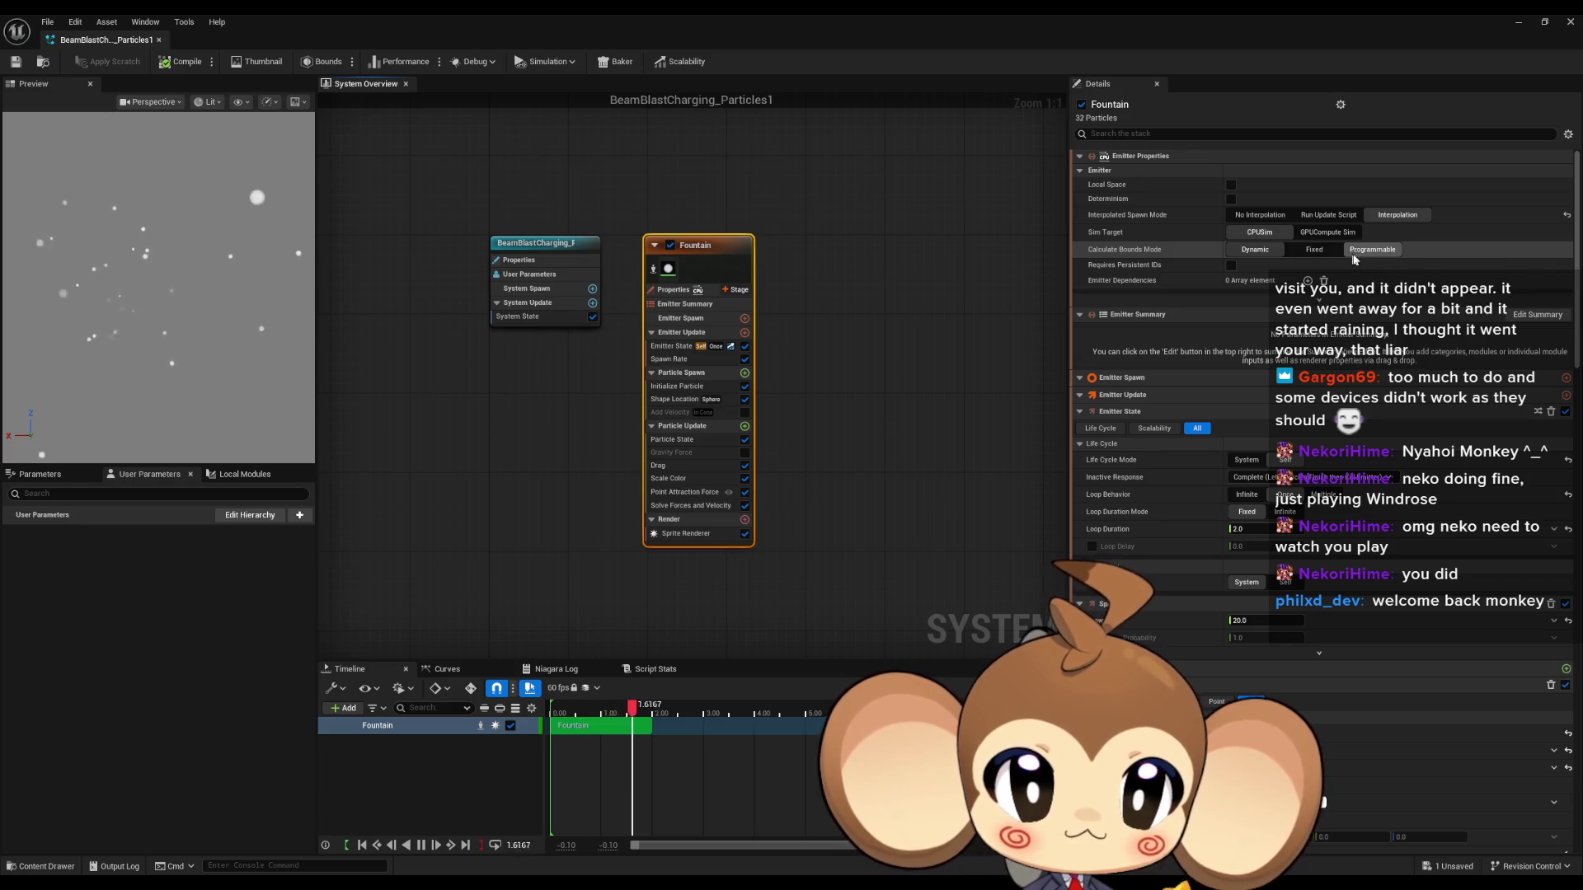
left_click(1255, 249)
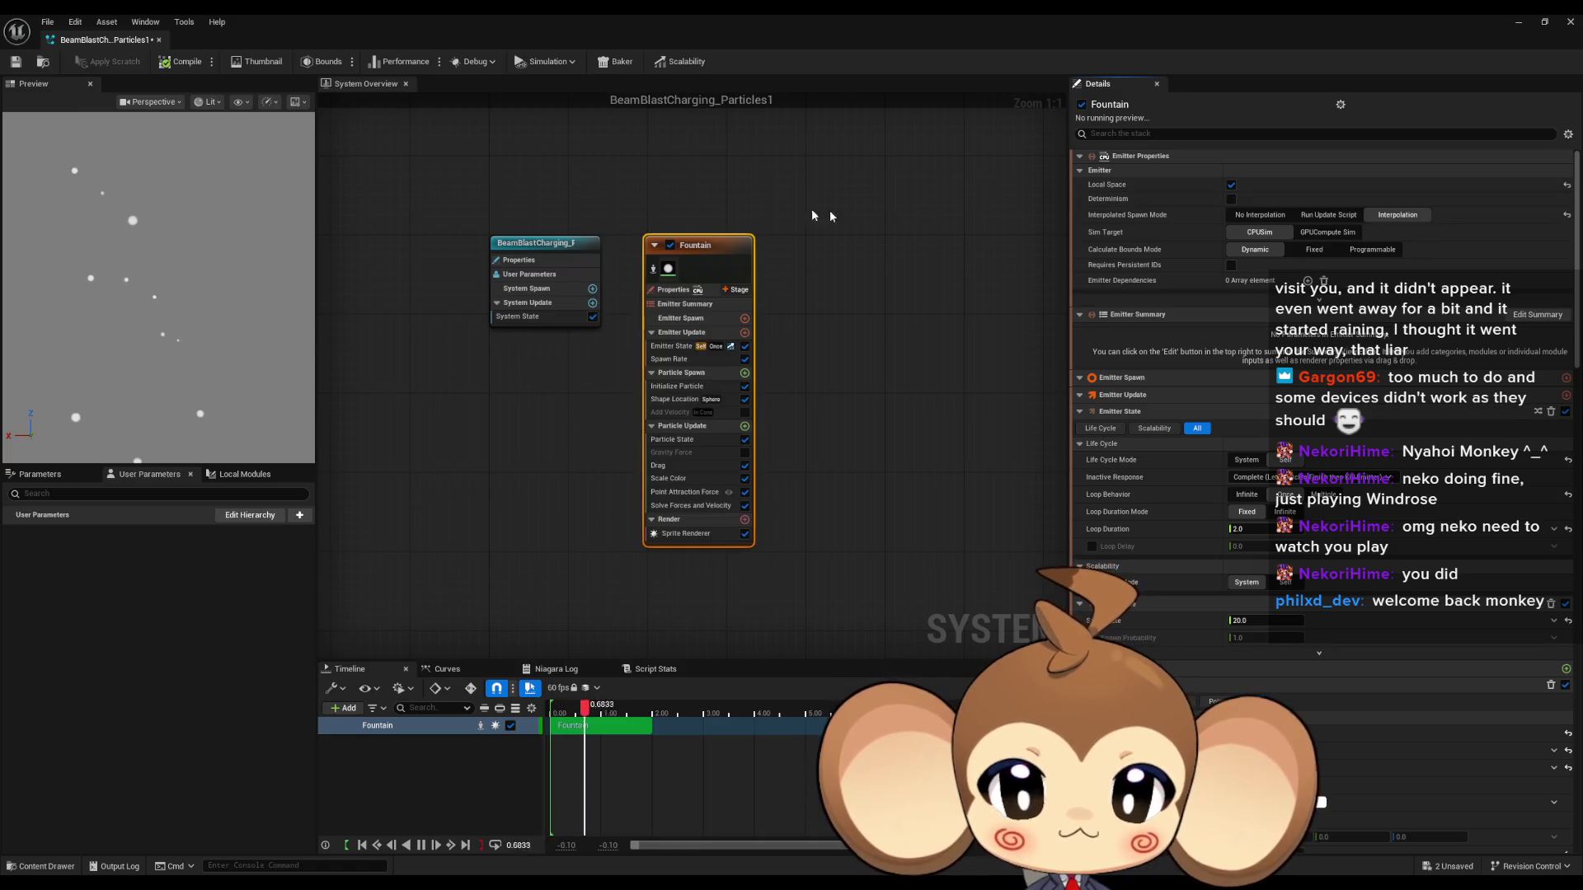
left_click(16, 63)
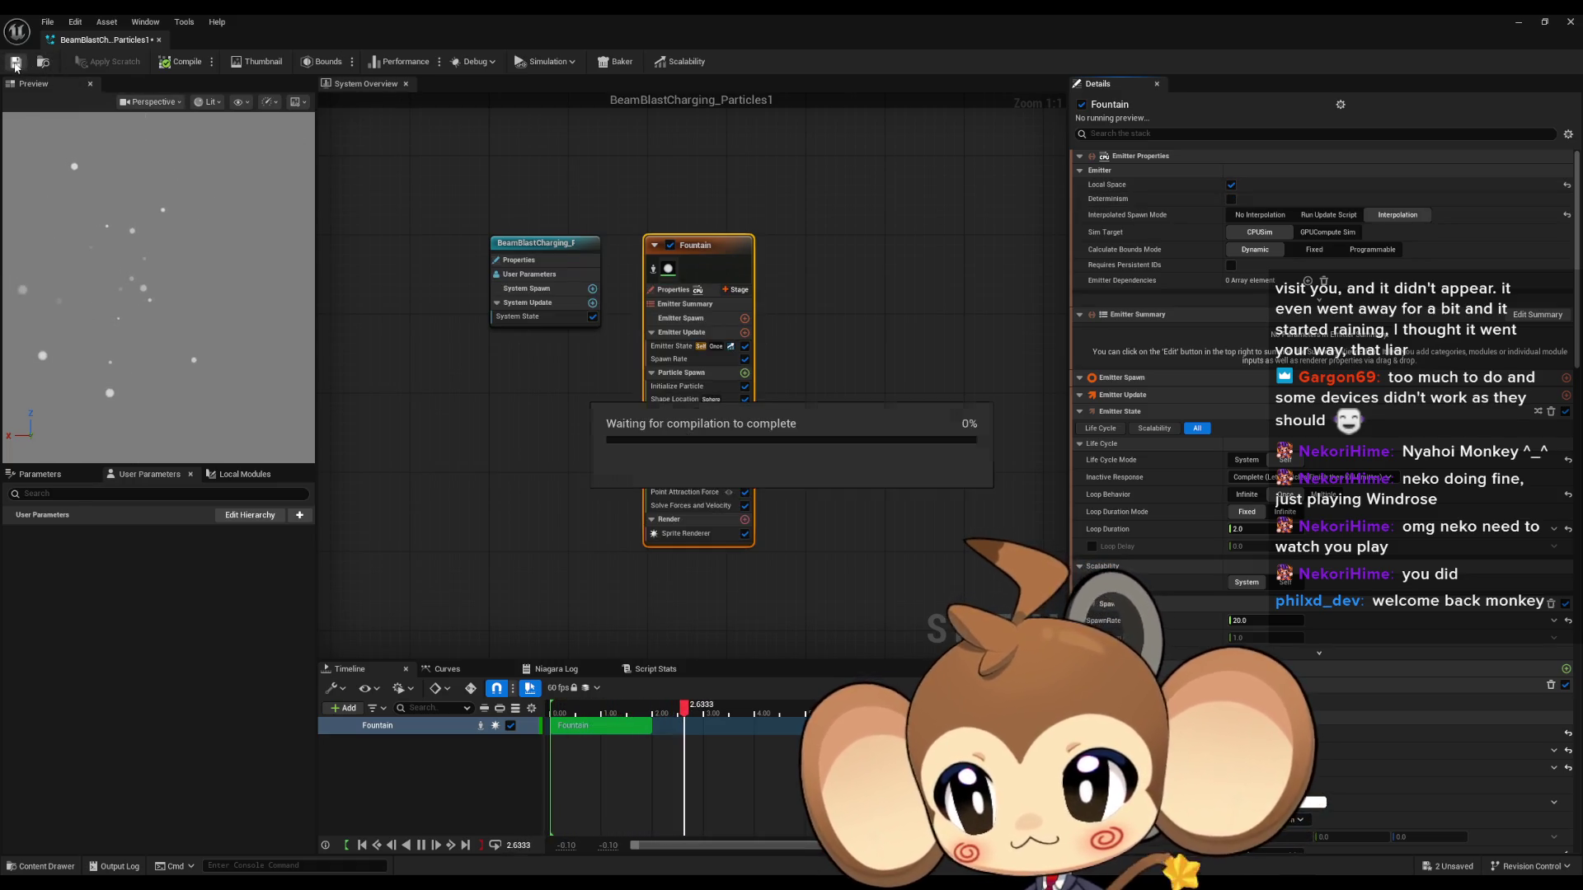
left_click(1516, 28)
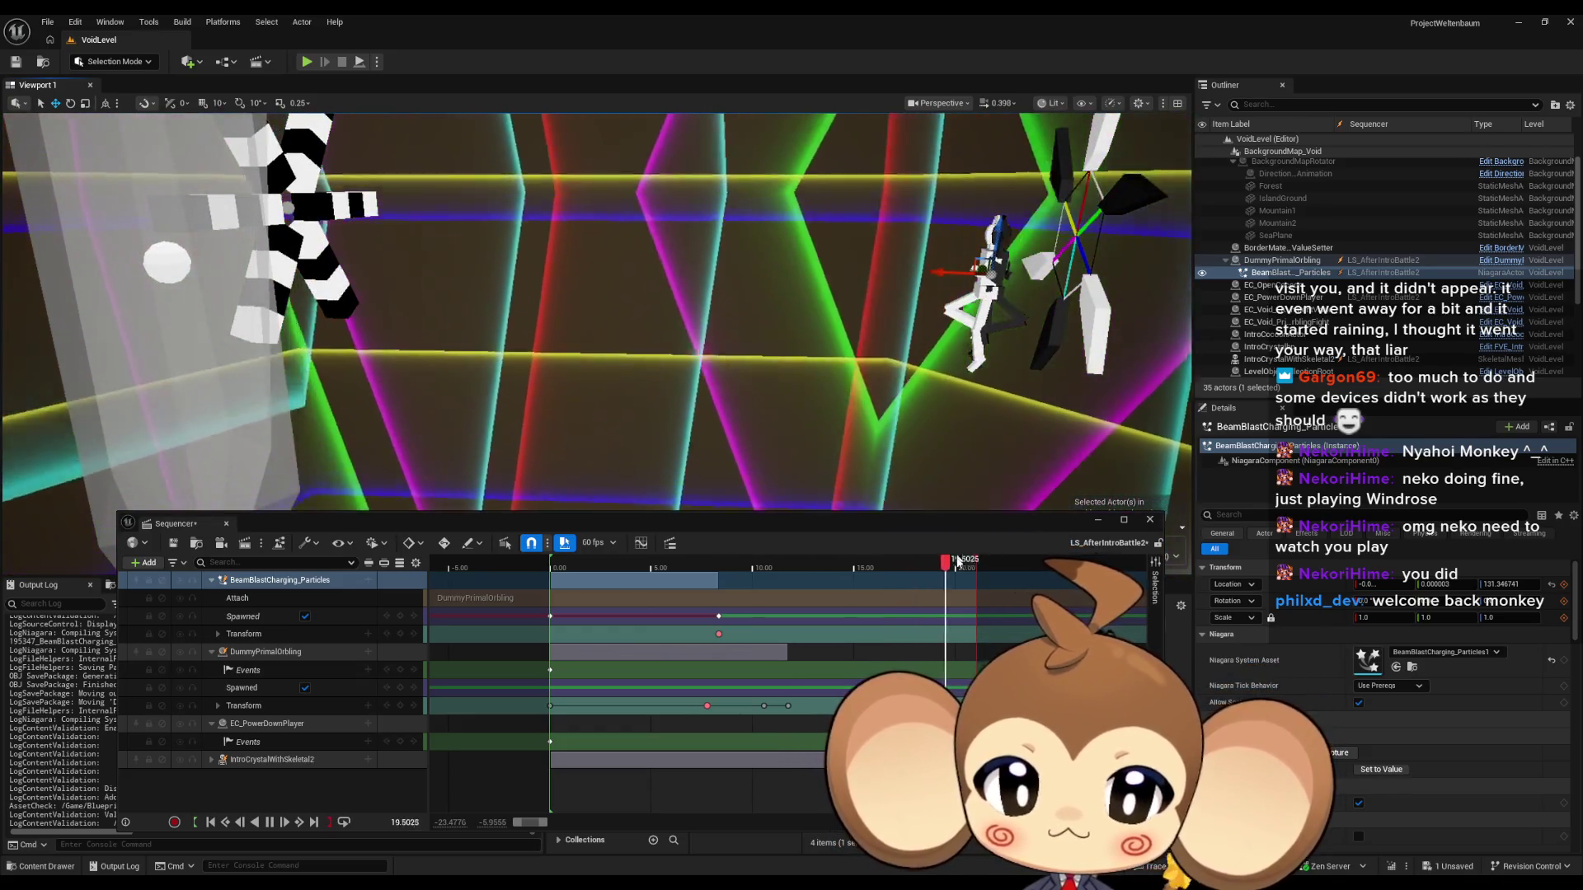
Scrub the sequence between about 5.4 and 12.6 seconds to check the charging effect, then hide the Sequencer.
mouse_move(965, 564)
left_mouse_down()
mouse_move(666, 564)
mouse_move(924, 583)
mouse_move(710, 567)
left_mouse_up()
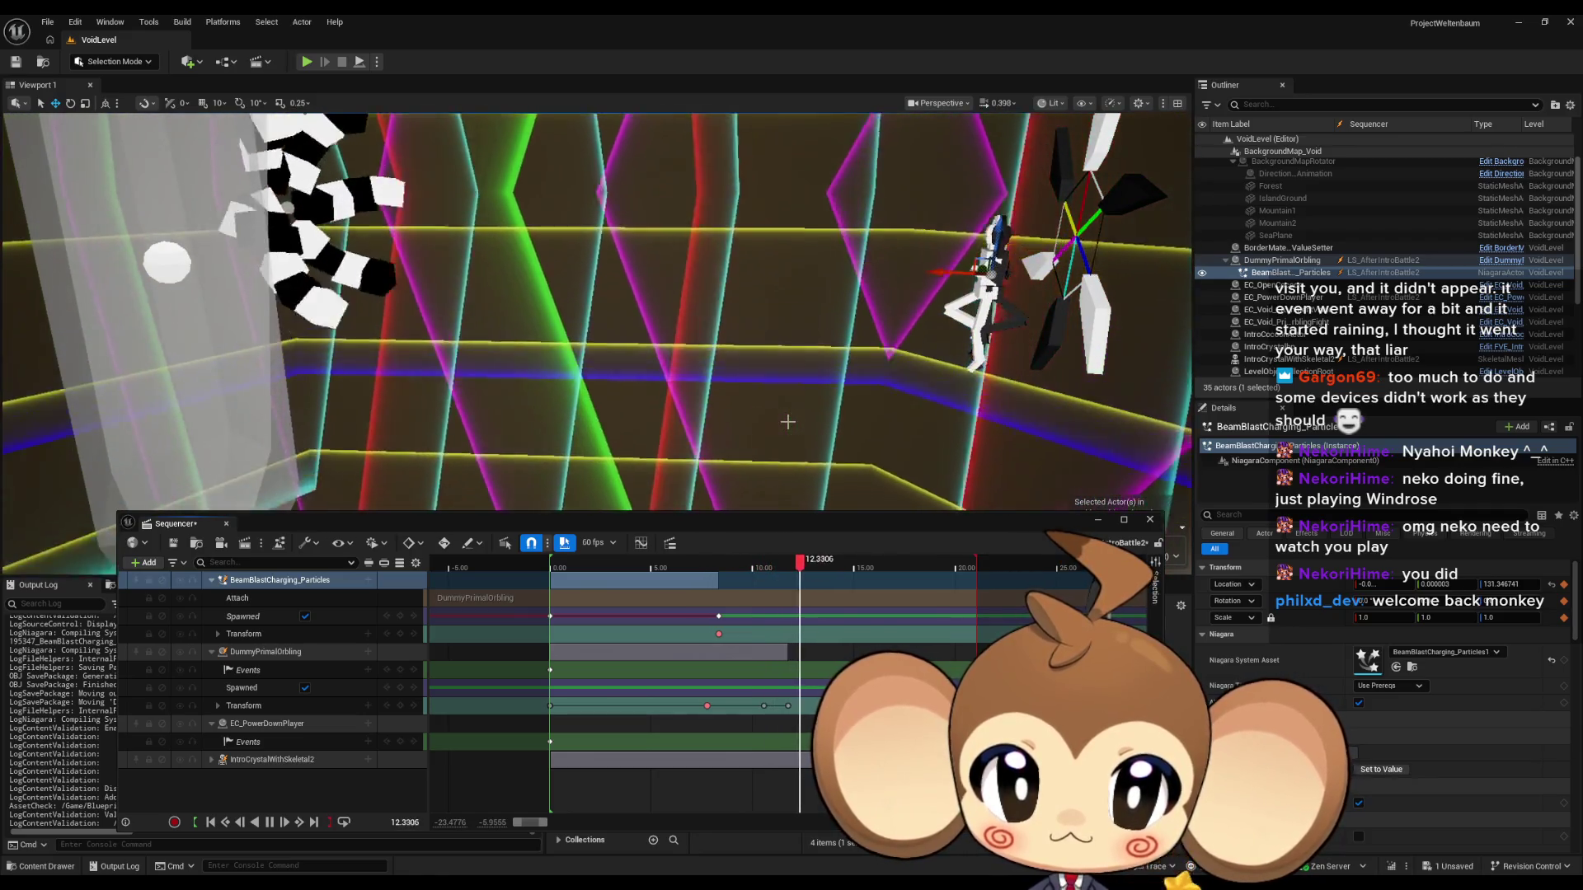
left_click(813, 574)
left_click_drag(812, 575, 805, 574)
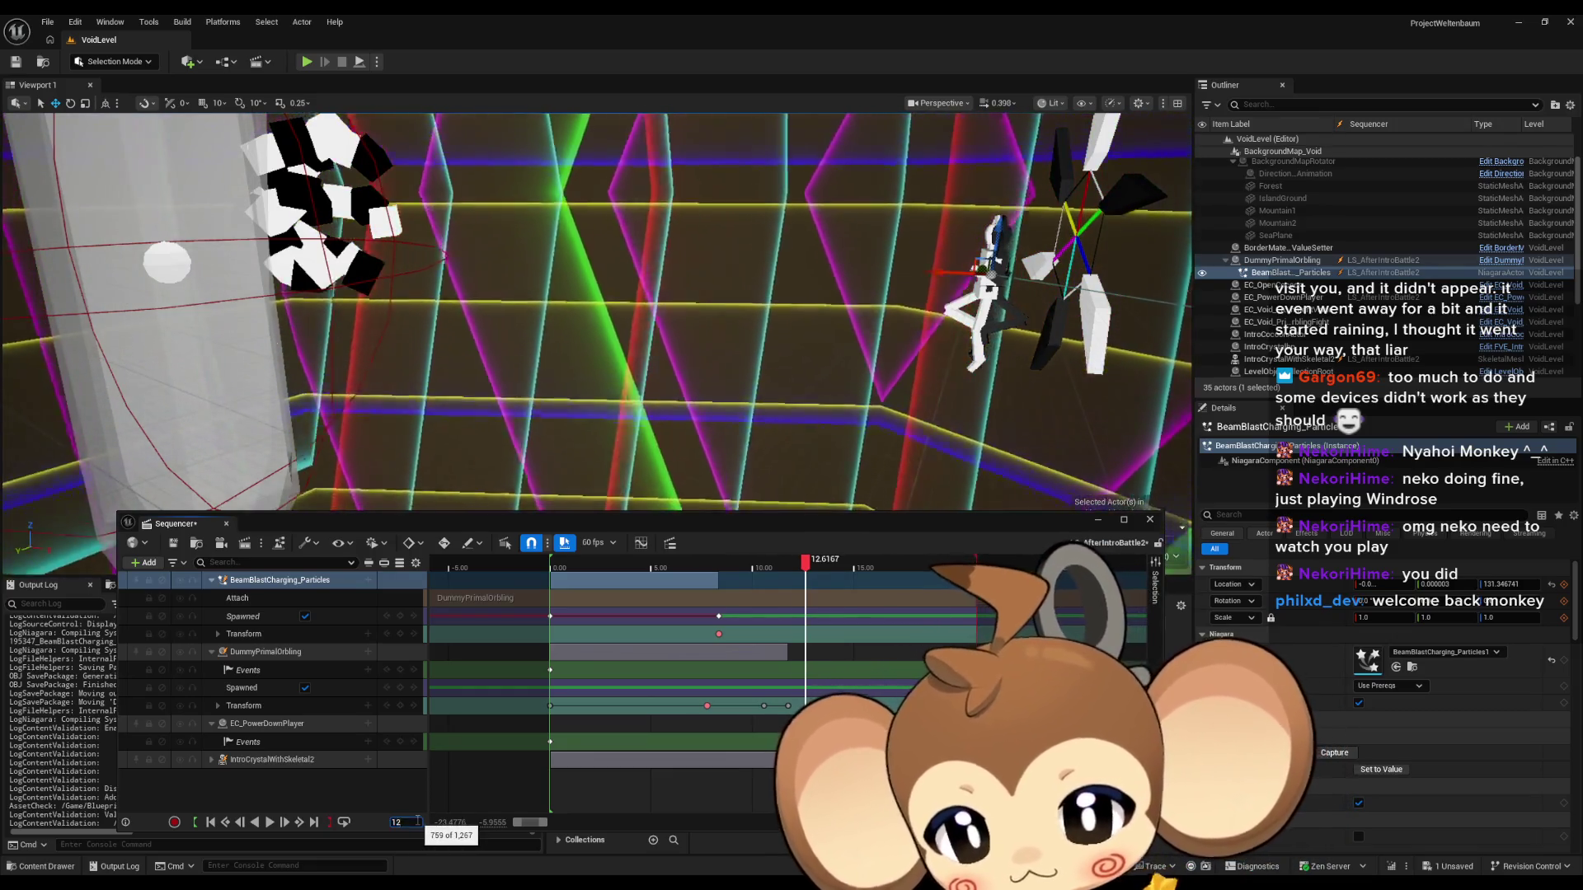
left_click_drag(796, 569, 701, 568)
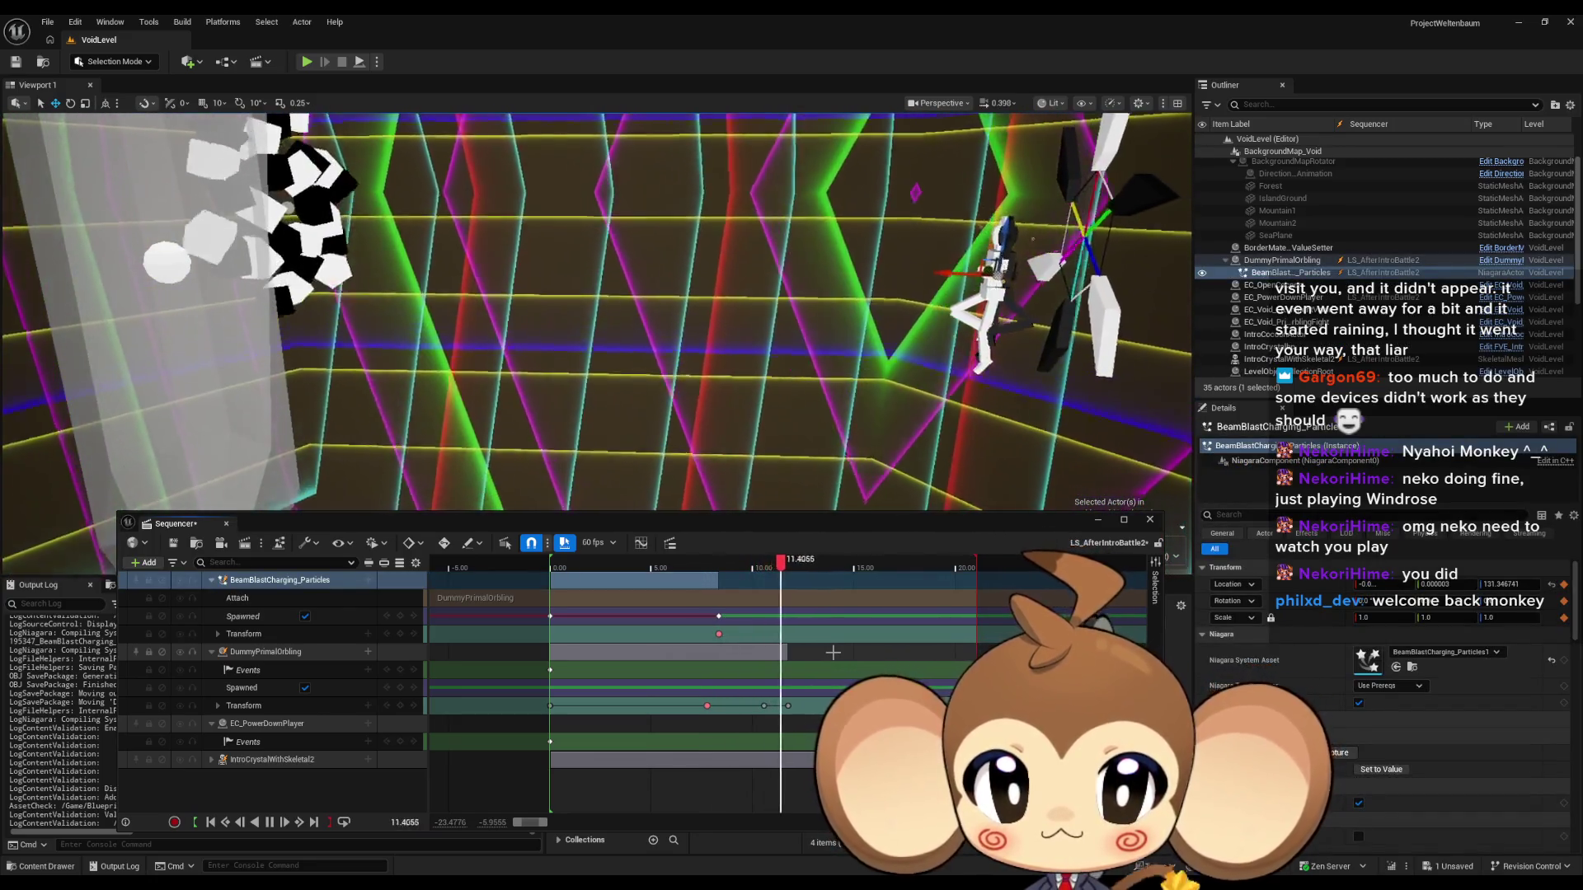
mouse_move(862, 370)
left_mouse_down()
mouse_move(923, 375)
mouse_move(862, 370)
left_mouse_up()
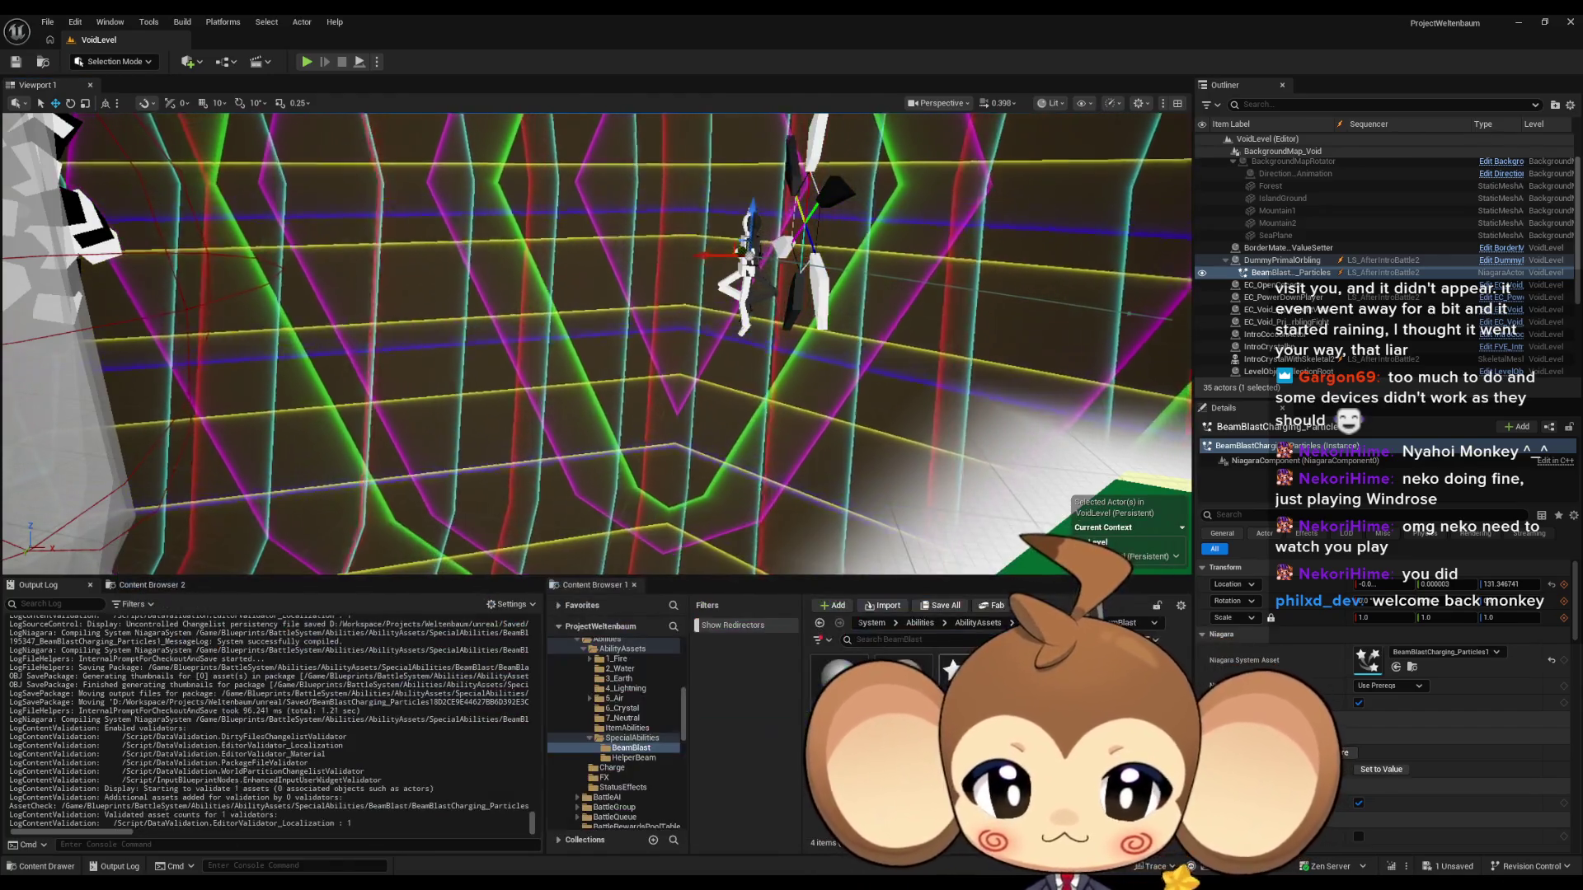
left_click(1097, 520)
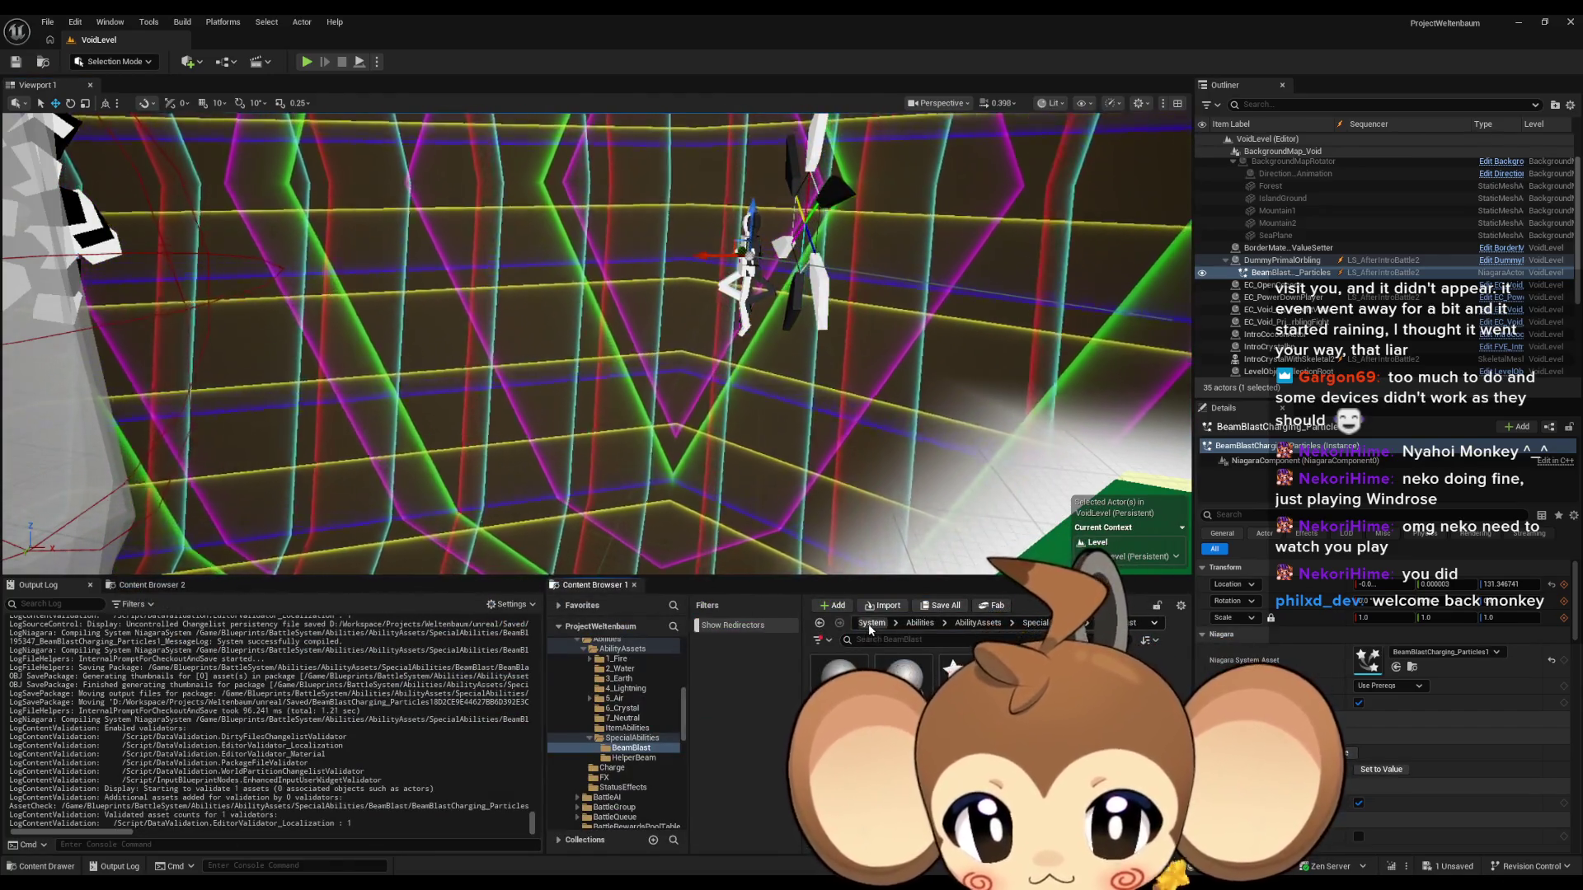
Browse to Content > Blueprints > BattleSystem > Abilities > AbilityAssets > SpecialAbilities > BeamBlast.
left_click(871, 625)
left_click(905, 624)
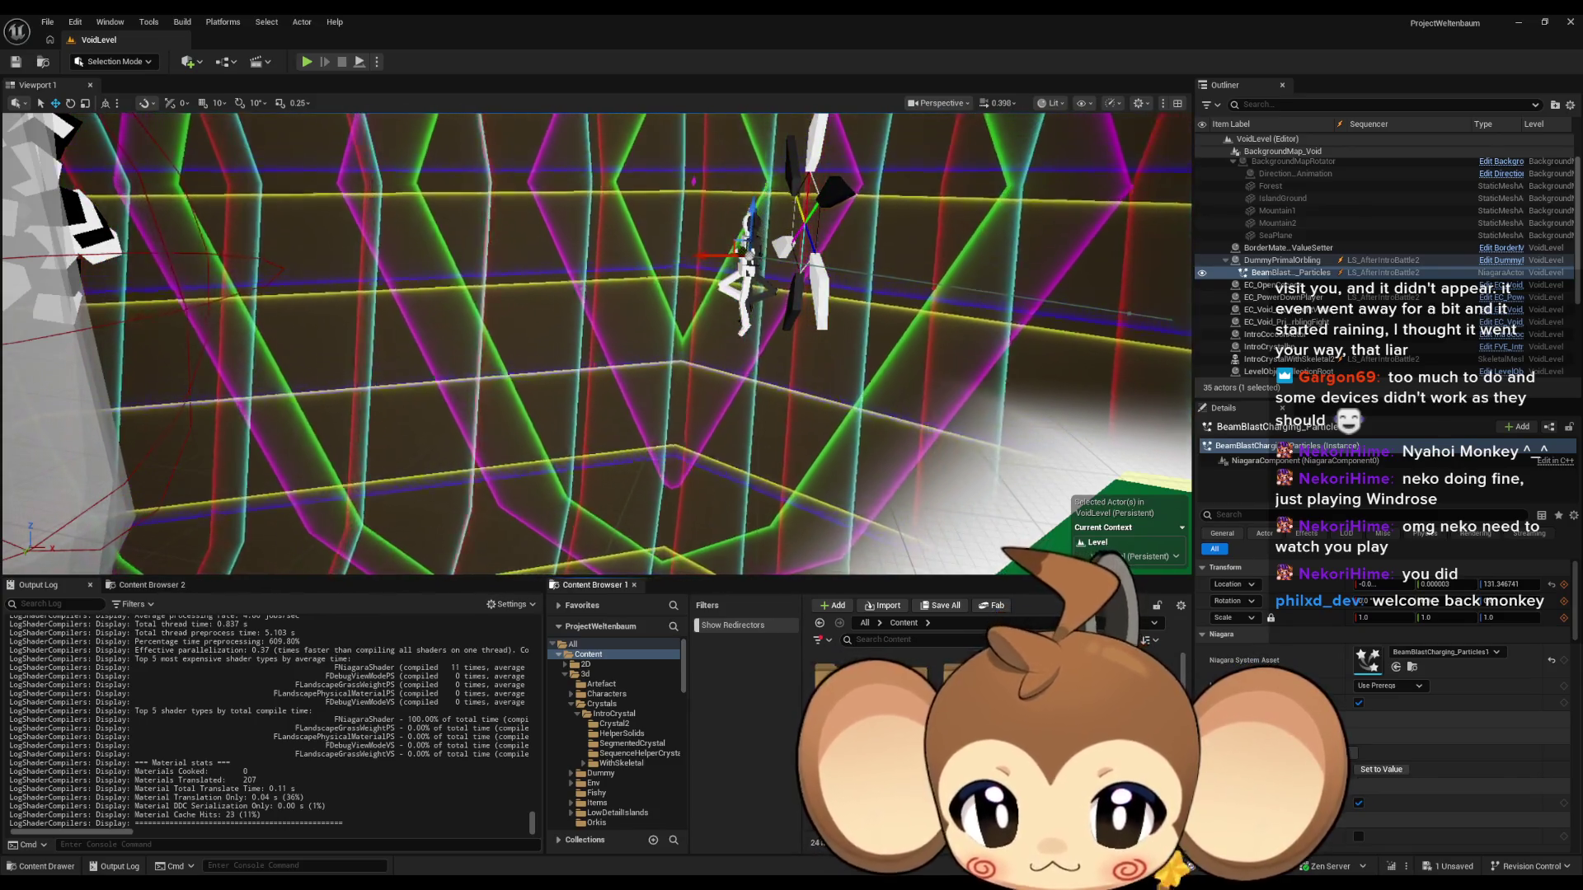
double_click(942, 682)
double_click(828, 682)
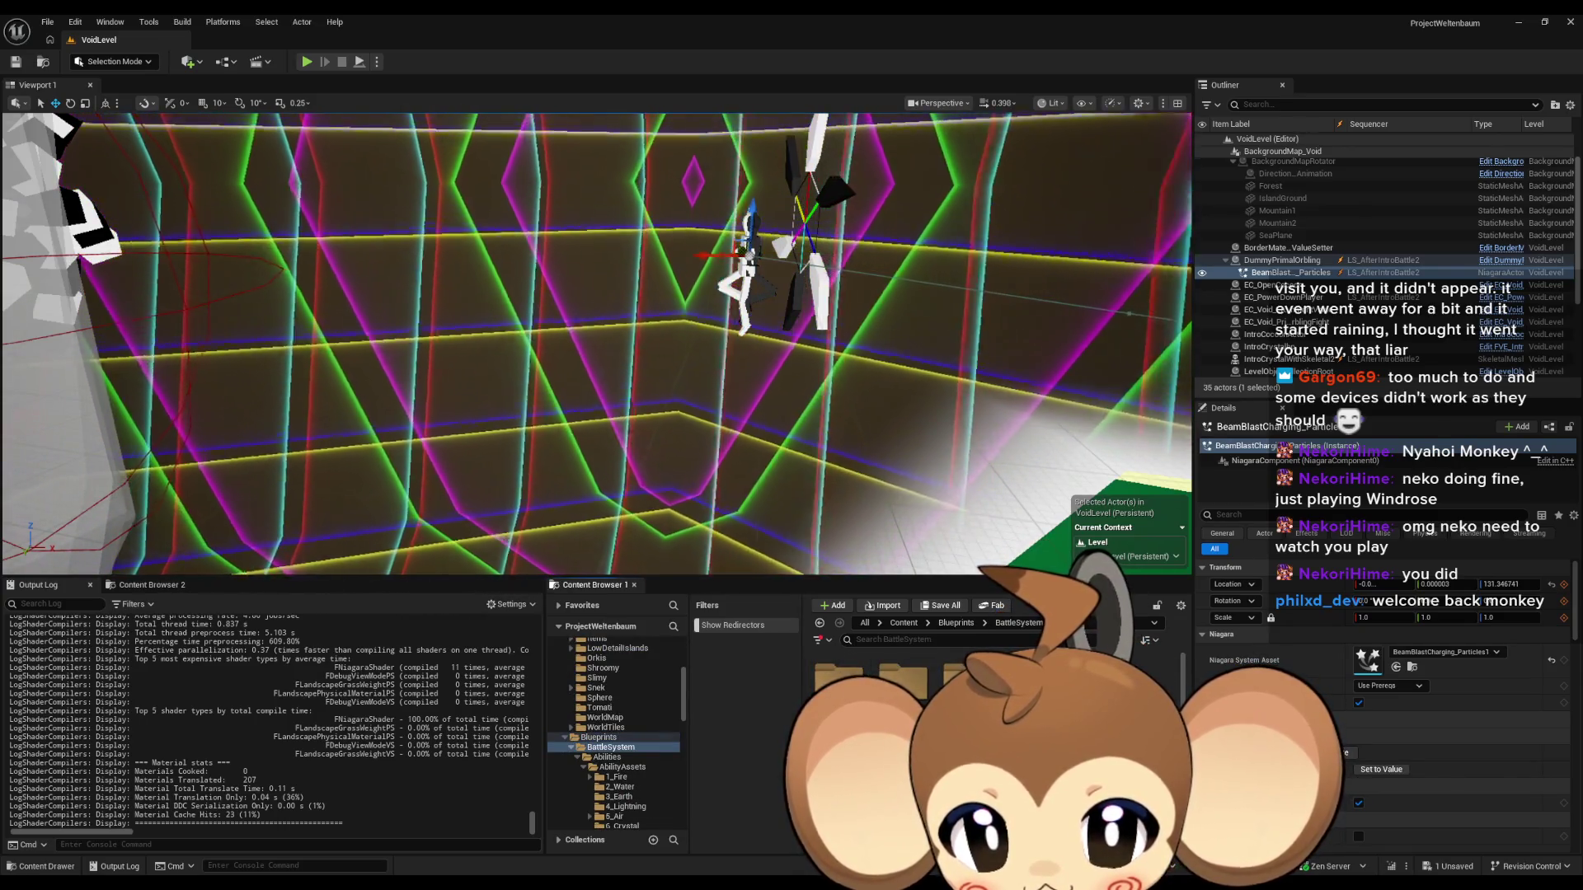
double_click(837, 680)
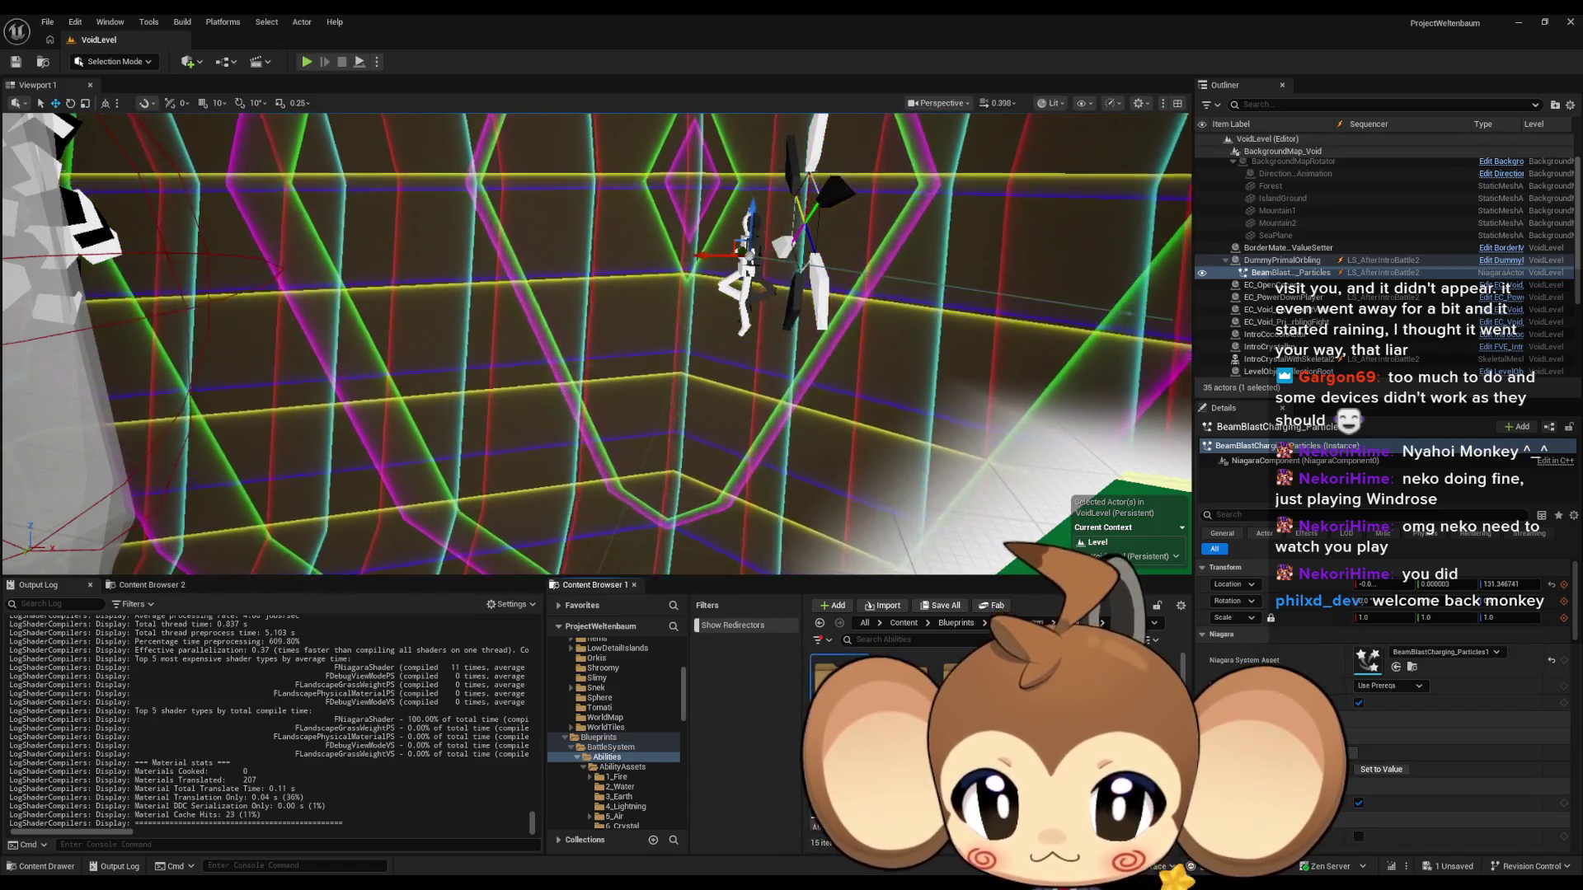
double_click(833, 680)
left_click(633, 738)
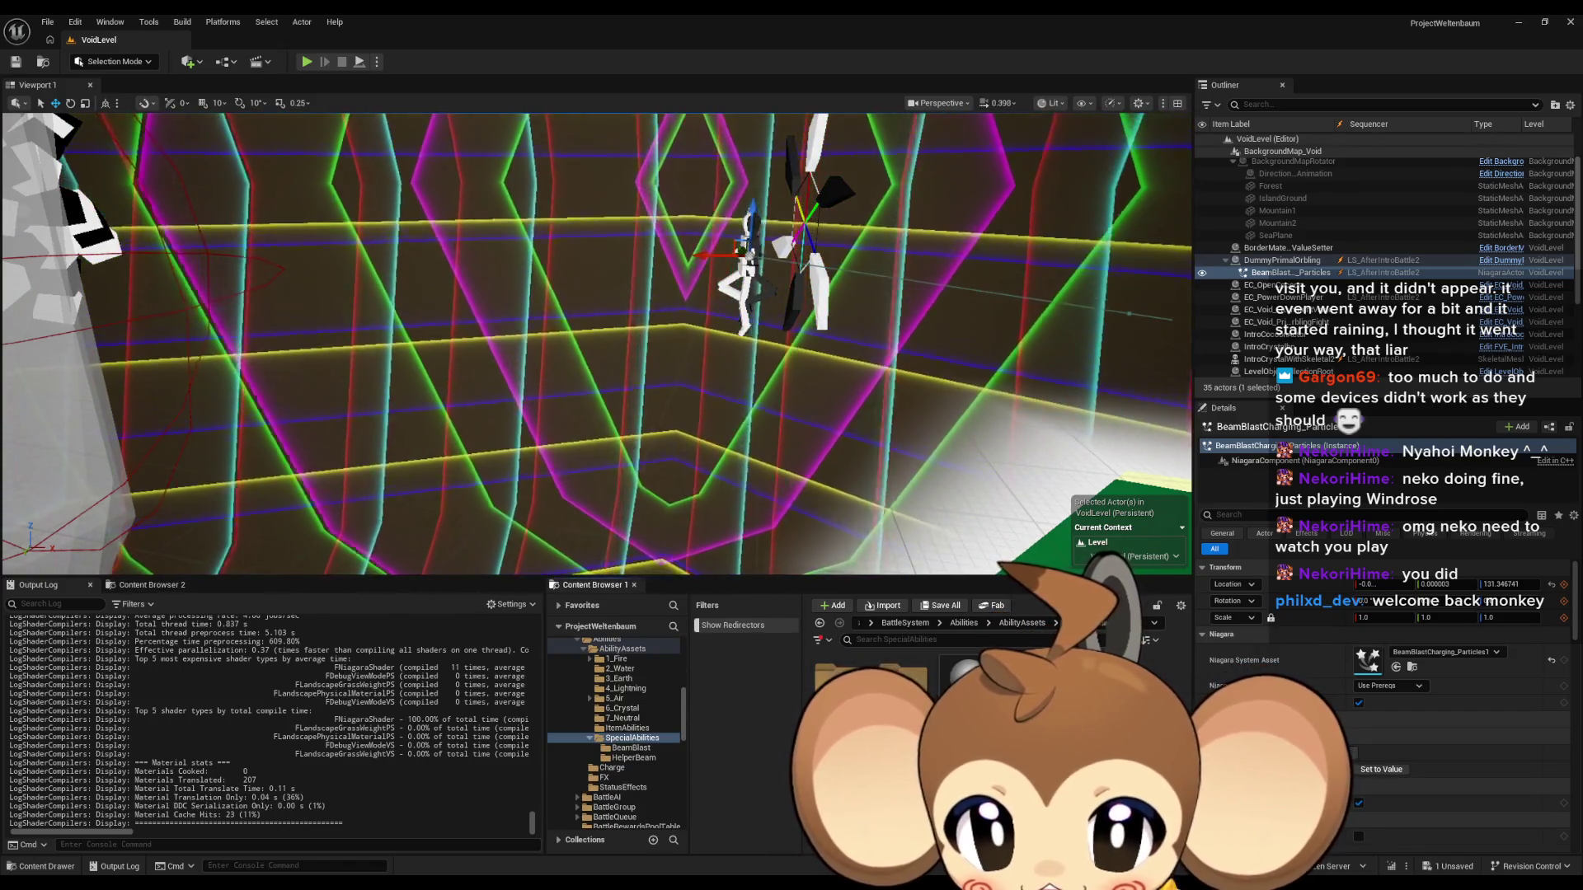
double_click(870, 685)
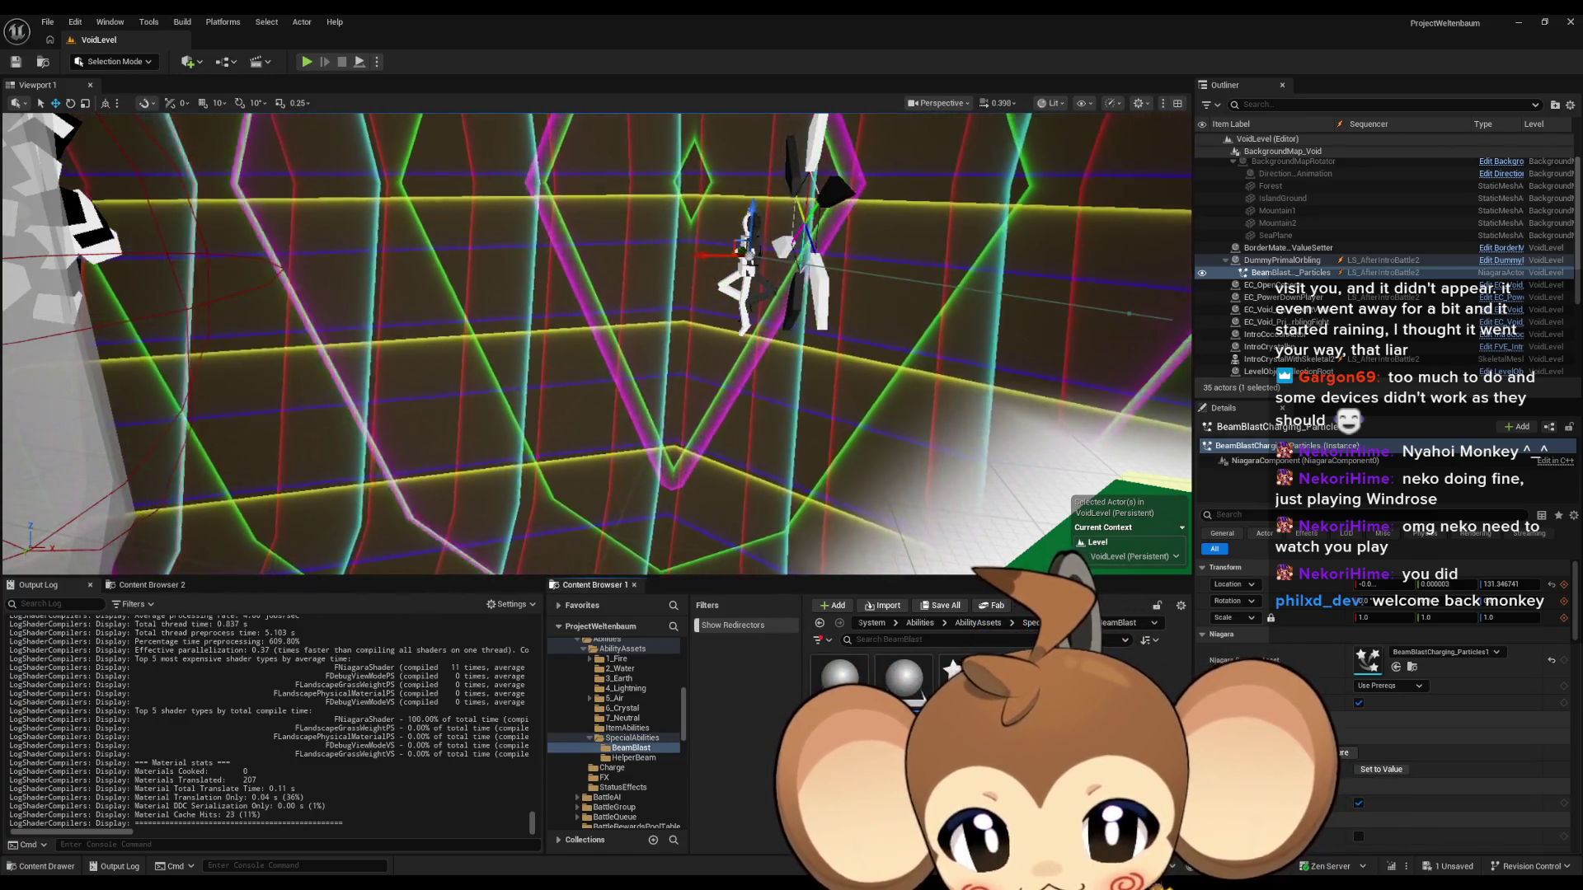
Collapse the Blueprints and Effects branches in the folder tree and expand the Intro map folder.
scroll(653, 720, "down", 3)
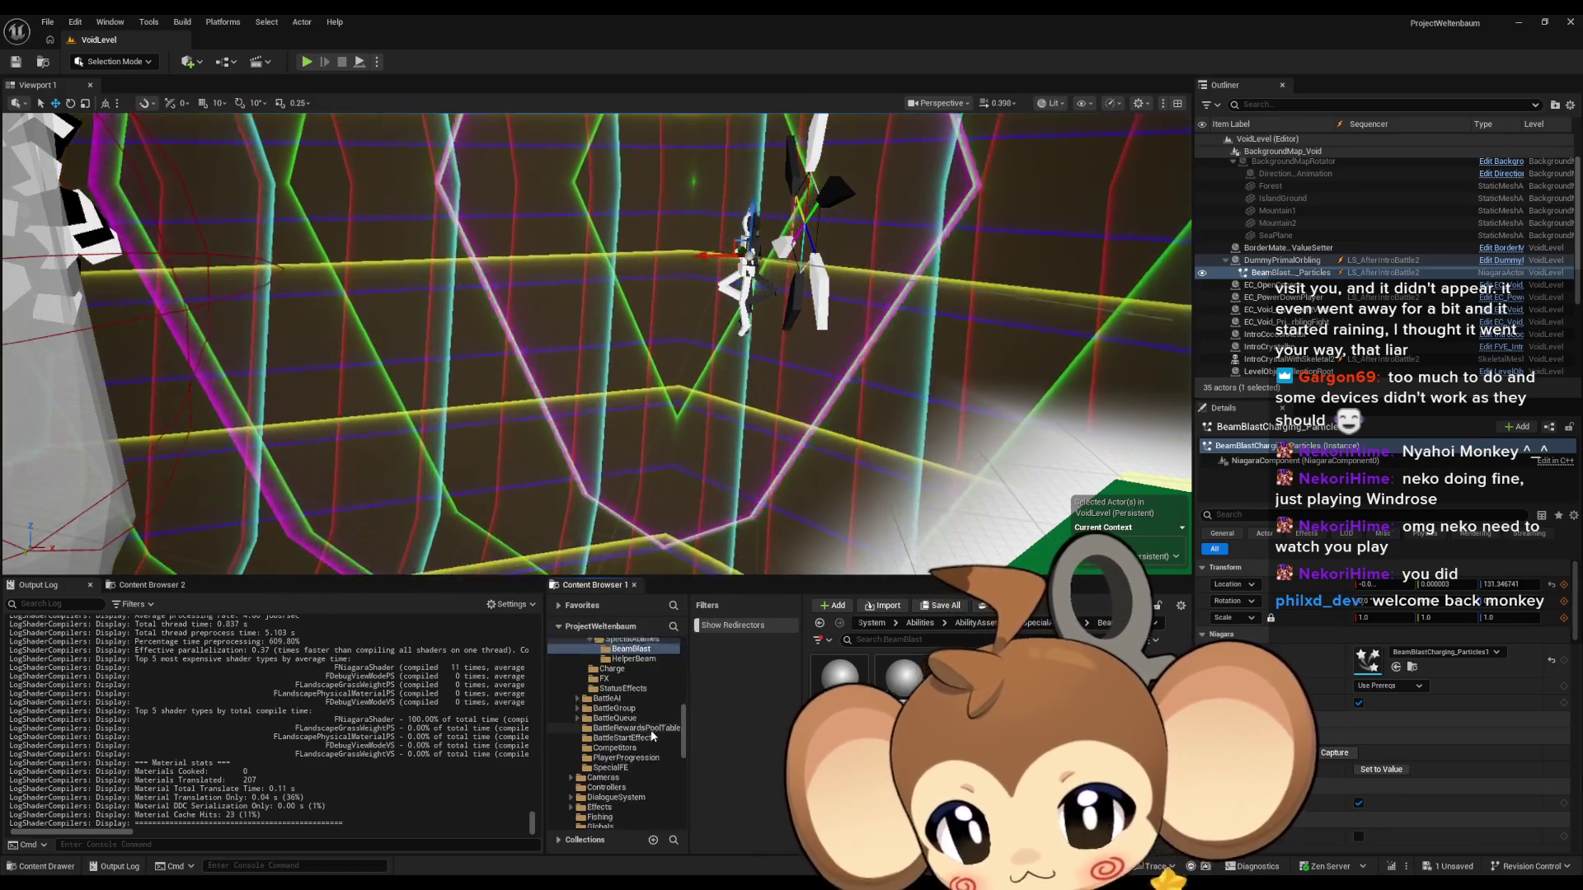
scroll(655, 725, "up", 10)
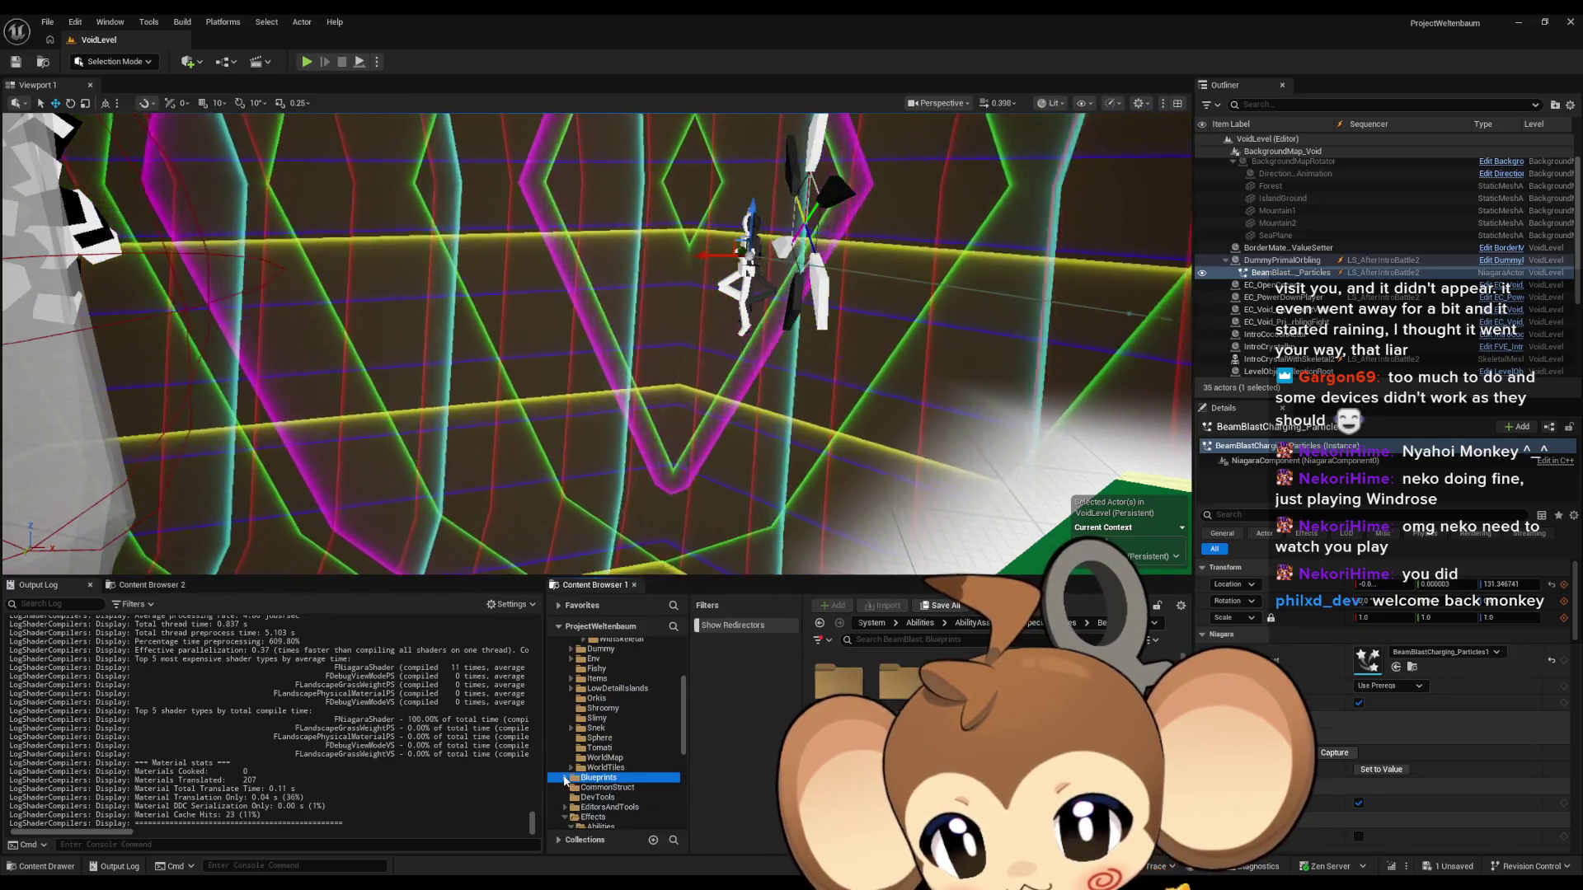
left_click(566, 780)
scroll(573, 734, "up", 5)
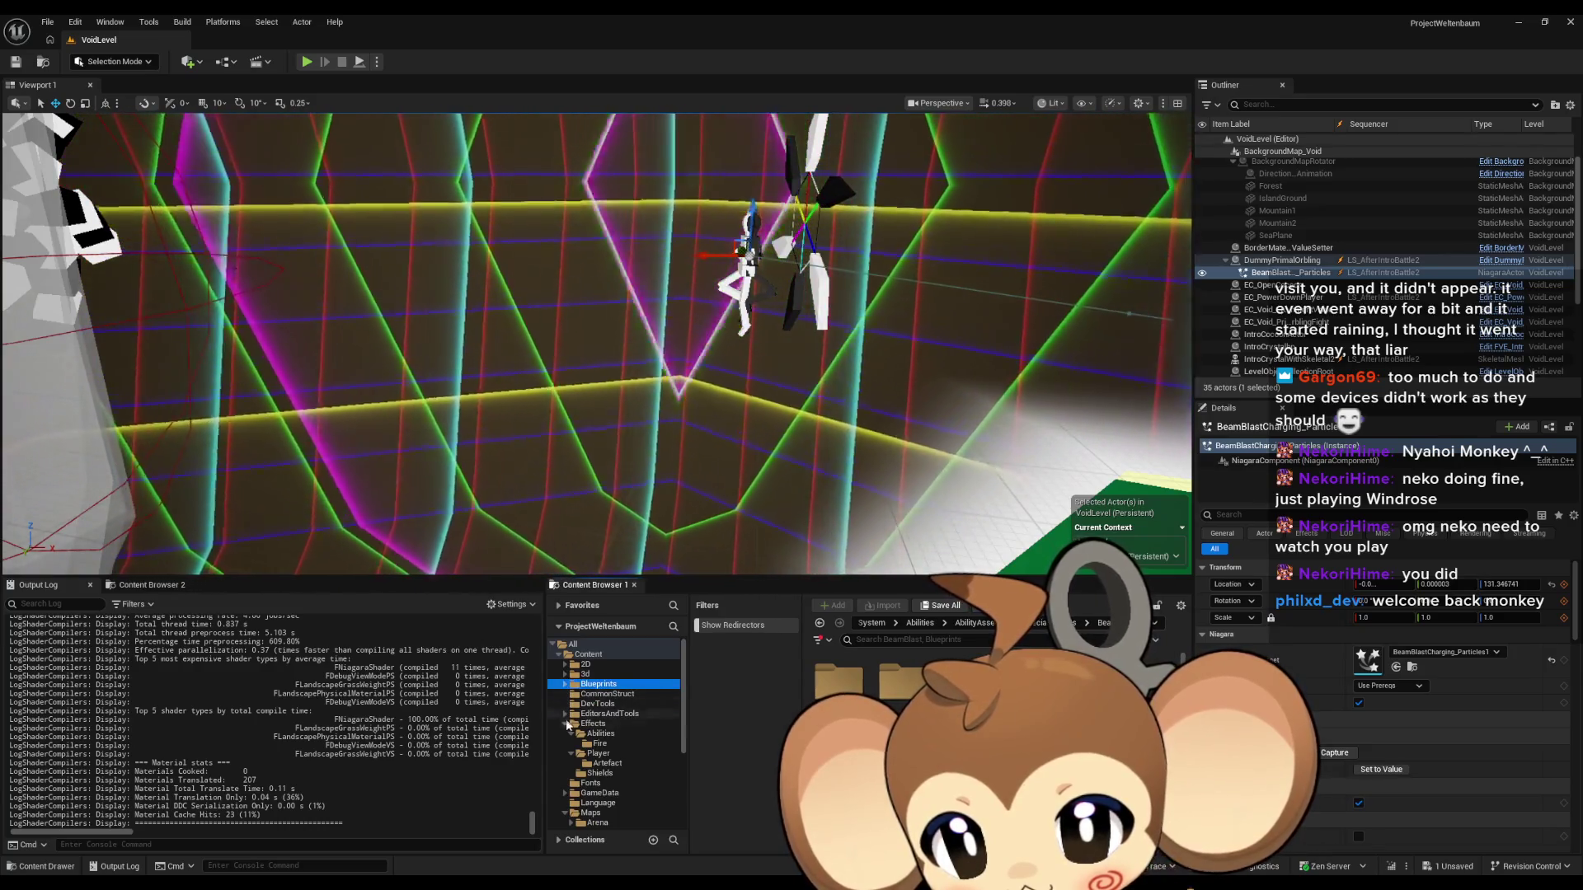
left_click(565, 686)
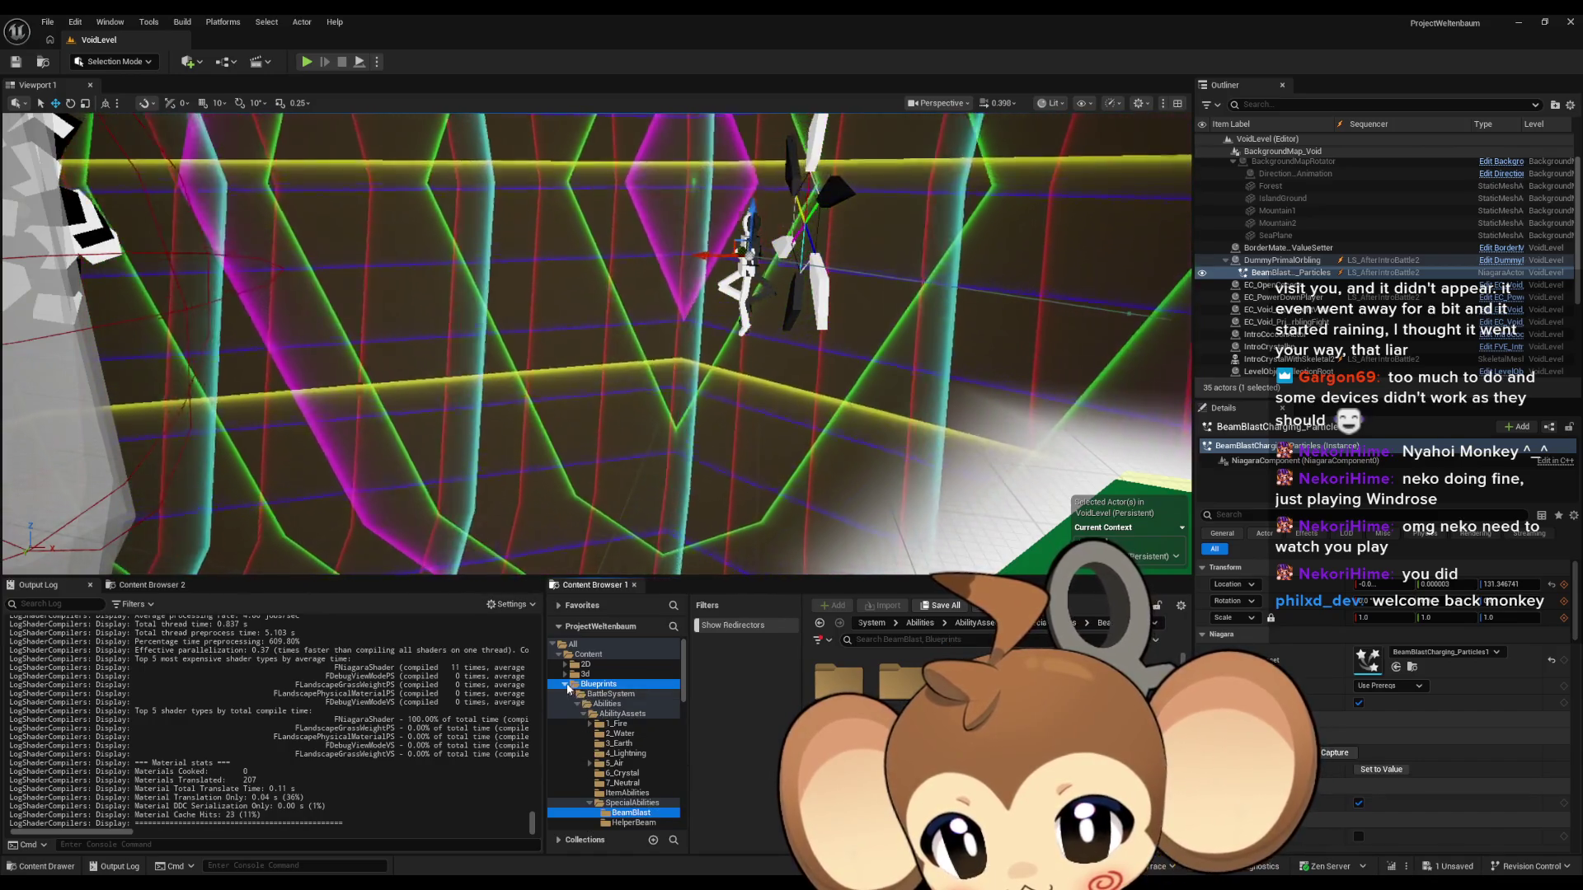
left_click(565, 686)
scroll(577, 733, "down", 1)
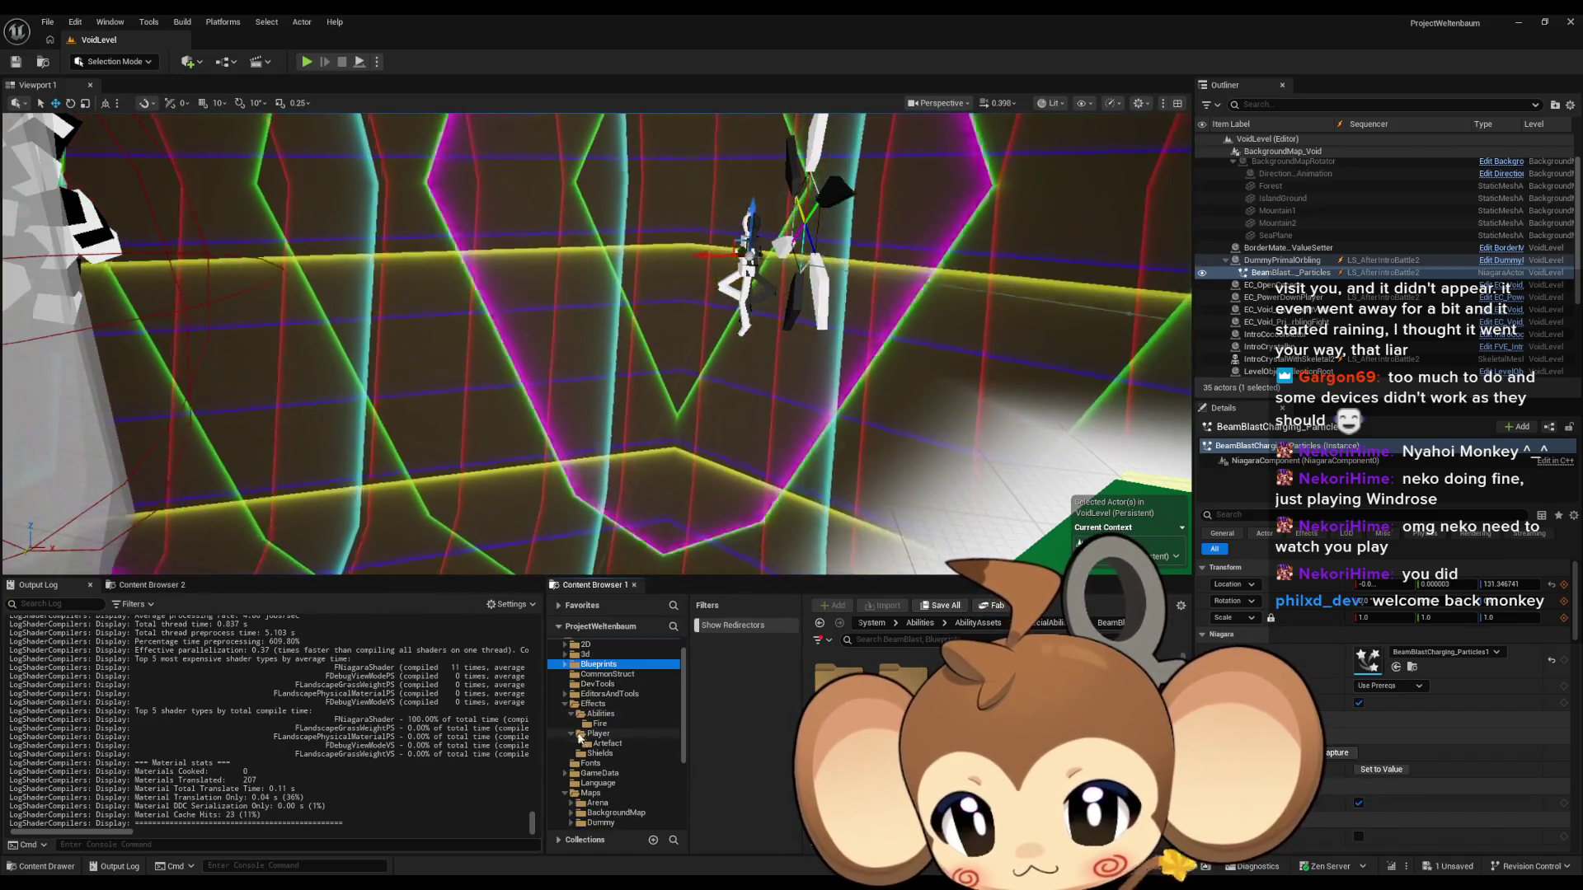
left_click(564, 705)
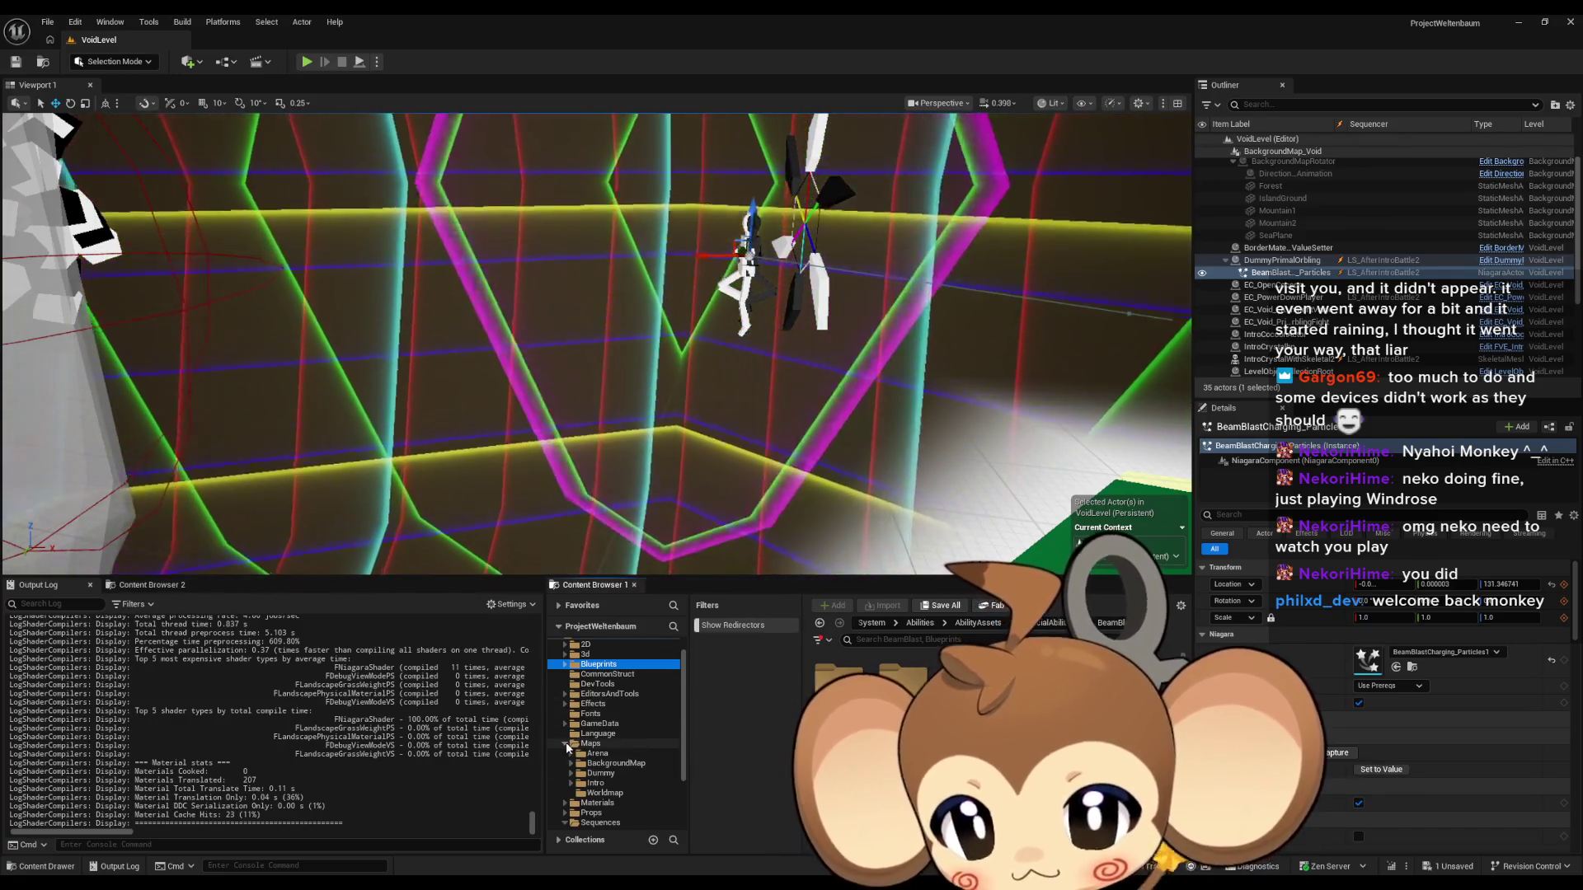
left_click(571, 783)
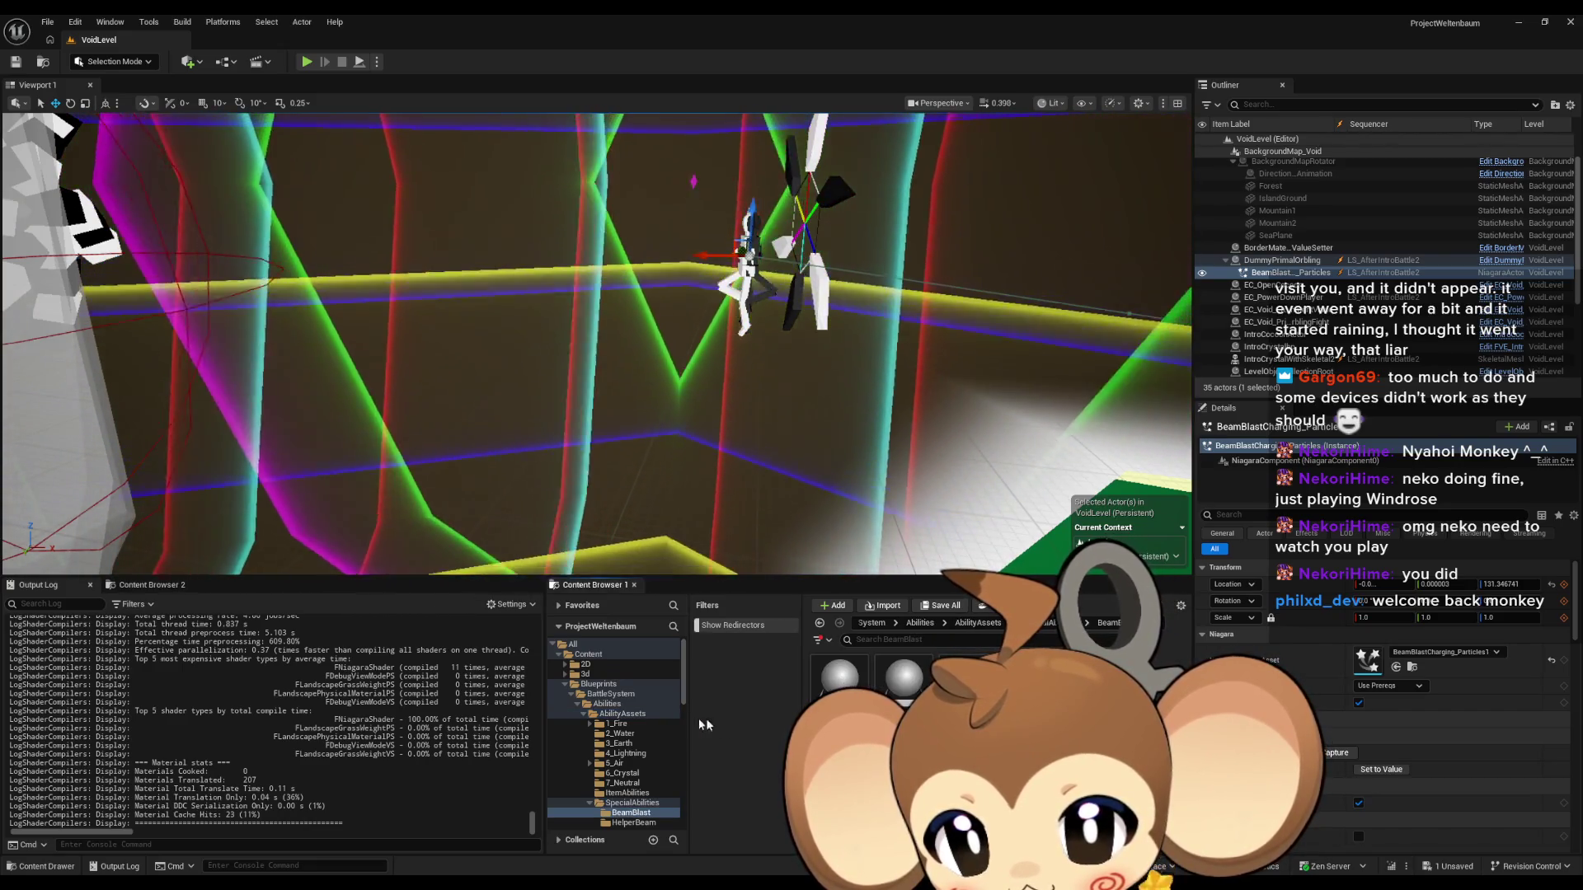
scroll(624, 716, "down", 5)
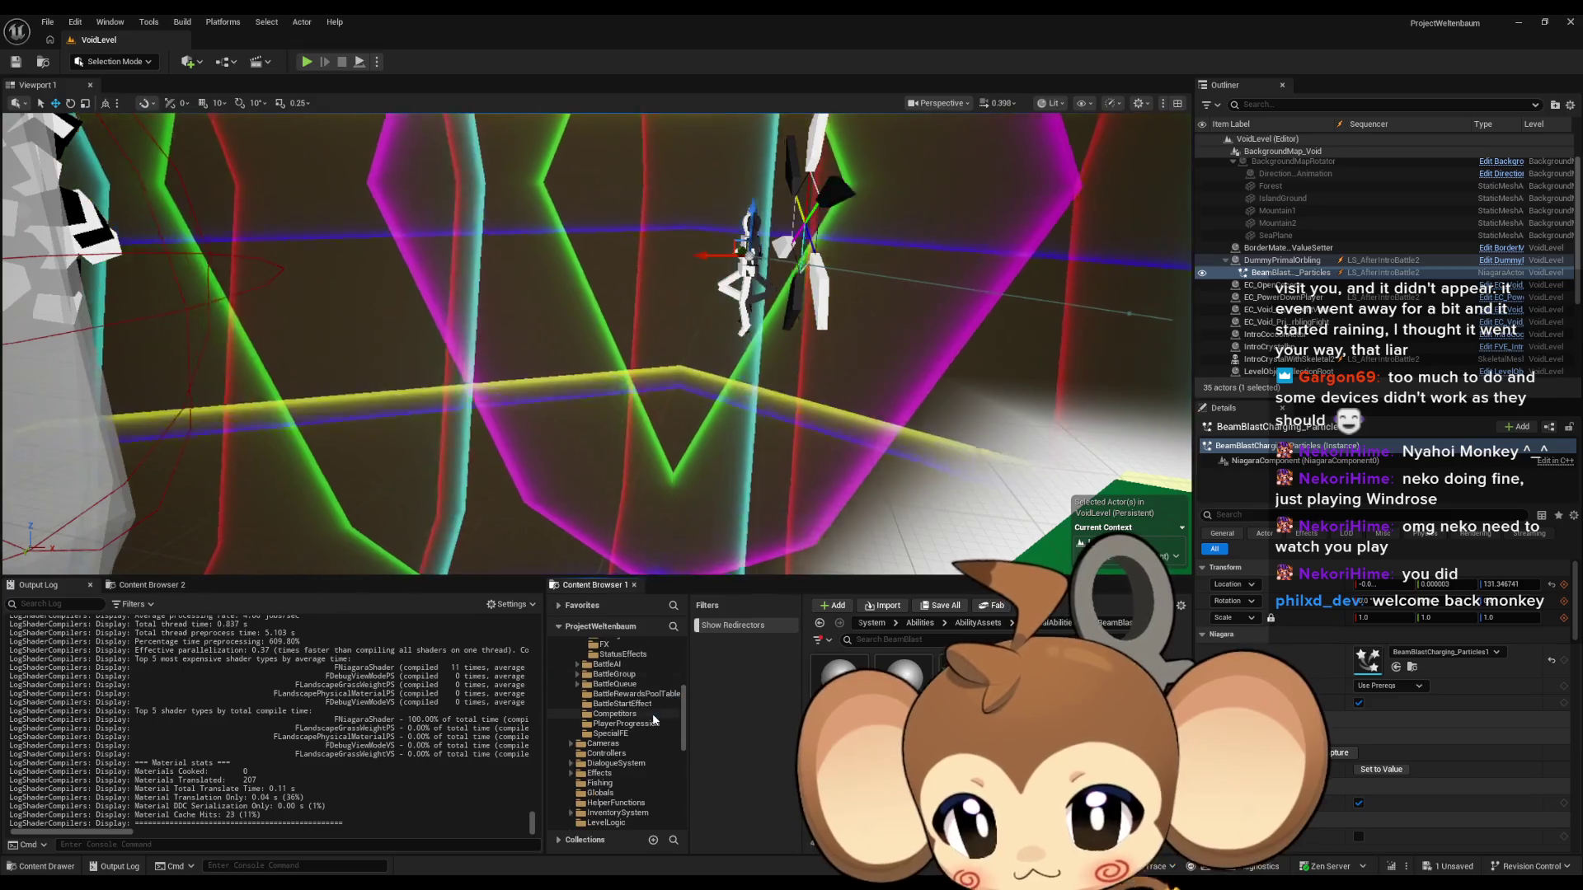
scroll(654, 711, "down", 6)
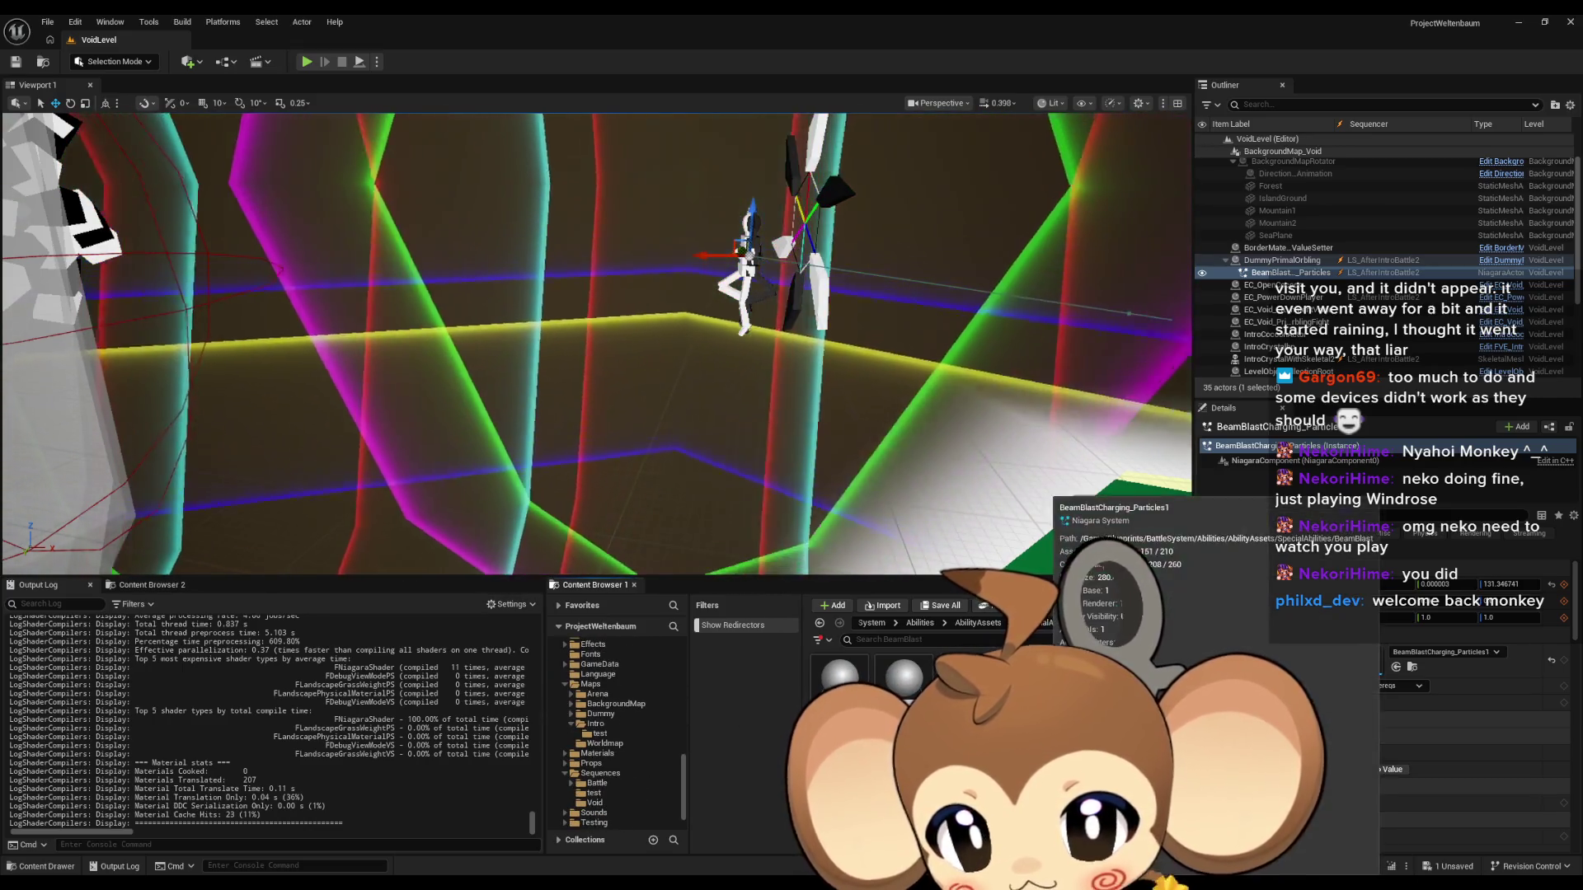
Copy BeamBlastCharging_Particles1 into Maps/Intro, naming it Intro_PrimalOrblingChargeParticles.
left_click_drag(1368, 660, 645, 714)
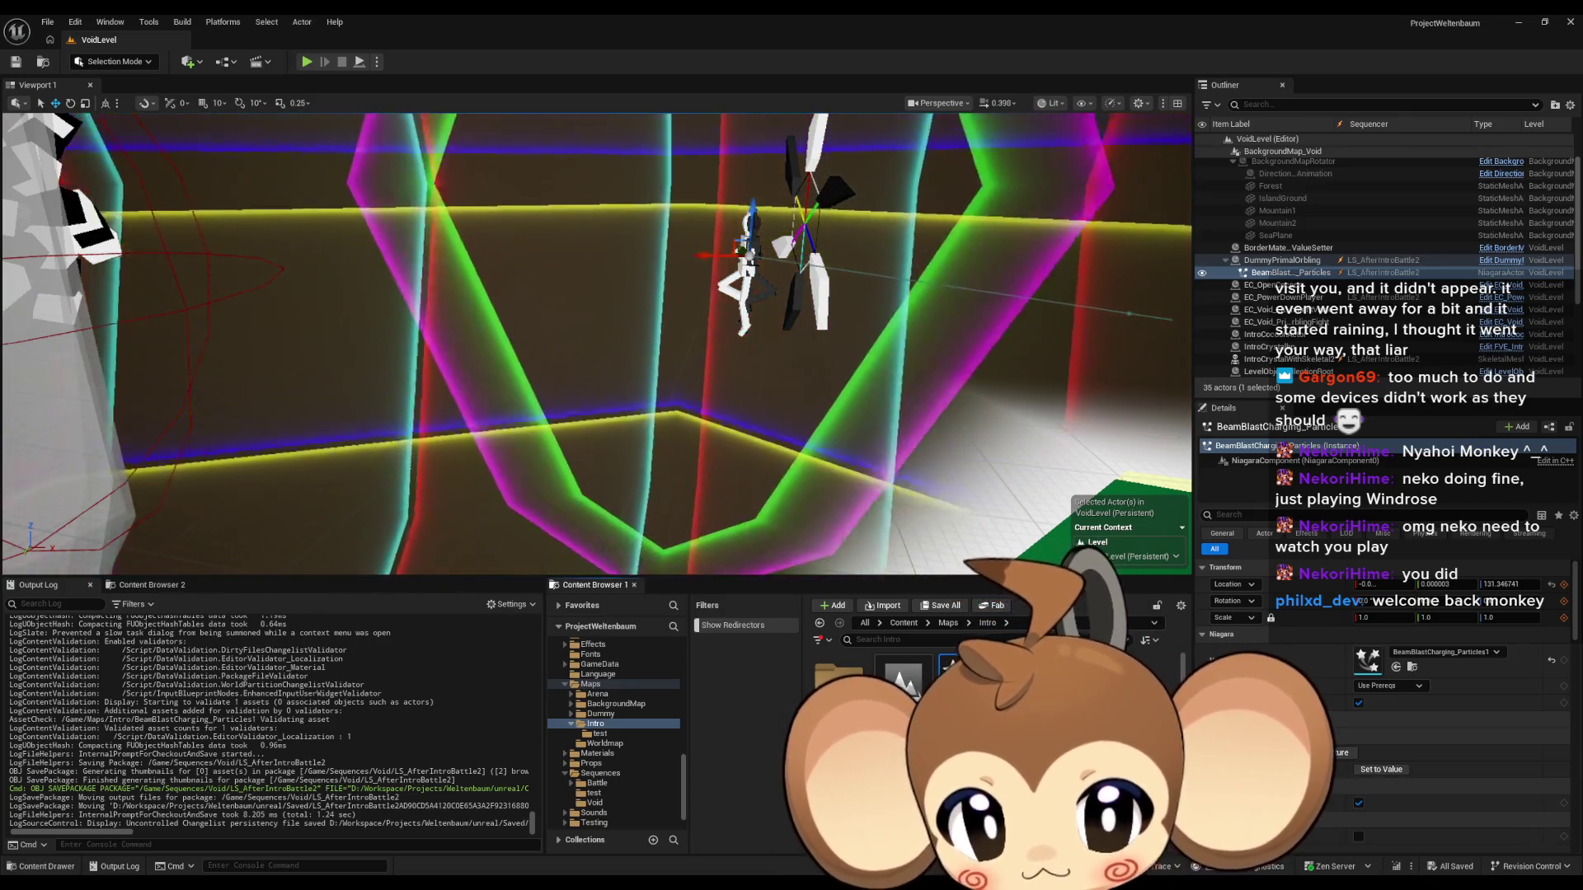
key("Return")
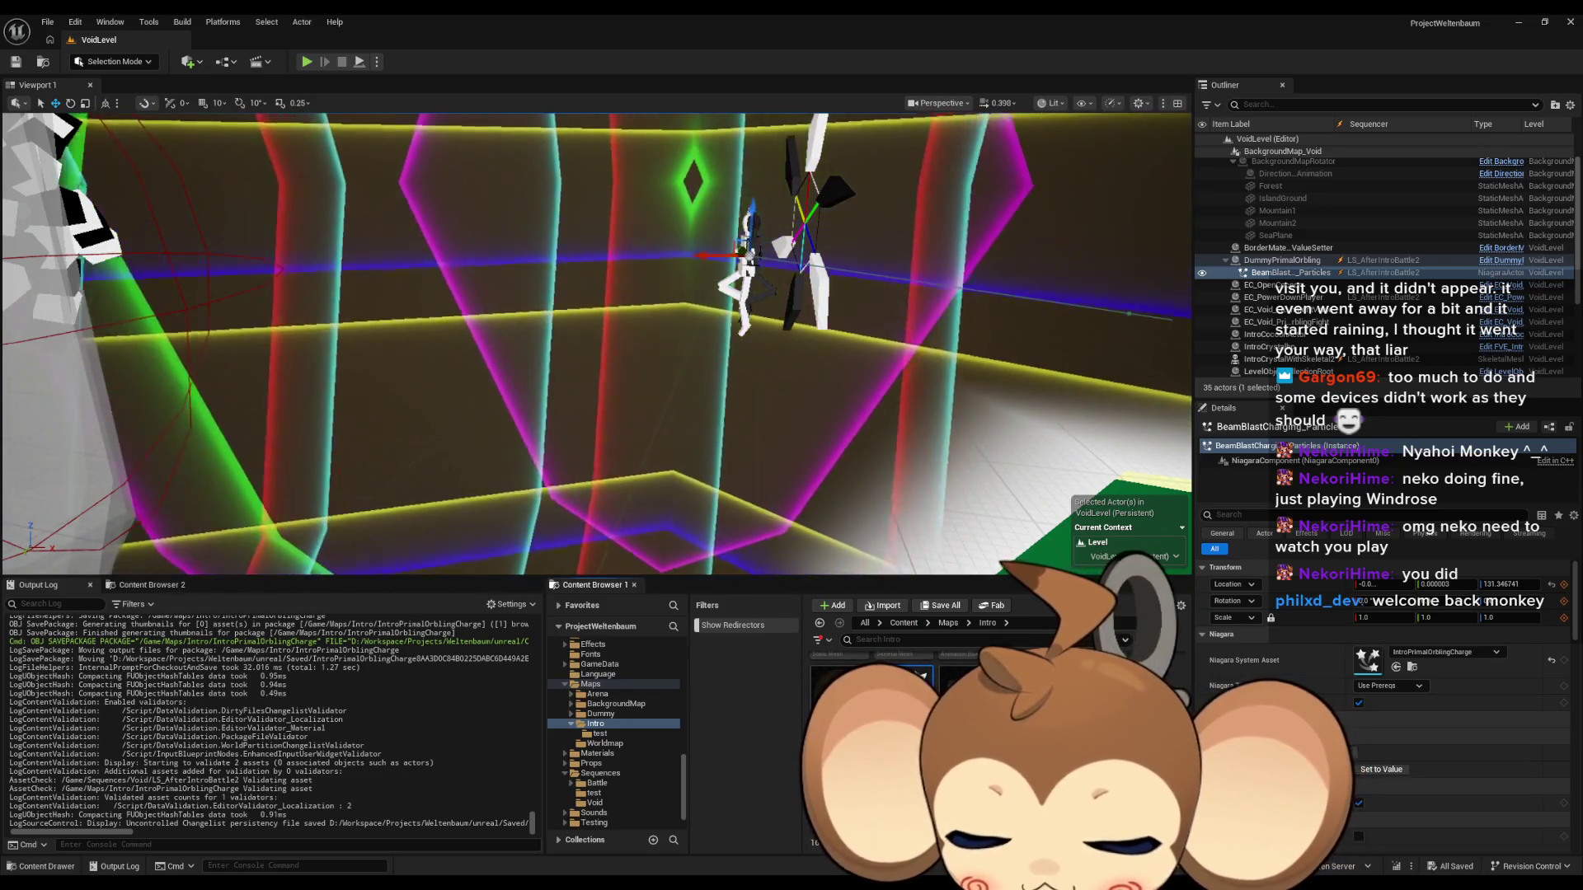
key("Return")
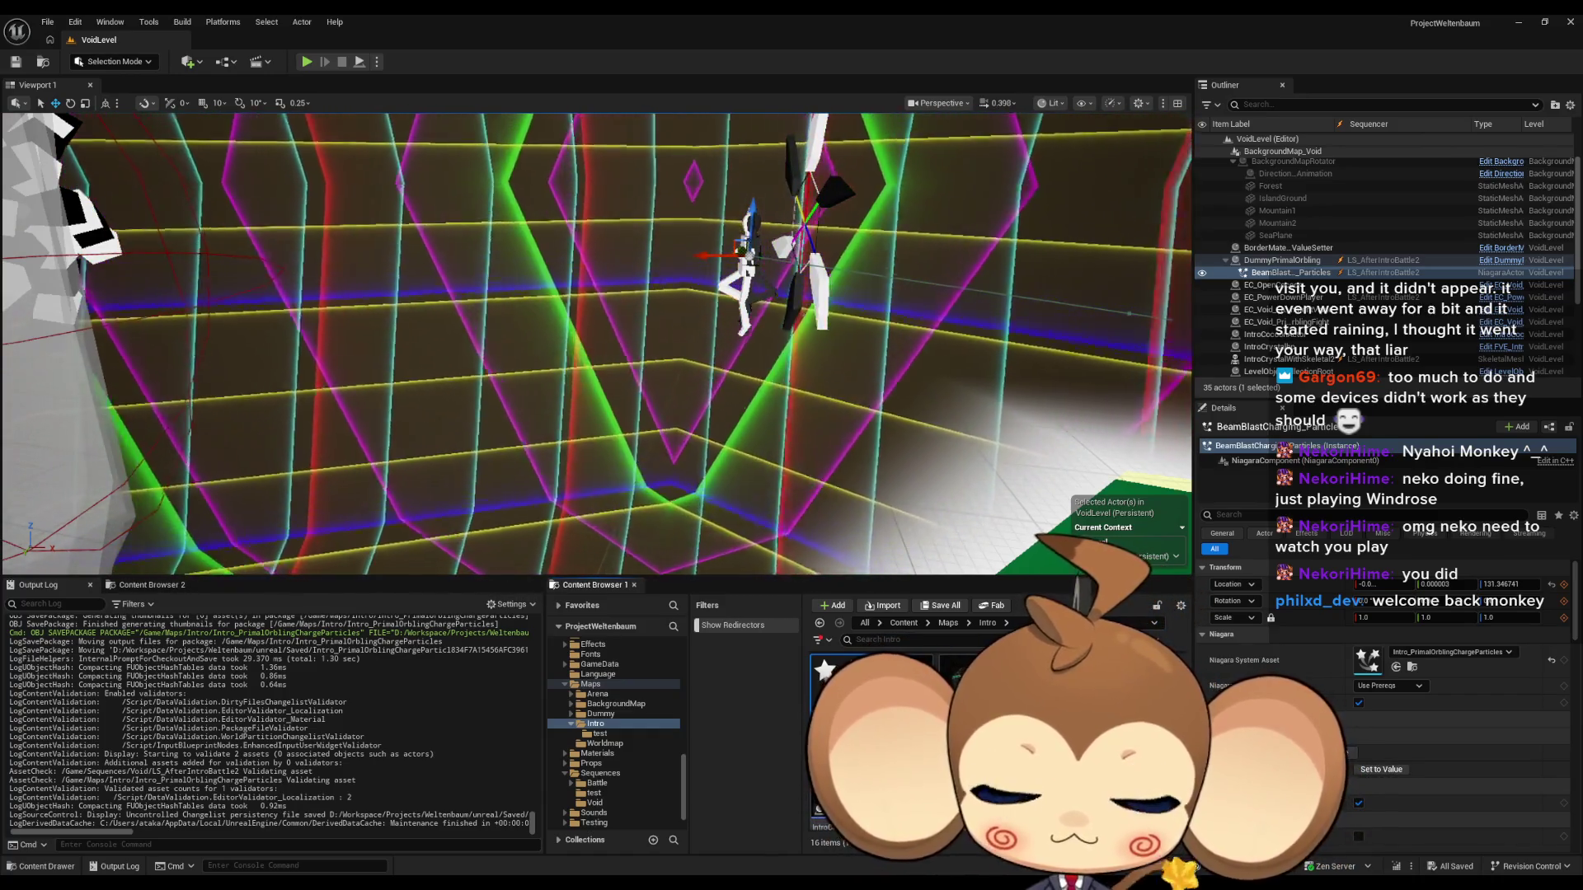
Play-test the game from the project content root, then stop and open the Intro map folder.
left_click(903, 622)
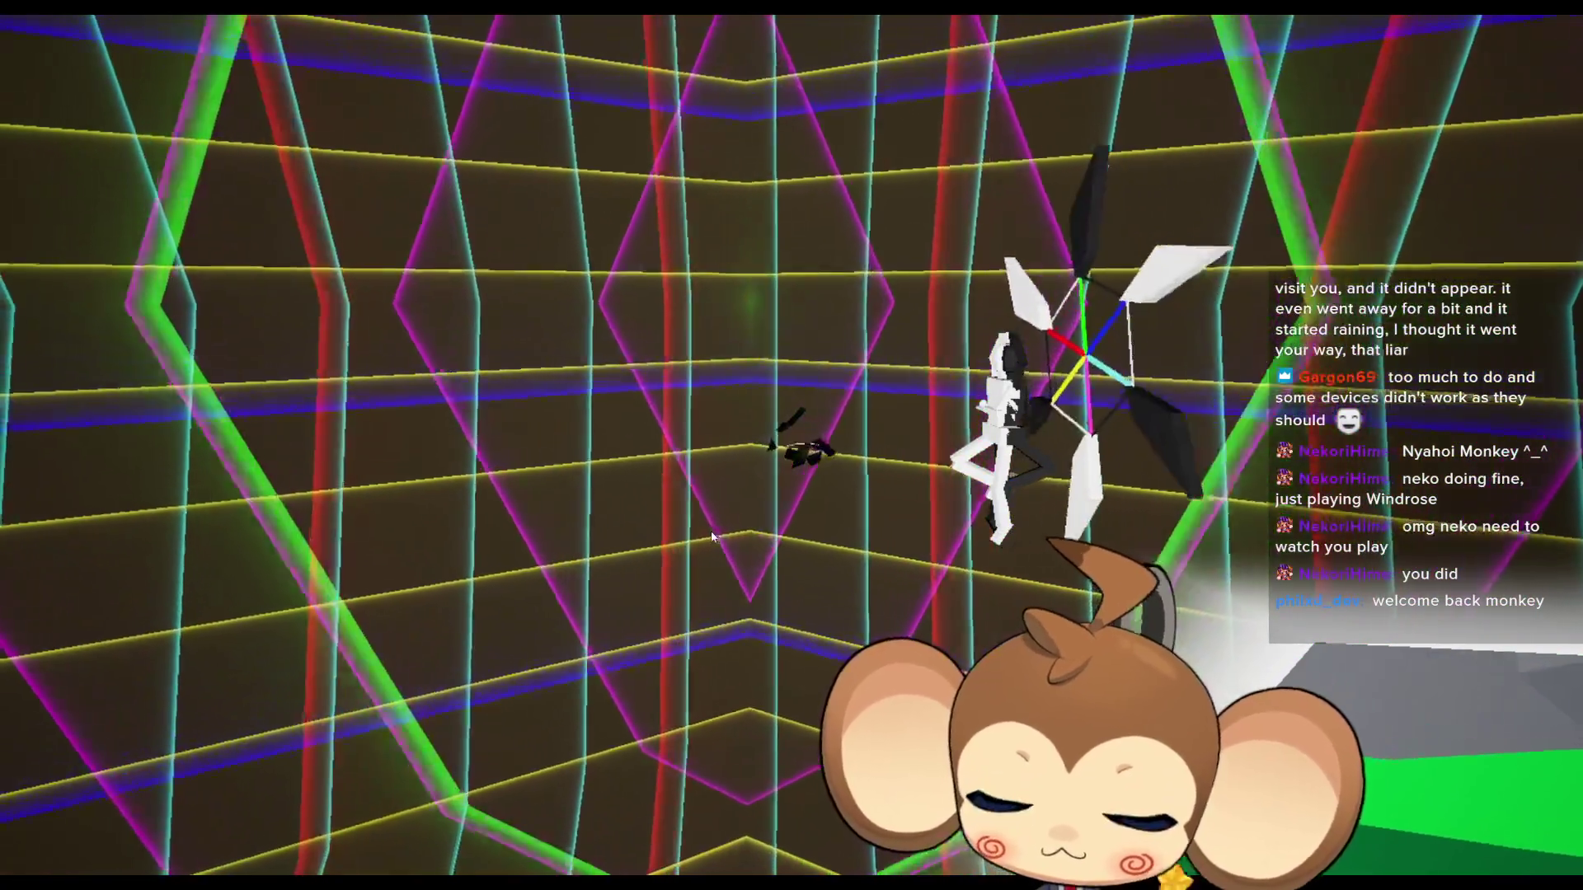
key("F11")
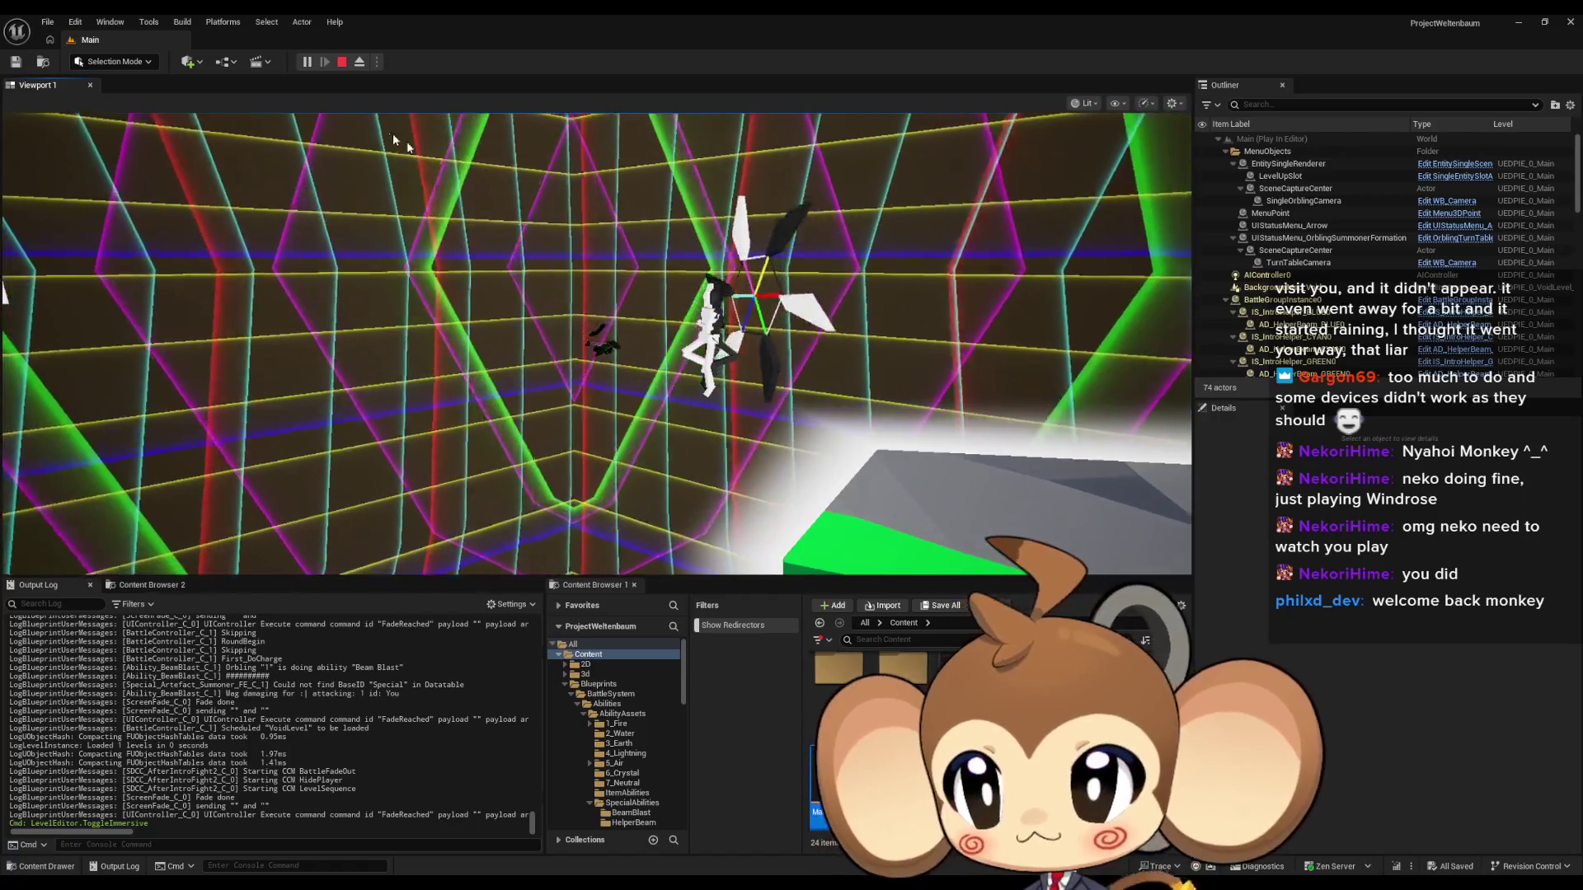
left_click(340, 62)
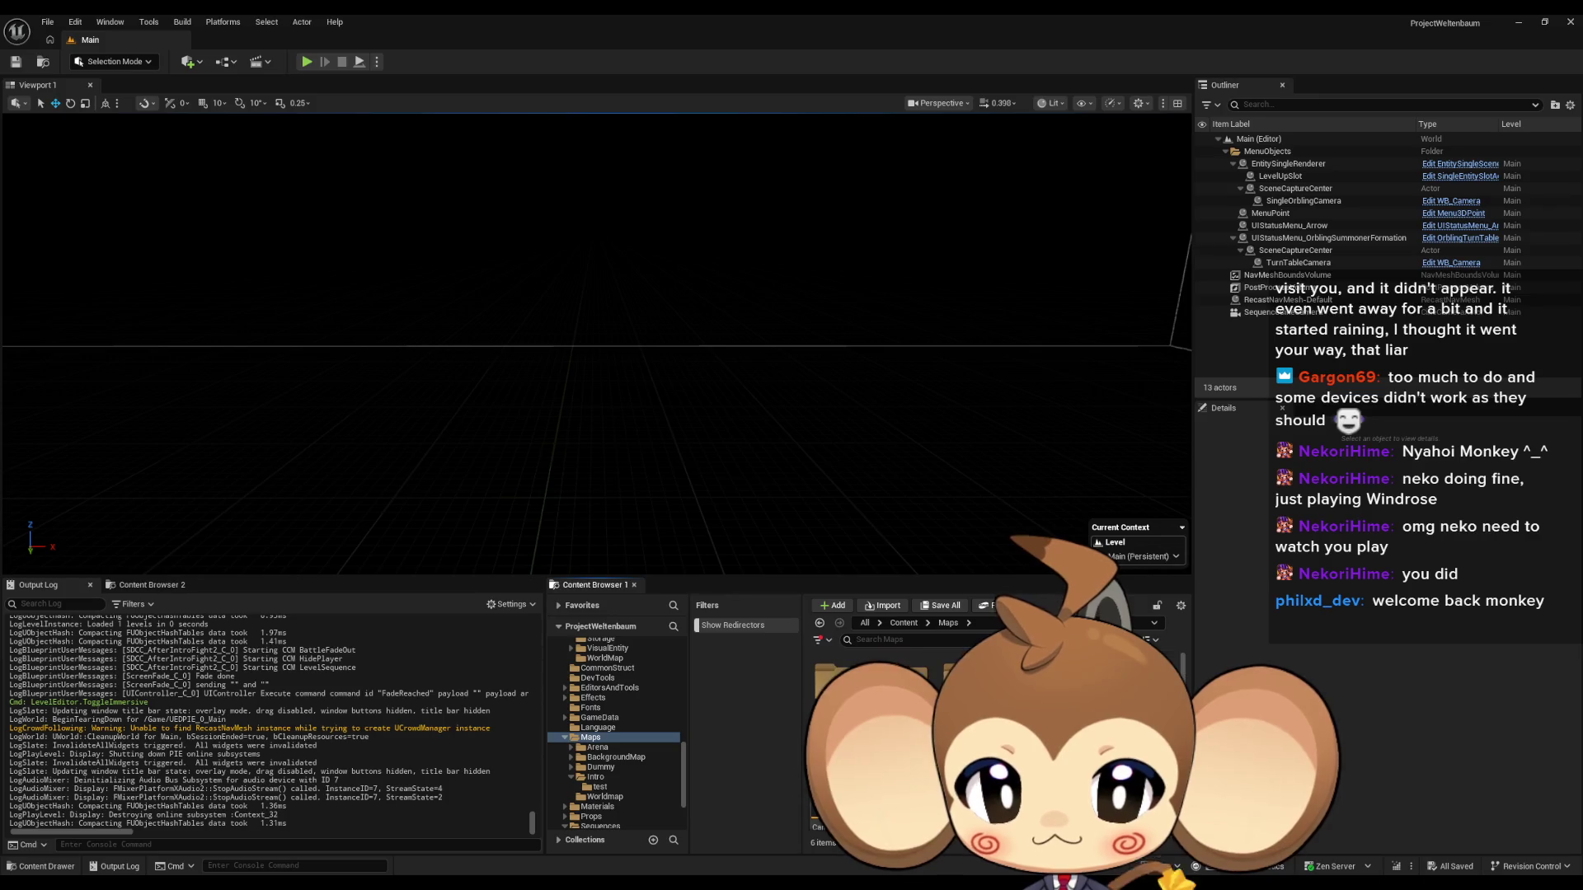
left_click(595, 777)
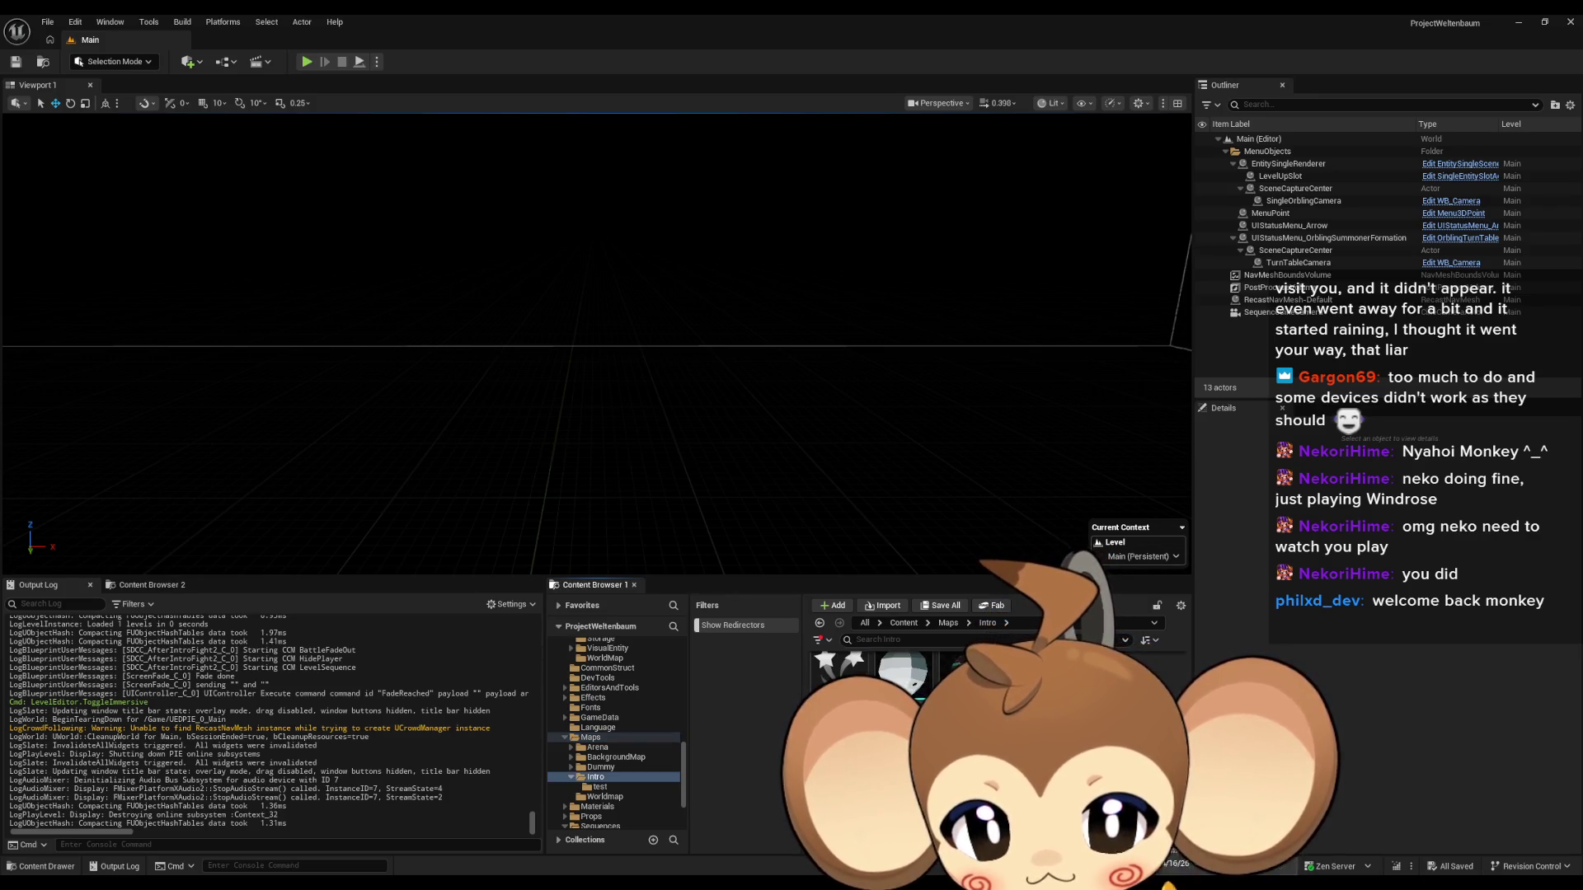
In Intro_PrimalOrblingChargeParticles' Particle Spawn, raise the mass and set Uniform Sprite Size Min to 26.0.
double_click(821, 695)
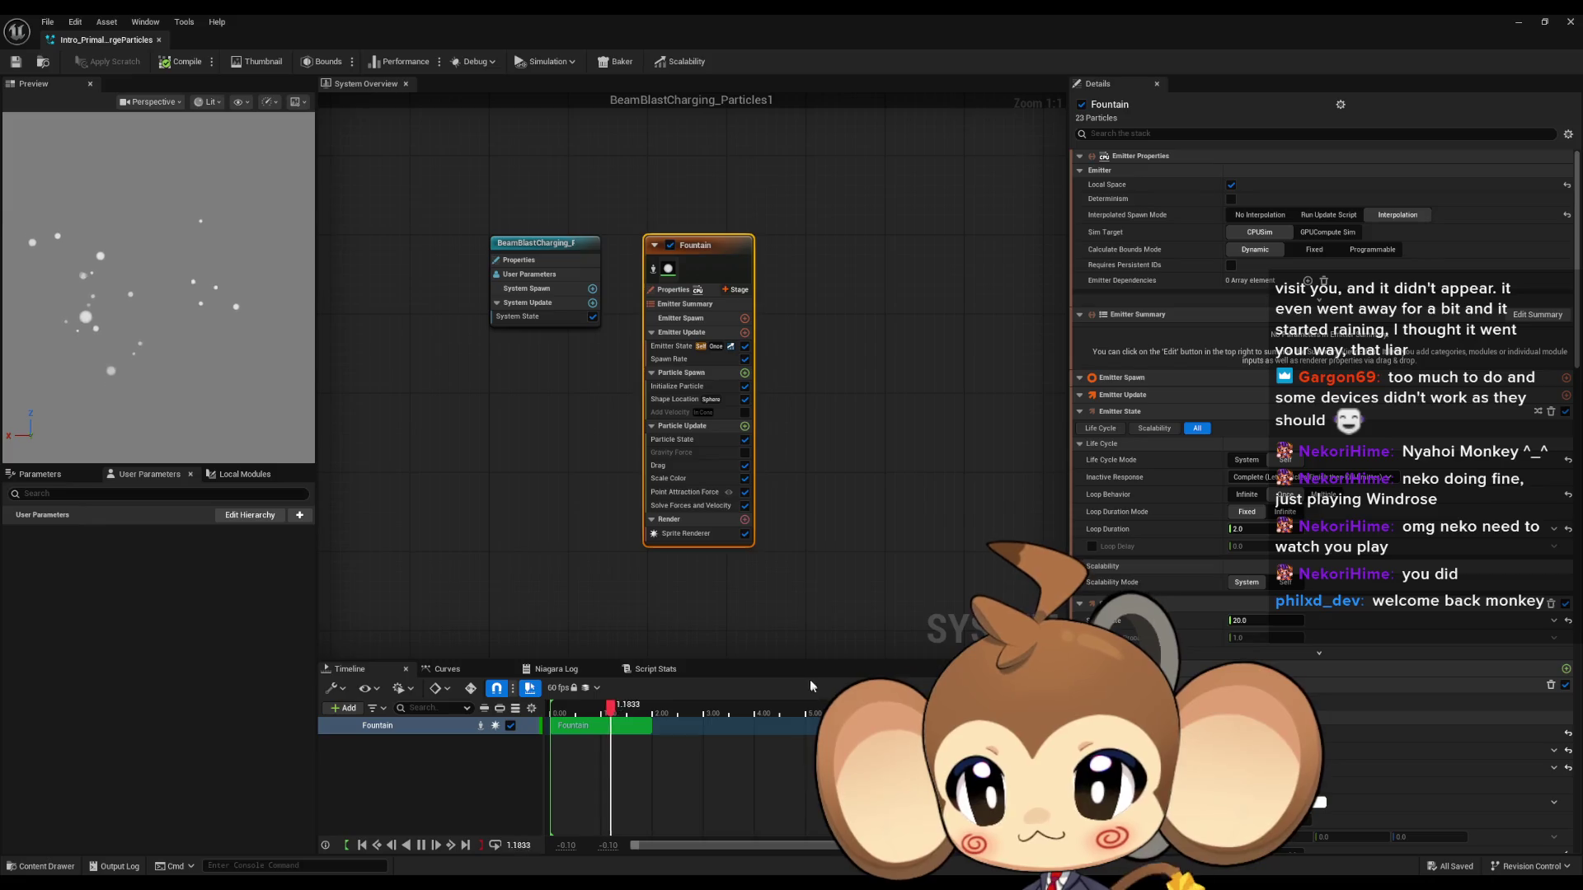
left_click(683, 375)
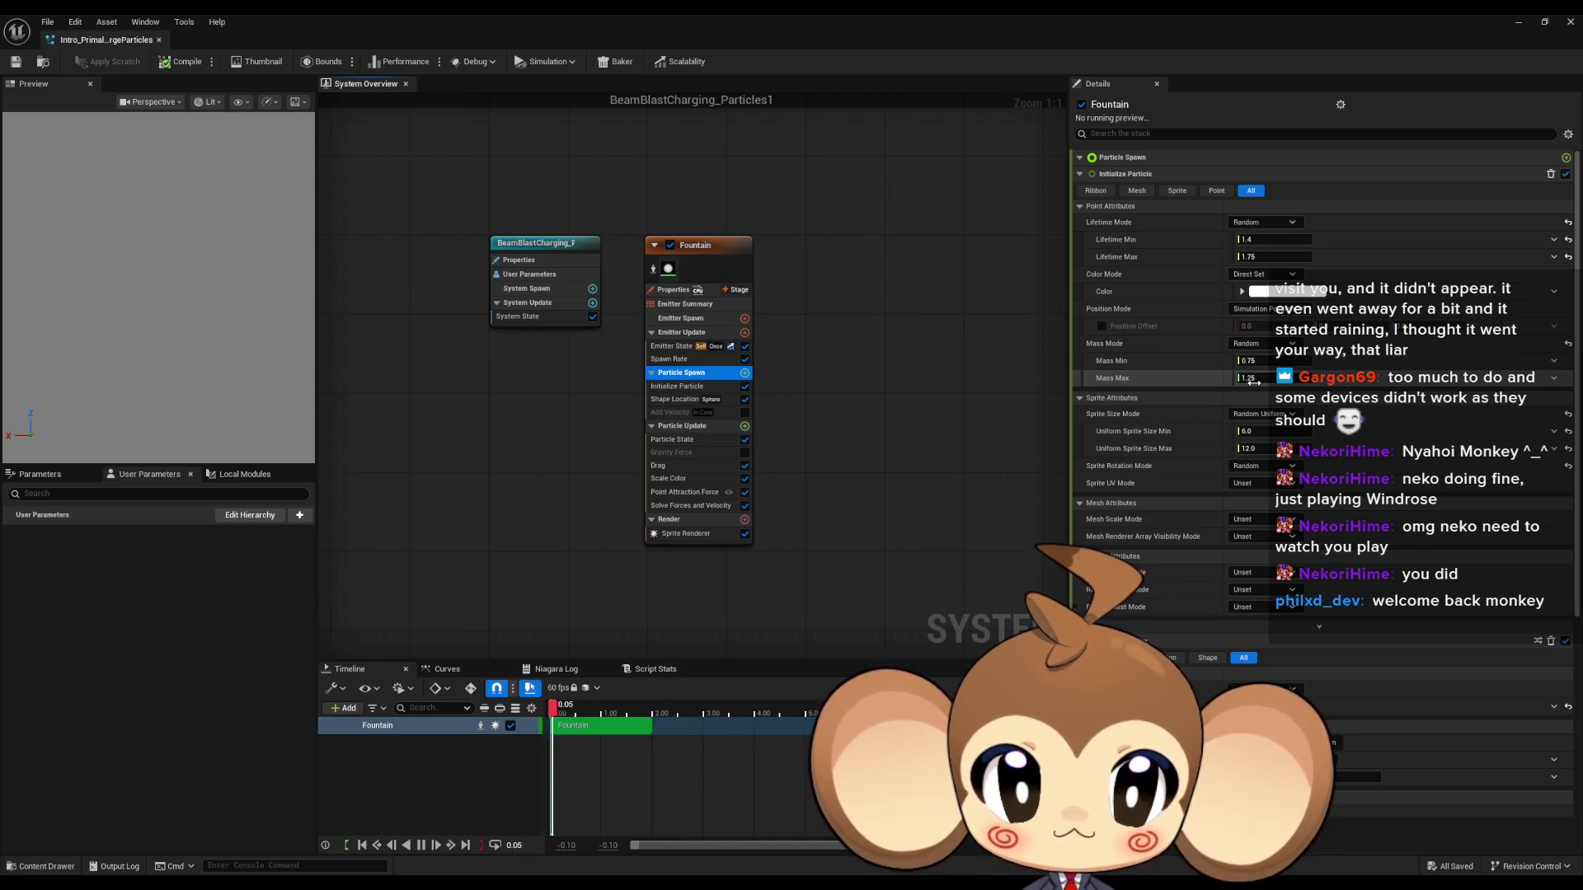
left_click_drag(1255, 381, 1303, 382)
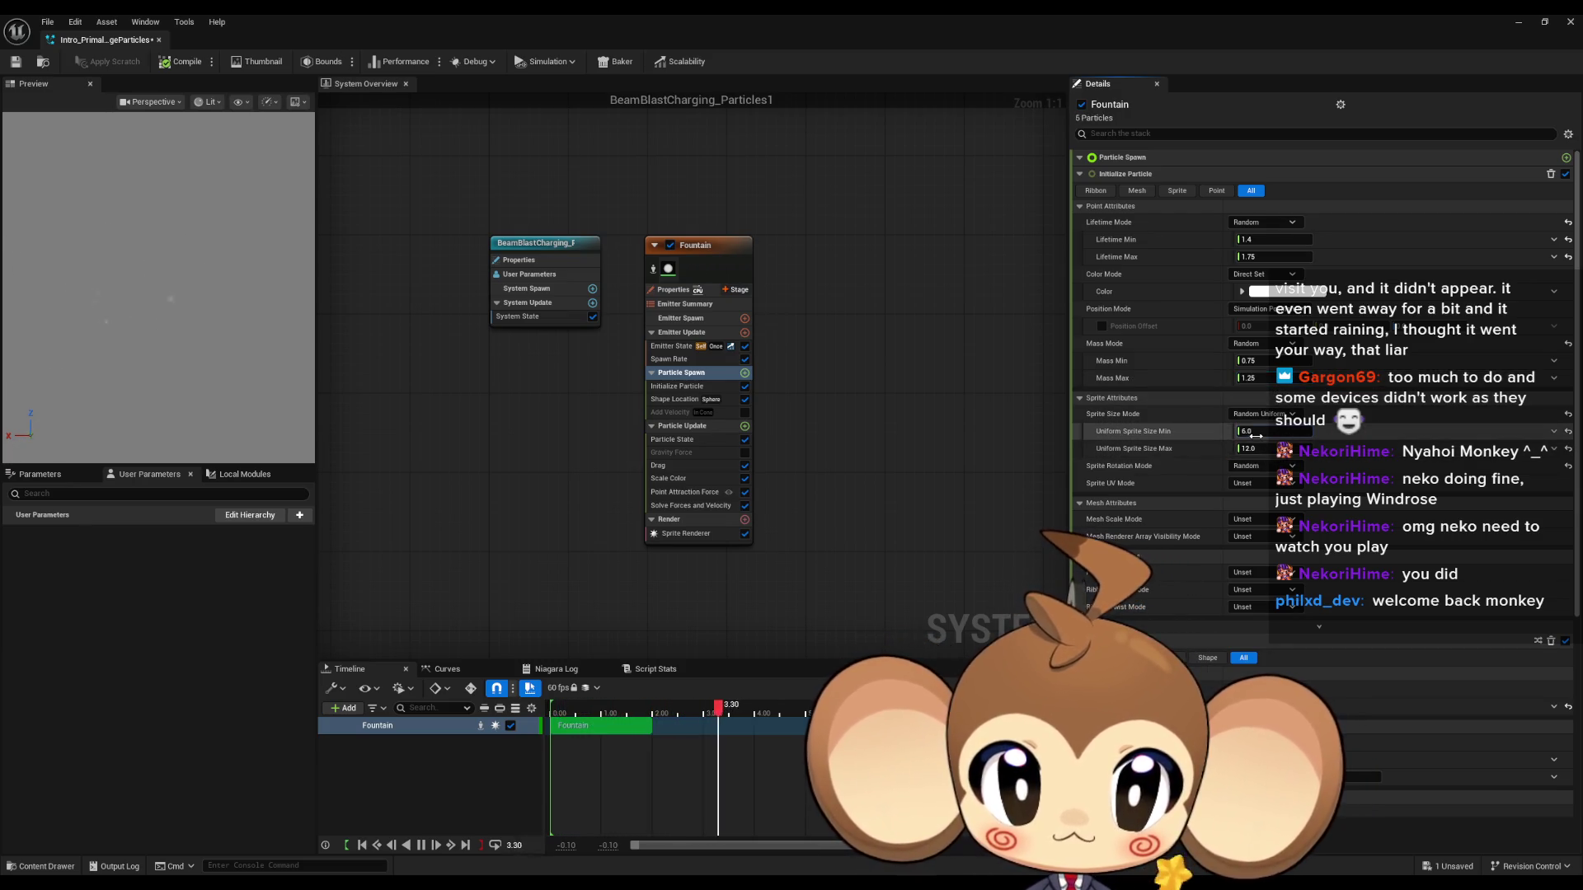
left_click(1255, 434)
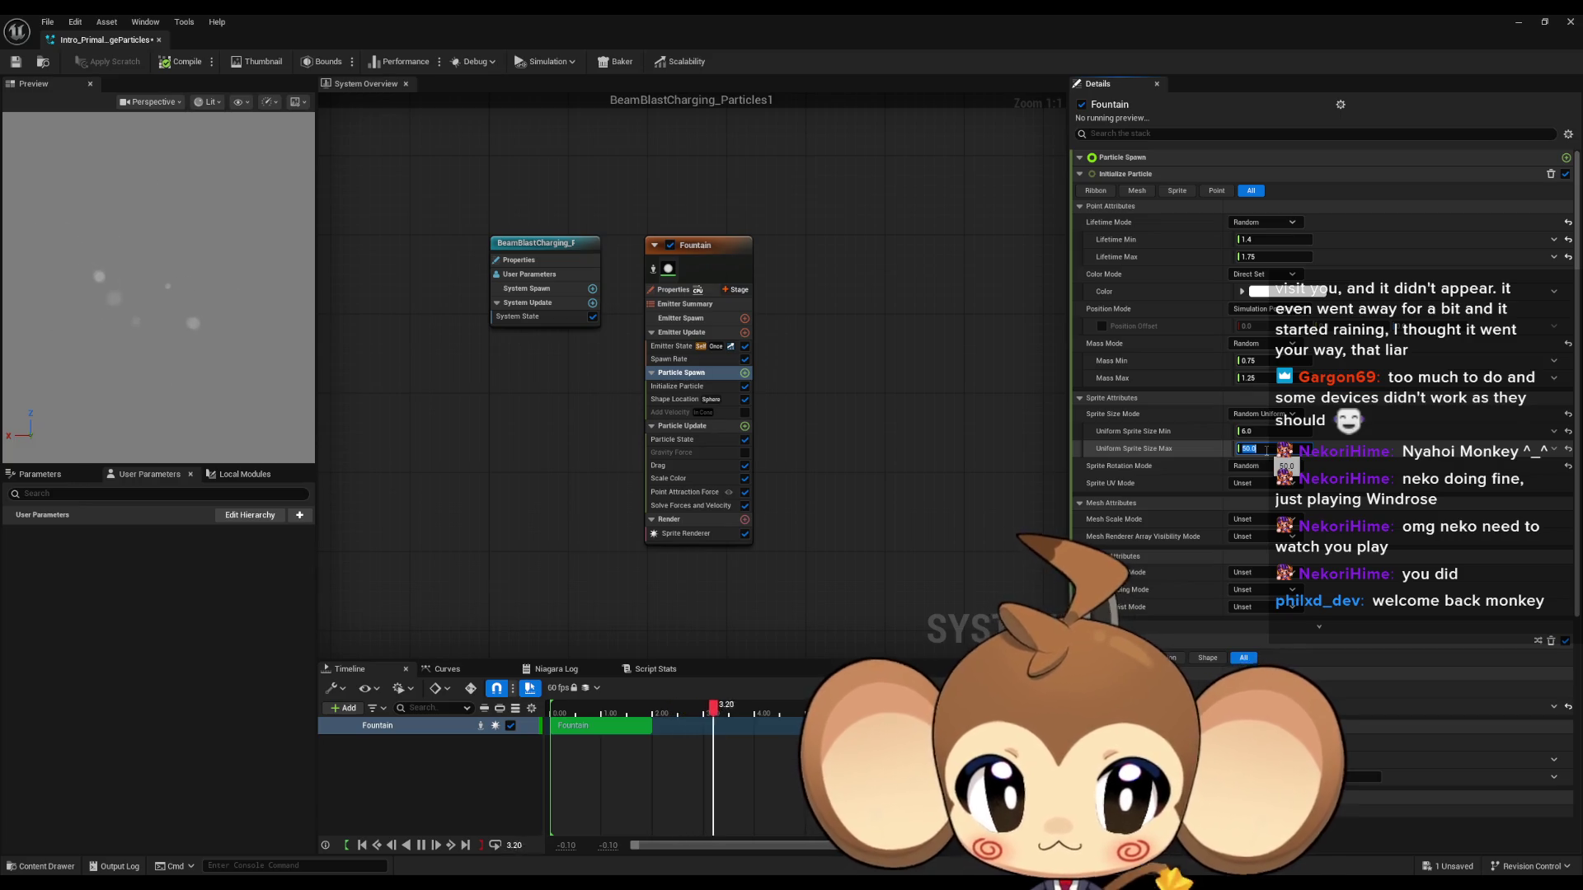
left_click(1569, 452)
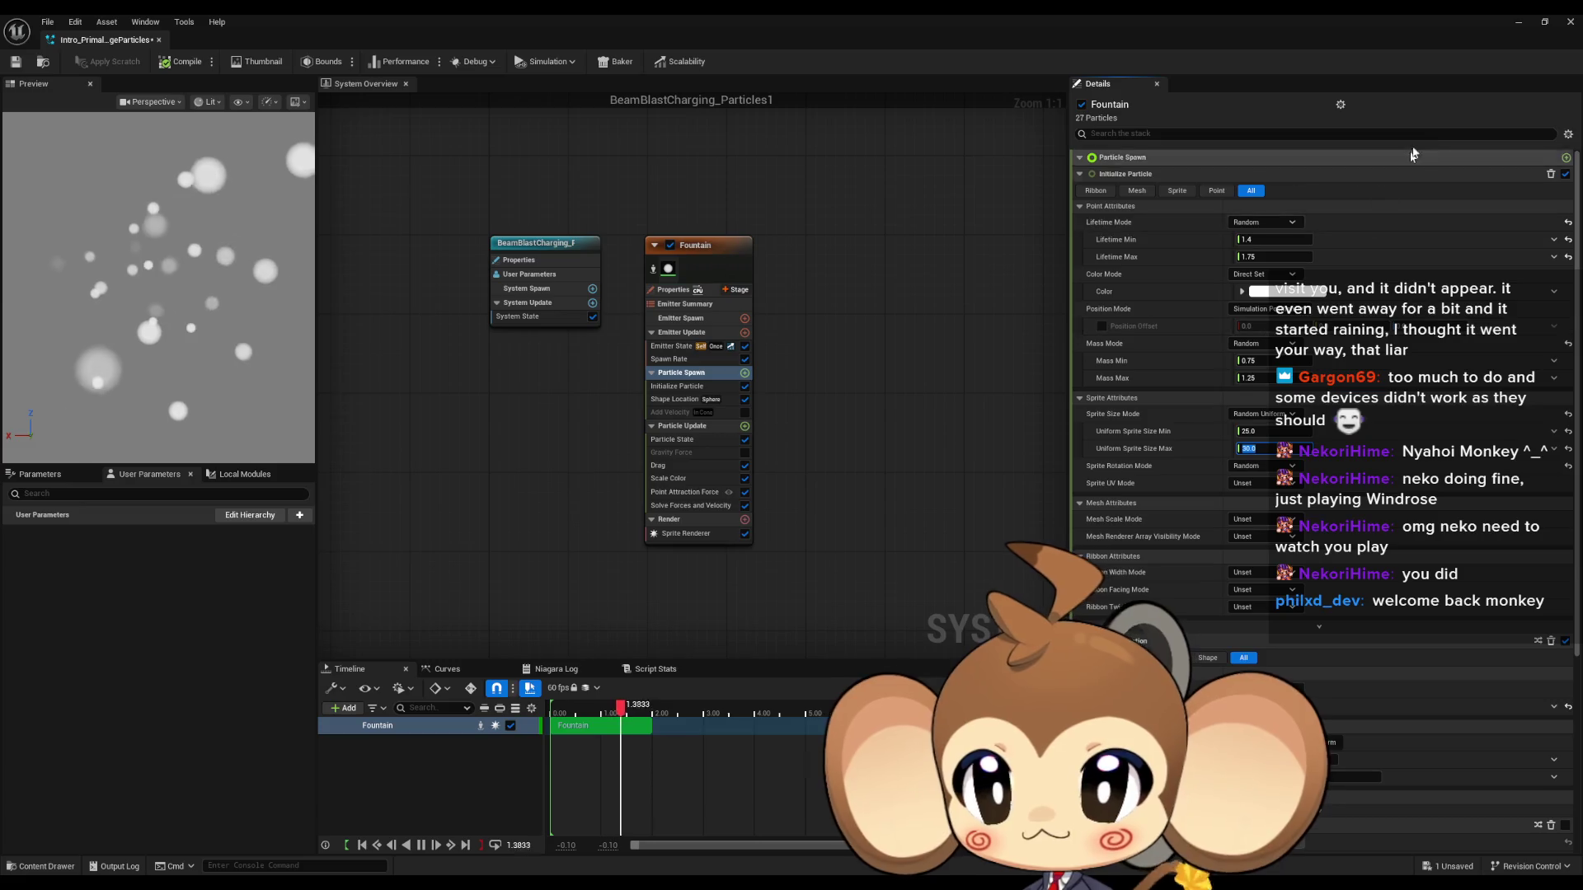
left_click(1522, 20)
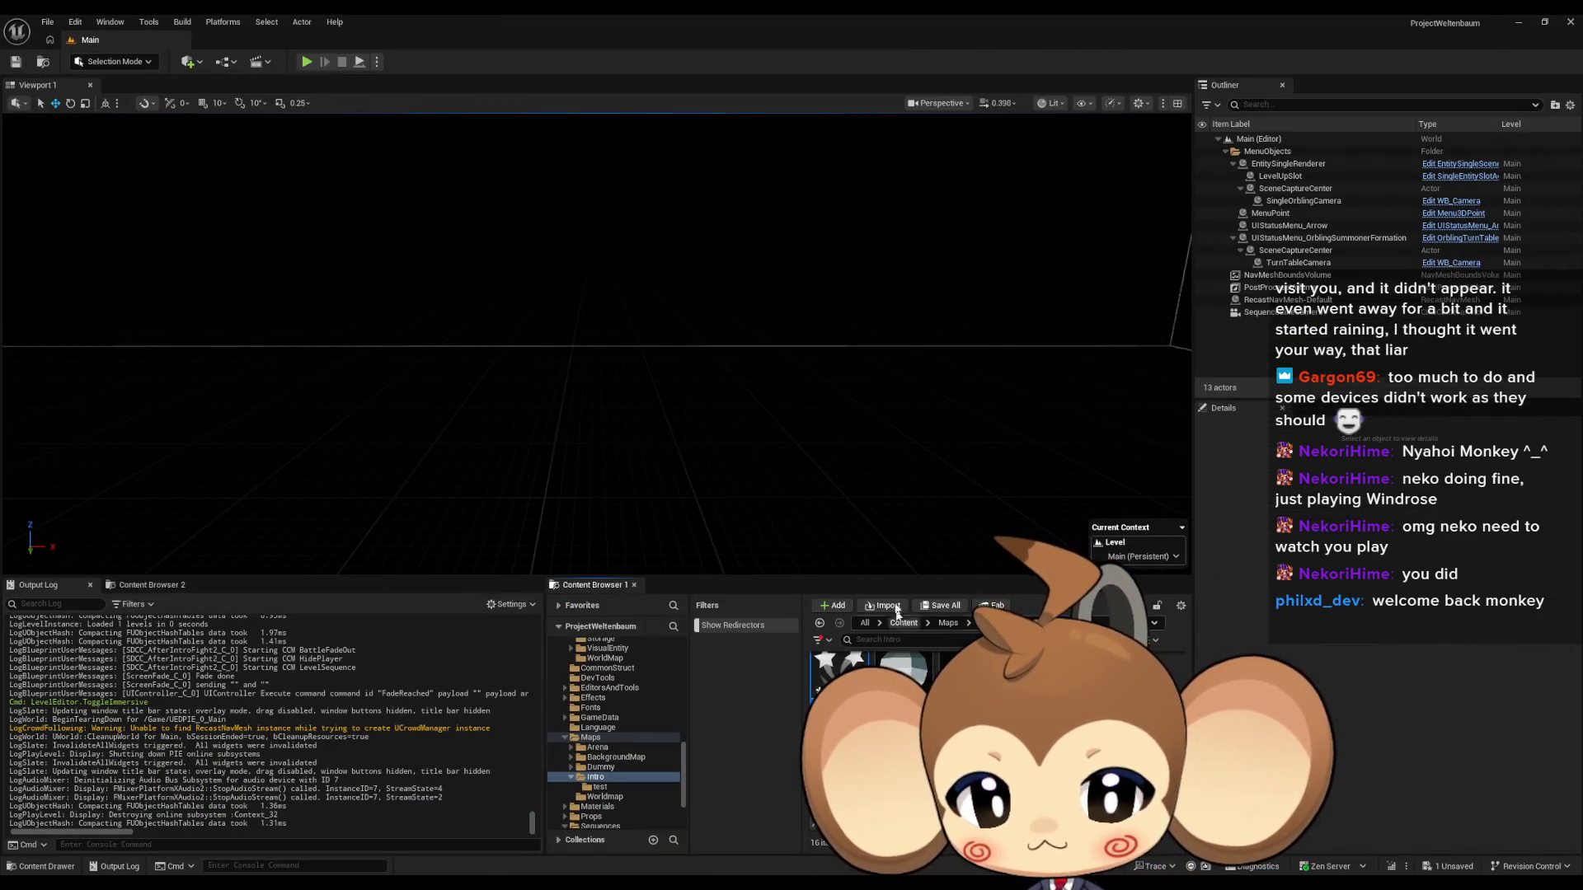
Play-test the game again, then Save All and save the selected particle system.
left_click(307, 62)
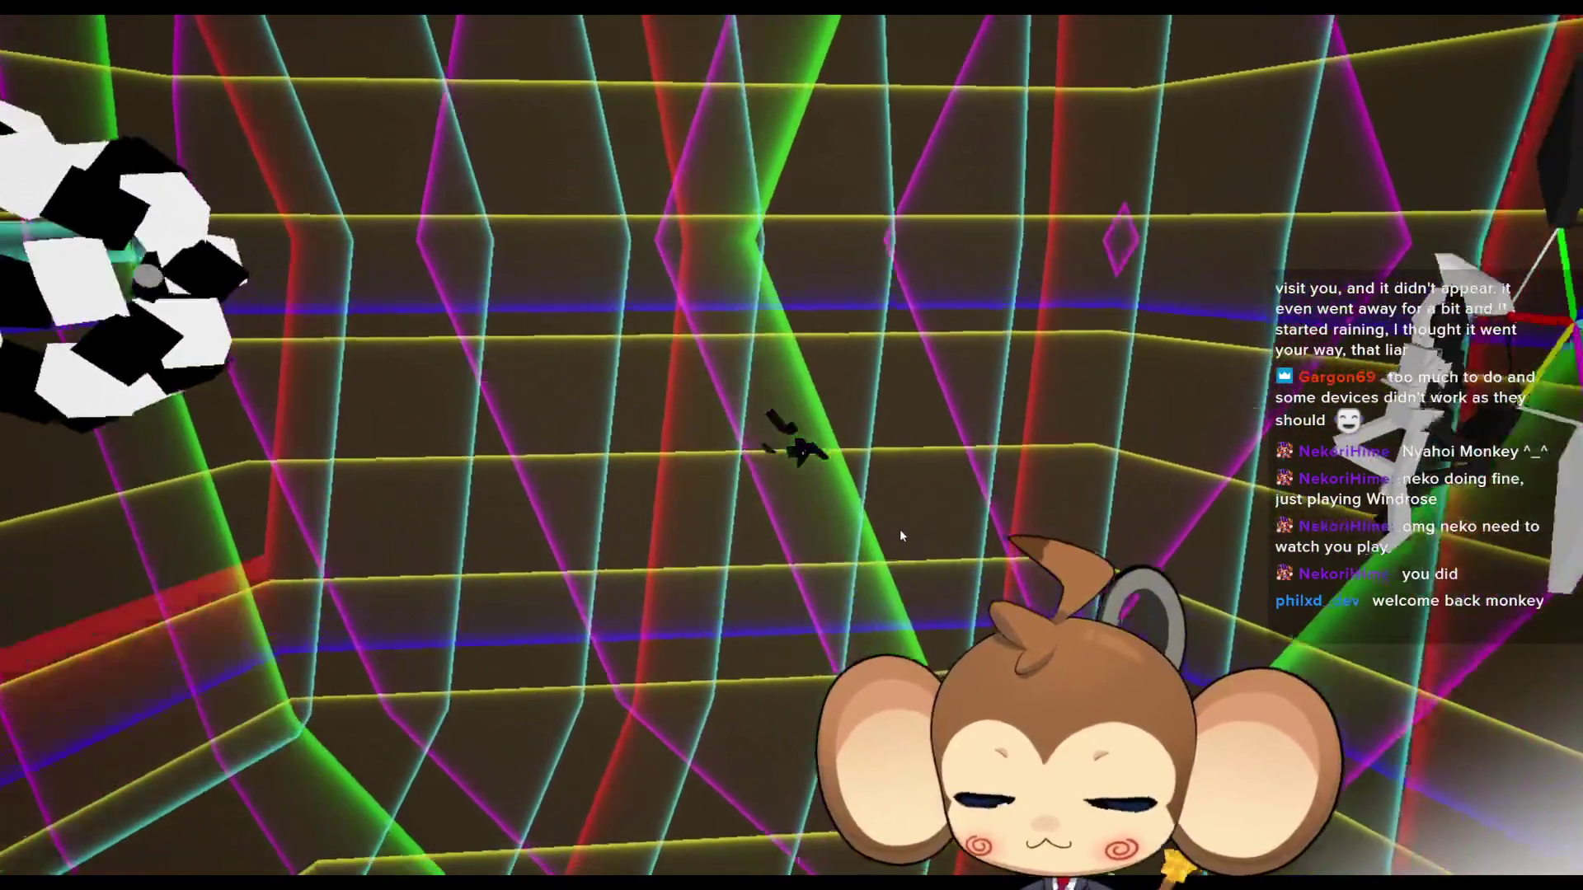
key("F11")
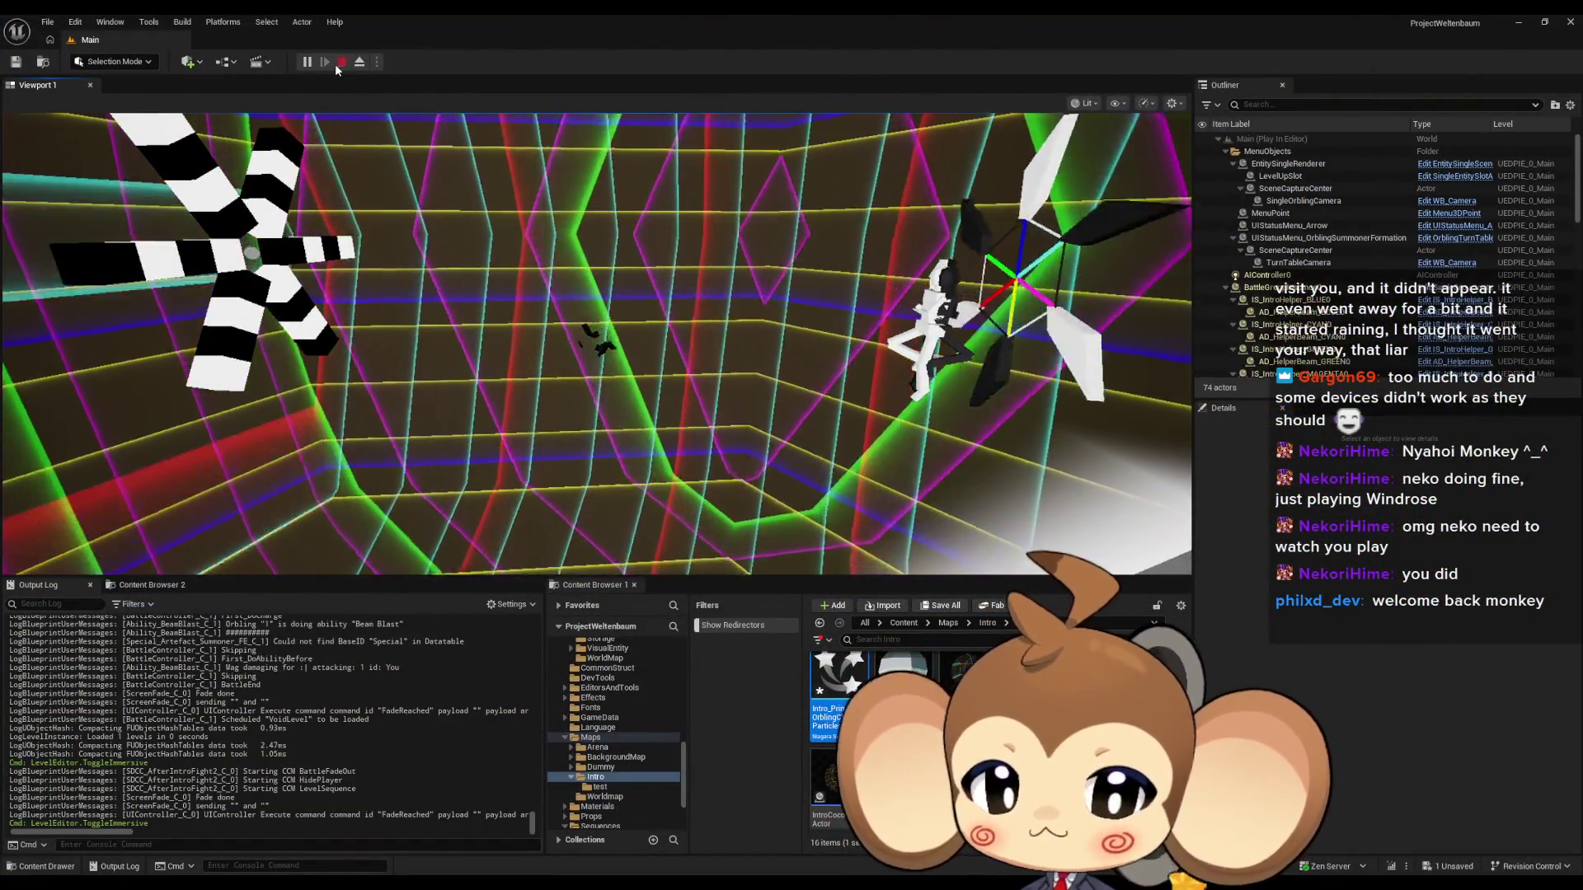
left_click(339, 63)
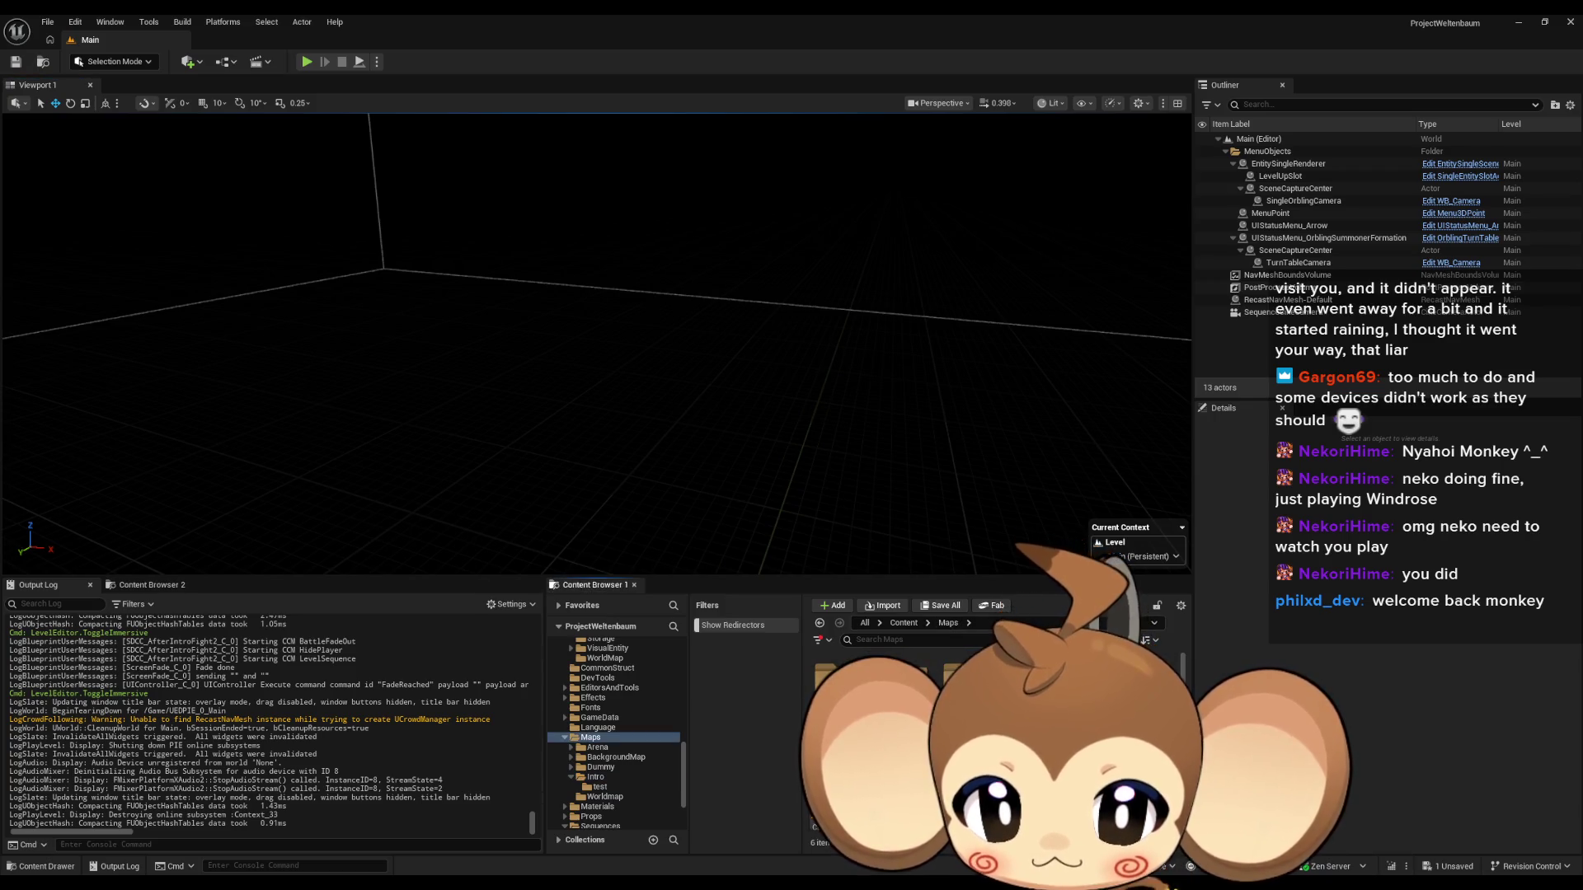
left_click(941, 605)
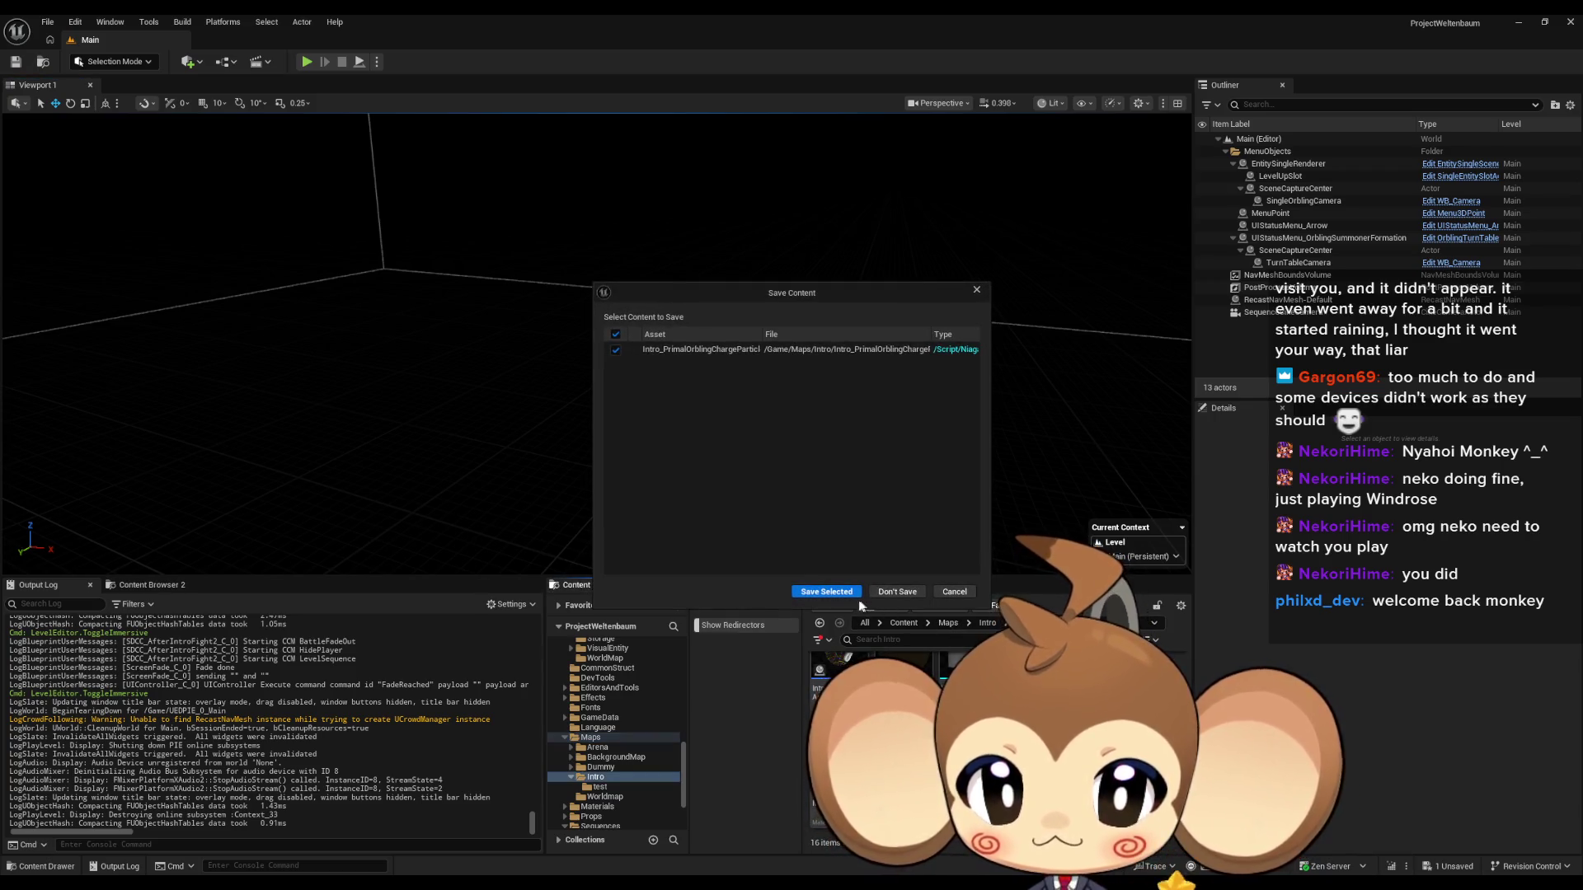
left_click(826, 592)
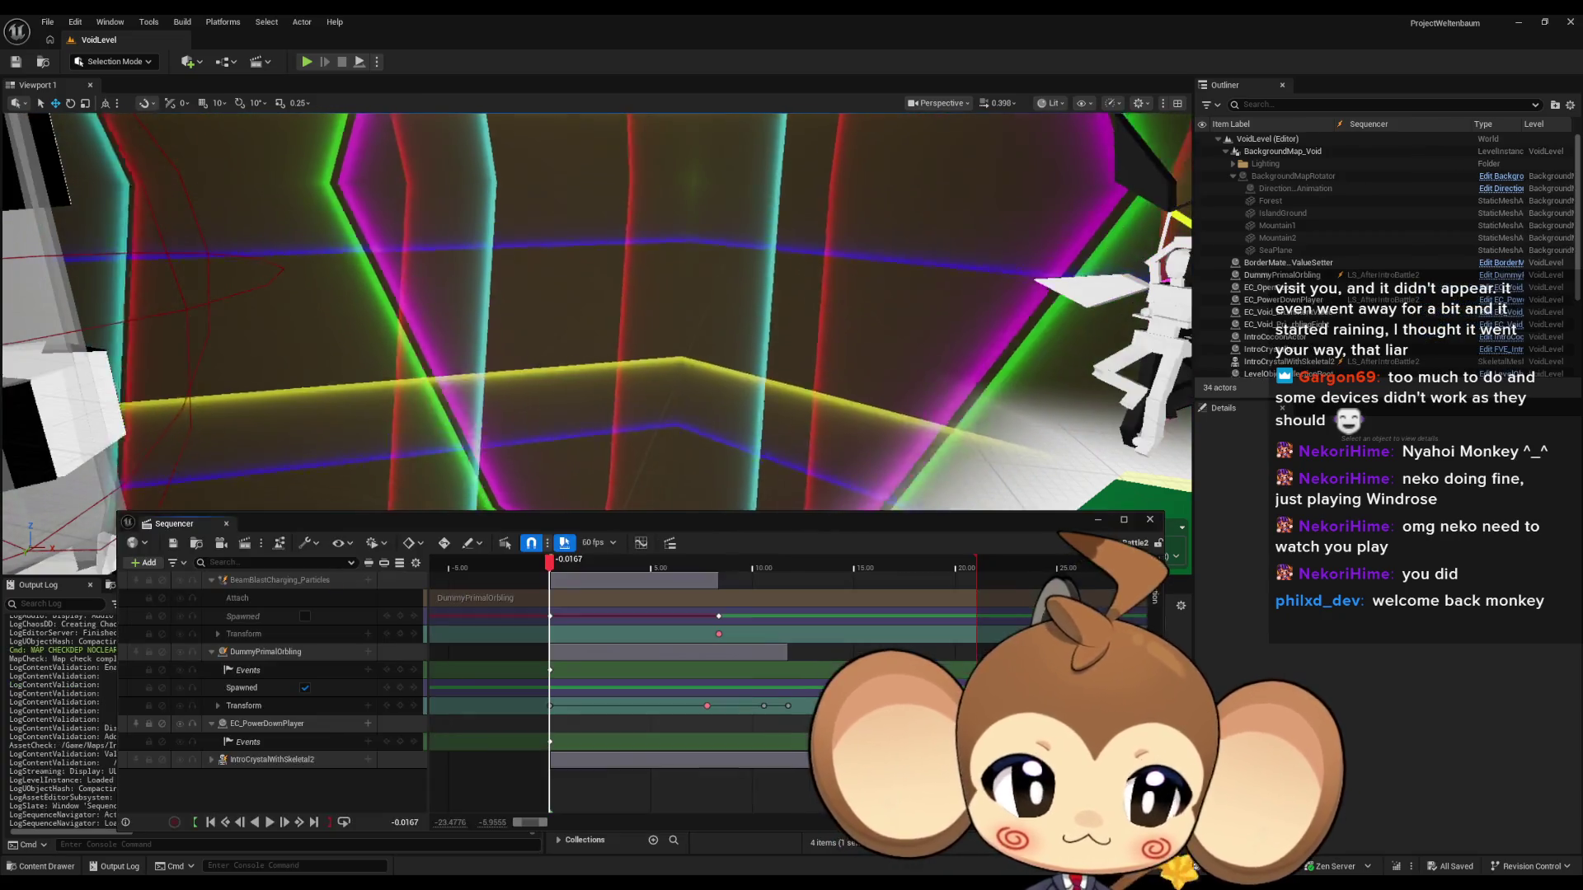
Dock the Sequencer into the lower panel and scrub the playhead to about 10.2 seconds.
mouse_move(174, 524)
left_mouse_down()
mouse_move(759, 604)
mouse_move(740, 614)
mouse_move(635, 480)
left_mouse_up()
left_click_drag(528, 496, 723, 505)
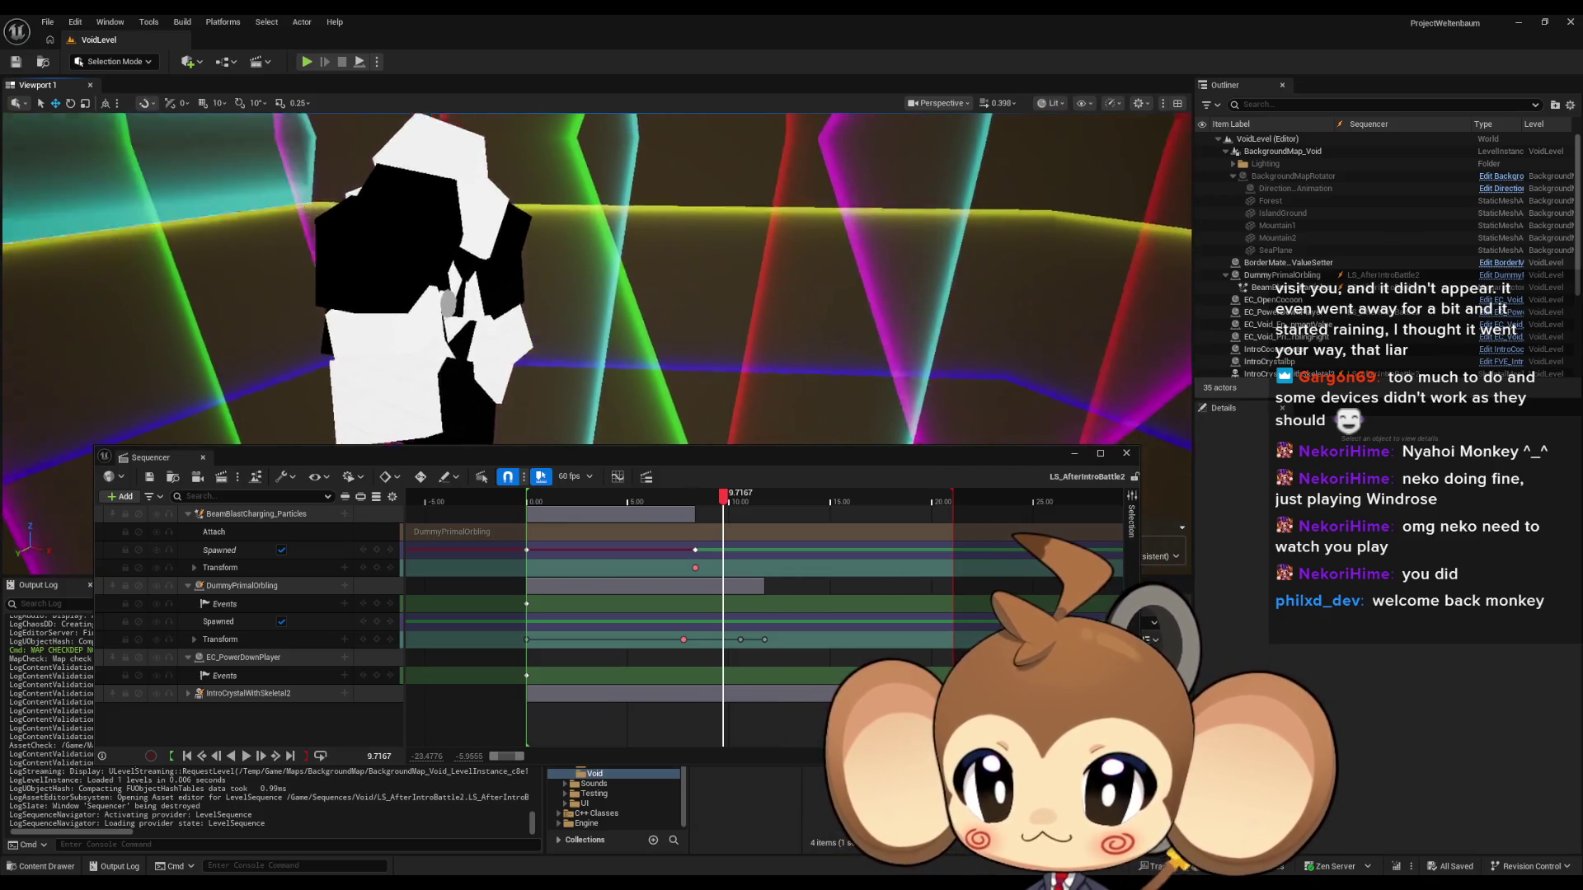
left_click_drag(731, 503, 737, 505)
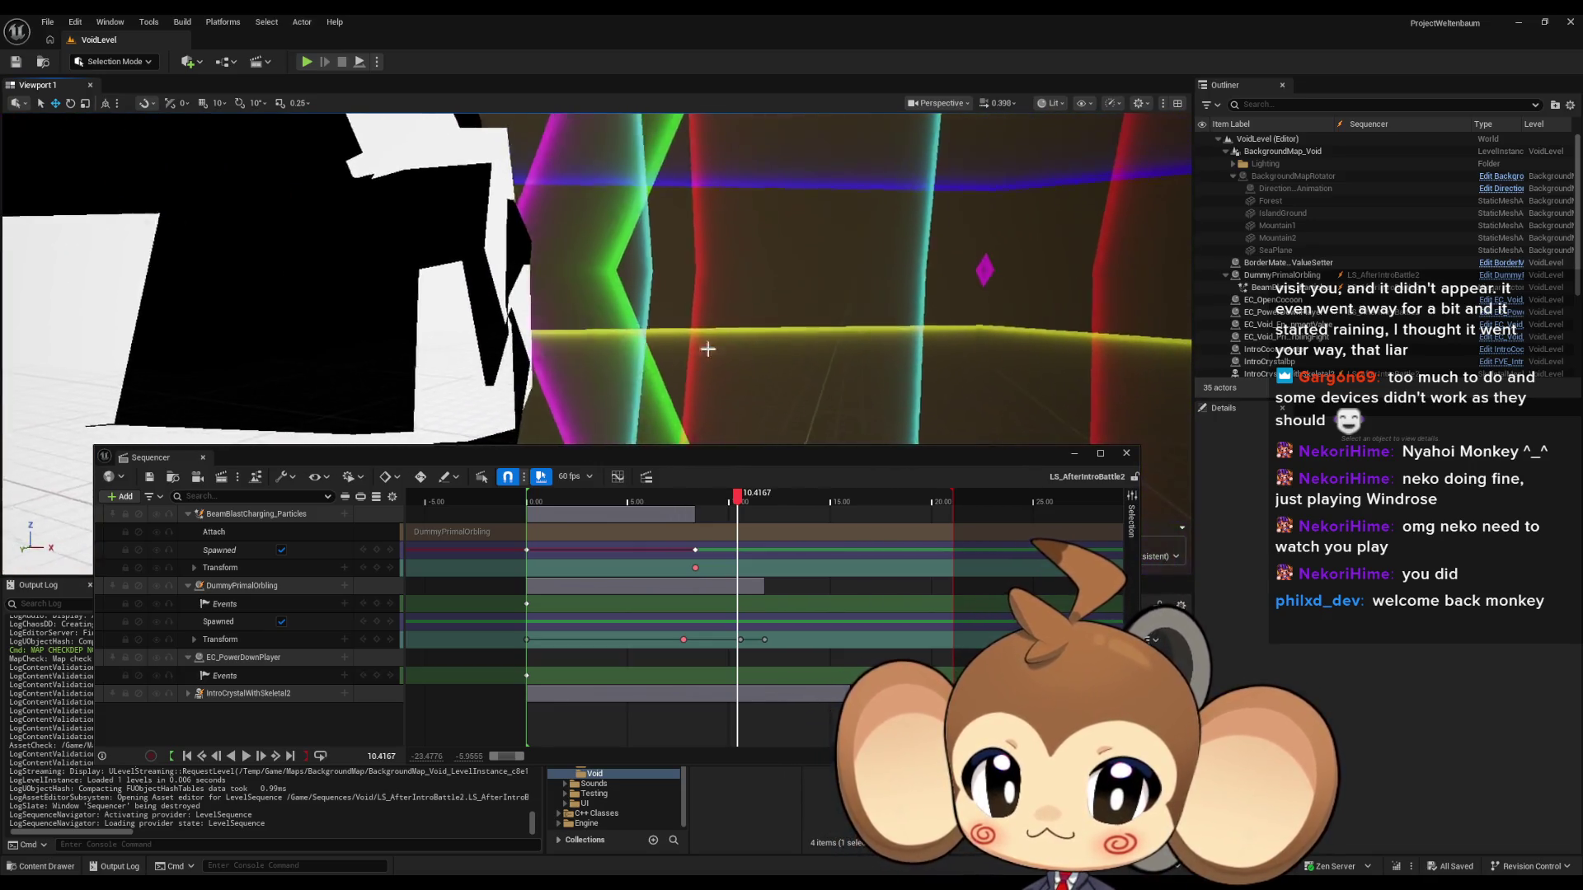
scroll(739, 505, "up", 8)
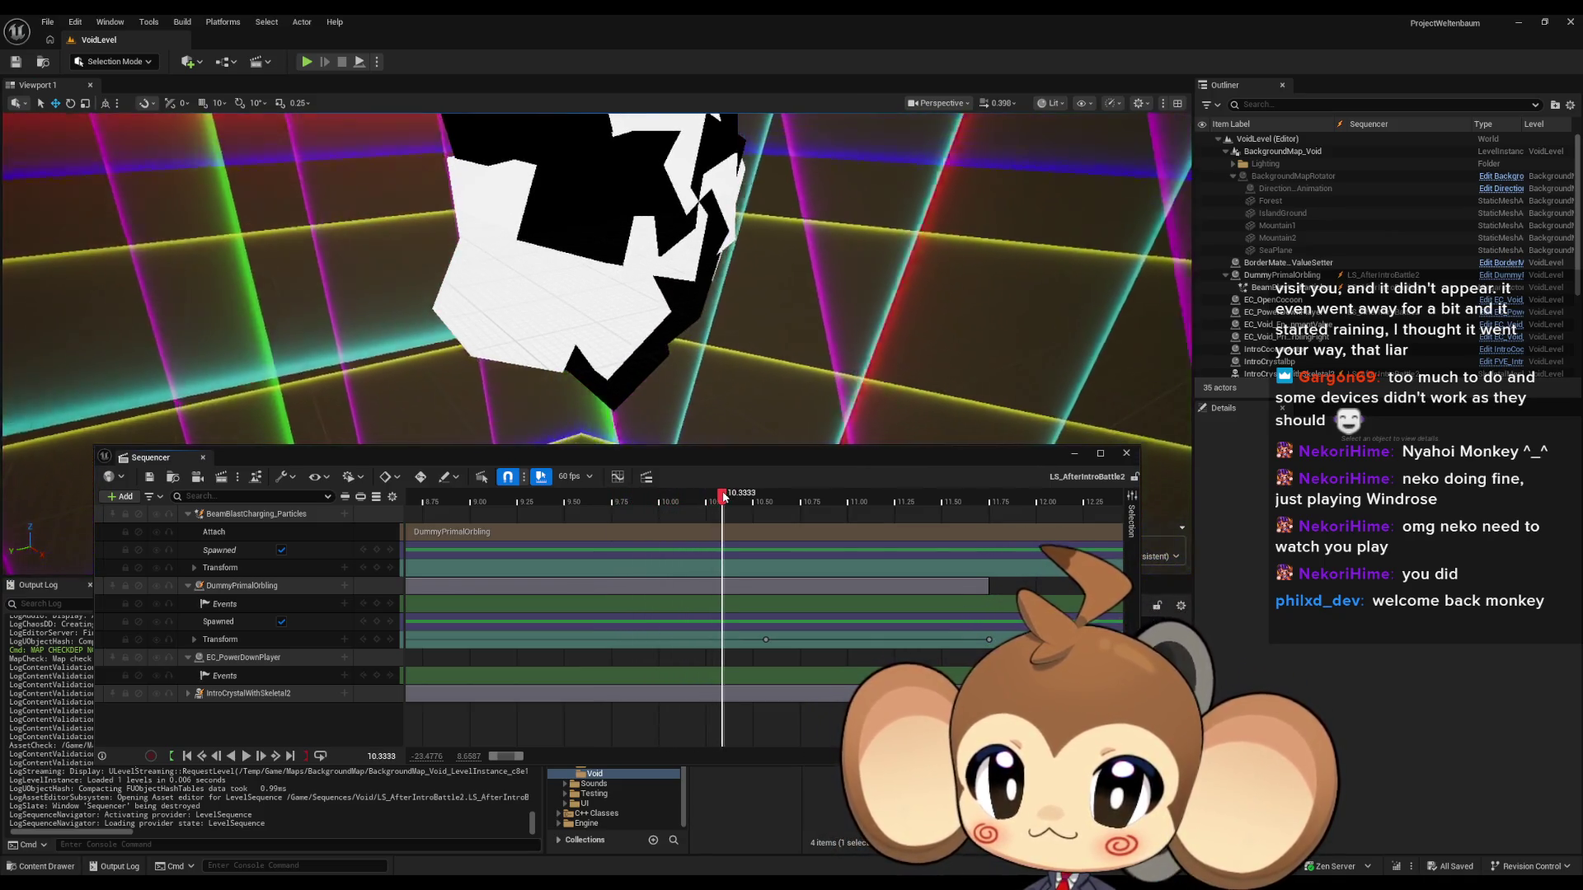
mouse_move(722, 495)
left_mouse_down()
mouse_move(660, 495)
mouse_move(717, 493)
left_mouse_up()
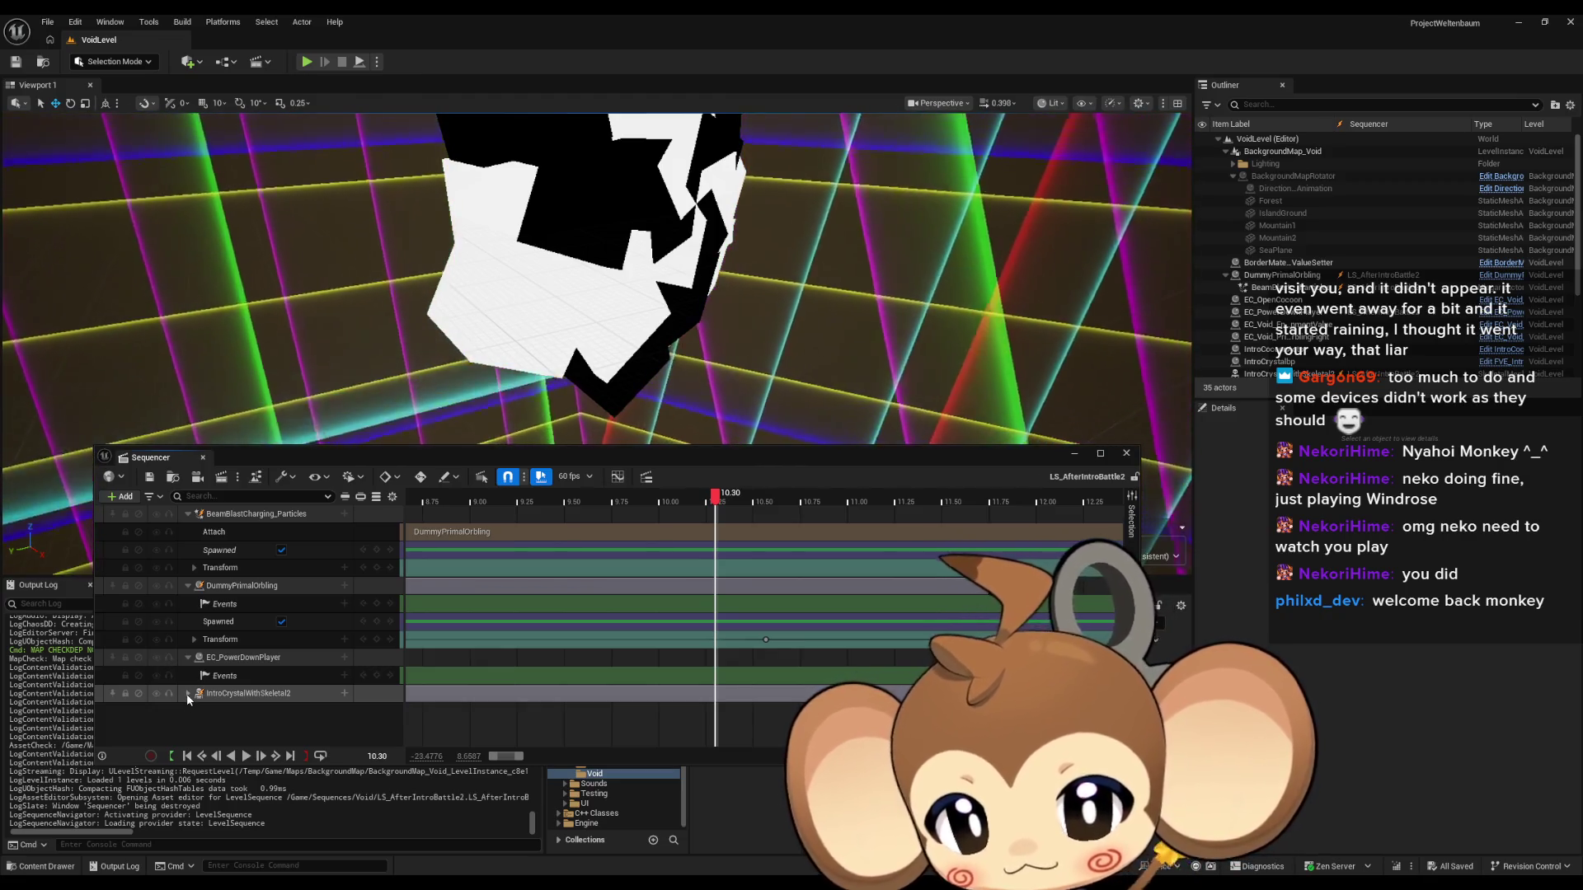
scroll(268, 694, "down", 2)
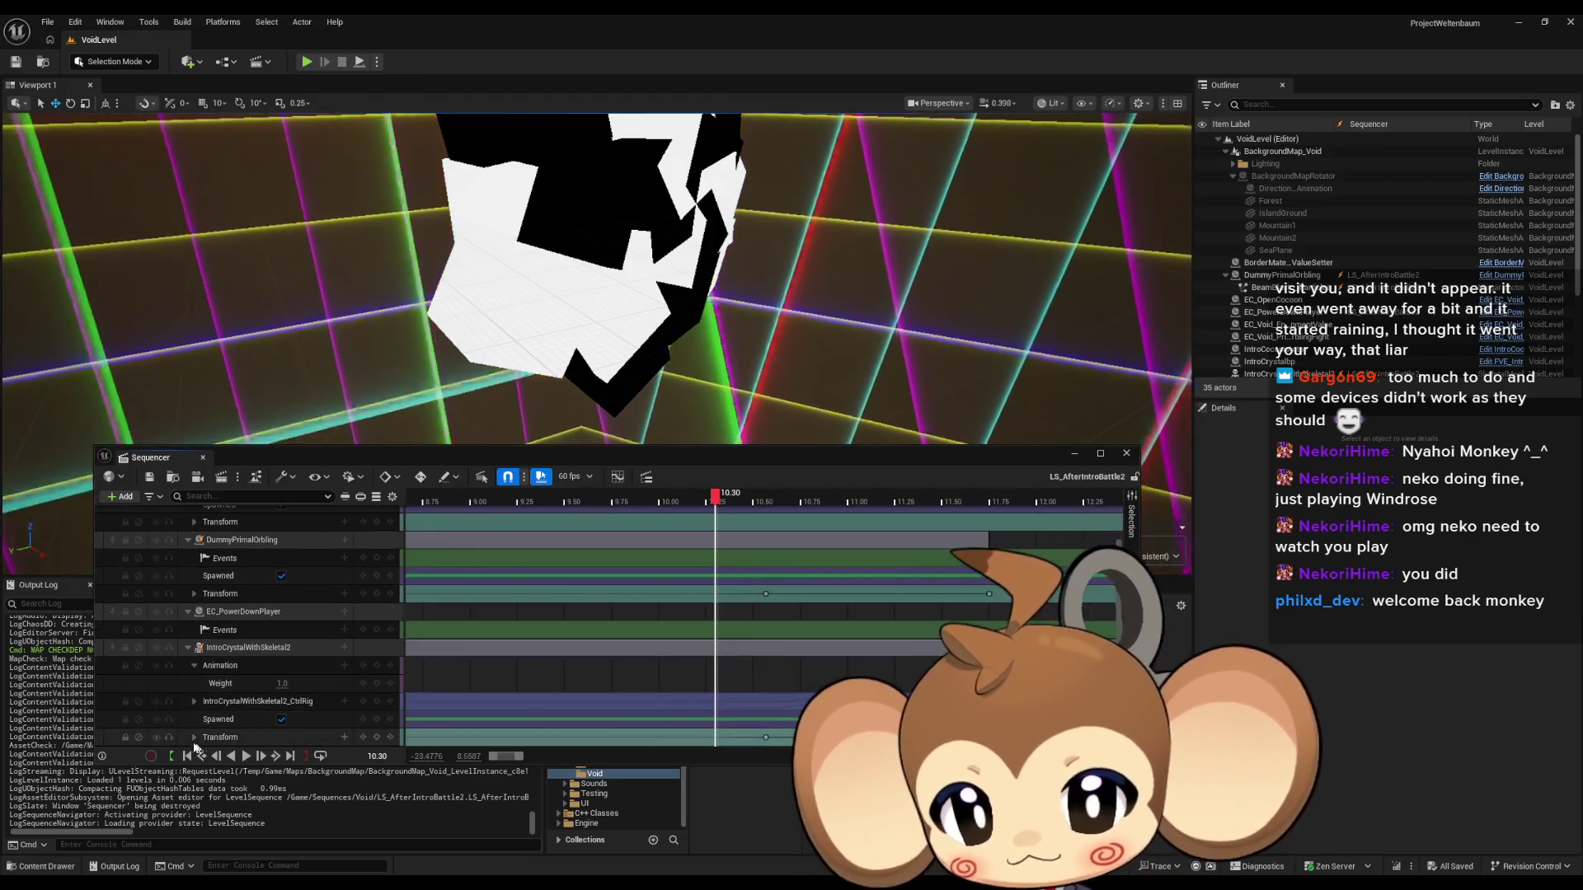
Expand the crystal control rig's tracks and set RotateAll Rotation.Roll to 13.5.
left_click(194, 702)
scroll(239, 693, "down", 5)
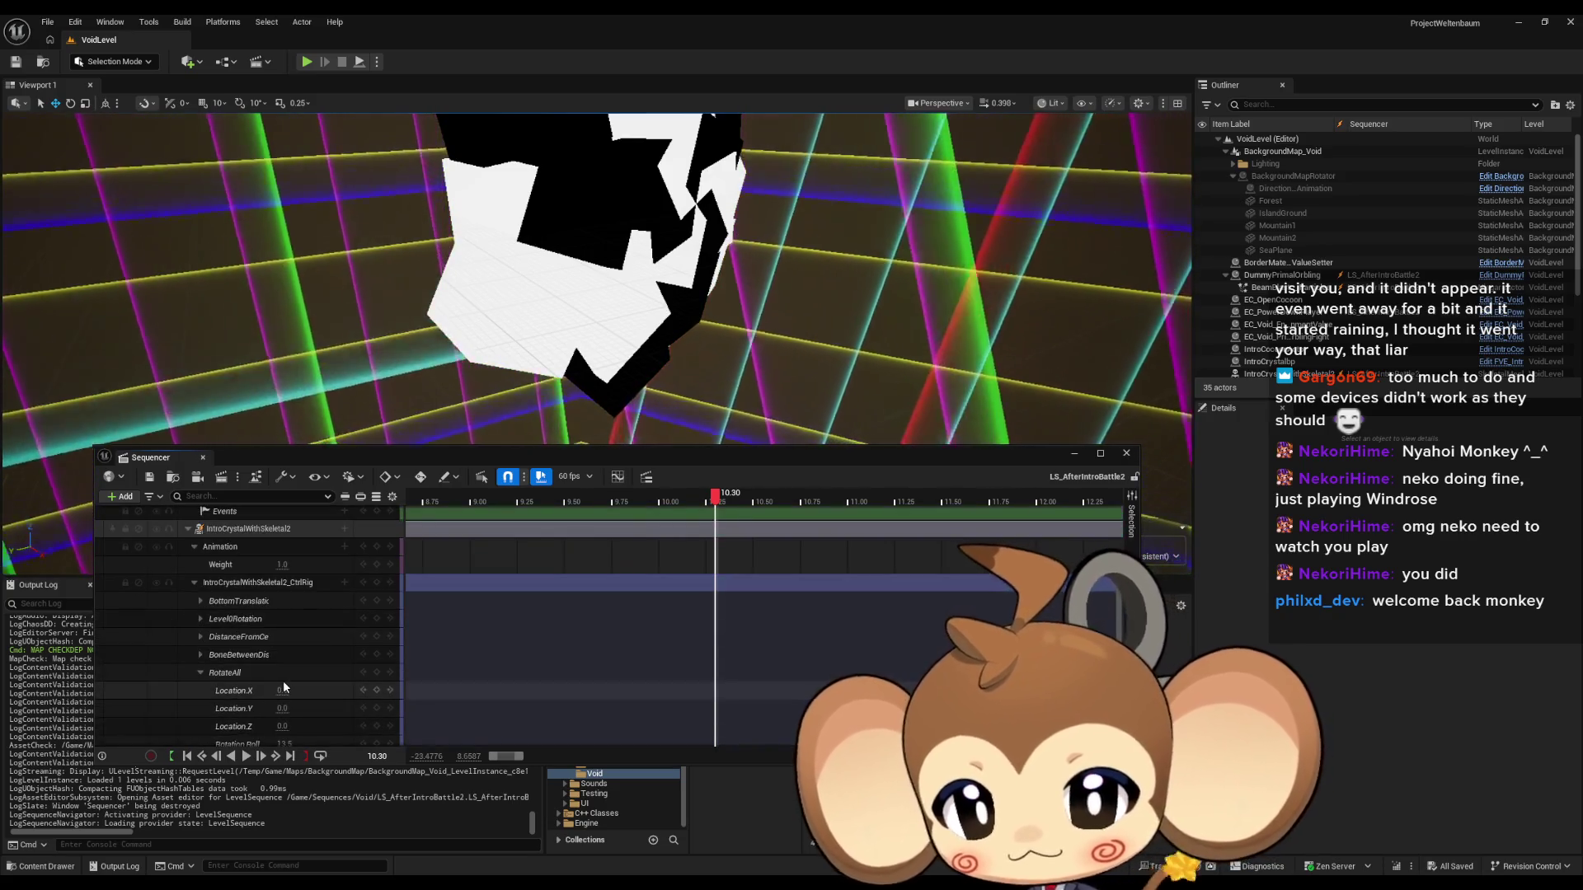
scroll(206, 676, "down", 5)
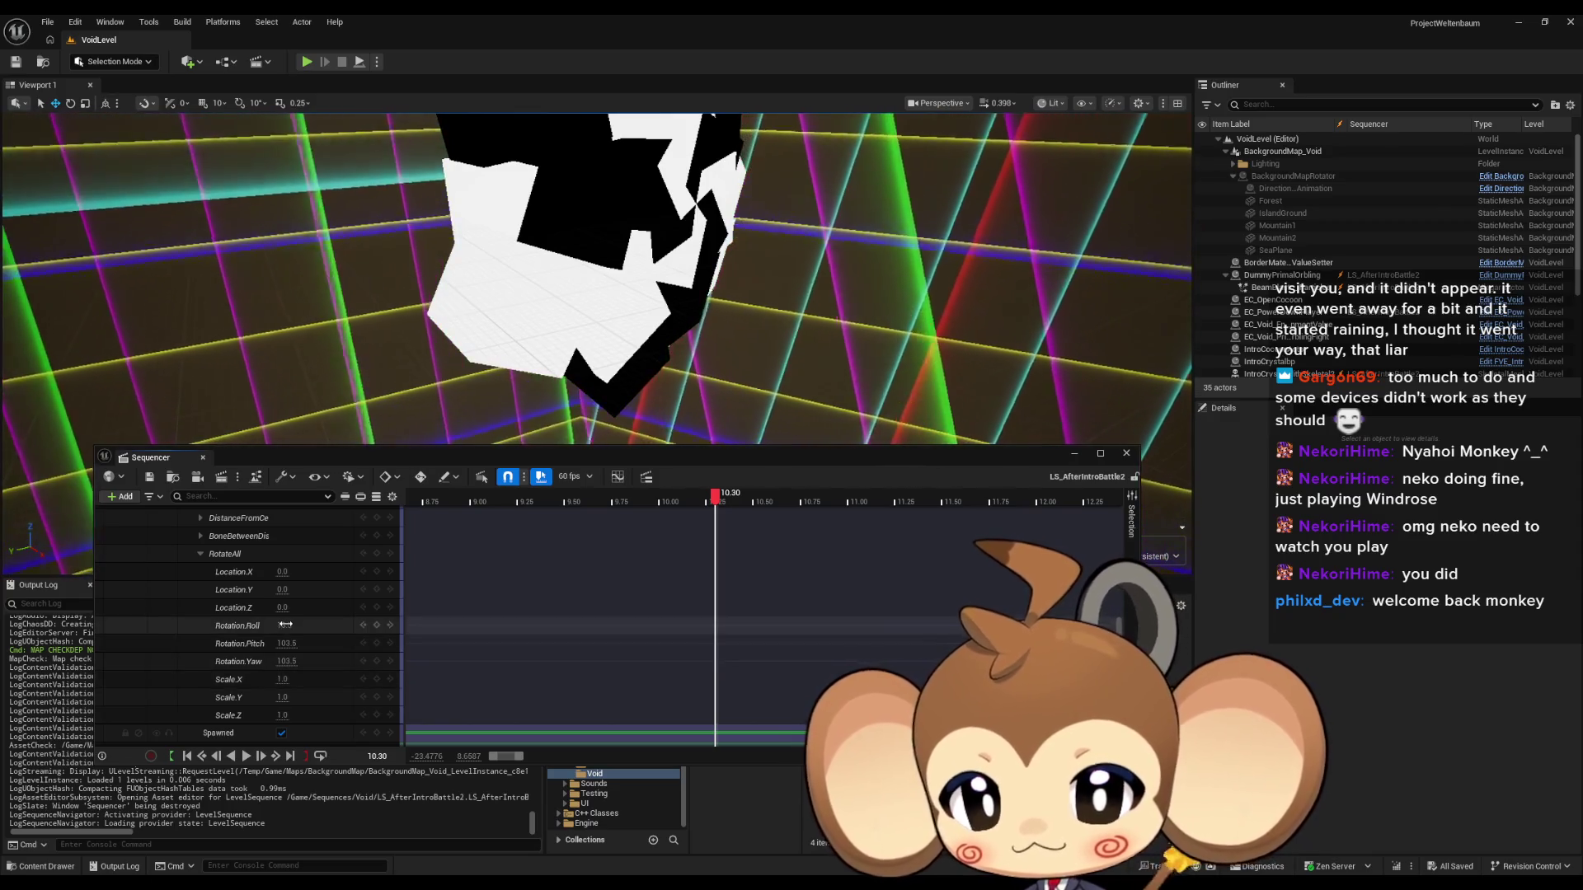
left_click_drag(285, 625, 330, 625)
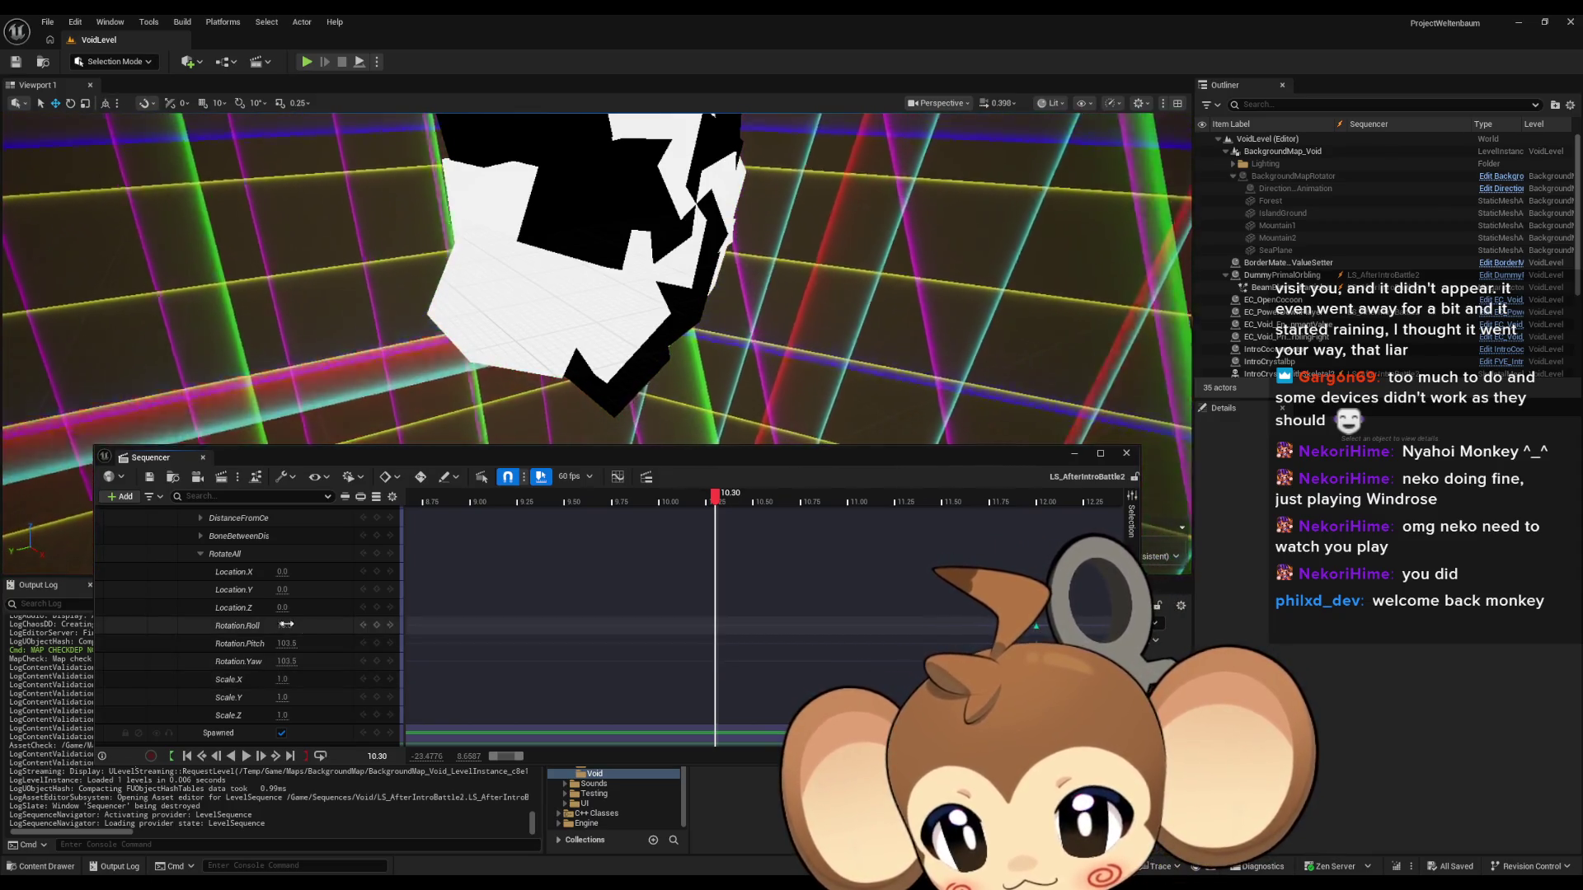
left_click(285, 625)
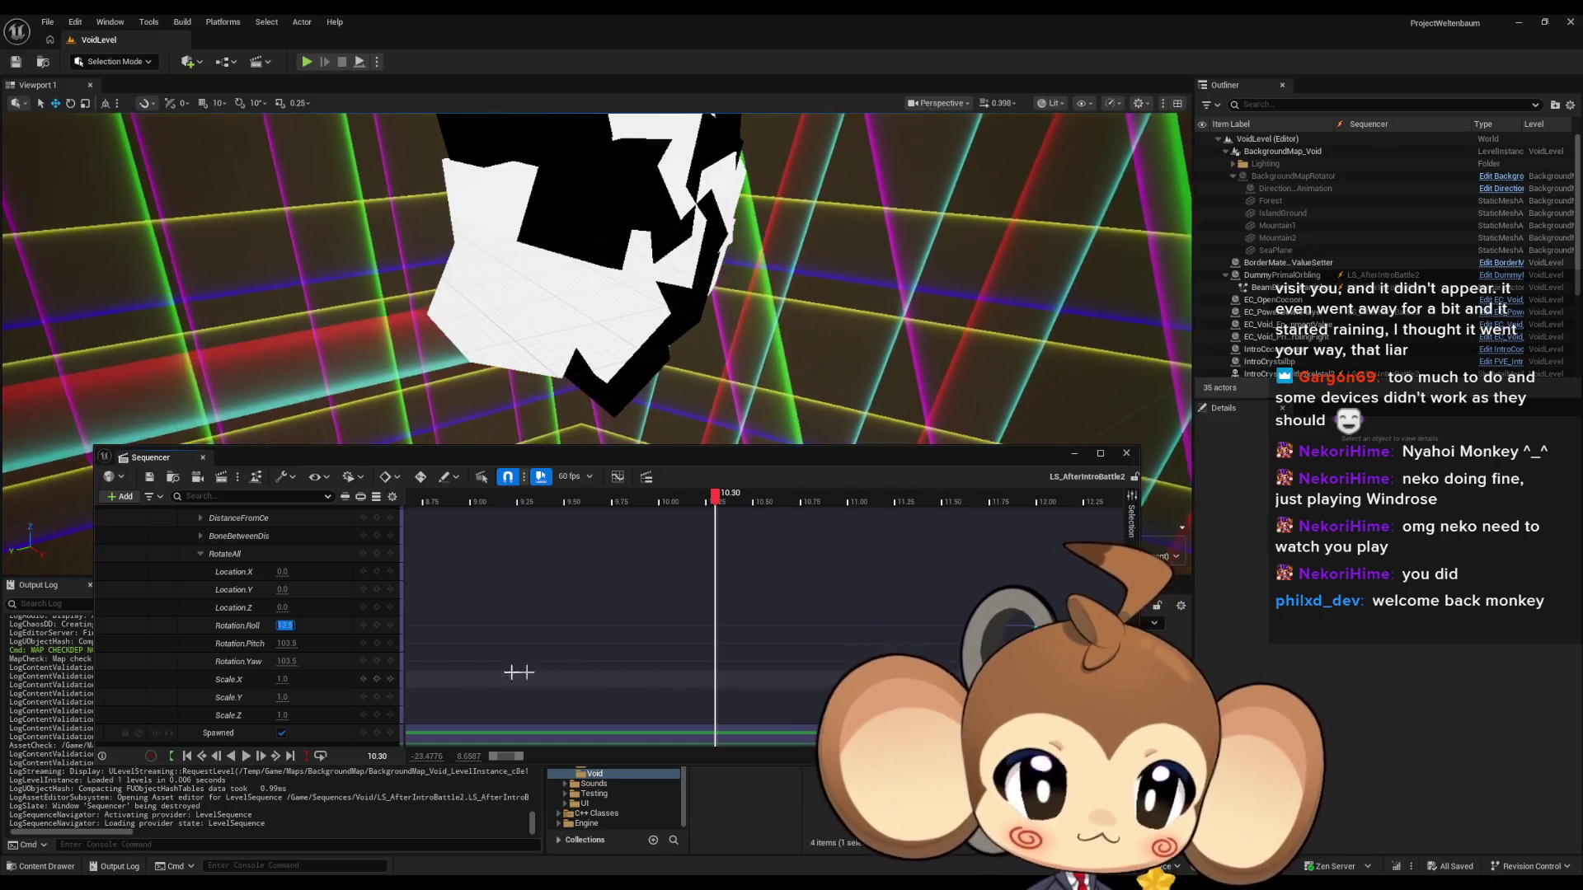
Commit the roll value, lower the Sequencer, and play the spin from about 9.5 seconds.
left_click(289, 645)
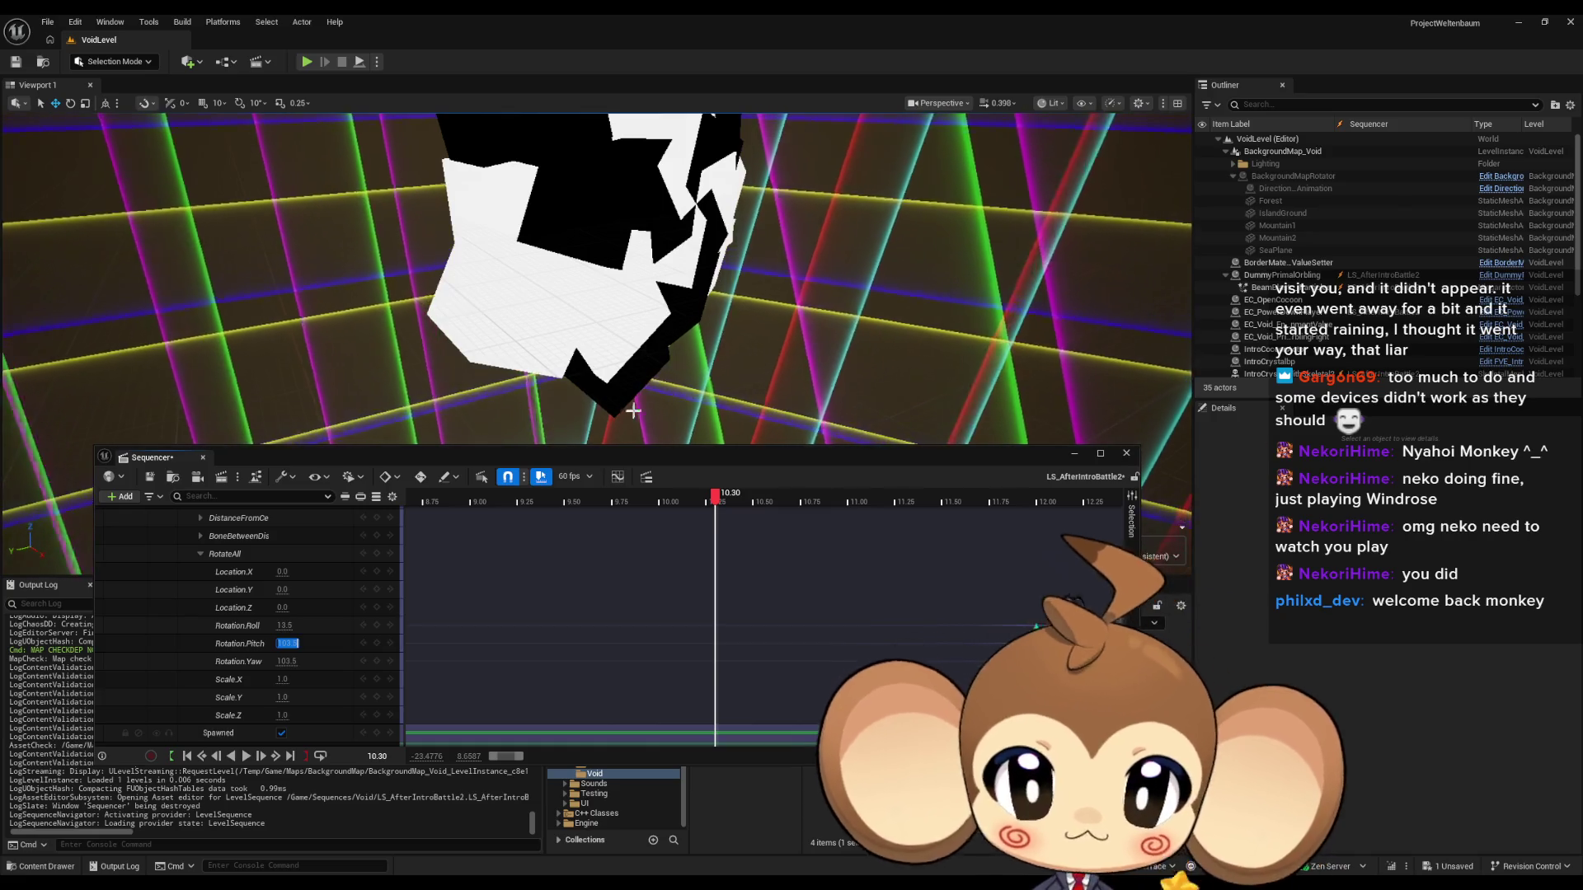
left_click_drag(663, 462, 632, 513)
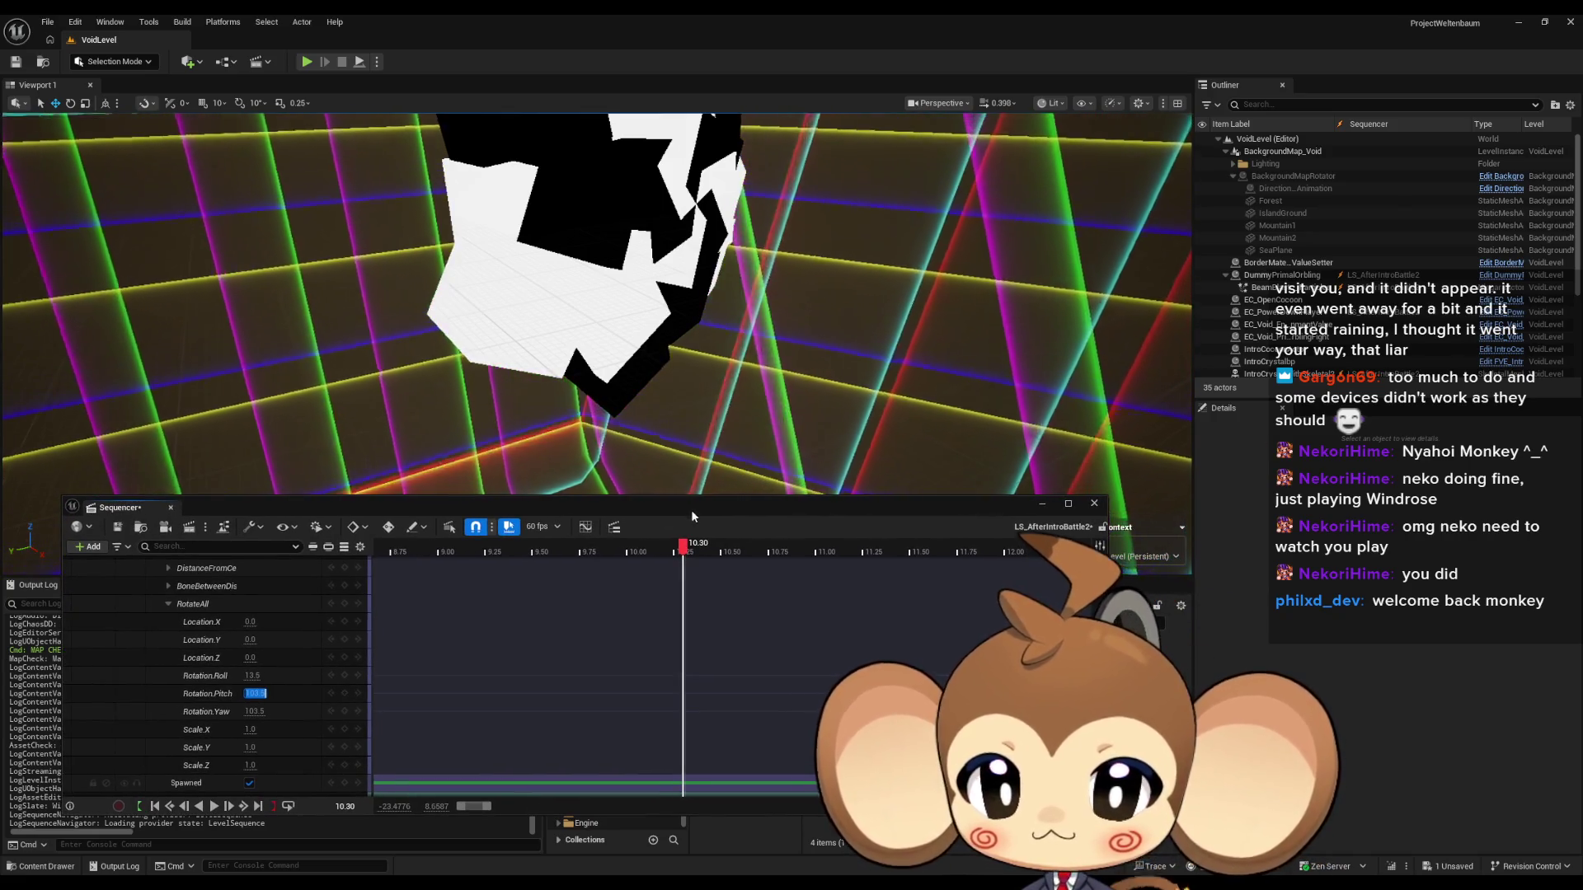
left_click_drag(710, 413, 816, 413)
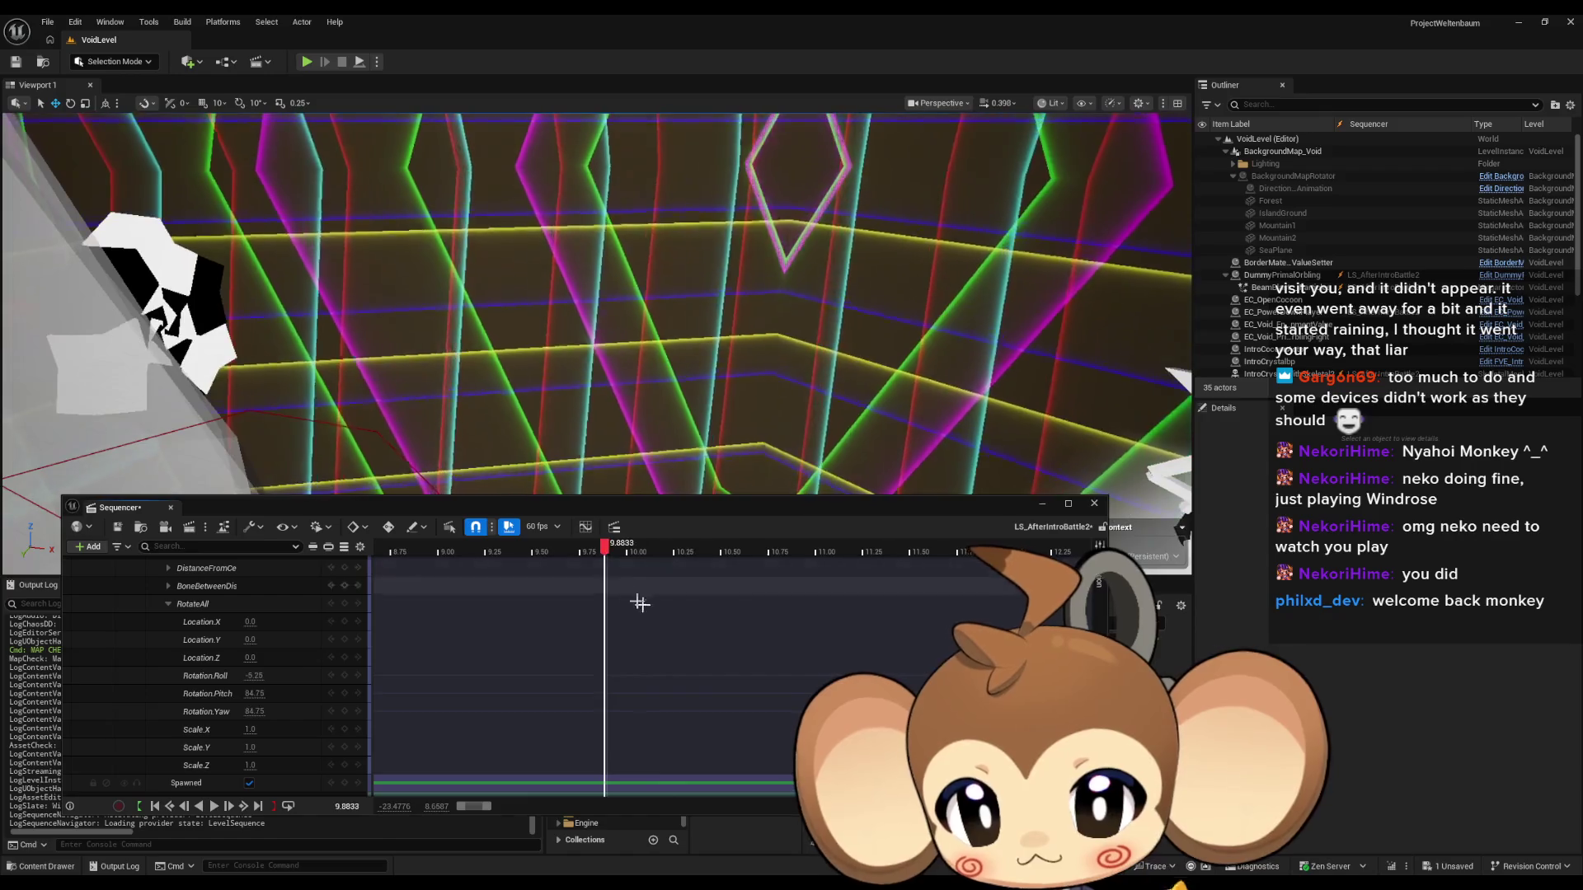
key("space")
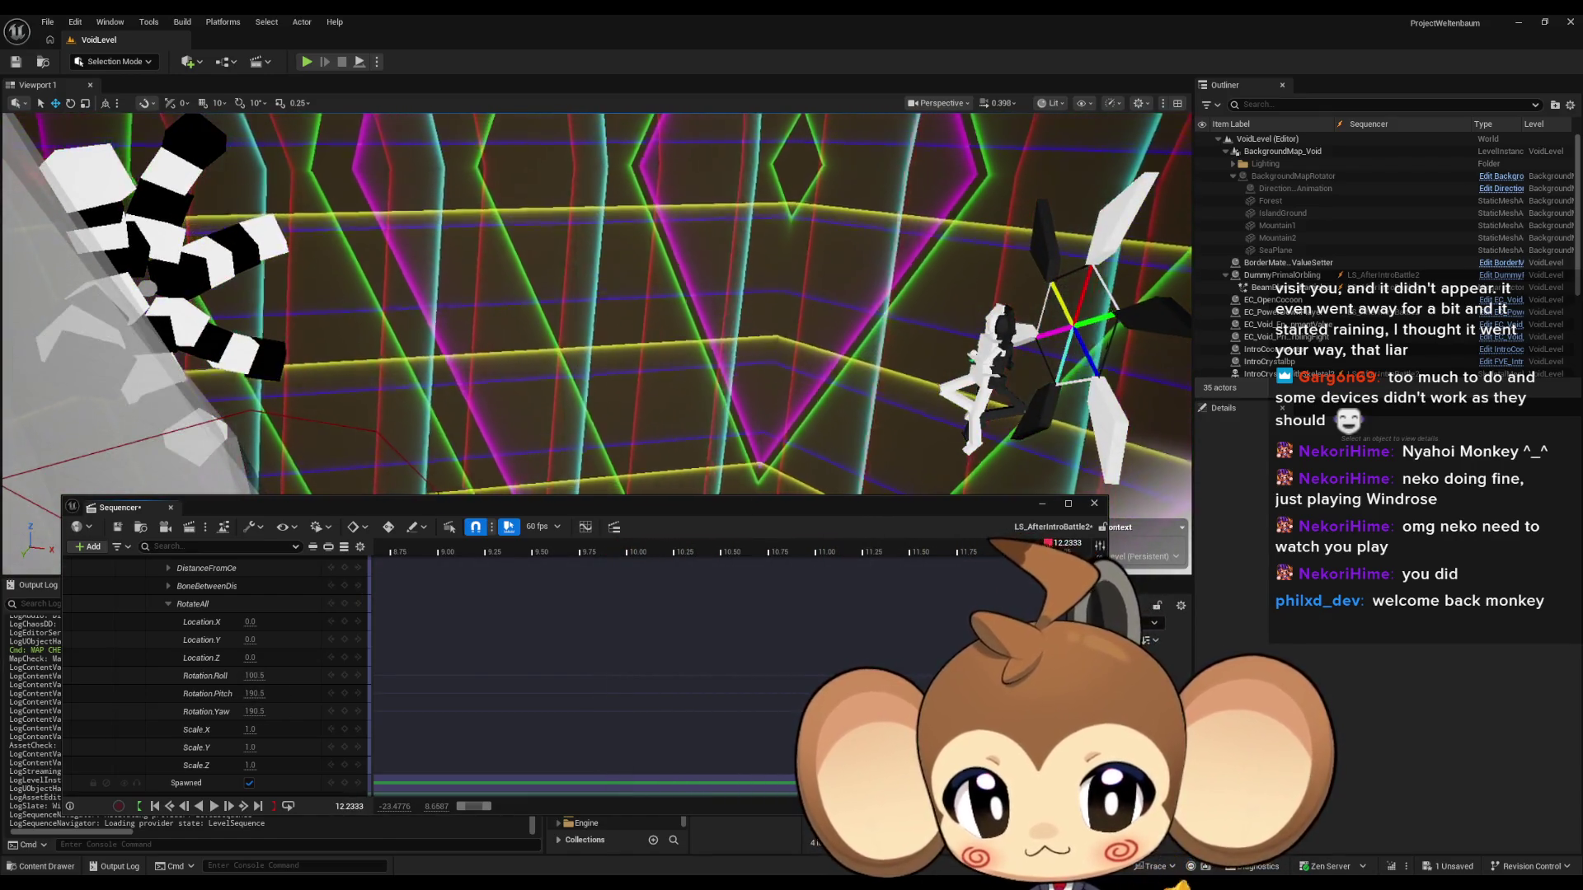
left_click(815, 557)
left_click_drag(815, 560, 544, 563)
key("space")
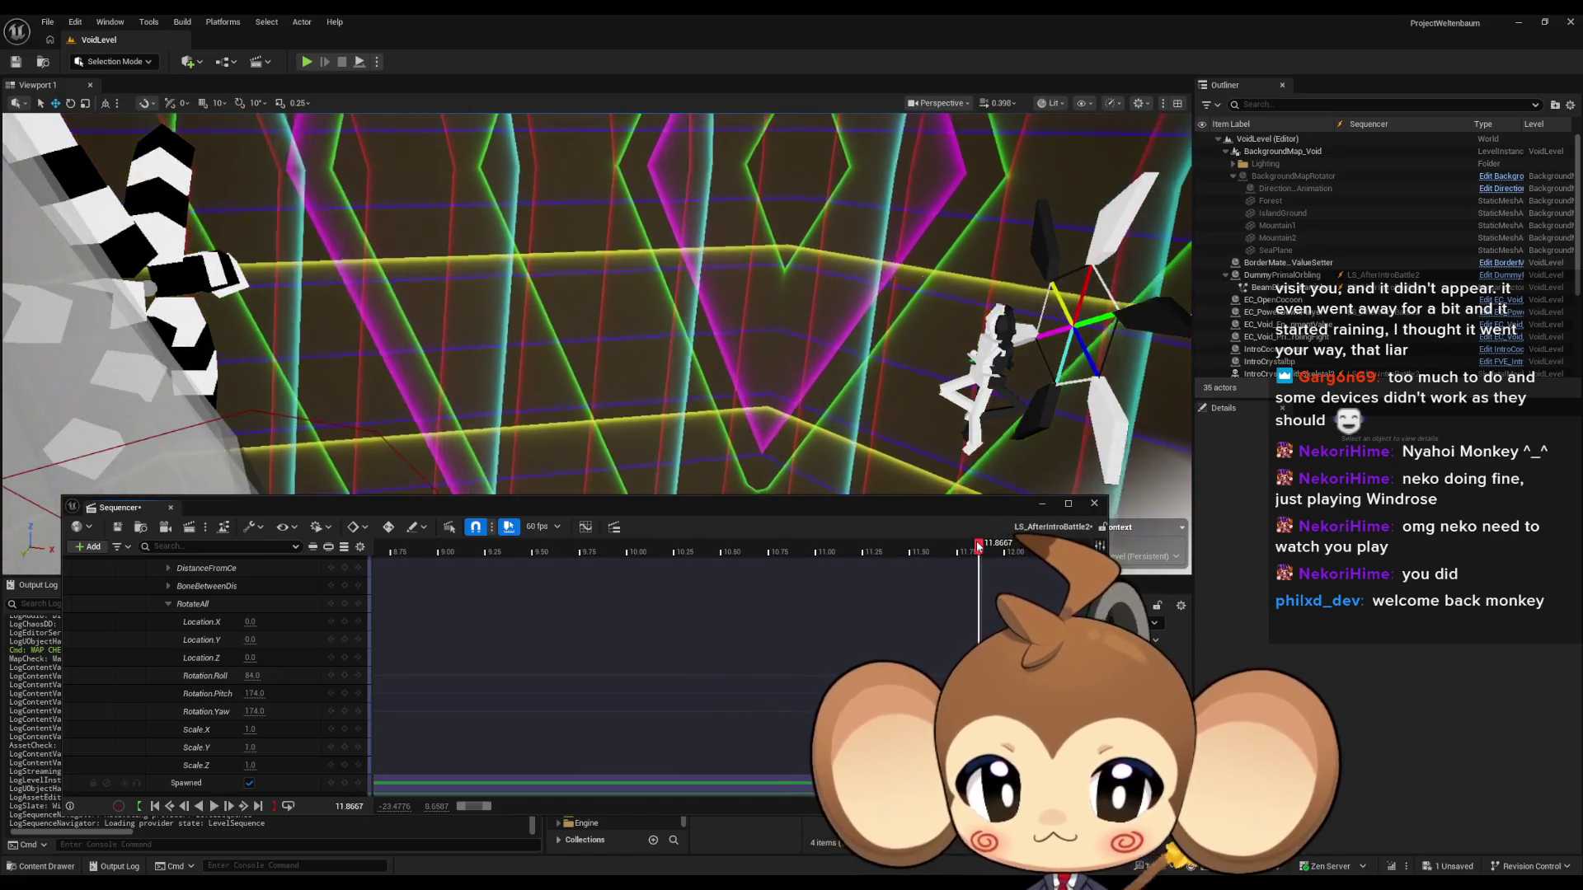
Replay the rotation from about 10.2 seconds, stop at 12.52, then step back to 11.4833.
left_click(759, 555)
mouse_move(759, 555)
left_mouse_down()
mouse_move(629, 553)
mouse_move(798, 553)
mouse_move(672, 552)
left_mouse_up()
key("space")
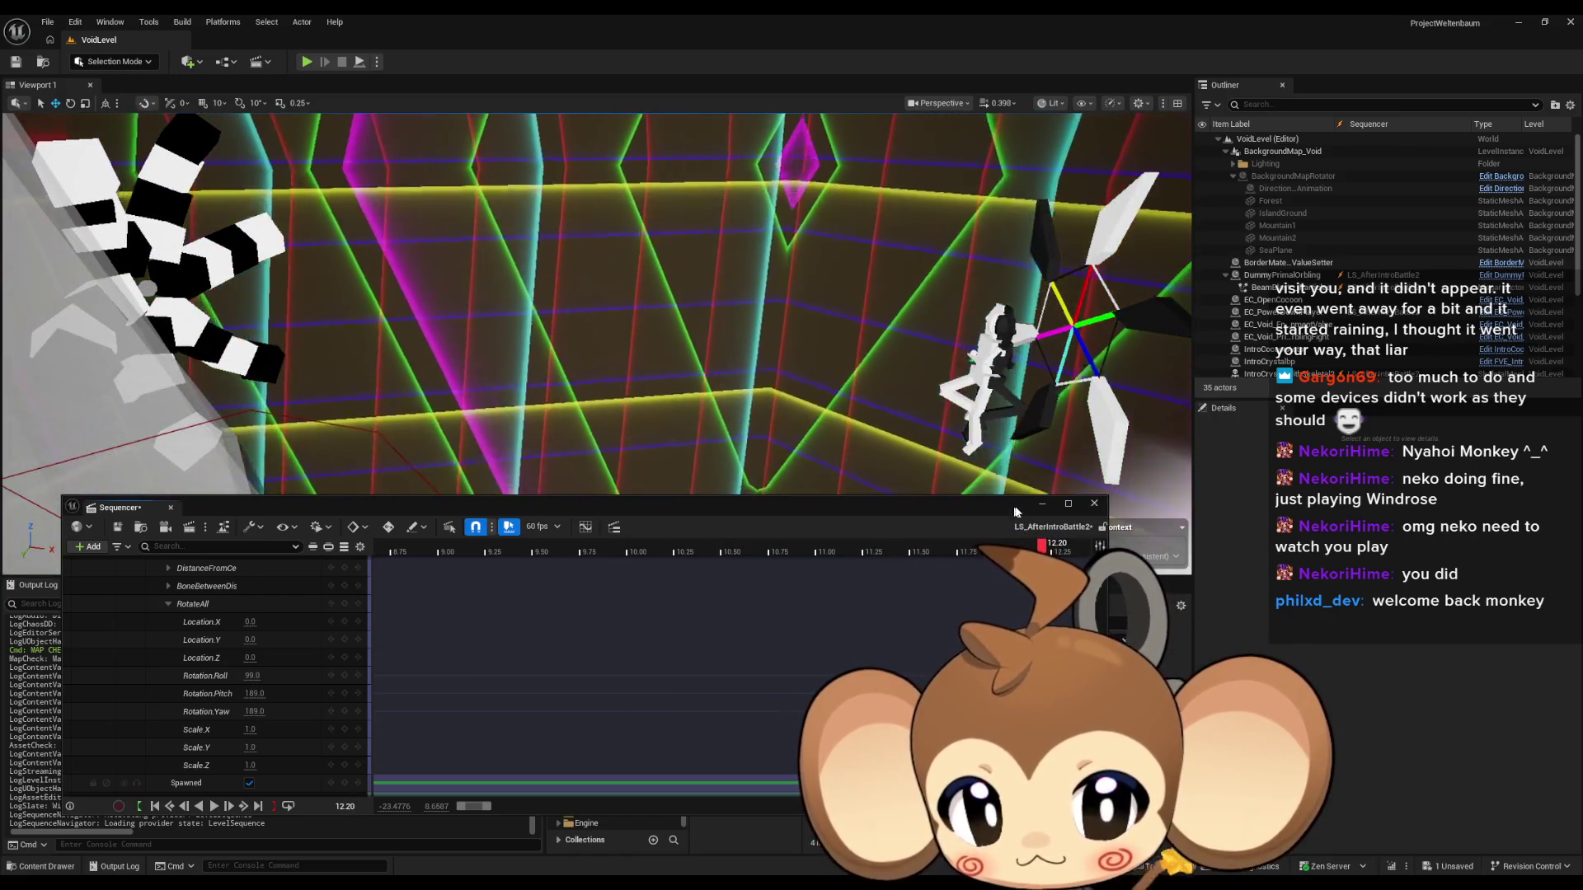
key("space")
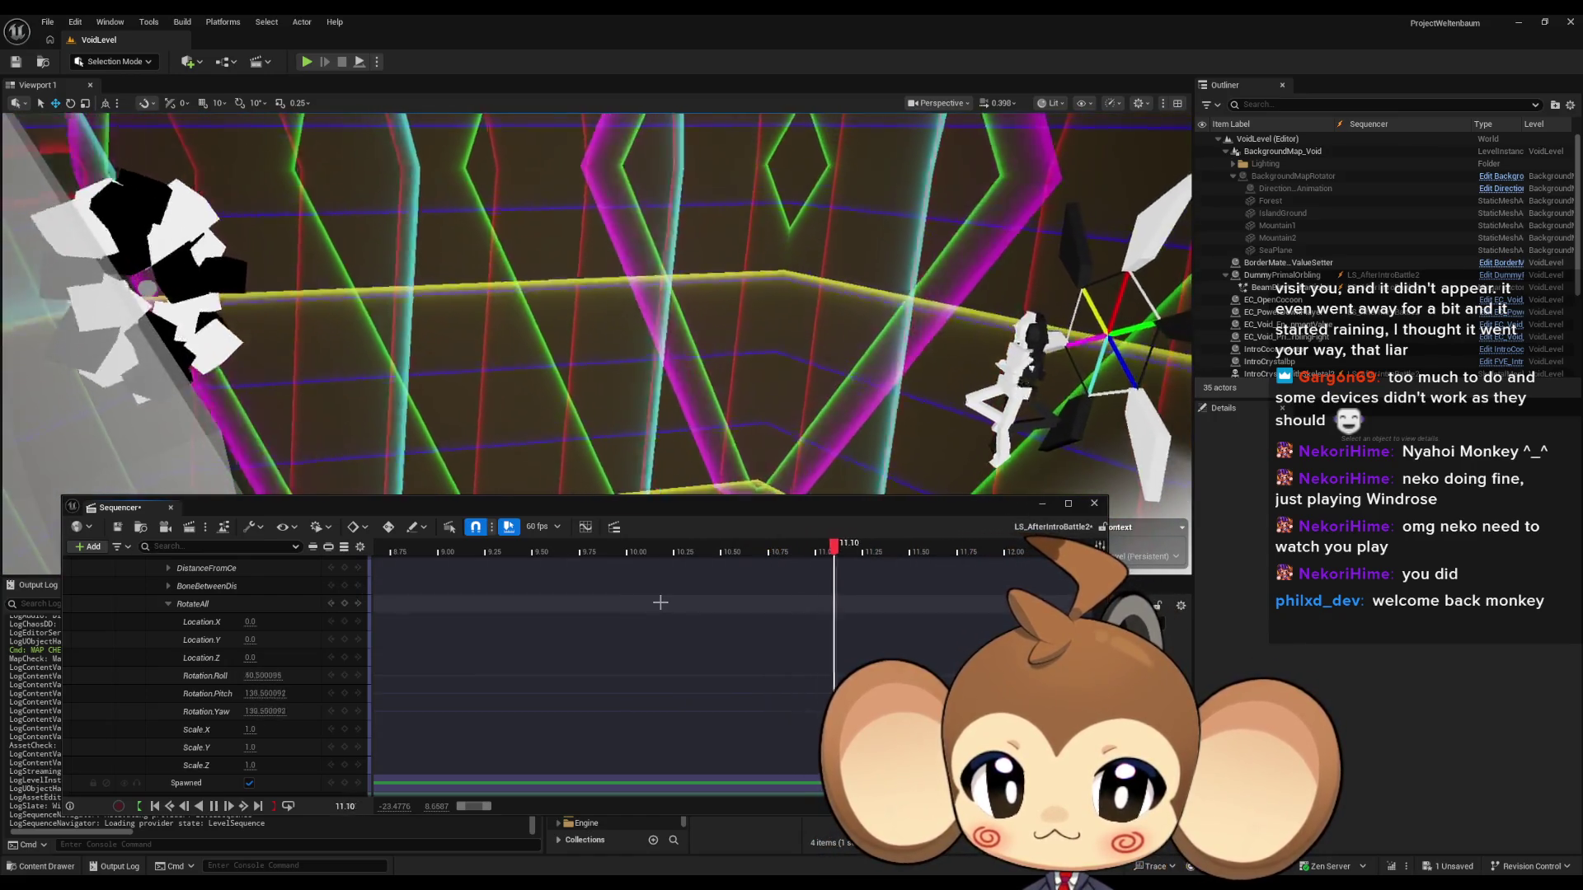
left_click(1087, 545)
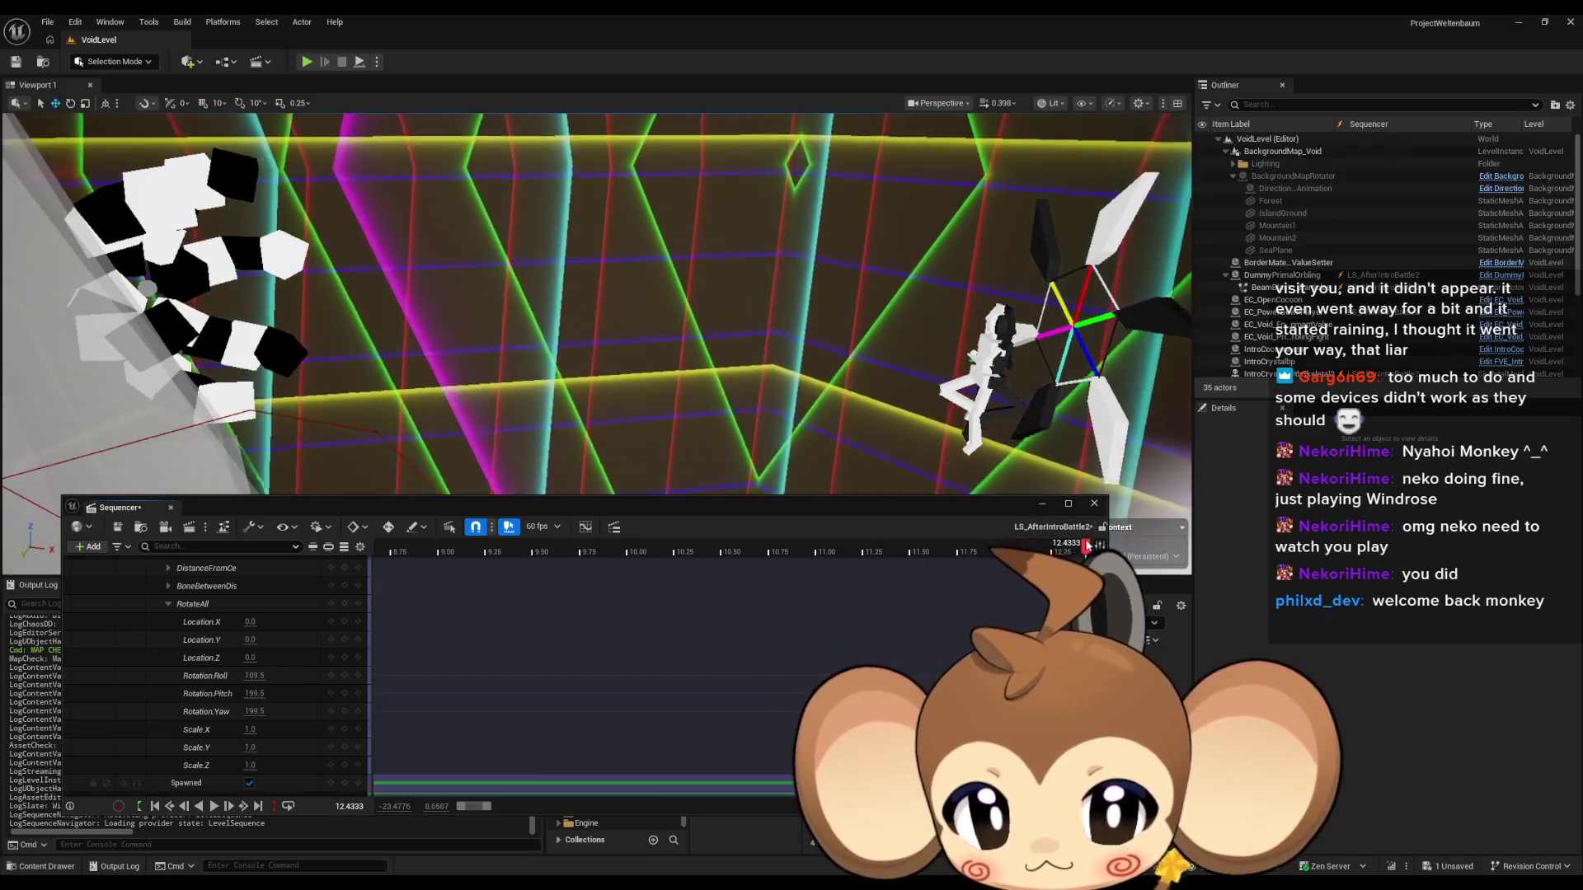
key("space")
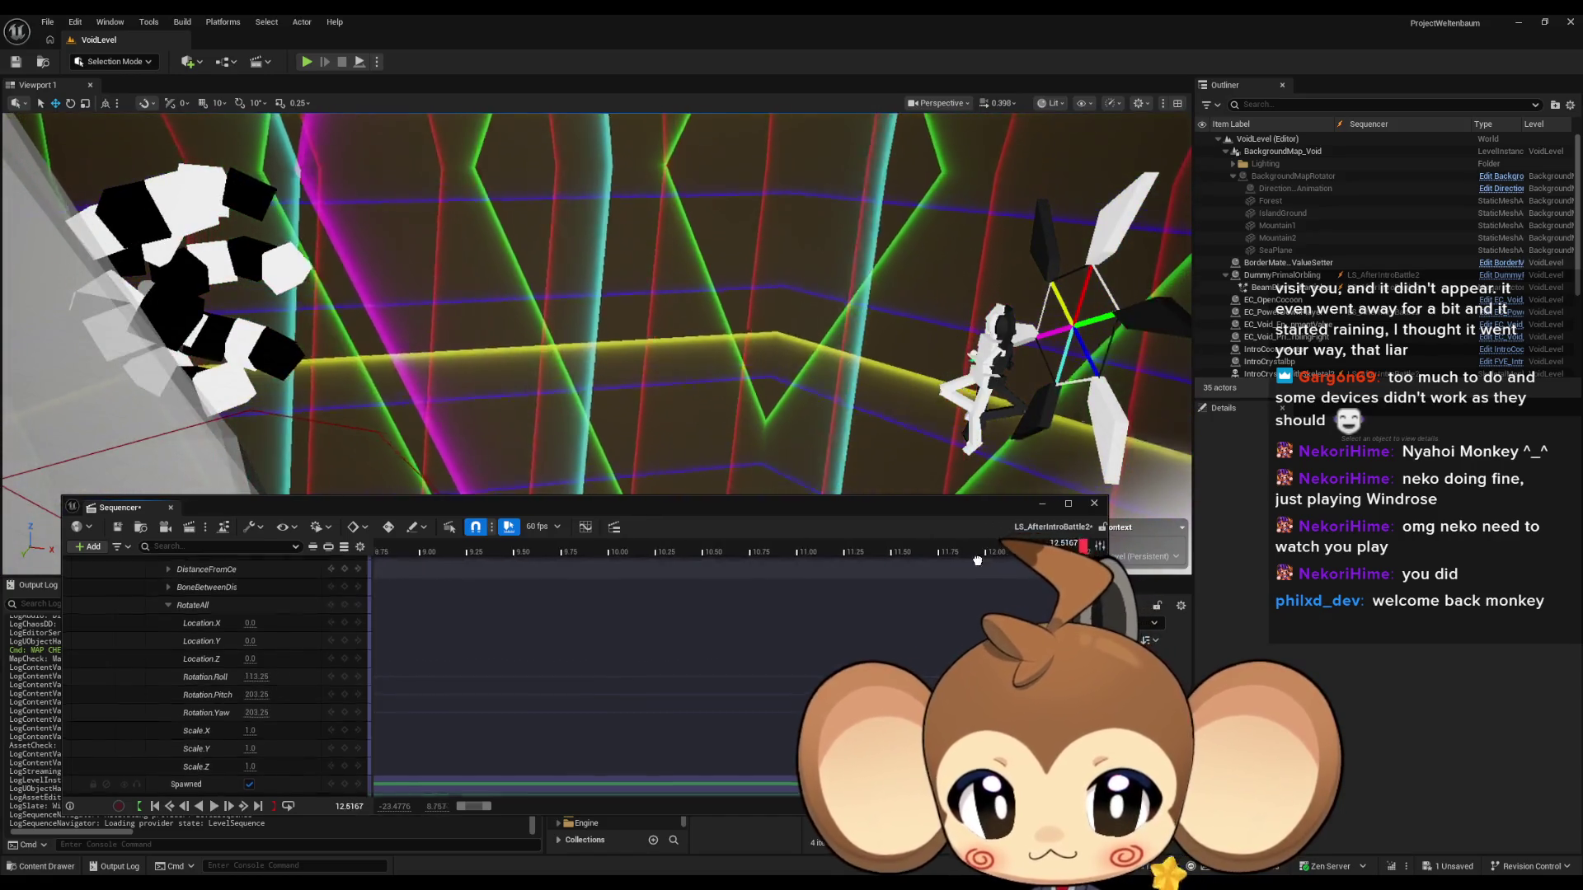
key("space")
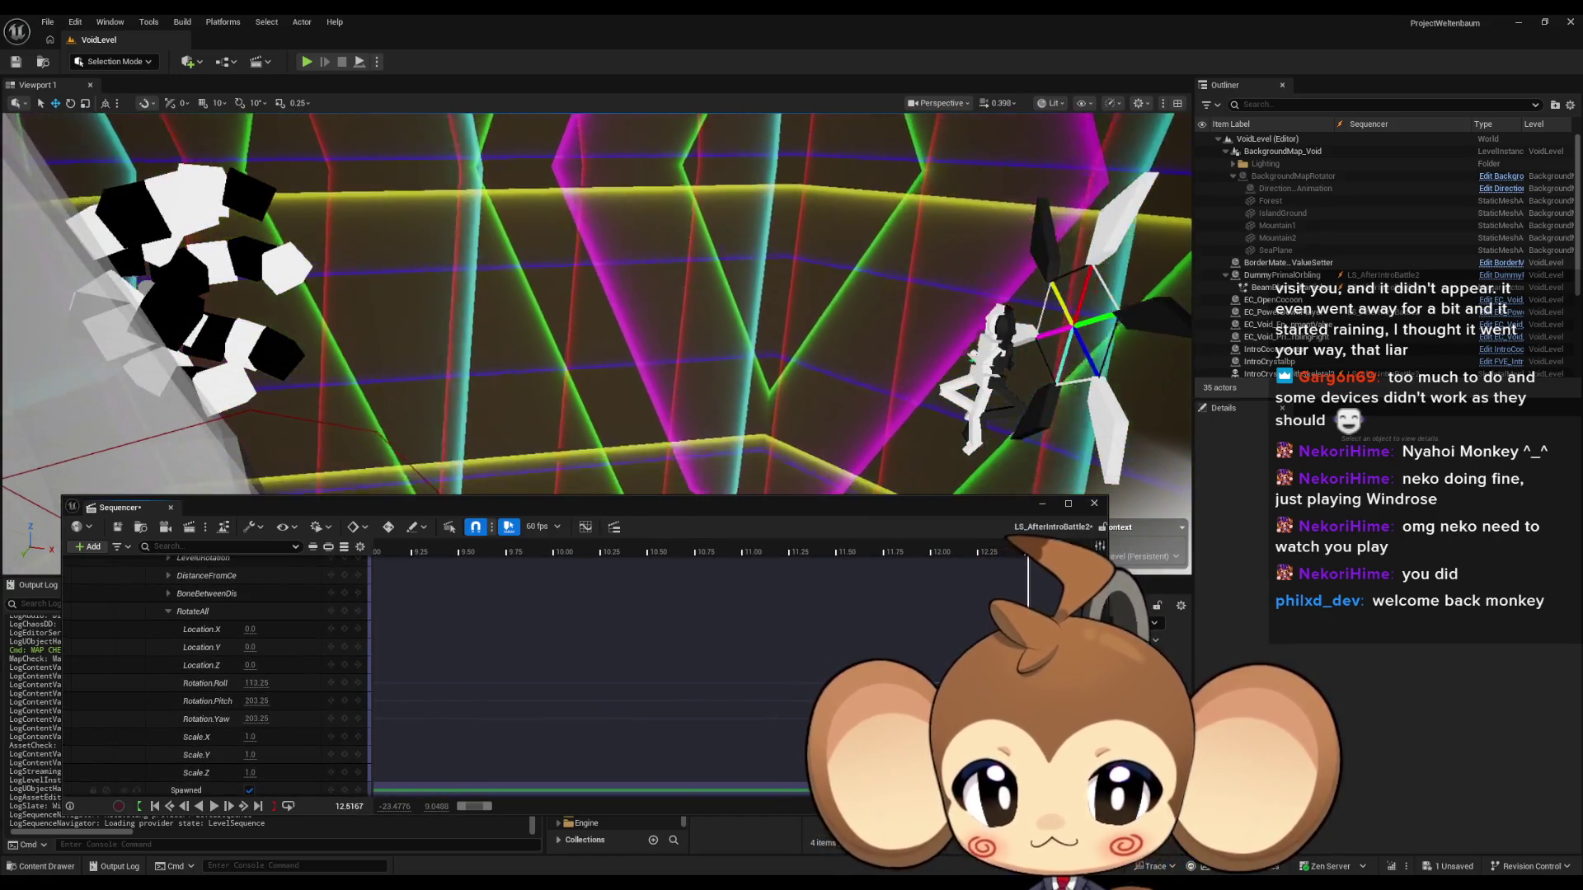
left_click_drag(999, 551, 865, 545)
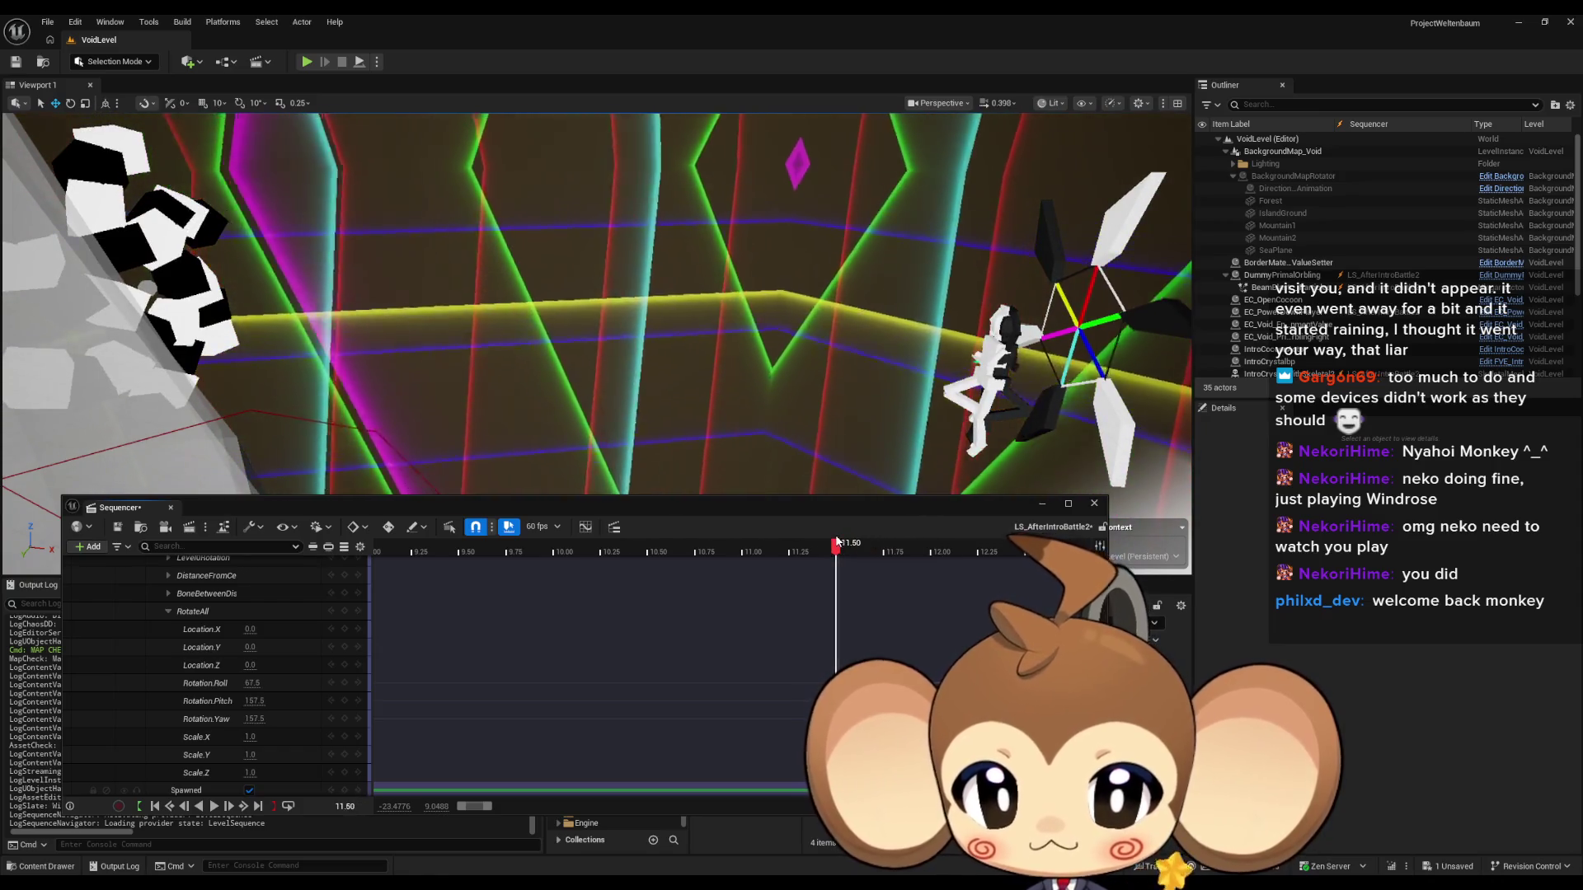
key("Left")
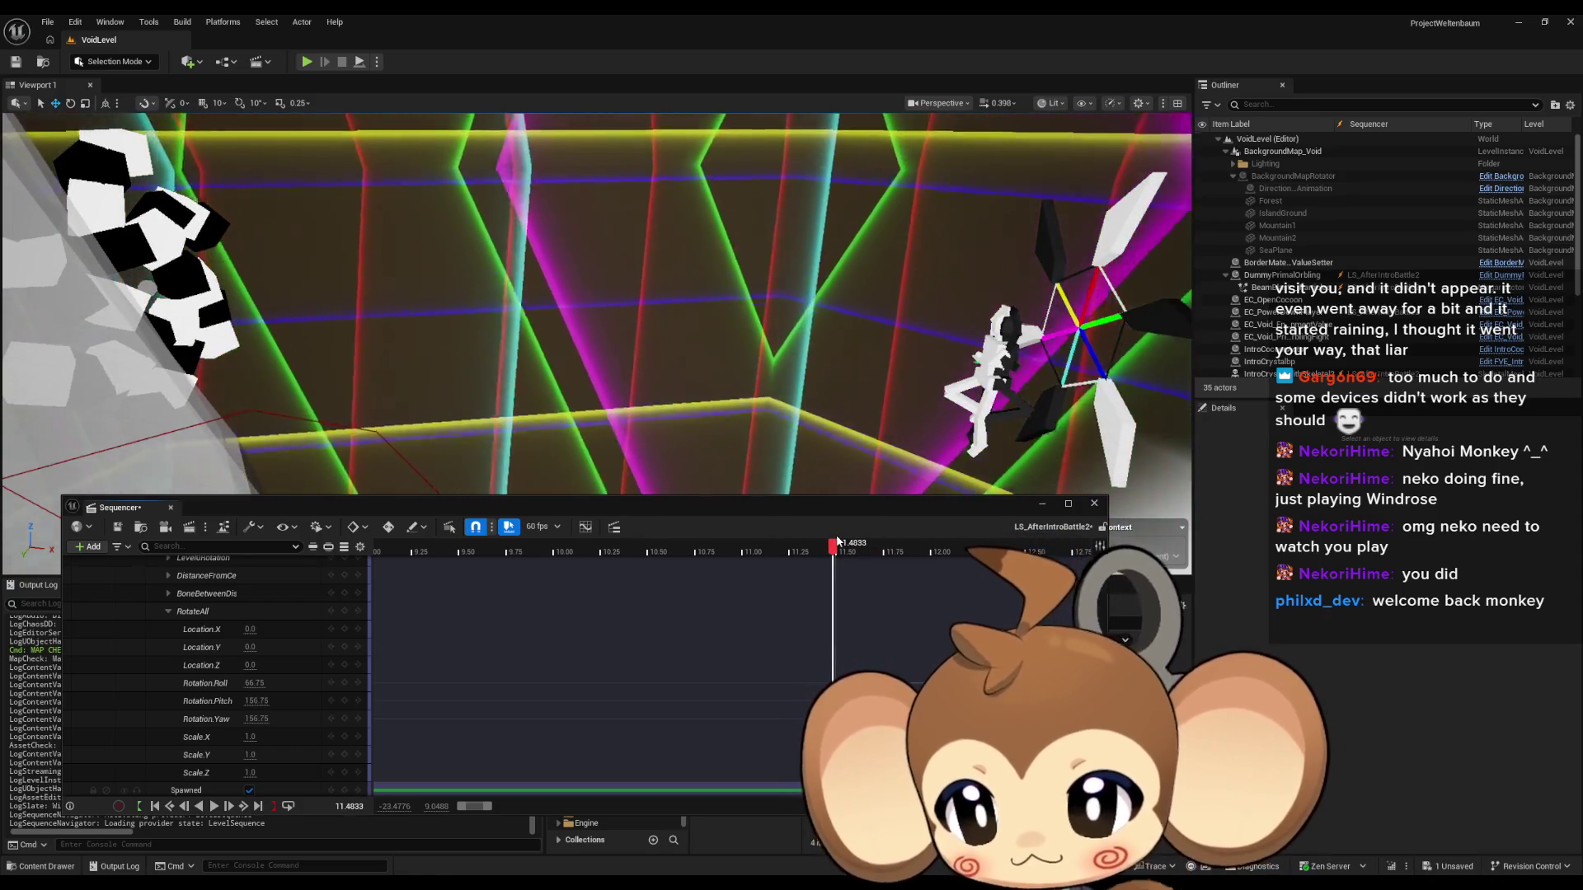
scroll(825, 701, "down", 5)
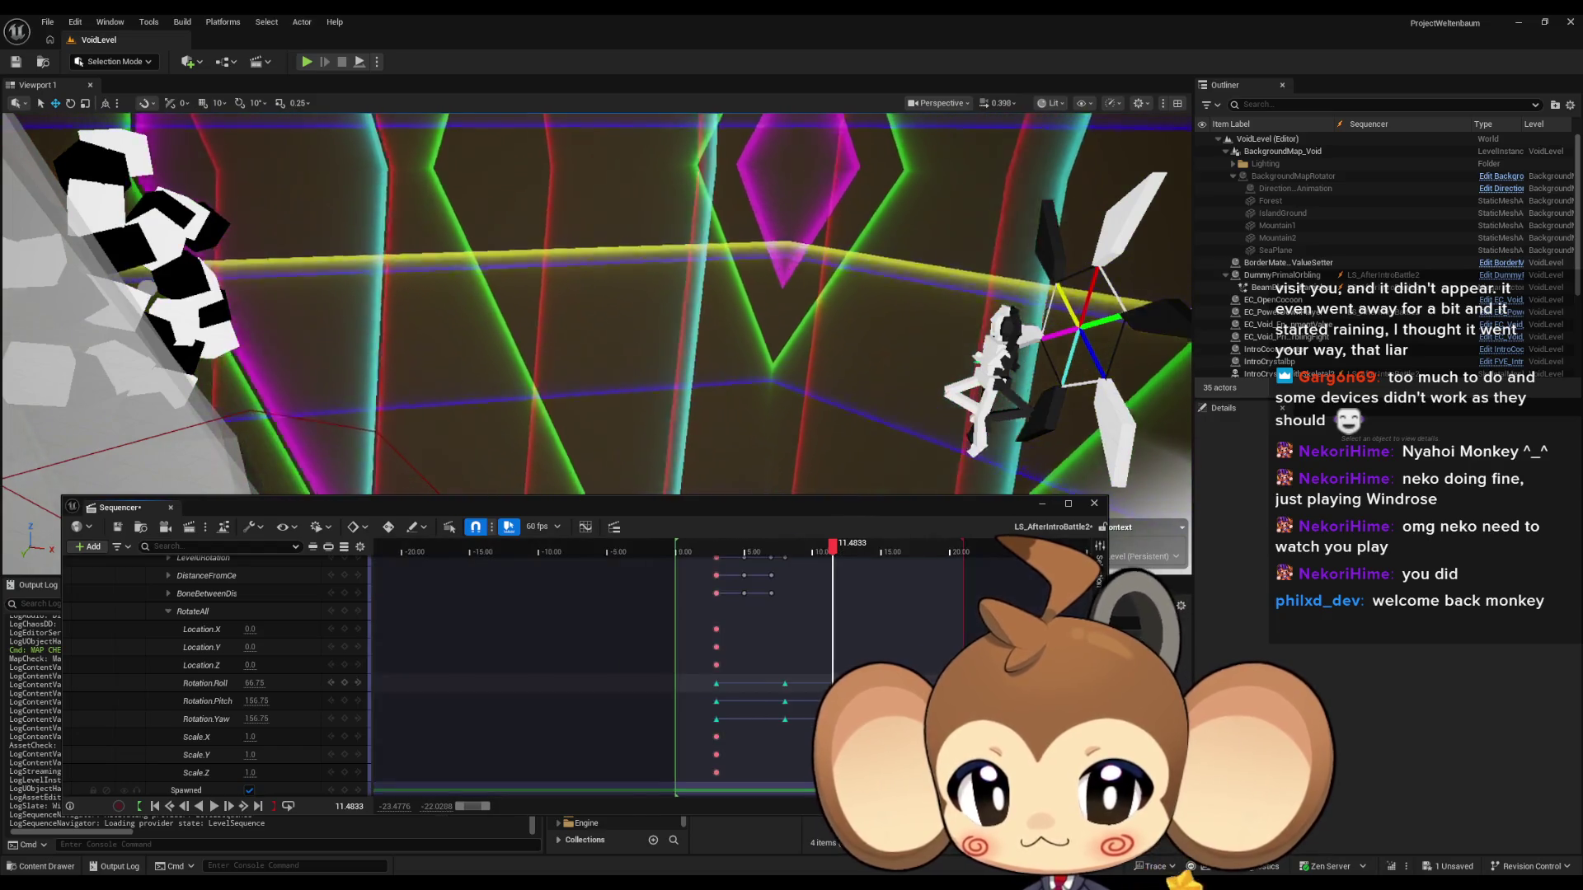
Key Pitch, delete the three rotation keys near 12 seconds, enter Pitch 103.5, and replay from 7 seconds.
left_click_drag(957, 698, 818, 684)
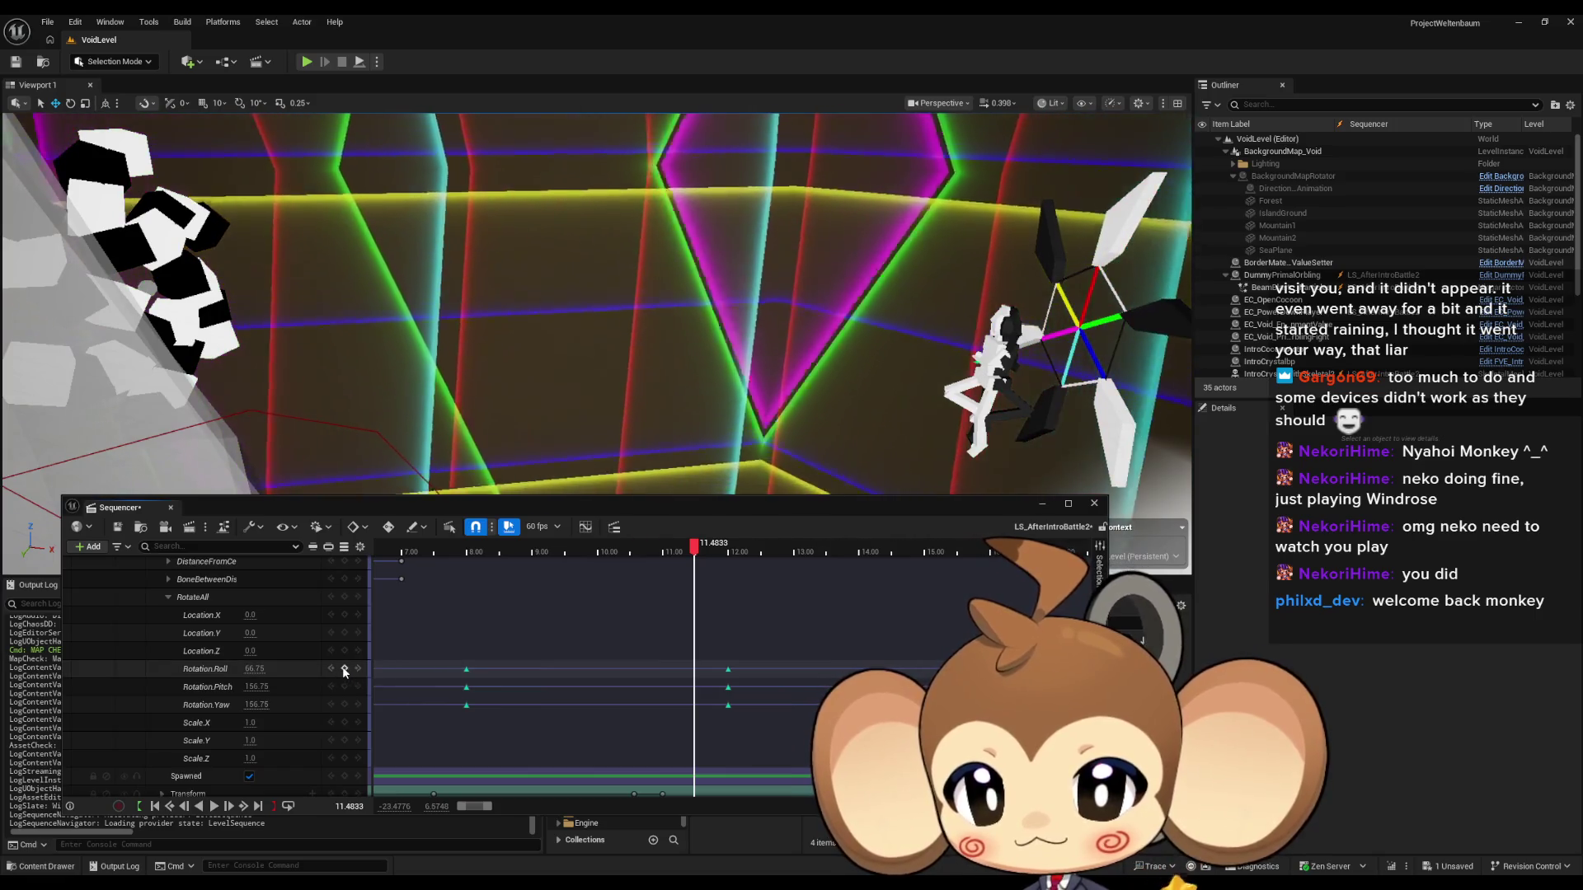
left_click(346, 687)
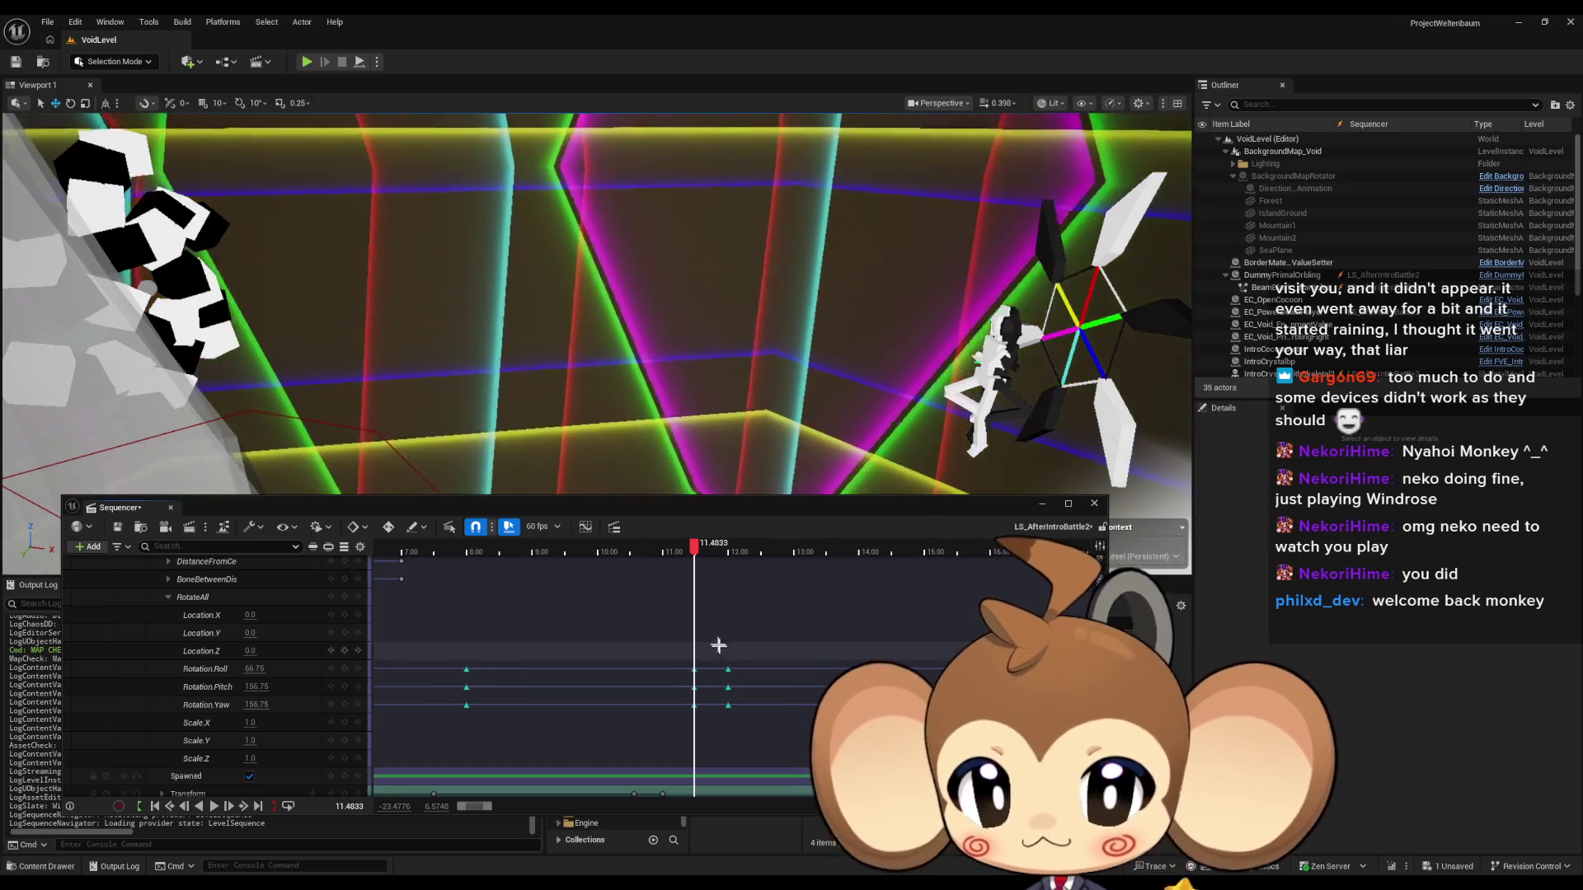
left_click_drag(715, 645, 746, 718)
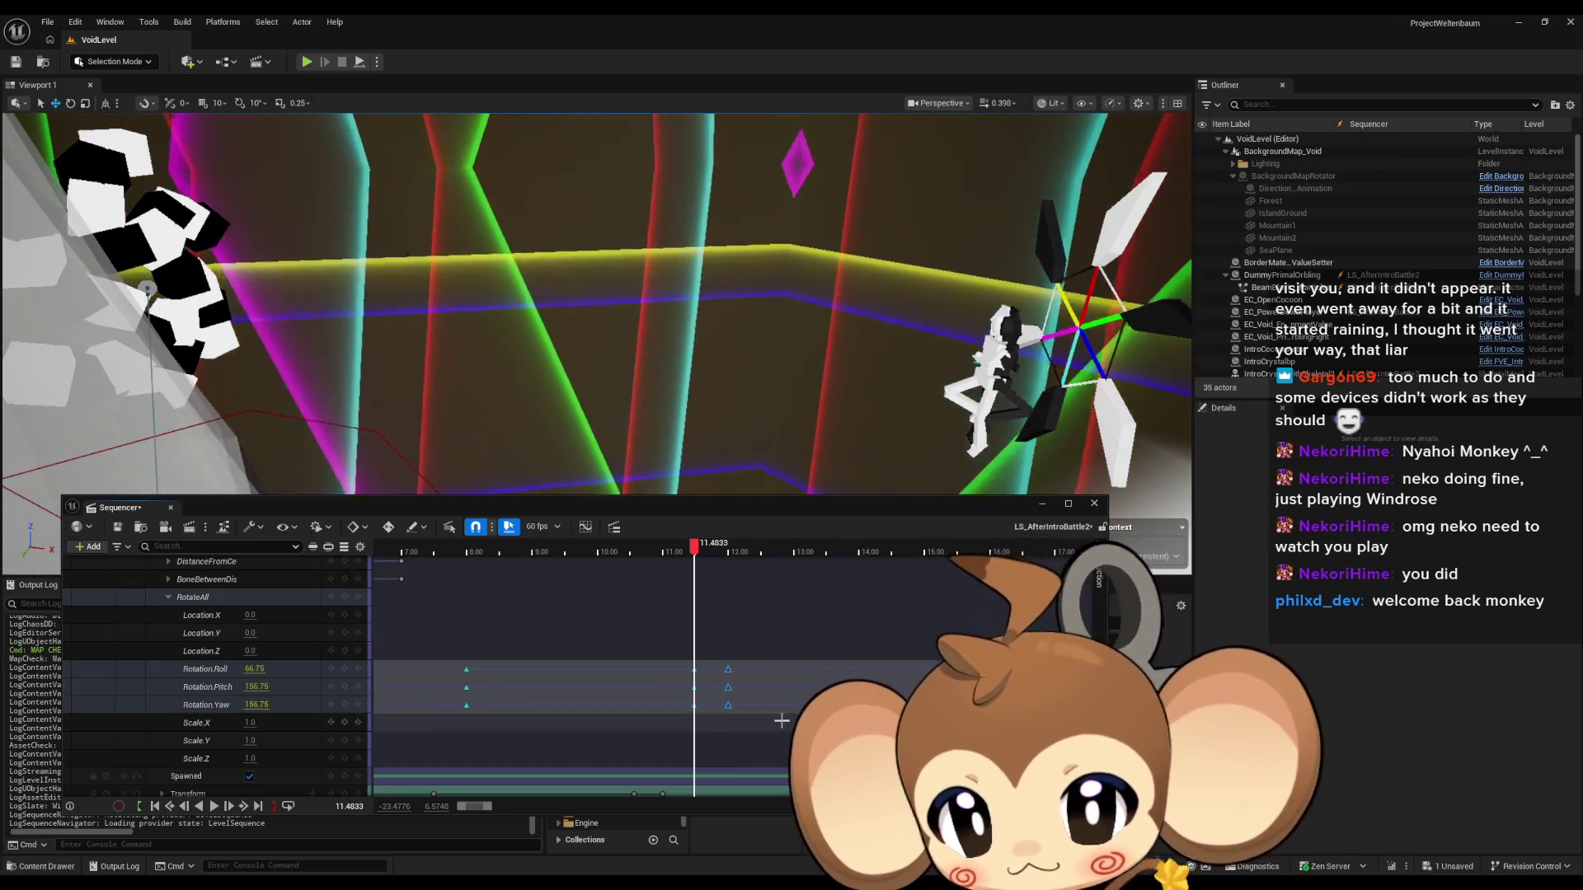
key("Delete")
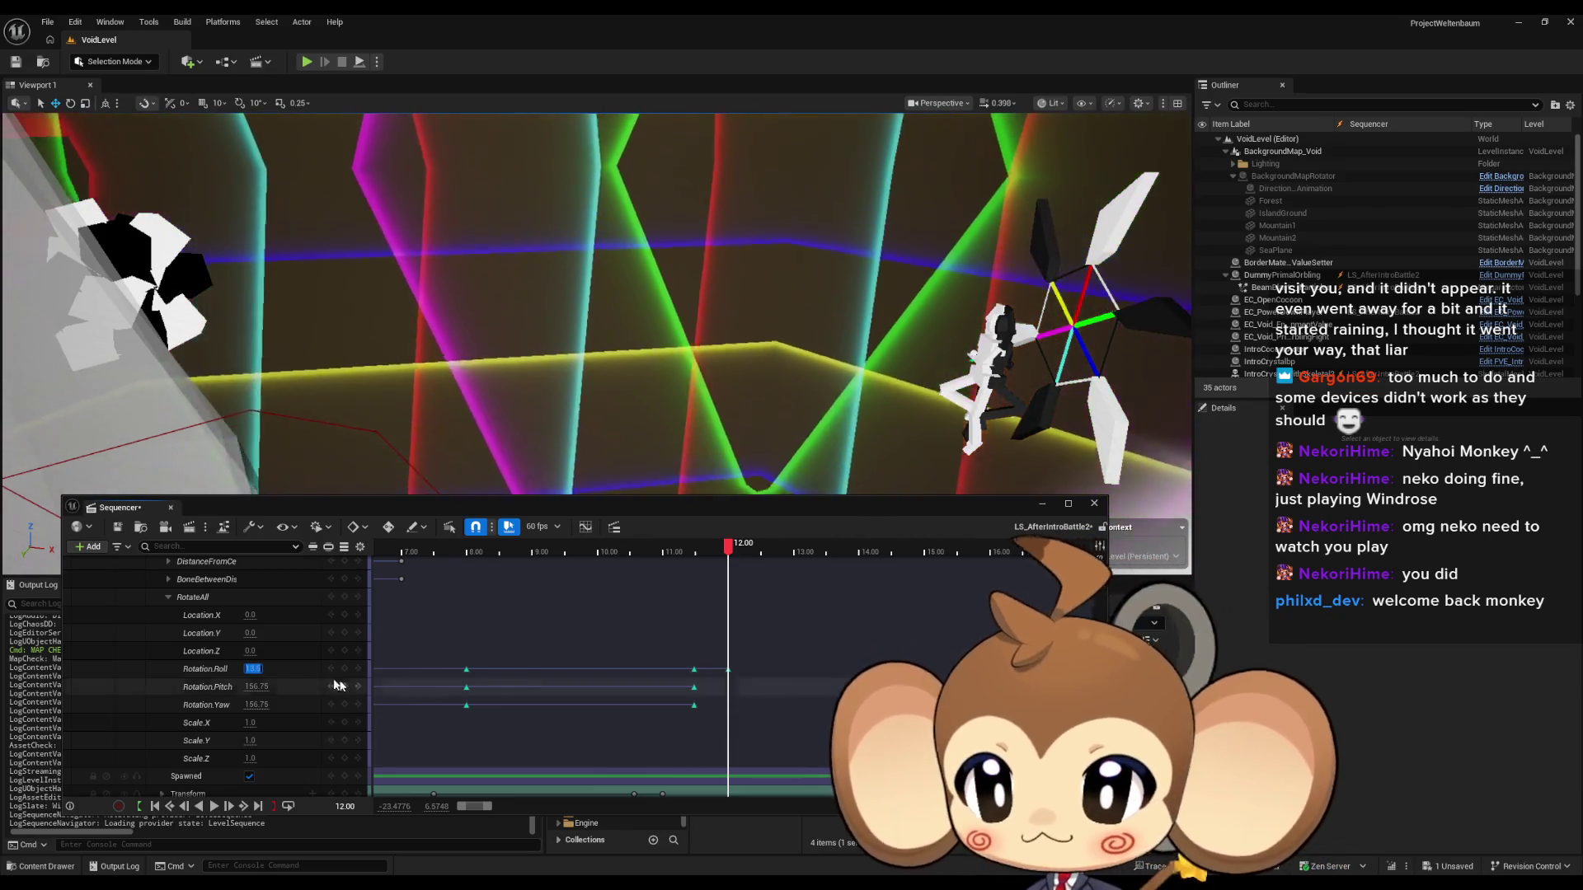
left_click(253, 687)
type("103.5")
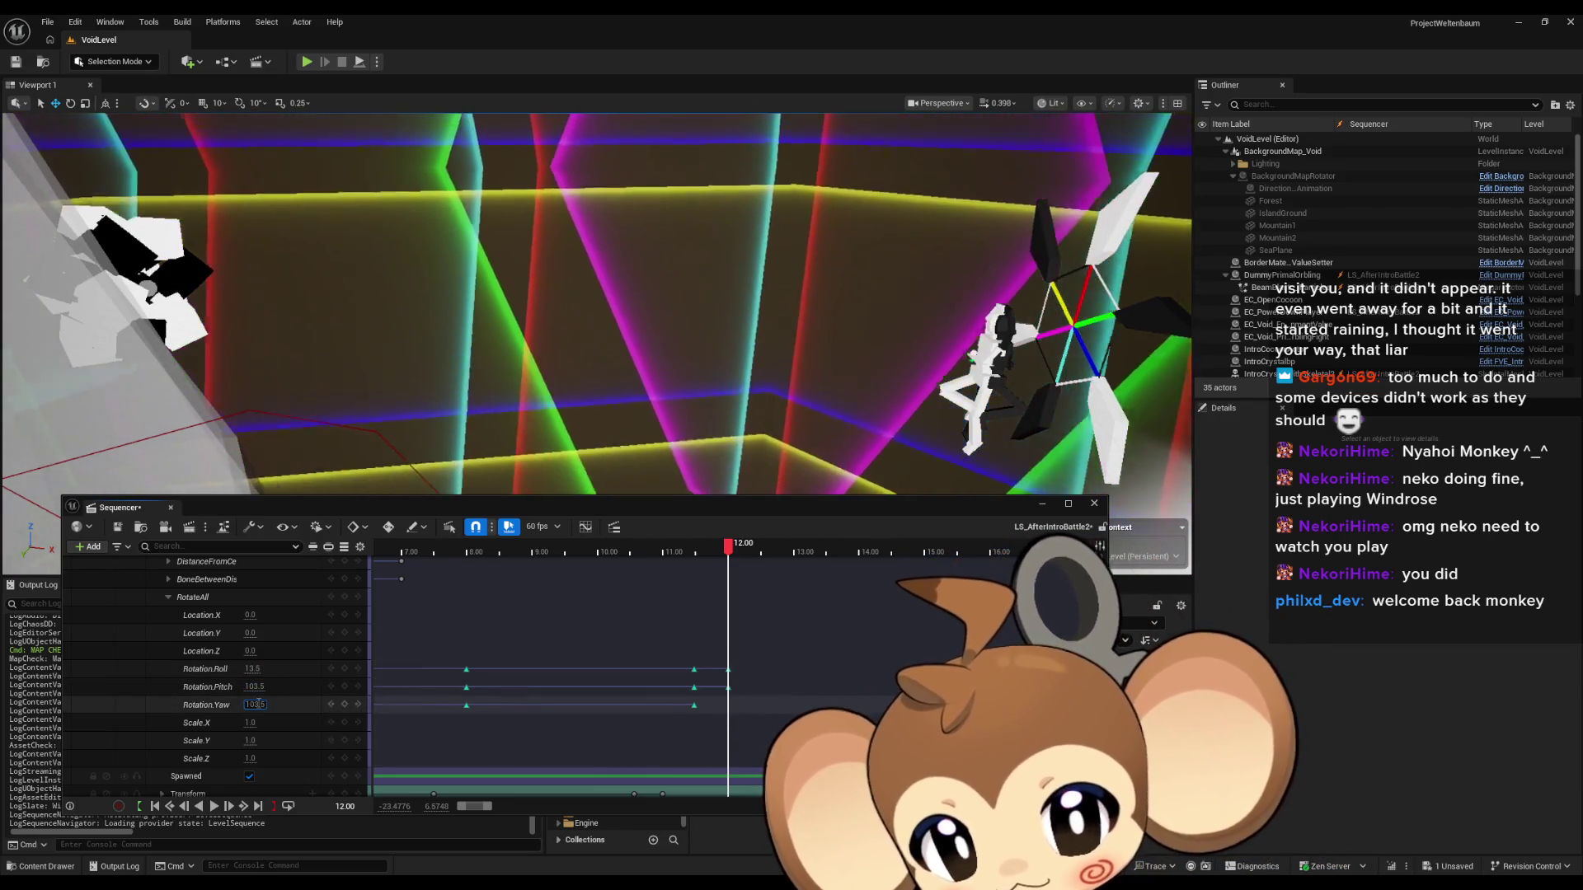
left_click_drag(696, 548, 413, 548)
key("space")
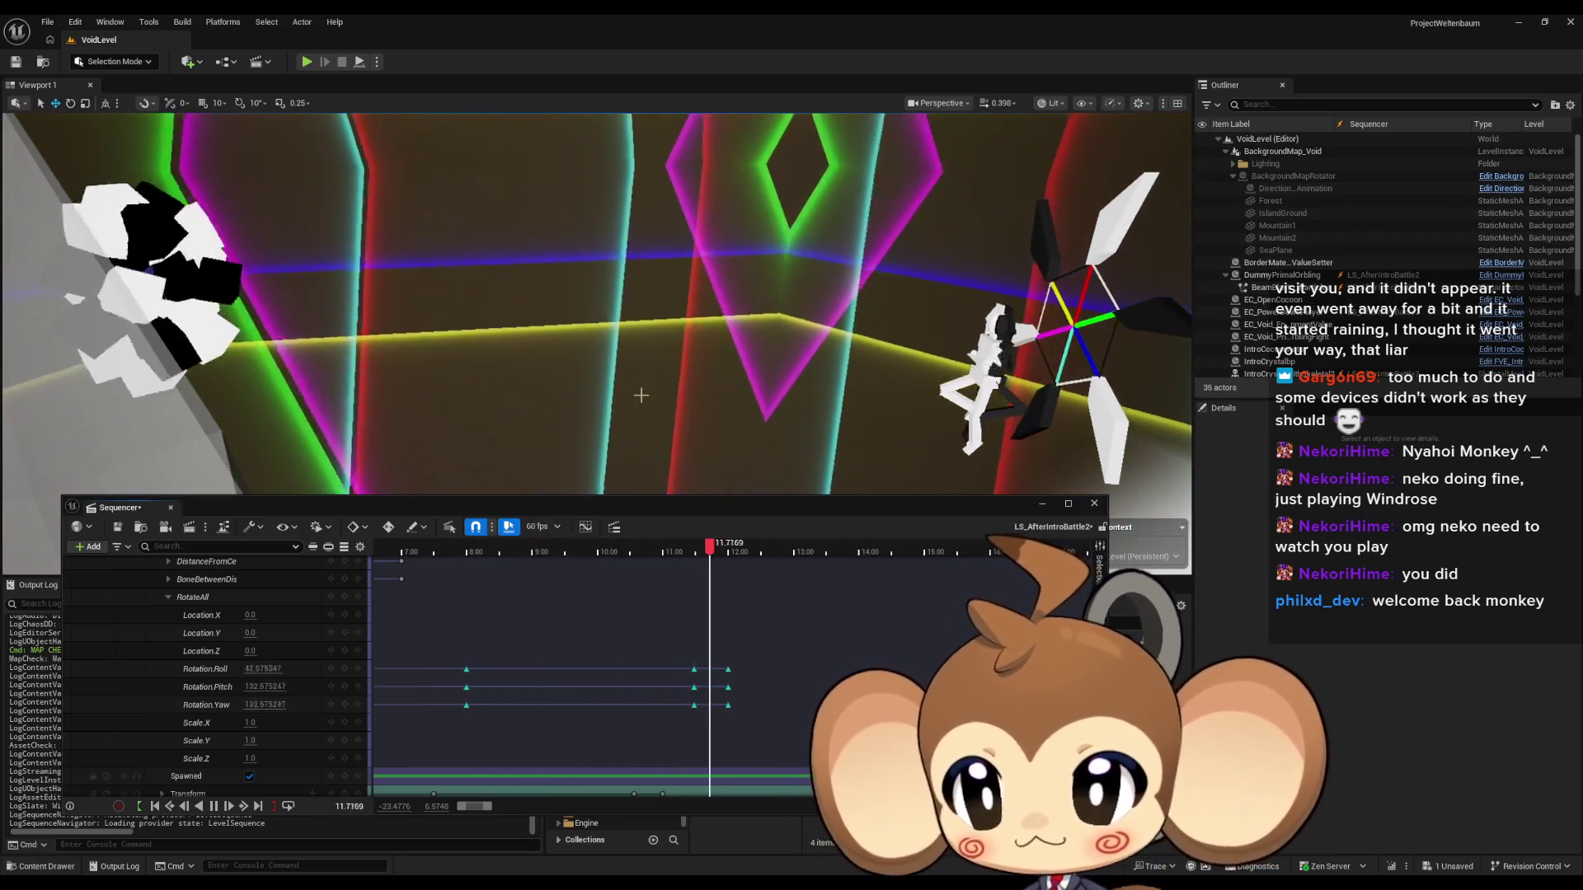
key("space")
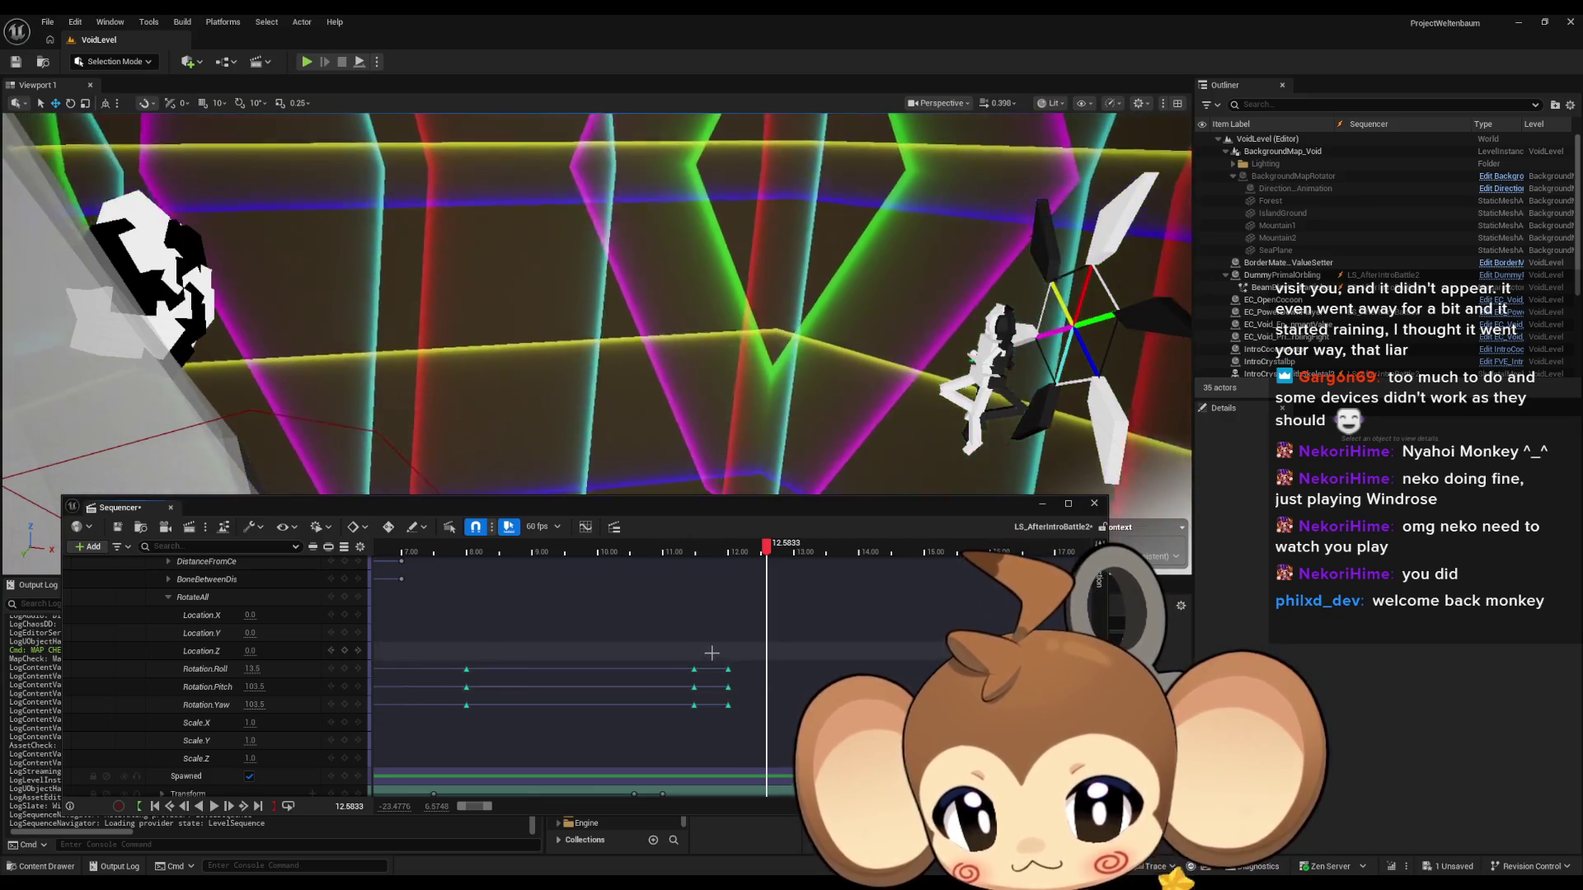
Reselect the three rotation keys near 12 seconds, nudge their values upward, then undo that edit.
left_click_drag(714, 656, 732, 732)
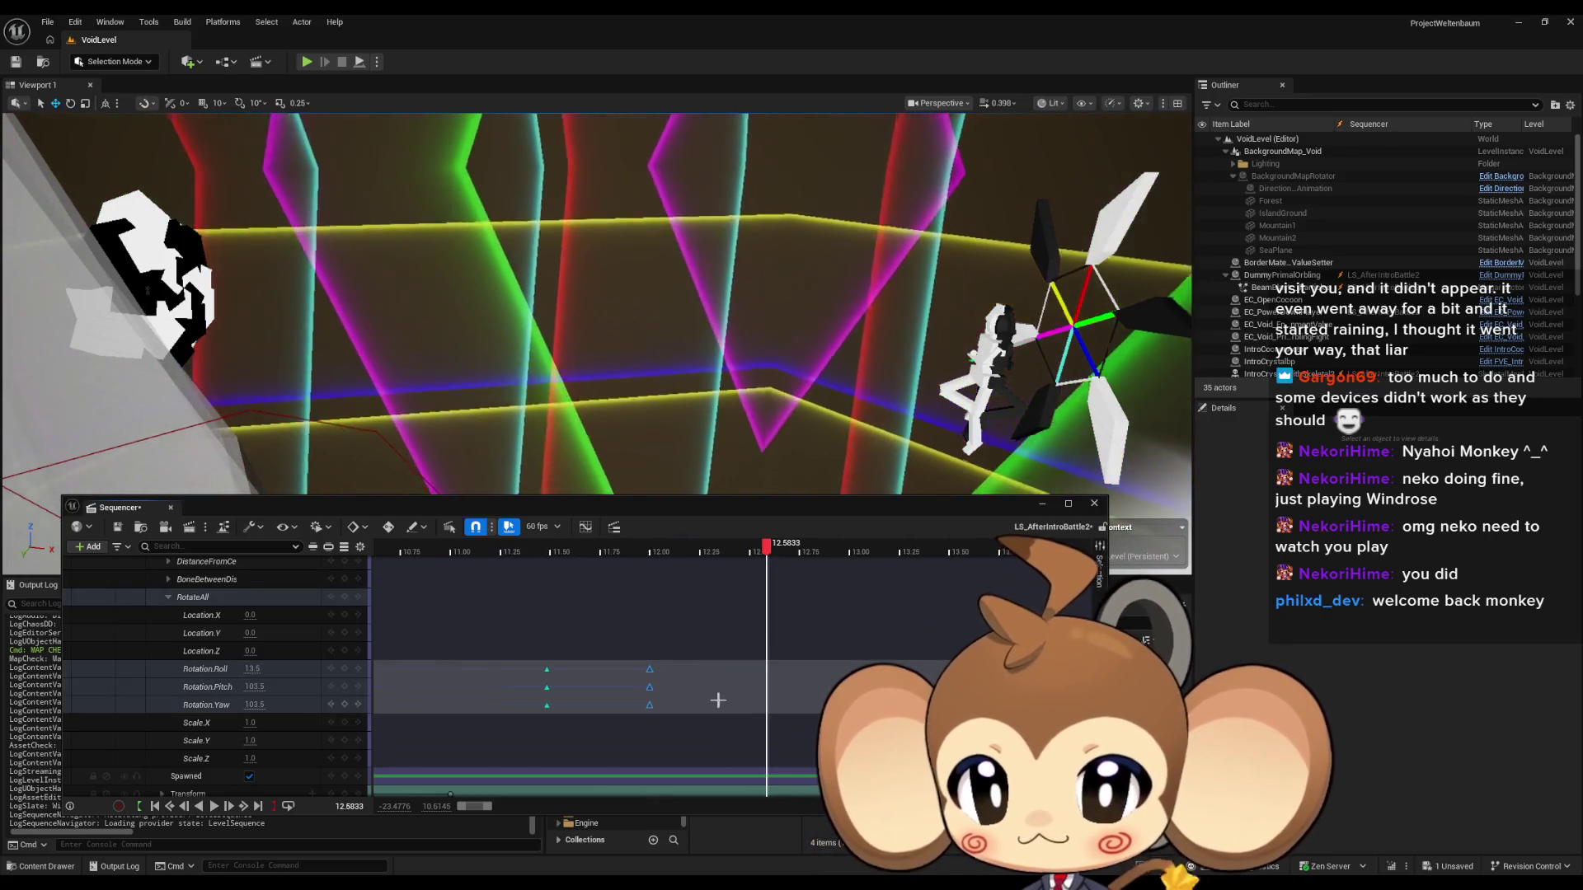
scroll(647, 679, "up", 3)
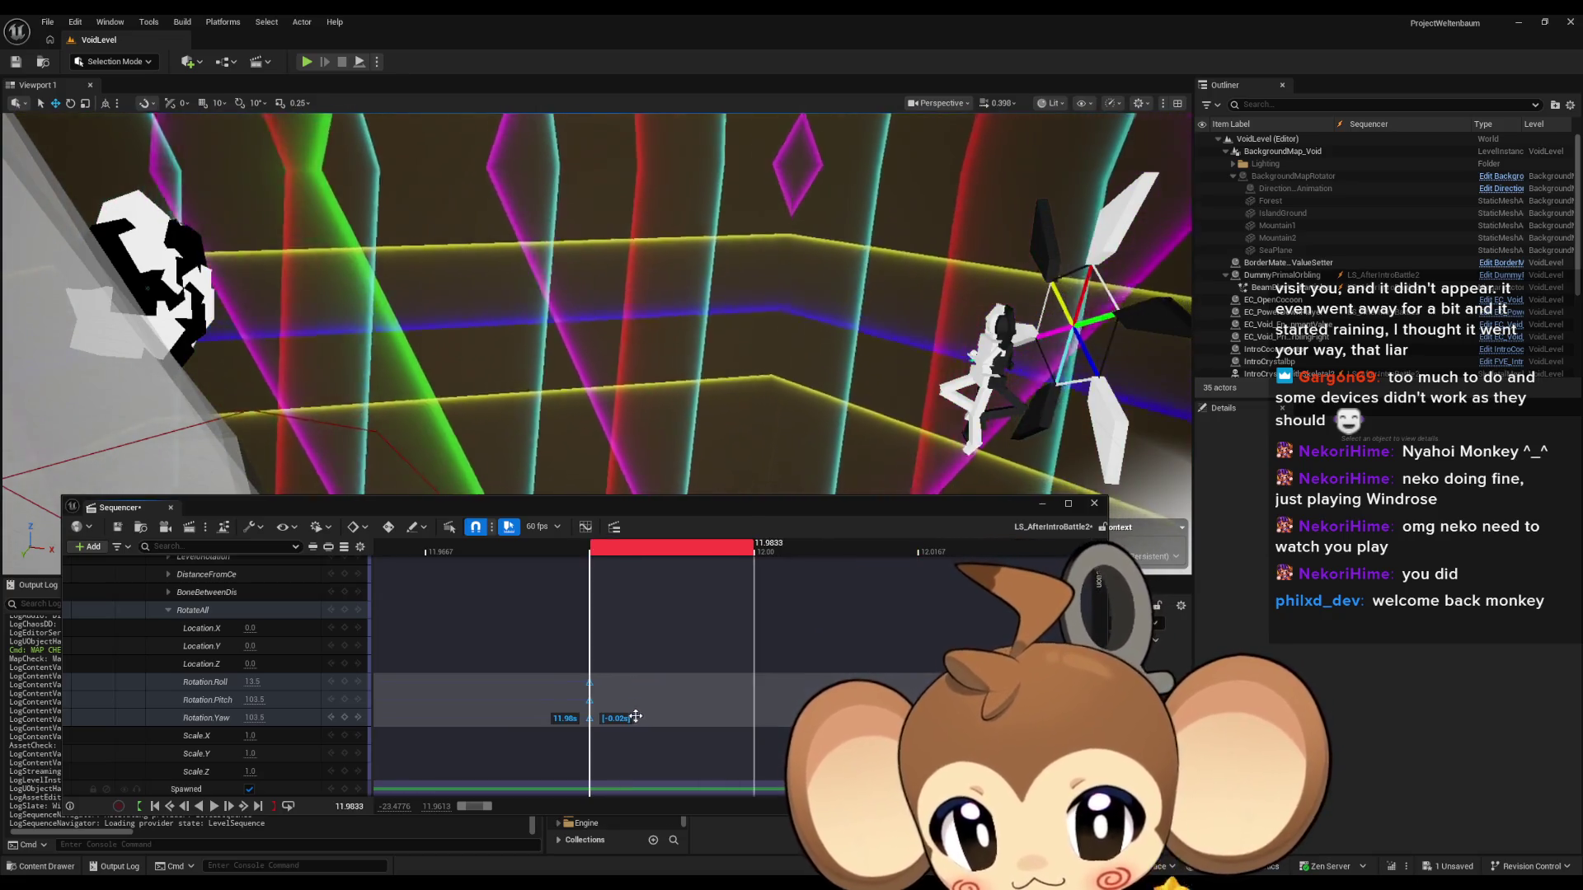
left_click_drag(516, 718, 966, 698)
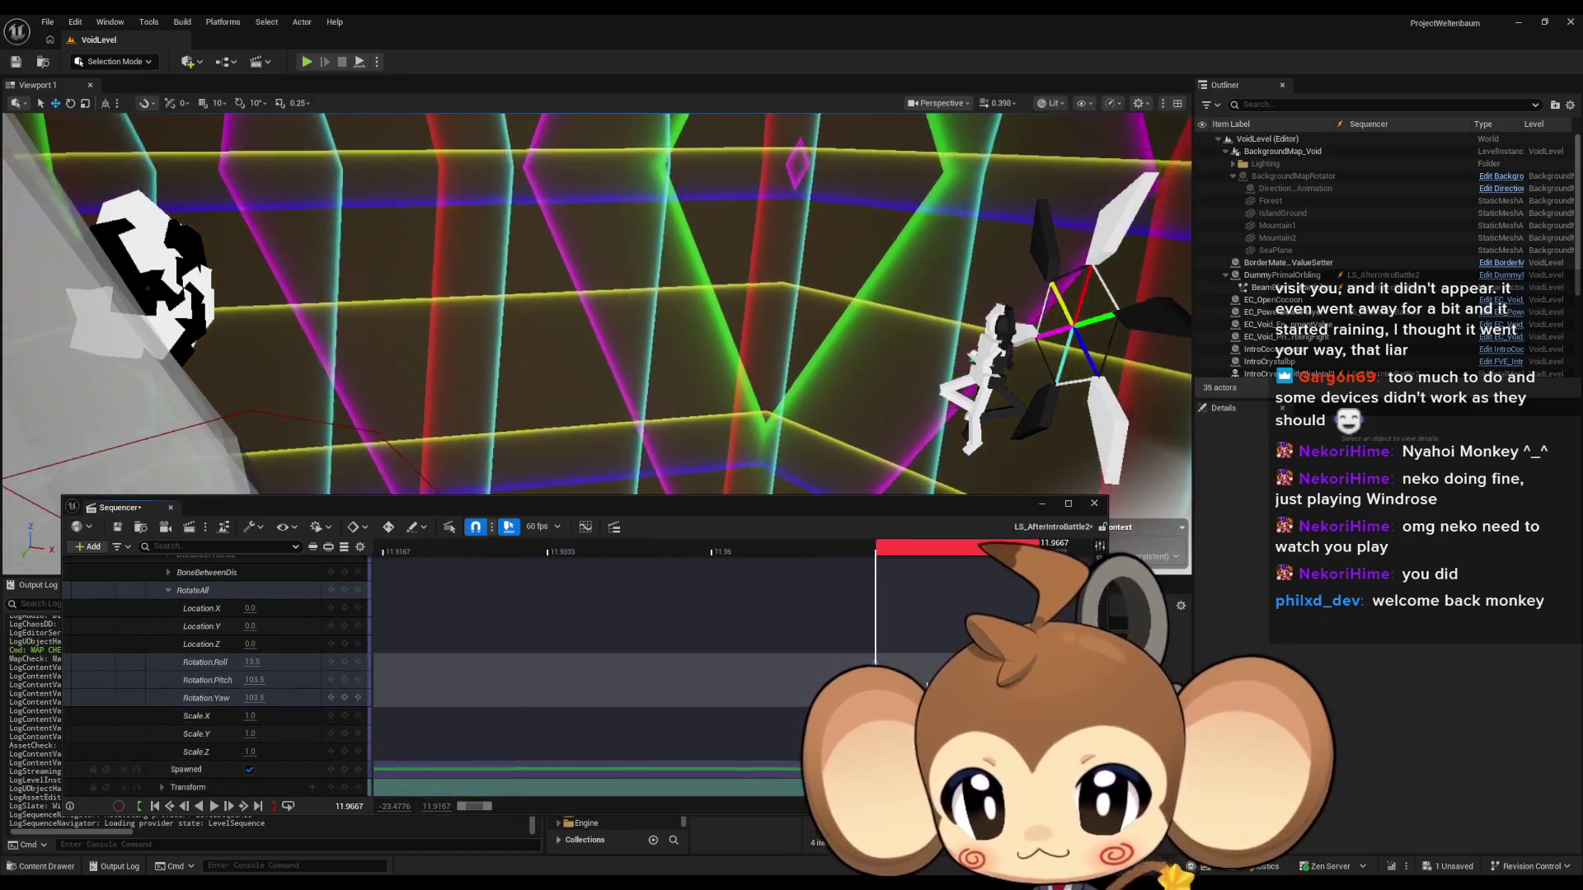
scroll(783, 702, "up", 2)
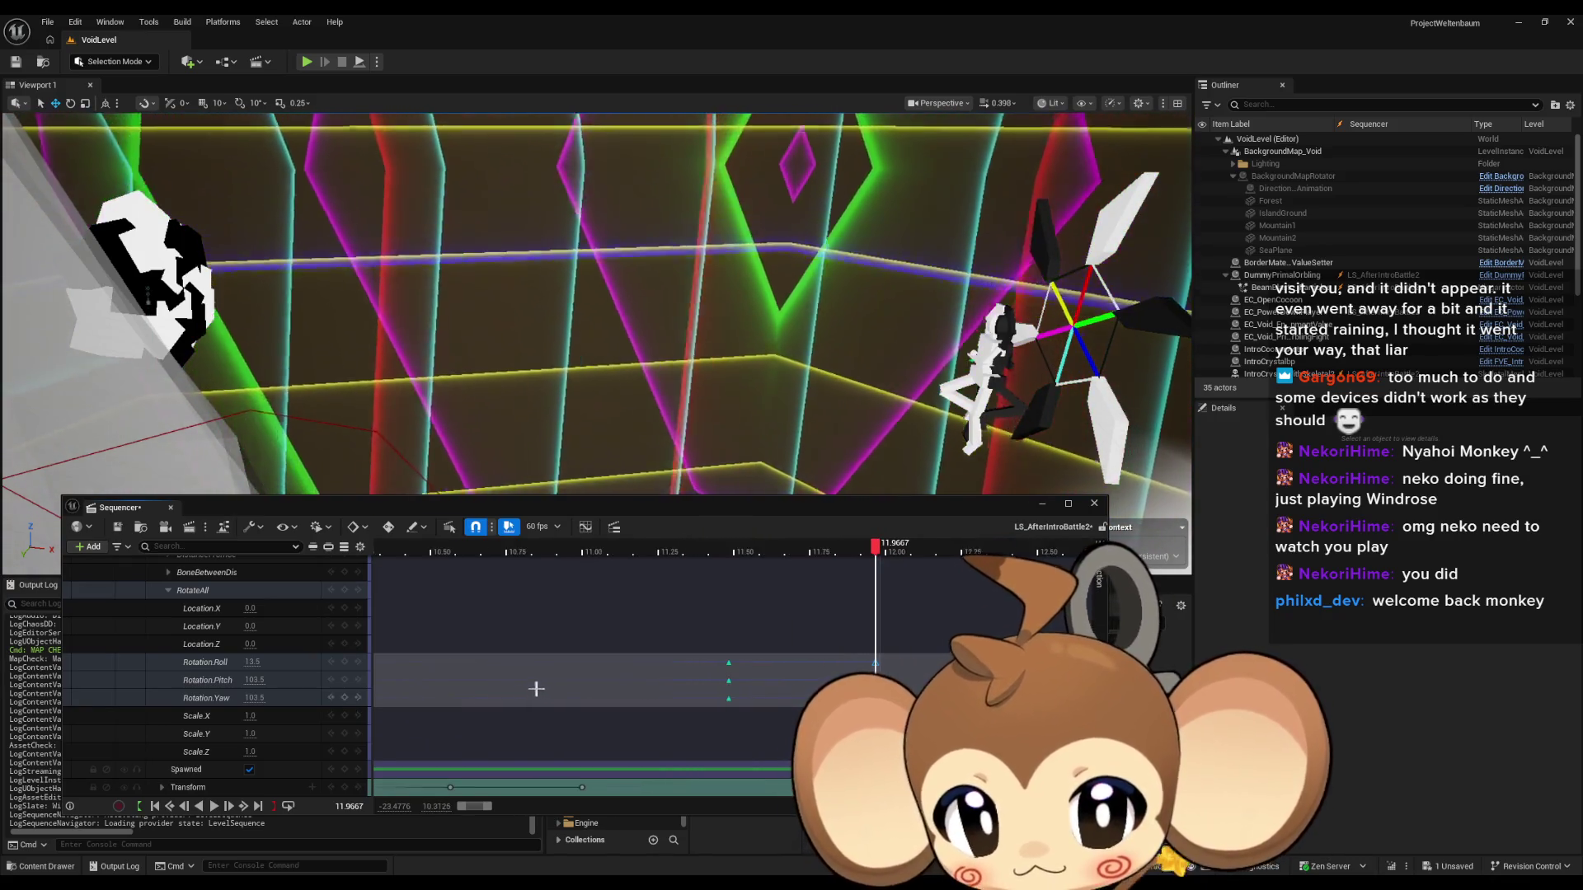
left_click_drag(971, 687, 818, 697)
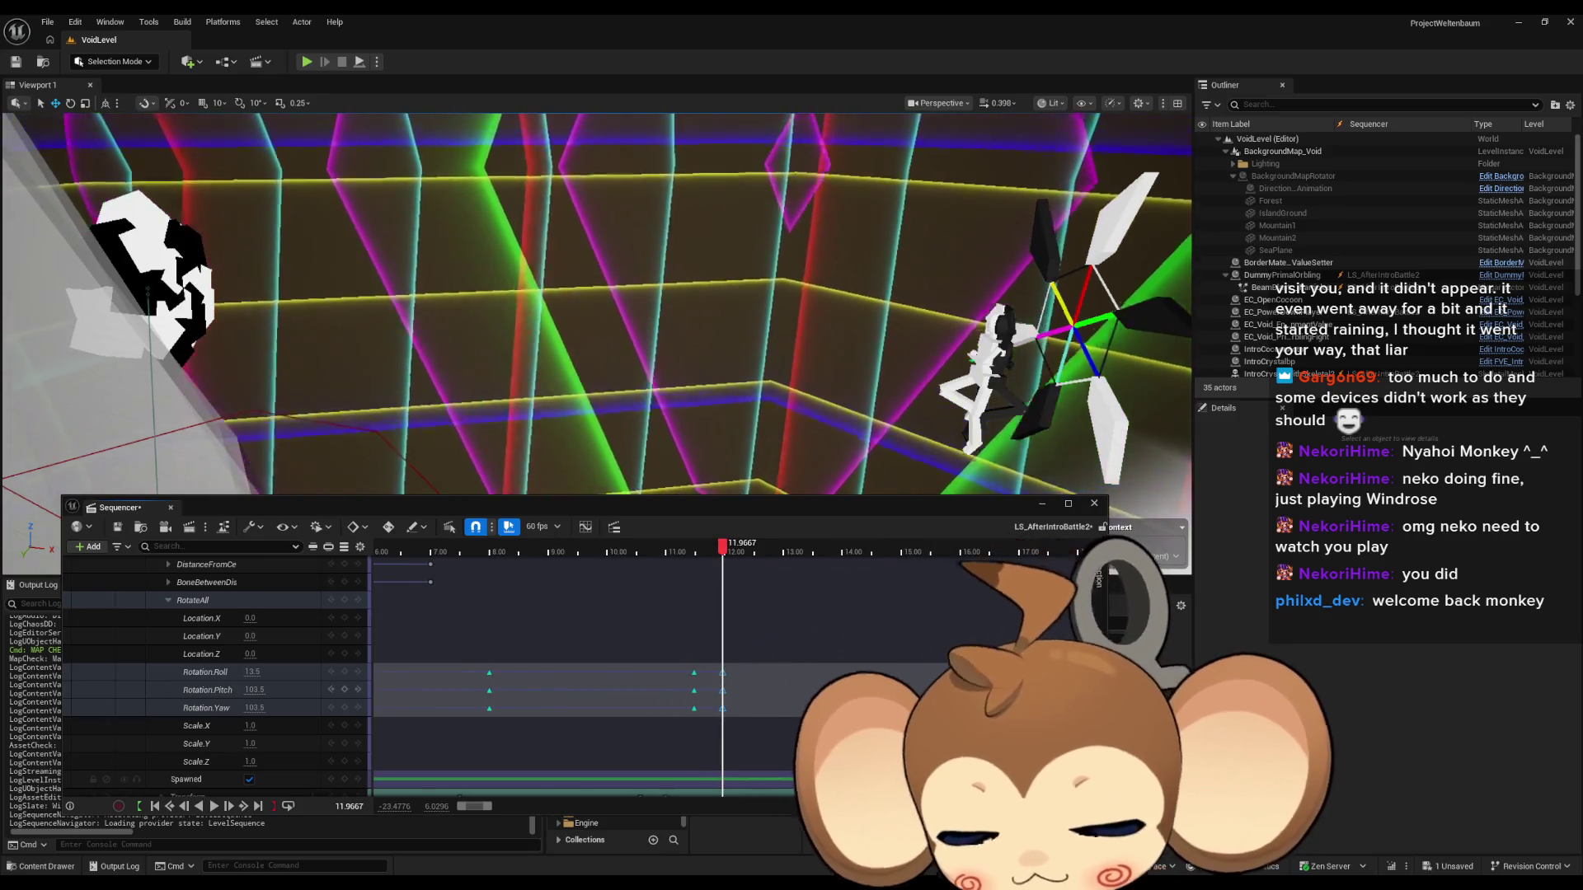
left_click_drag(251, 672, 280, 672)
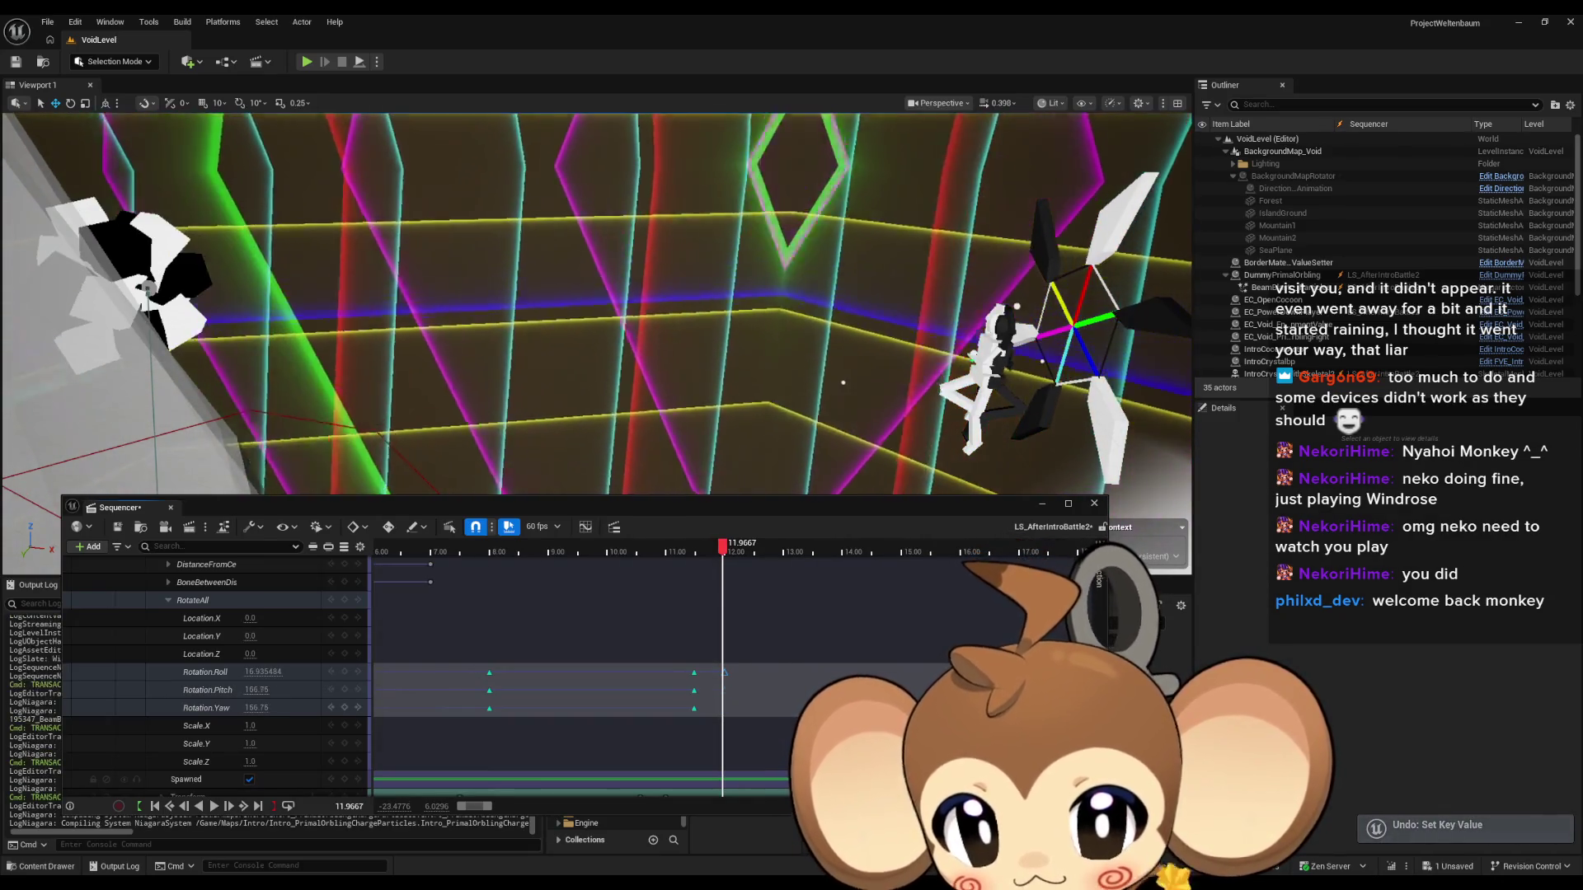
key("ctrl+z")
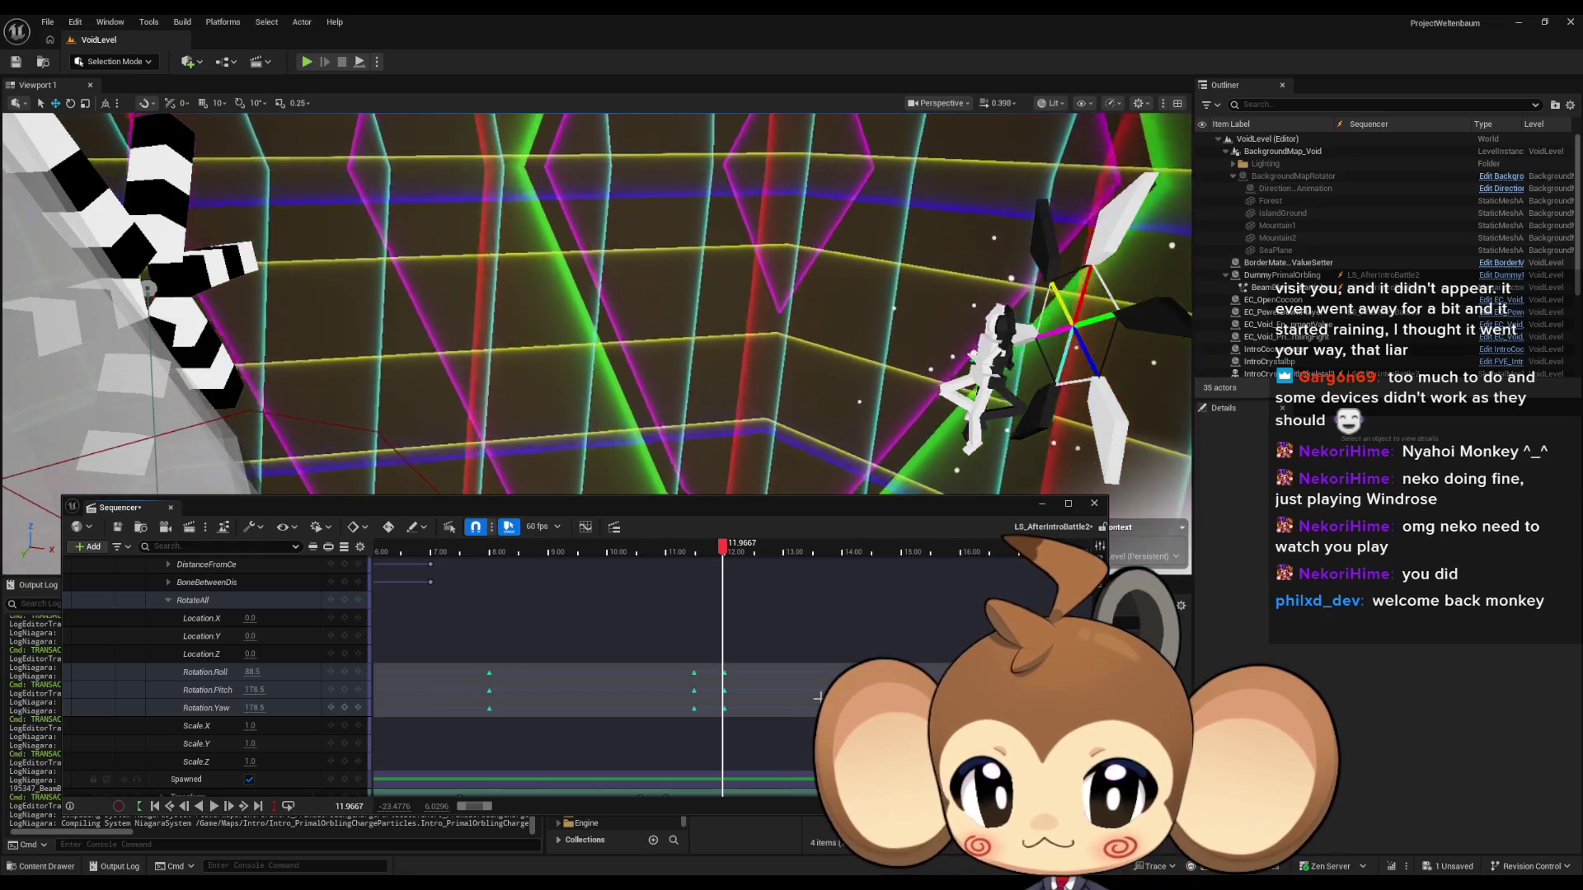
Select the RotateAll rotation keys and undo the keys added at the current time.
left_click_drag(713, 659, 742, 739)
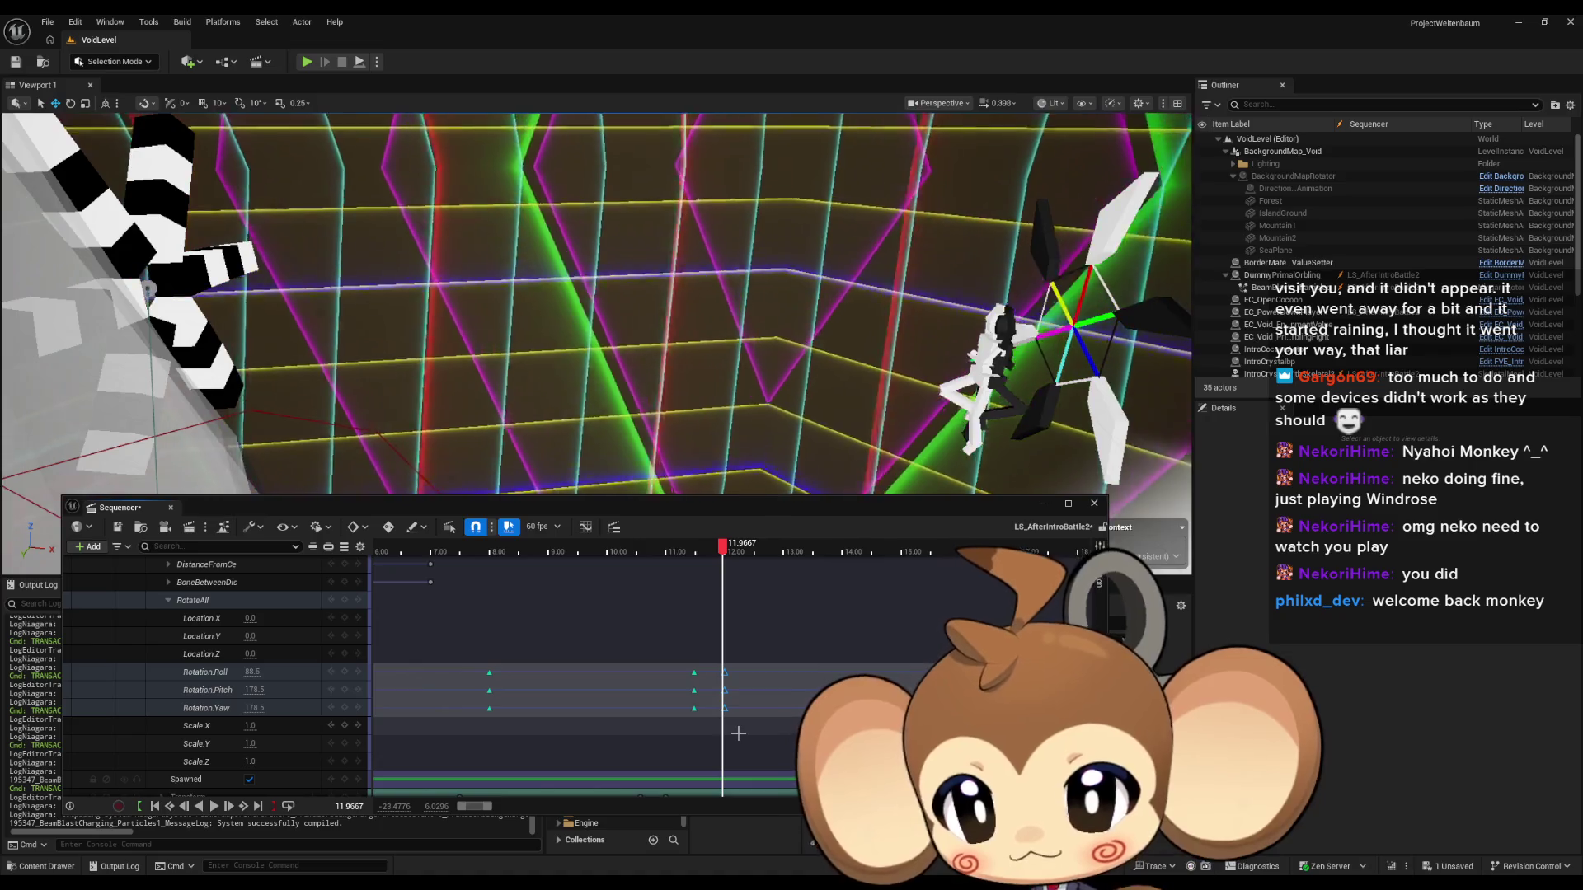
left_click_drag(681, 662, 700, 744)
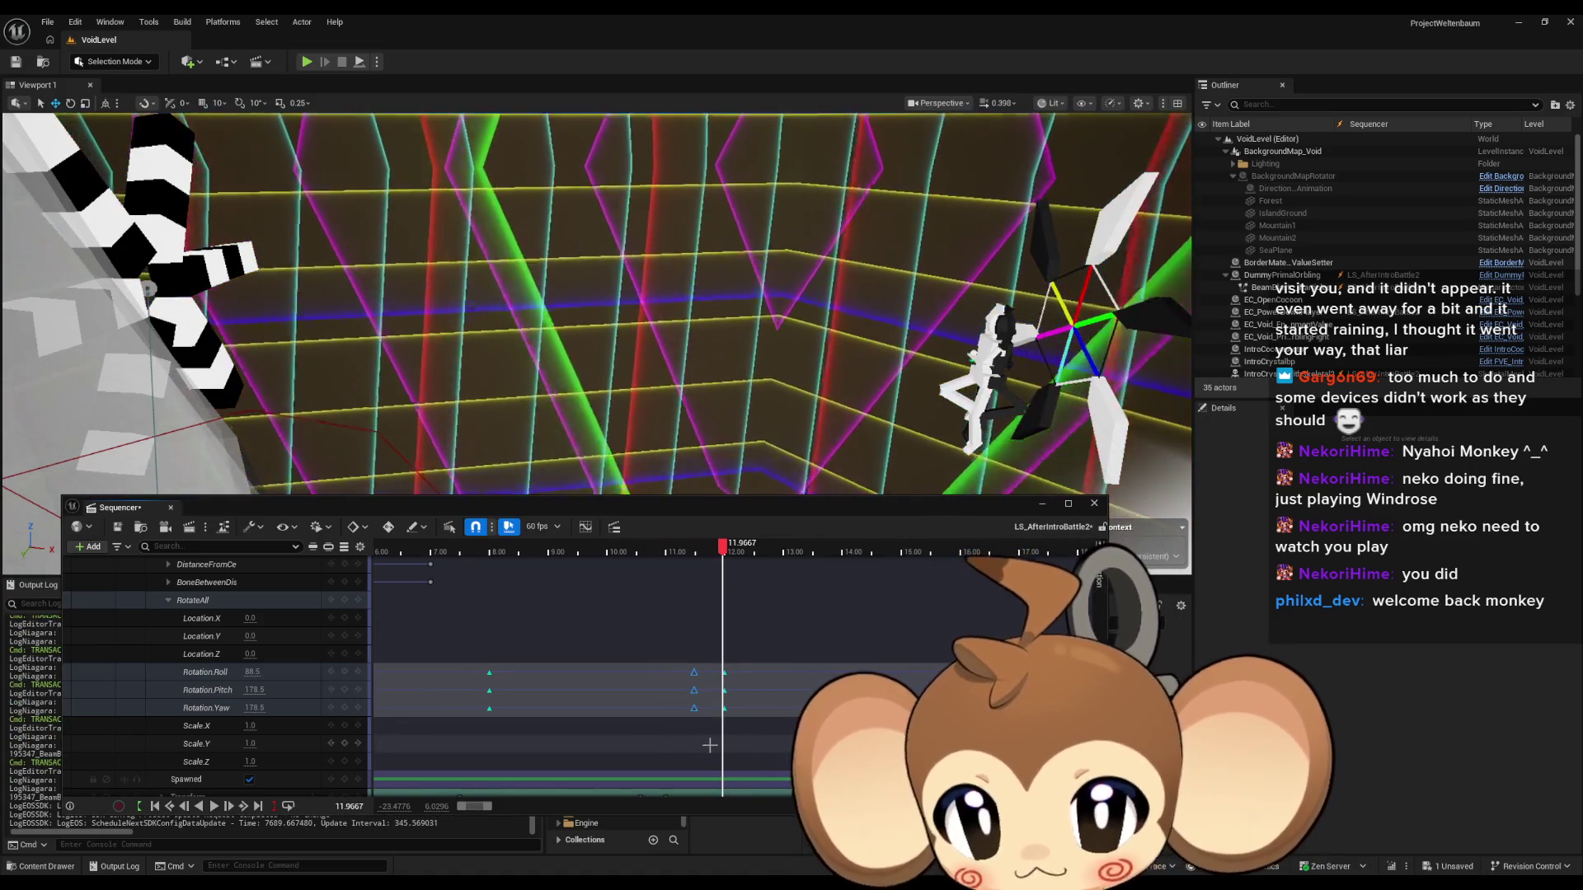
left_click(724, 551)
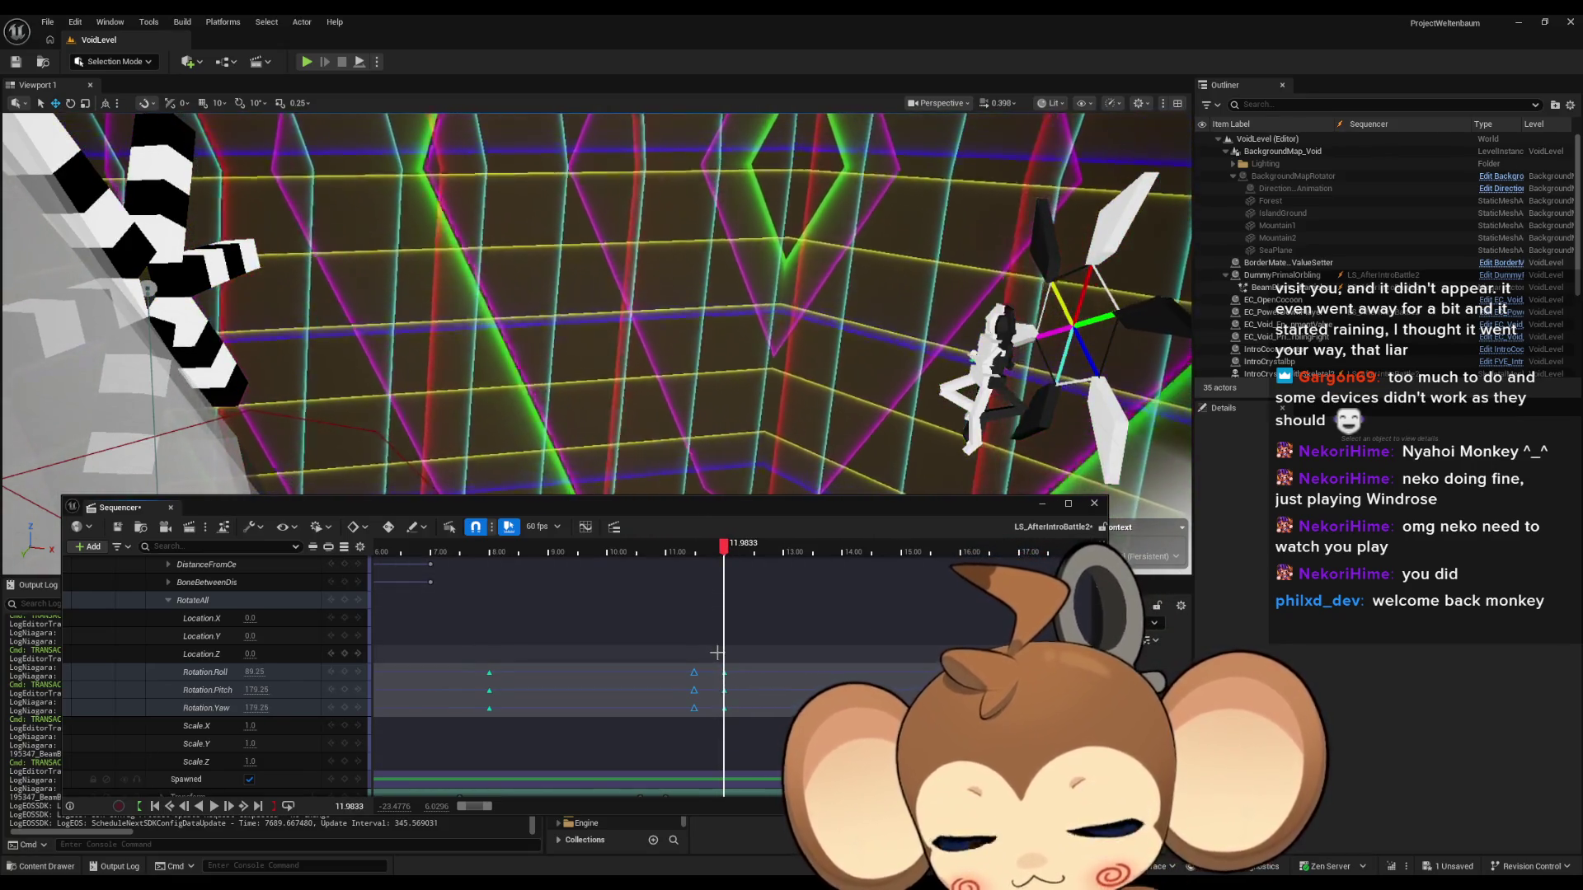
key("ctrl+z")
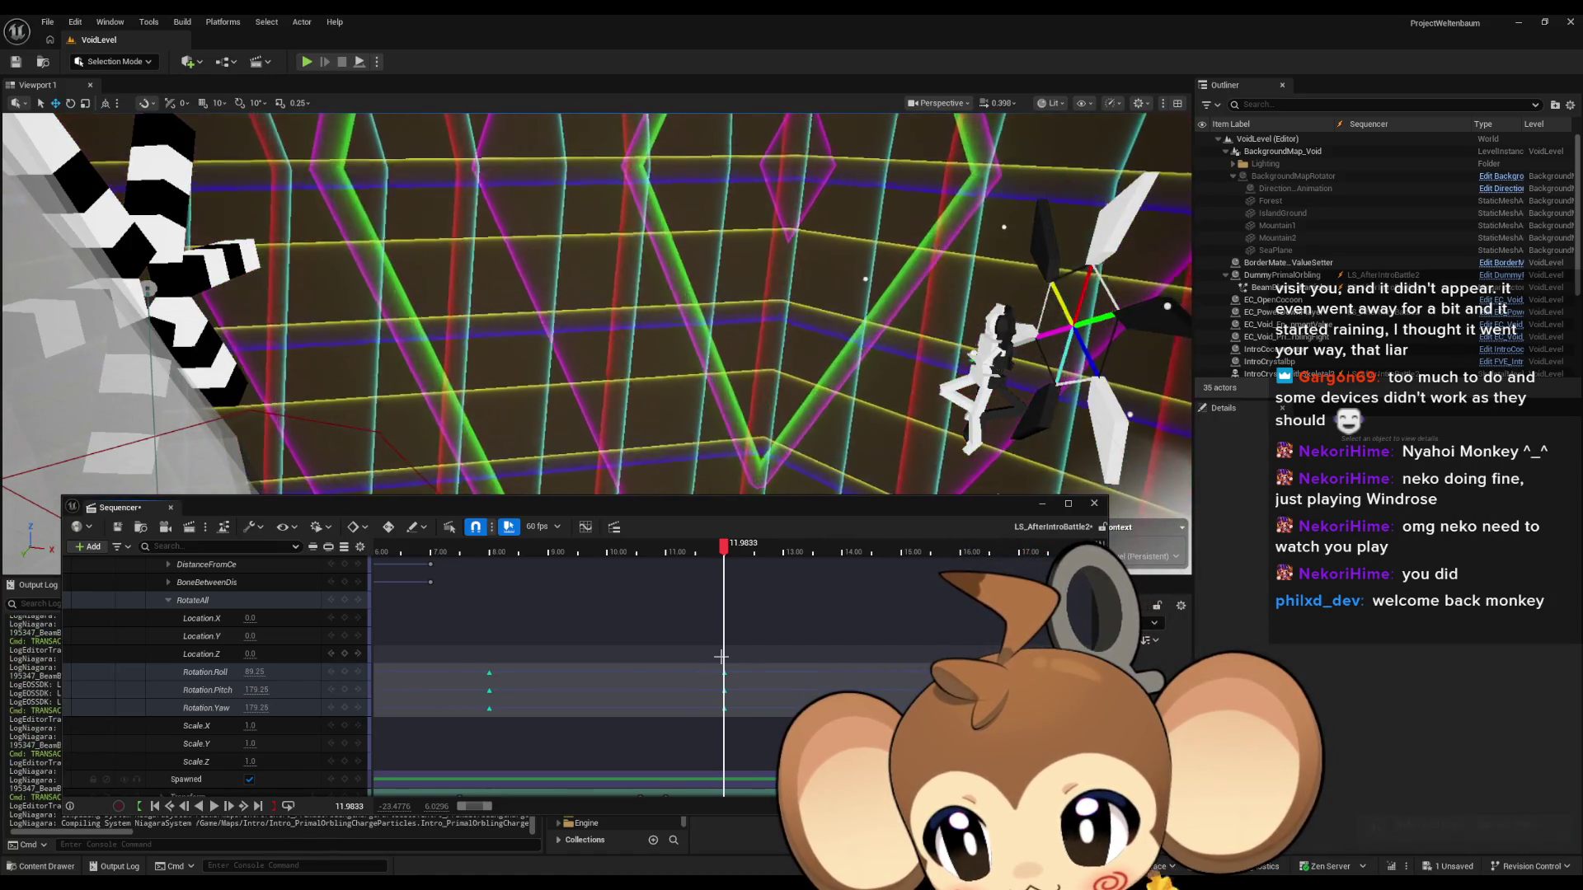
Preview the crystal's rotation around 12 seconds and park the playhead near 11.83 s.
mouse_move(722, 551)
left_mouse_down()
mouse_move(708, 553)
mouse_move(726, 554)
left_mouse_up()
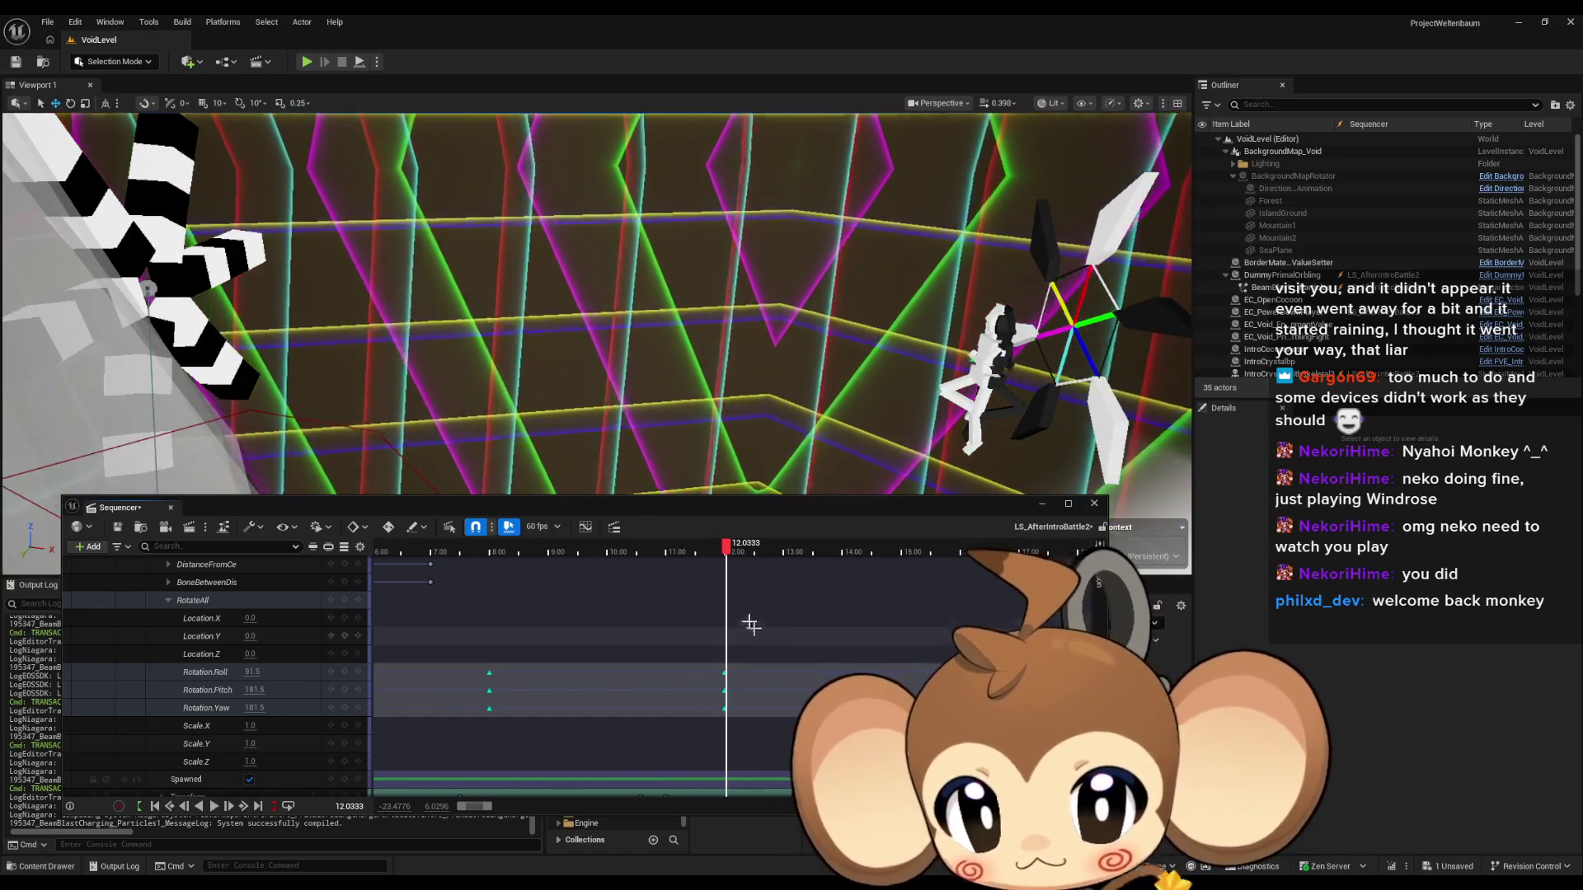
key("space")
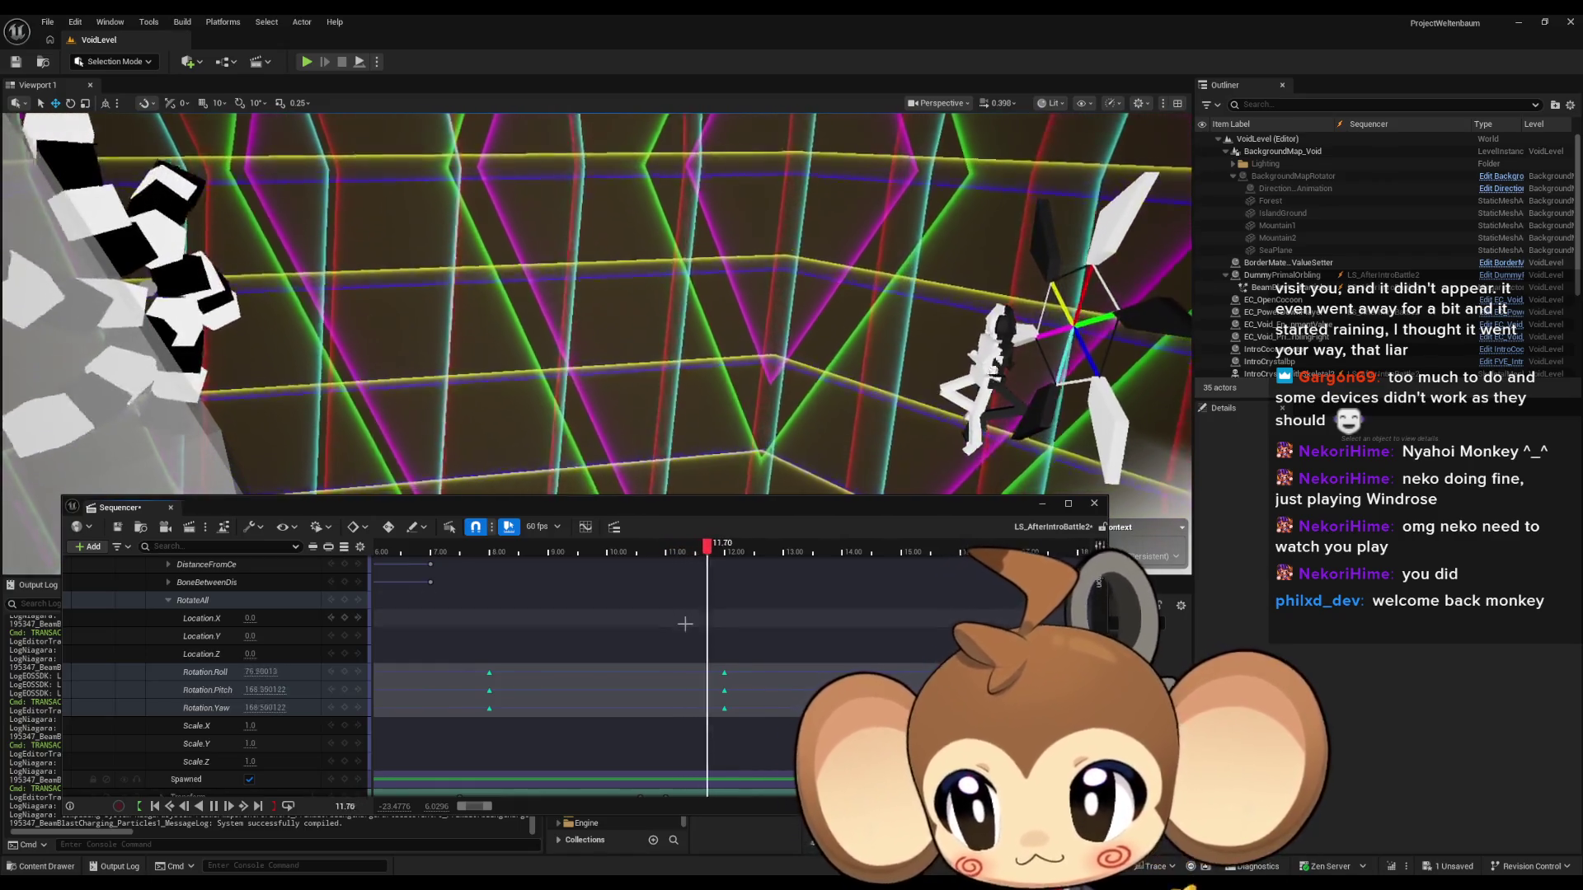
left_click(717, 554)
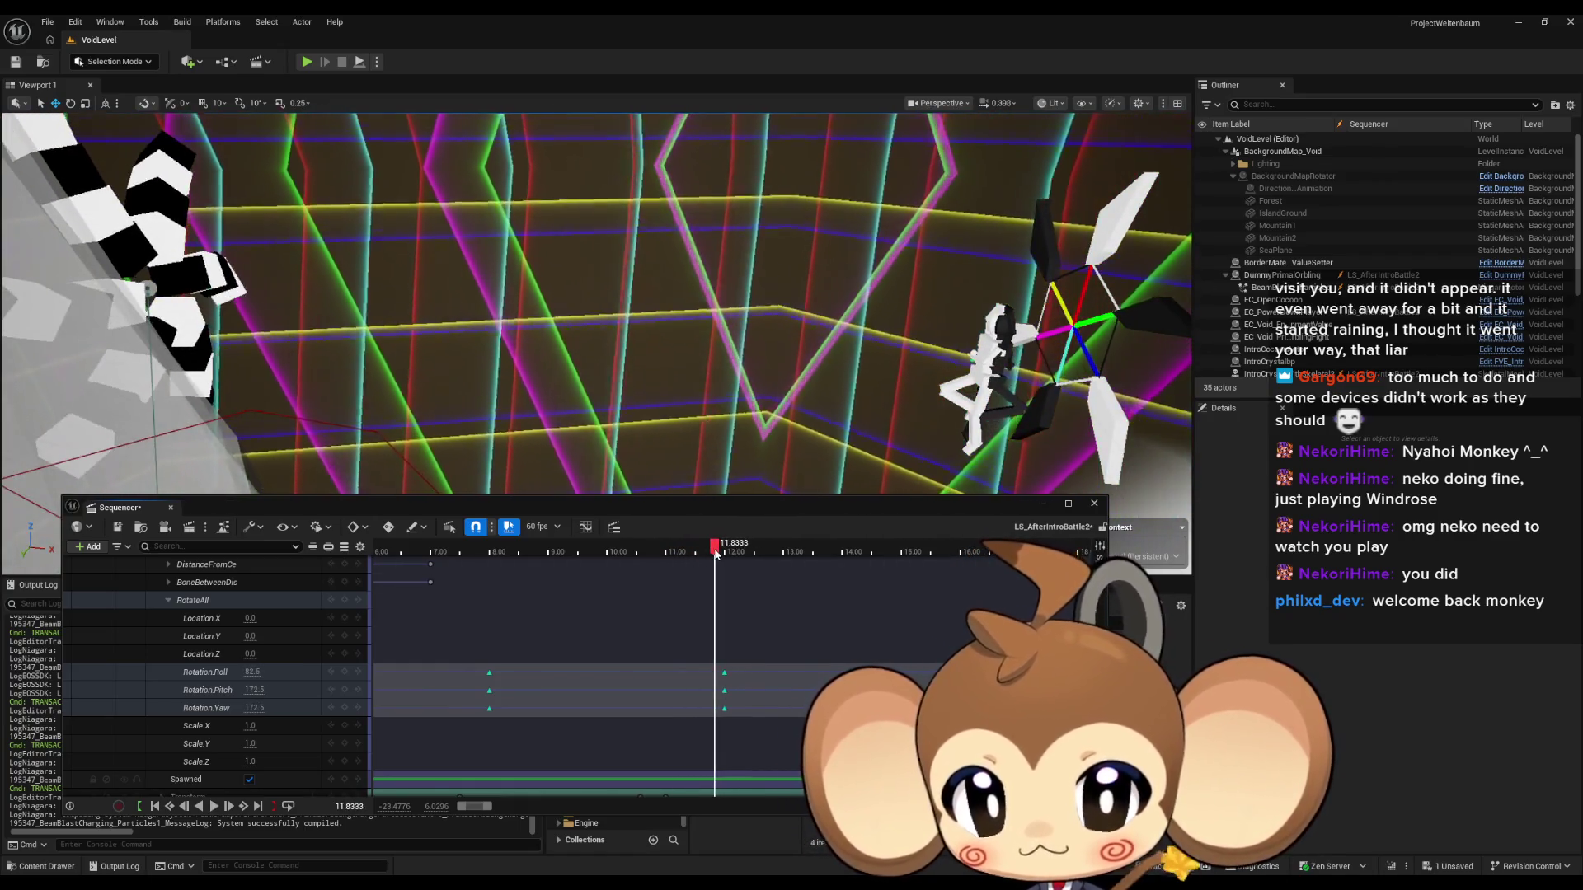
left_click_drag(715, 554, 714, 555)
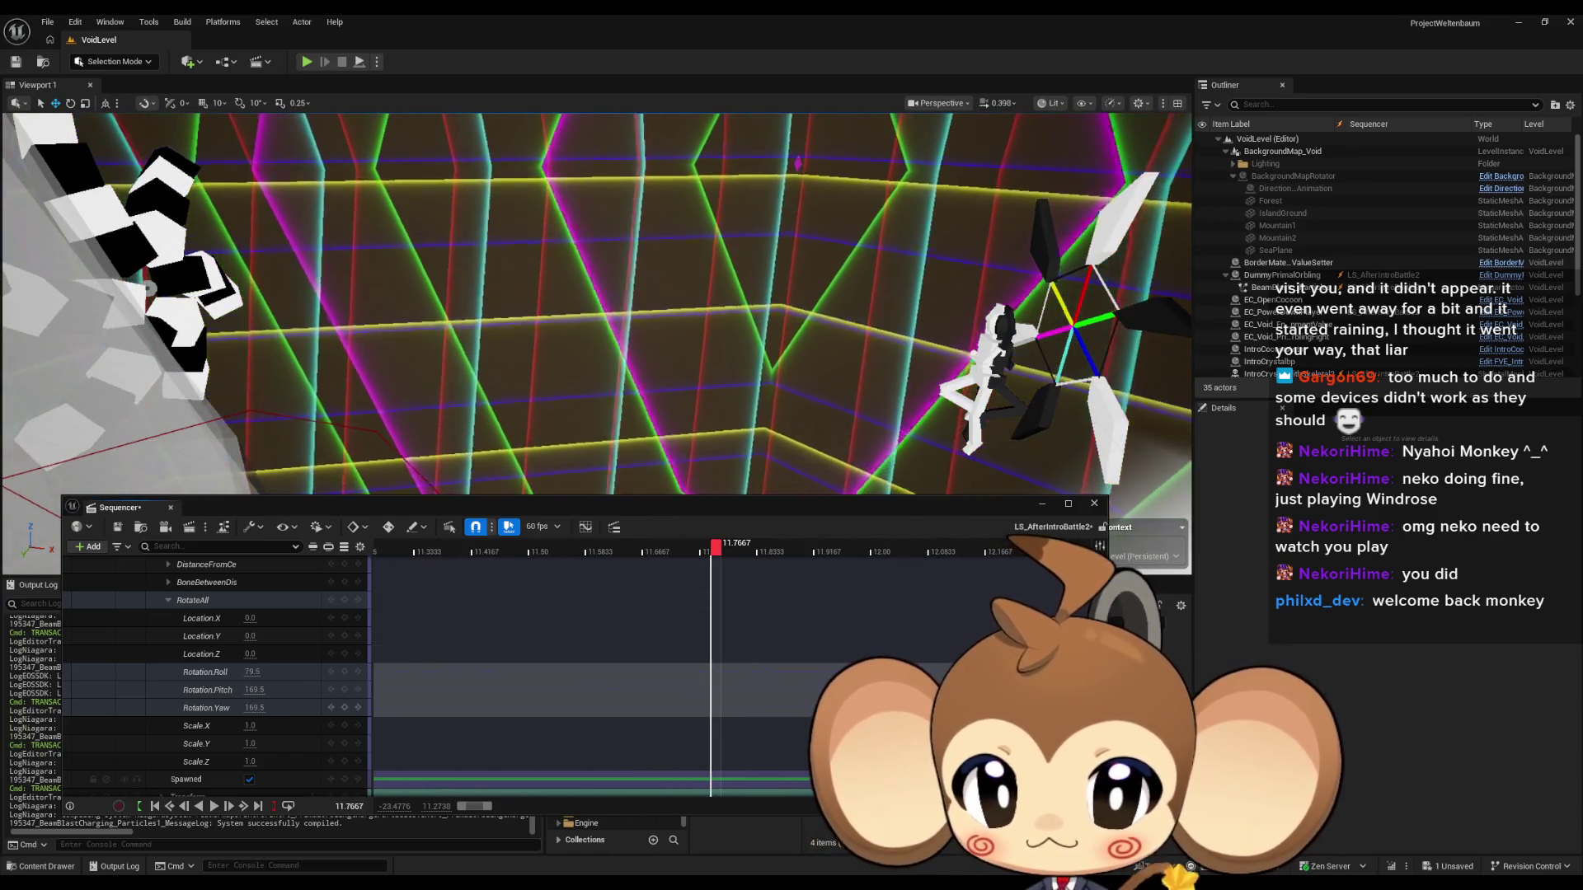
scroll(789, 699, "up", 10)
left_click_drag(788, 699, 735, 698)
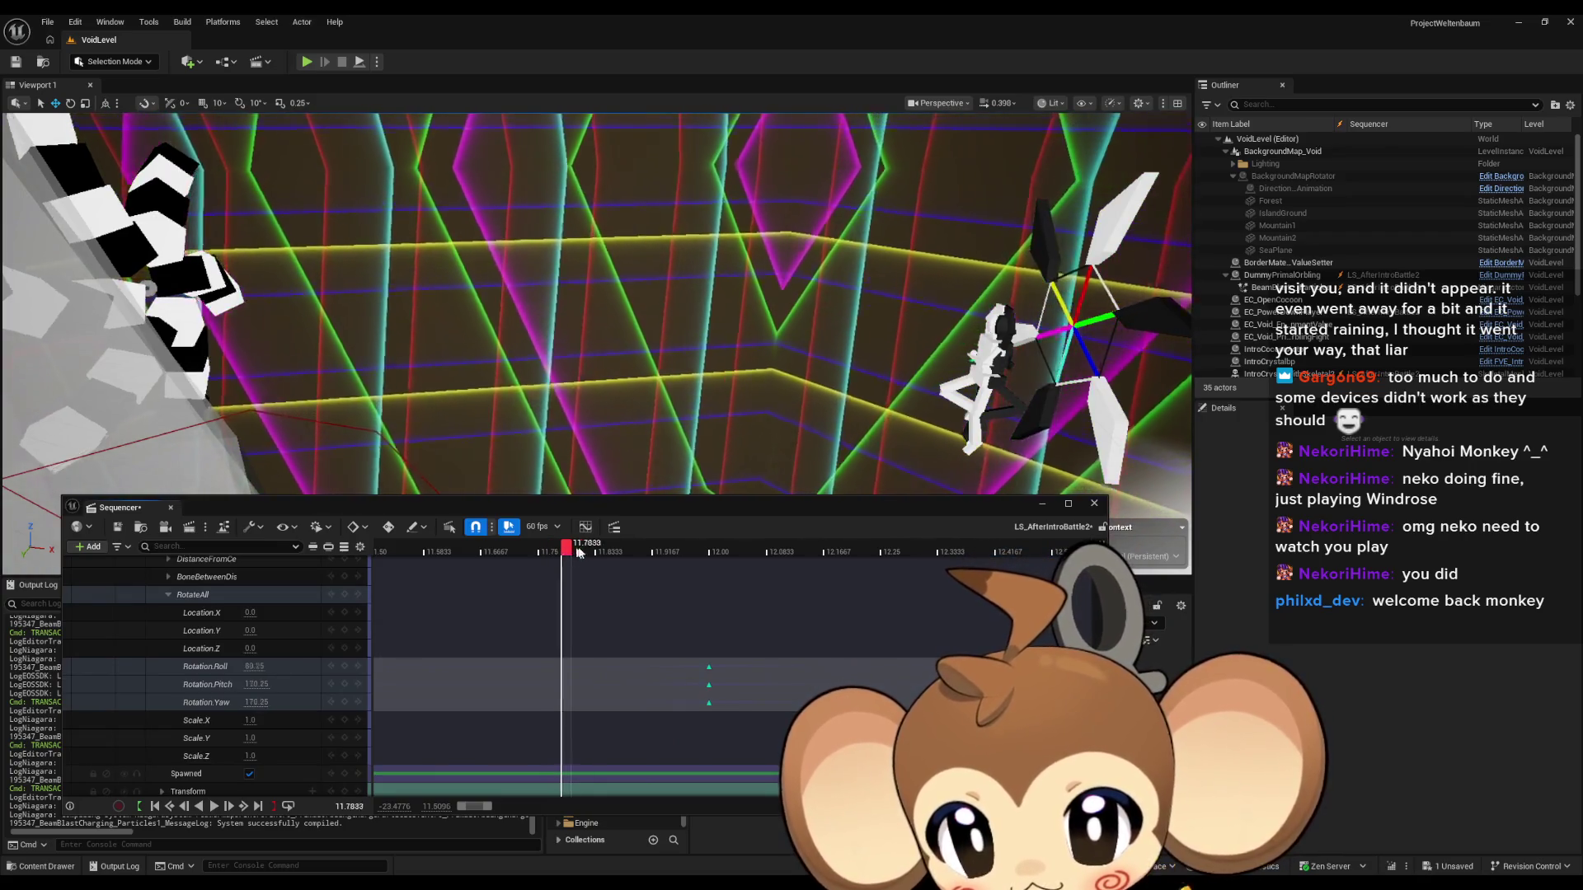
mouse_move(670, 552)
left_mouse_down()
mouse_move(568, 556)
mouse_move(872, 551)
left_mouse_up()
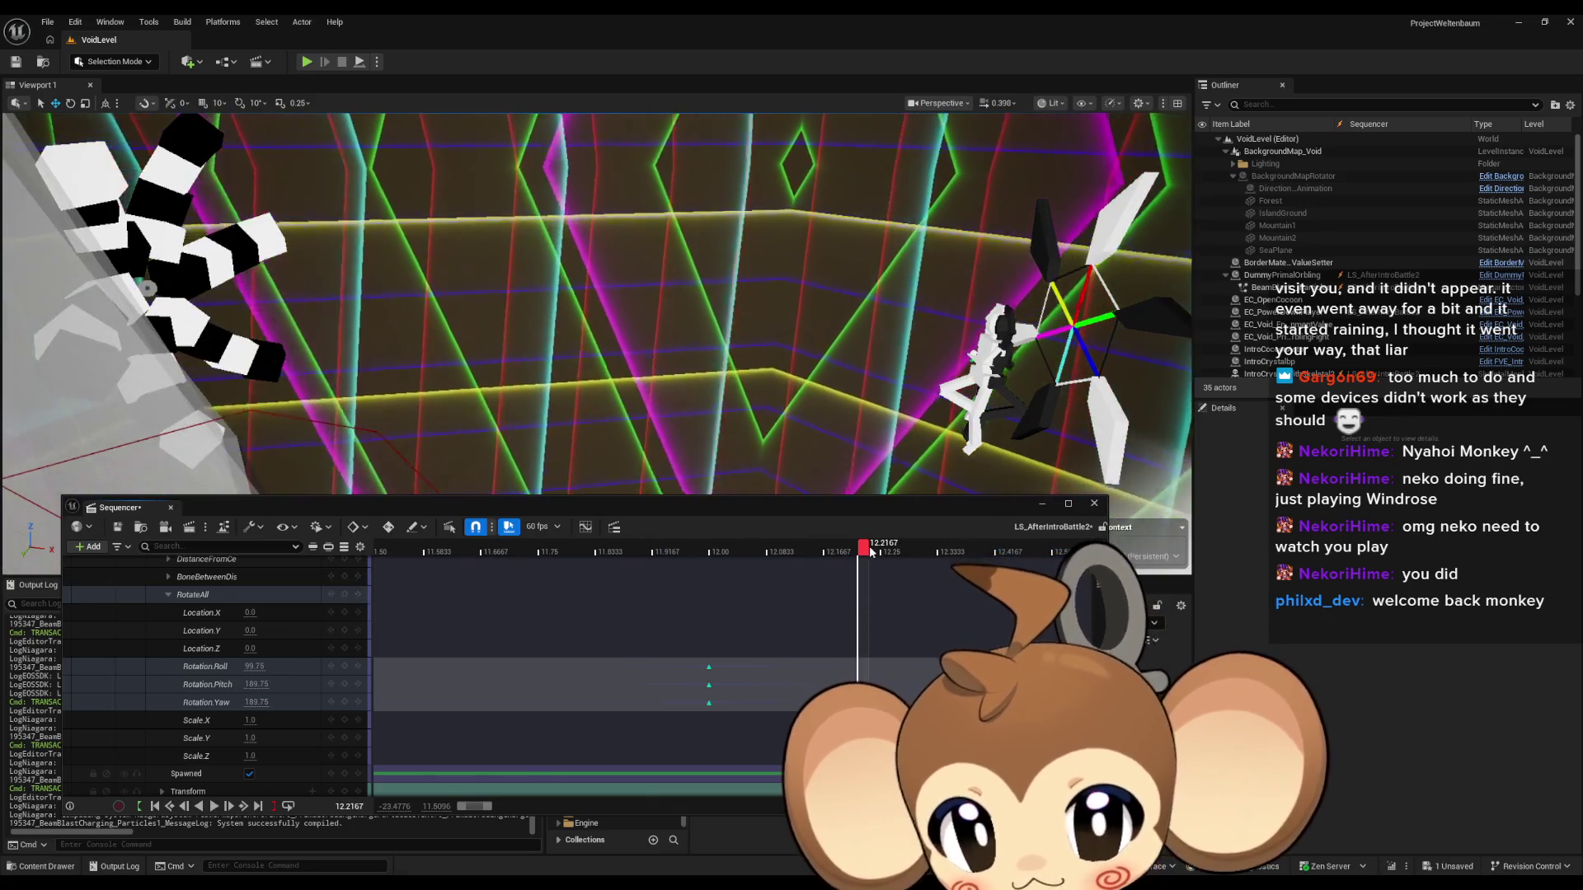
mouse_move(462, 569)
left_mouse_down()
mouse_move(417, 554)
mouse_move(775, 553)
mouse_move(566, 554)
left_mouse_up()
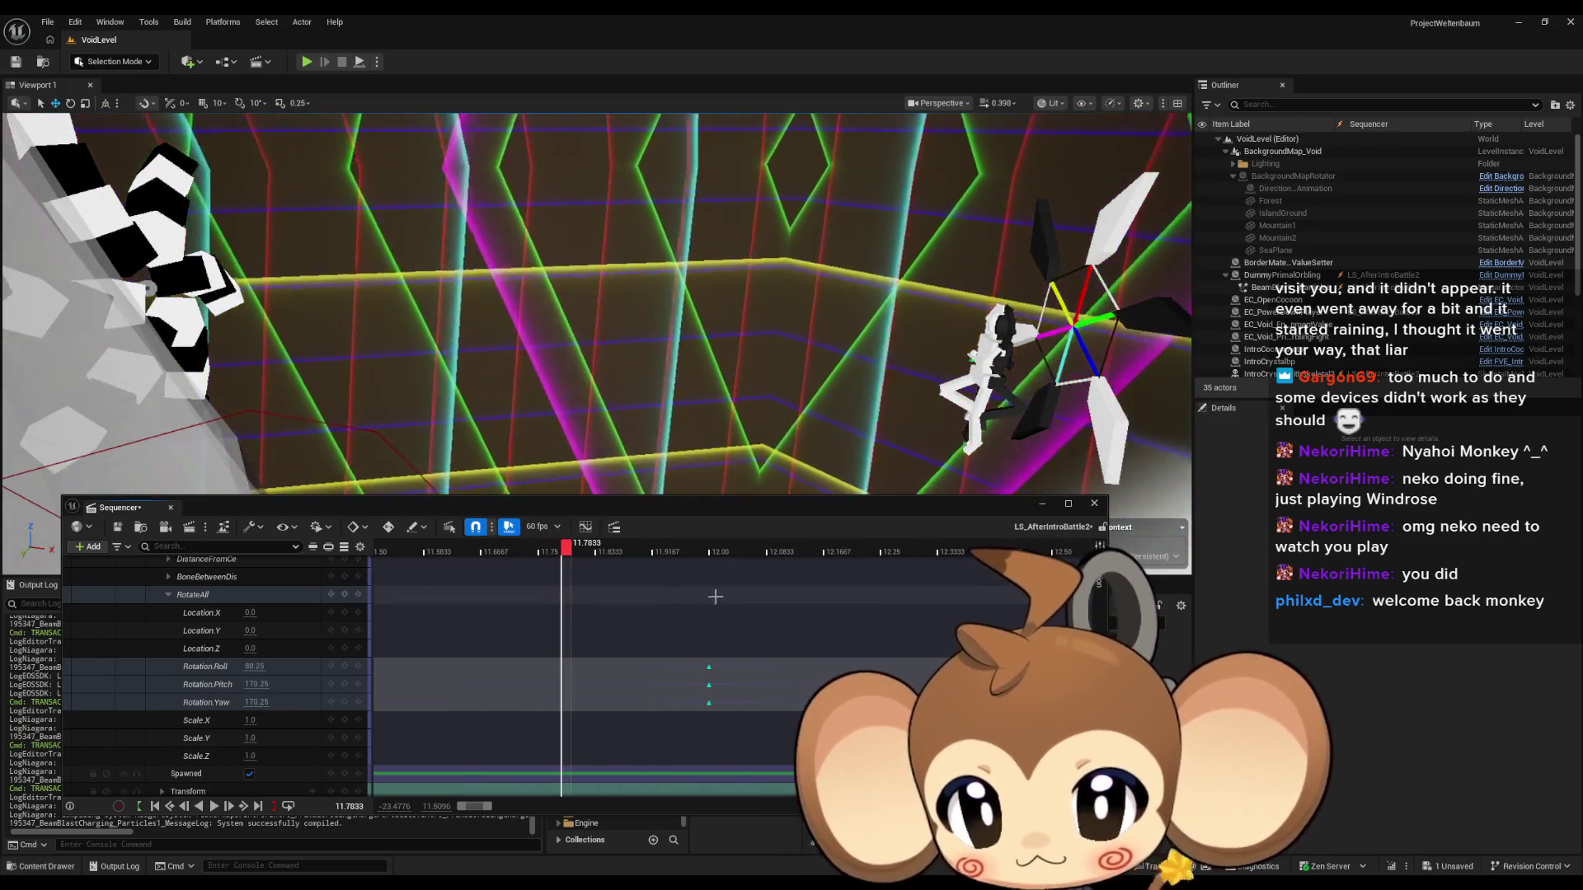
key("space")
left_click_drag(808, 553, 603, 562)
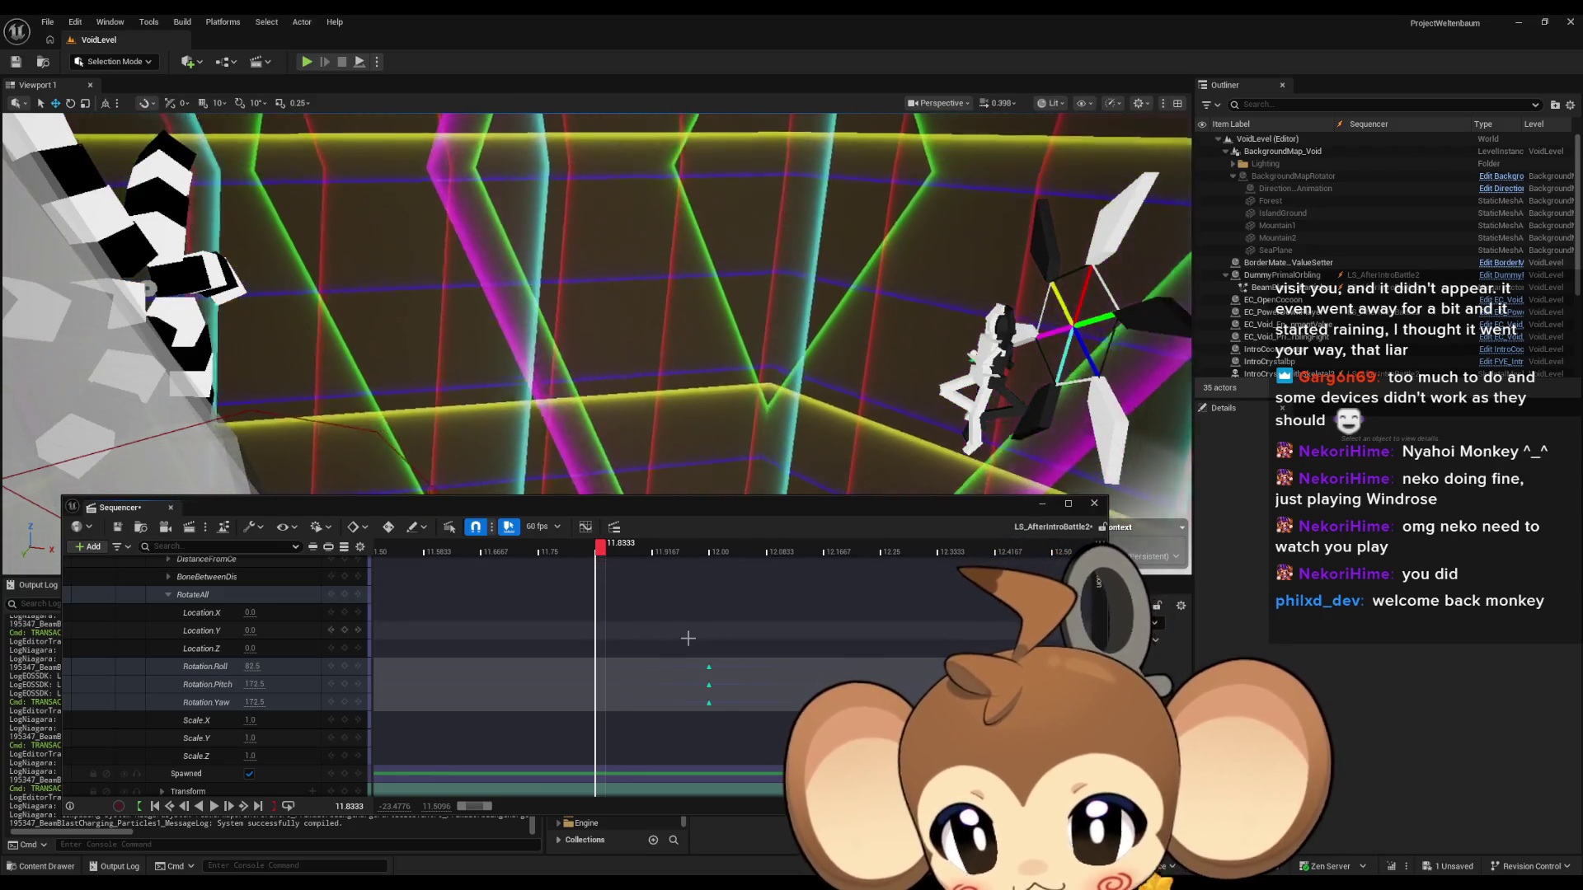
Key the current Roll, Pitch and Yaw values of RotateAll at 11.83 seconds.
left_click(345, 667)
left_click(345, 685)
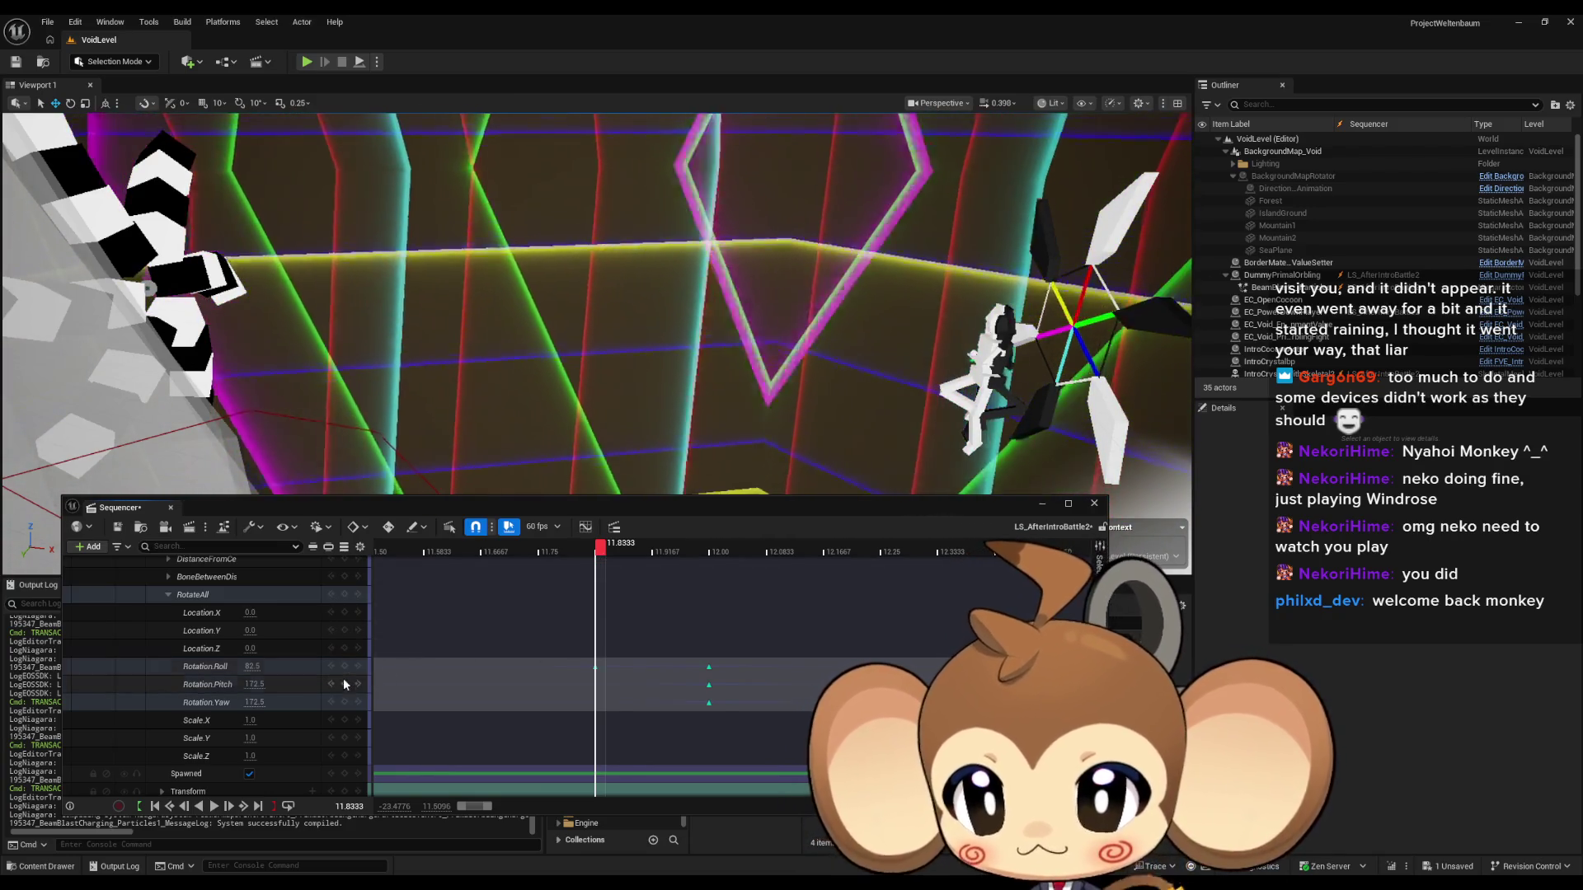
left_click(344, 702)
scroll(677, 710, "down", 3)
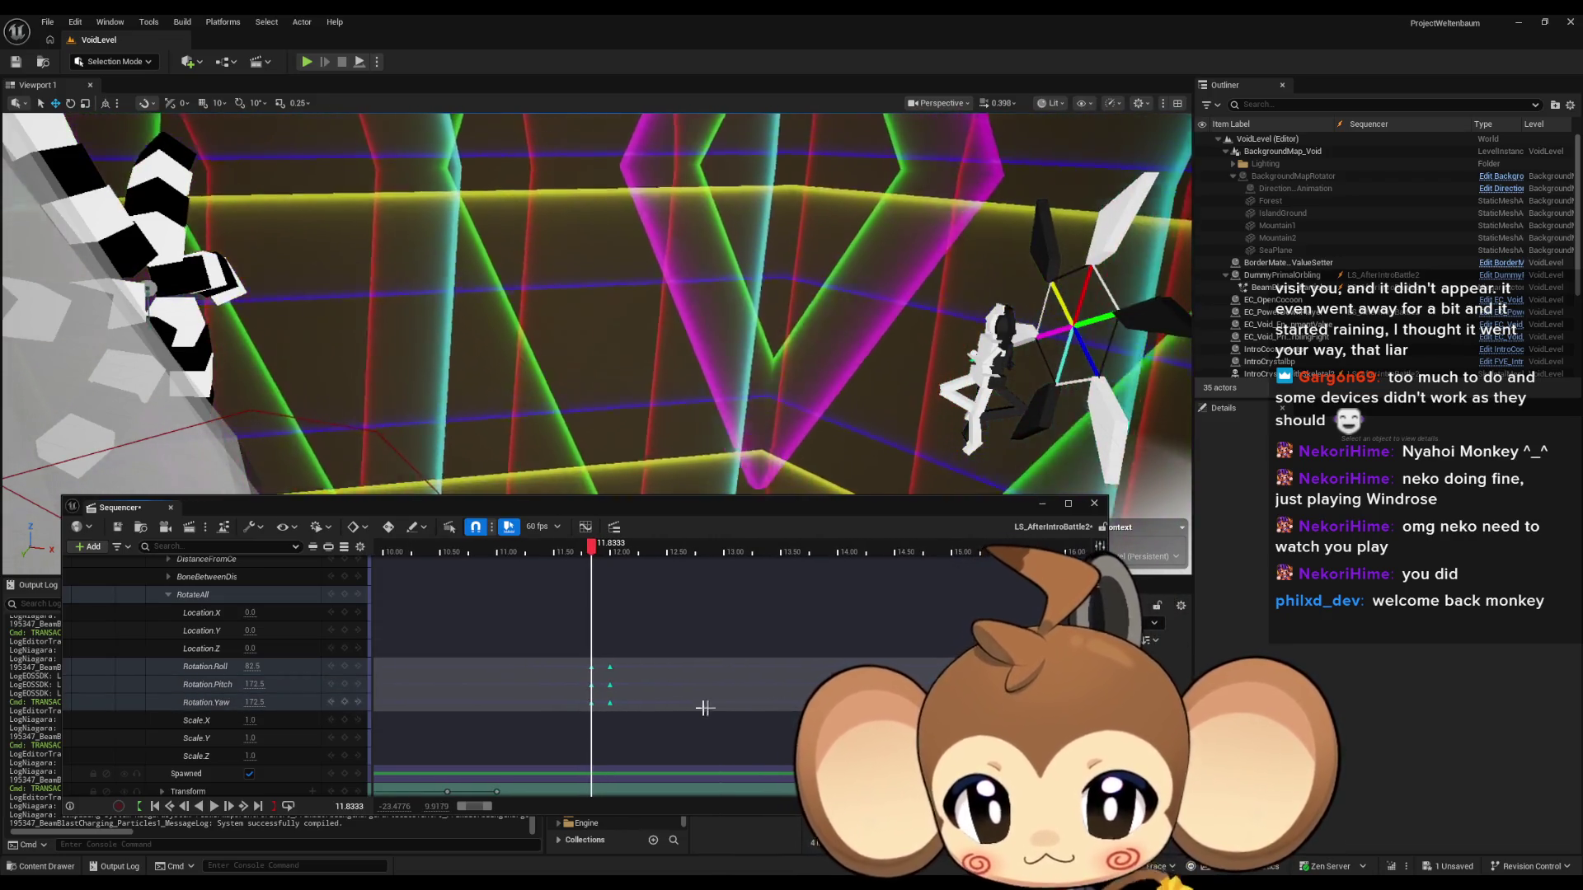
left_click(603, 666)
scroll(607, 678, "up", 3)
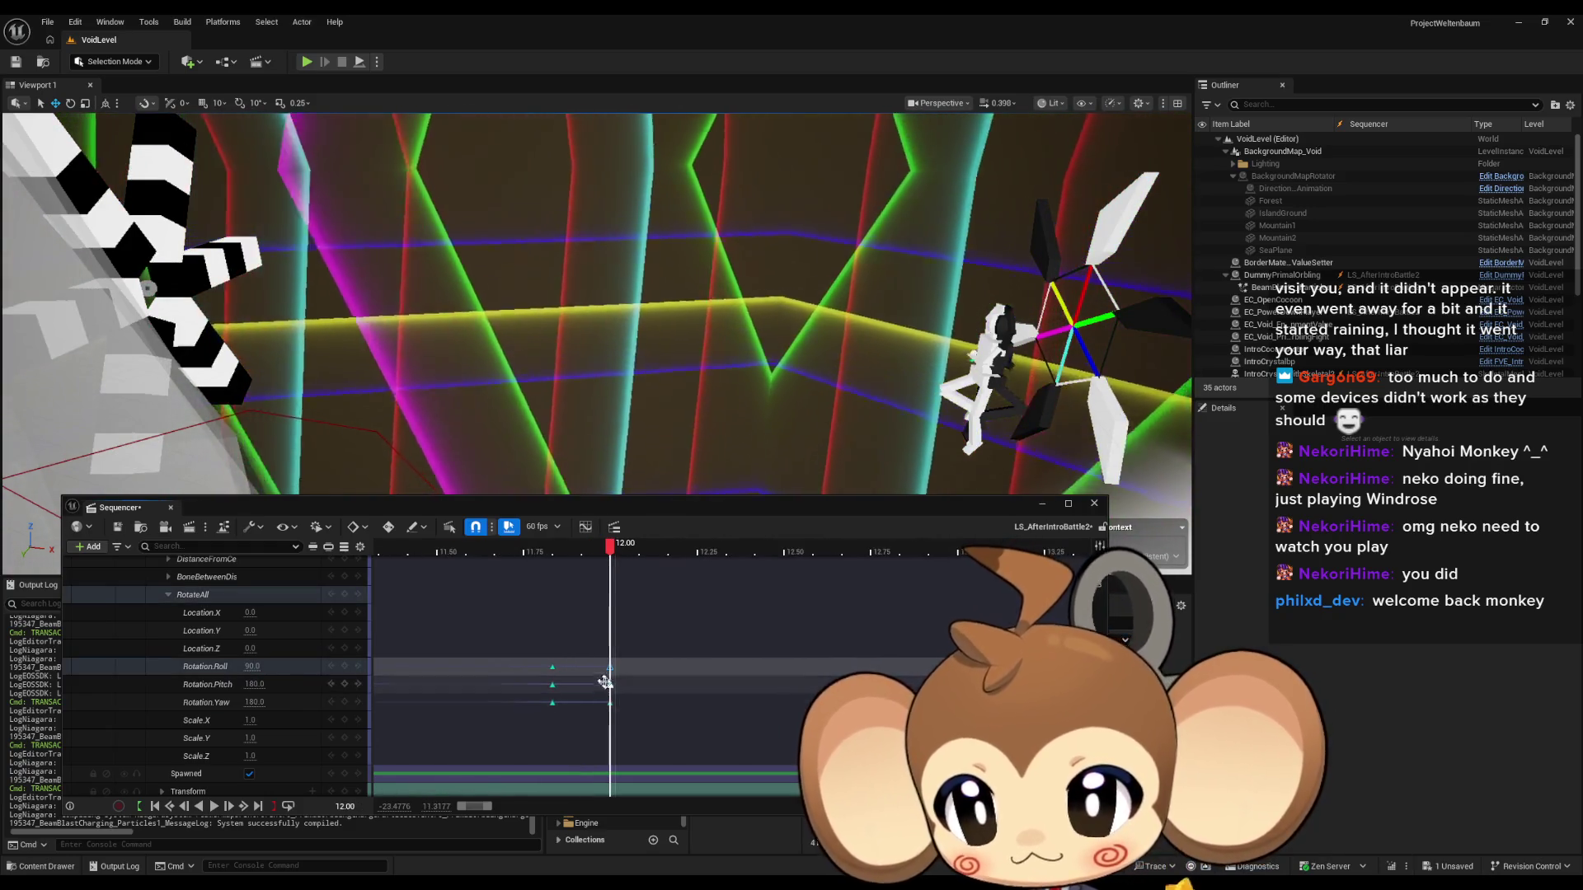
Set the 12-second rotation keys to Pitch 103.5, Yaw 103.5 and Roll 13.5.
left_click(443, 682)
left_click_drag(254, 684, 251, 674)
key("Tab")
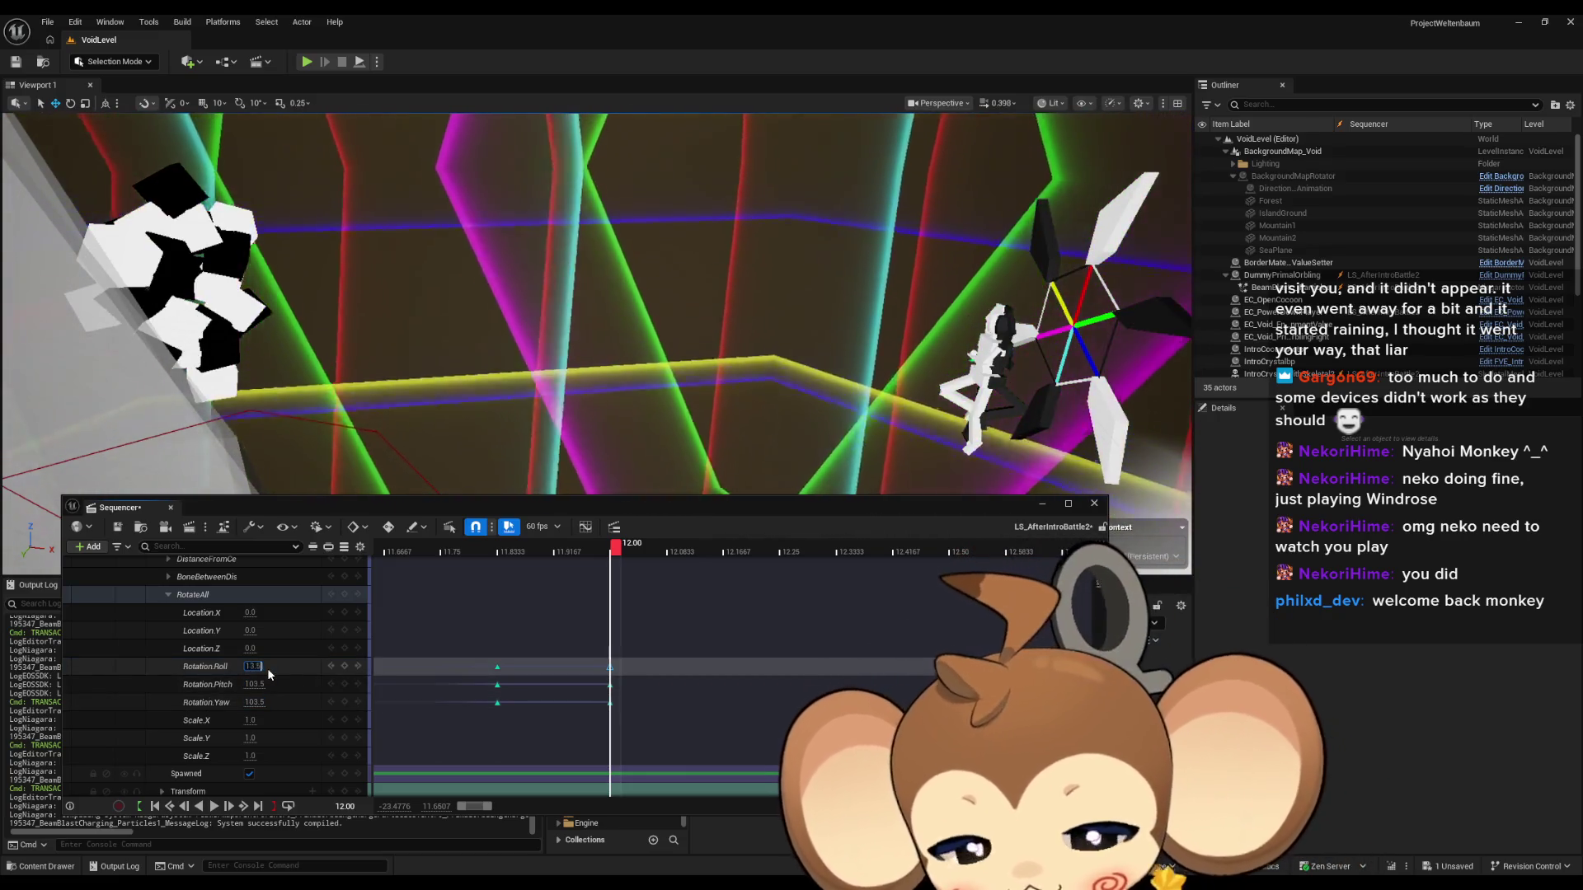
left_click_drag(569, 651, 611, 703)
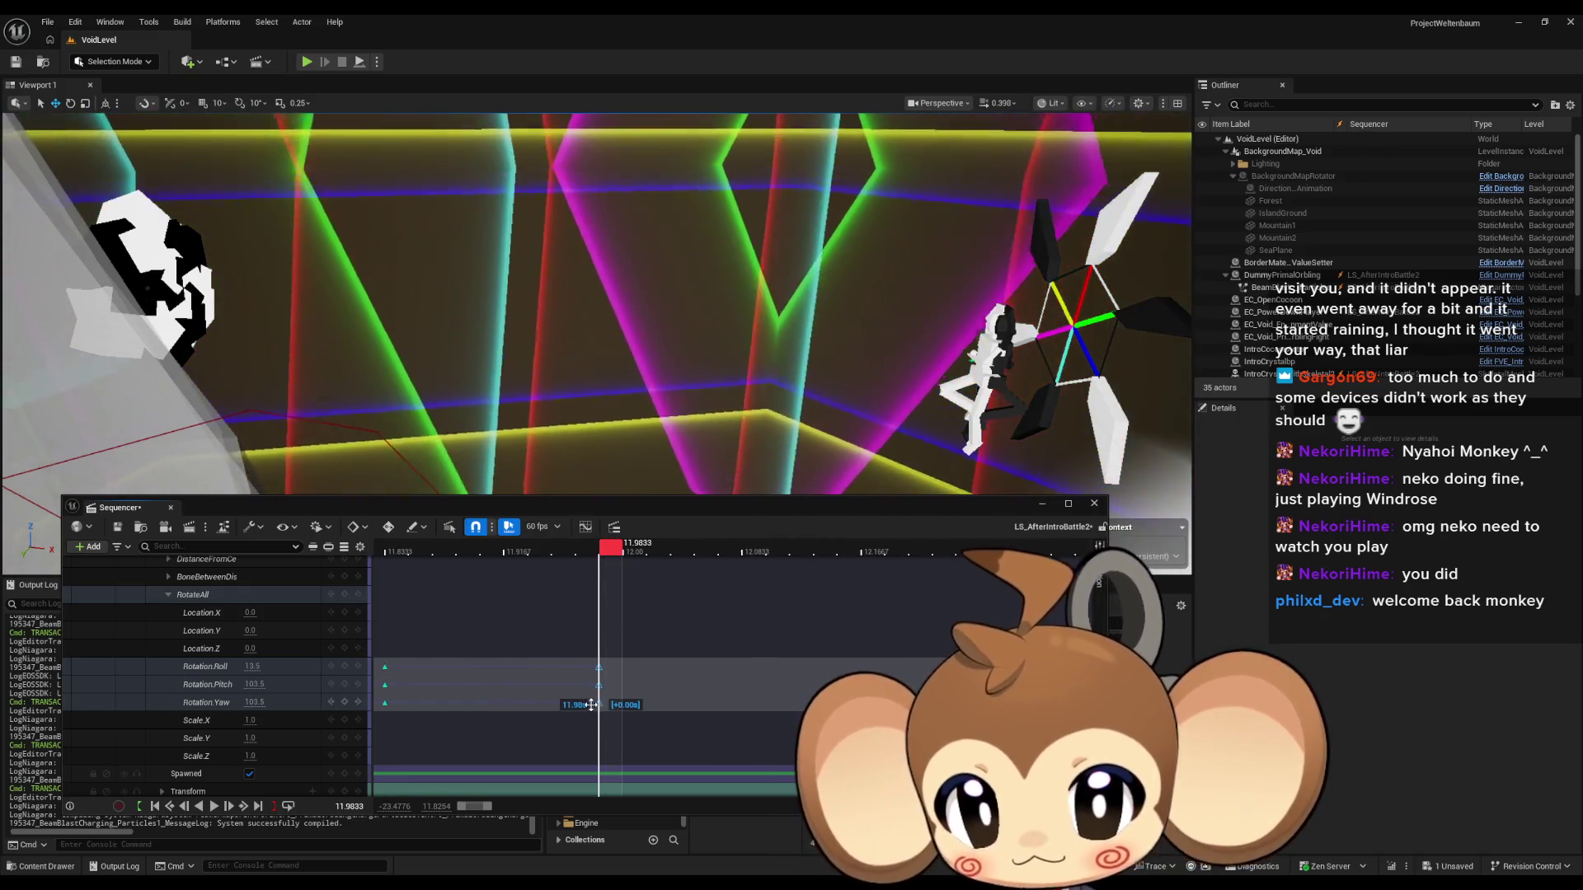
scroll(572, 549, "down", 5)
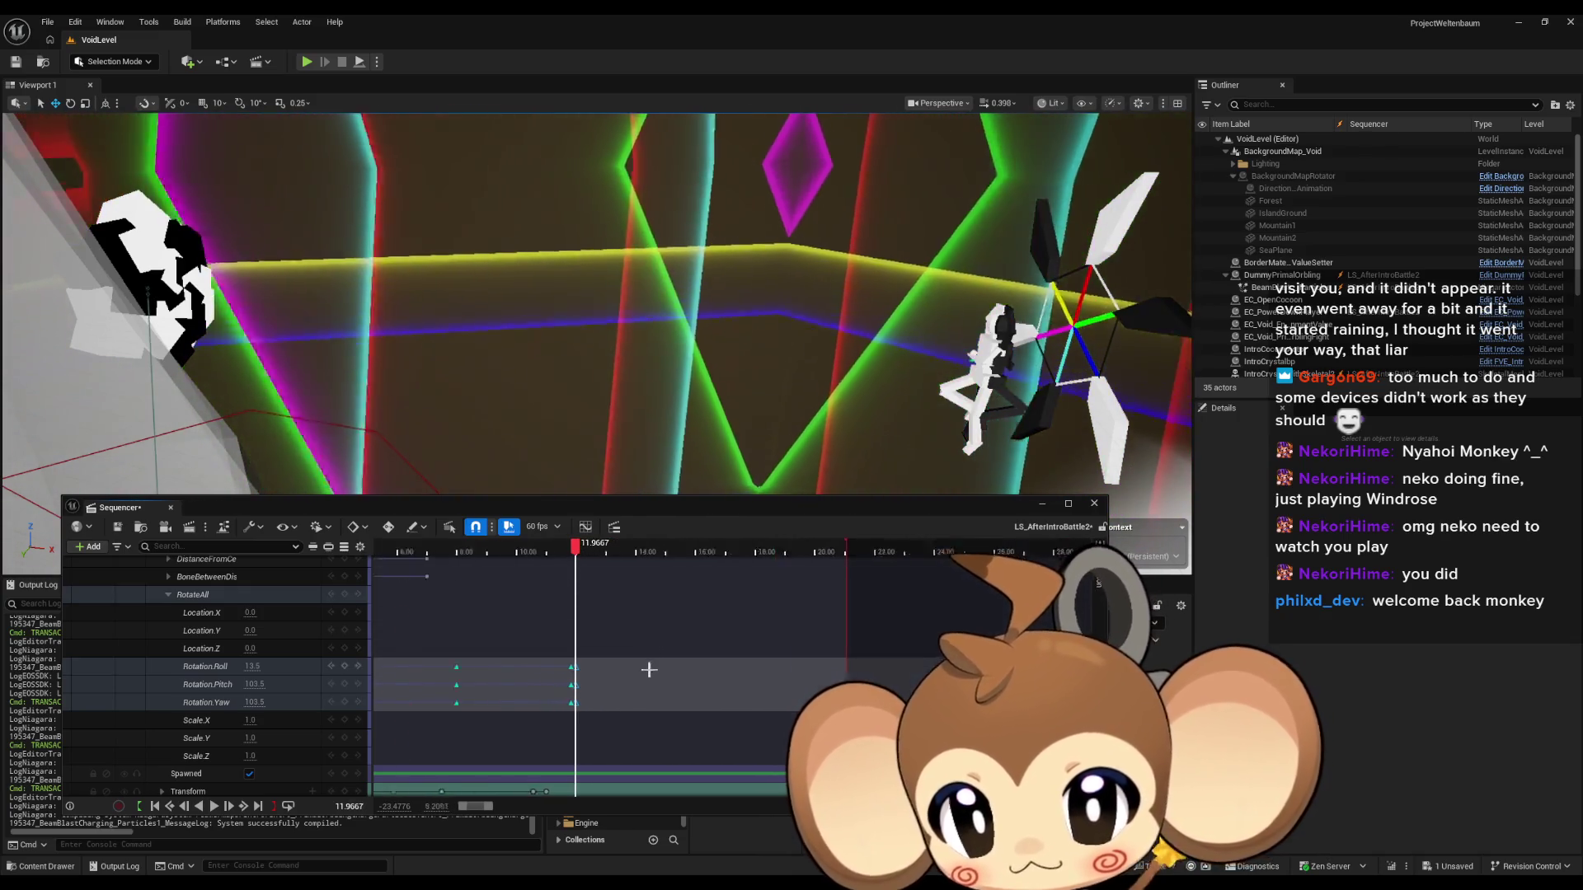
scroll(649, 669, "down", 5)
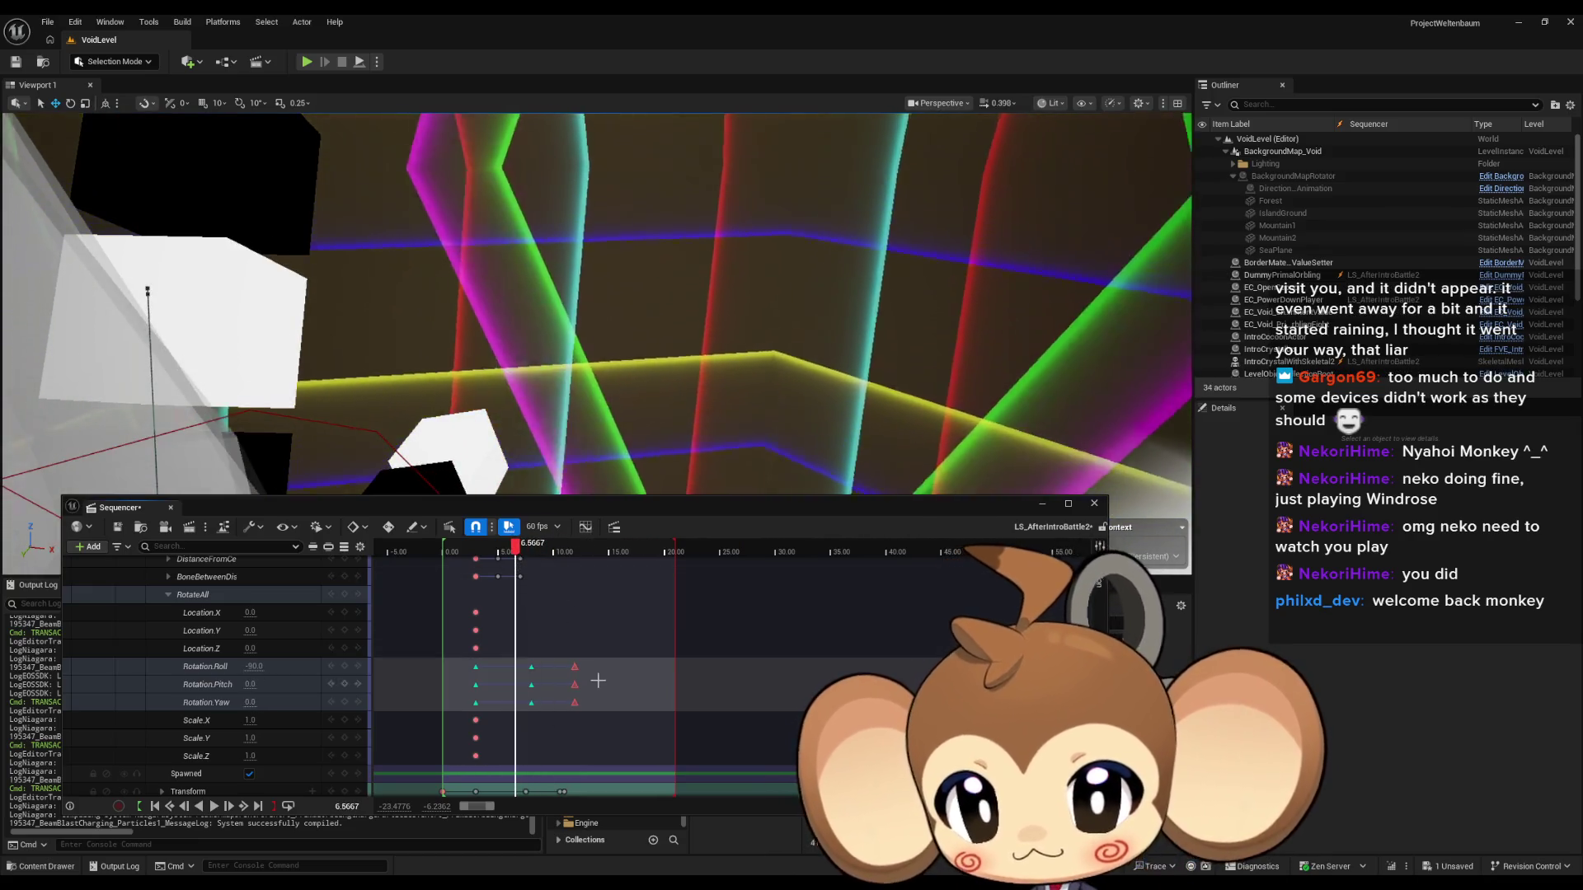
Play the sequence, rewind to about 5.9 s, and replay it in full-screen immersive viewport.
left_click(647, 692)
key("space")
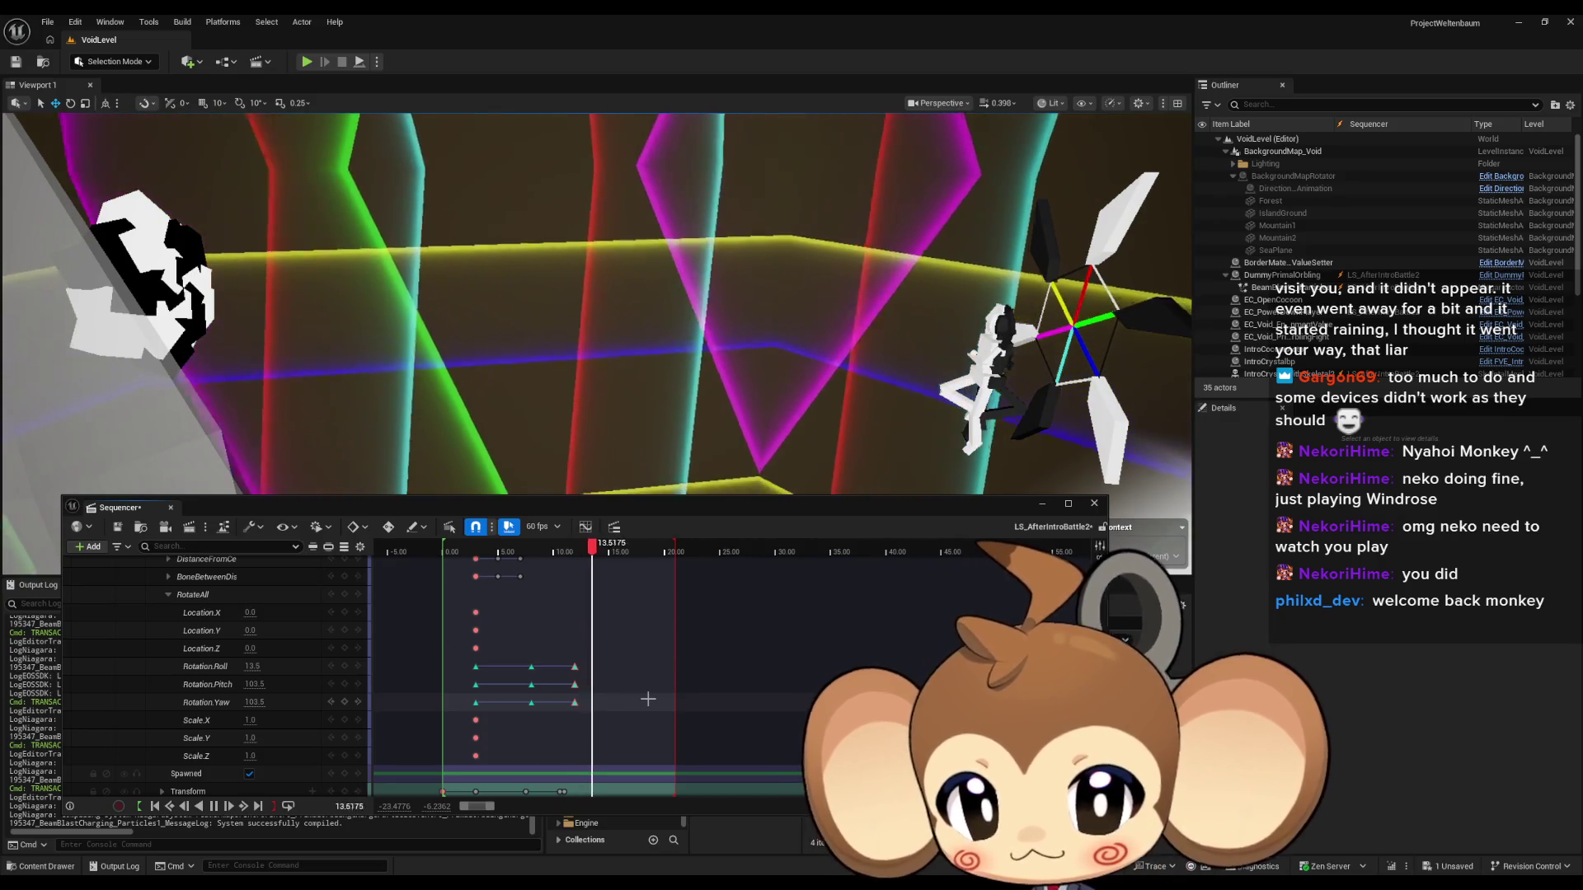
key("space")
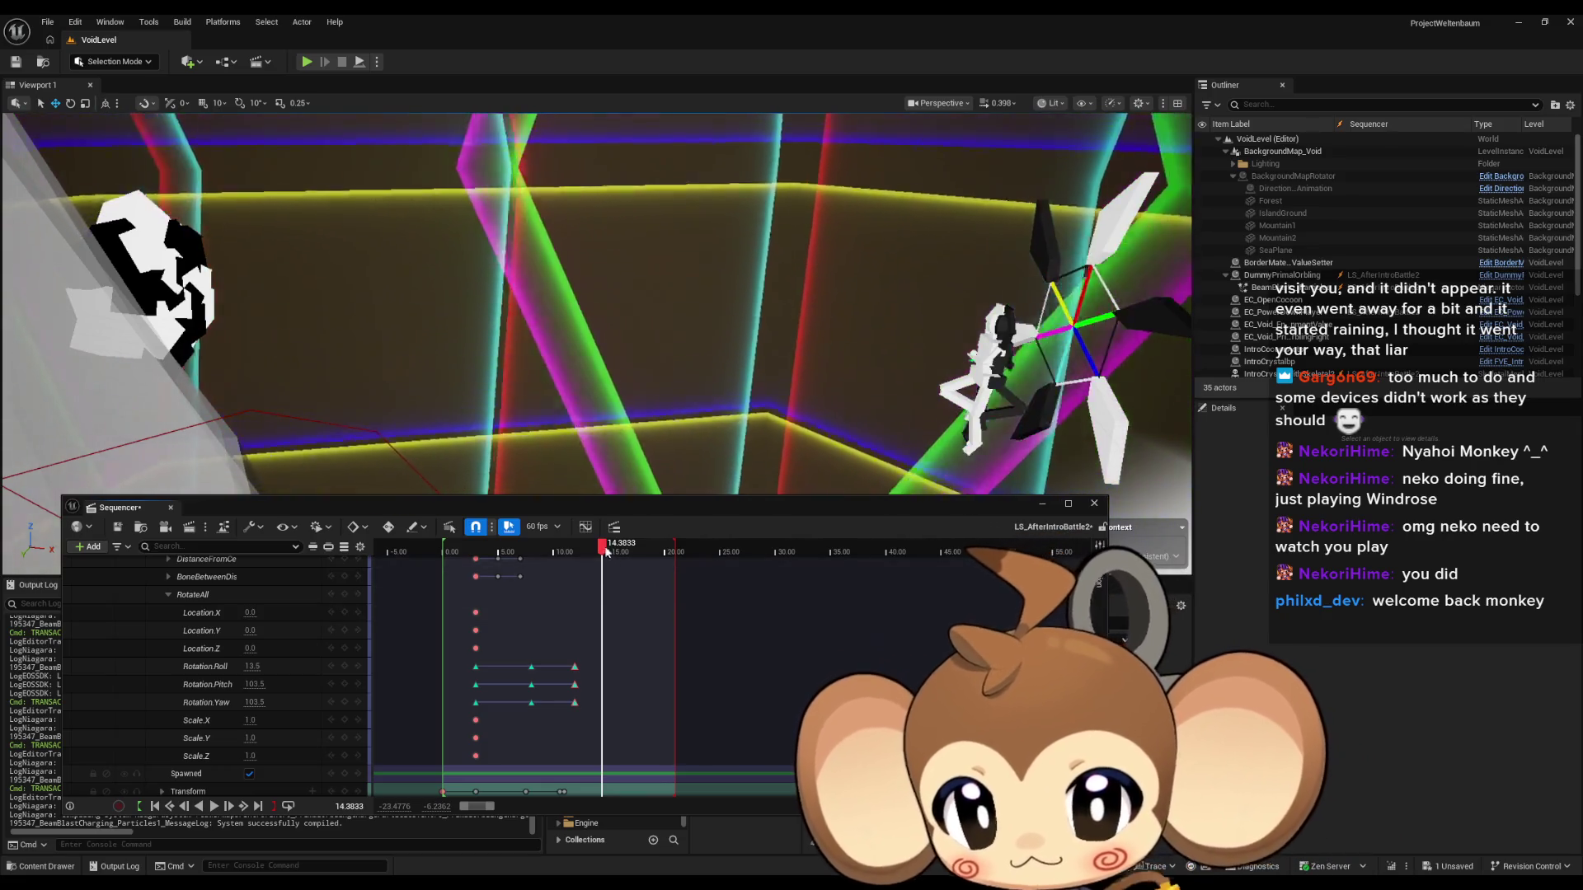
left_click_drag(603, 550, 507, 569)
key("space")
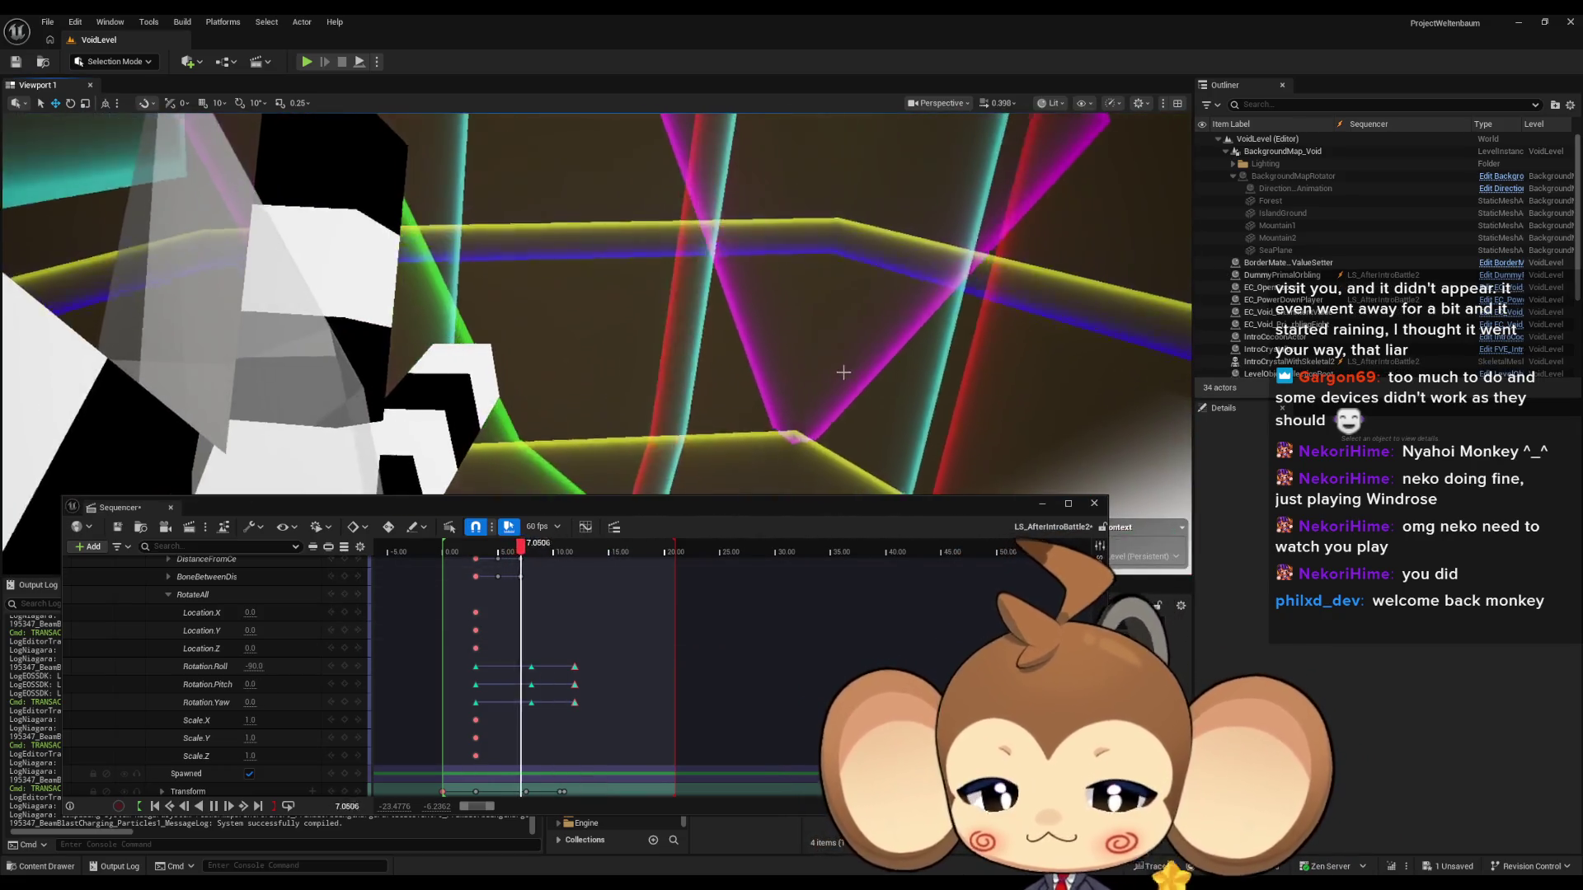
key("F11")
left_click_drag(671, 503, 707, 727)
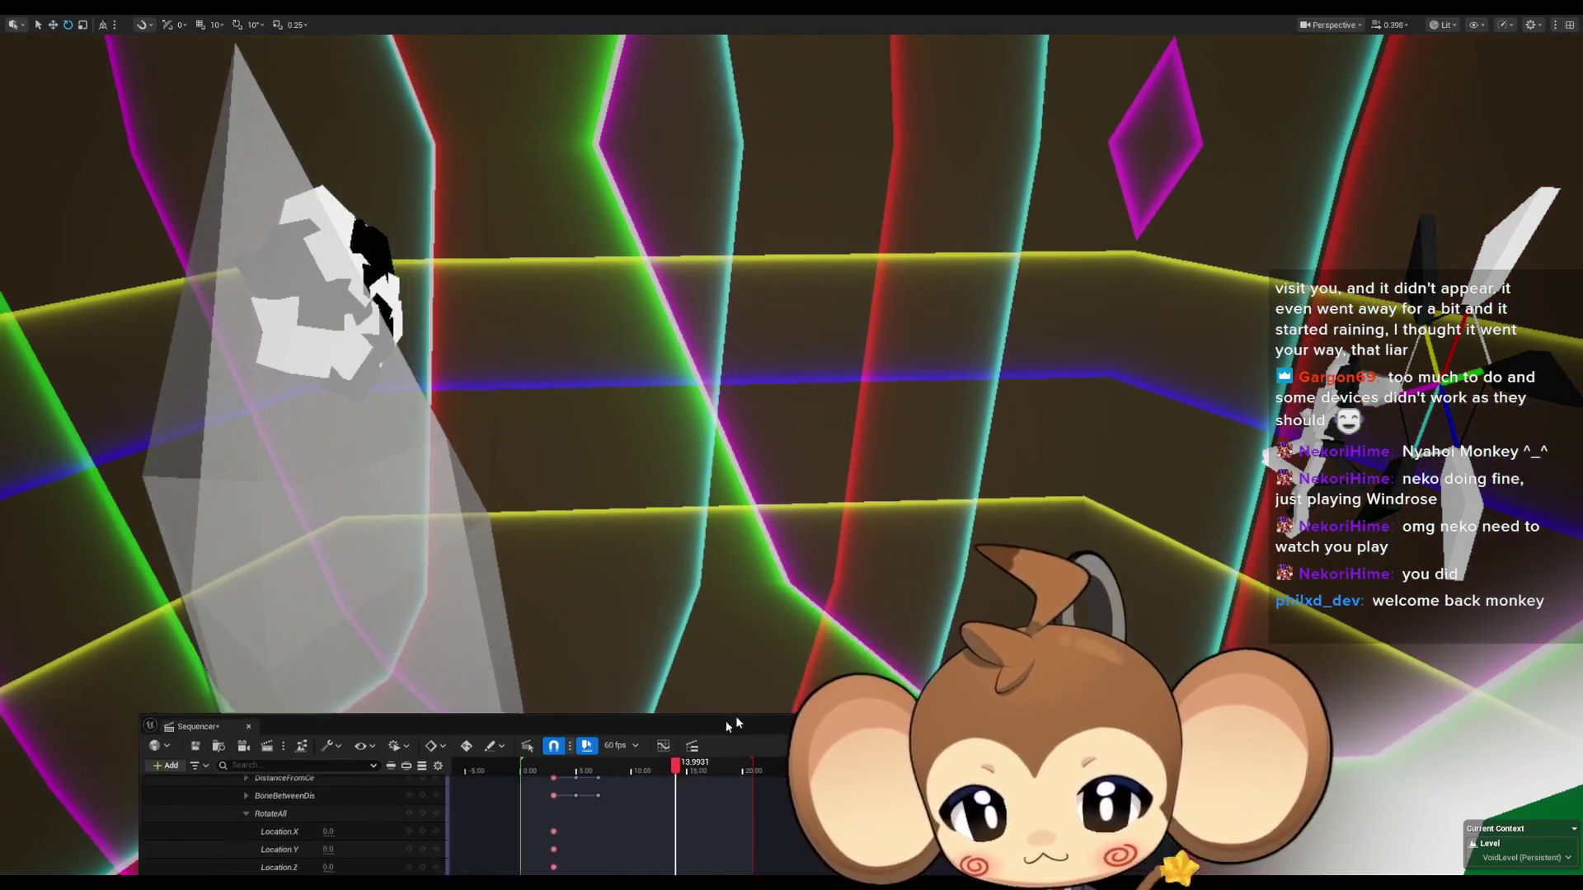
Reposition the floating Sequencer window, rewatch from 5.75 s, and exit immersive mode.
left_click_drag(495, 736, 706, 542)
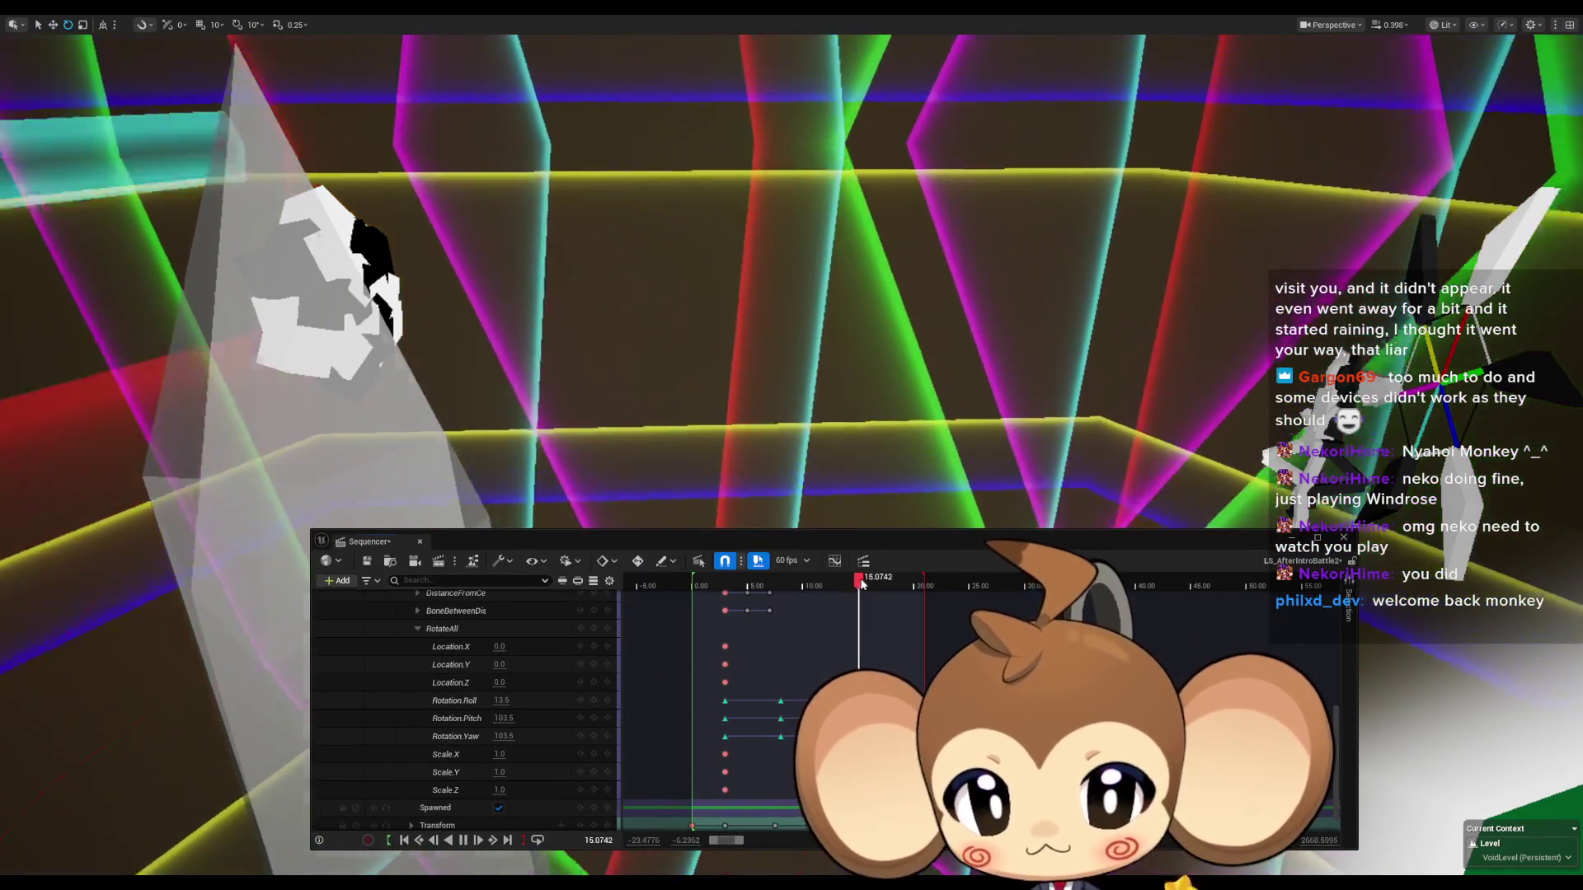
left_click_drag(857, 585, 755, 585)
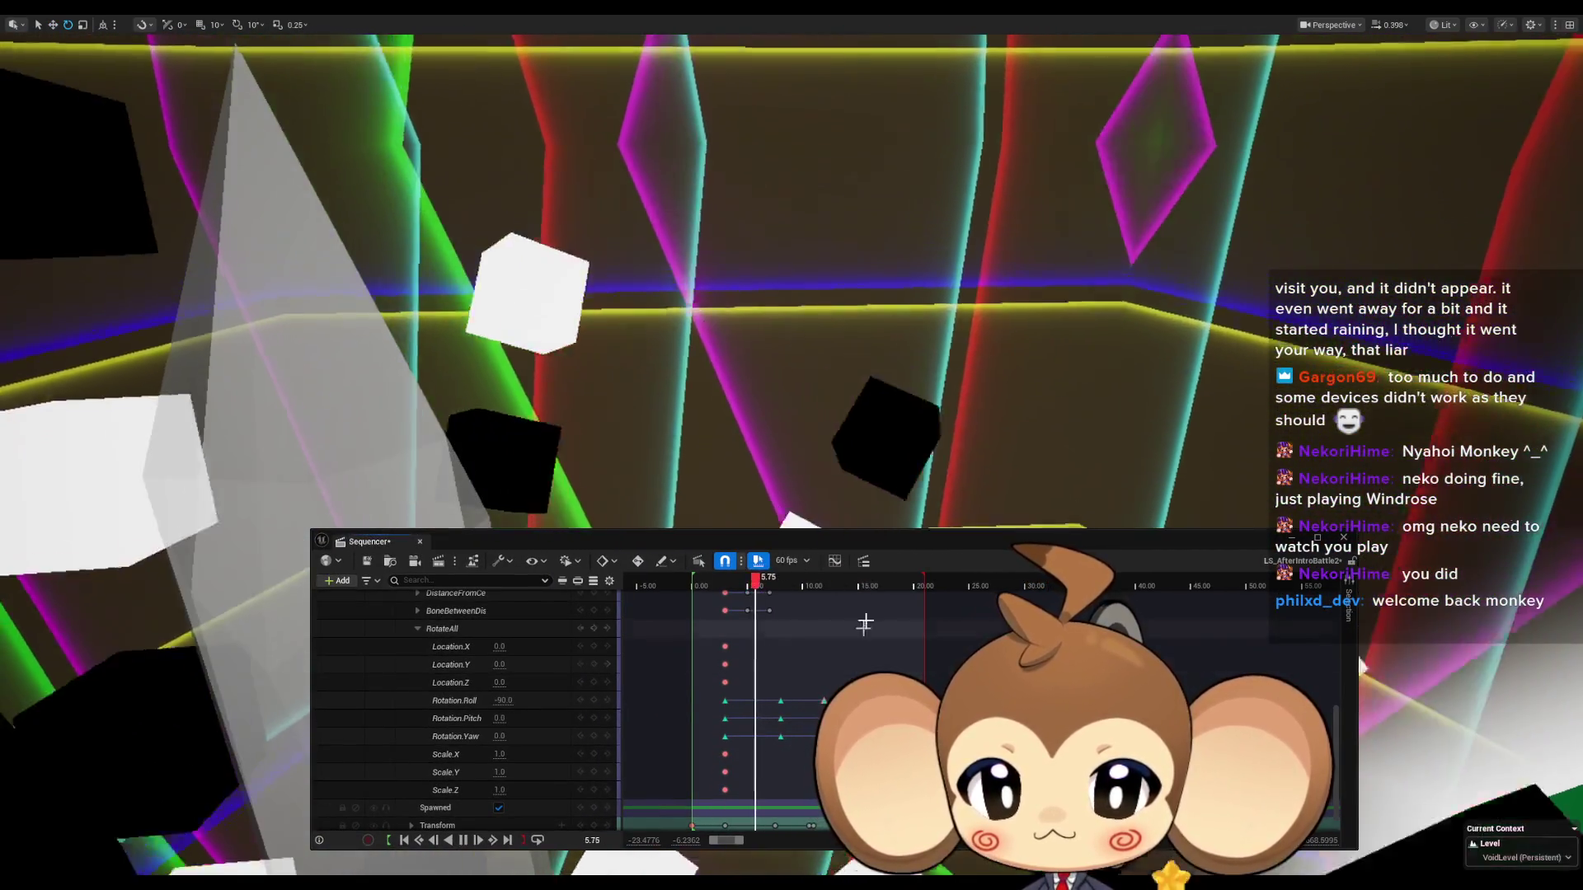
mouse_move(849, 542)
left_mouse_down()
mouse_move(850, 808)
mouse_move(845, 708)
left_mouse_up()
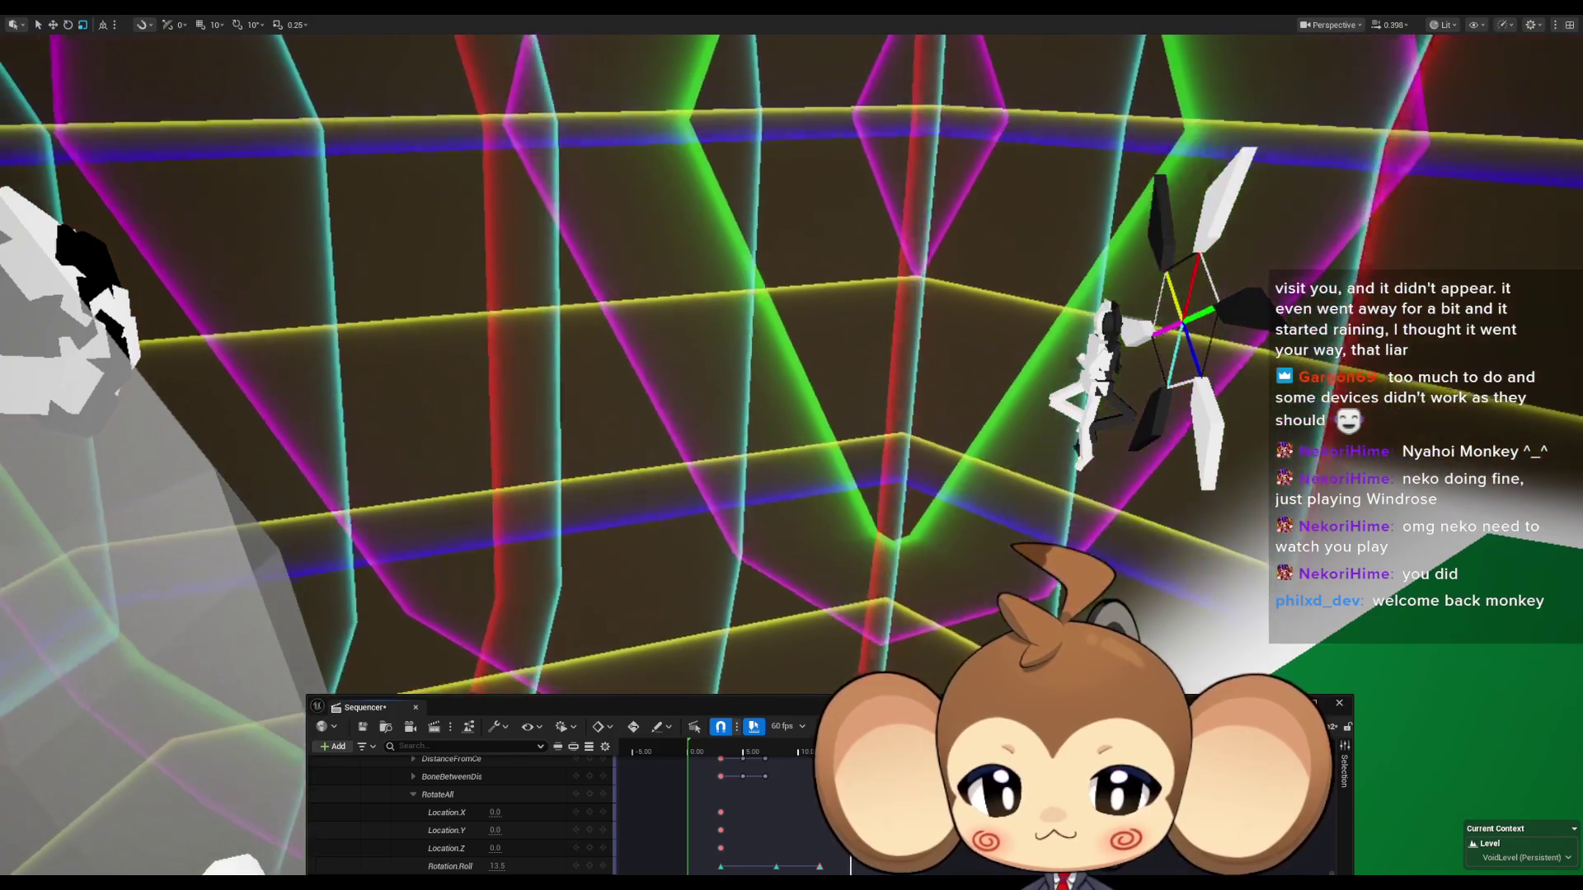
mouse_move(859, 714)
left_mouse_down()
mouse_move(849, 460)
mouse_move(848, 569)
left_mouse_up()
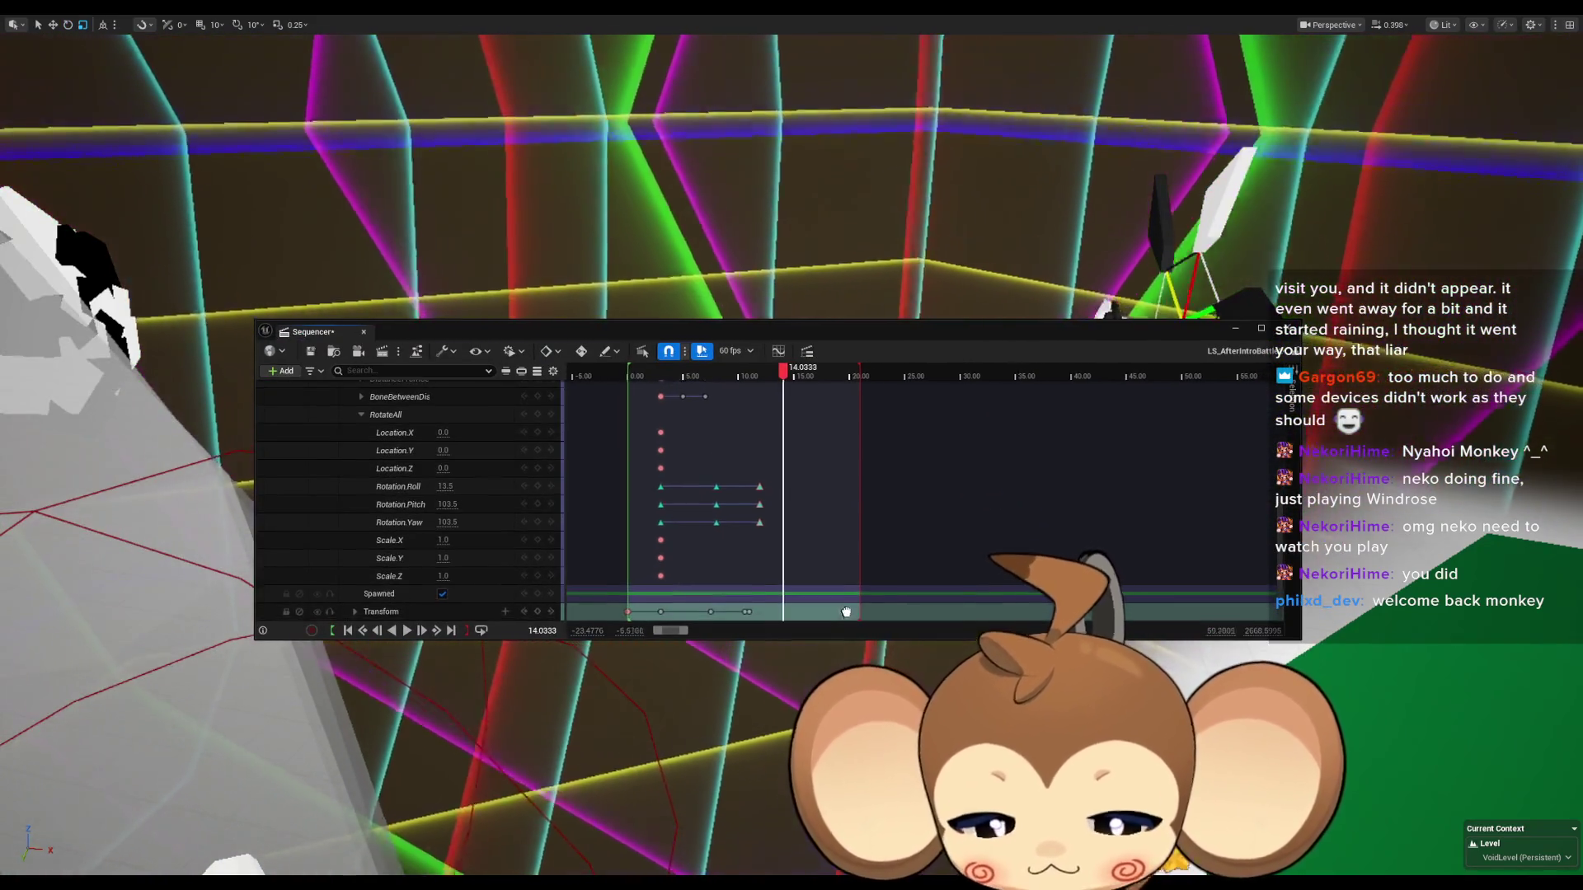
key("F11")
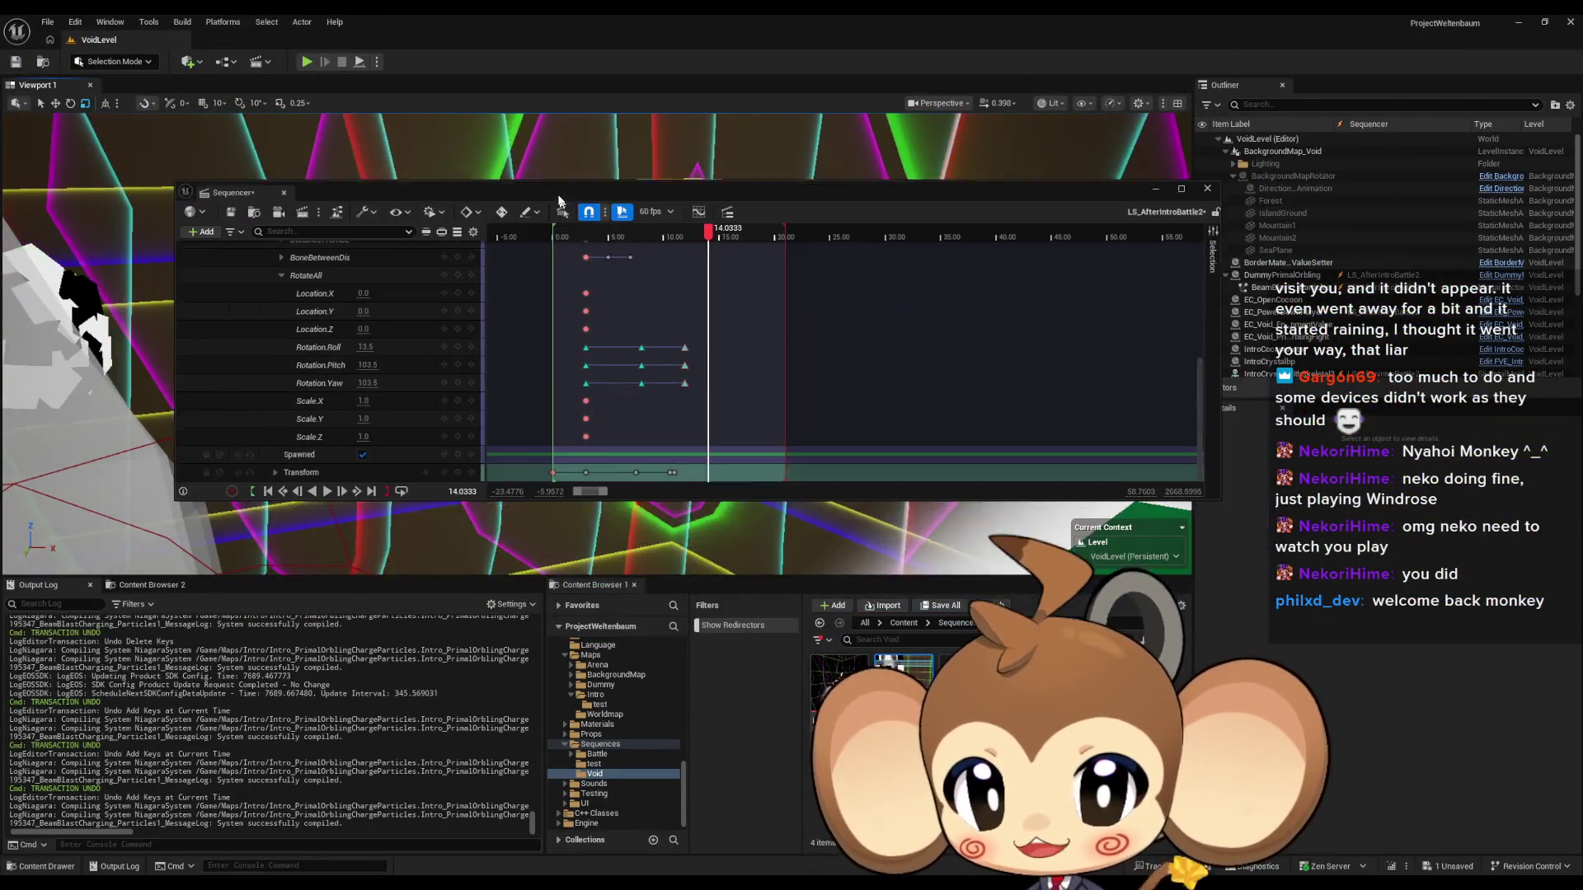
Bring up the Intro_PrimalOrblingChargeParticles Niagara editor, then minimize it back to VoidLevel.
mouse_move(525, 874)
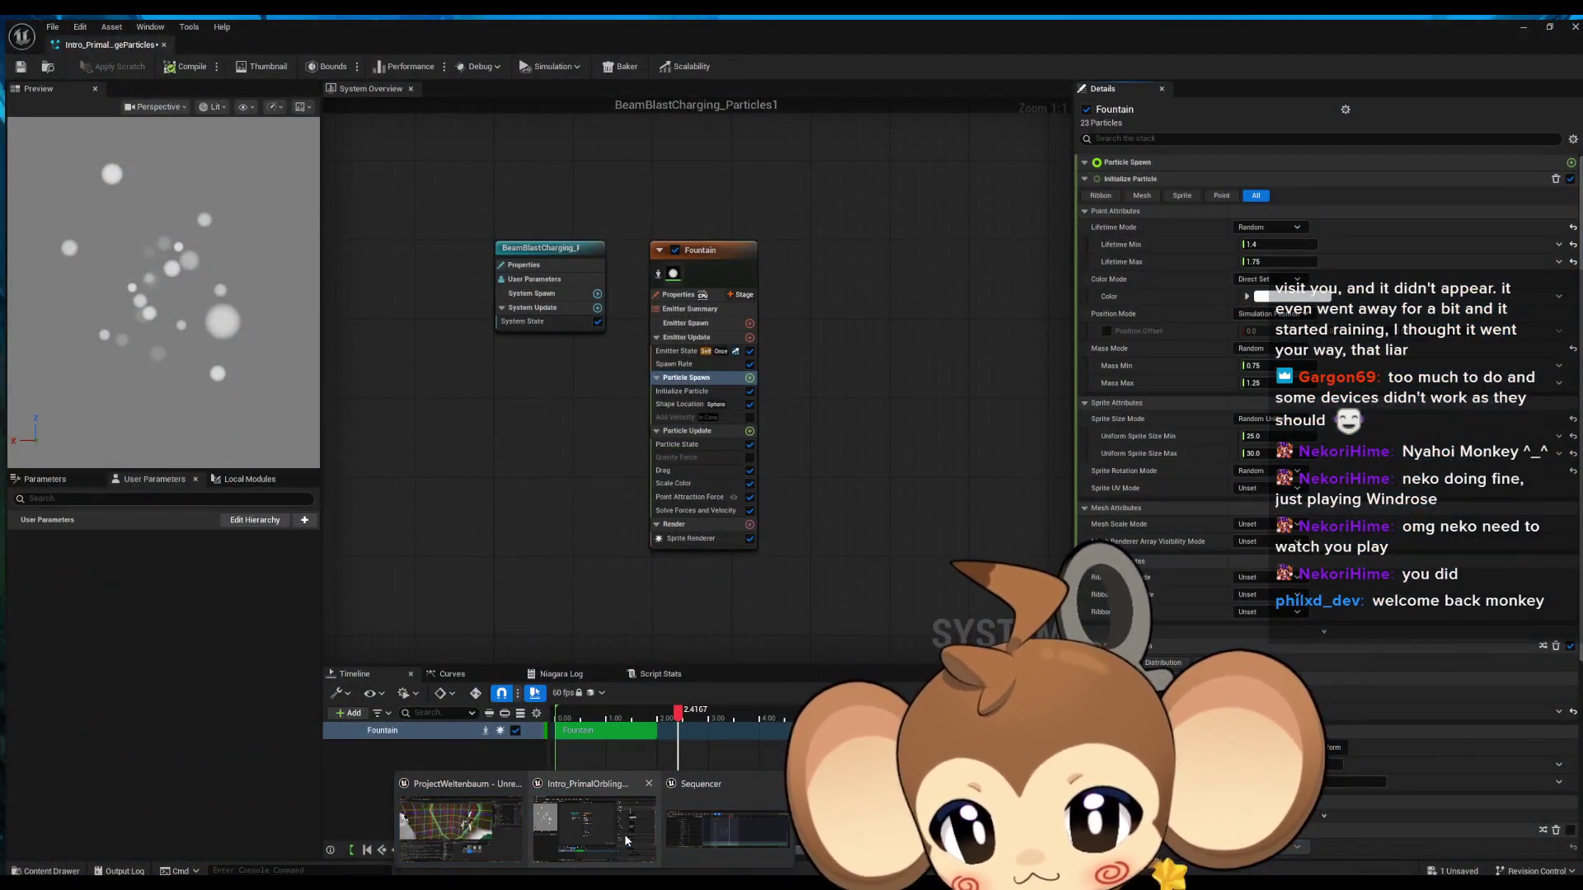
left_click(625, 833)
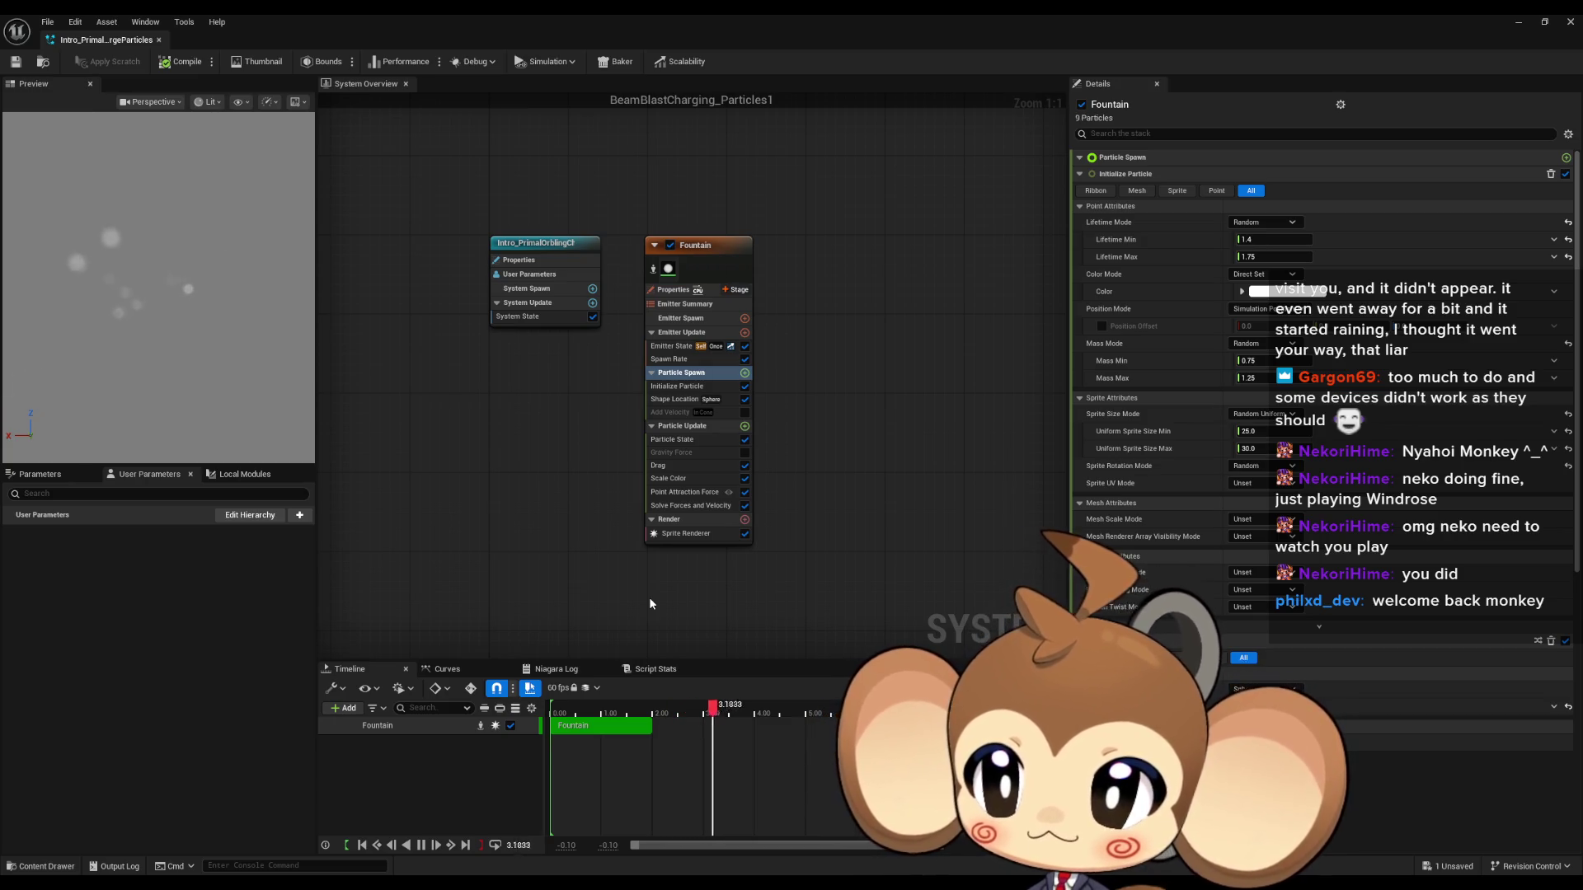
left_click(1521, 24)
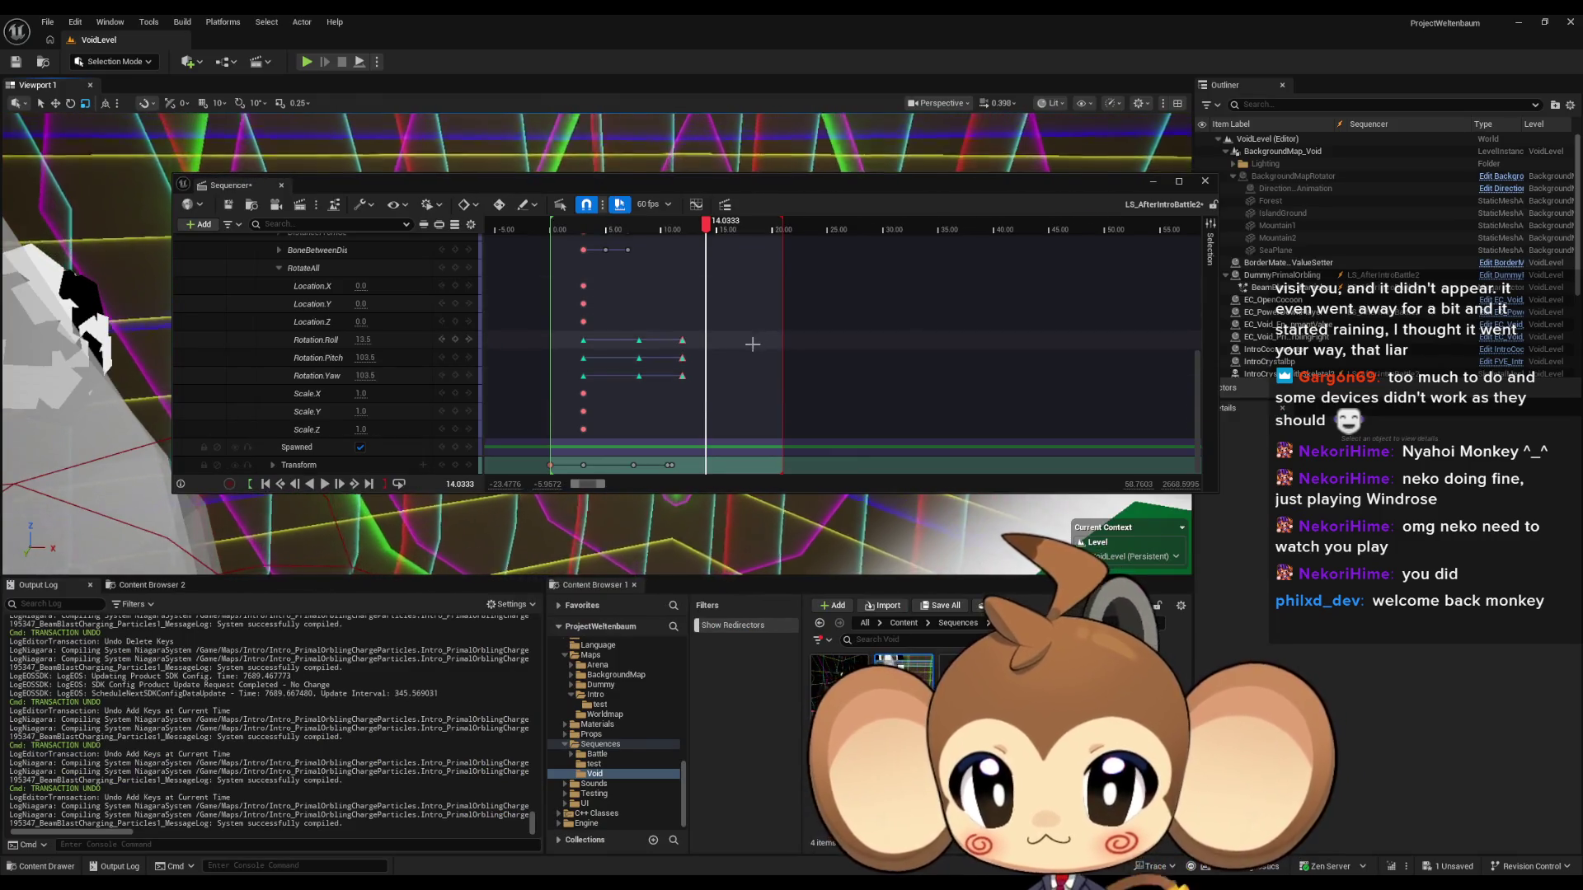
Drag the BeamBlastCharging_Particles Transform key from 8.35 s to 9.00 s, then dock Sequencer below the viewport.
scroll(755, 329, "up", 10)
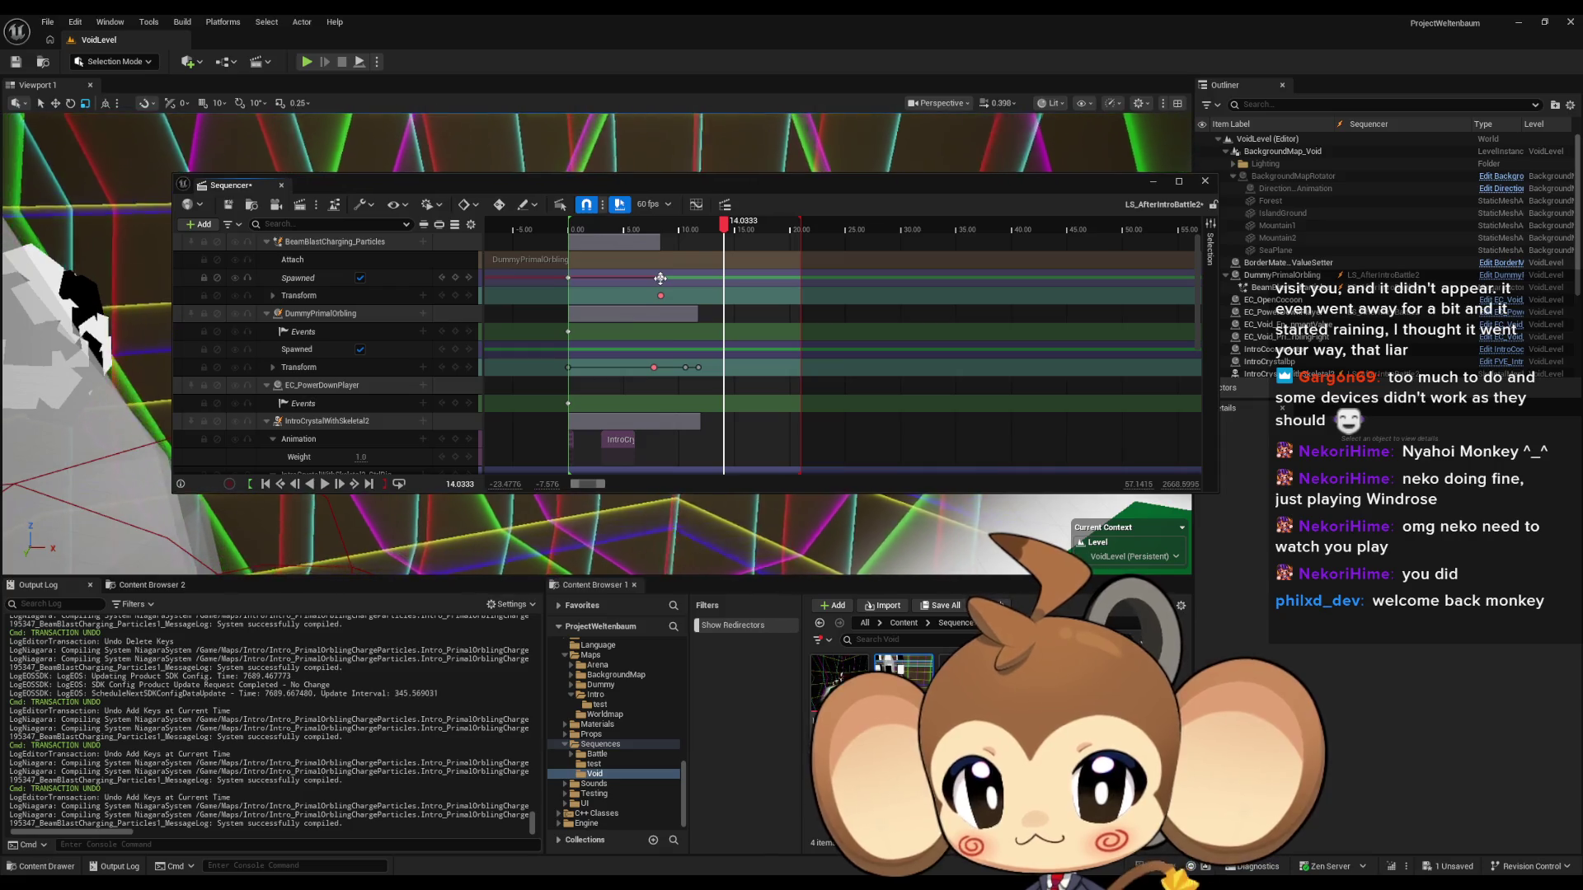
left_click(660, 278)
scroll(700, 272, "up", 5)
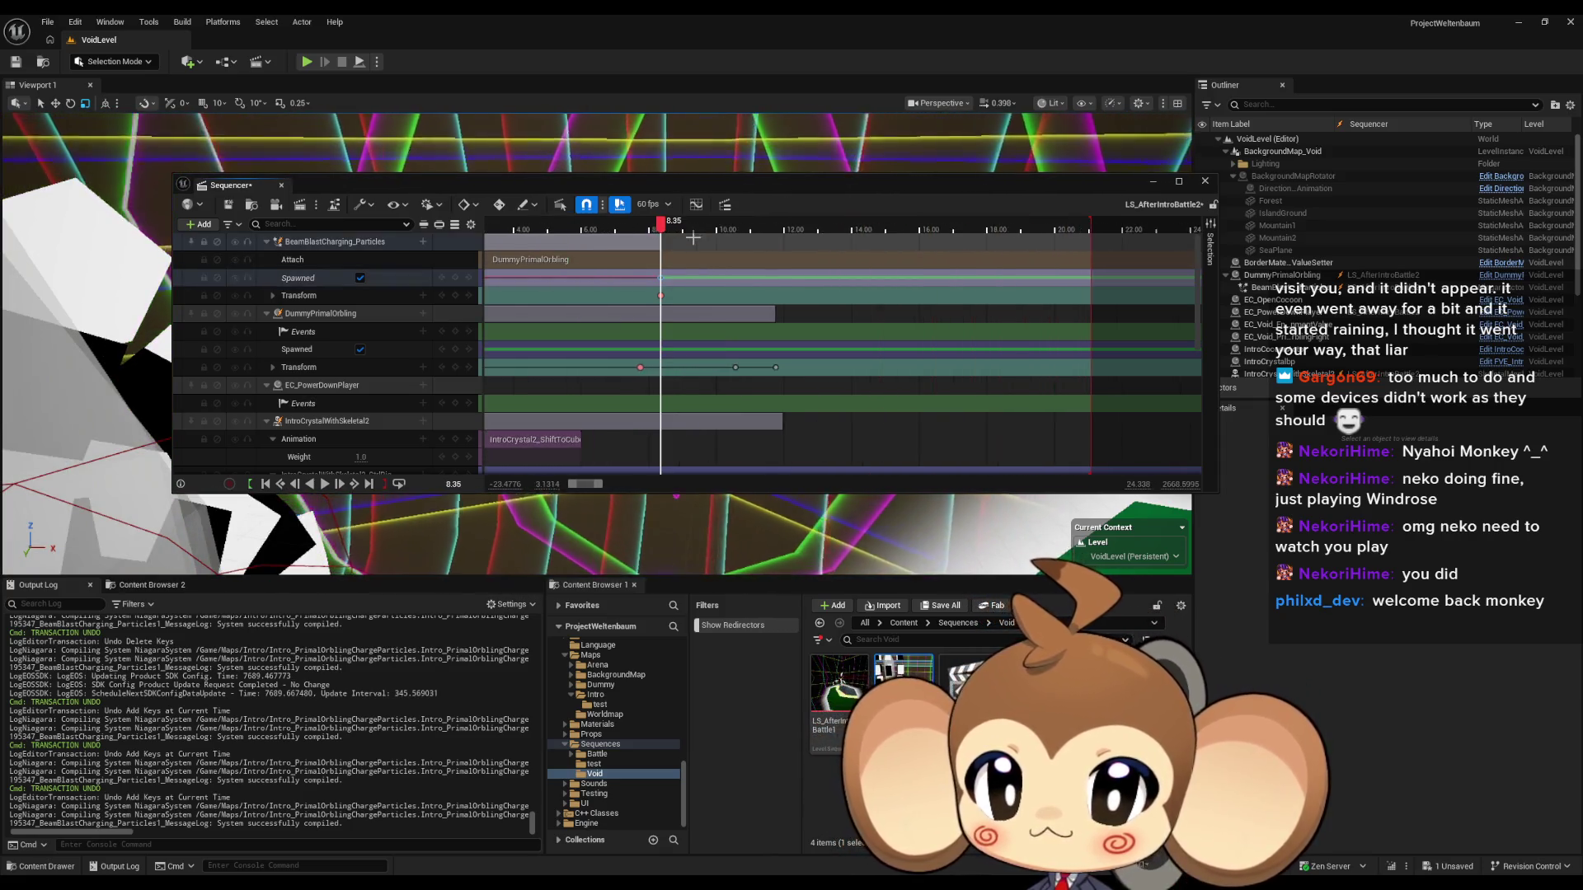
left_click_drag(779, 267, 769, 266)
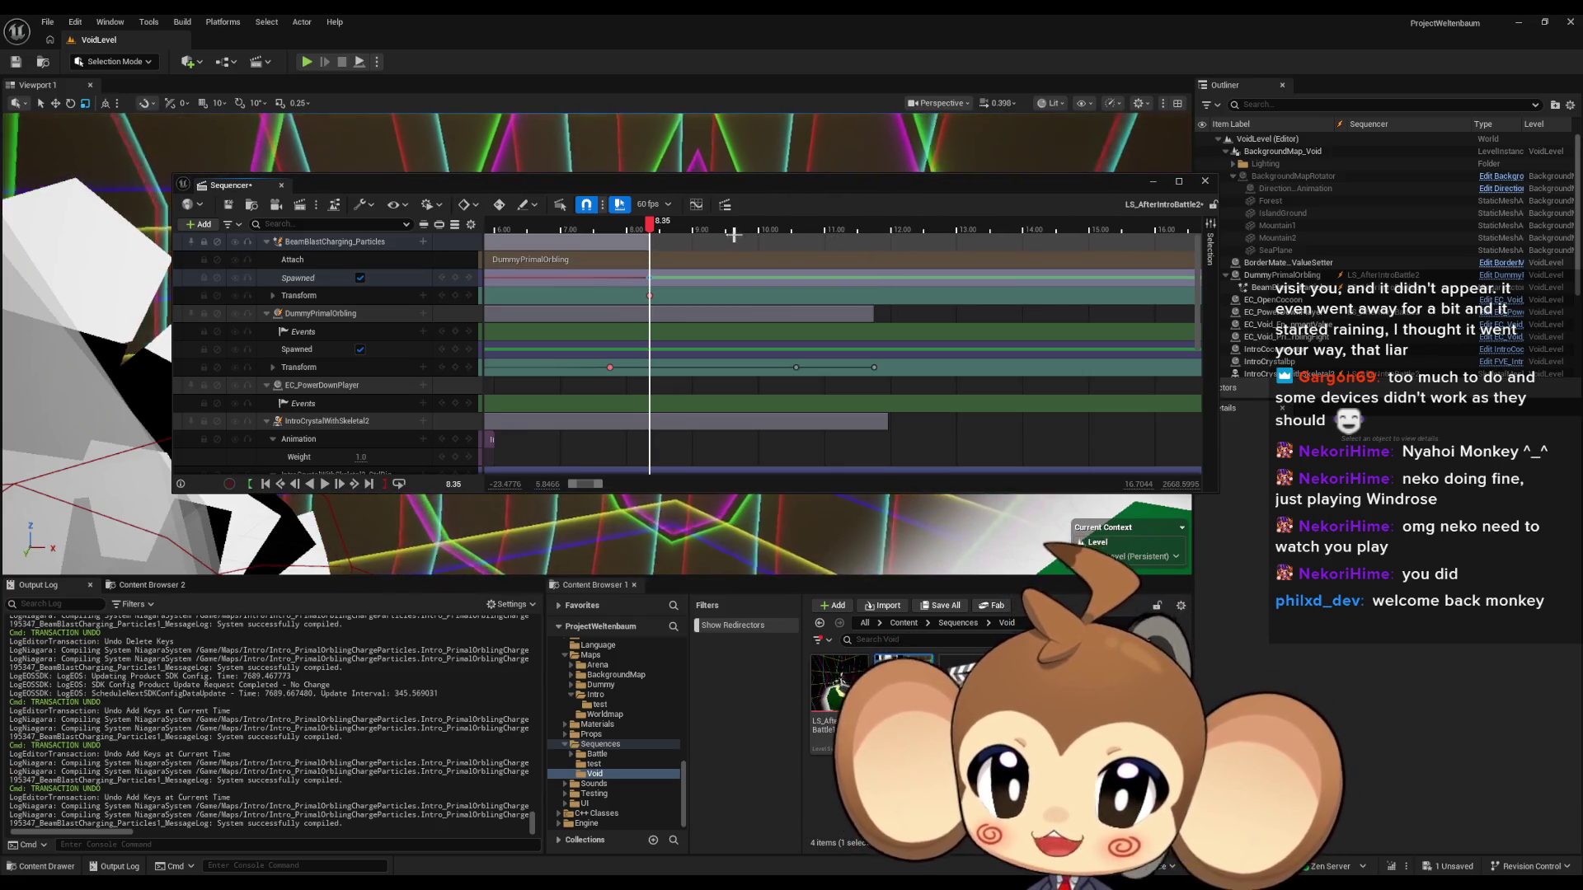
left_click(649, 294)
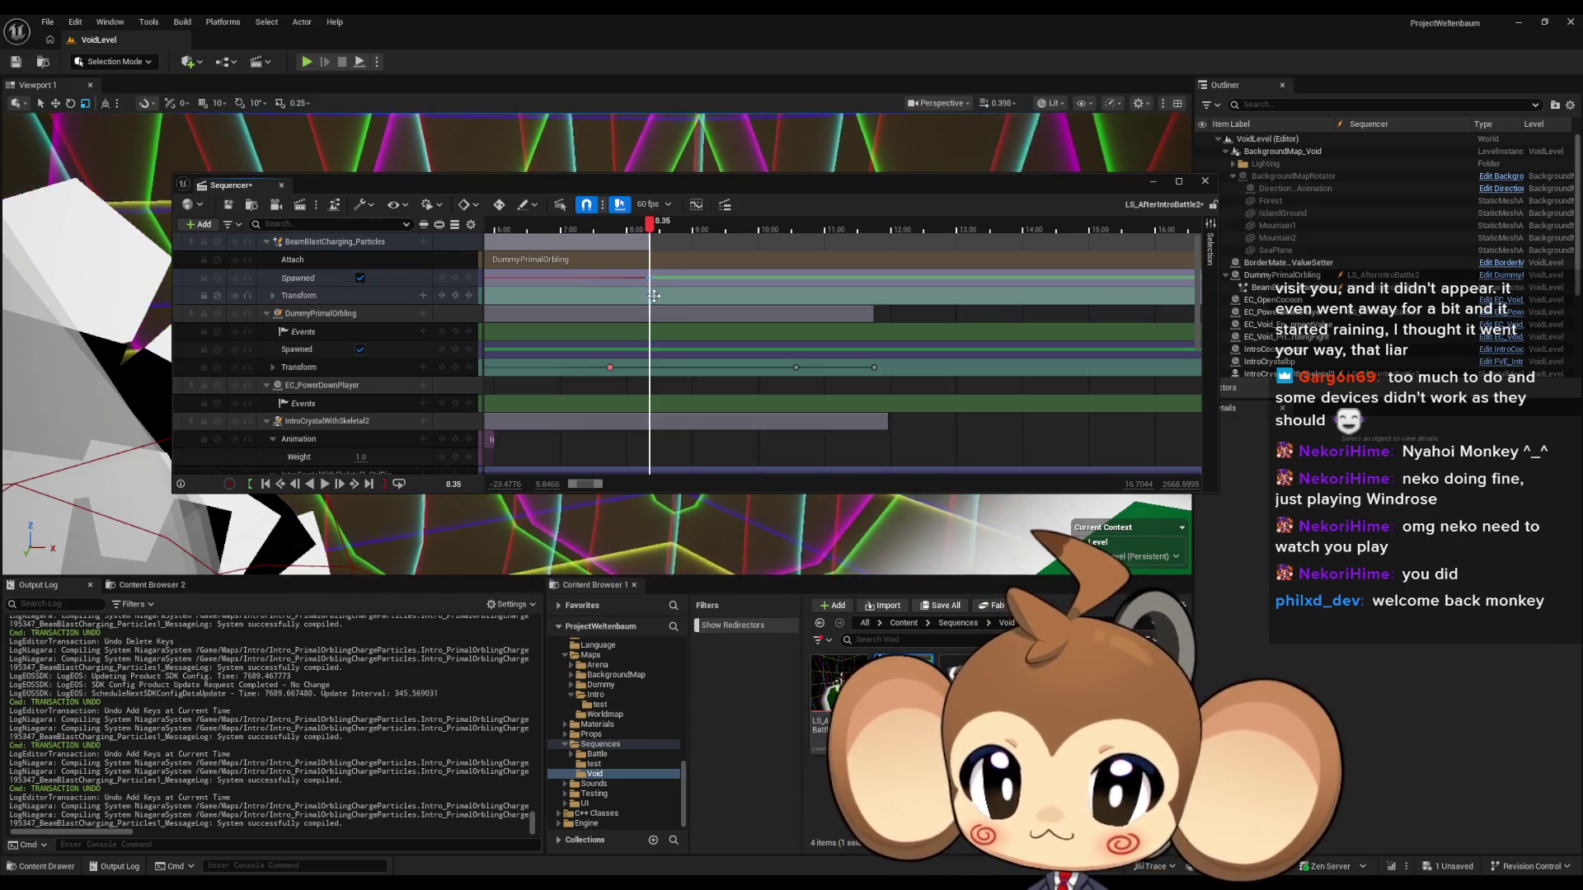
left_click_drag(649, 295, 692, 293)
scroll(784, 390, "down", 10)
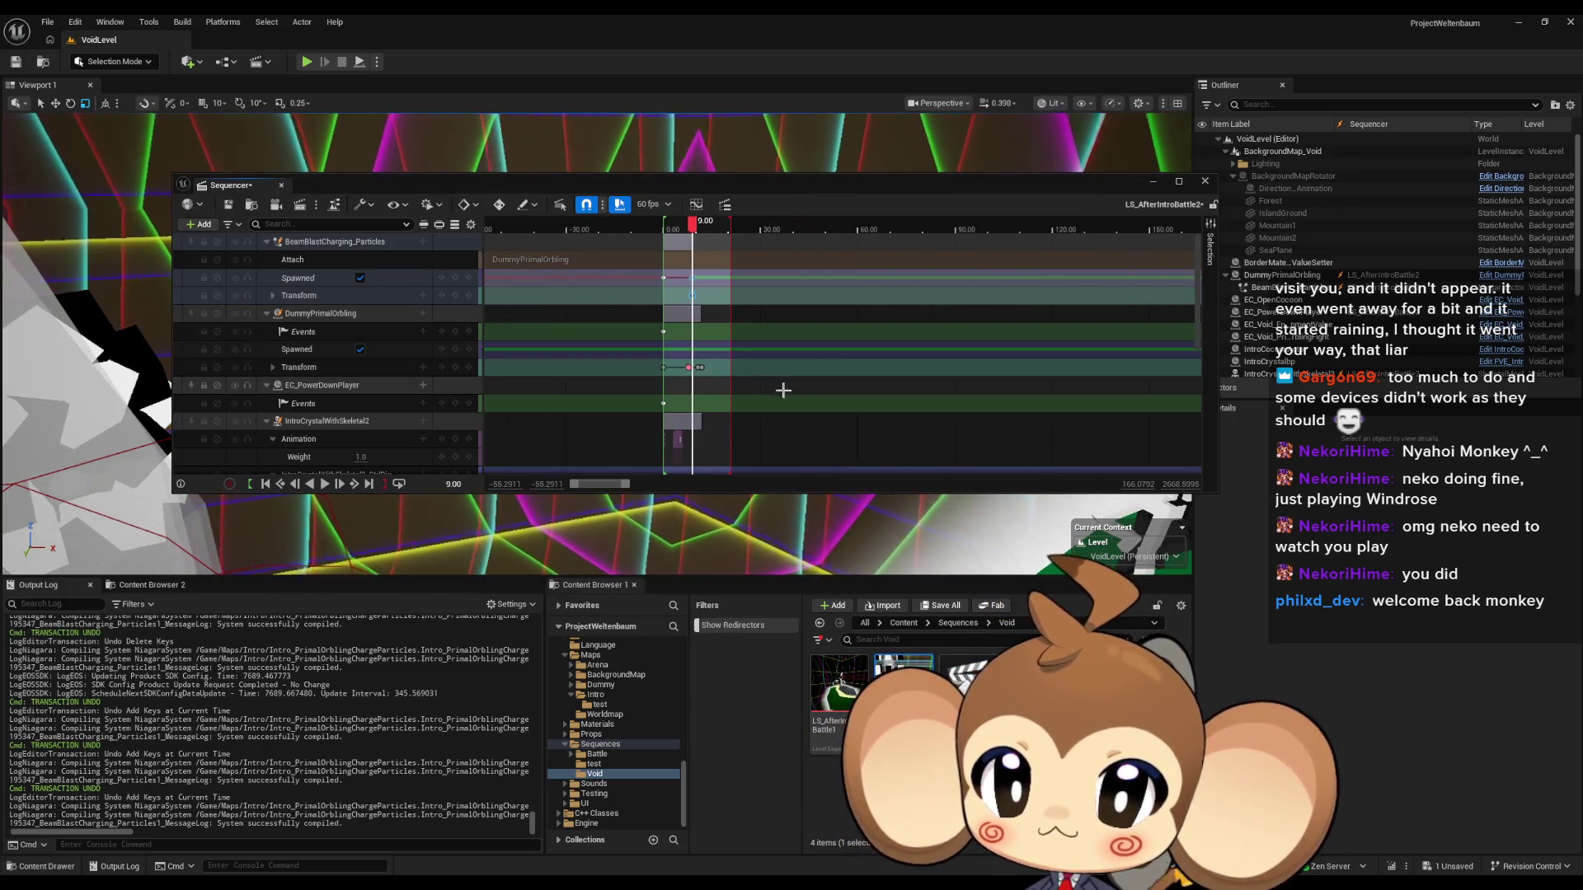
left_click_drag(690, 224, 716, 647)
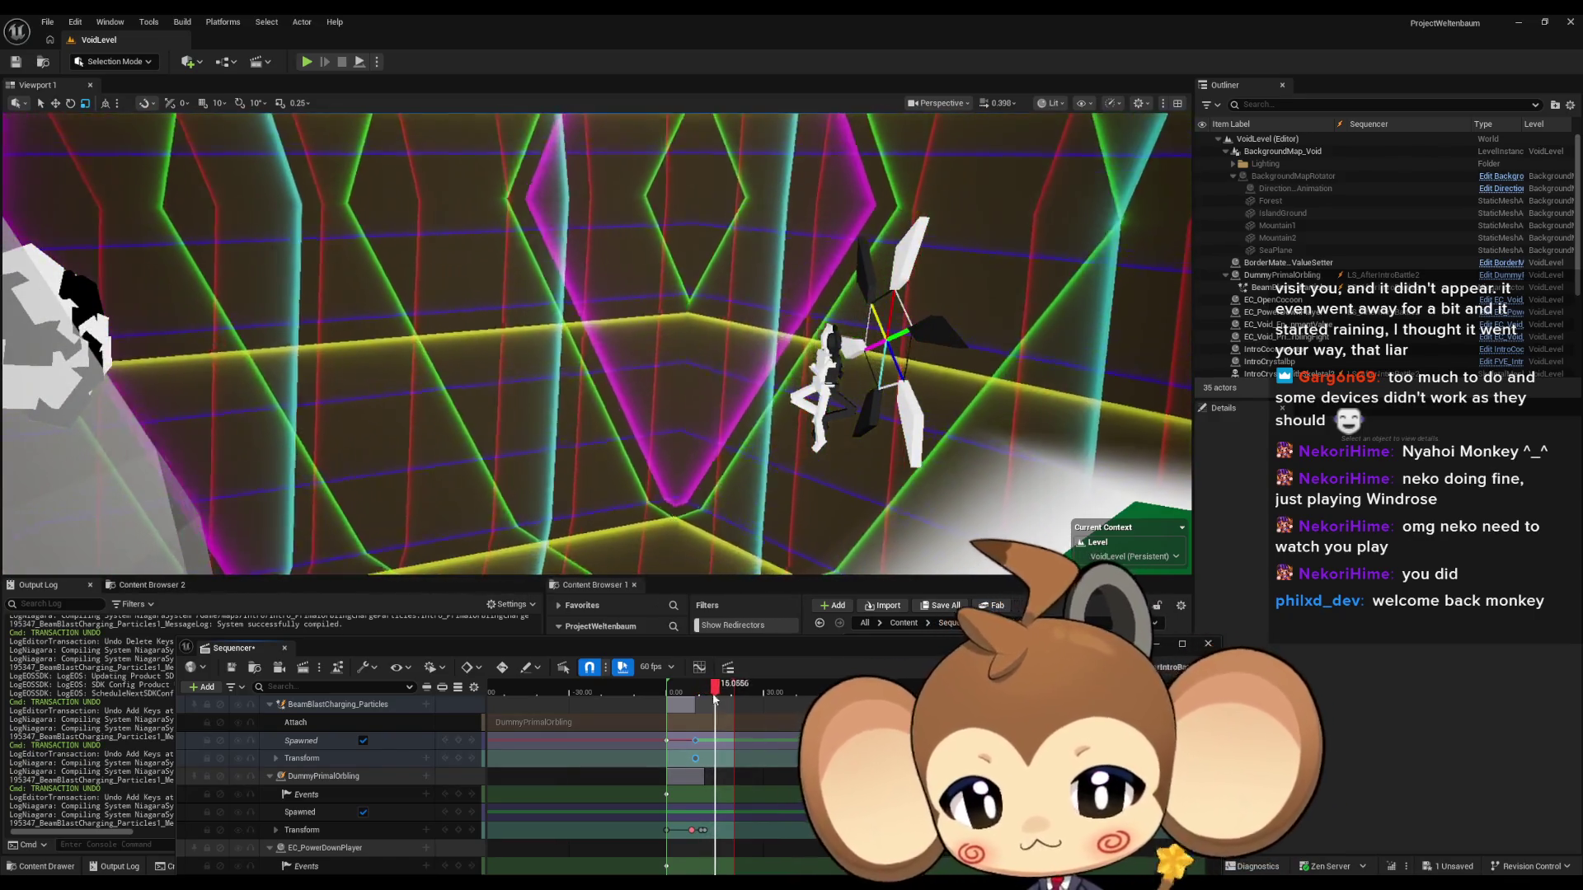
Rewind to about 3 s and watch the sequence play in full-screen immersive viewport.
left_click(676, 689)
left_click_drag(676, 697, 674, 697)
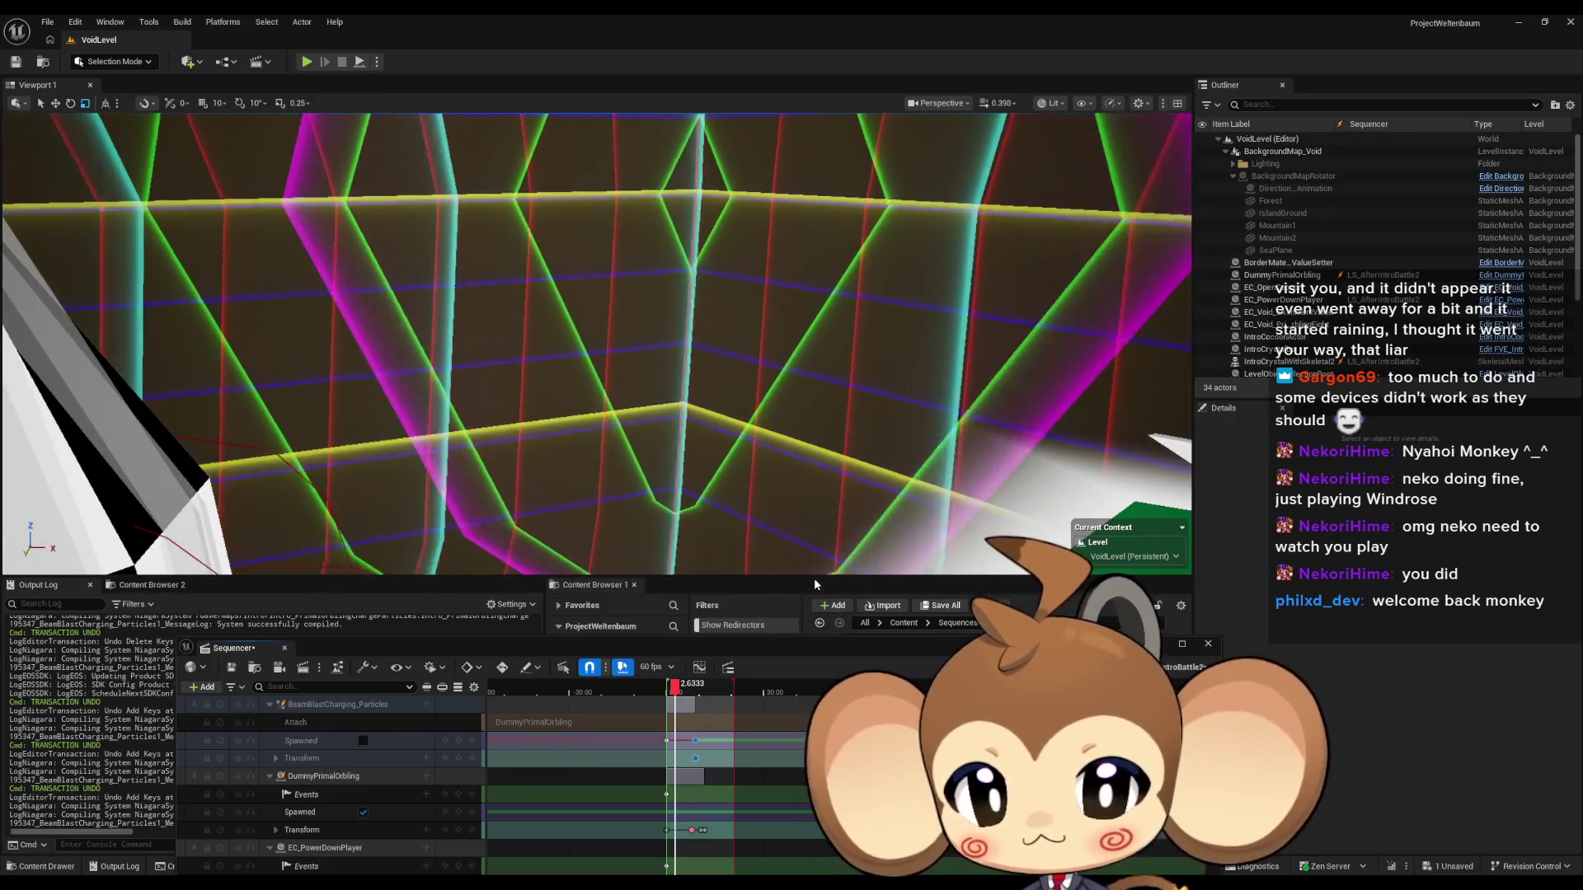
left_click_drag(560, 643, 554, 726)
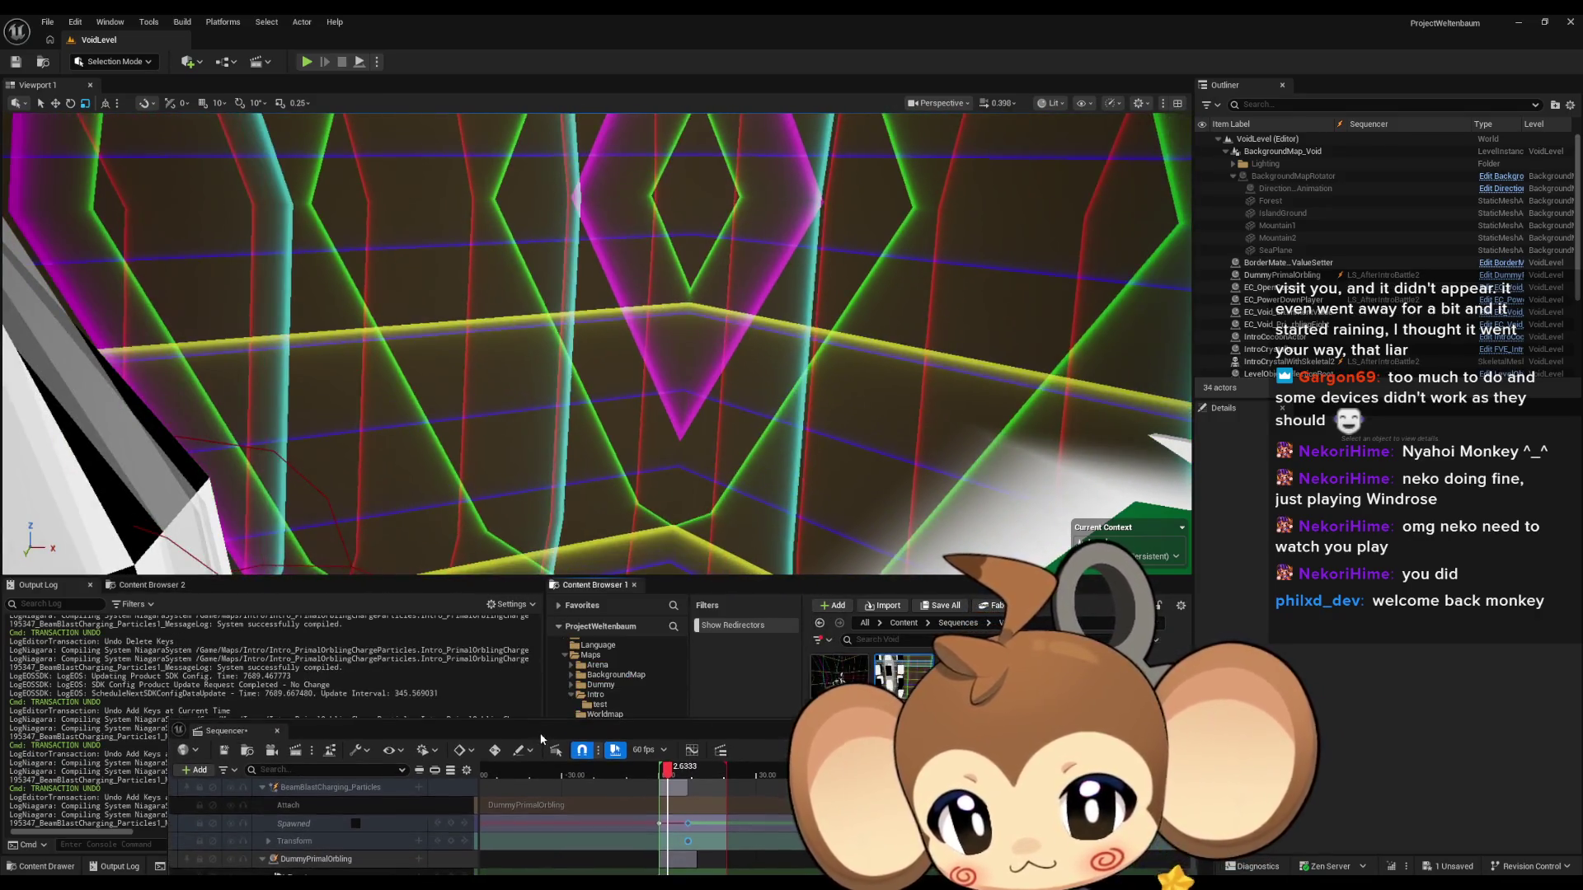
key("w")
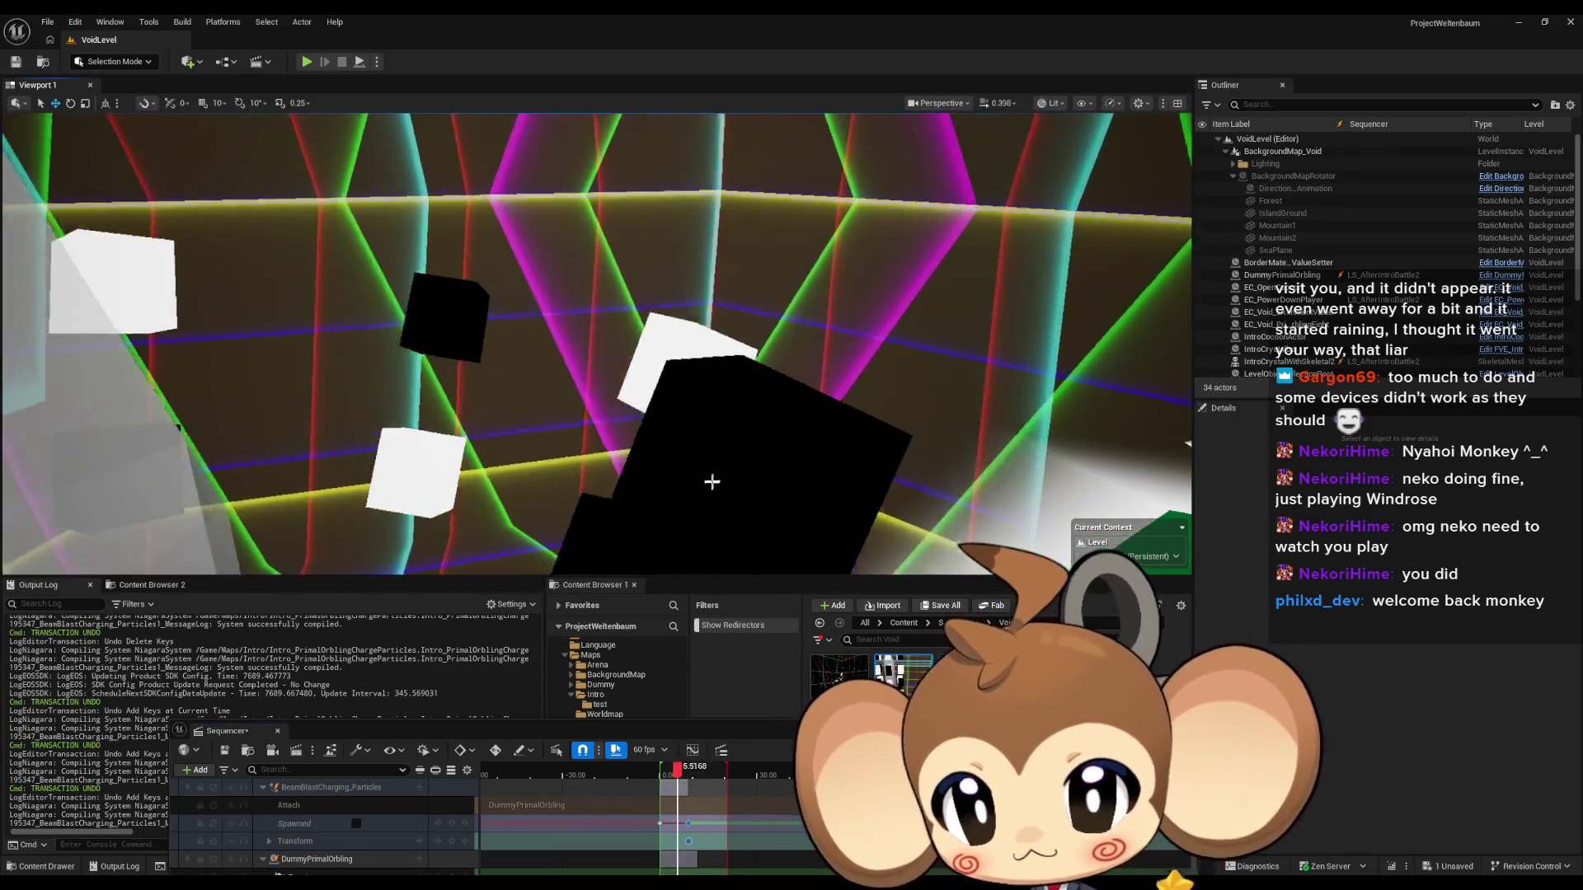
key("F11")
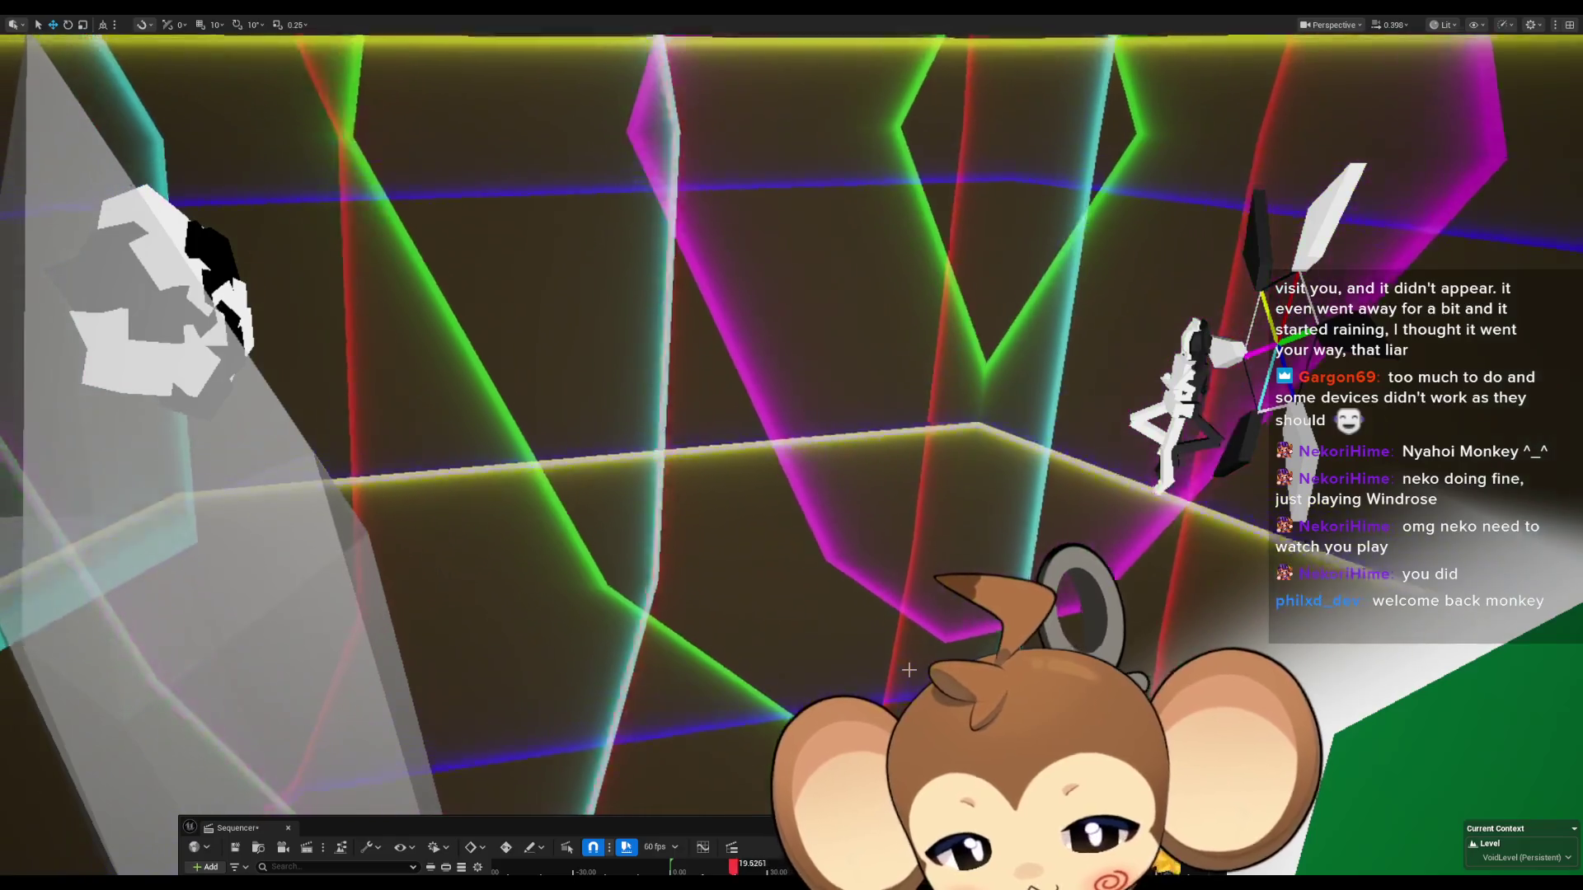
mouse_move(874, 829)
left_mouse_down()
mouse_move(976, 416)
mouse_move(960, 328)
left_mouse_up()
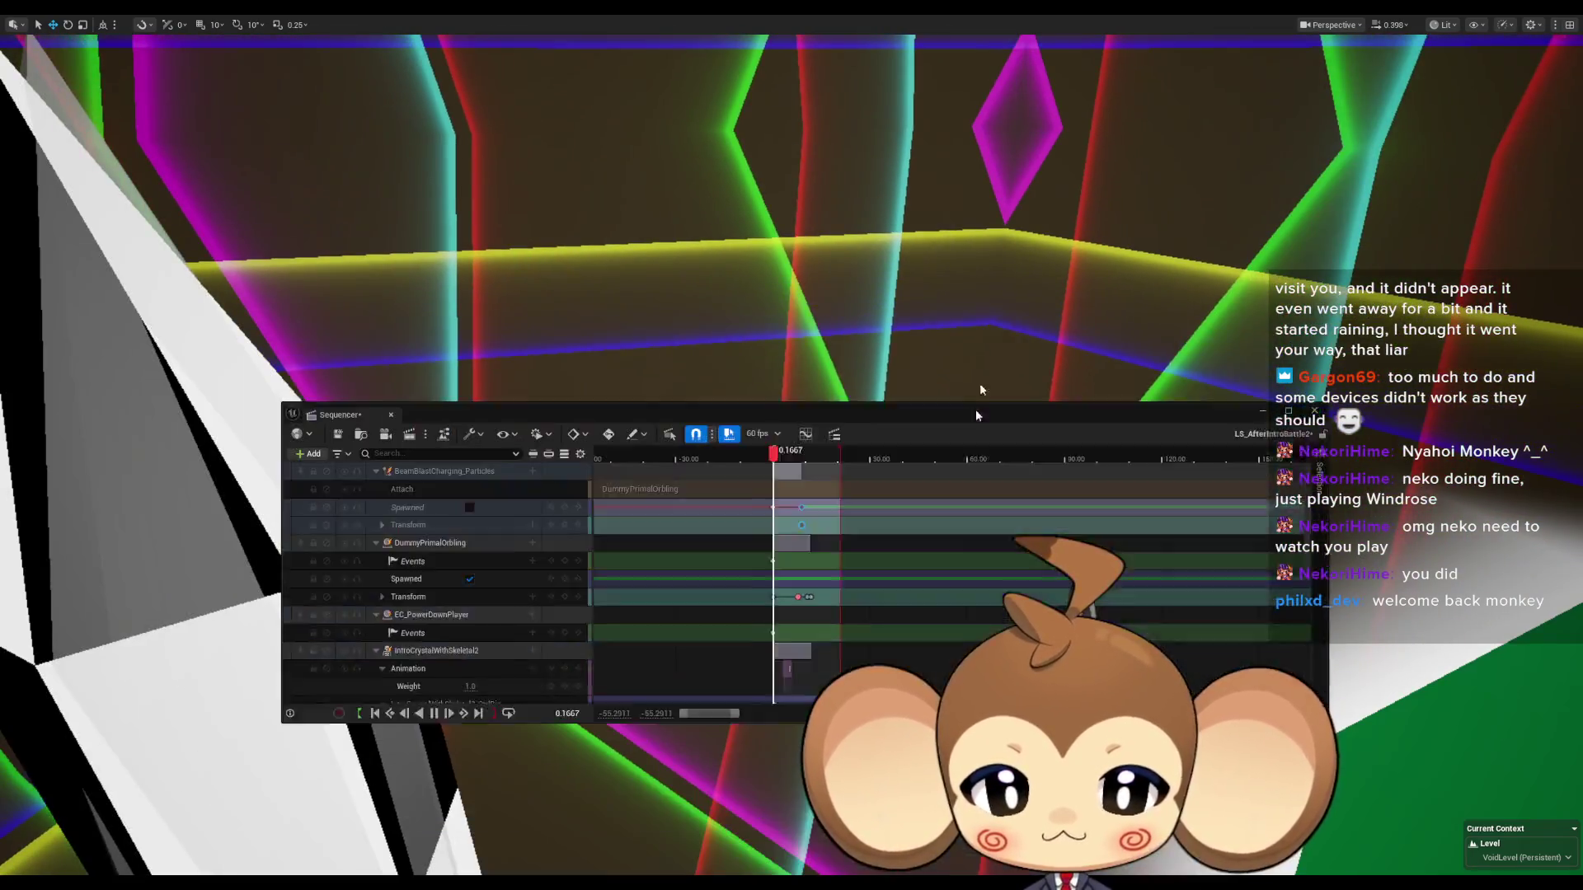
double_click(960, 329)
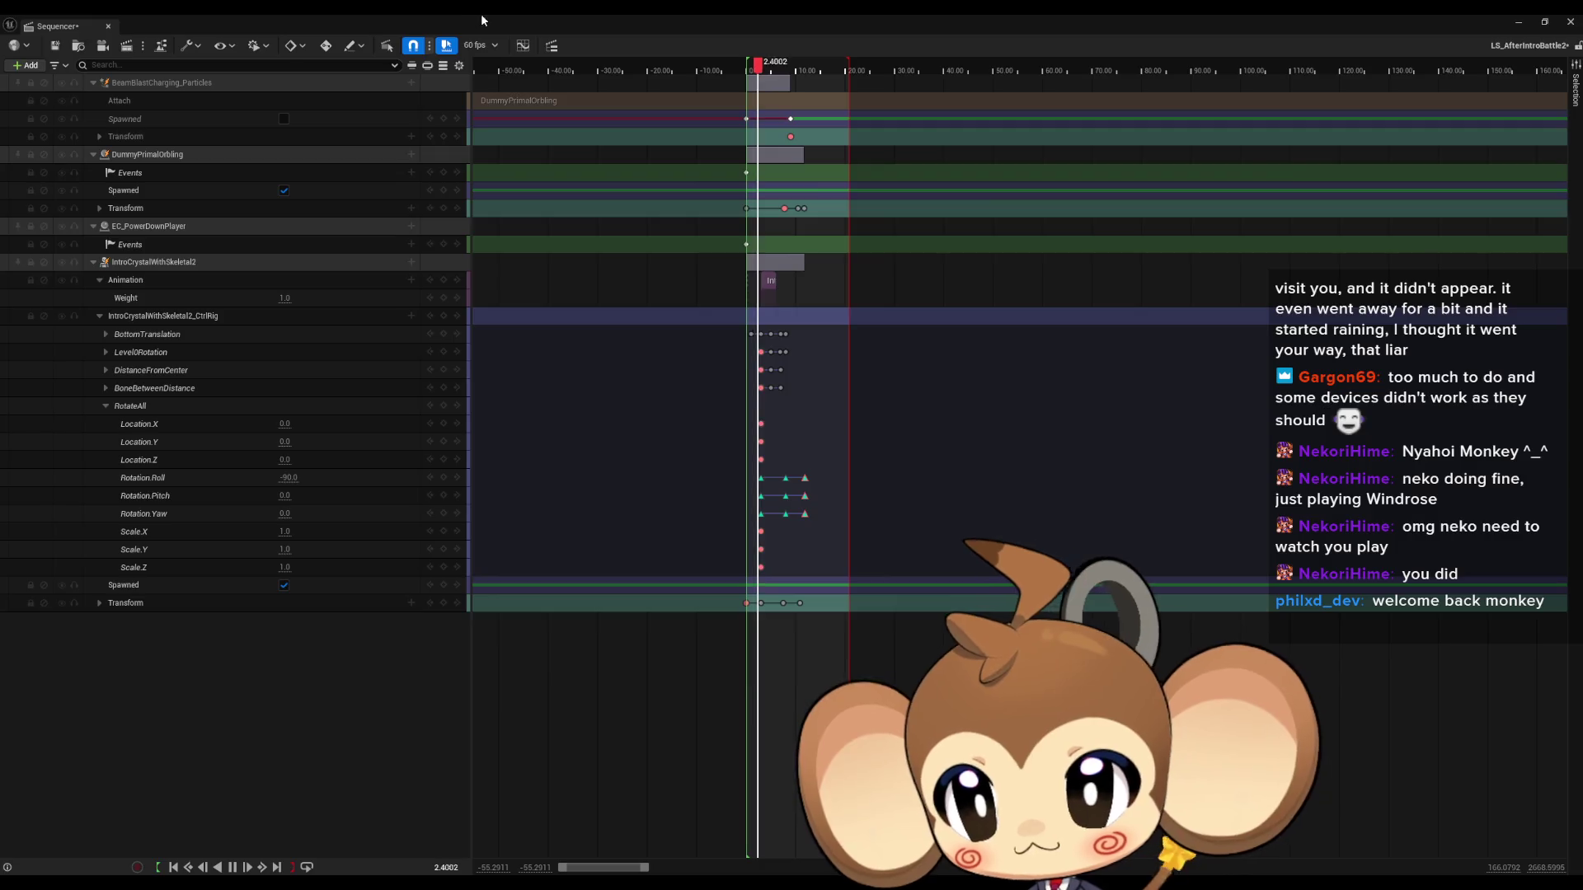
double_click(482, 20)
mouse_move(676, 329)
left_mouse_down()
mouse_move(676, 414)
mouse_move(805, 415)
mouse_move(612, 417)
left_mouse_up()
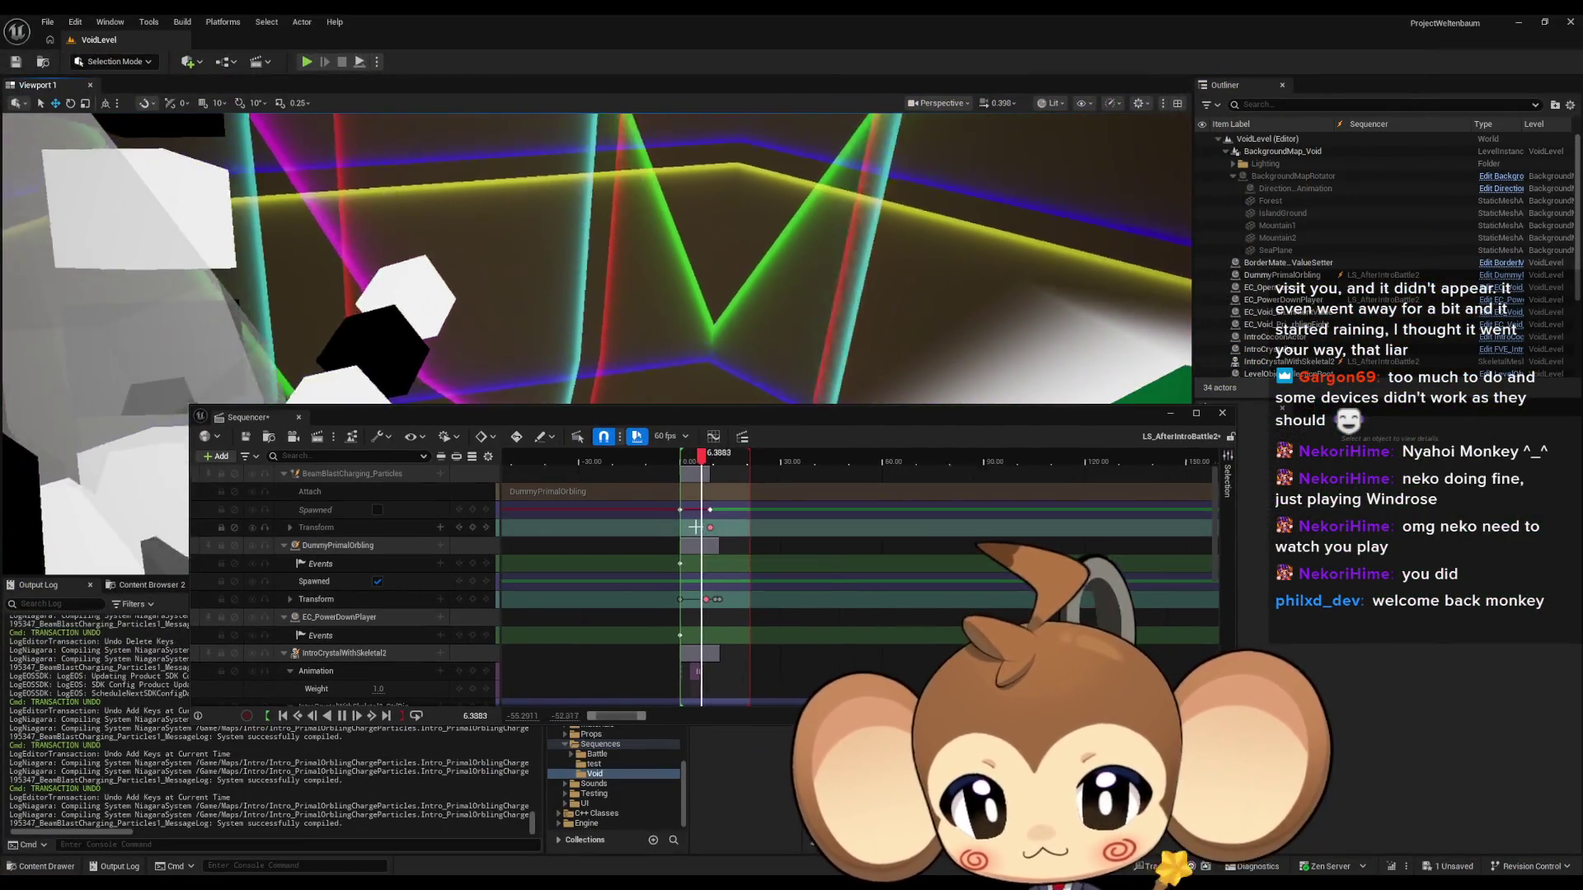
scroll(697, 527, "up", 8)
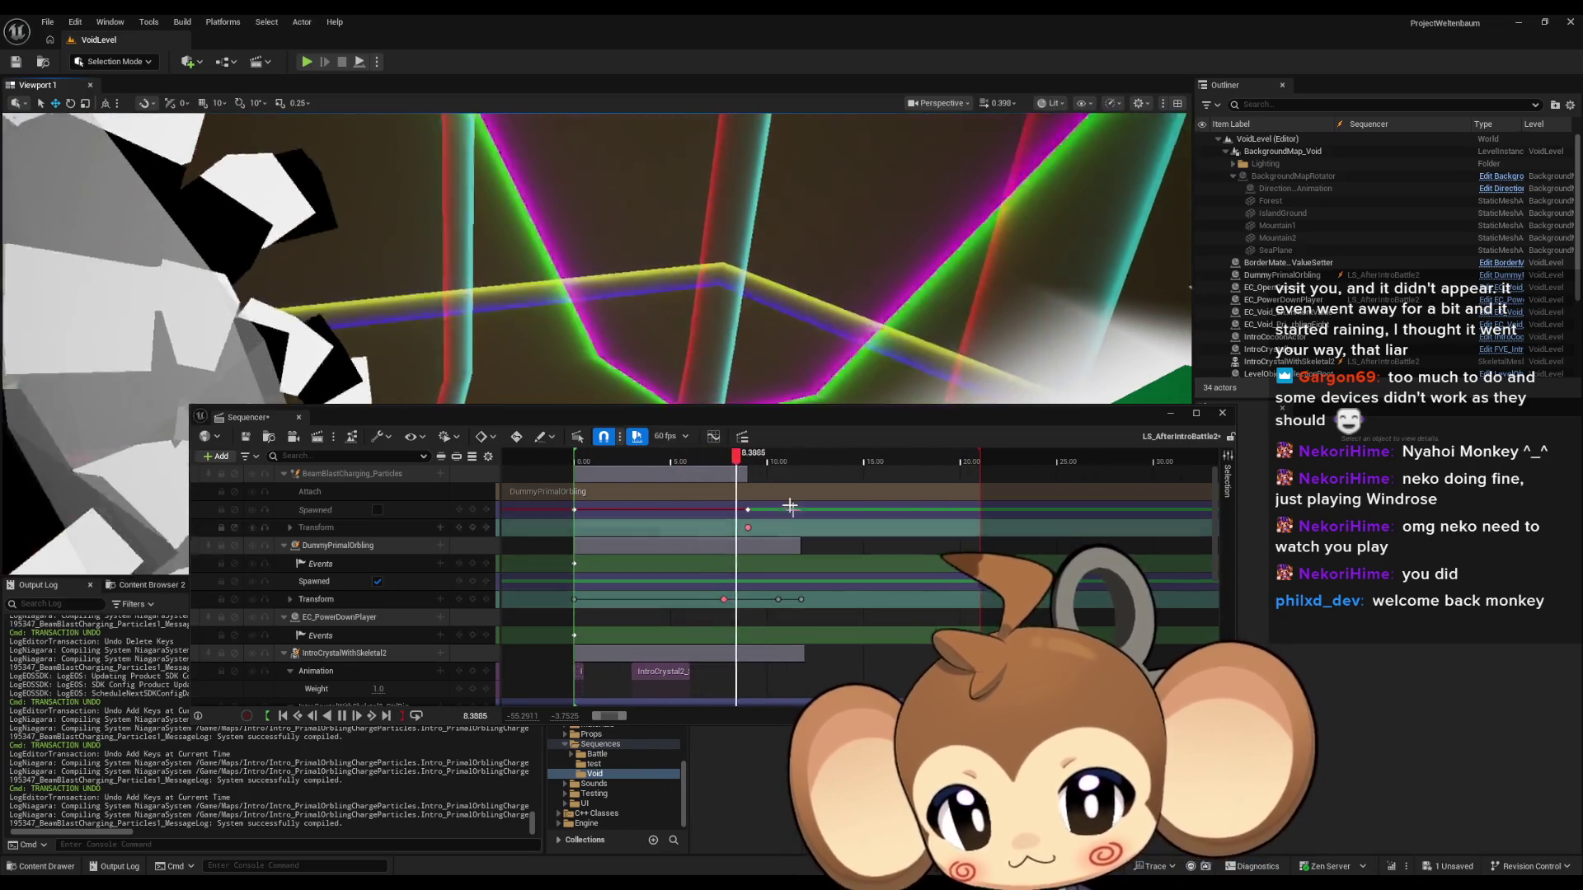
Pause playback with the playhead at exactly 12.00 seconds, uncovering the Content Browser assets.
left_click(474, 715)
type("12")
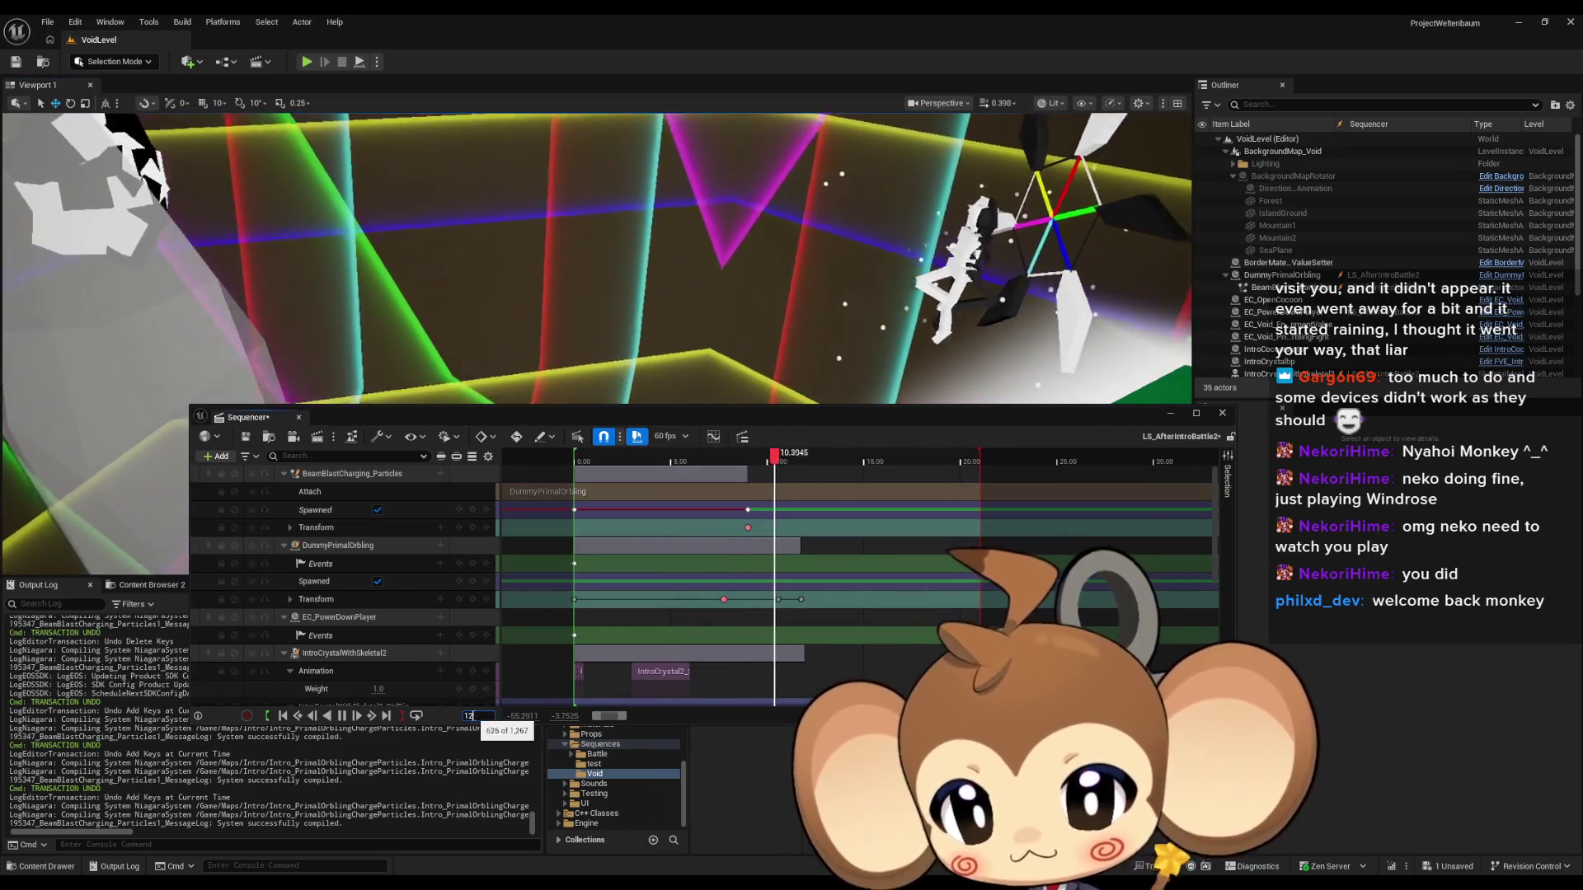
key("Return")
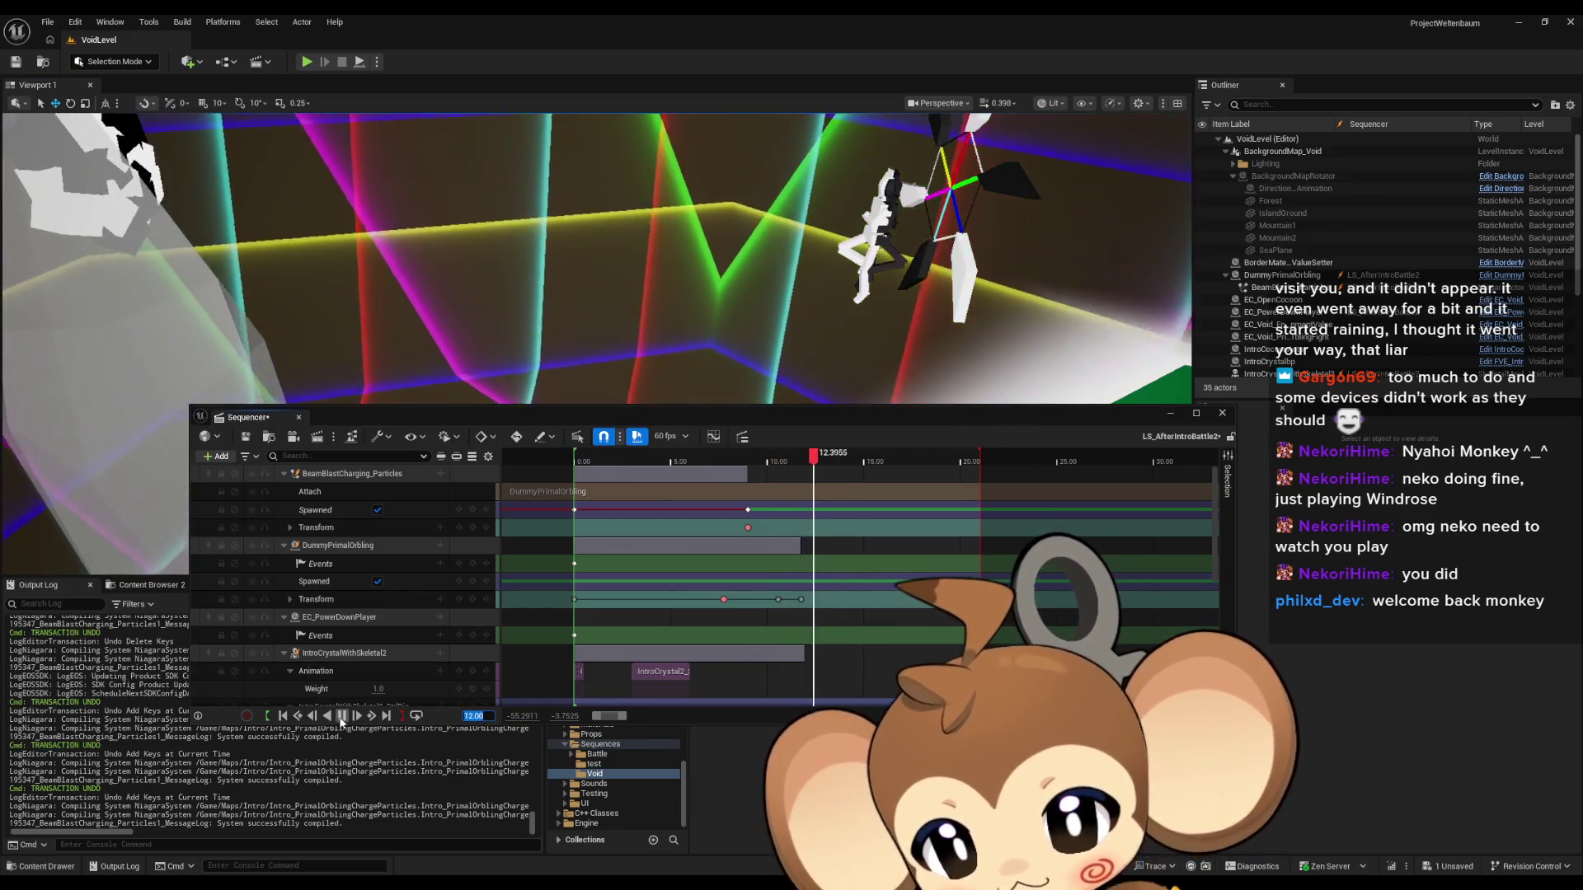
left_click(343, 716)
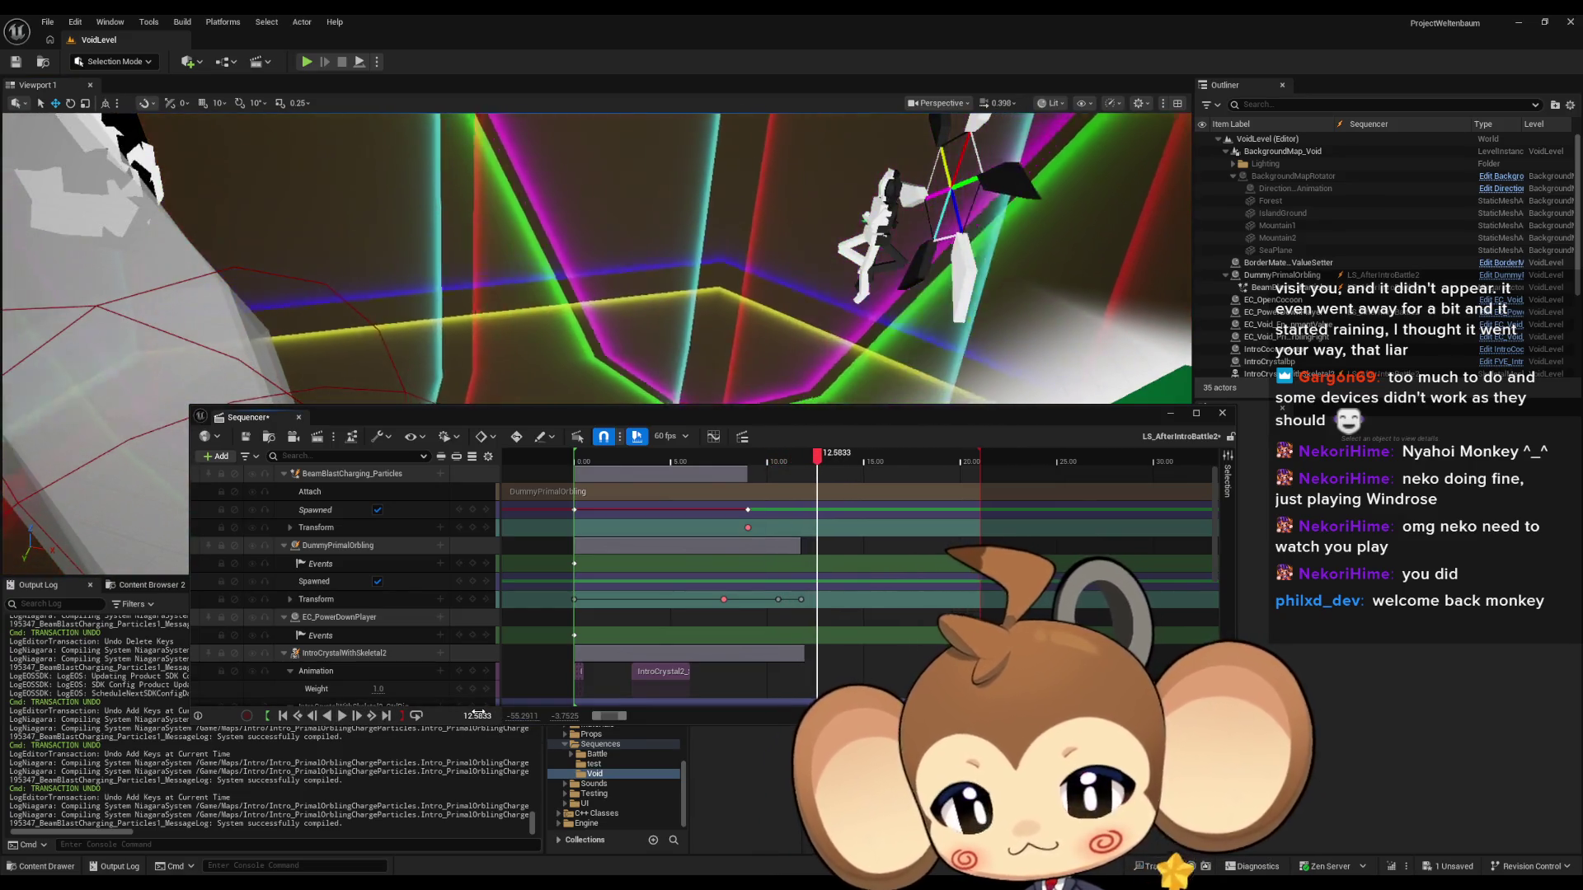
left_click(477, 714)
type("12")
key("Return")
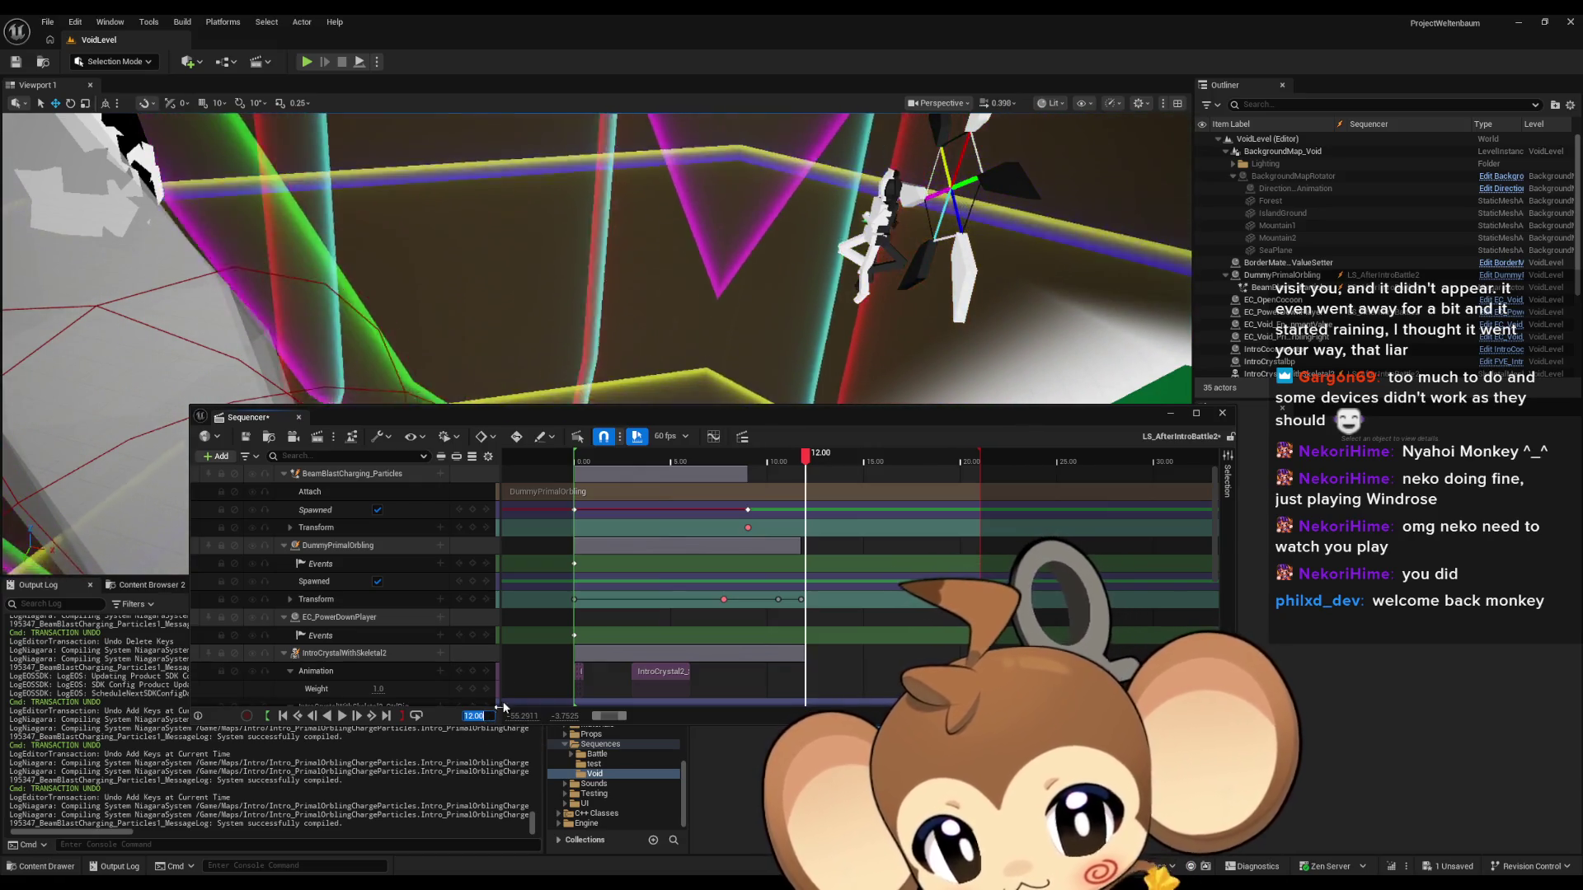
left_click_drag(859, 417, 841, 201)
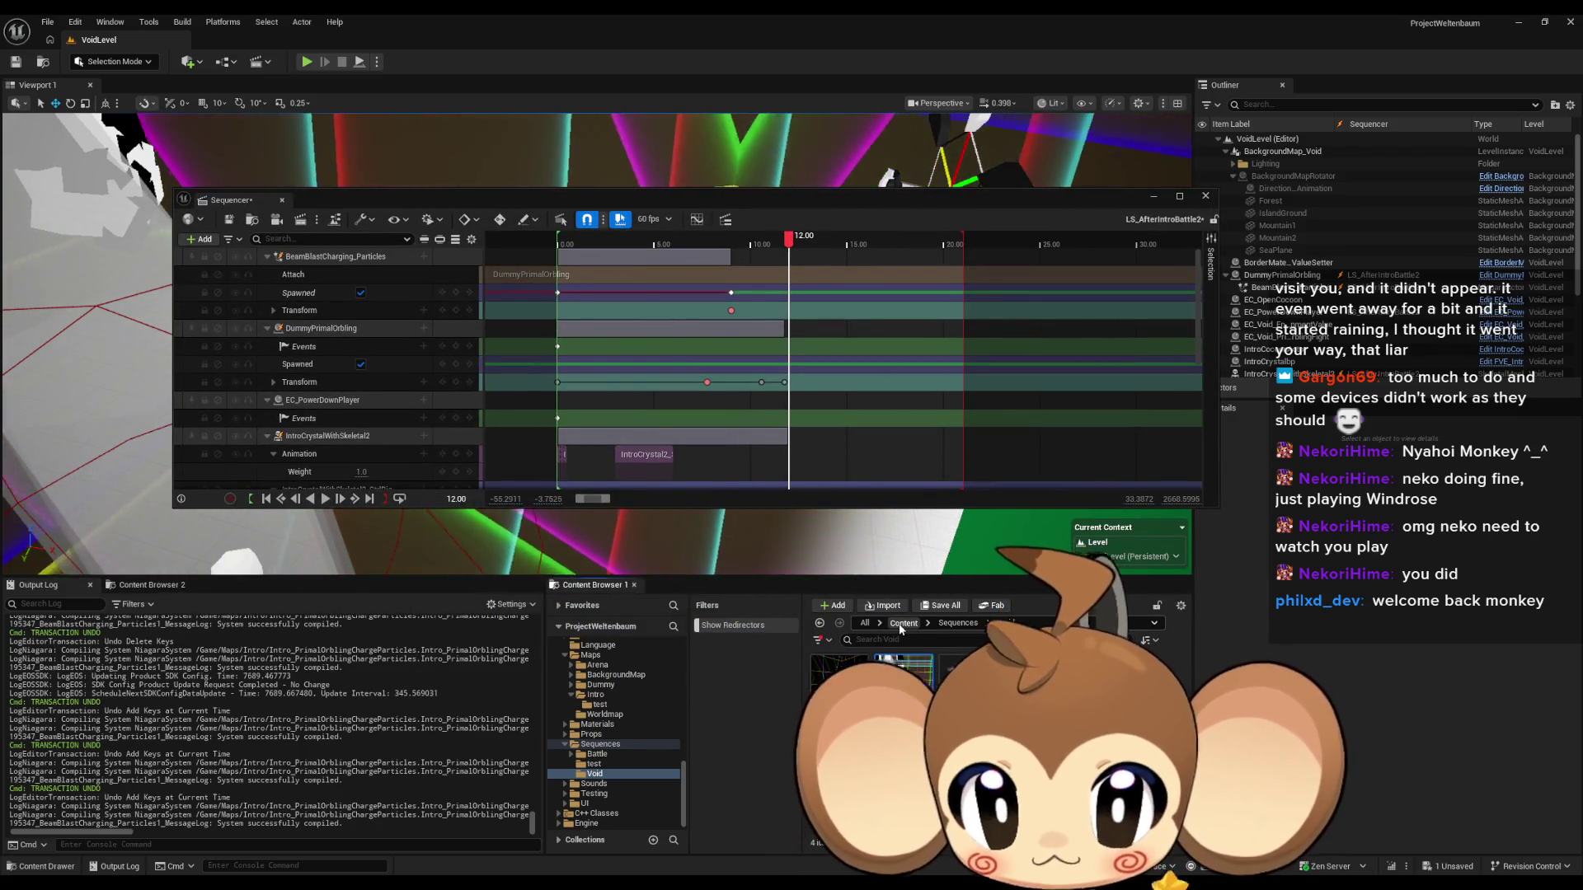
Browse to the Effects folder and collapse the four existing sequence tracks.
left_click(901, 623)
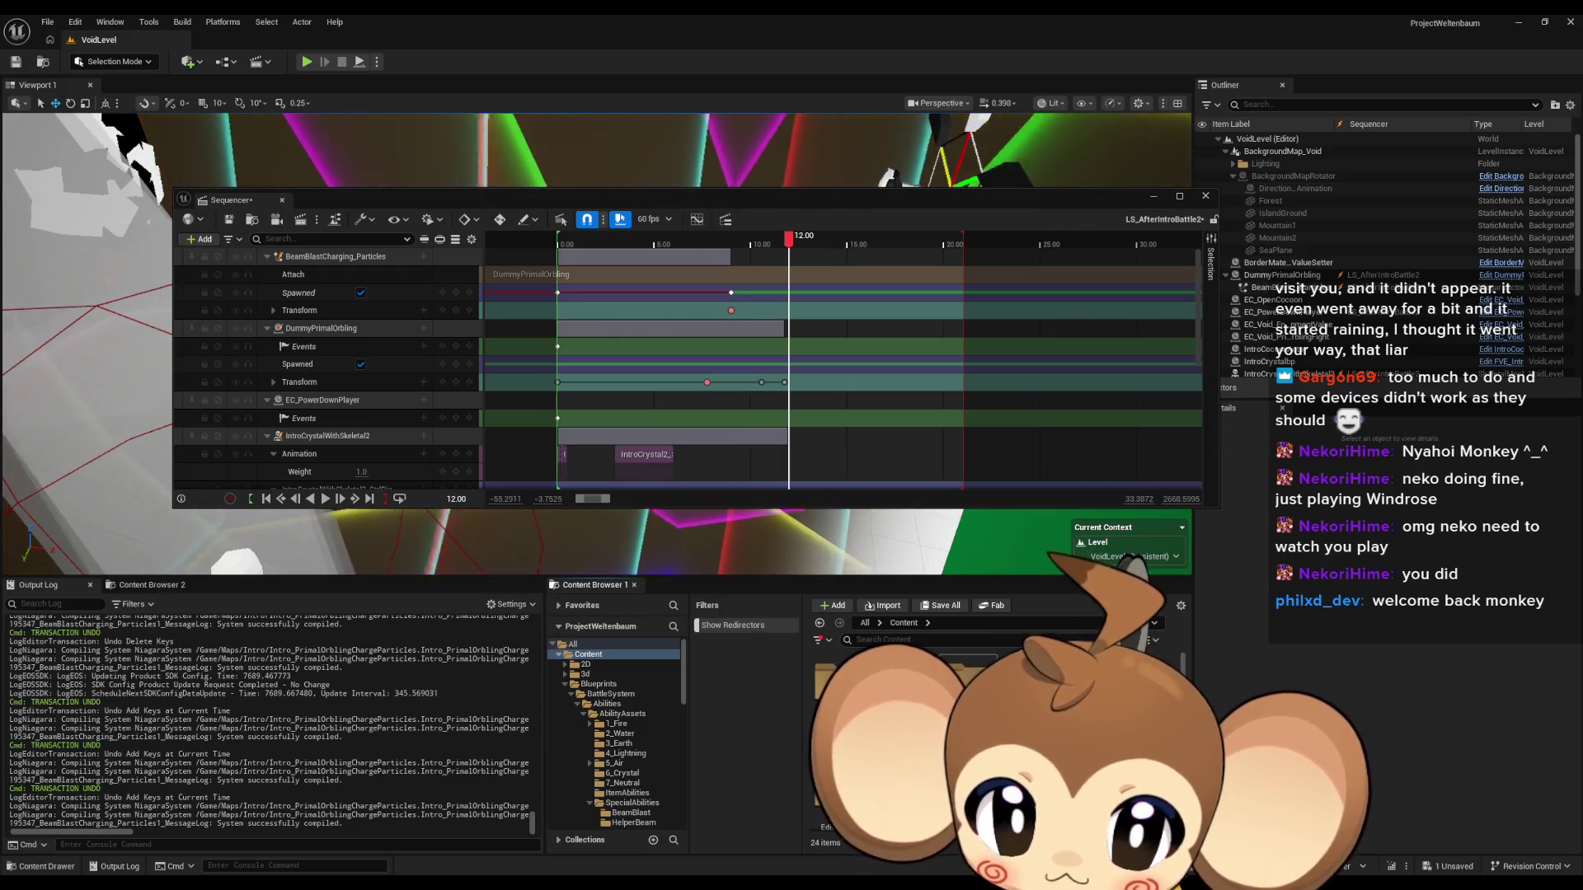
left_click(593, 737)
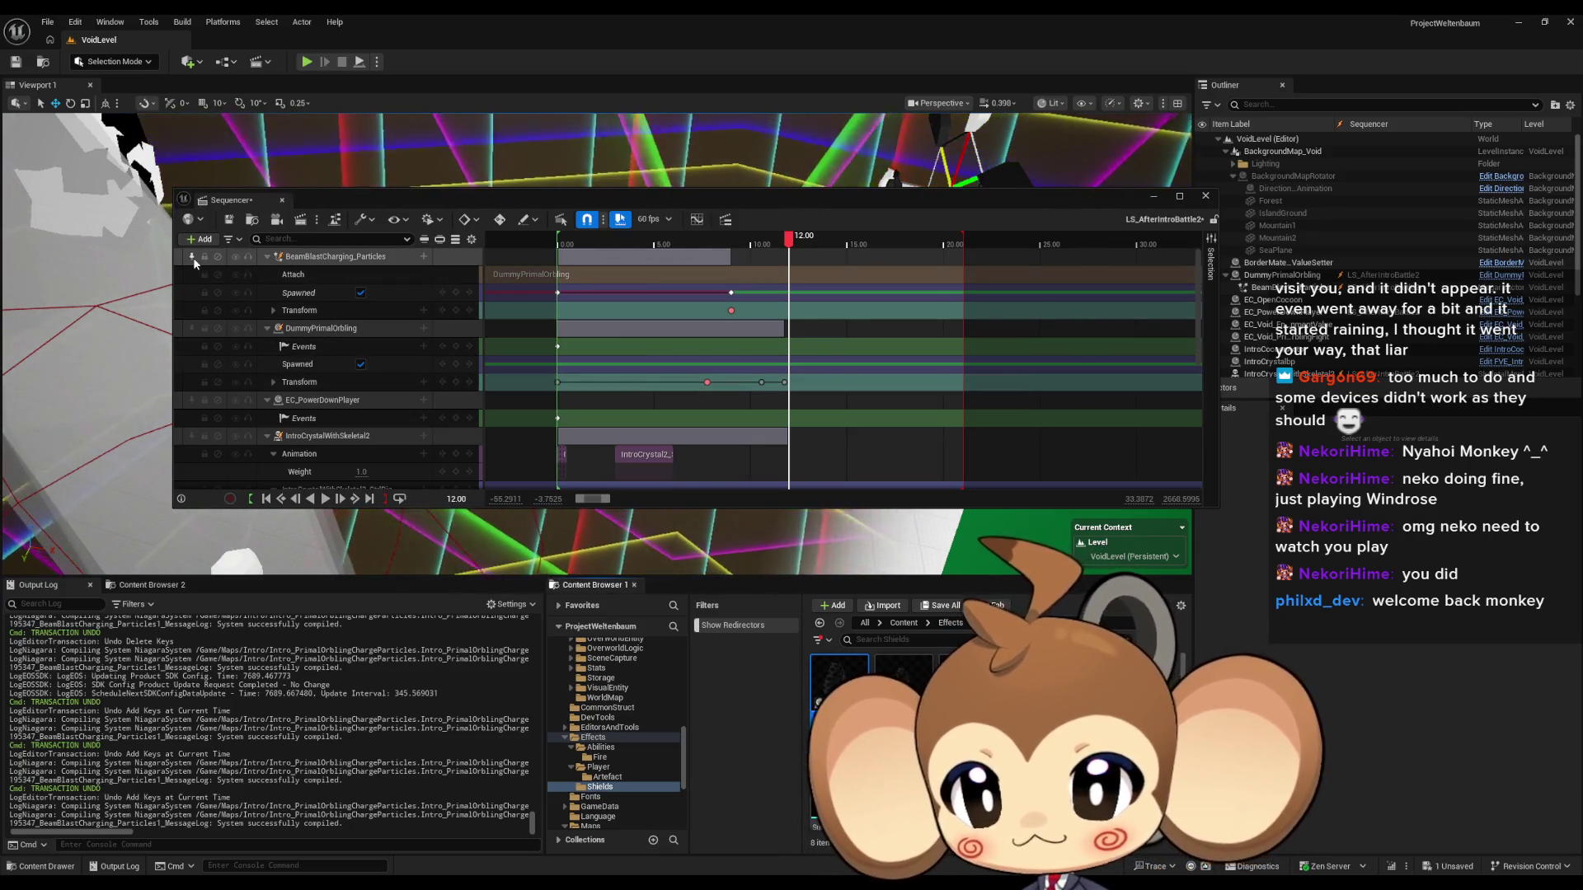
left_click(267, 257)
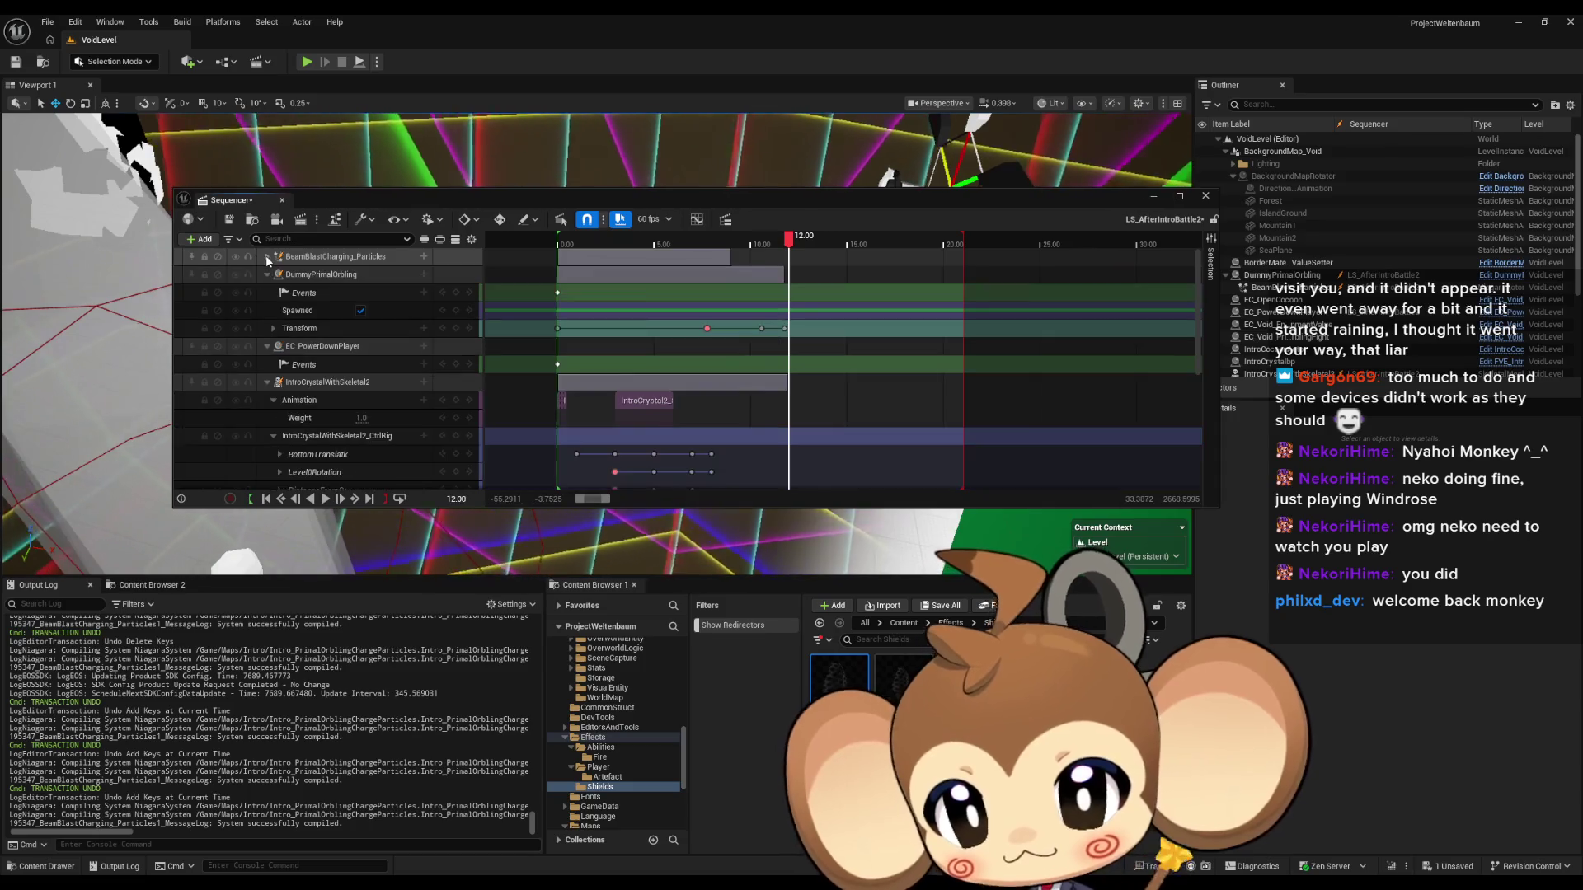
left_click(266, 274)
left_click(266, 292)
left_click(267, 310)
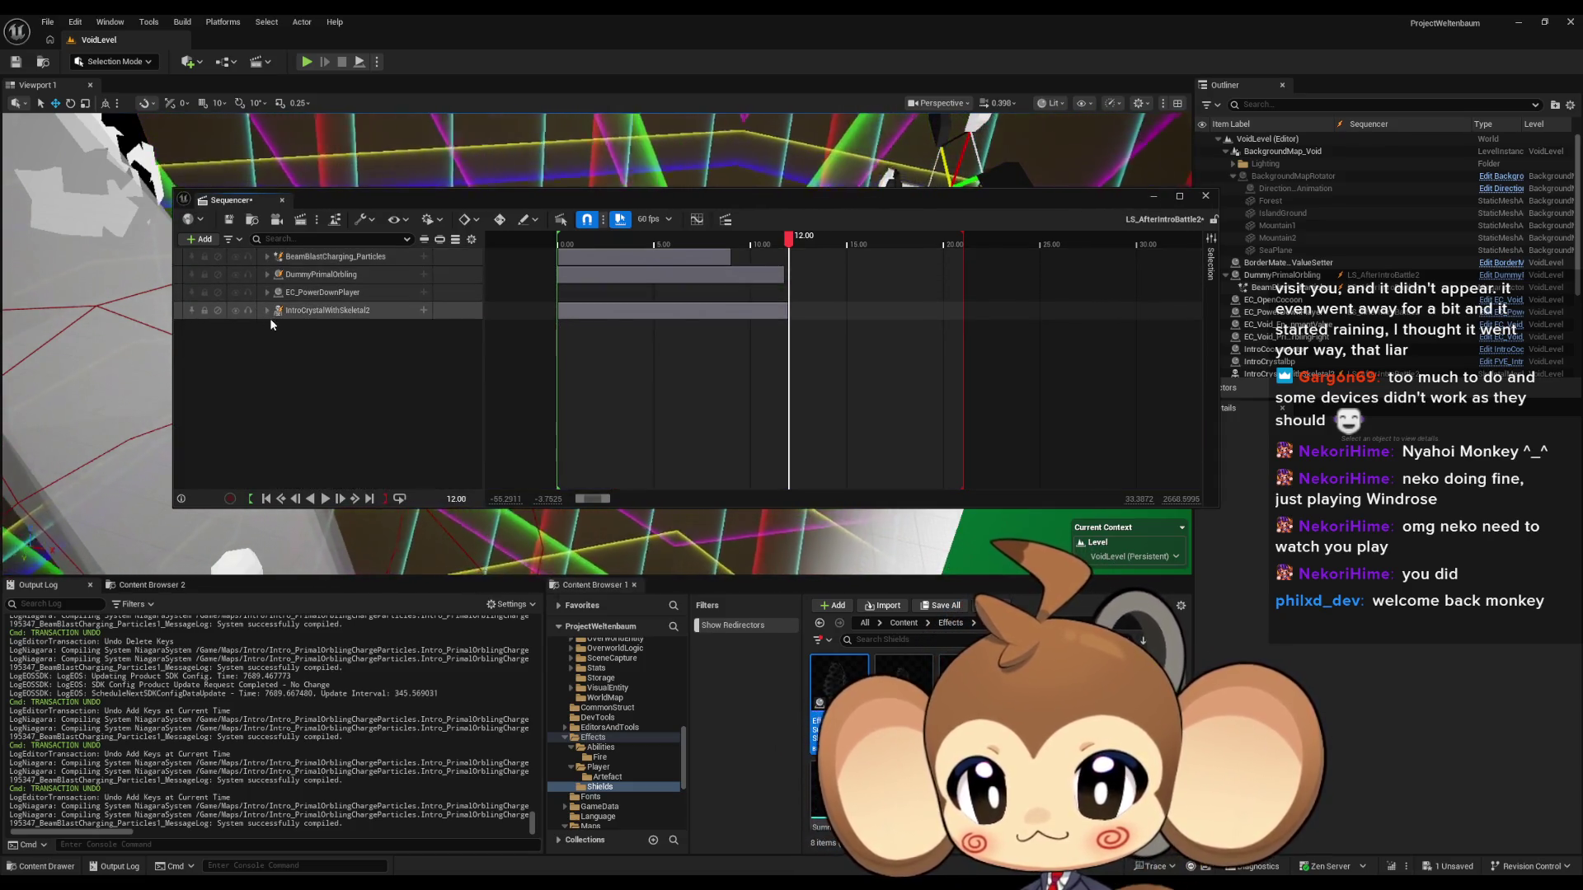
Add Effect_SummonerShield via +Add > Selection from Content Browser and expand its Transform track.
left_click(197, 239)
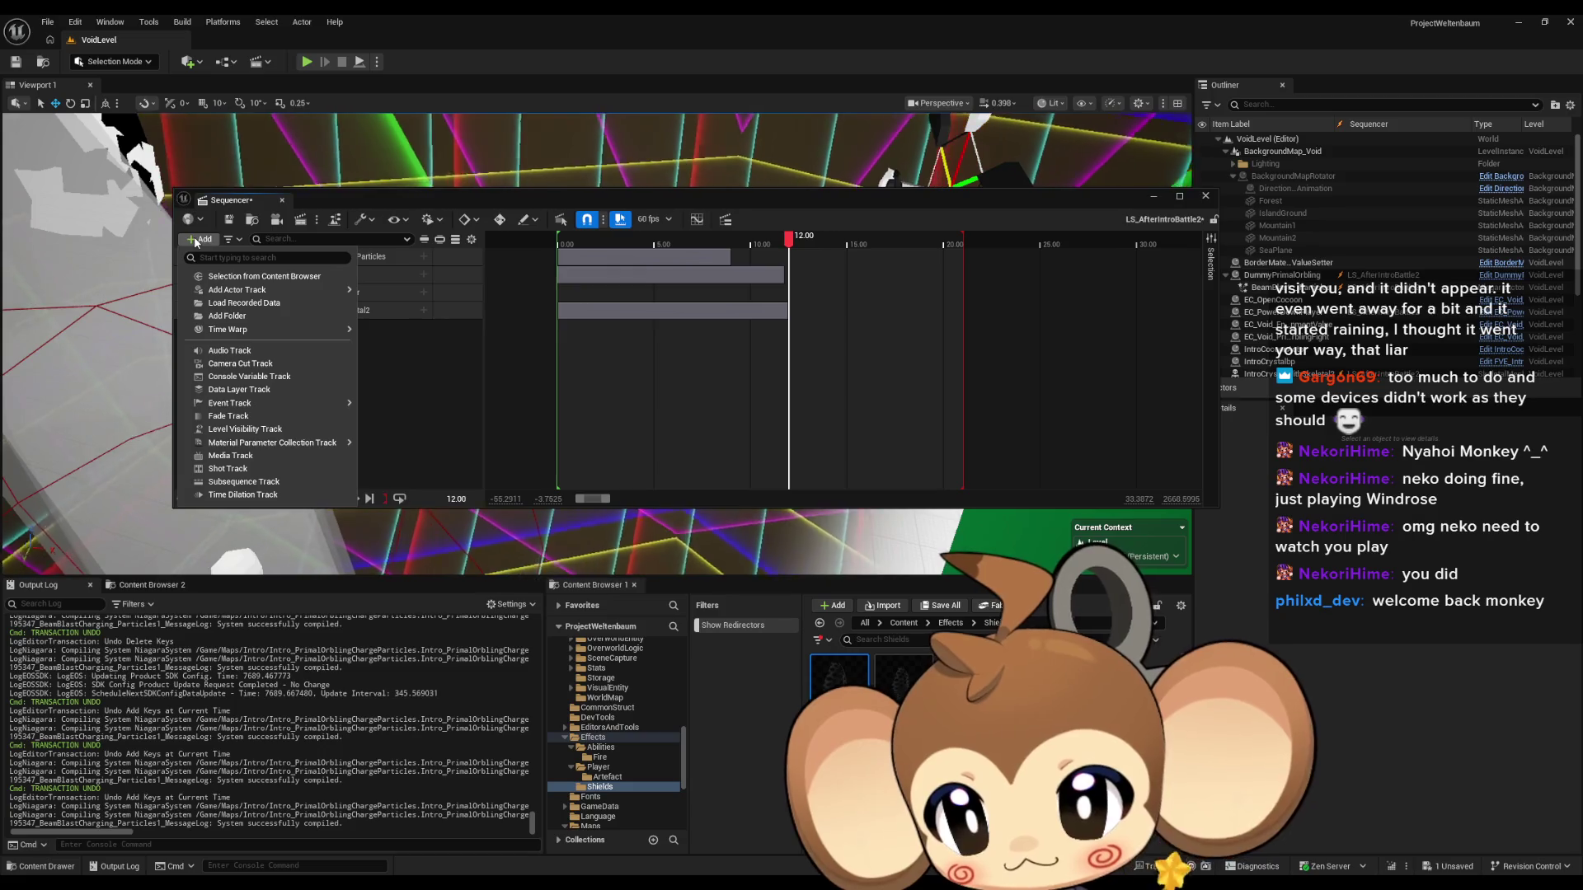
left_click(266, 277)
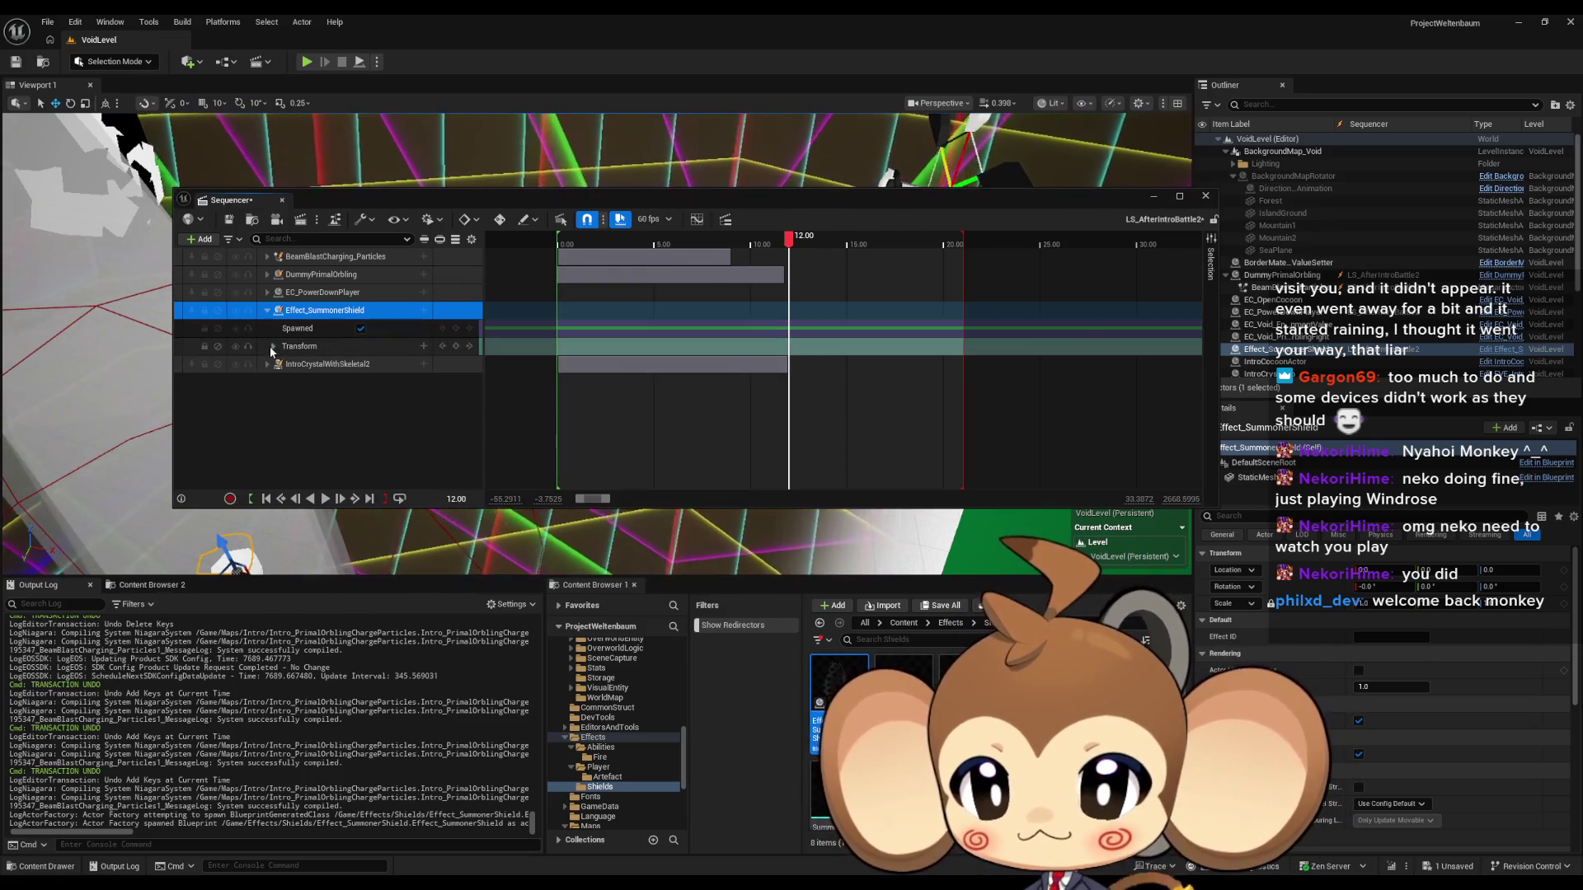
left_click(272, 347)
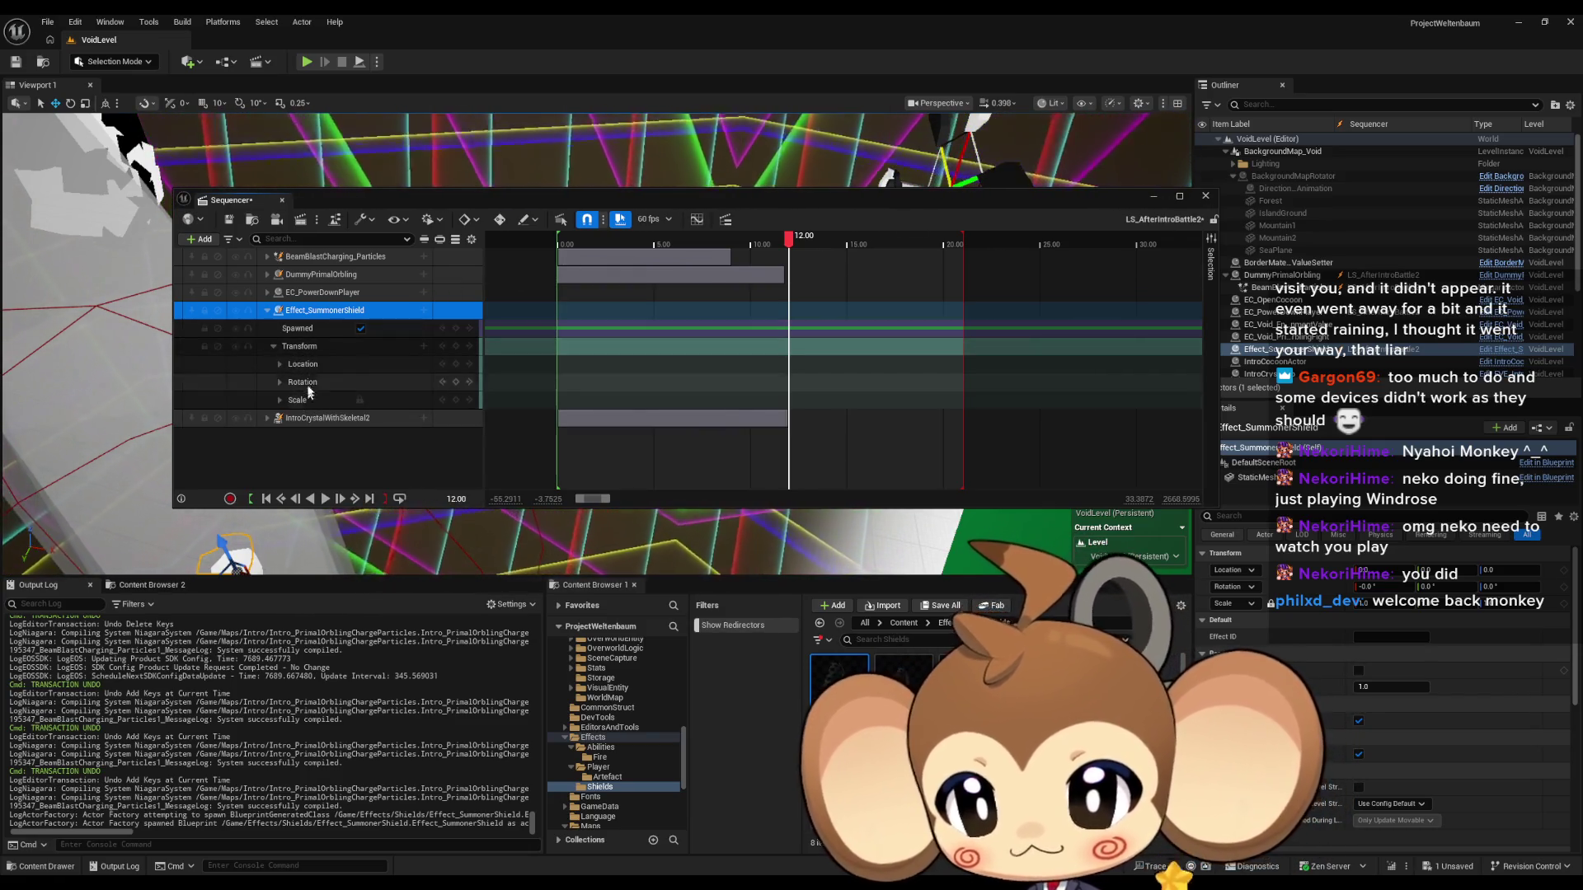
Frame the shield and drag it beside the crystal to about X -2840, Y -2178.
left_click(288, 370)
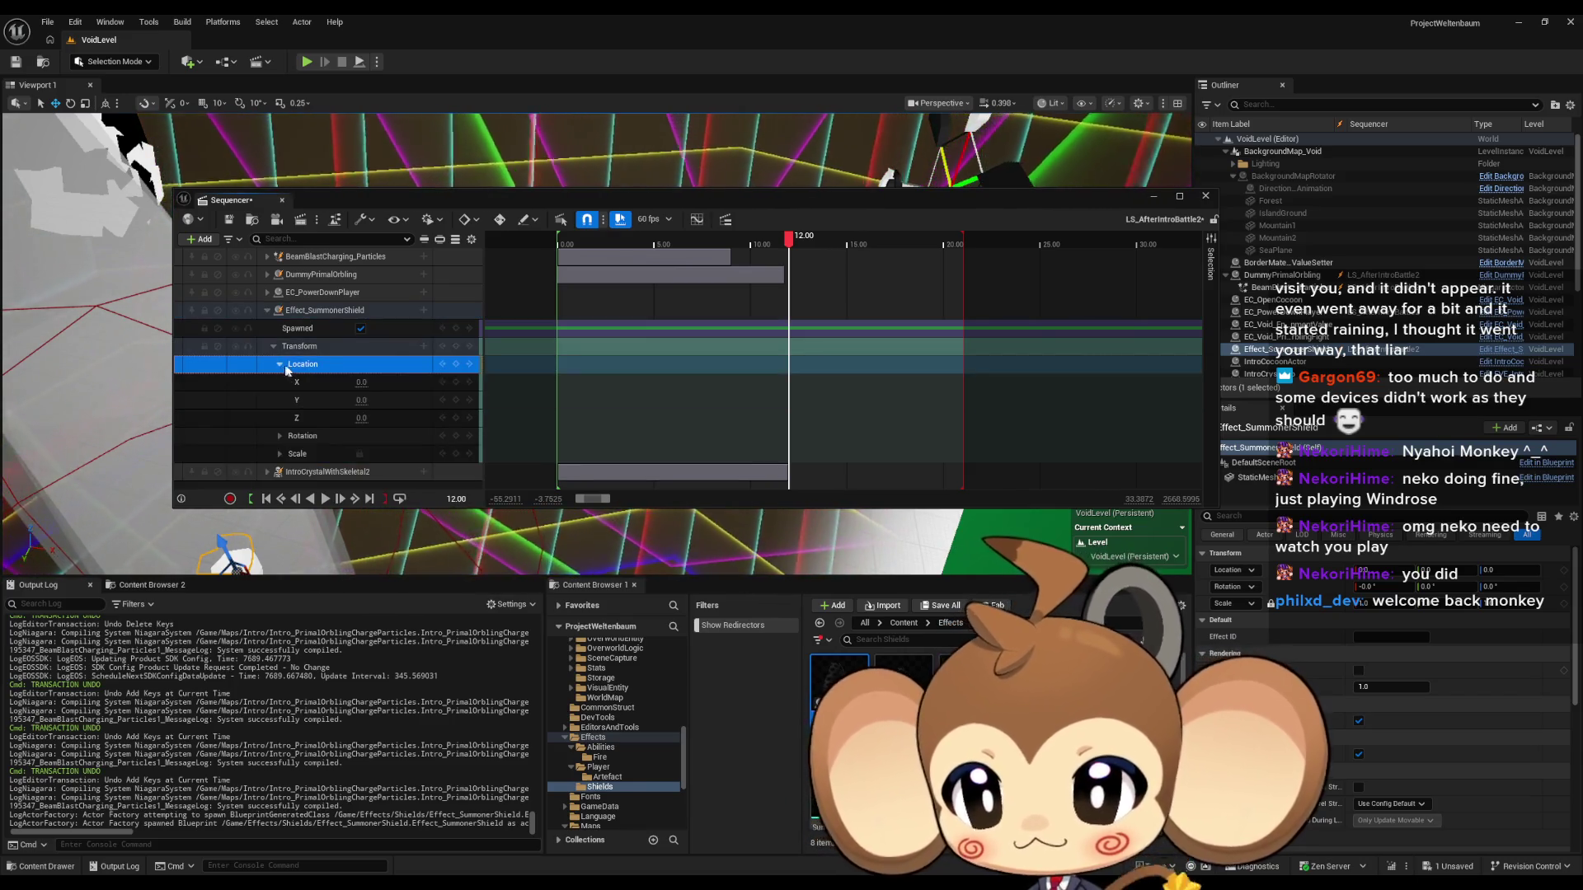
left_click_drag(544, 199, 541, 597)
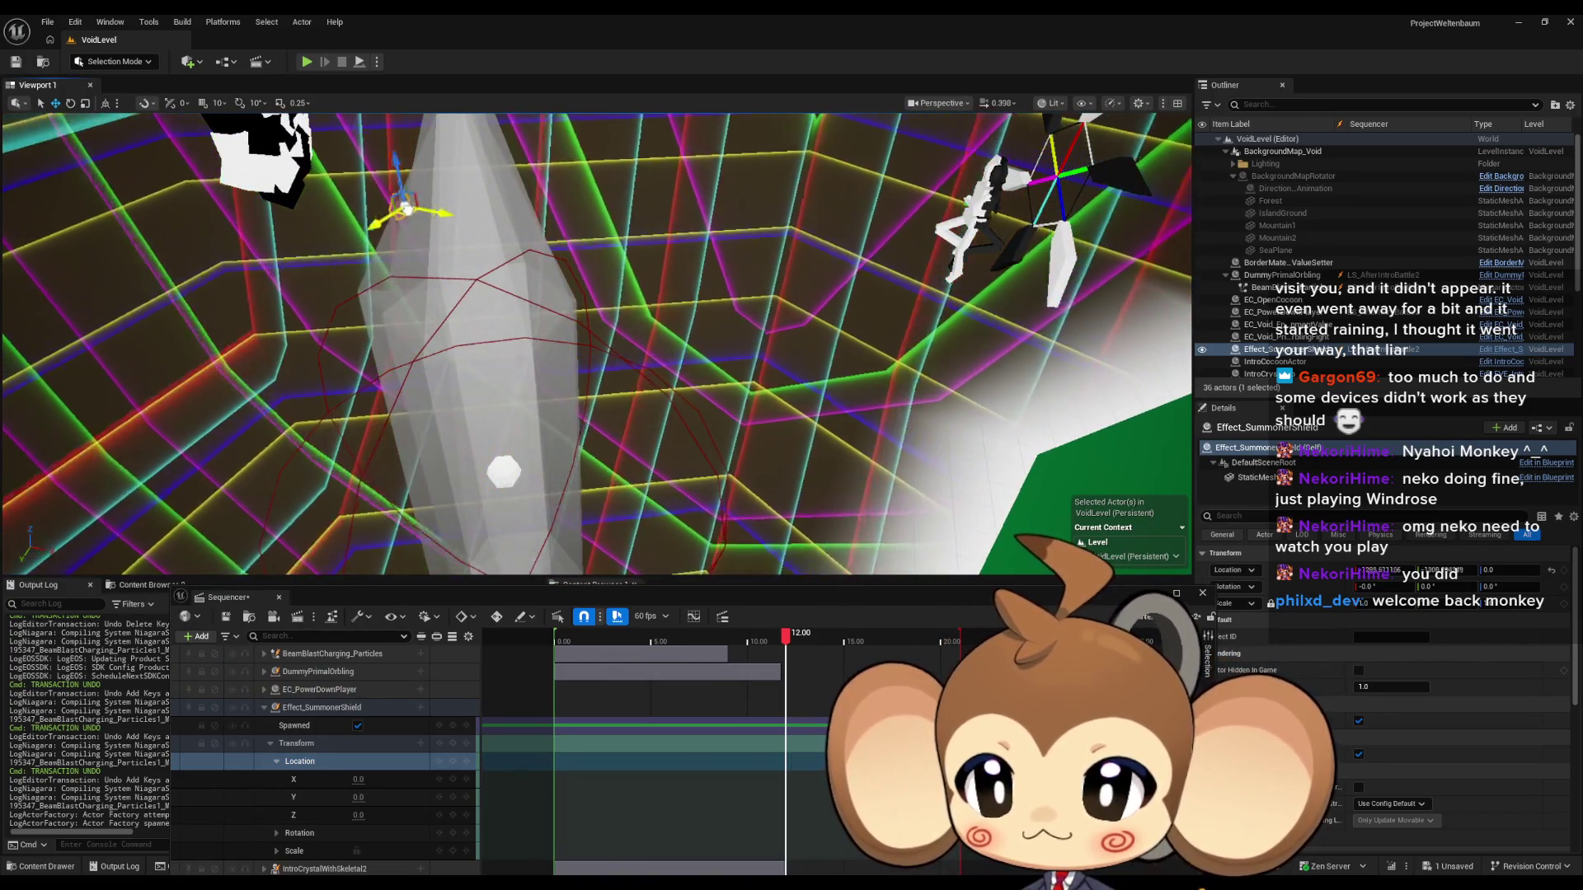
key("f")
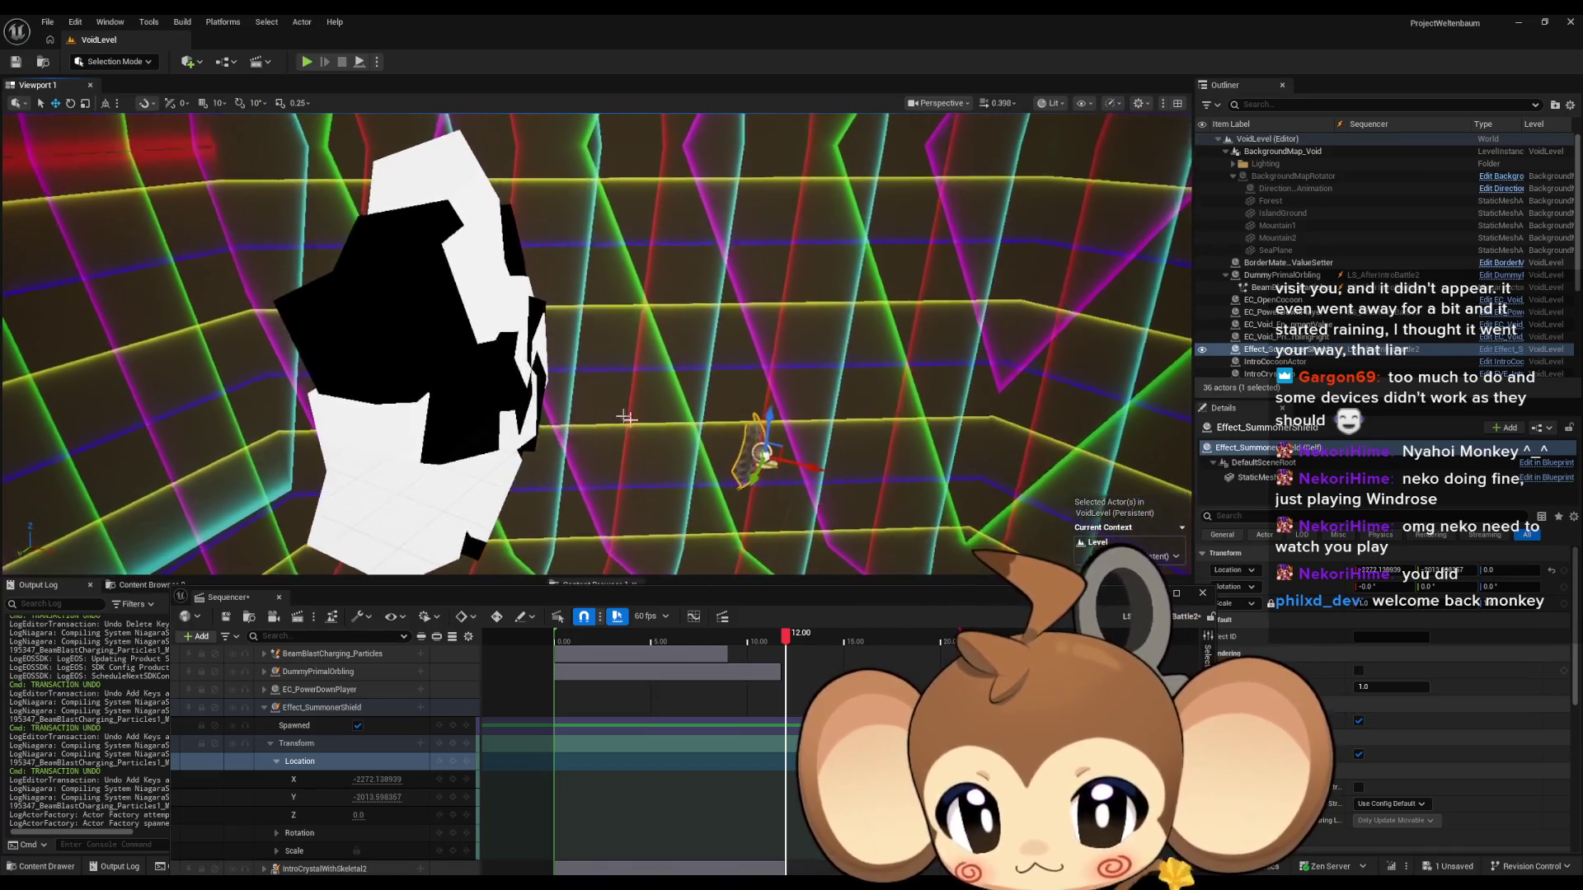
mouse_move(768, 461)
left_mouse_down()
mouse_move(530, 371)
mouse_move(579, 410)
left_mouse_up()
scroll(579, 409, "up", 5)
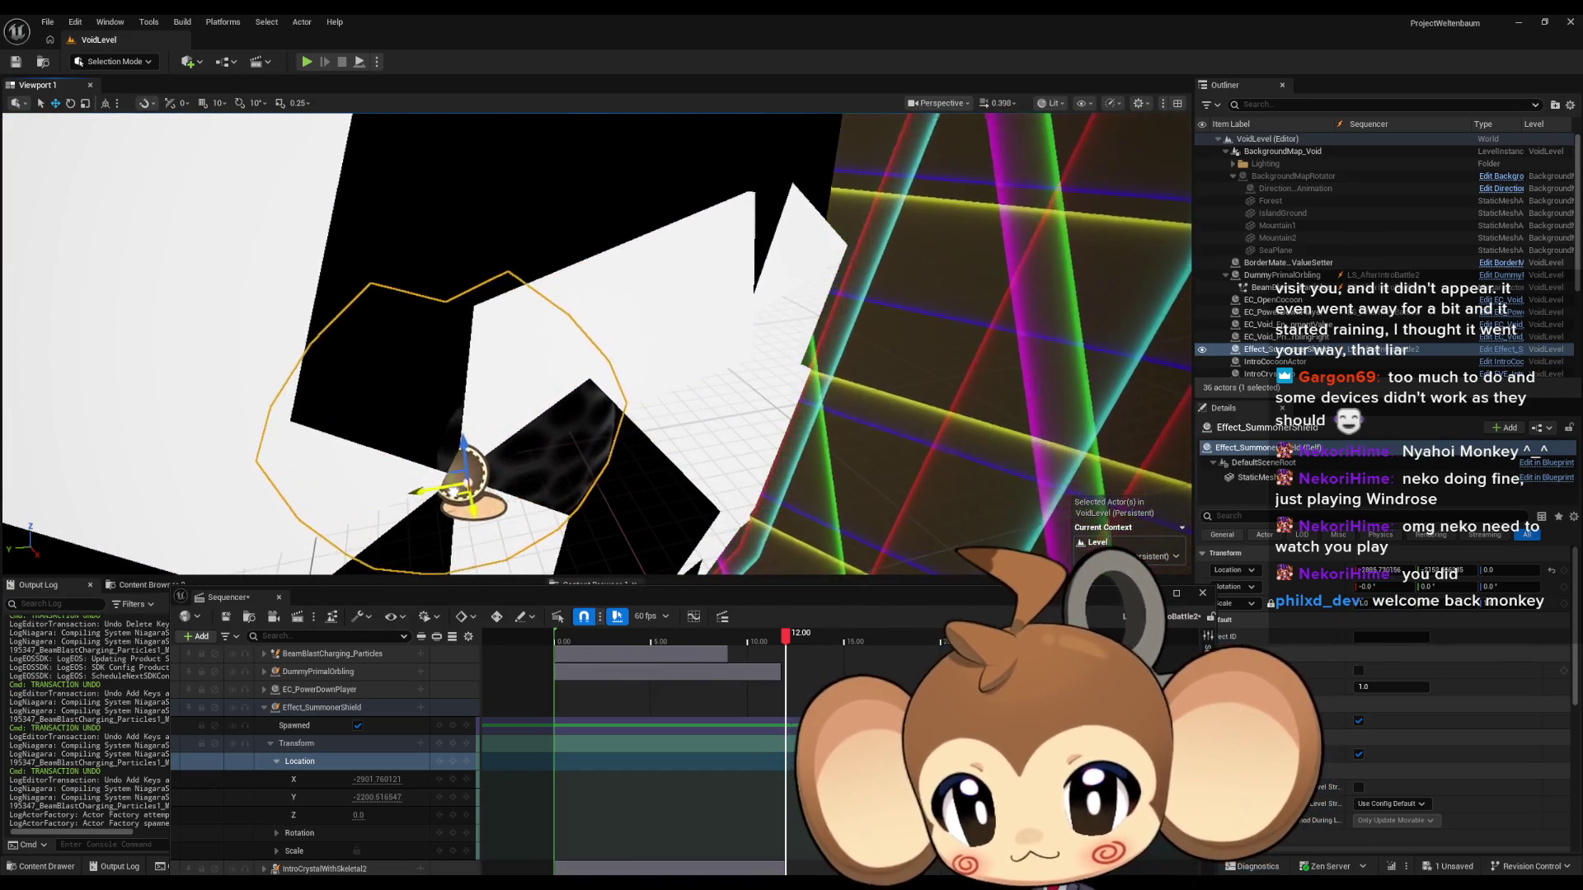
left_click_drag(565, 471, 533, 342)
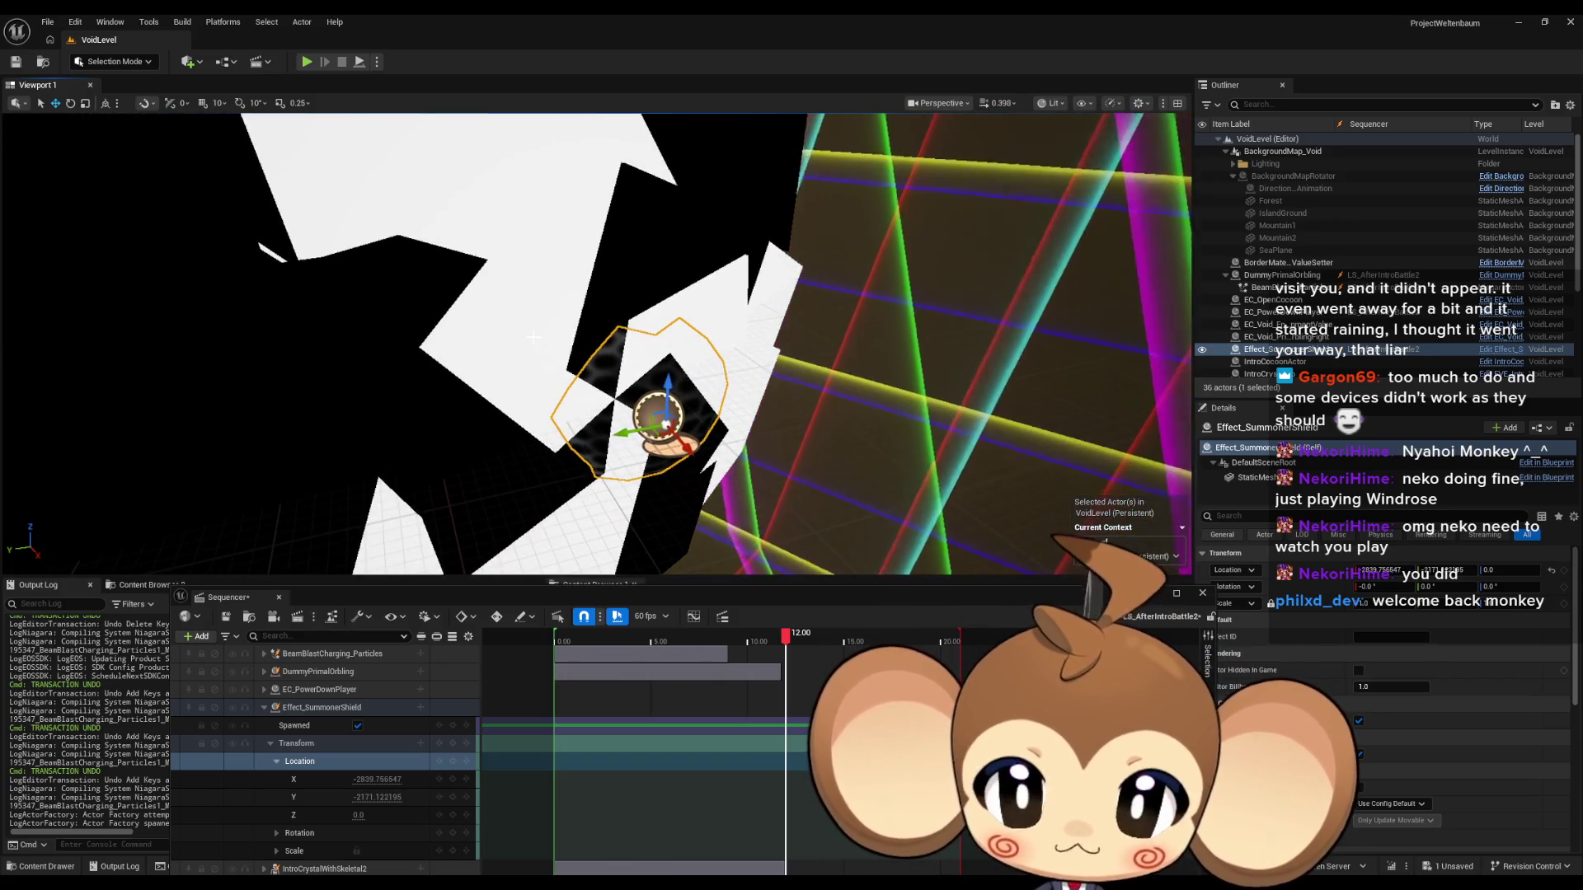
left_click(532, 337)
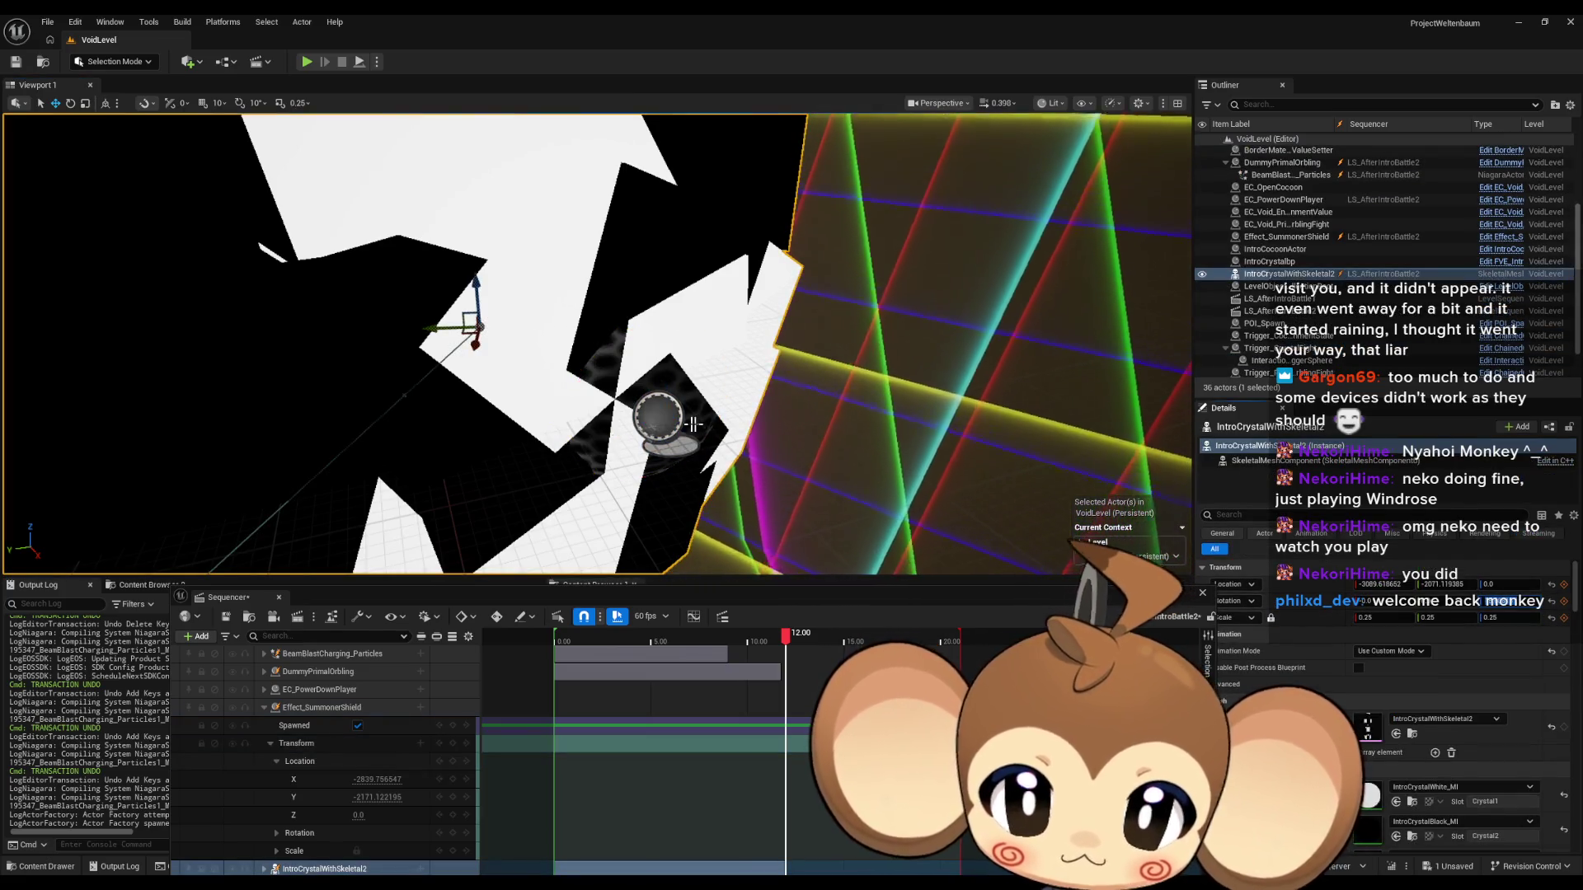
left_click(658, 426)
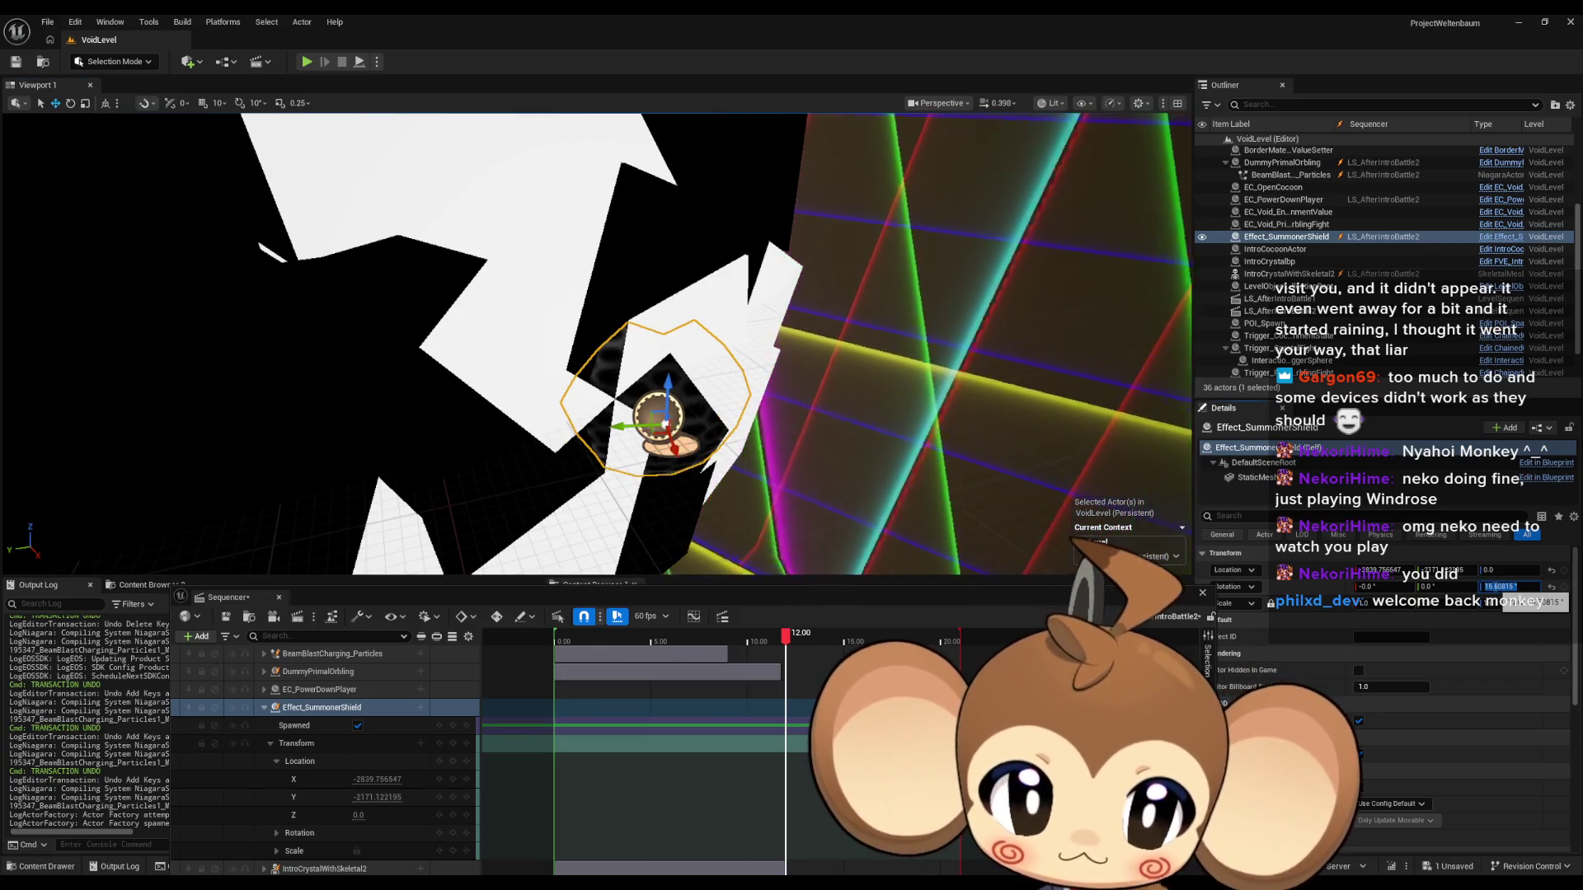
Orbit around the shield to check it encloses the crystal, then select its Sequencer track.
left_click_drag(577, 329, 577, 491)
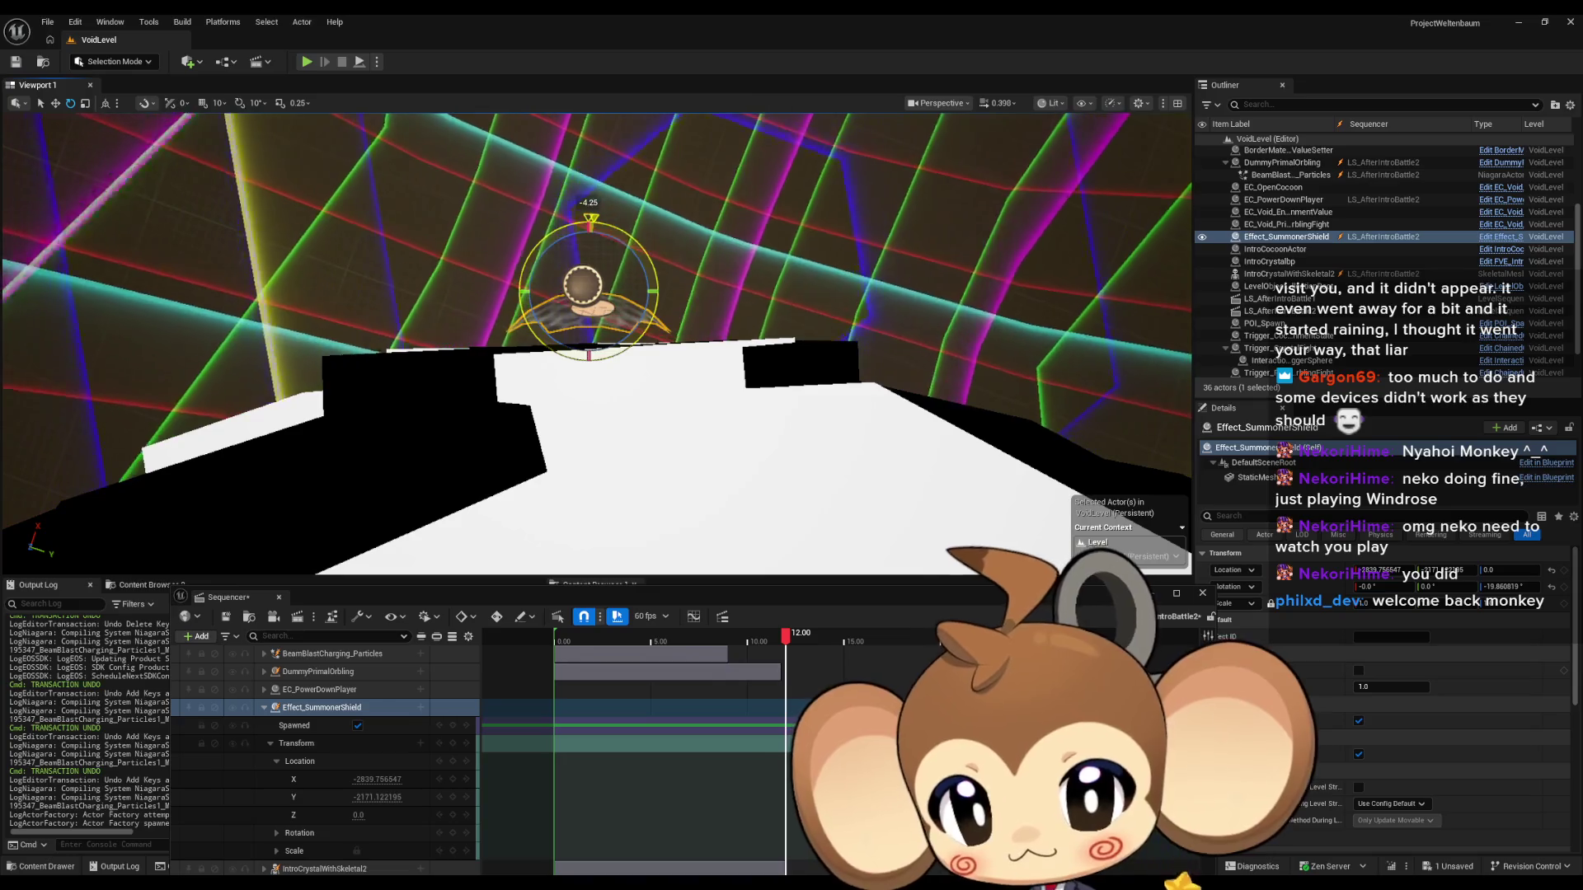
left_click_drag(620, 349, 1081, 430)
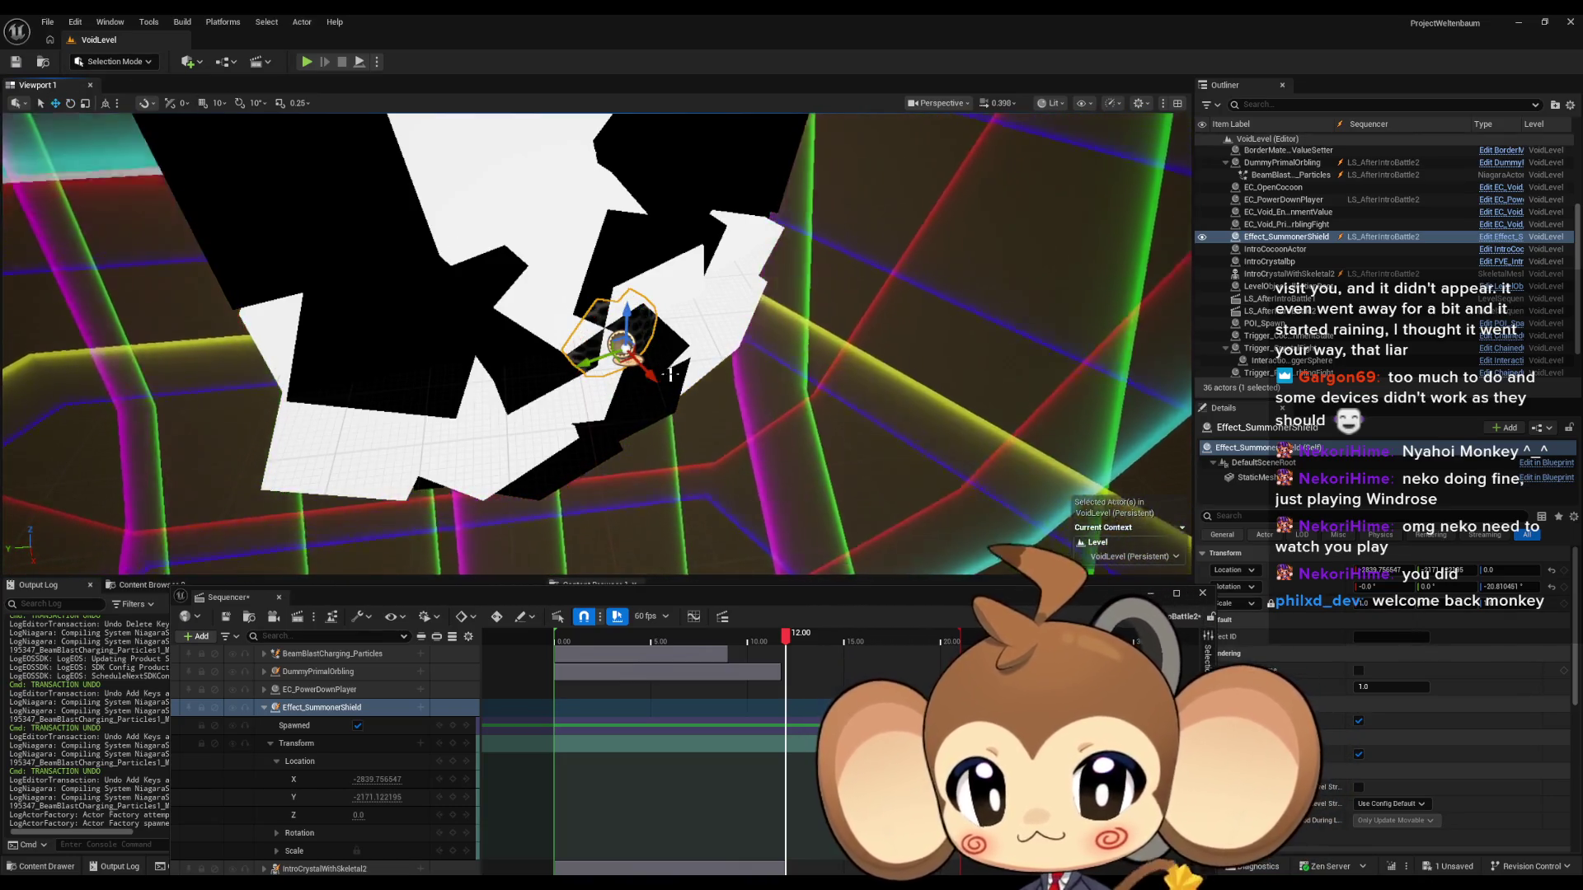
left_click_drag(702, 423, 800, 373)
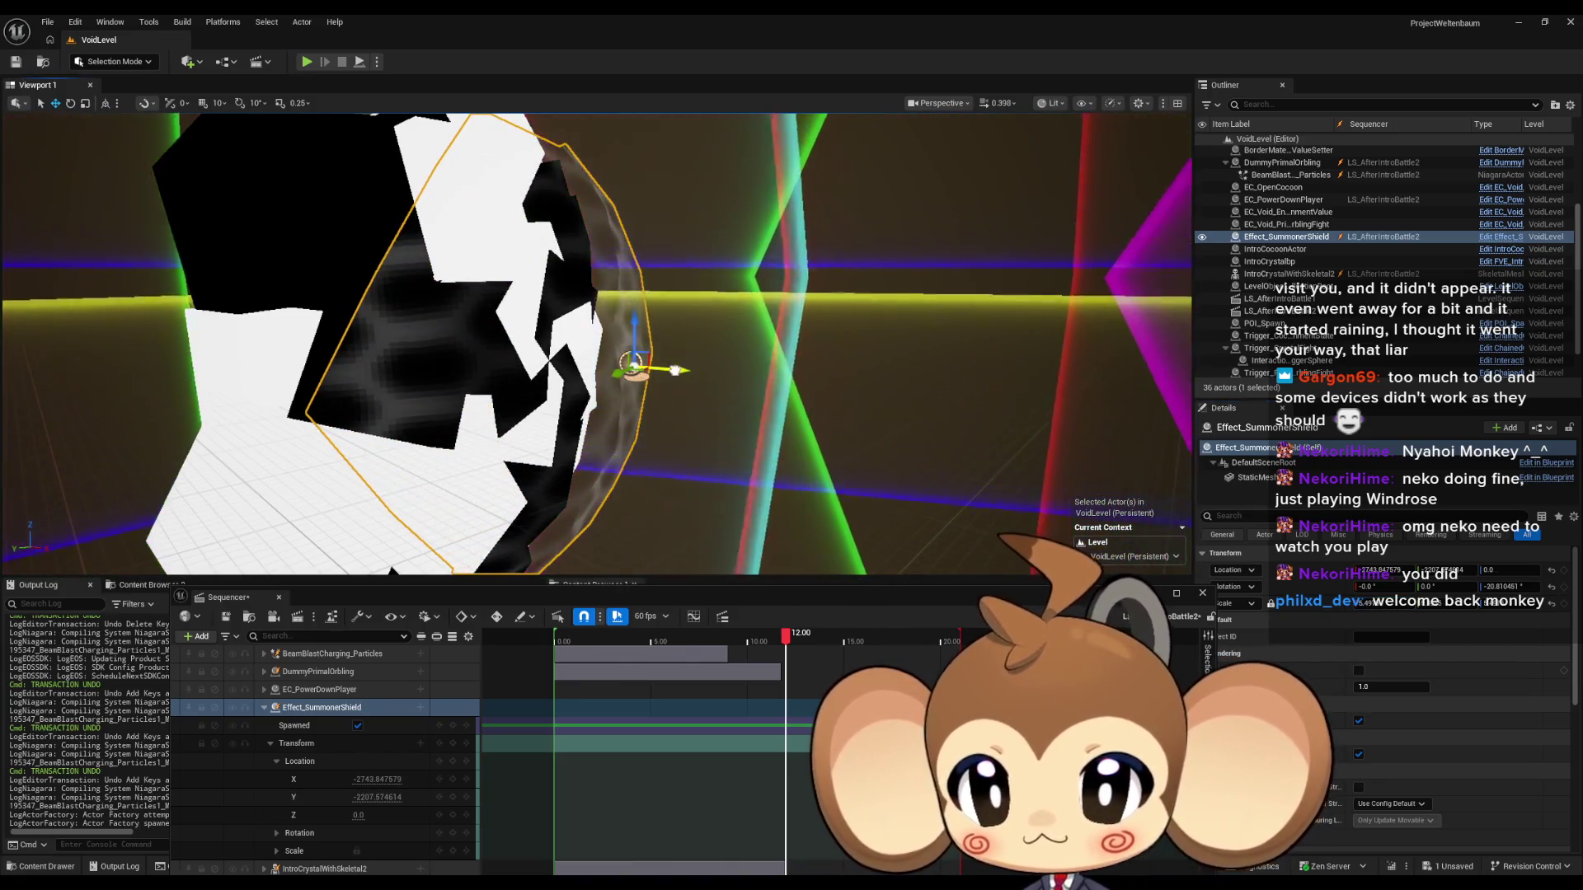
left_click_drag(800, 373, 850, 349)
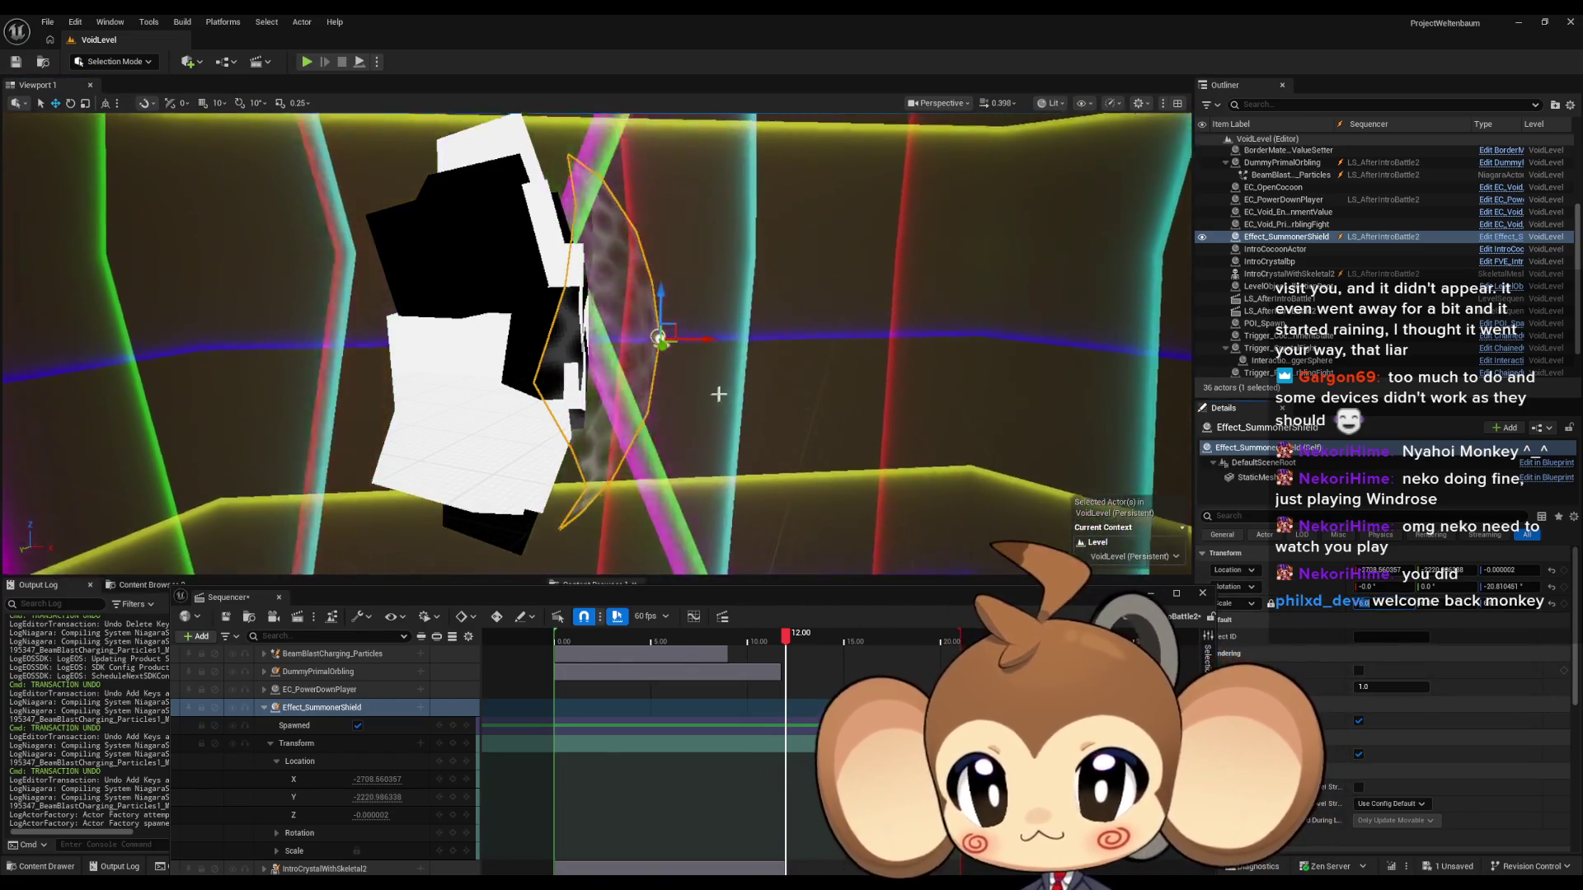
left_click_drag(695, 340, 794, 294)
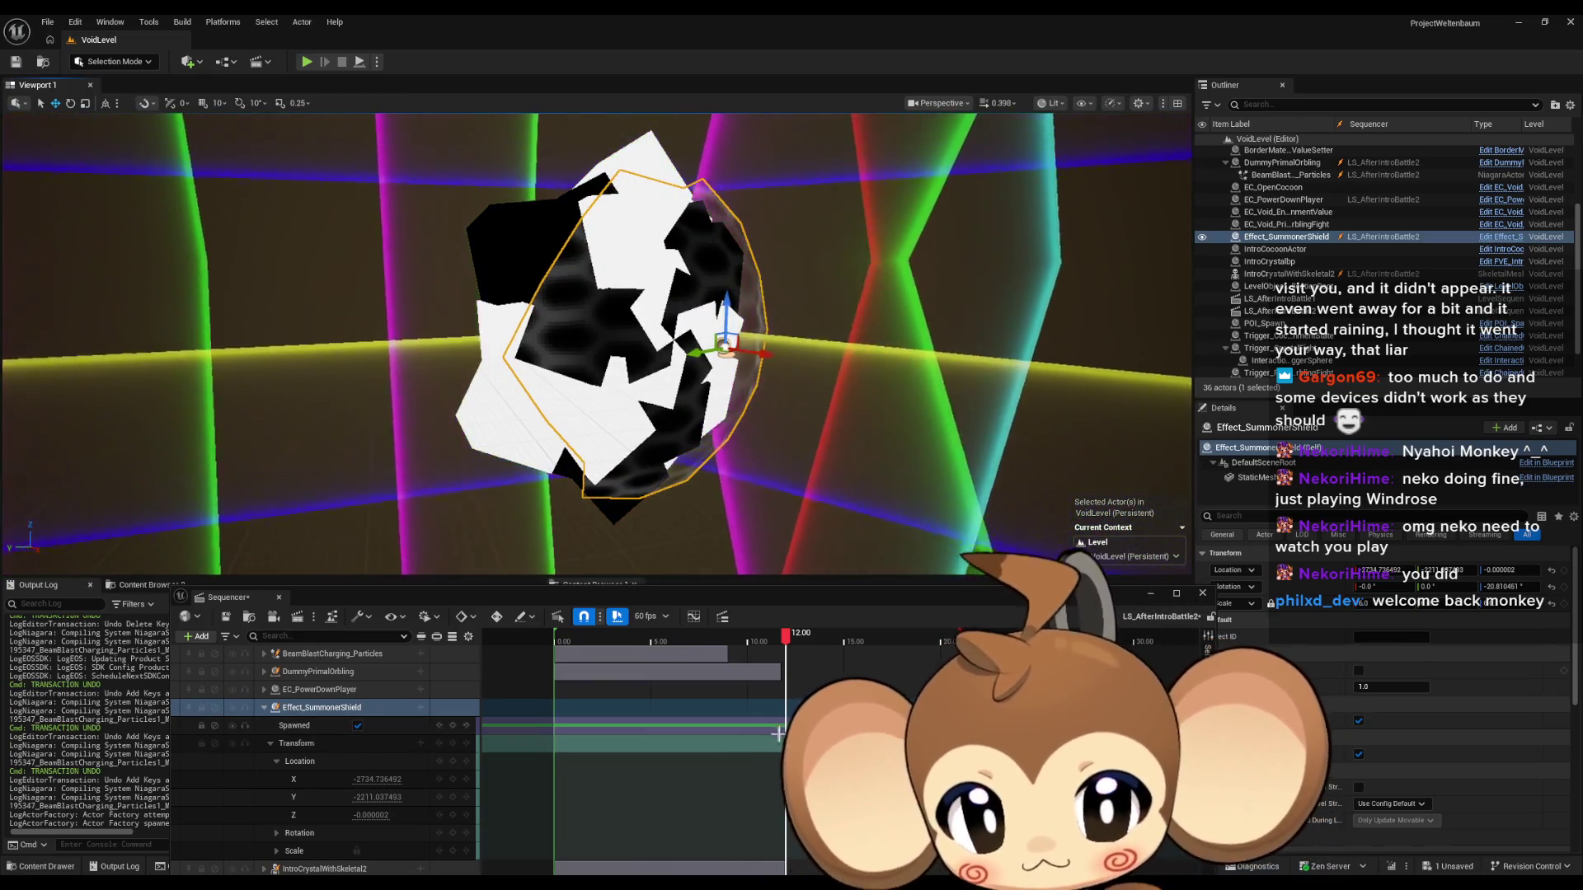
left_click(757, 698)
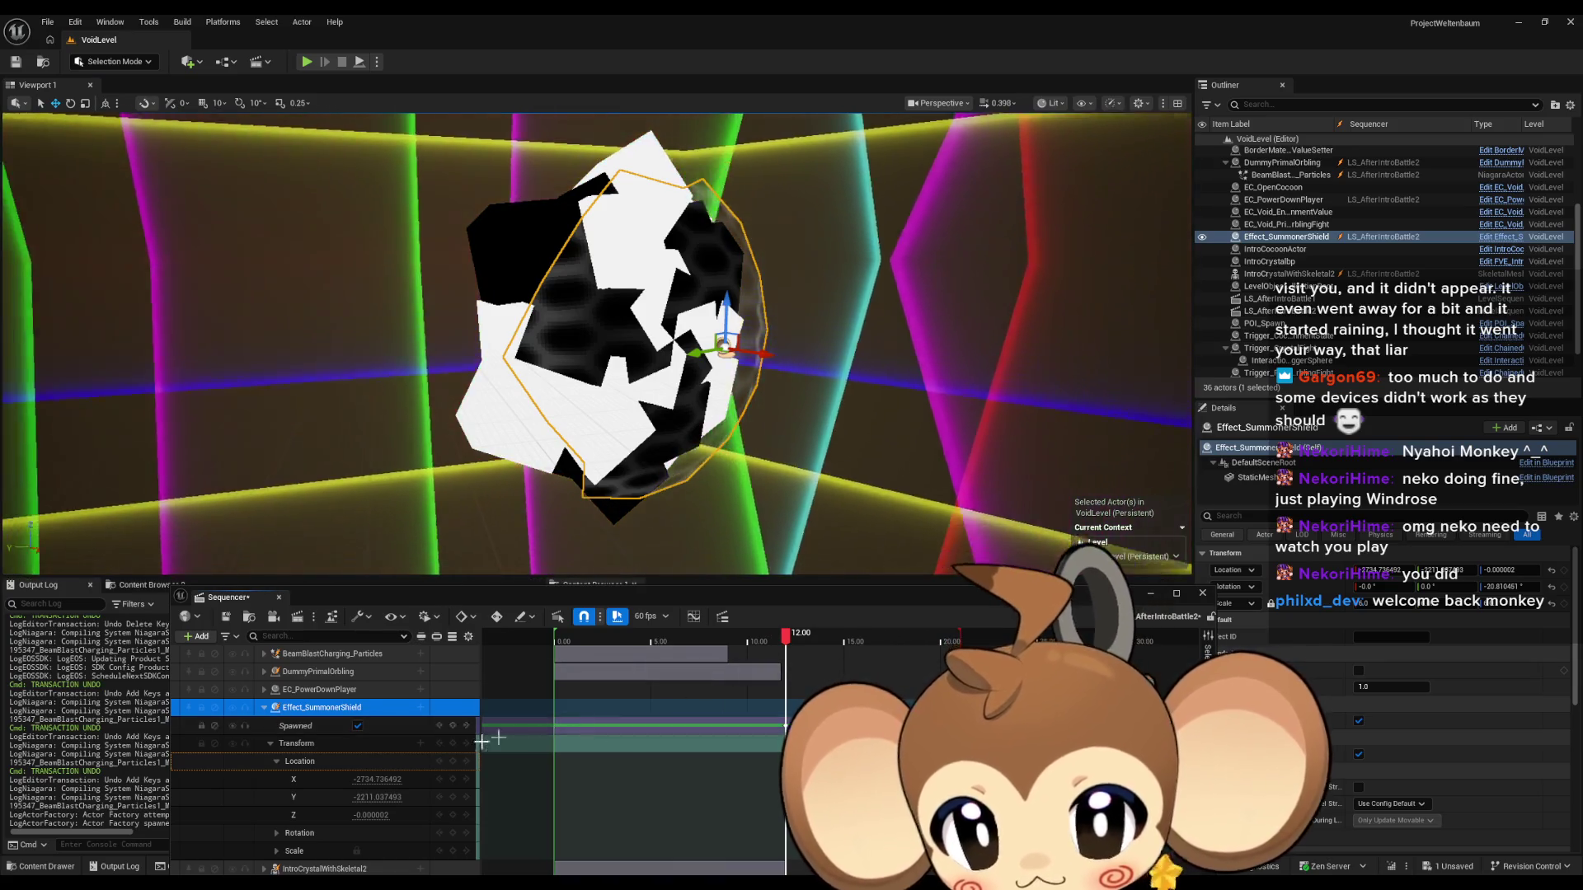
Set the sequence time to 0 and key the shield as unspawned there.
left_click_drag(490, 600, 500, 430)
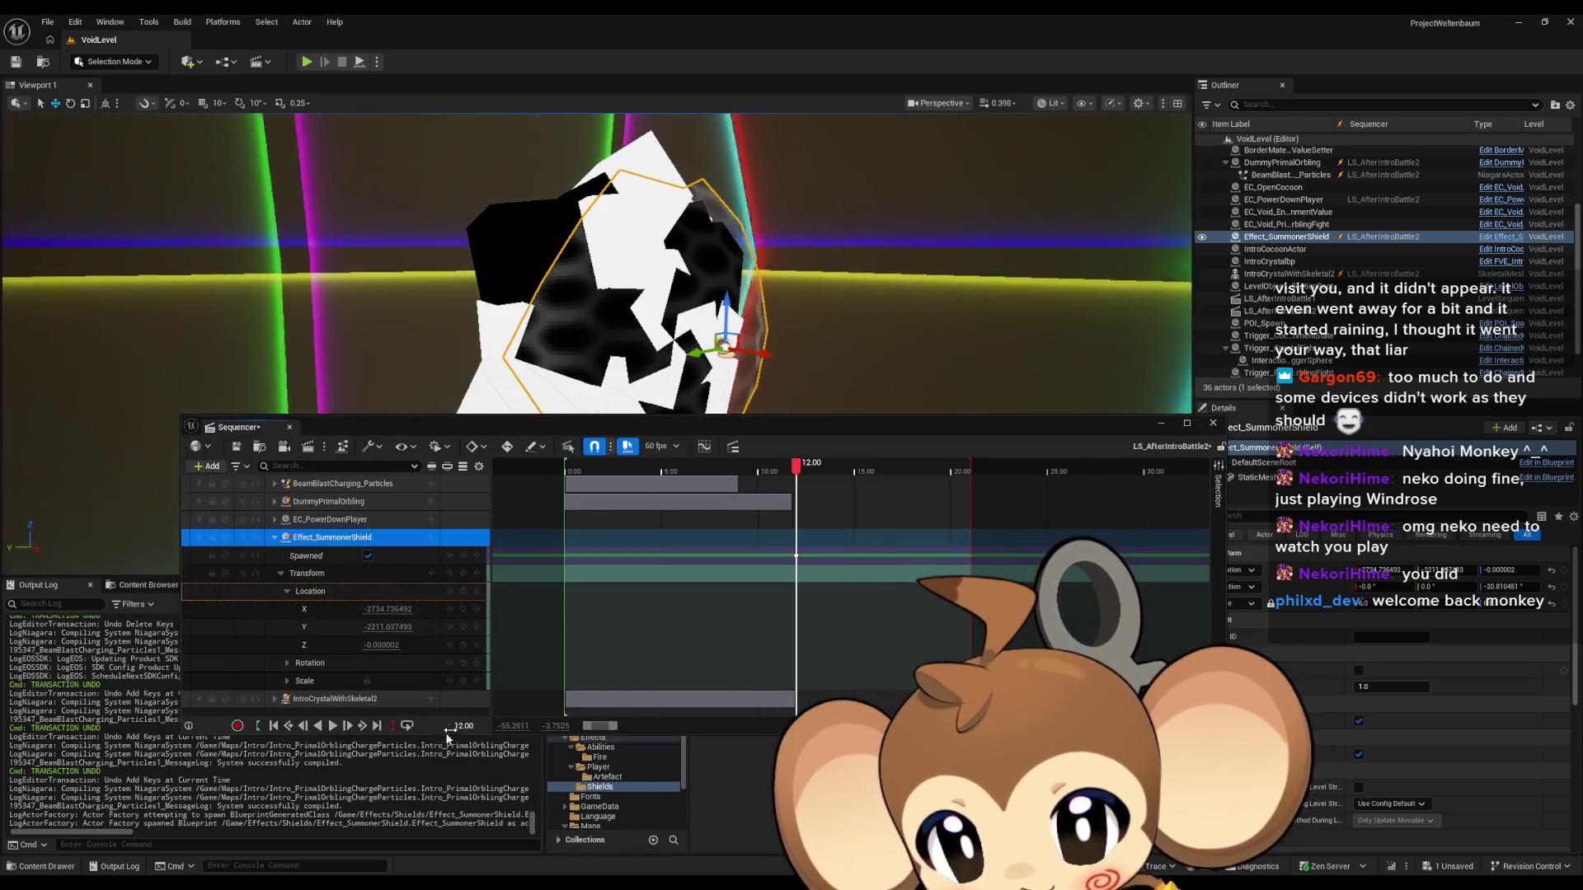
left_click(480, 723)
type("0")
key("Return")
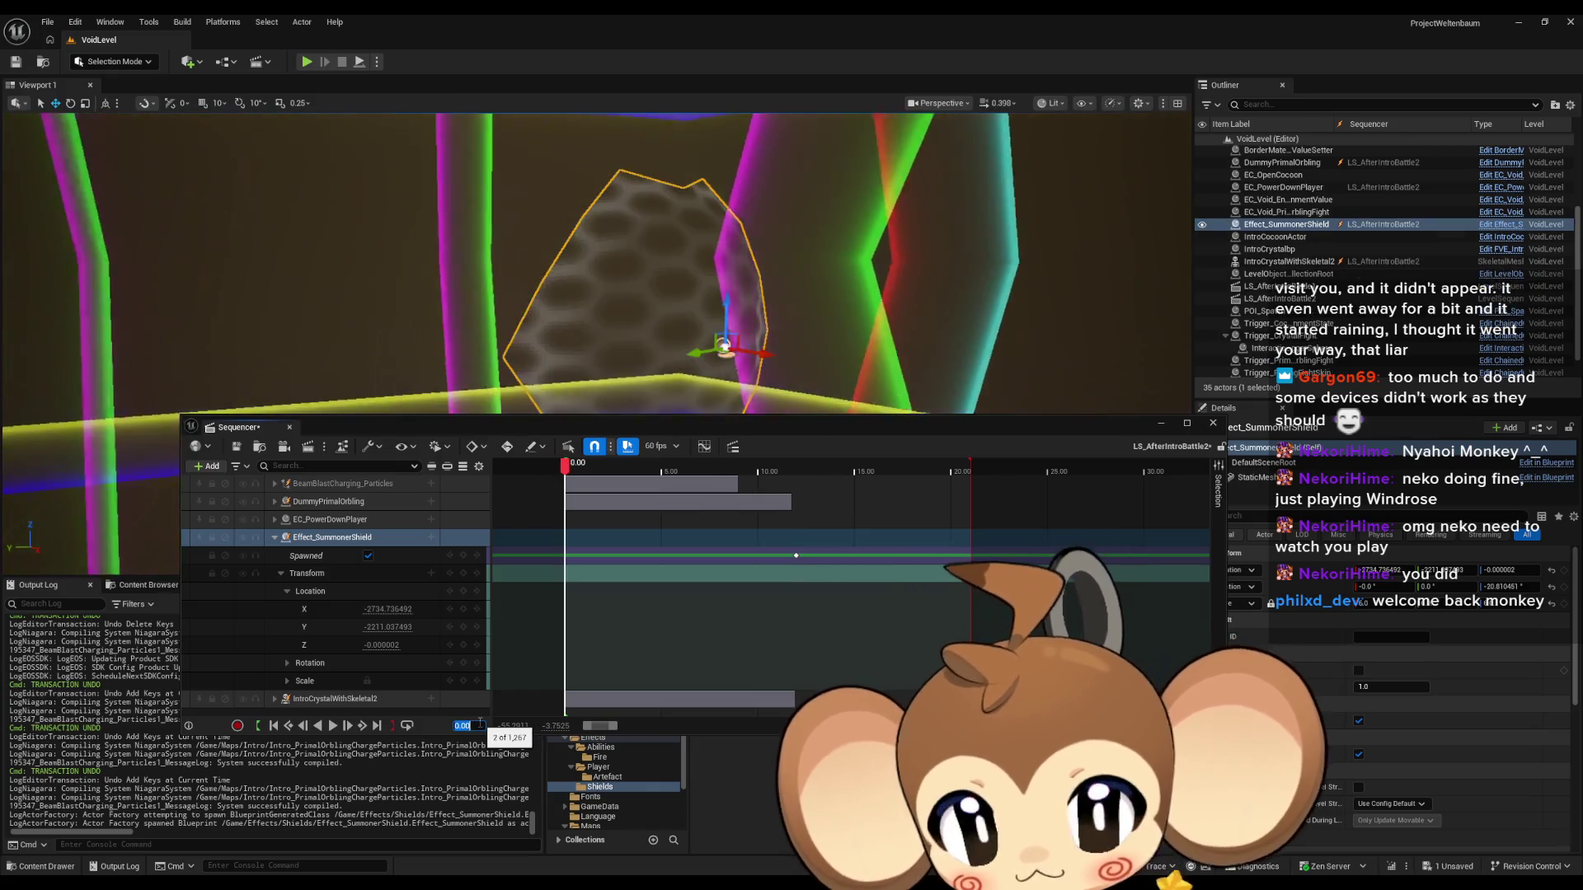
left_click(369, 557)
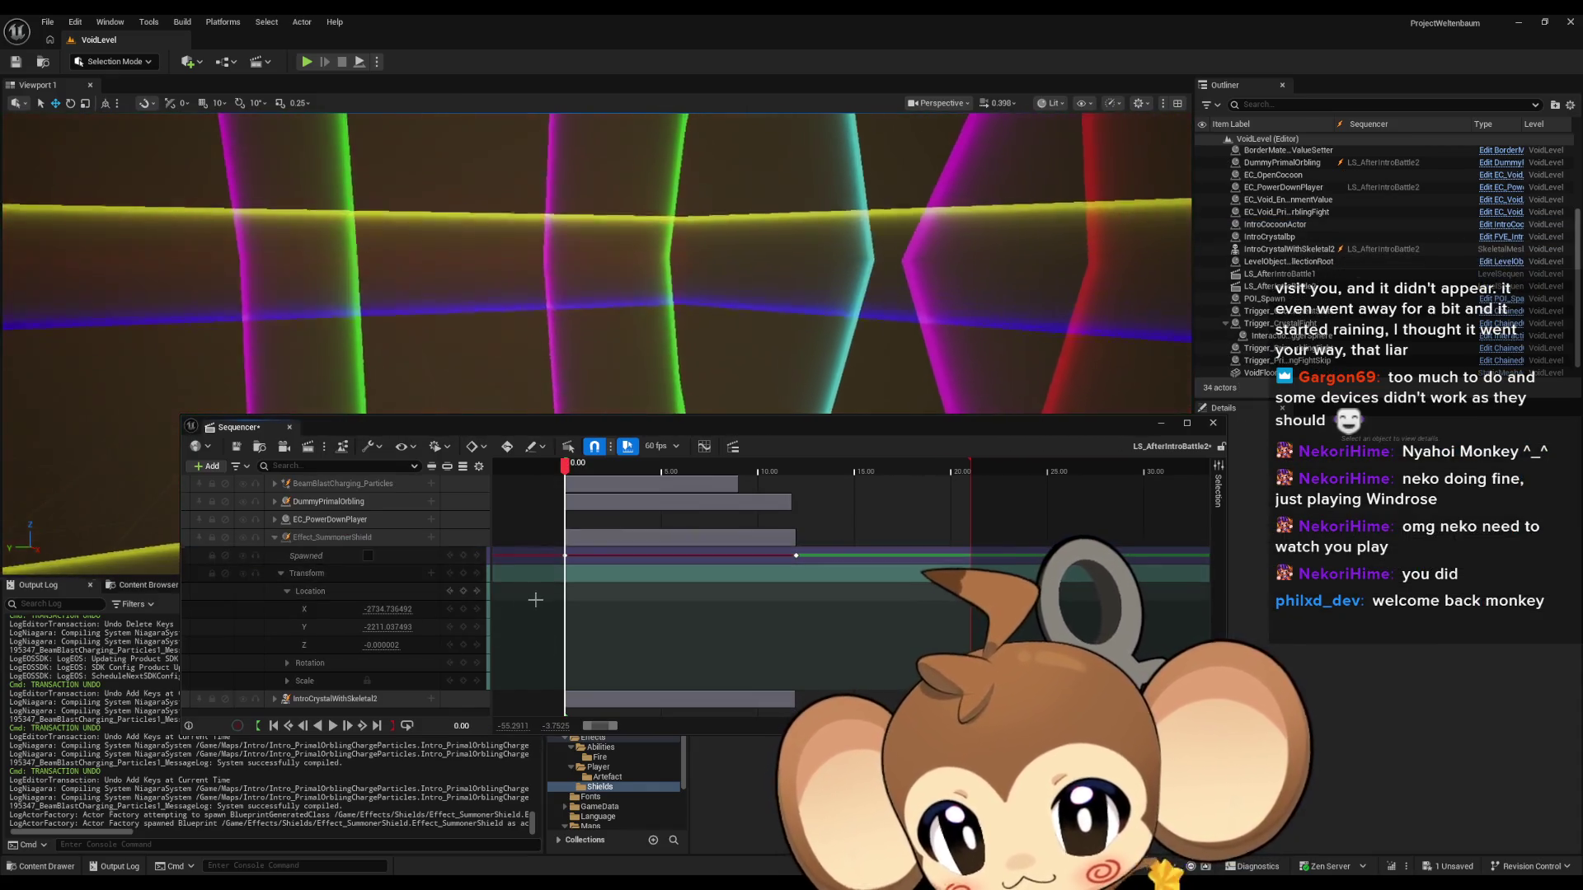
Save LS_AfterIntroBattle2, close the Sequencer and return to the Content root folder.
left_click(238, 447)
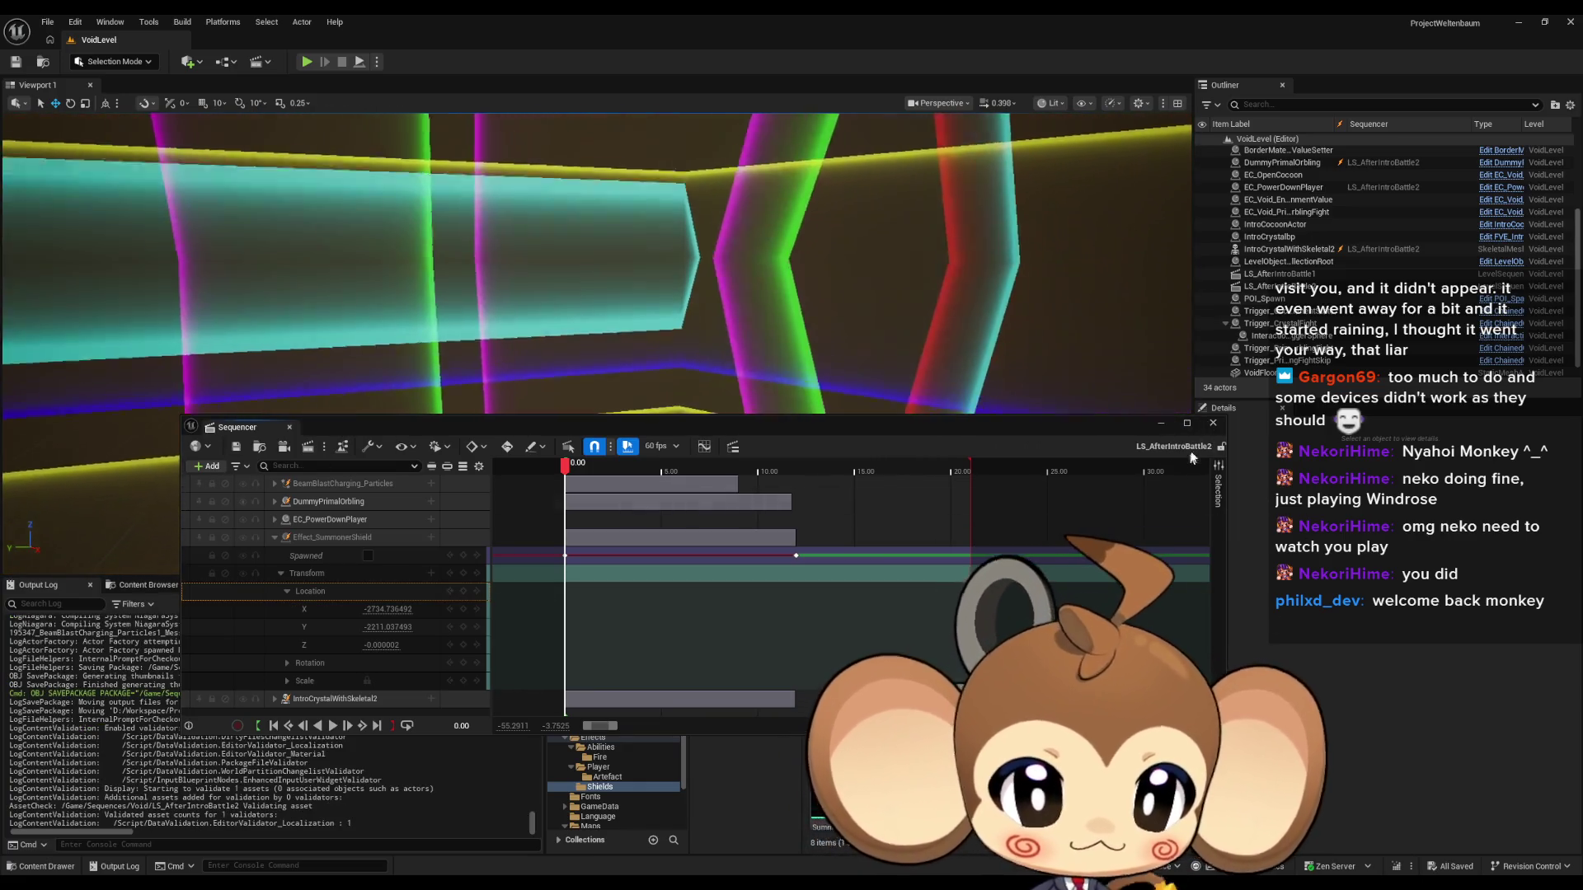
left_click(1213, 423)
left_click(903, 623)
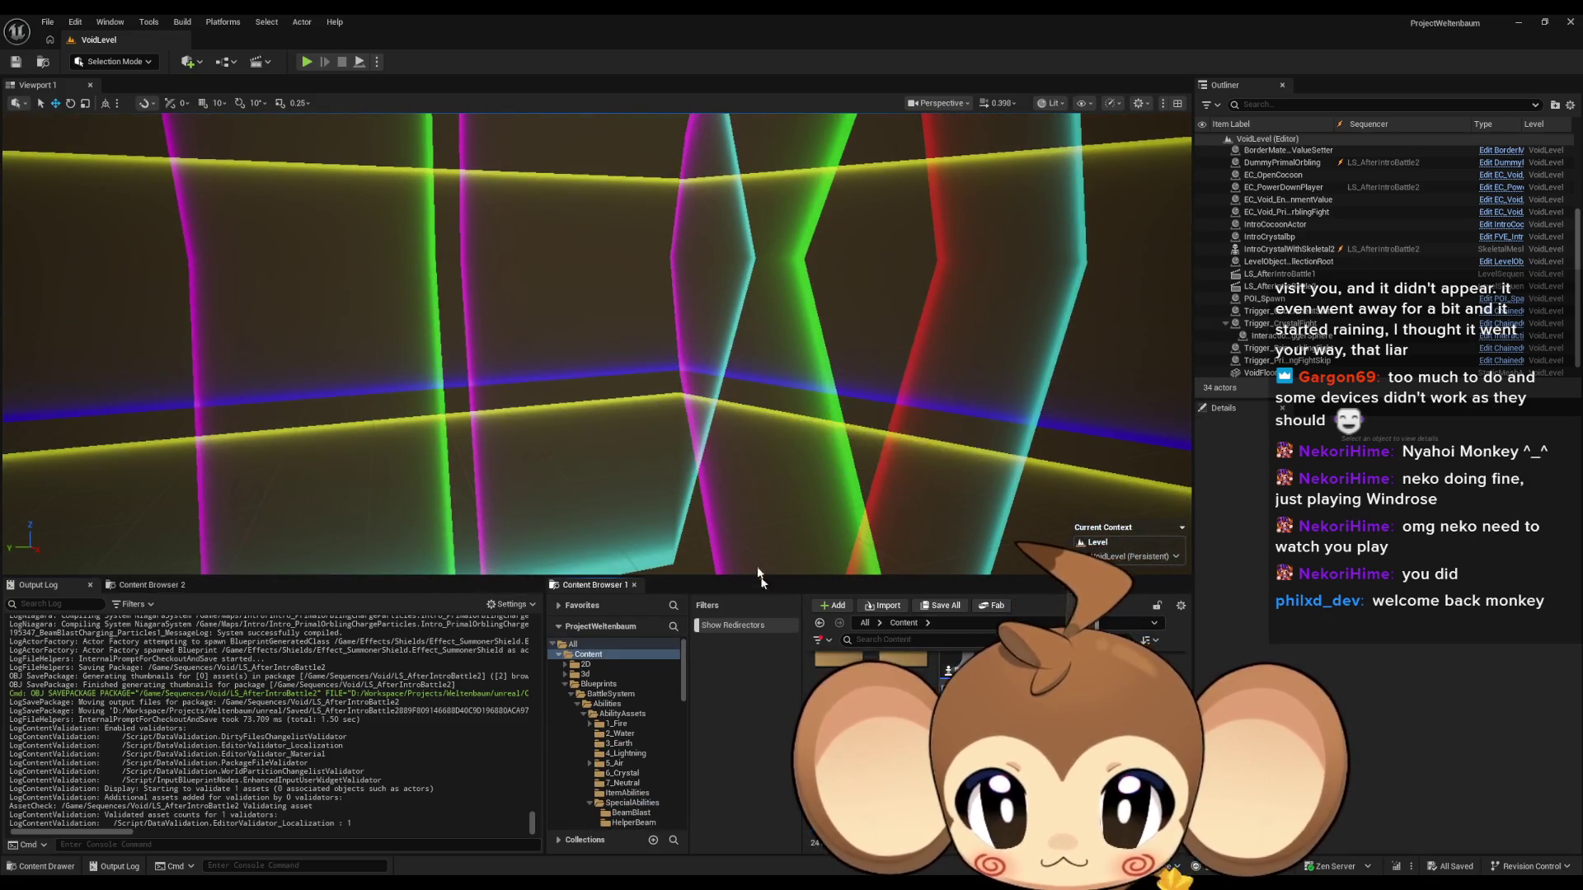
left_click(306, 62)
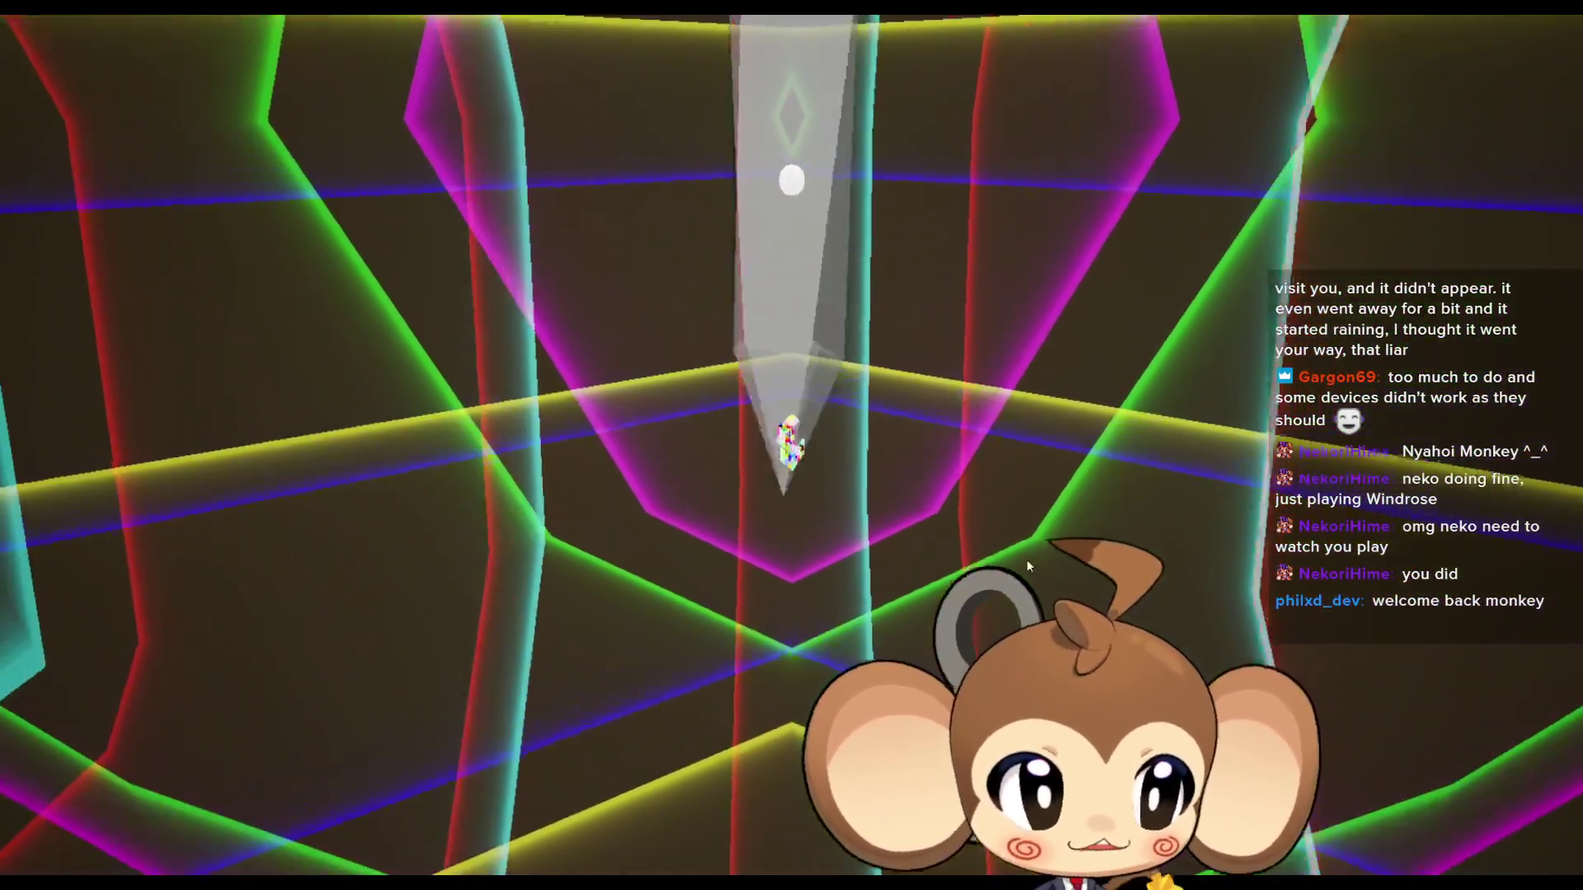
Play-test the game, exit full-screen, and stop the Play In Editor session with Esc.
left_click(1028, 566)
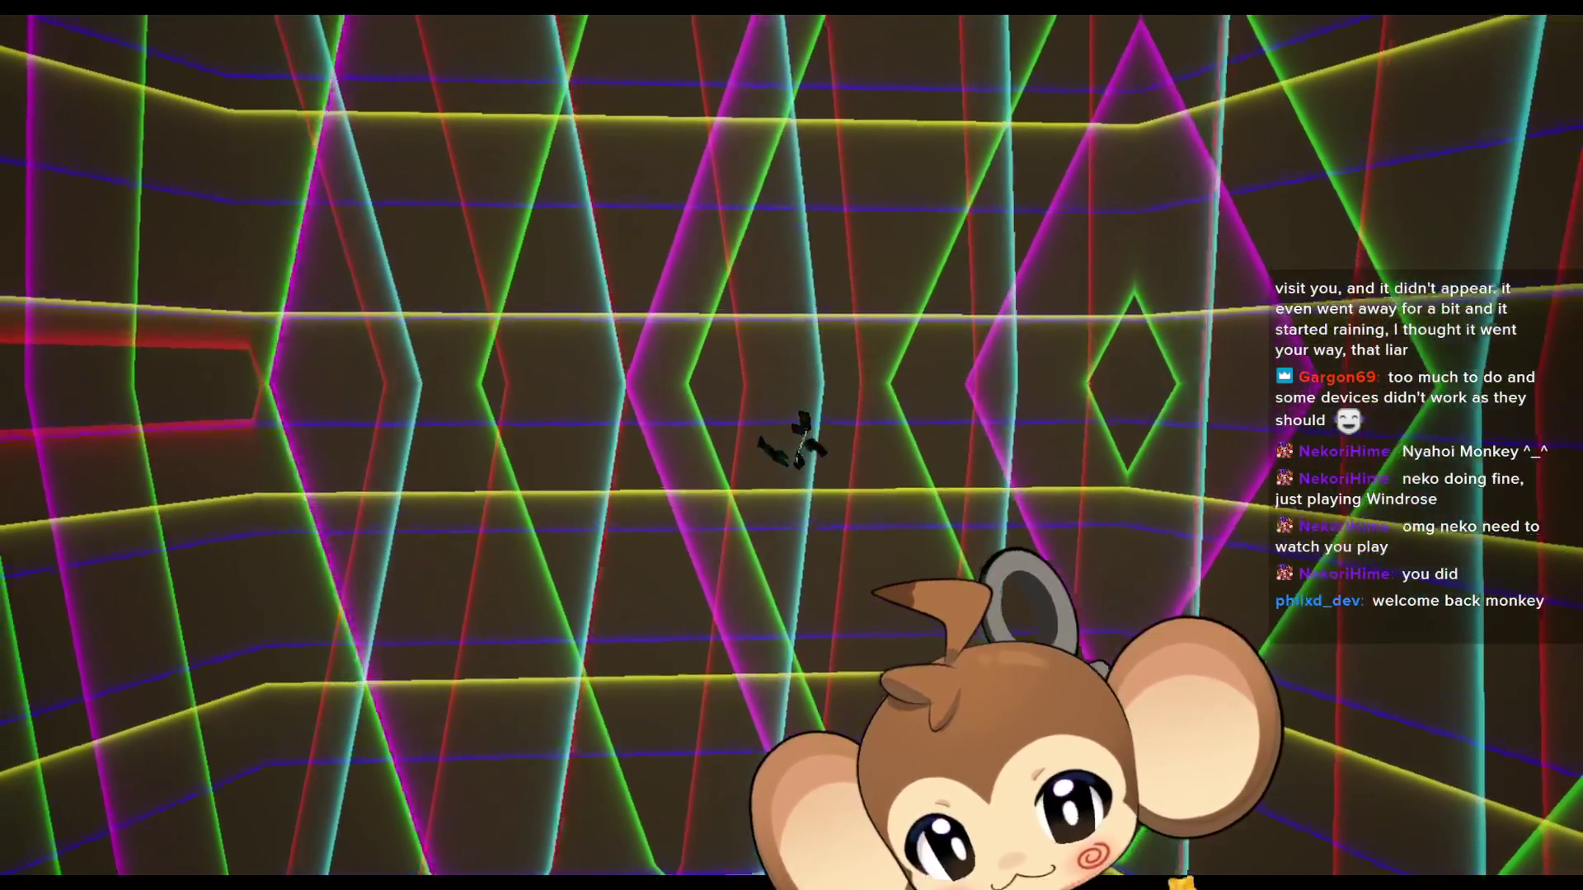
key("F11")
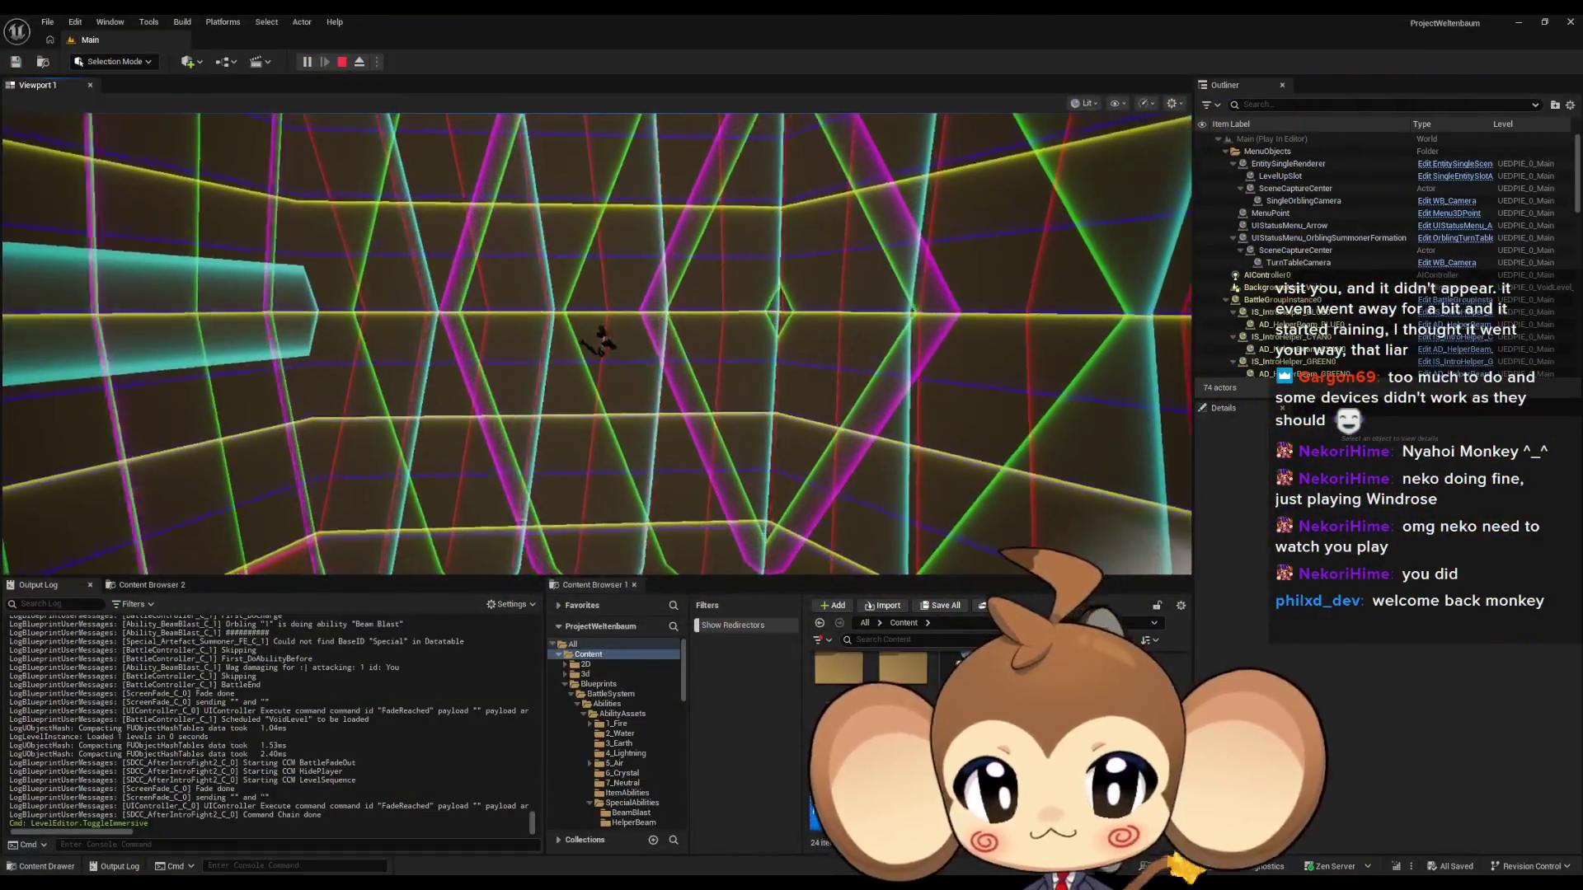
scroll(1391, 318, "down", 10)
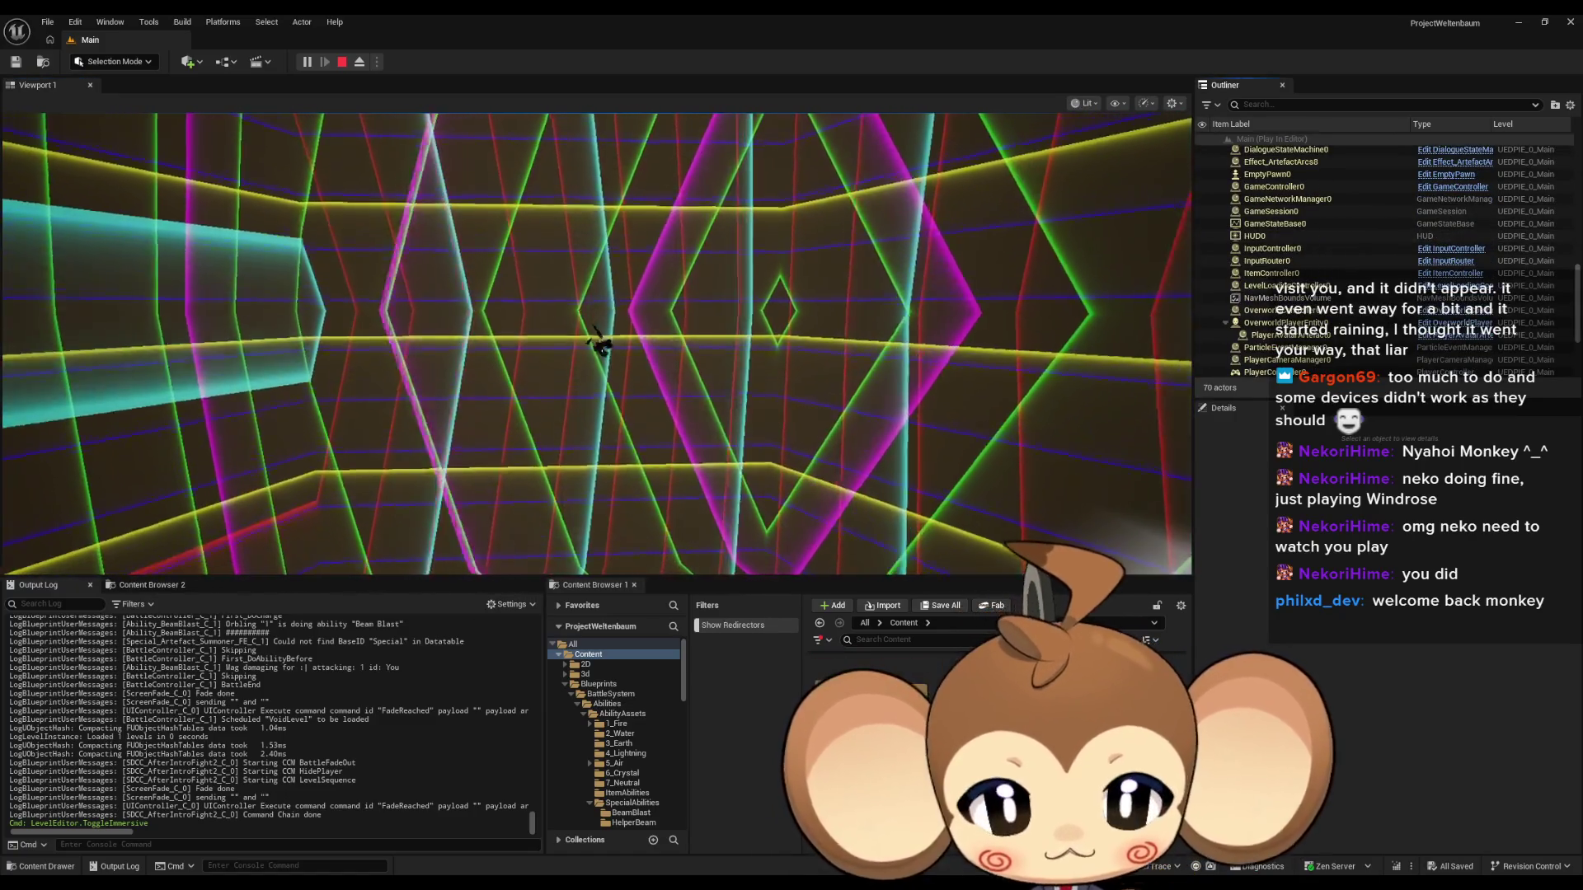
key("Escape")
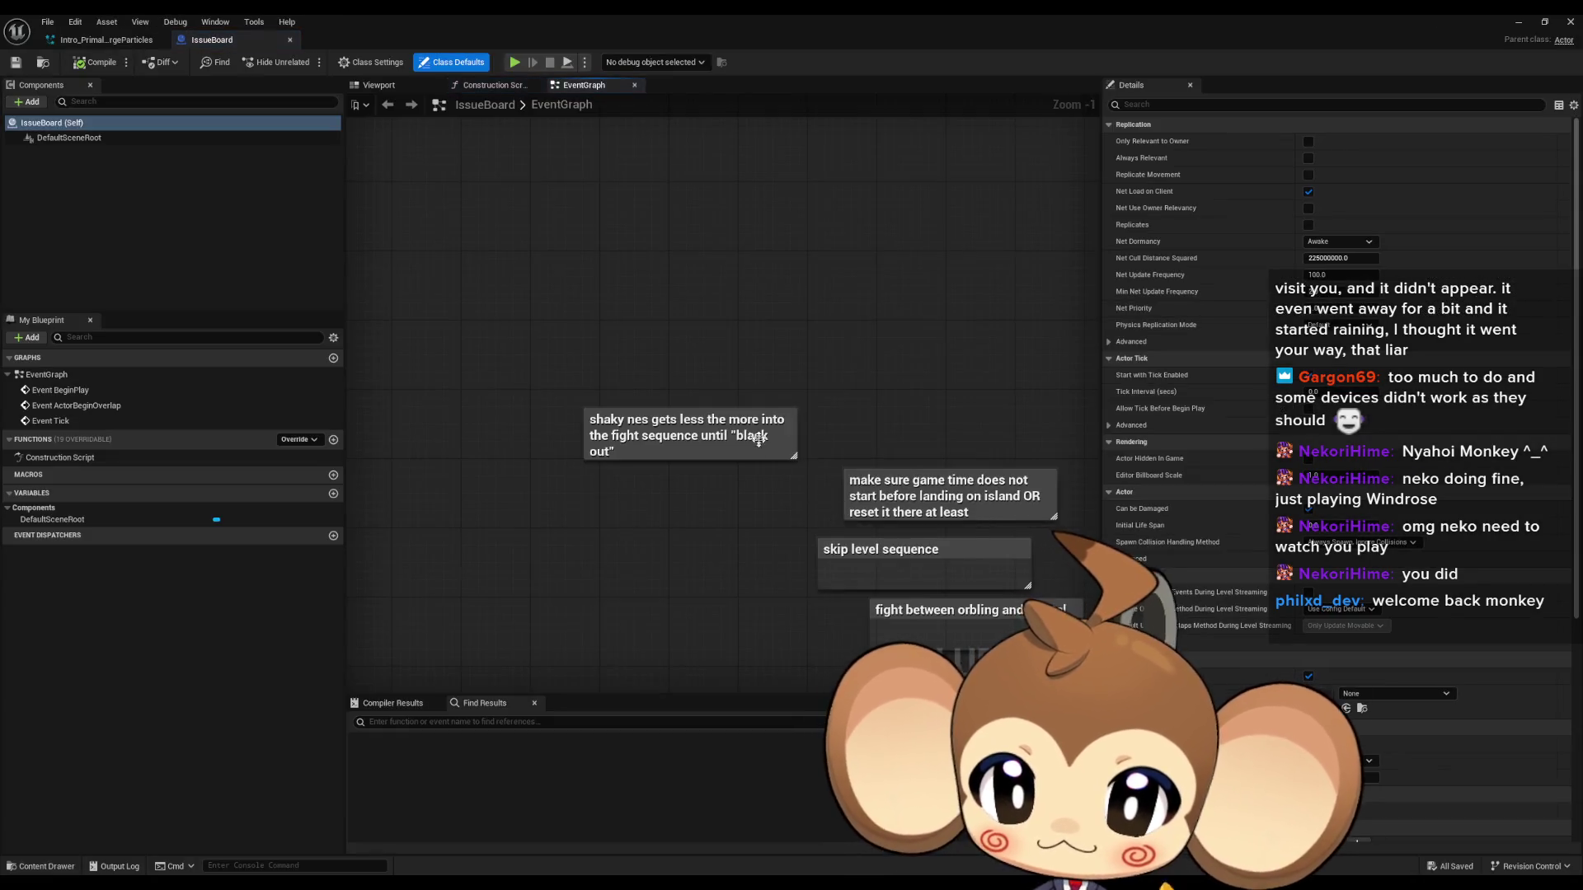
Add a comment reading 'unloop 2nd level sequence if you forgot' in IssueBoard, then close the blueprint.
key("c")
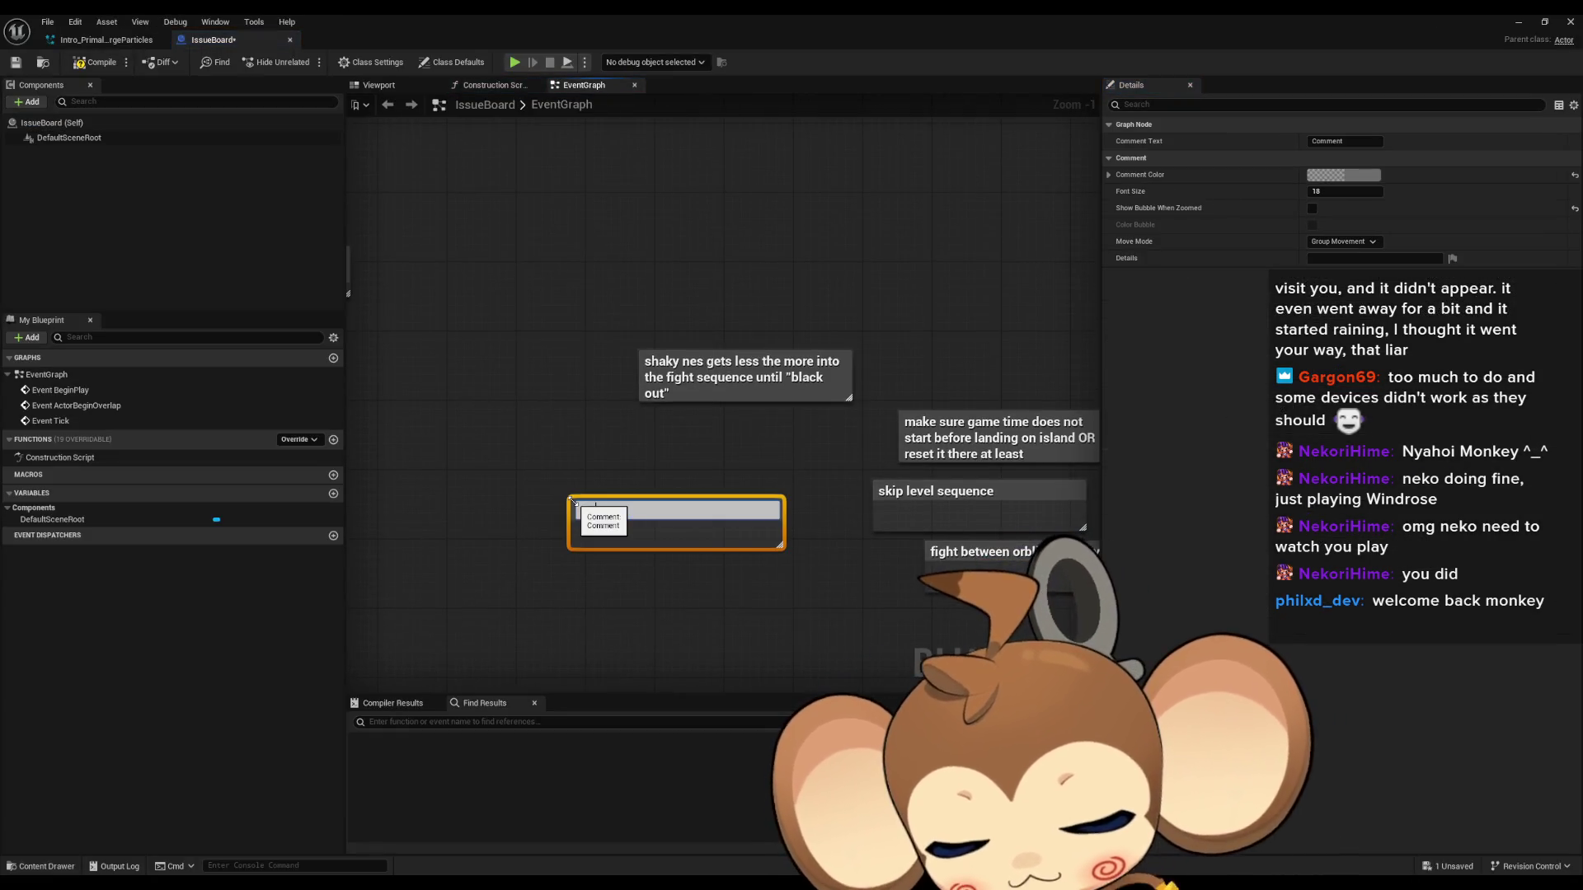
type("2nd level sequence if yo")
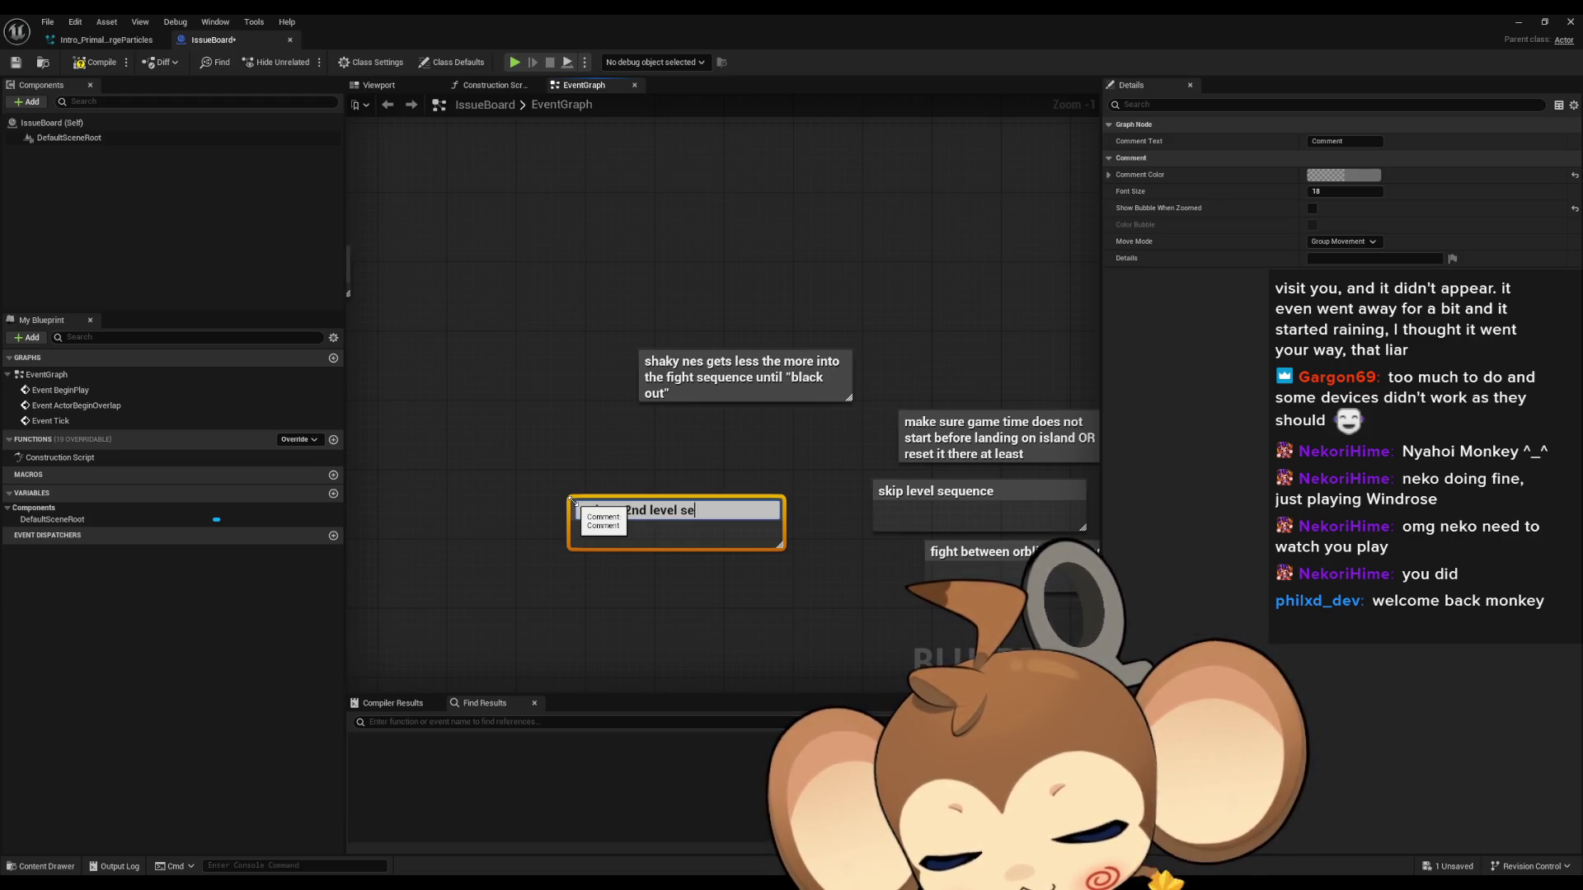
type("u")
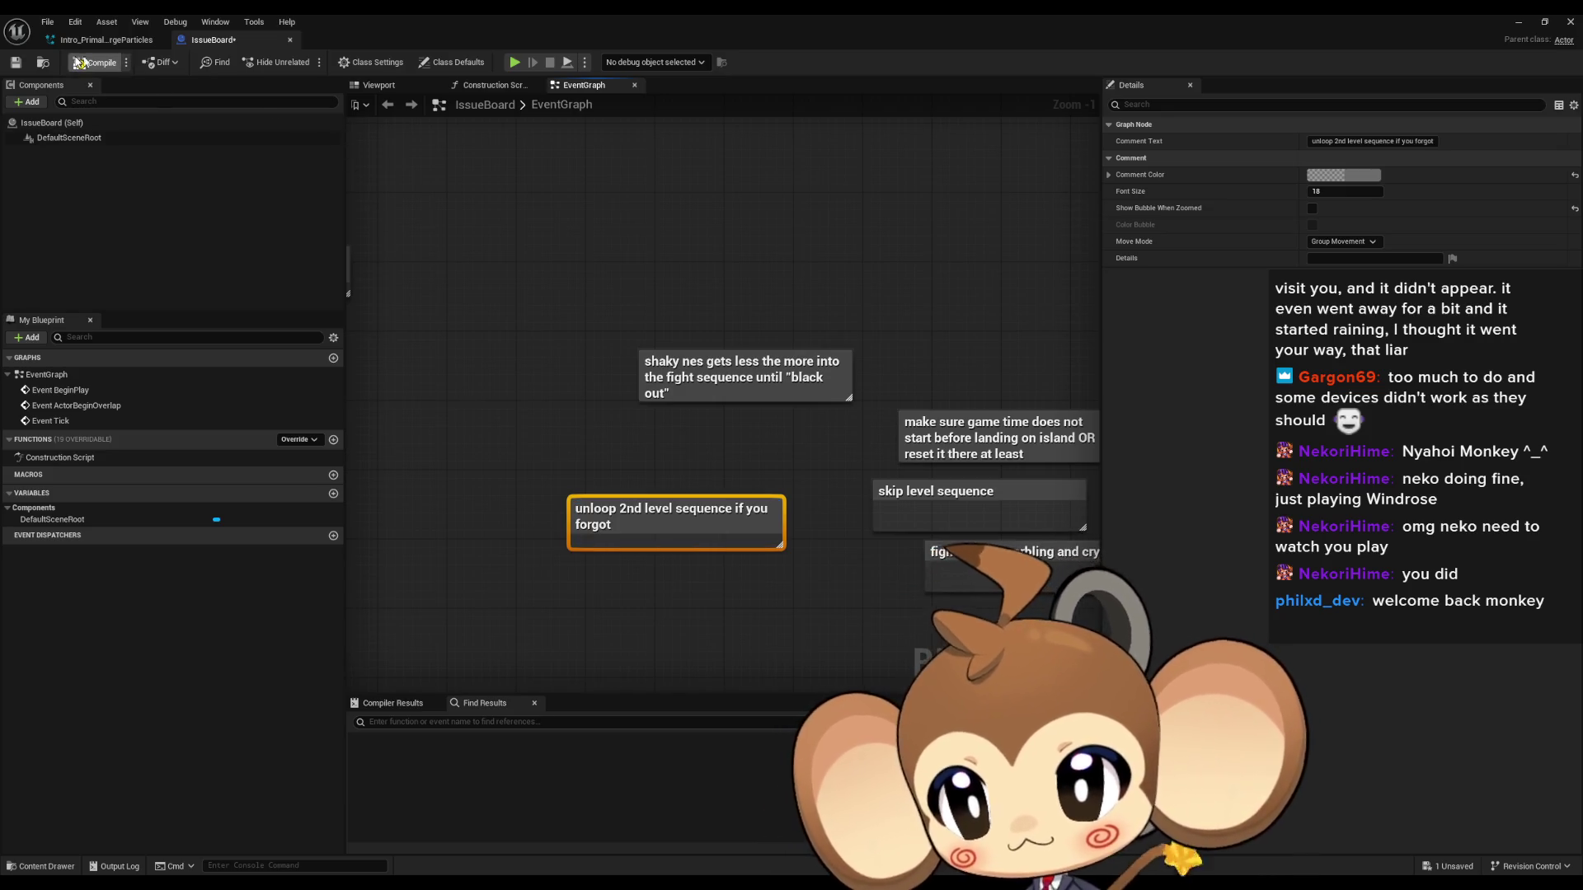
left_click(289, 39)
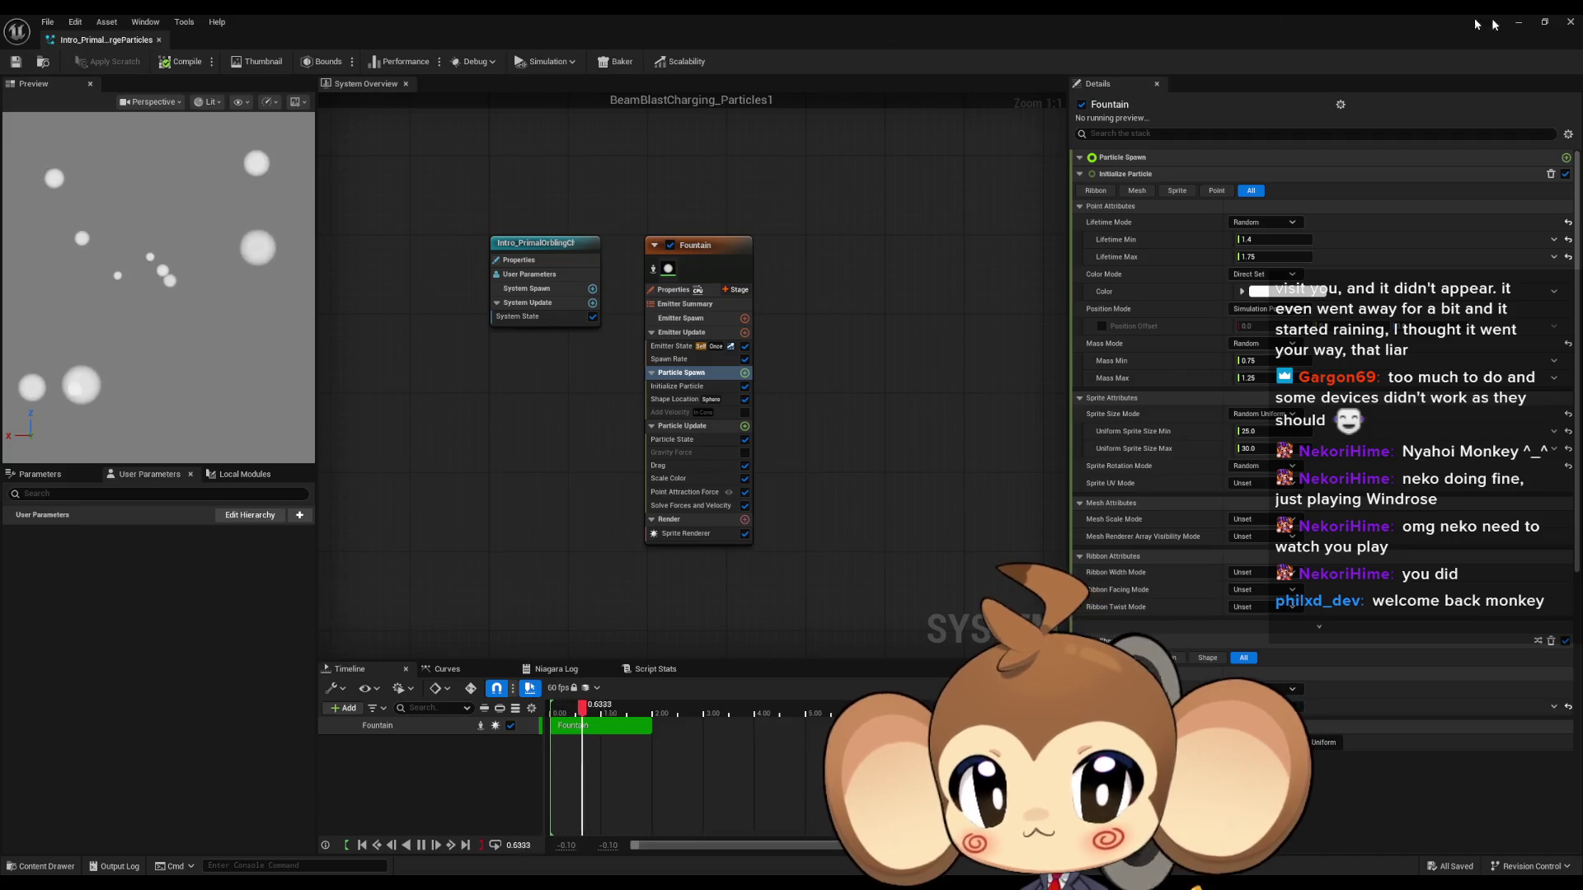
Set LS_AfterIntroBattle2's playback to Loop Indefinitely and save all changes to VoidLevel.
left_click(1517, 23)
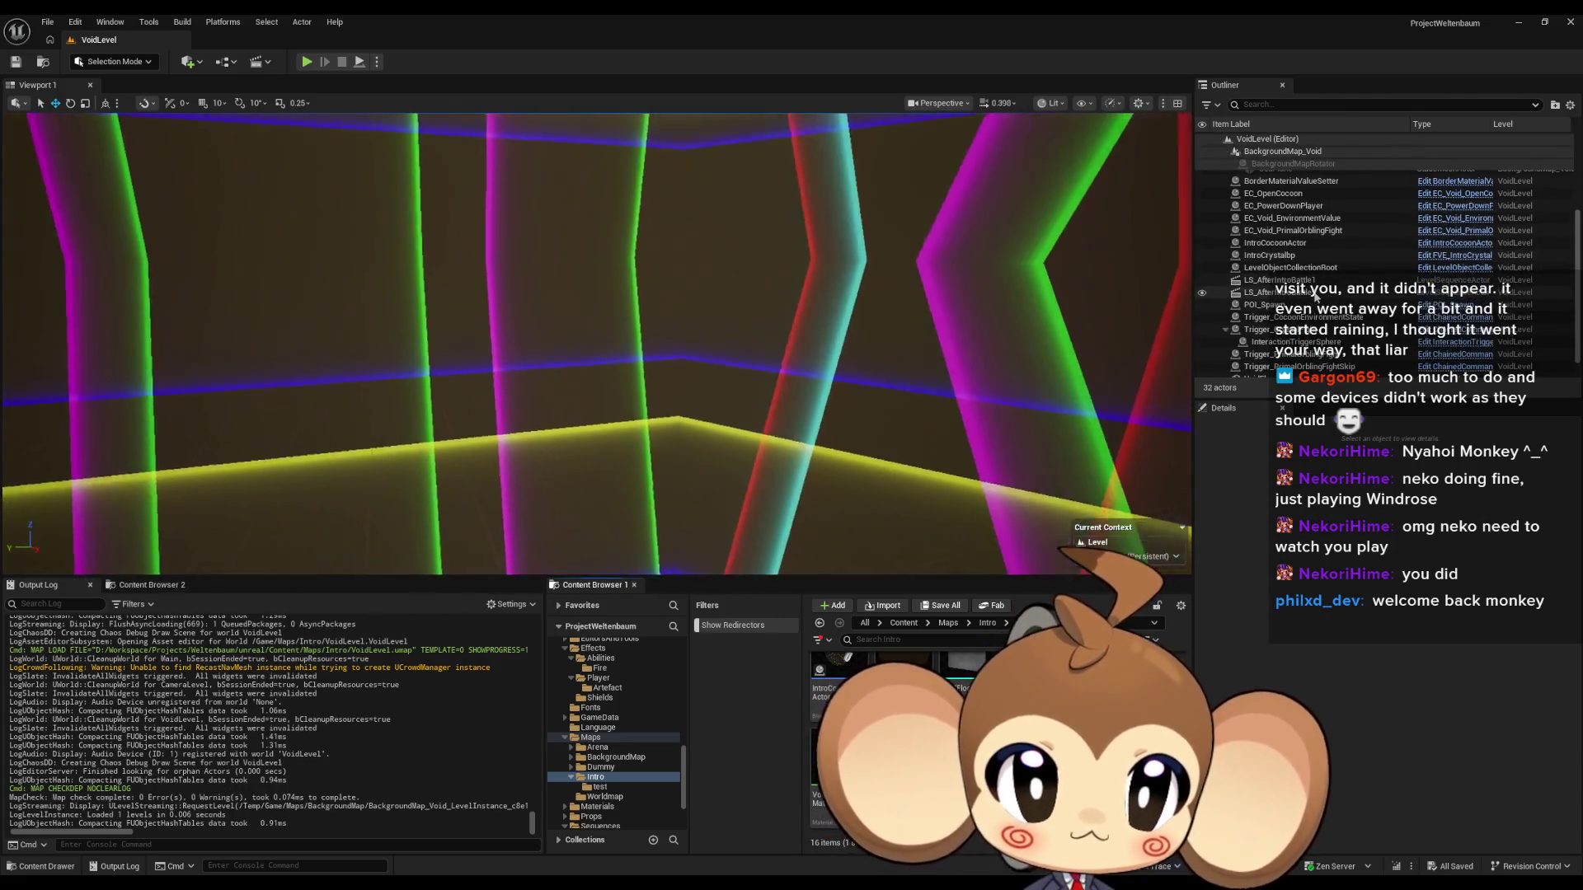
left_click(1315, 293)
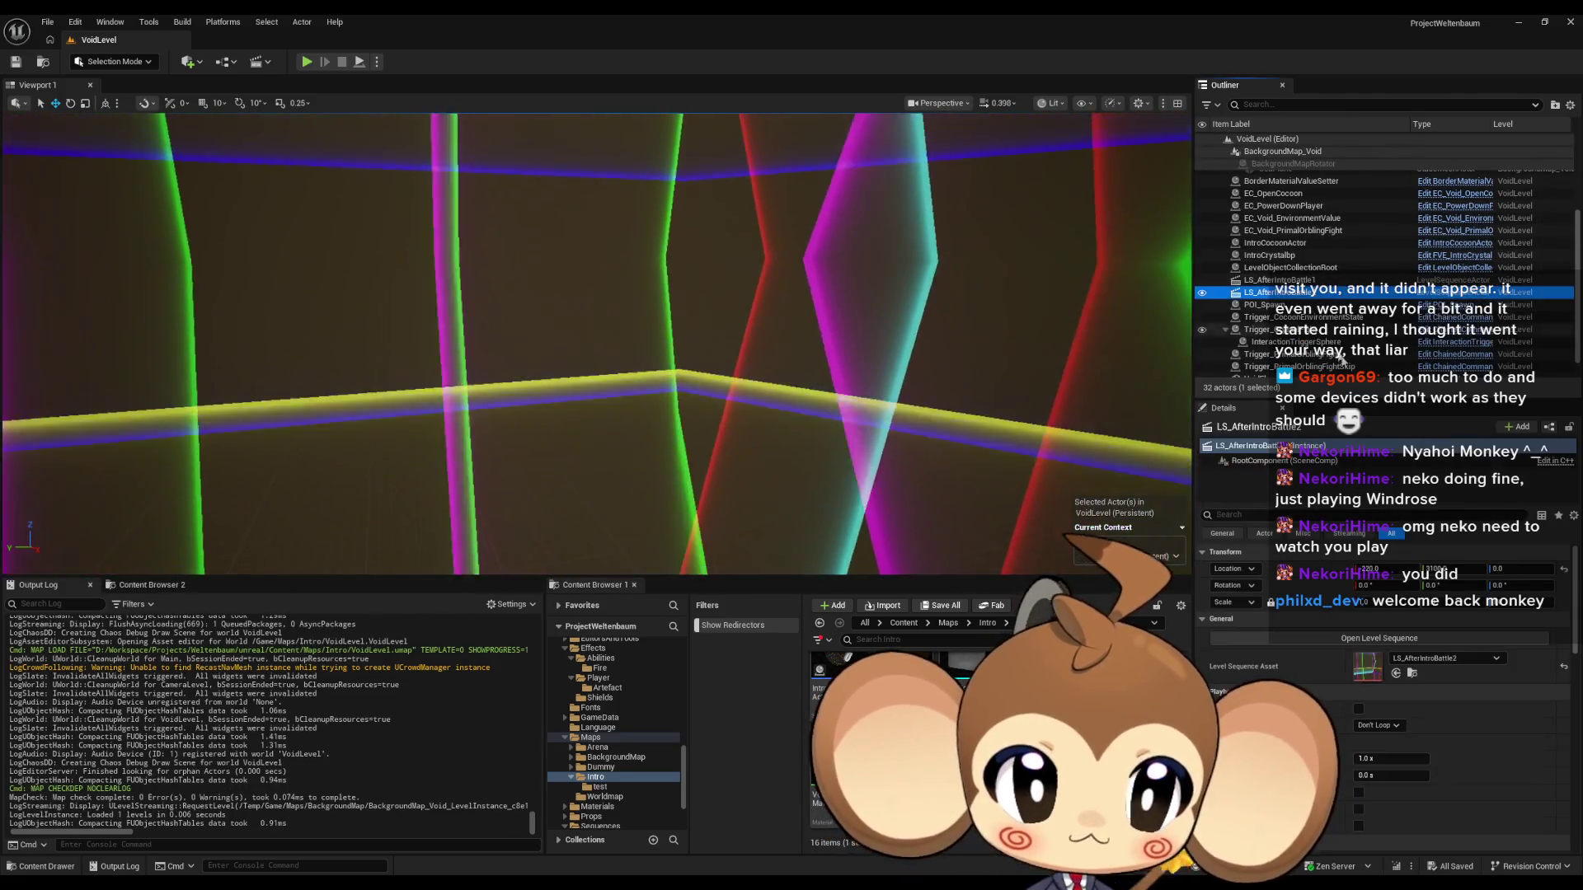
scroll(1352, 717, "down", 2)
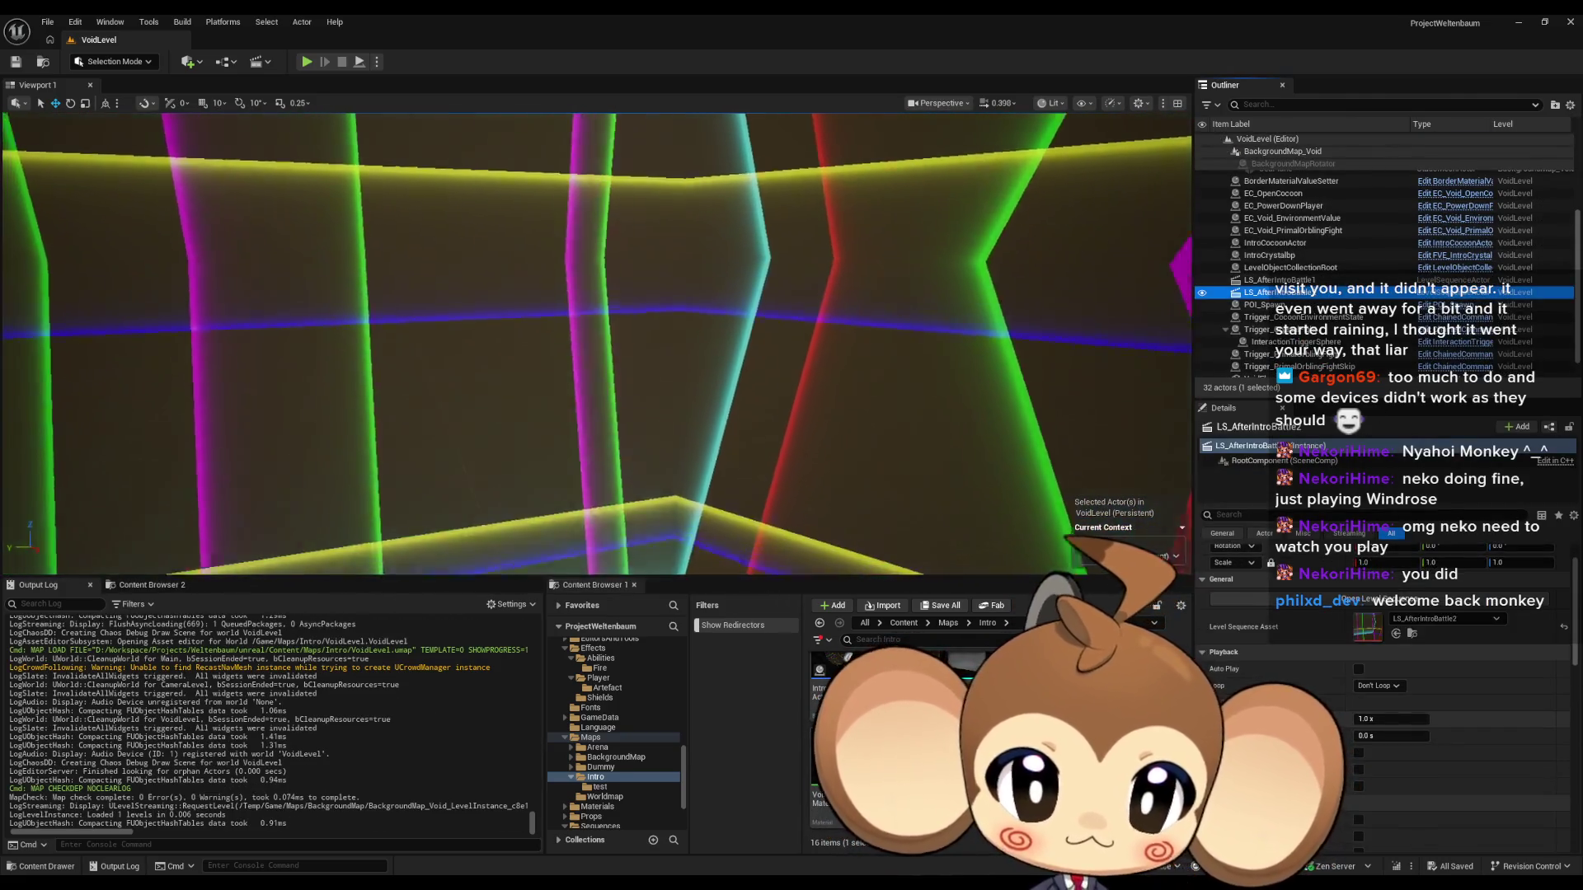
left_click(1377, 667)
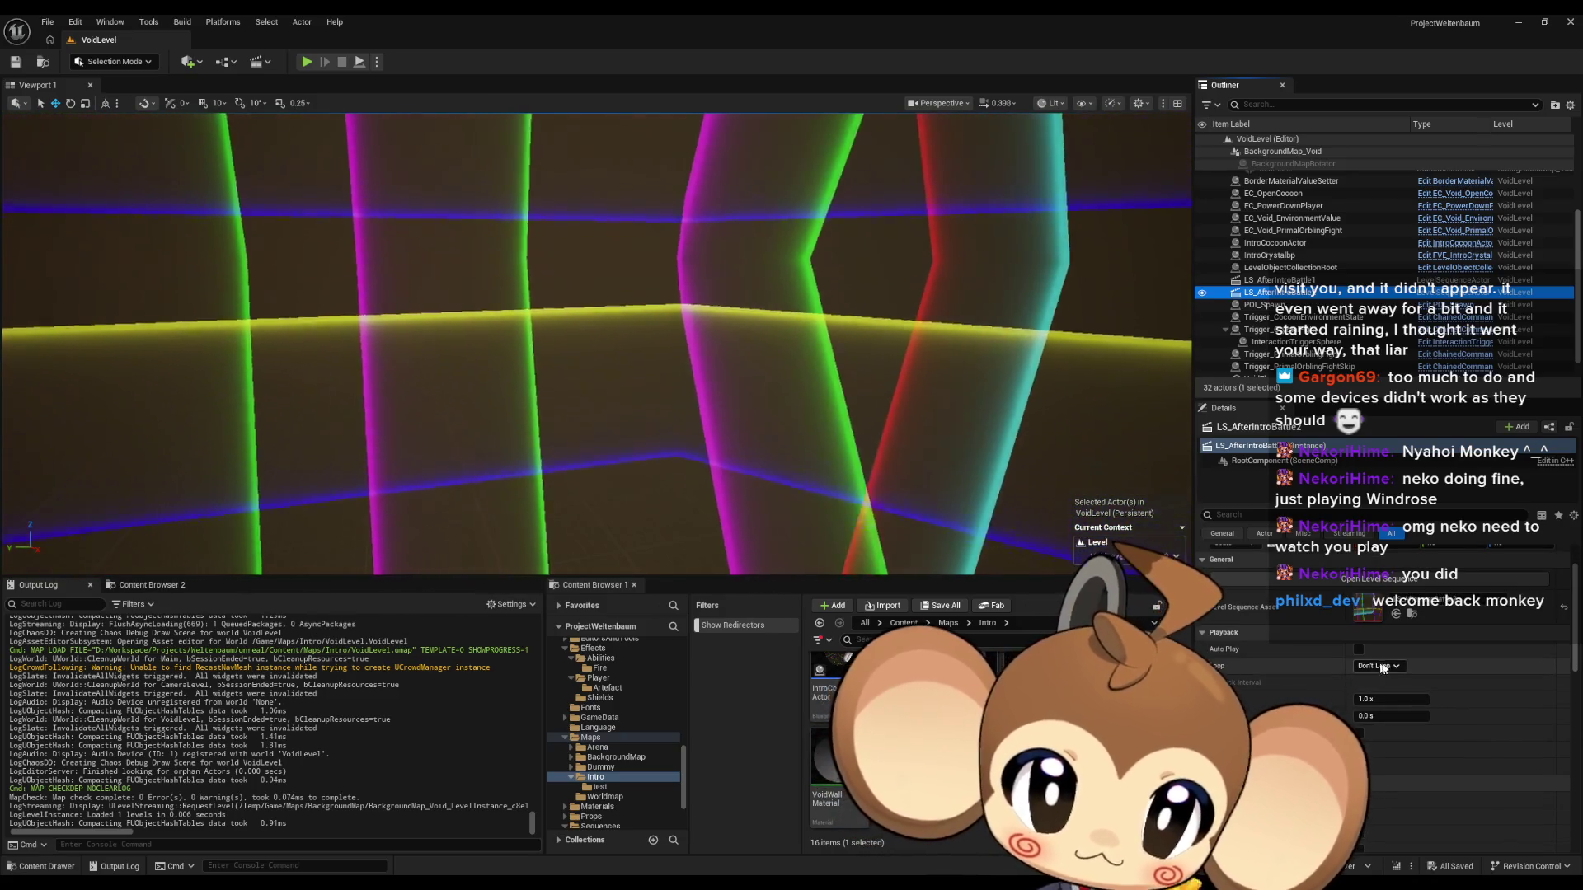
left_click(1401, 690)
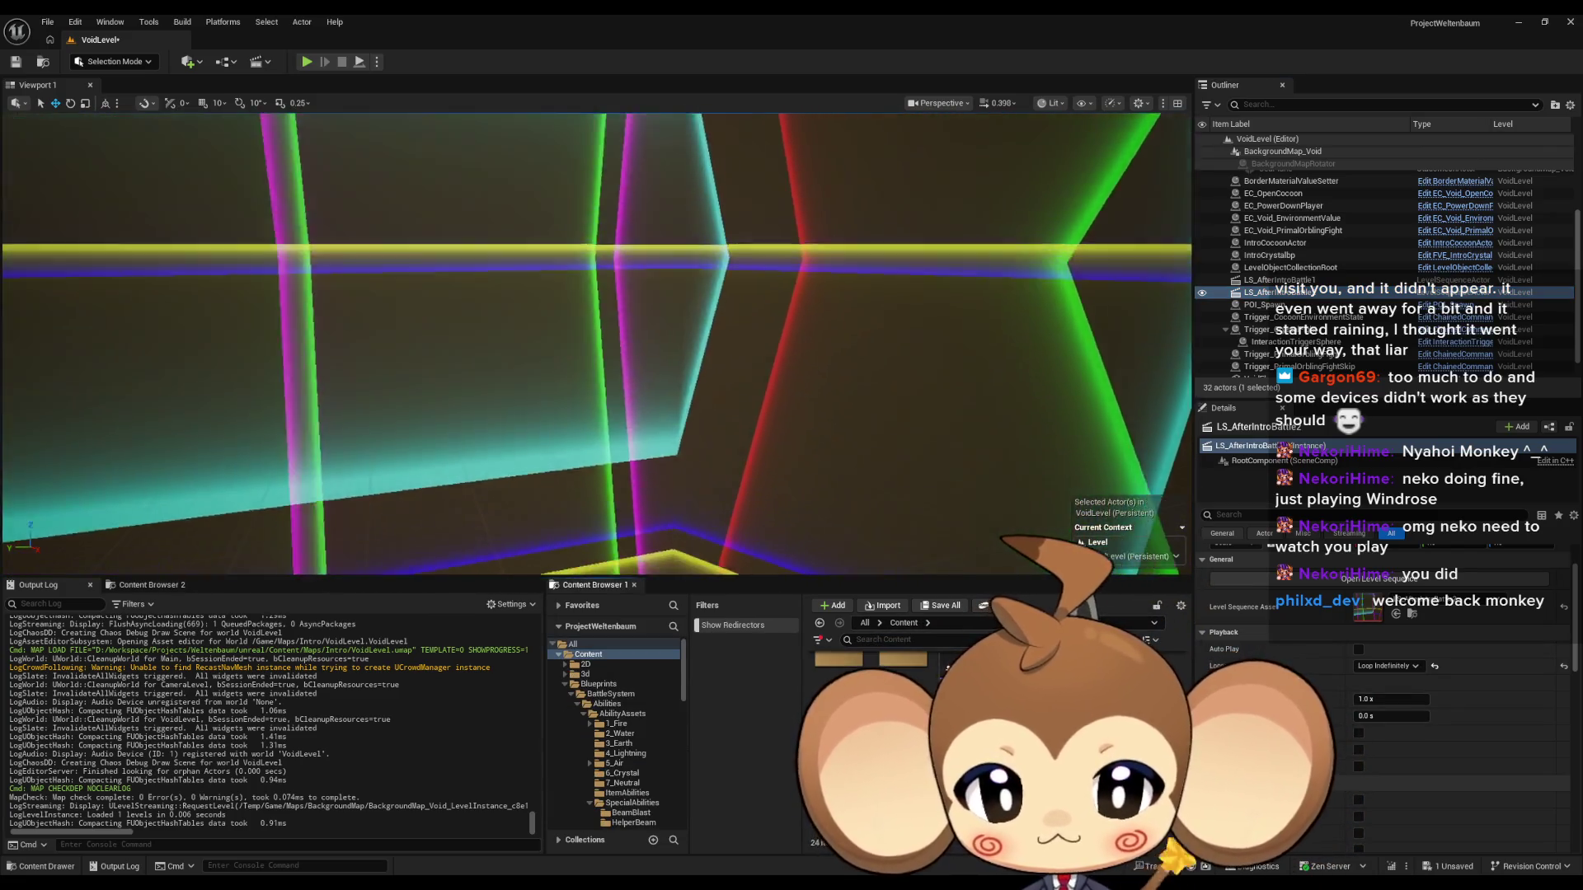
left_click(940, 605)
left_click(826, 593)
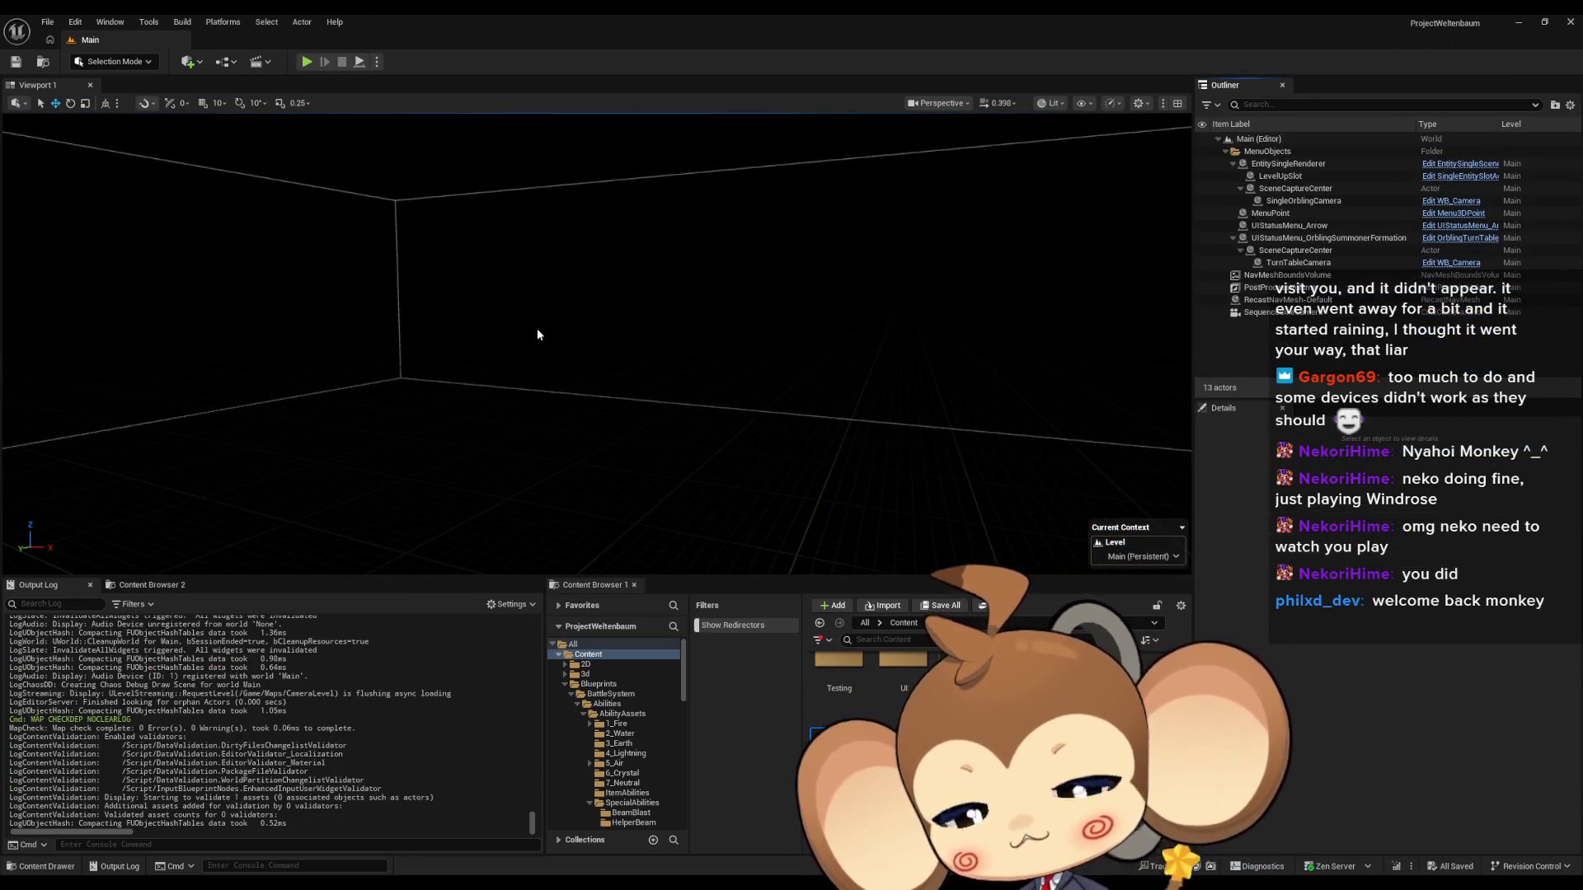
Launch Play In Editor from the Main level with the game filling the screen.
key("F11")
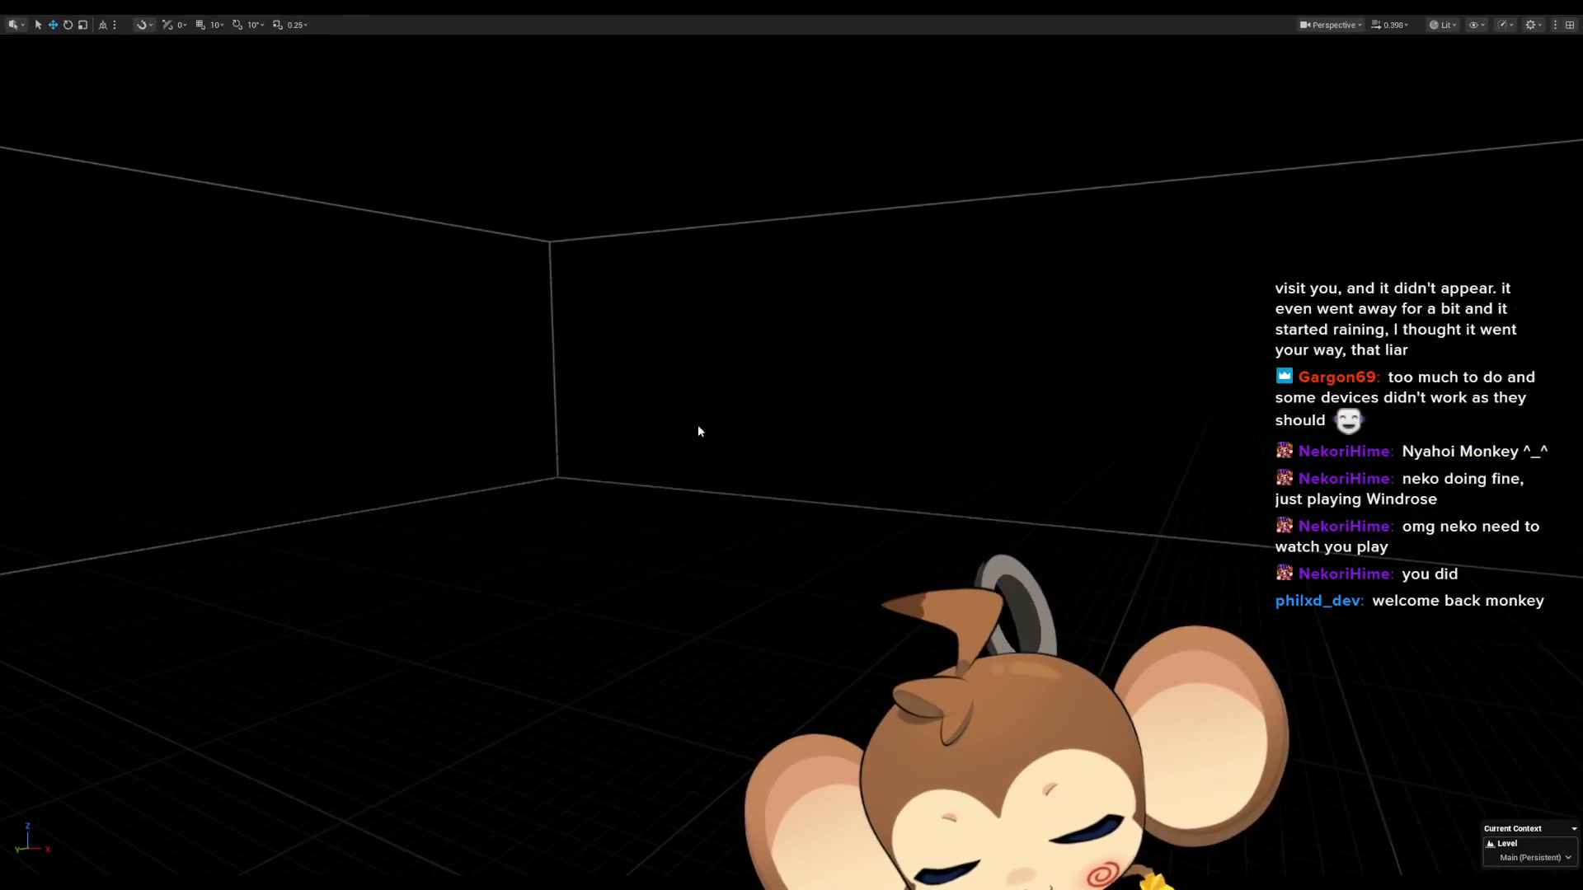
key("alt+p")
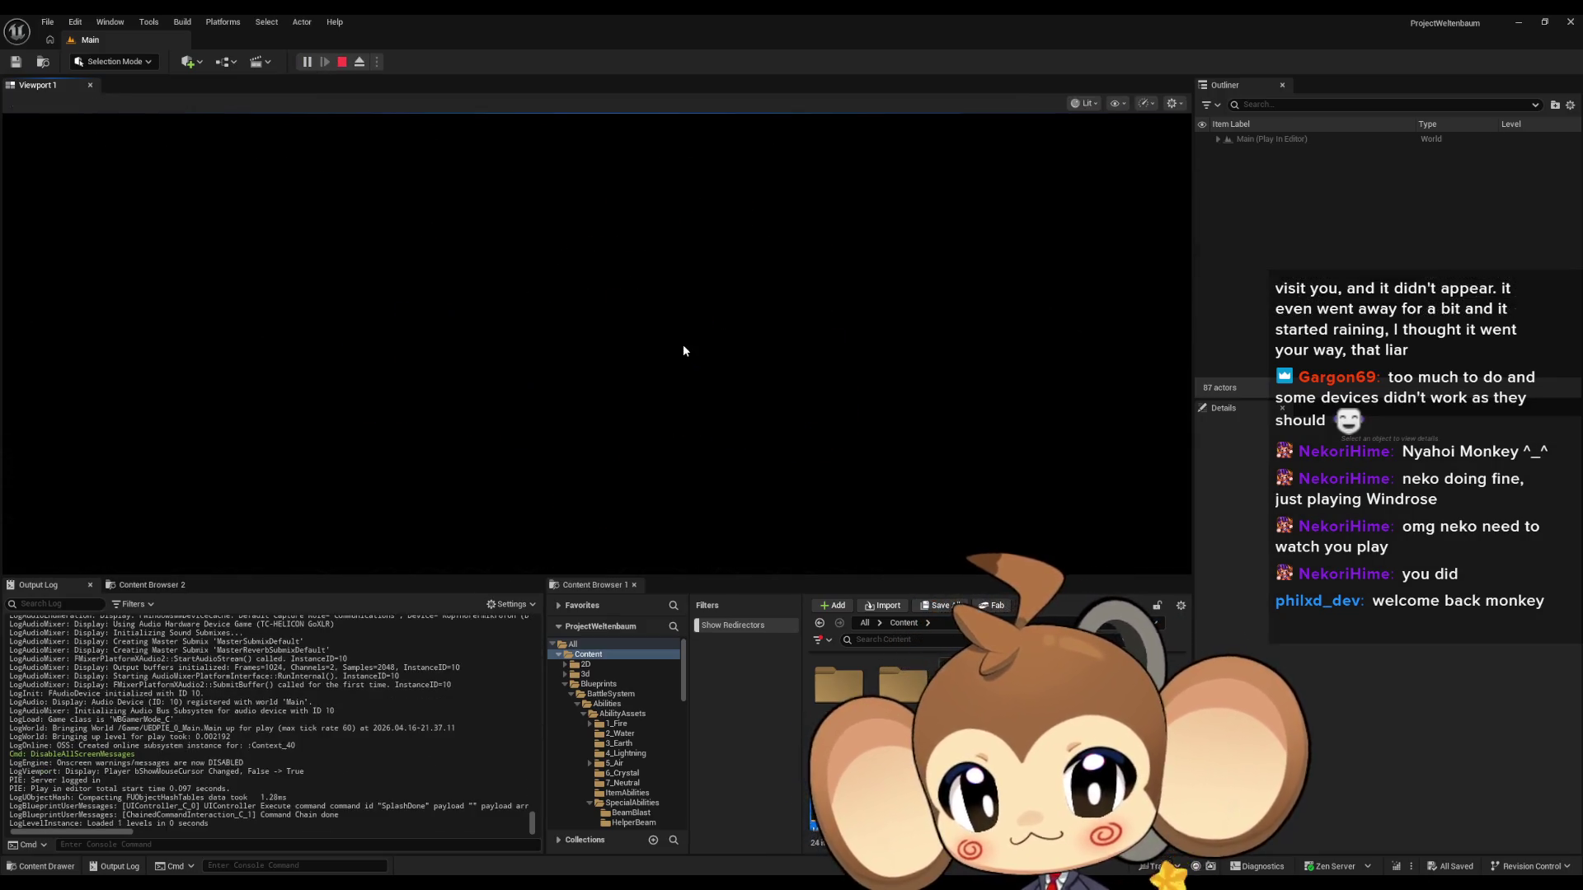
key("F11")
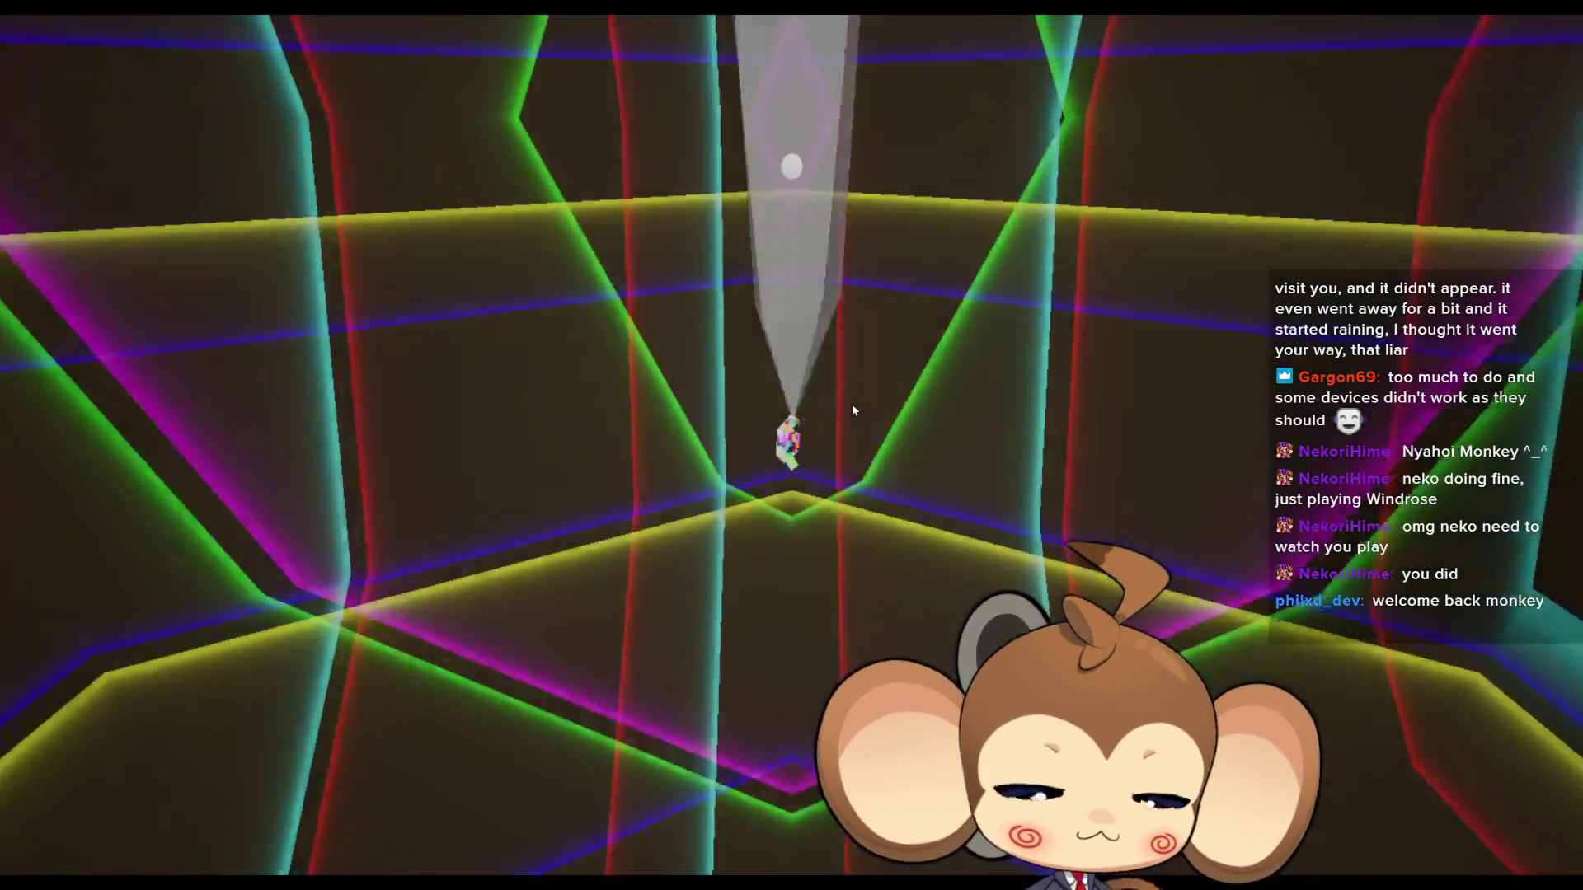
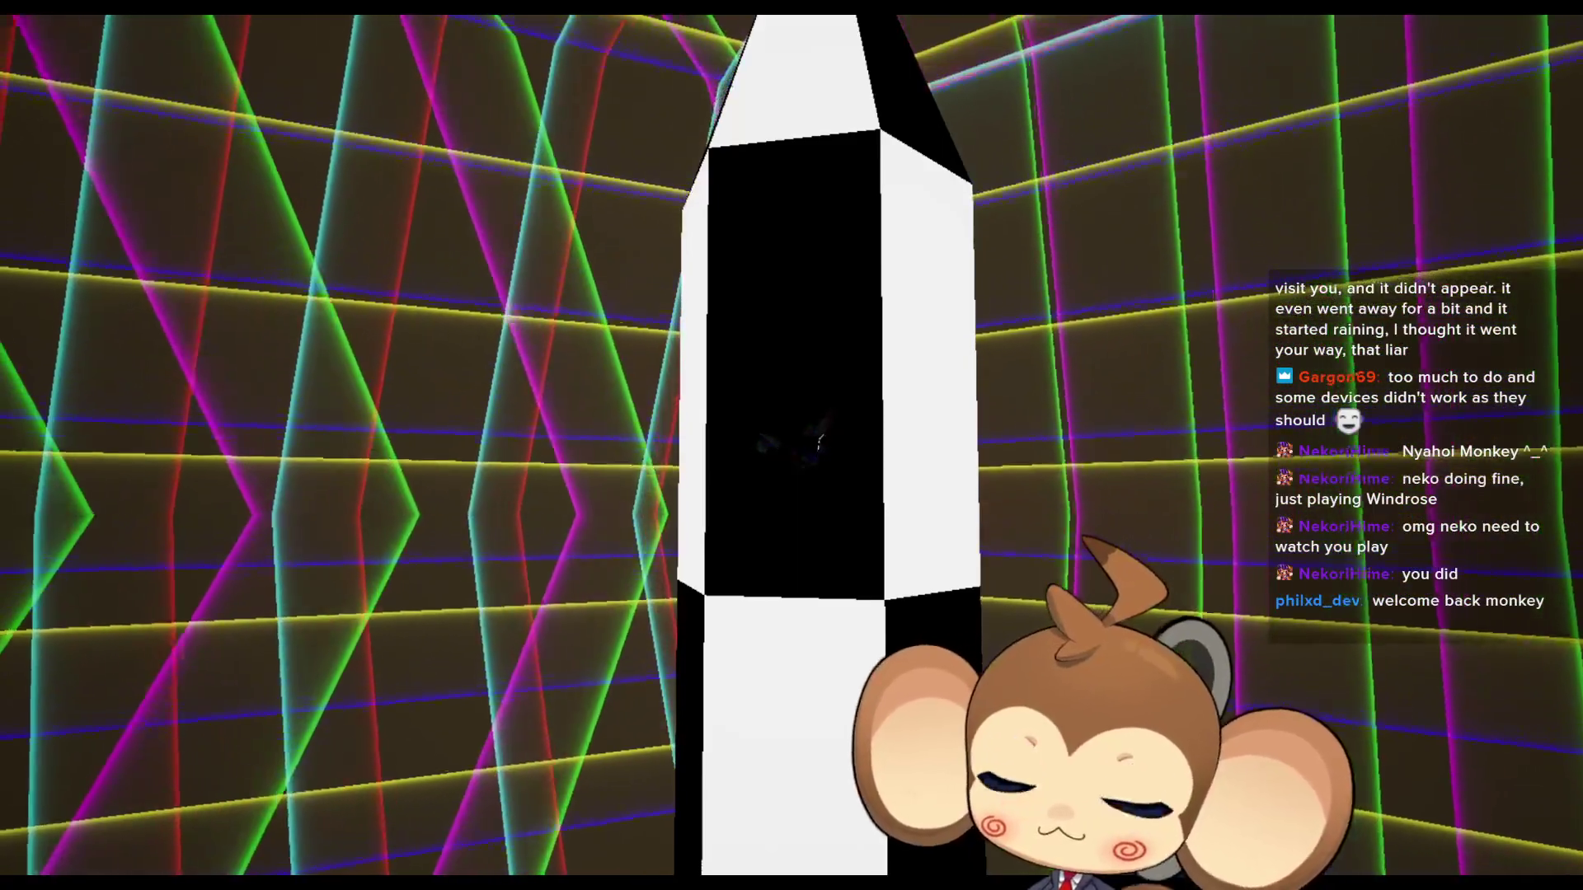
Leave fullscreen, free the mouse and stop the Play In Editor session on the Main level.
key("F11")
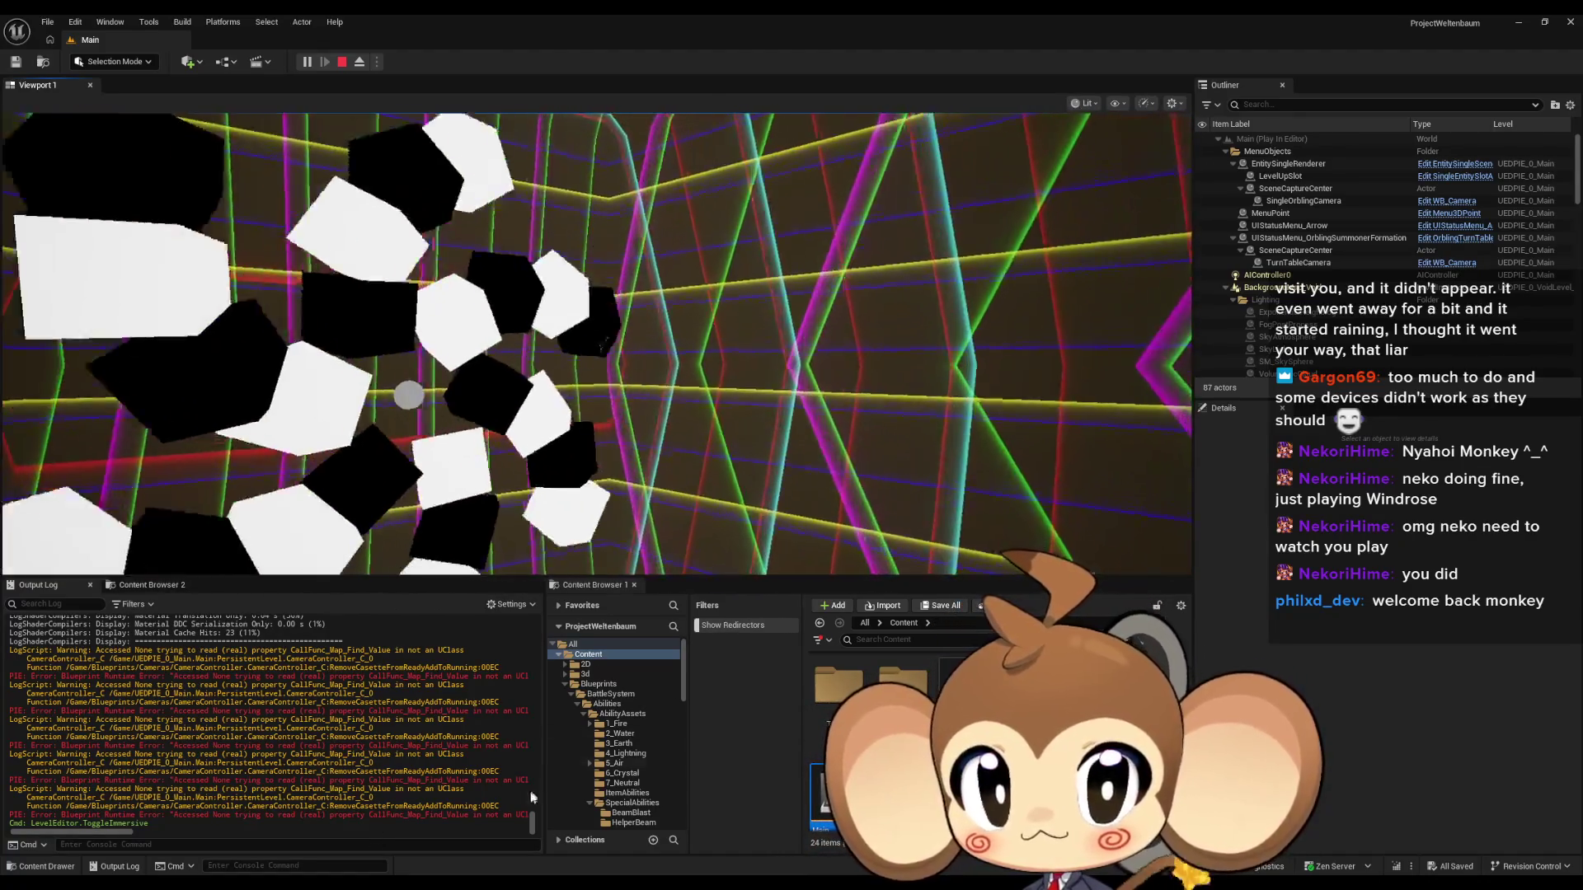
key("shift+F1")
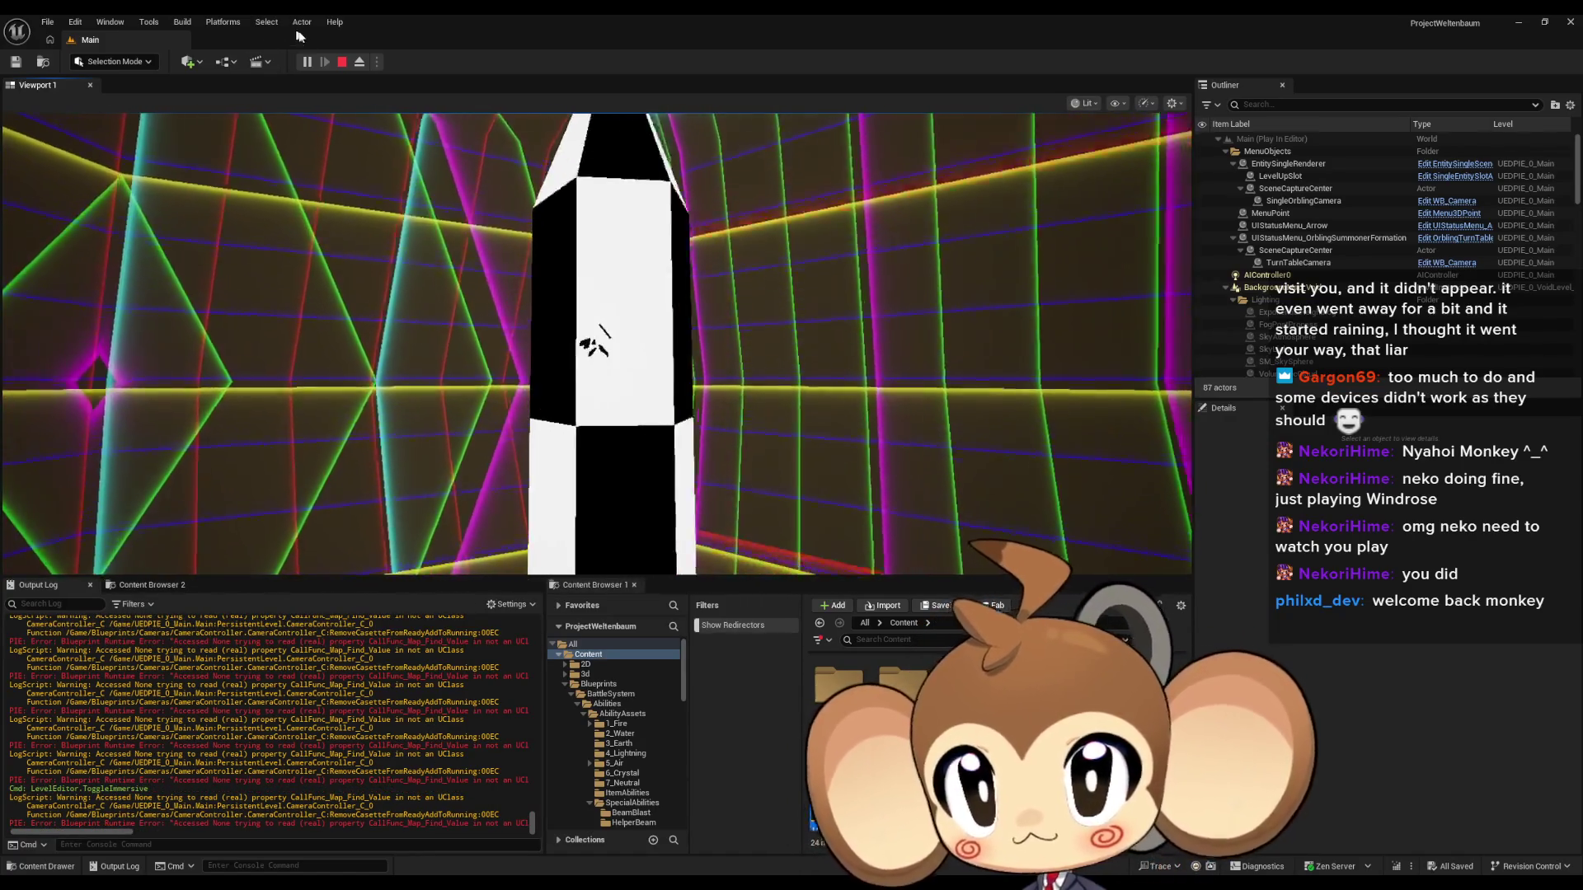
key("Escape")
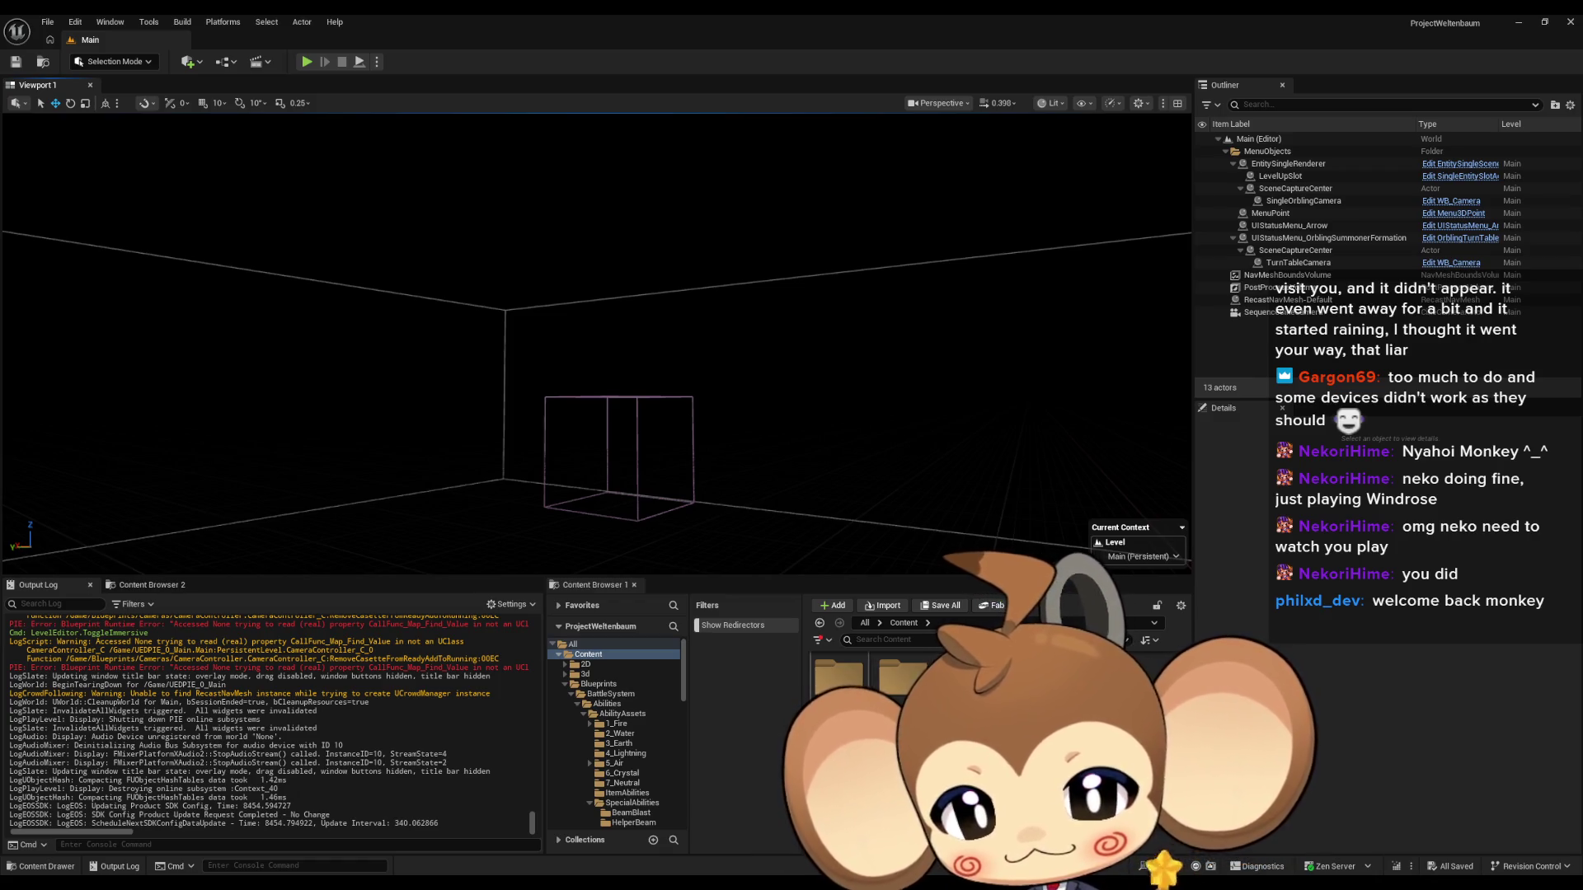
Open the VoidLevel map and its Void/LS_AfterIntroBattle2 sequence from the Content Browser.
left_click(590, 737)
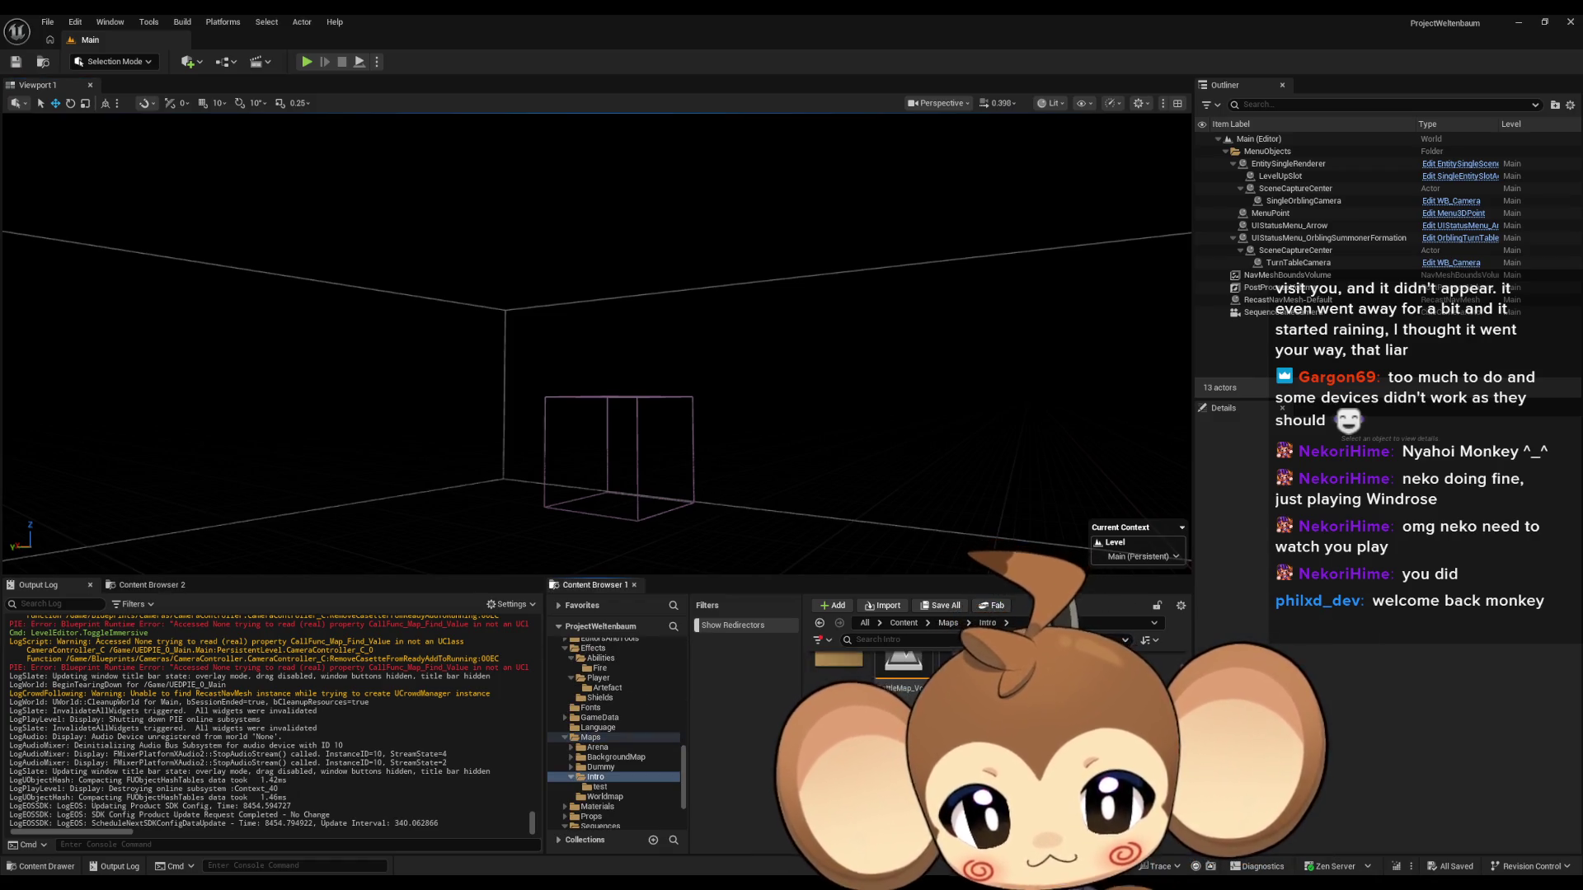
double_click(957, 672)
left_click(600, 744)
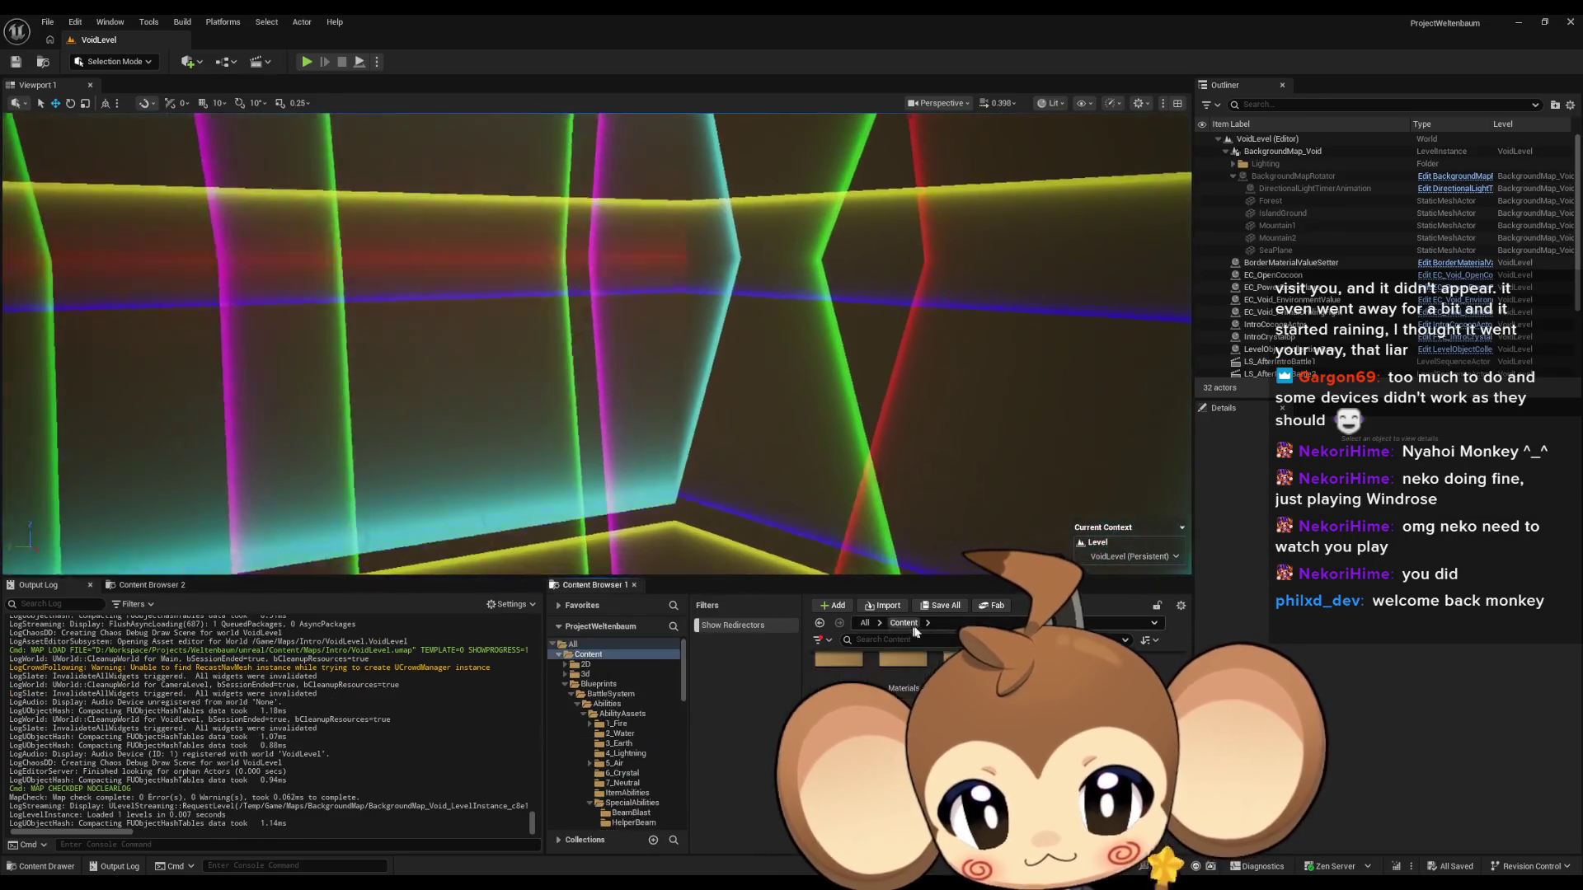
left_click(595, 774)
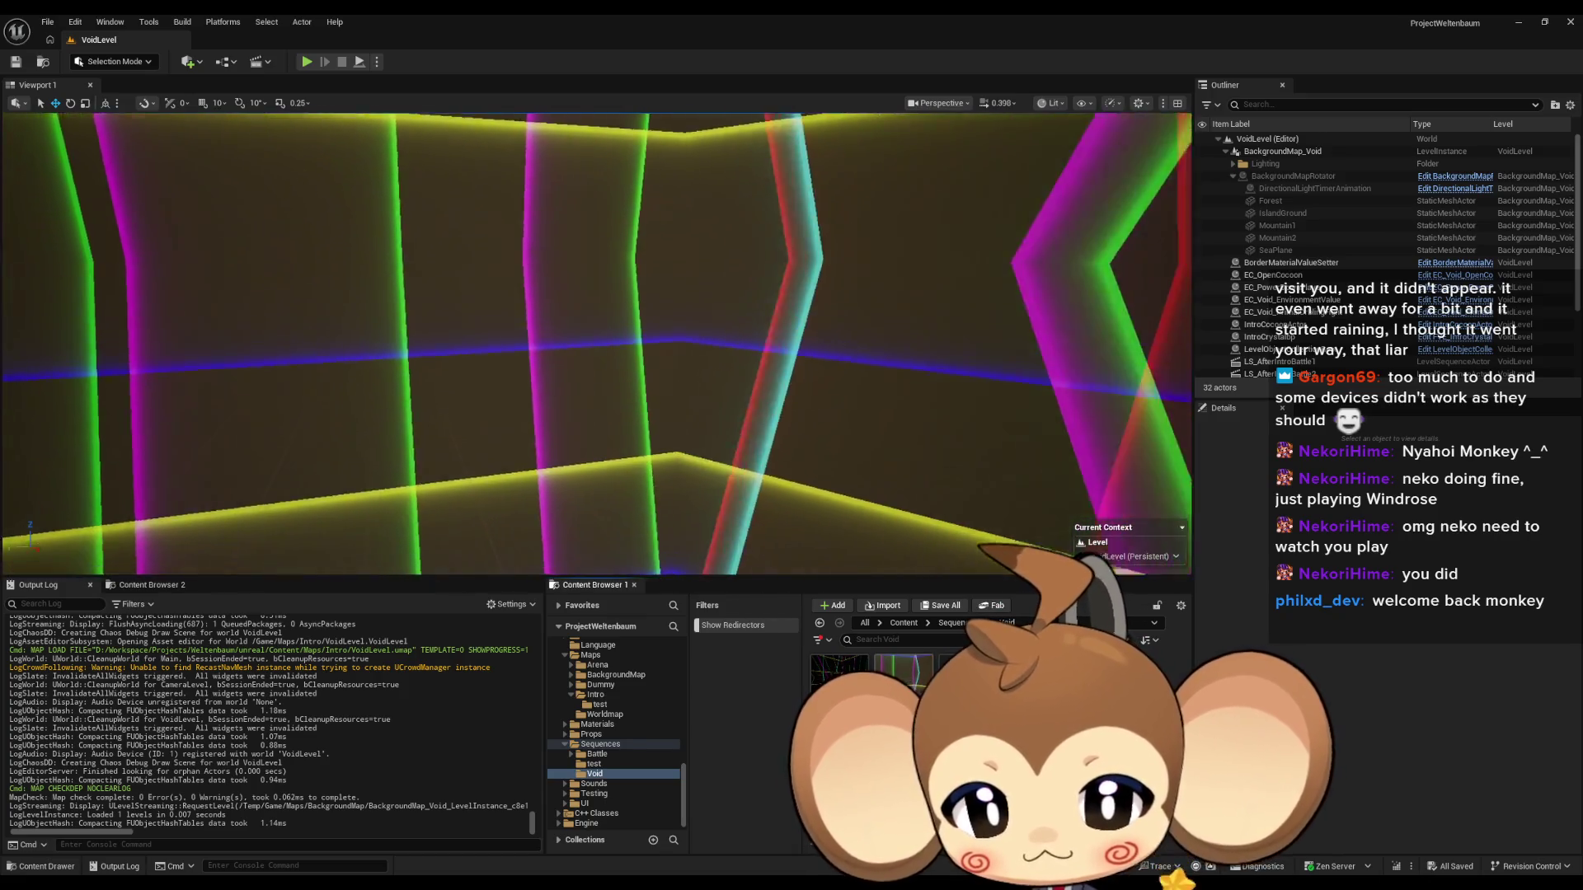
double_click(903, 676)
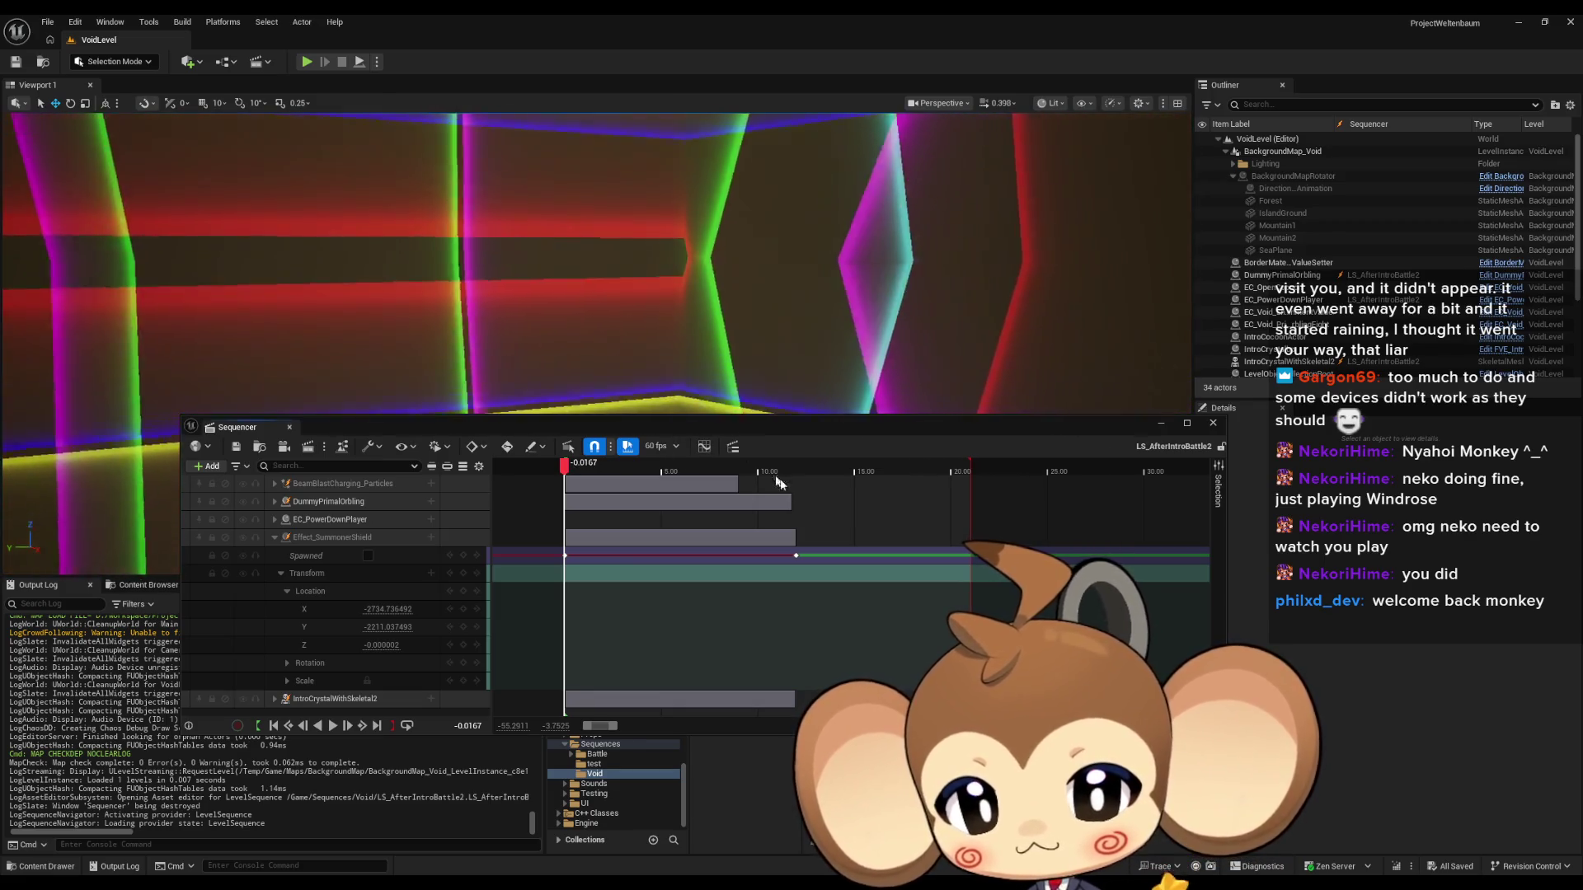
scroll(842, 608, "down", 5)
scroll(842, 609, "up", 3)
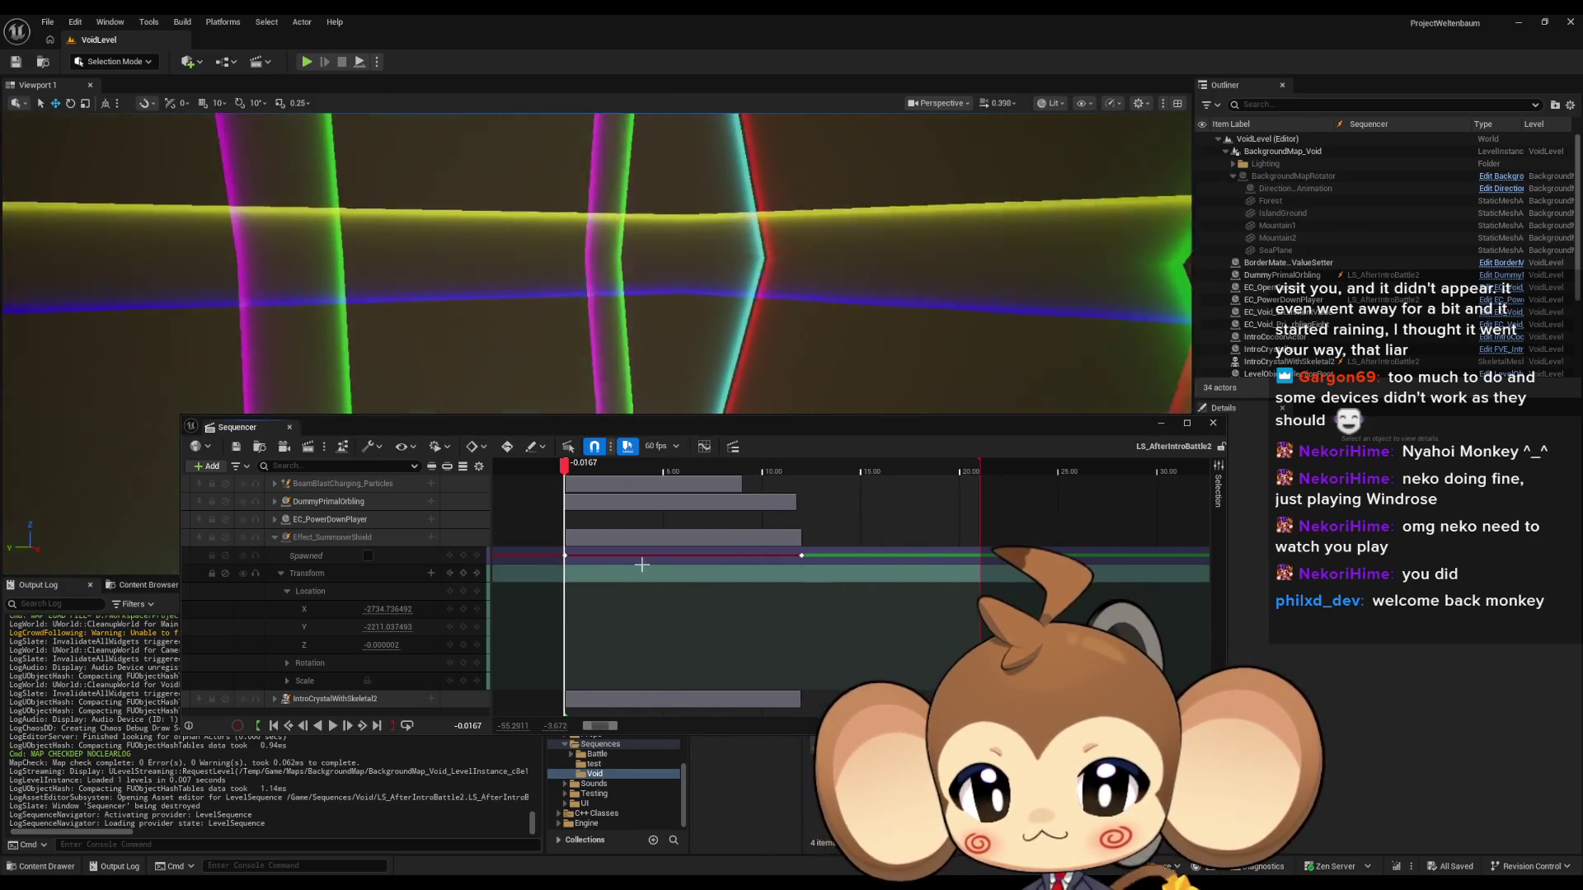
Move Sequencer playback to 12.00, then to 14.00.
left_click(468, 725)
type("12")
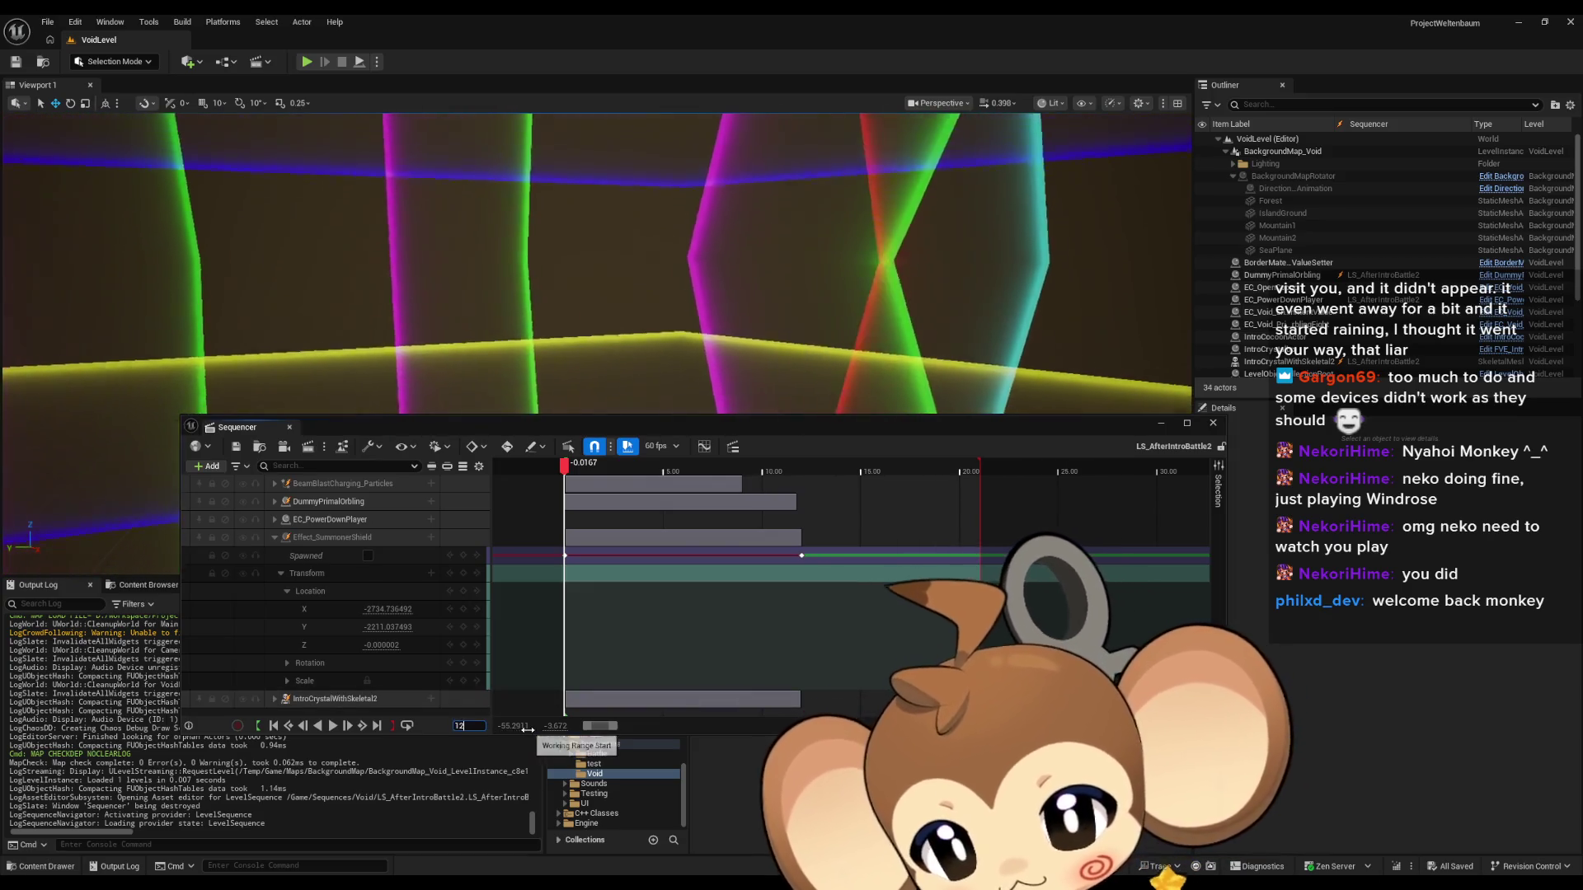
key("Return")
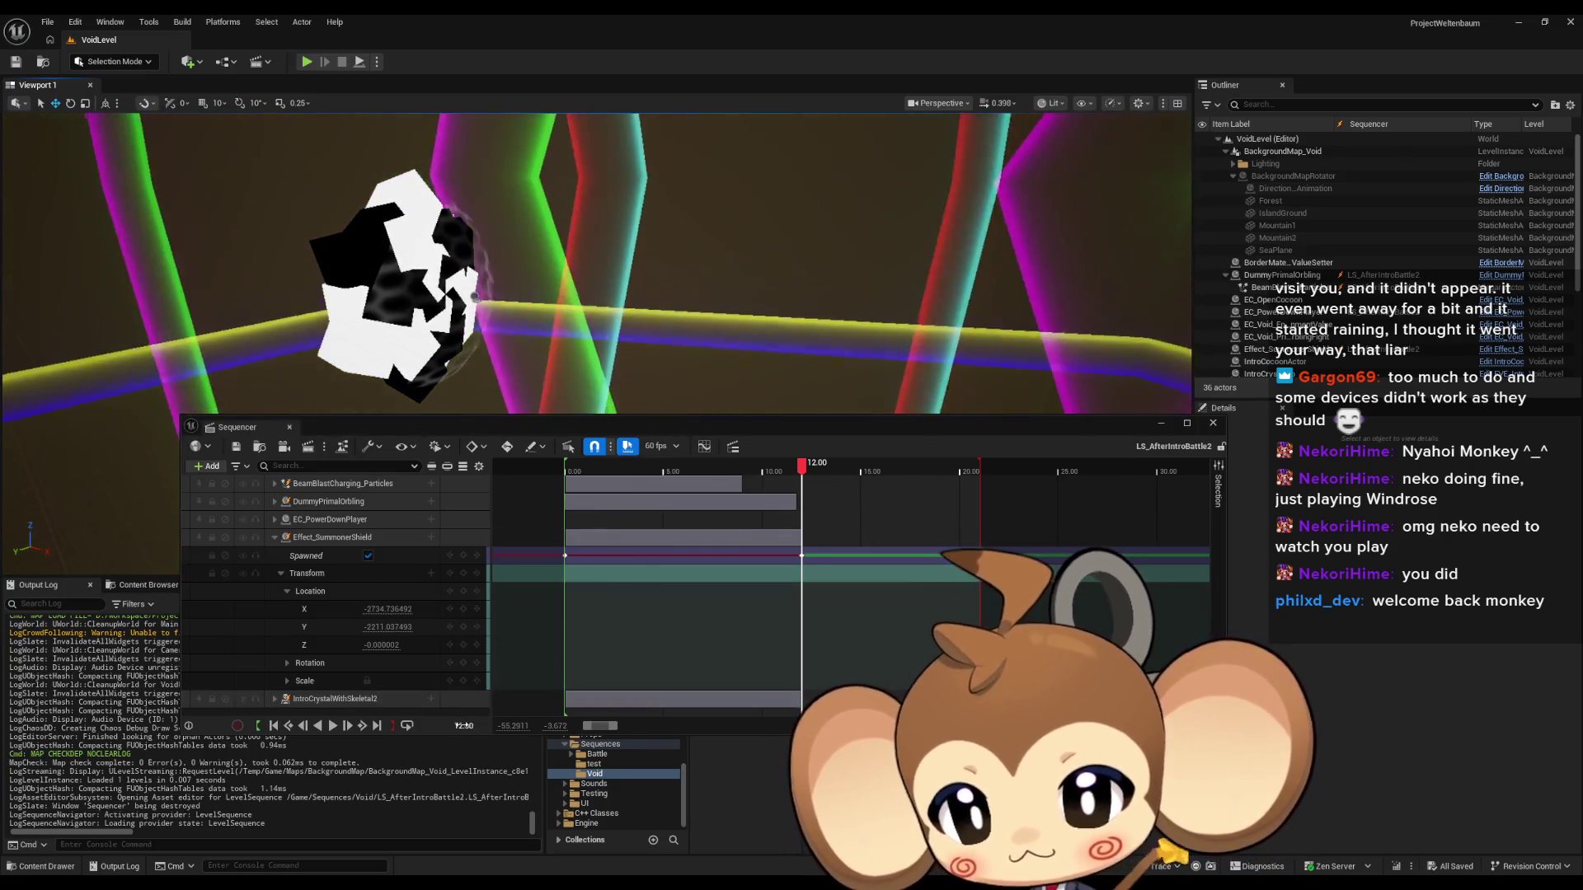
left_click(483, 726)
type("14")
key("Return")
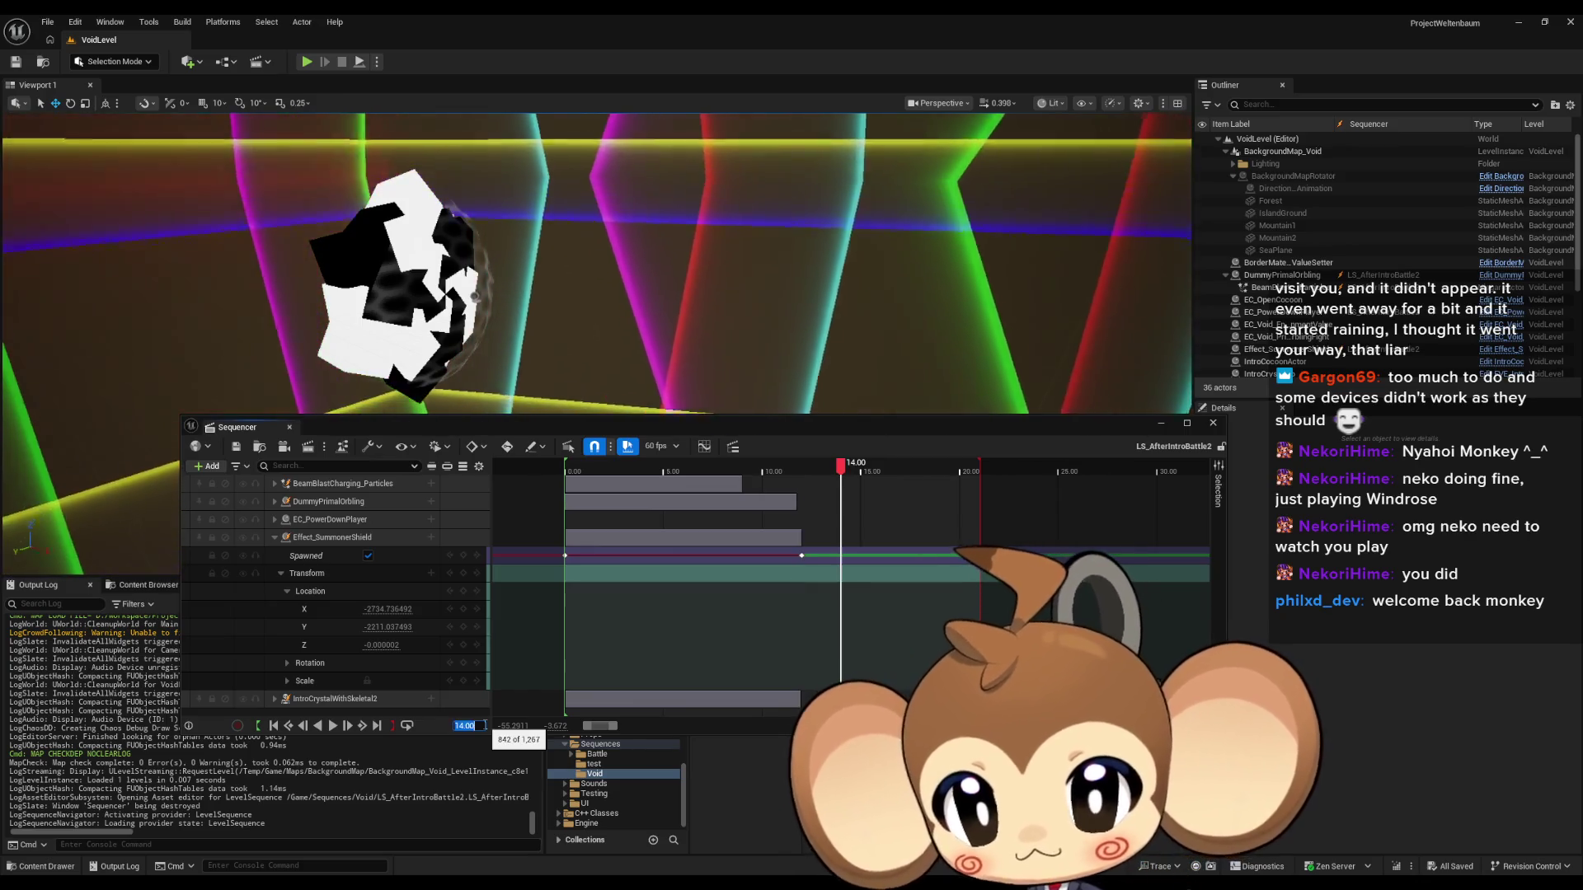
Collapse Effect_SummonerShield and expand IntroCrystalWithSkeletal2's control rig tracks.
left_click_drag(815, 427, 837, 364)
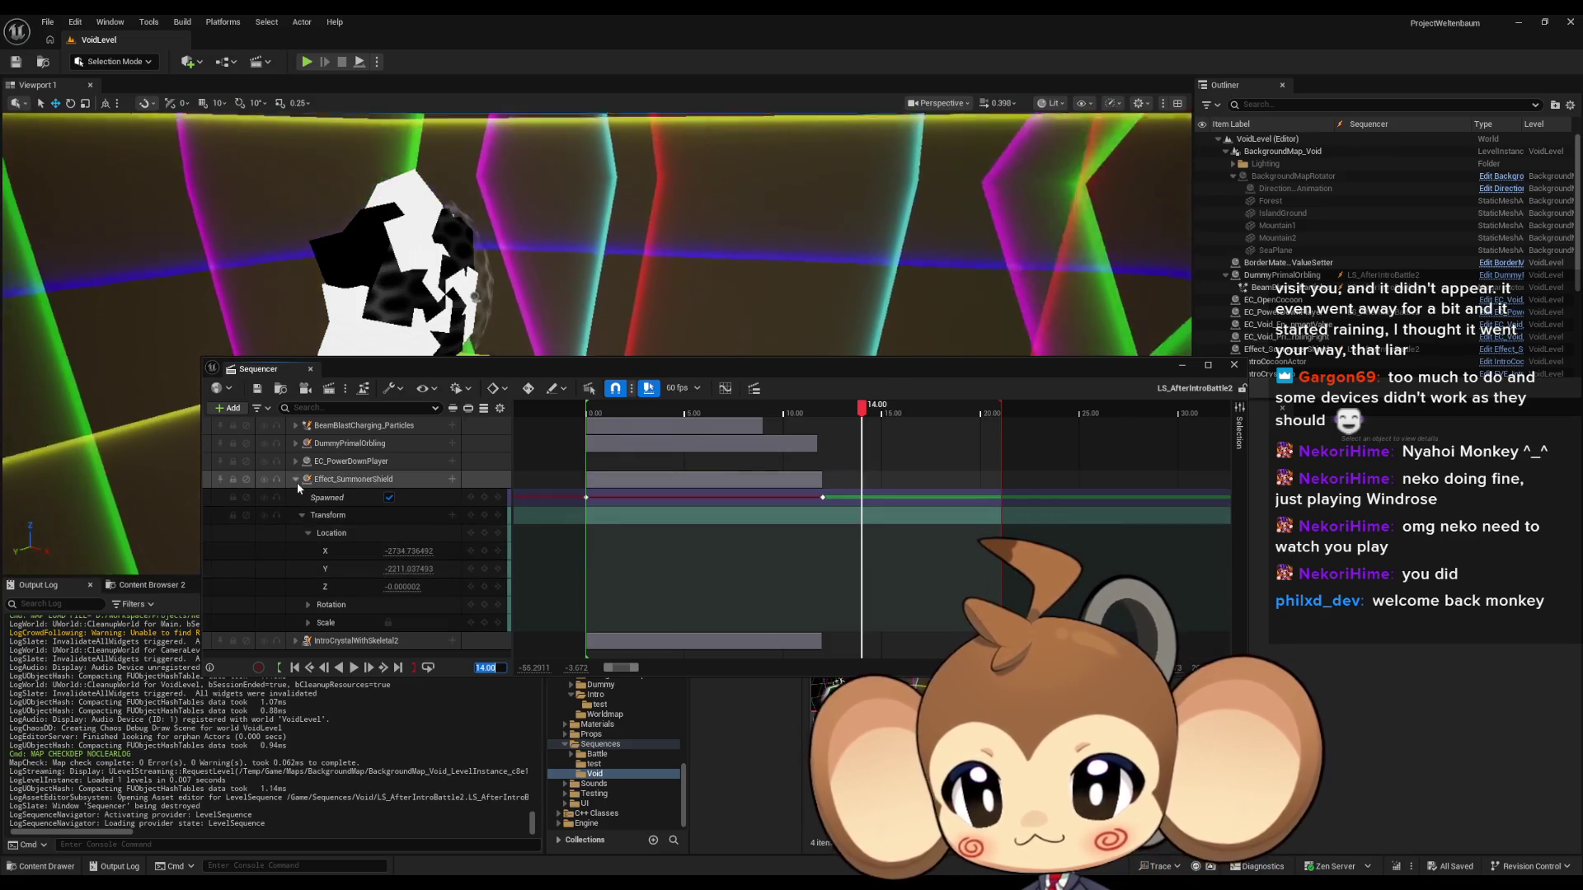
left_click(295, 479)
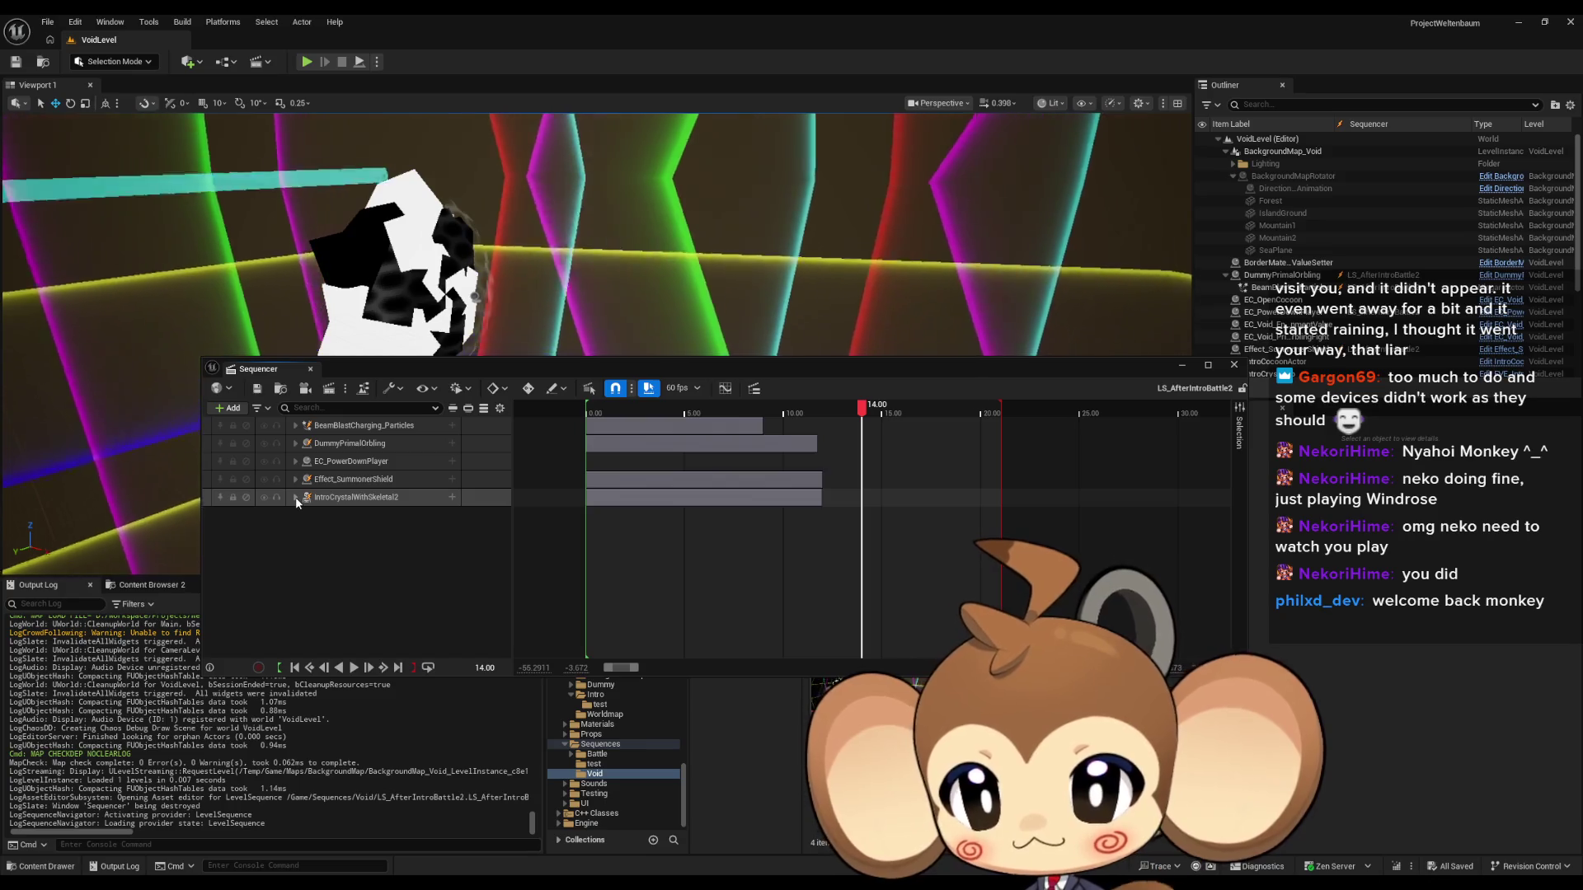
left_click(295, 497)
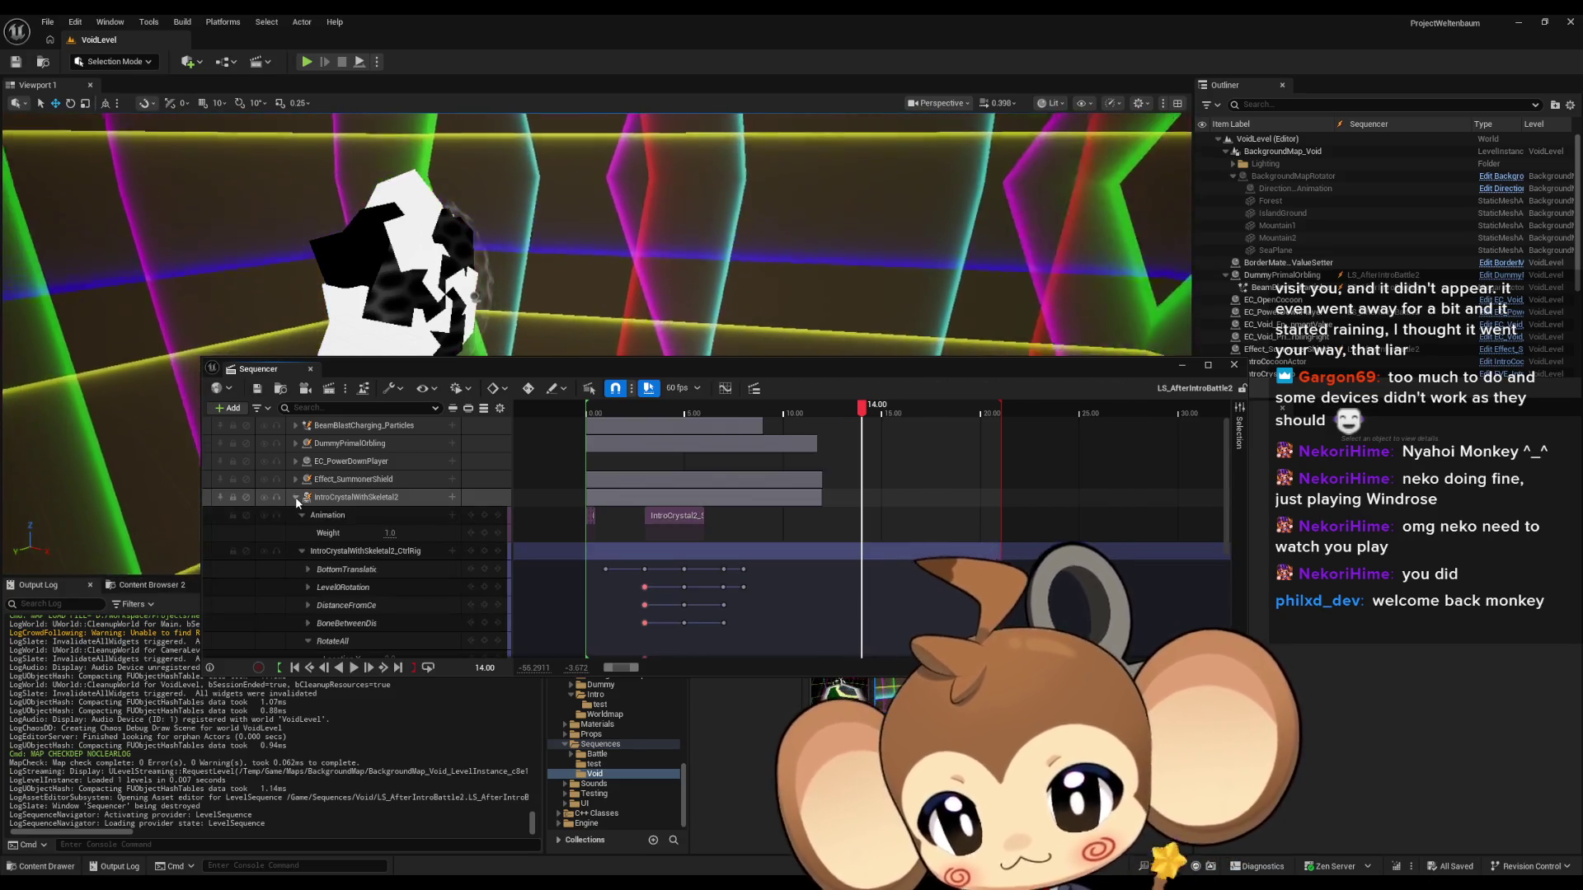
left_click(305, 551)
Key the RotateAll rotation at 14.00 and scrub back to preview the crystal.
scroll(304, 551, "down", 2)
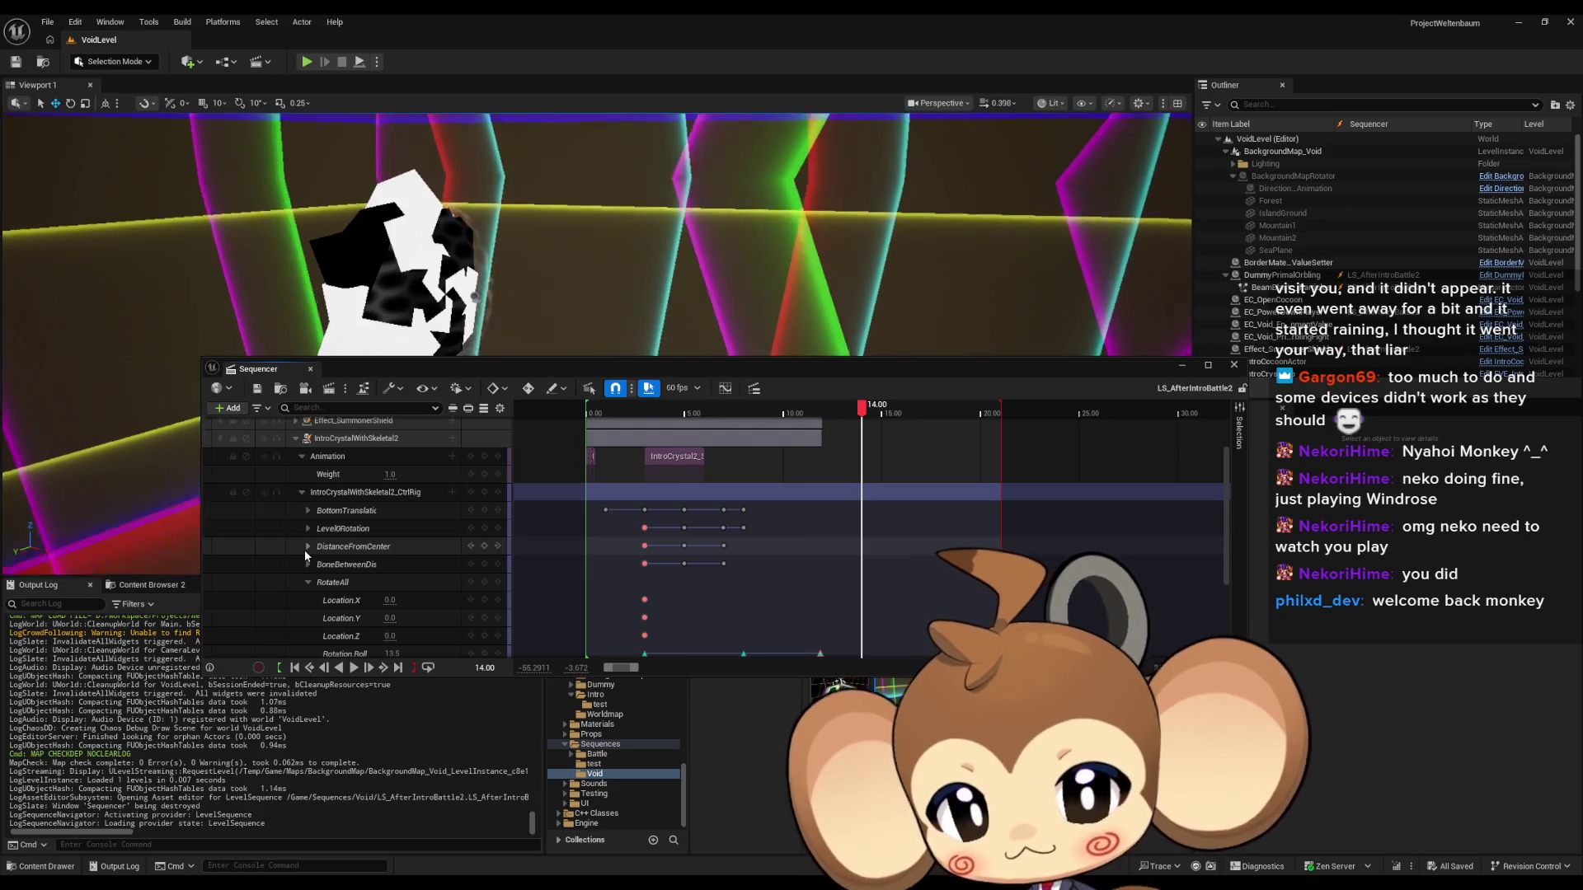
scroll(309, 545, "down", 3)
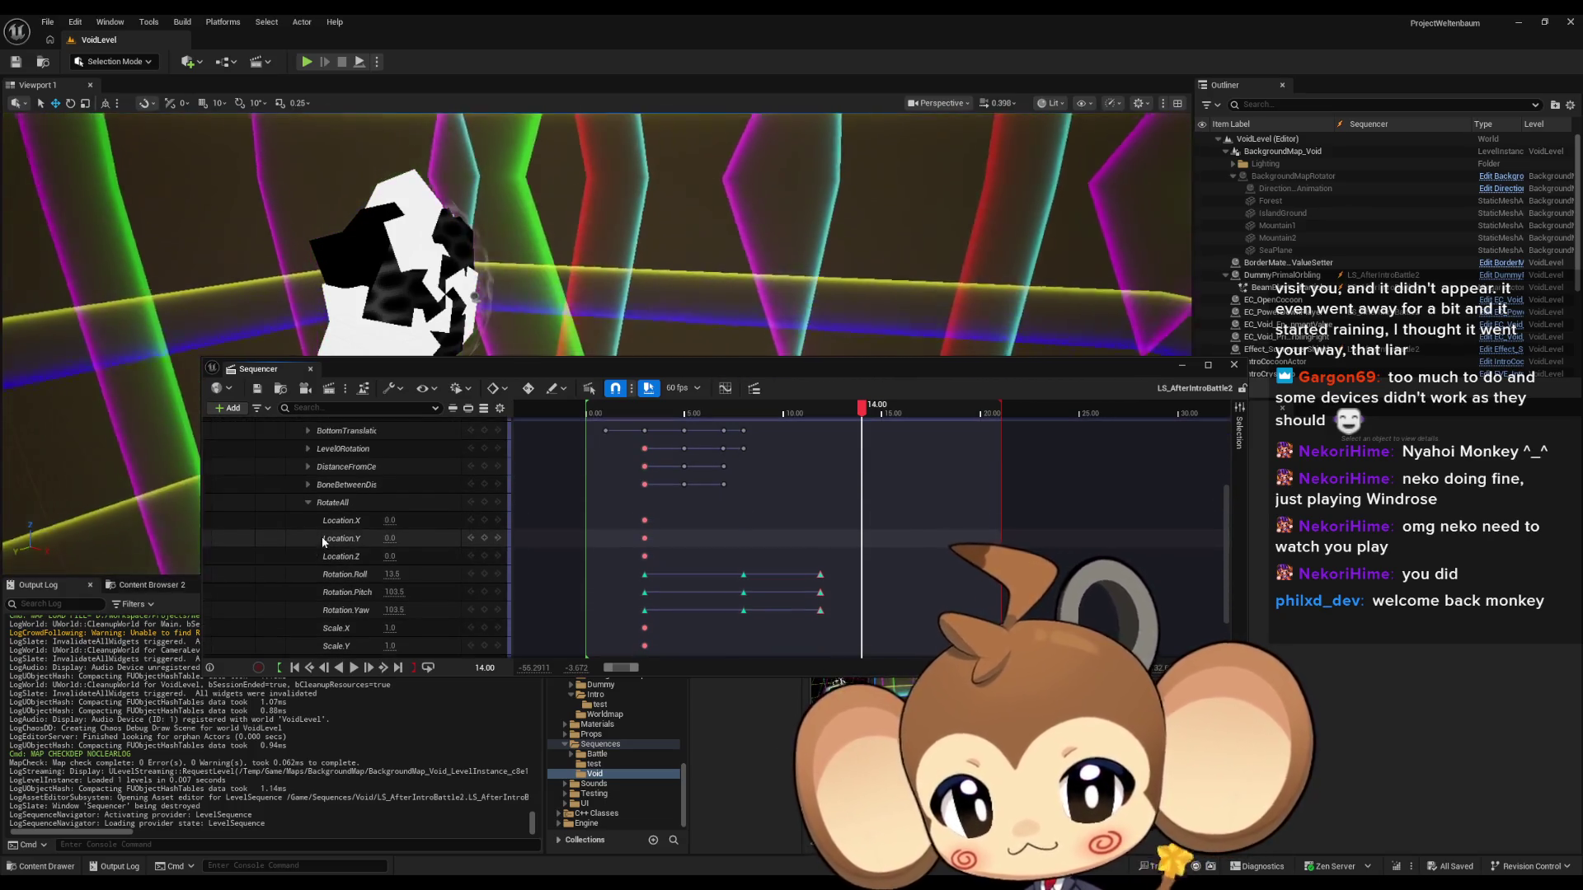
scroll(376, 577, "down", 1)
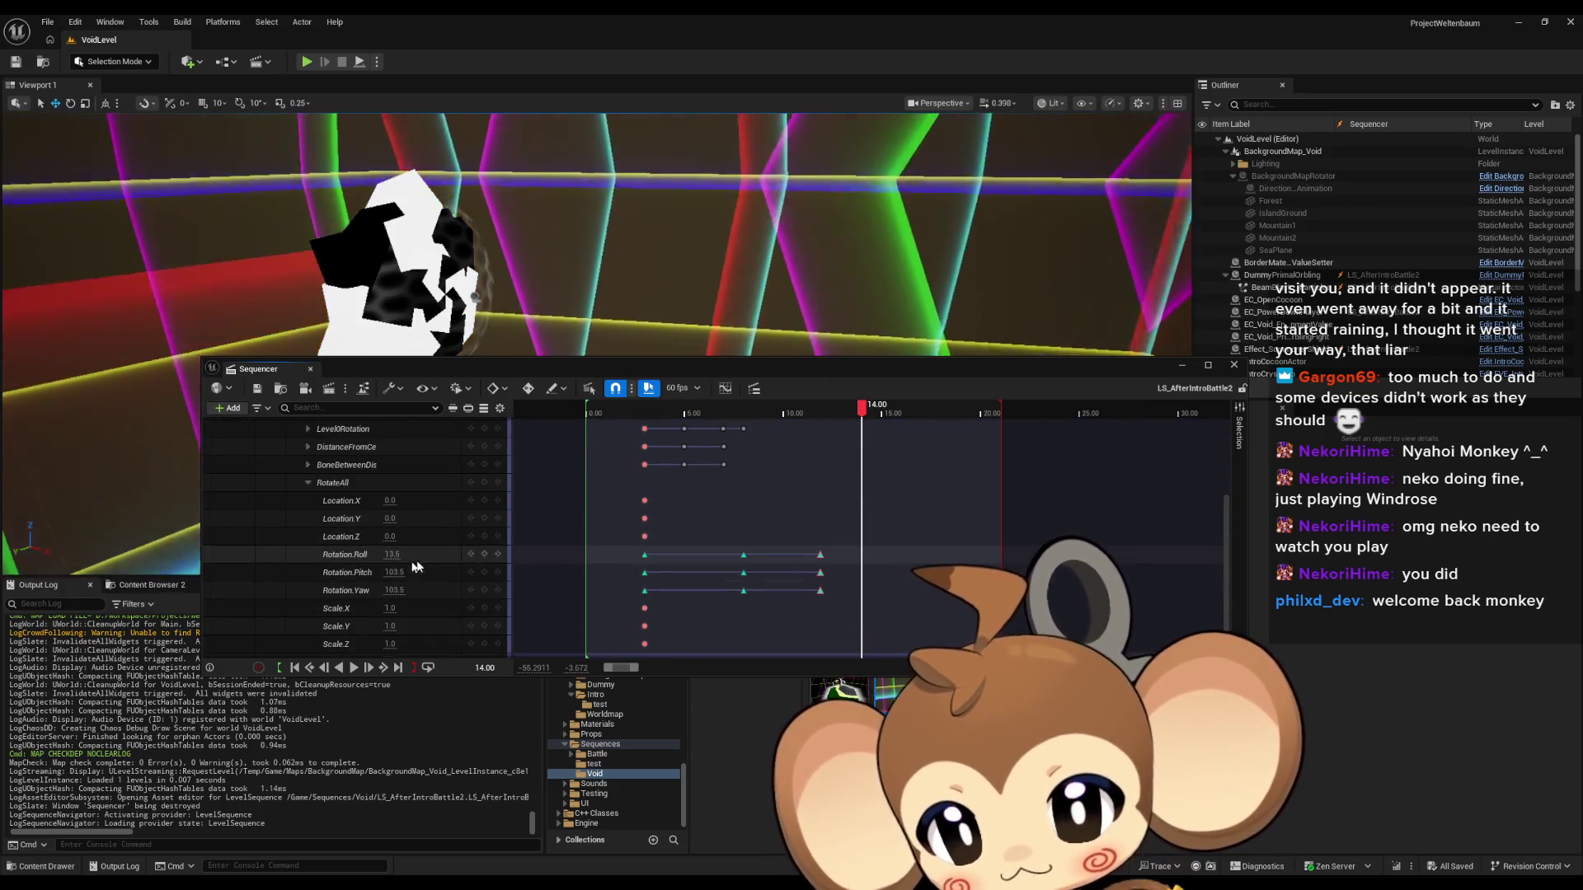
left_click(484, 572)
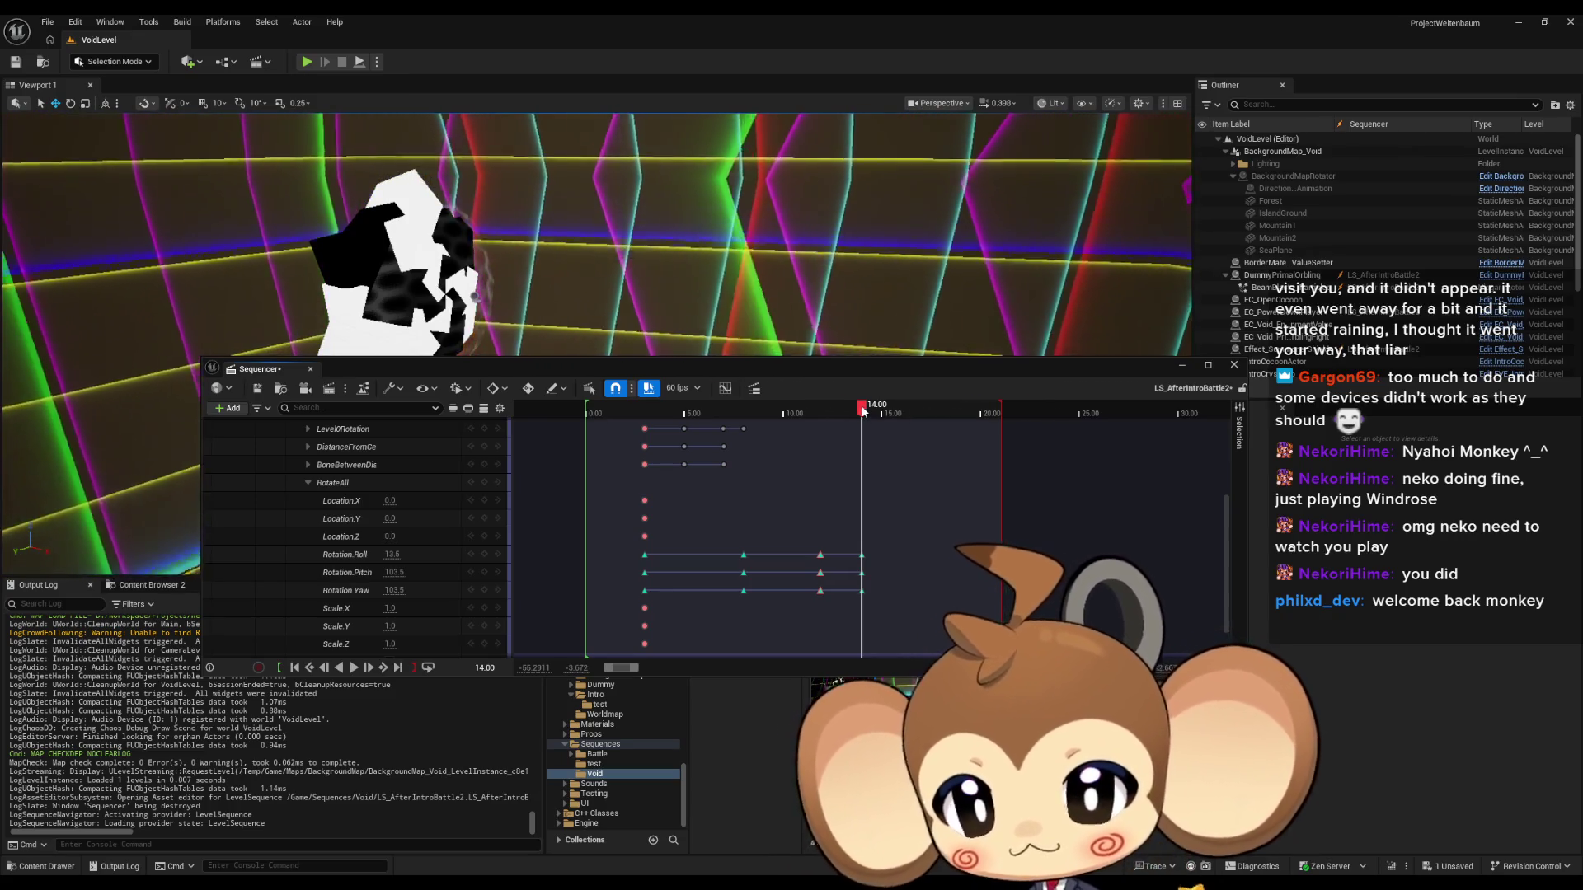
left_click_drag(851, 410, 742, 412)
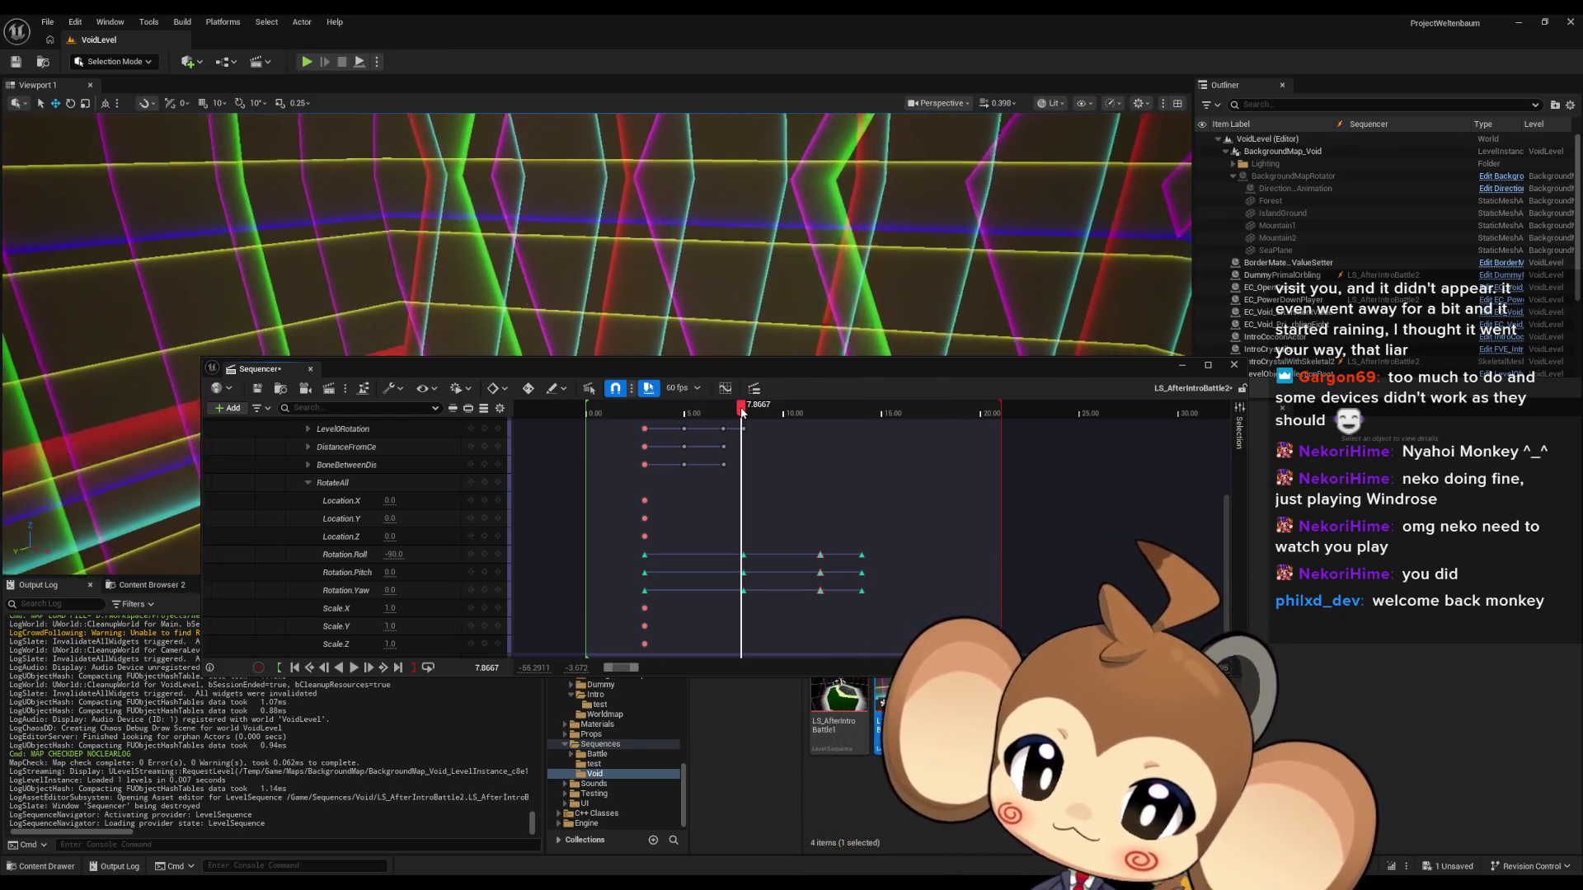
left_click_drag(742, 412, 883, 410)
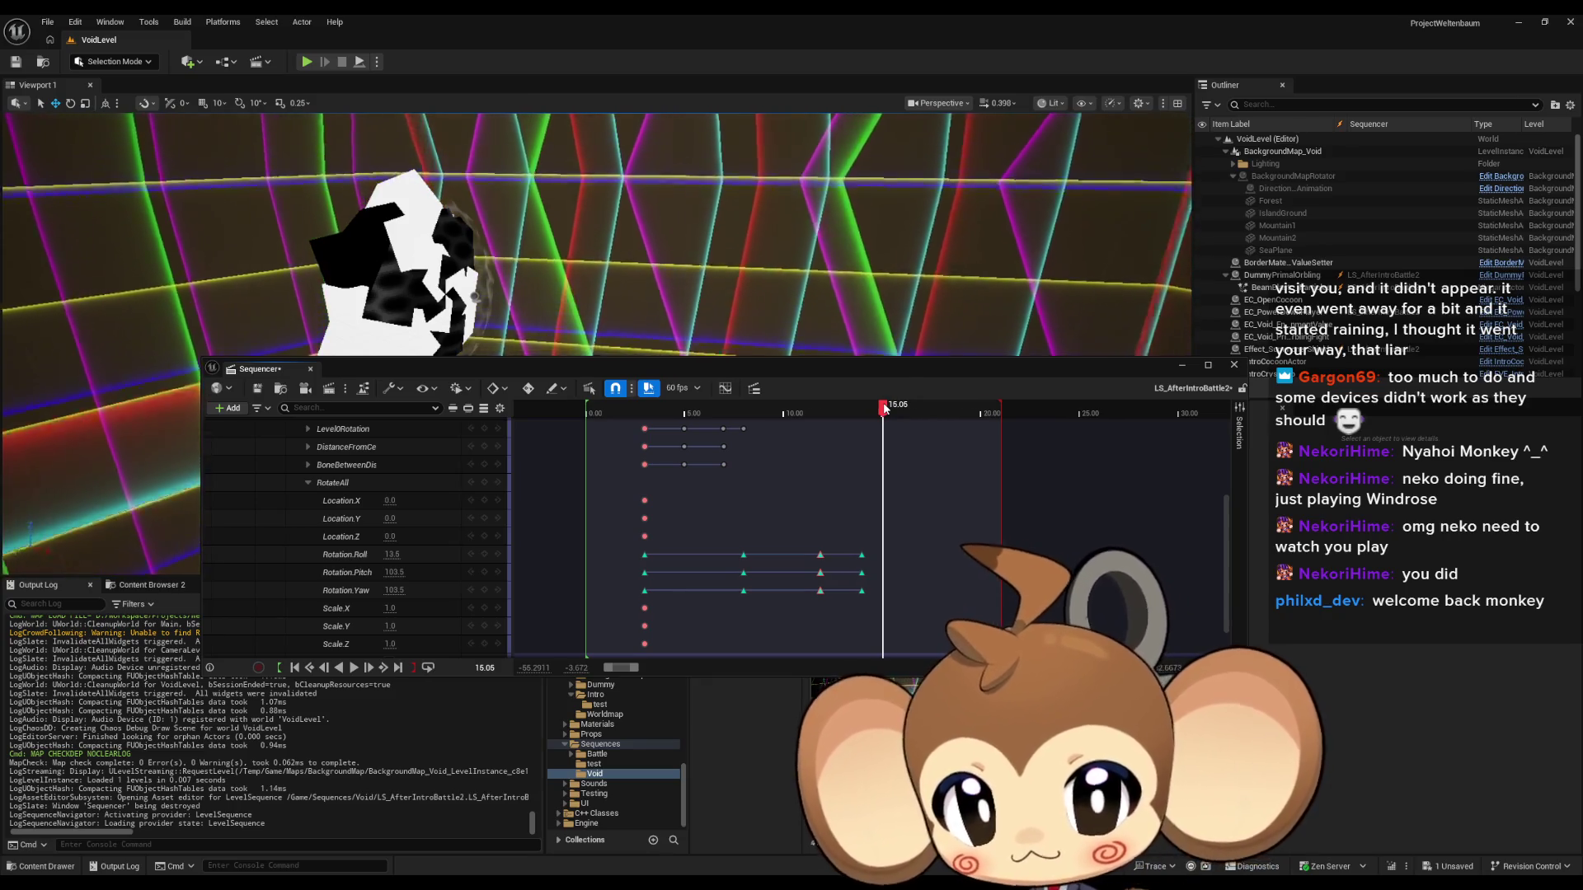
left_click(494, 668)
type("16")
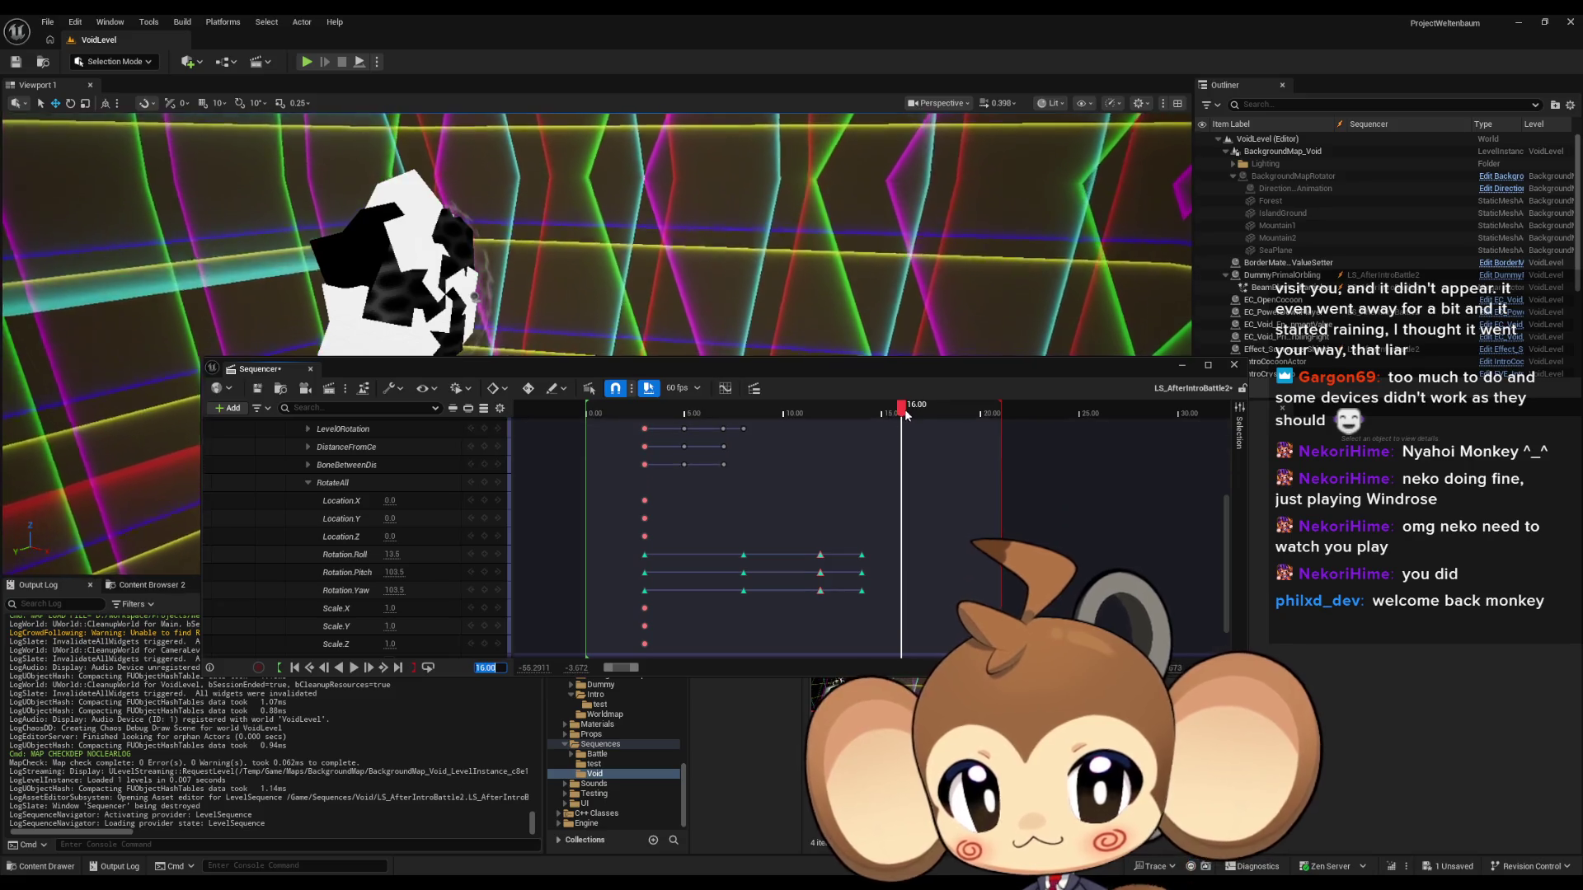
mouse_move(905, 412)
left_mouse_down()
mouse_move(745, 425)
mouse_move(905, 426)
left_mouse_up()
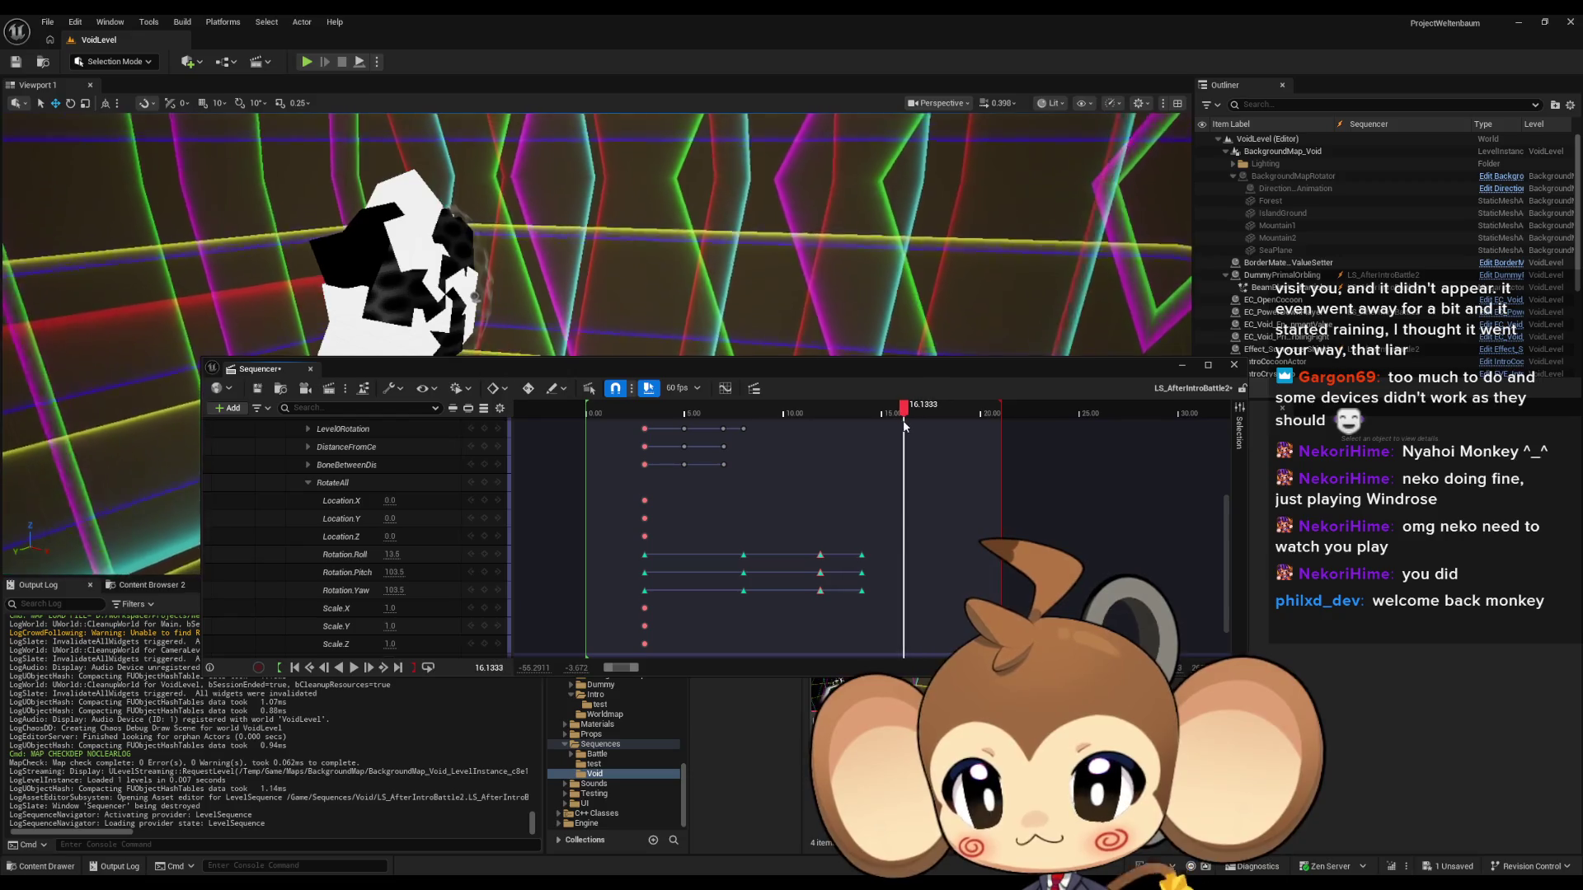
left_click(489, 668)
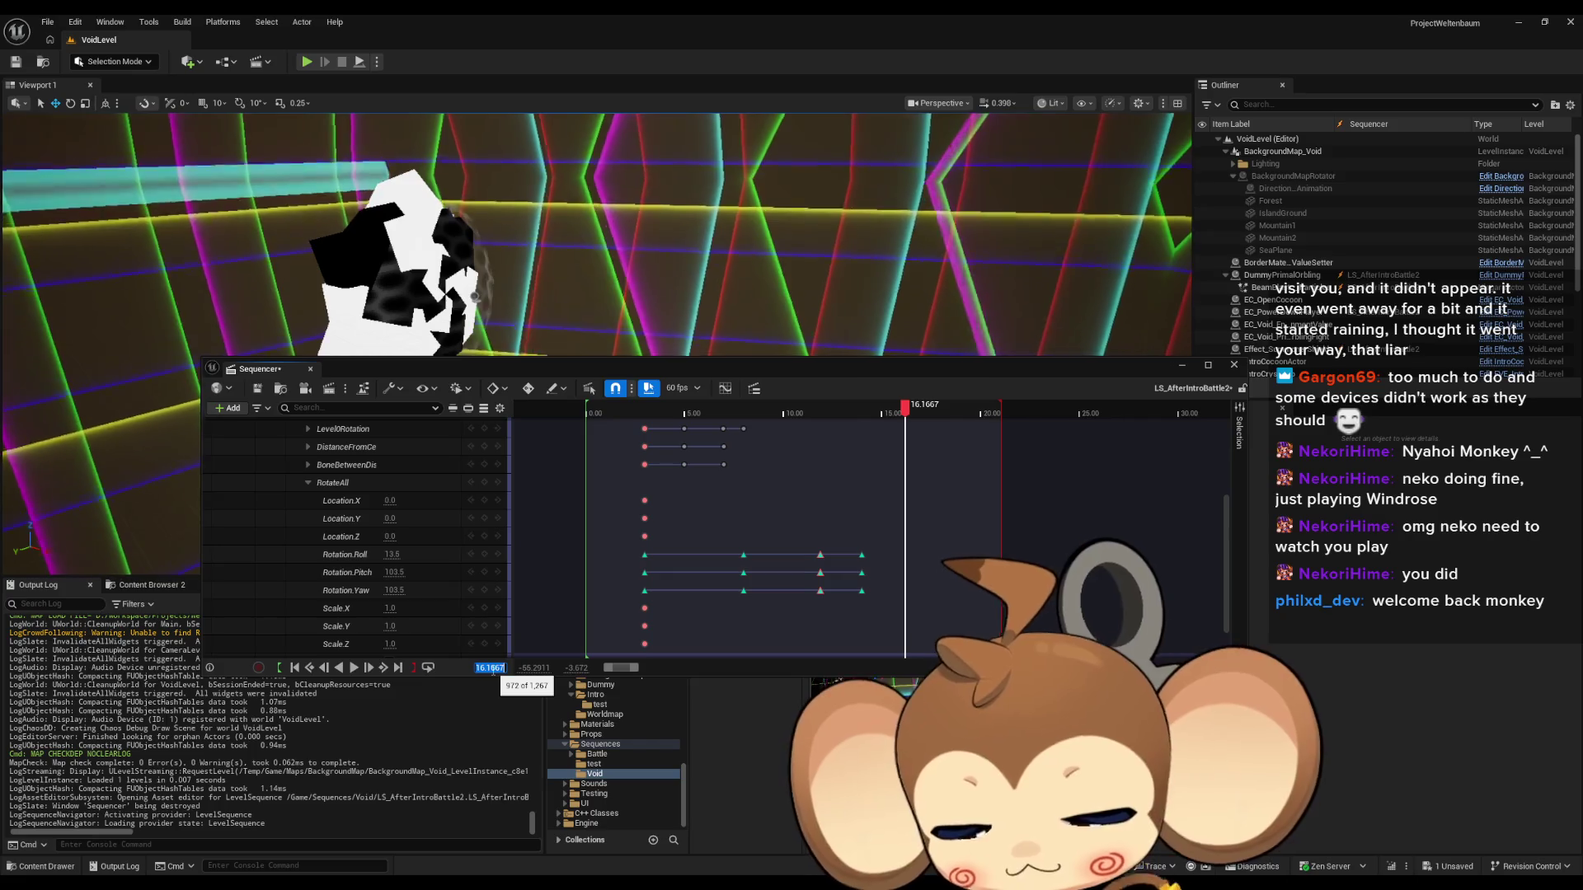
At time 14, key the RotateAll rotation to Roll 270, Pitch 360 and Yaw 360.
type("14")
key("Return")
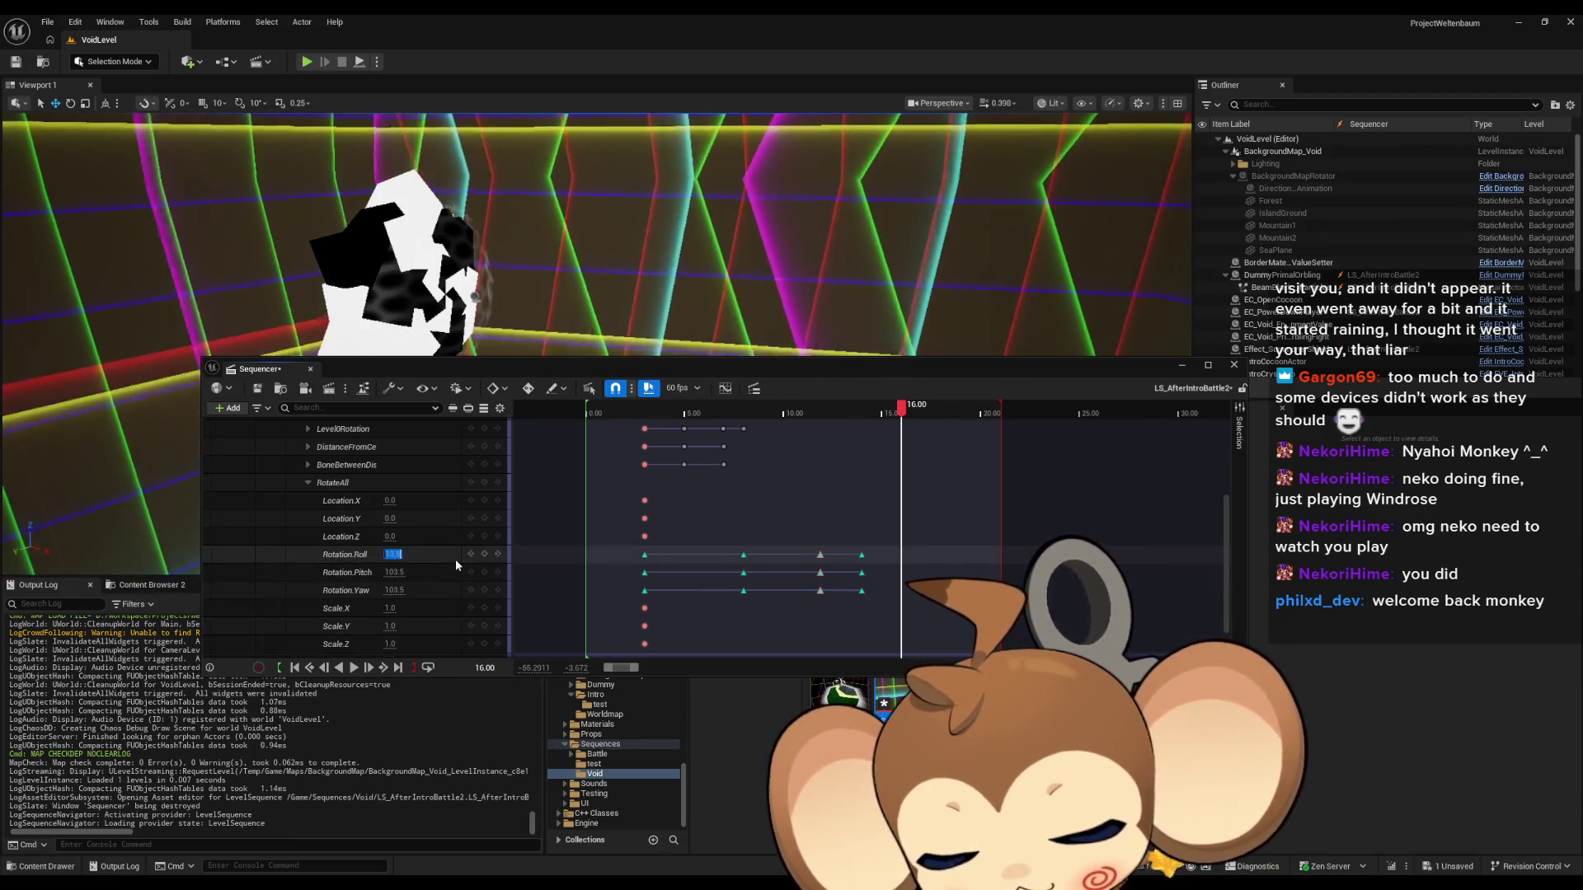
type("270")
key("Tab")
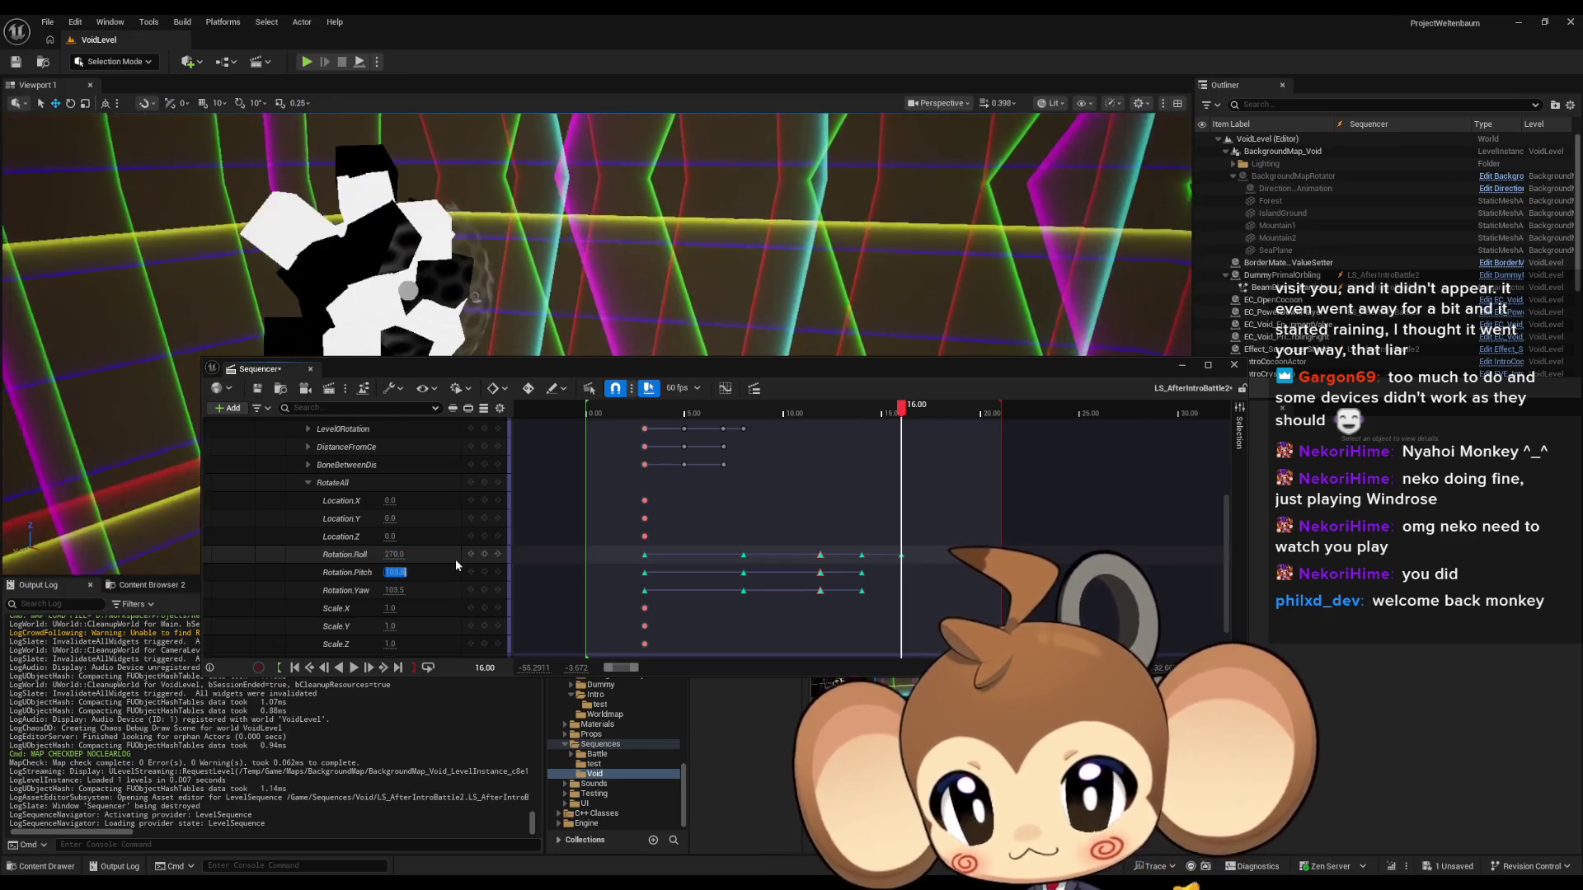
type("360")
key("Tab")
type("30")
key("BackSpace")
type("60")
key("Return")
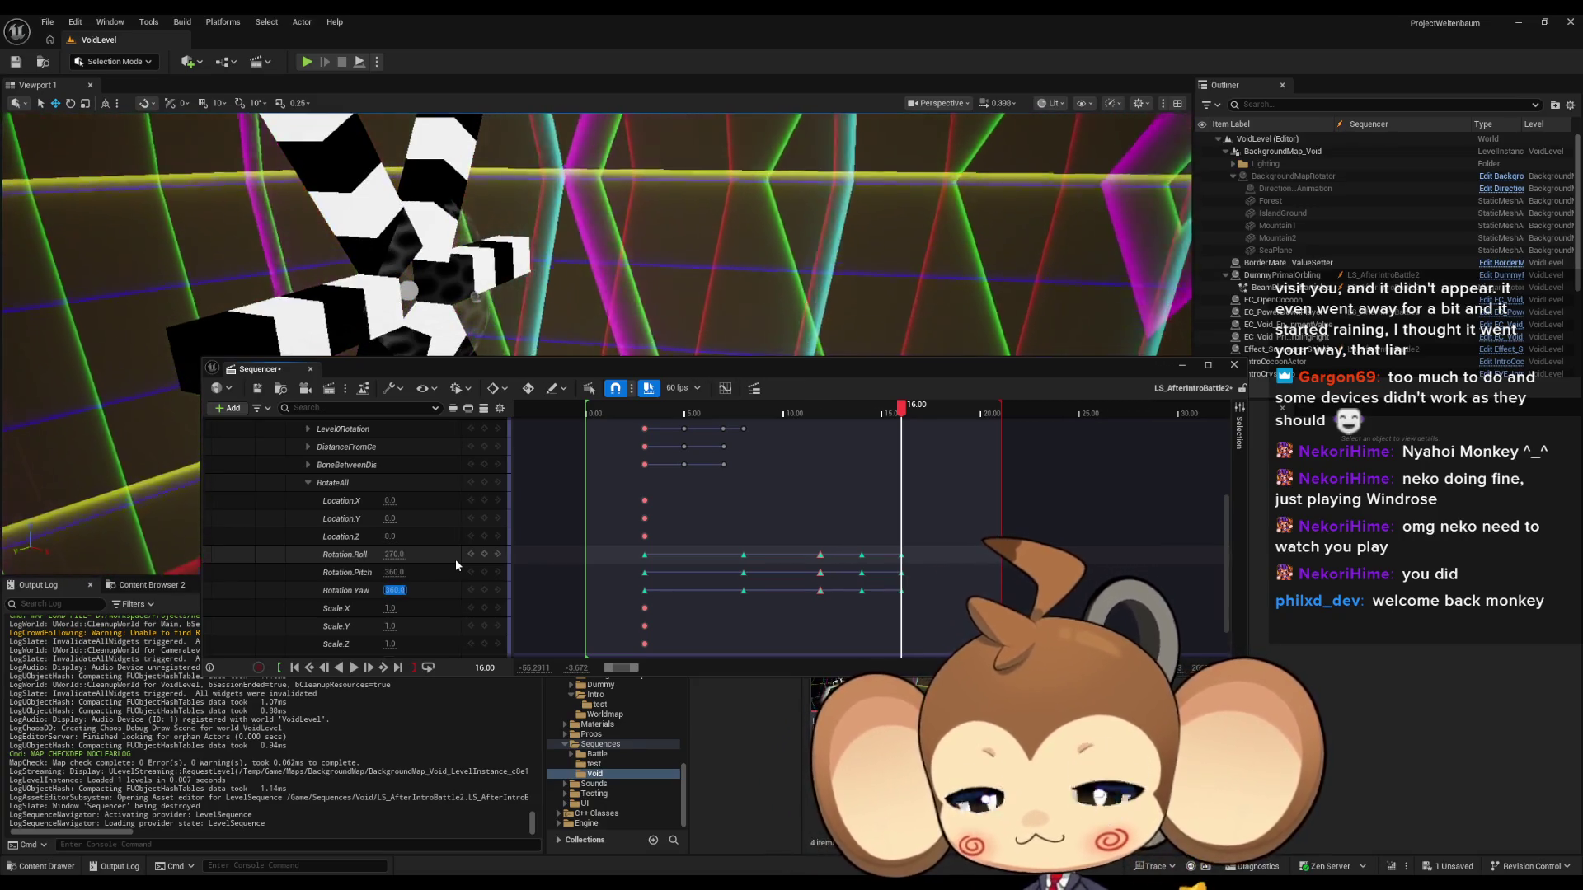
Preview the spin, then return the playhead to the final Rotation.Roll key near 16.05.
mouse_move(902, 408)
left_mouse_down()
mouse_move(825, 428)
mouse_move(798, 458)
left_mouse_up()
key("space")
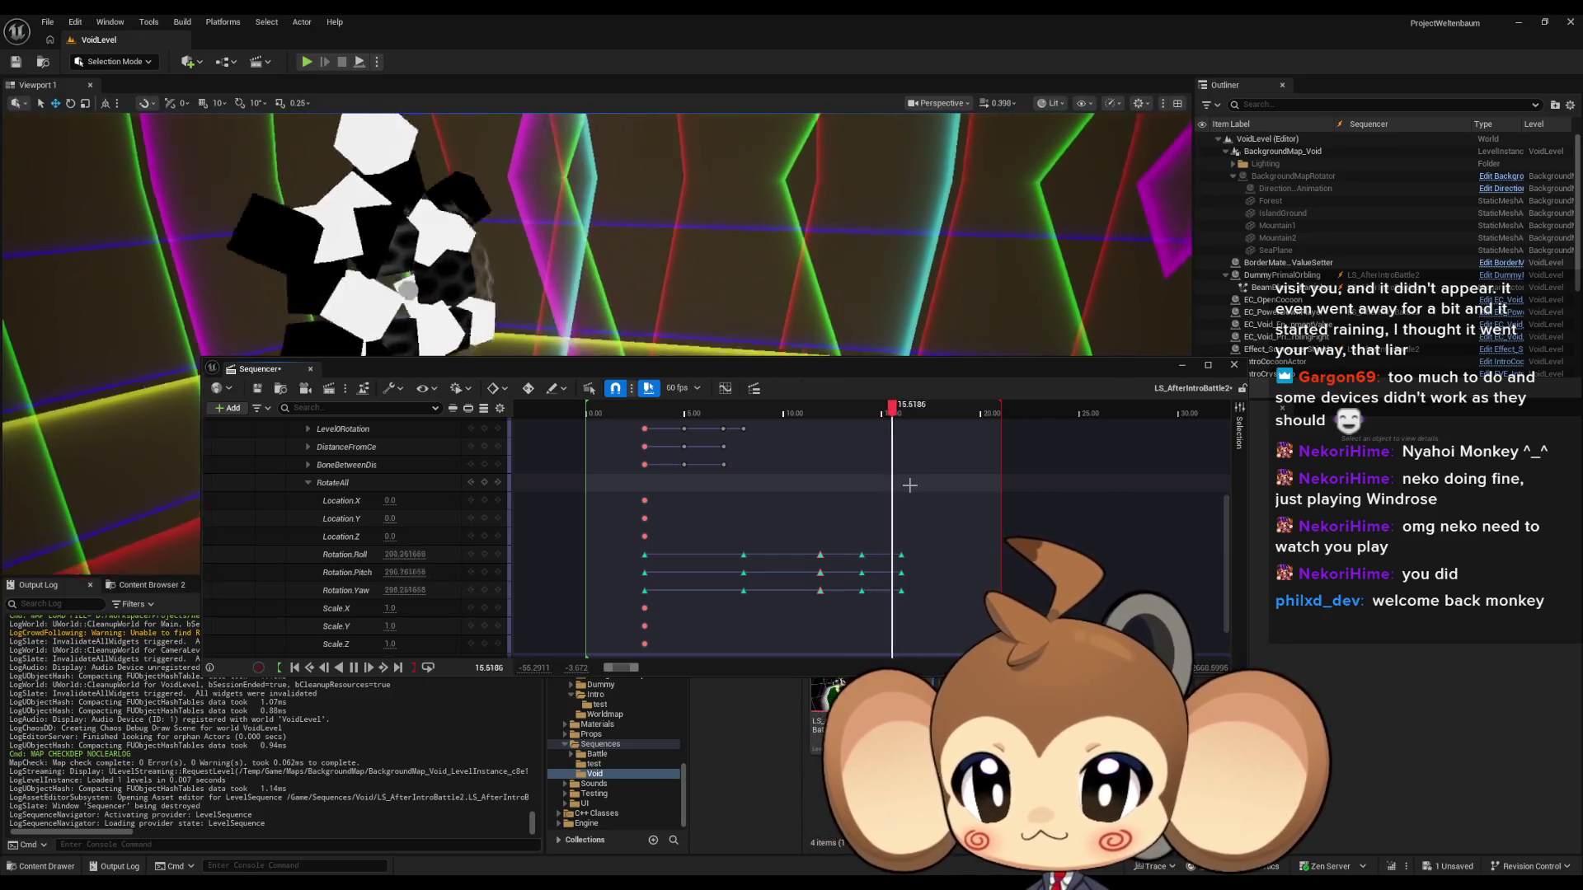
key("space")
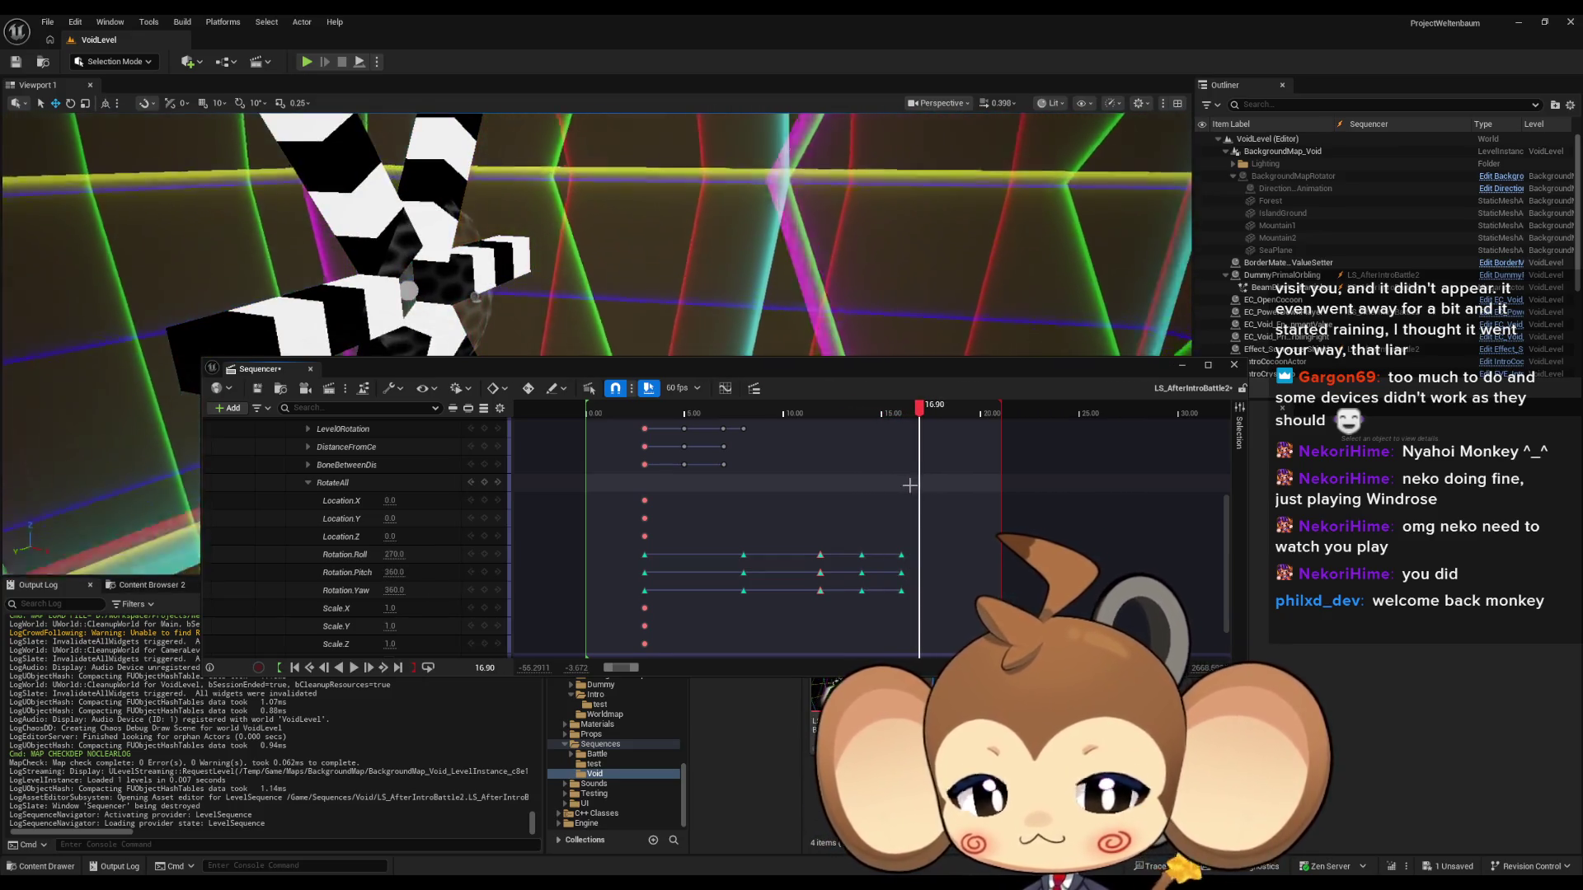
left_click(901, 554)
left_click_drag(922, 412, 903, 417)
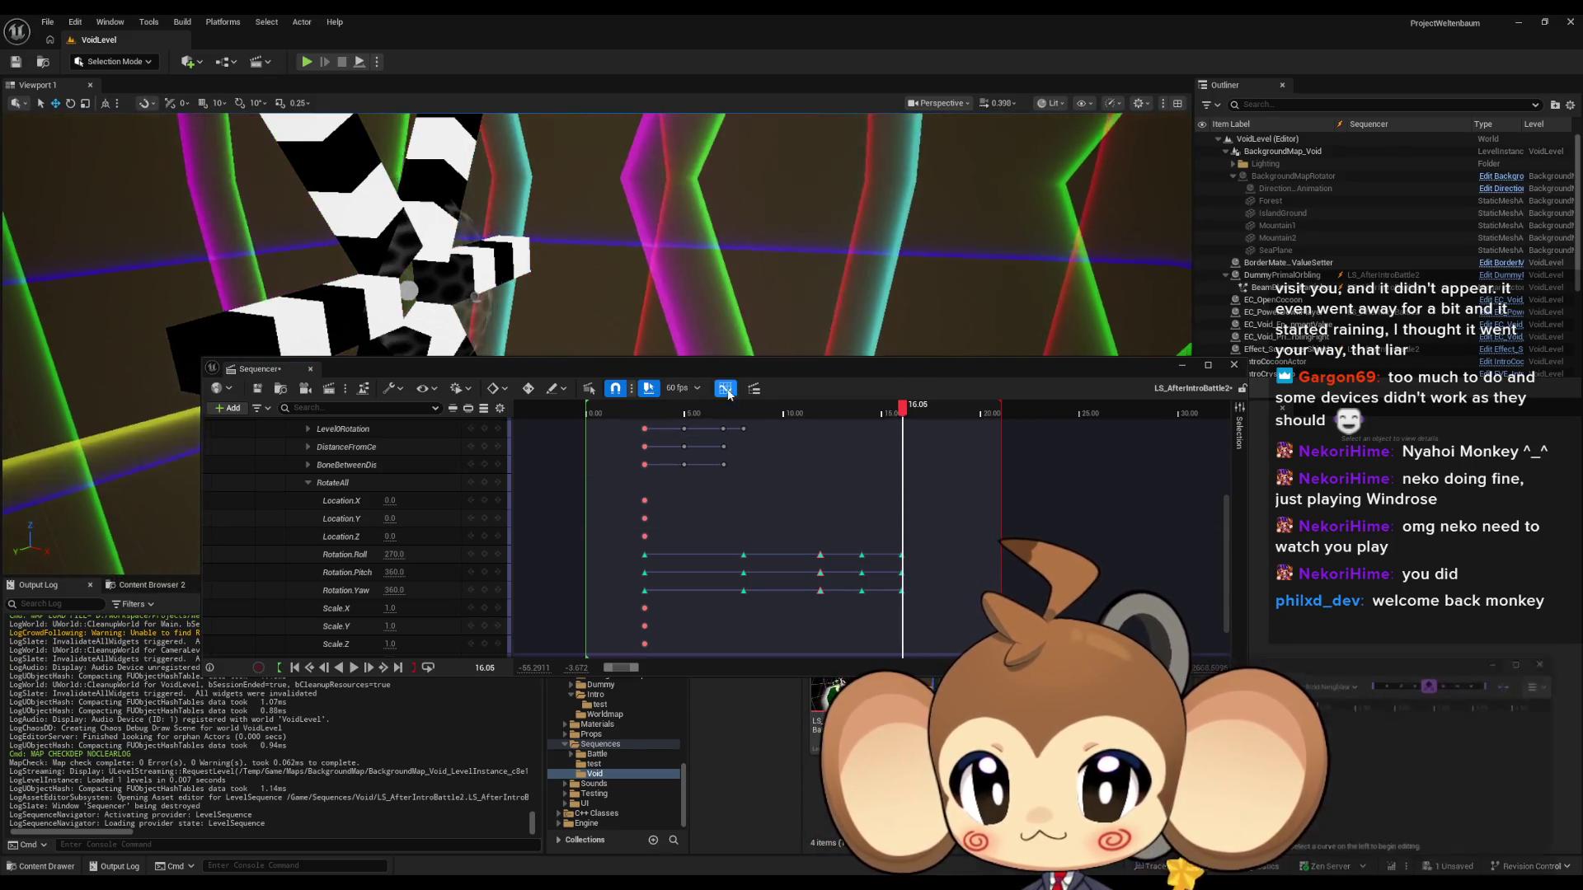
Open the Curve Editor beside Sequencer and show RotateAll's Roll, Pitch and Yaw curves.
left_click(725, 389)
left_click_drag(761, 371, 546, 454)
mouse_move(1287, 639)
left_mouse_down()
mouse_move(1237, 462)
mouse_move(1224, 329)
left_mouse_up()
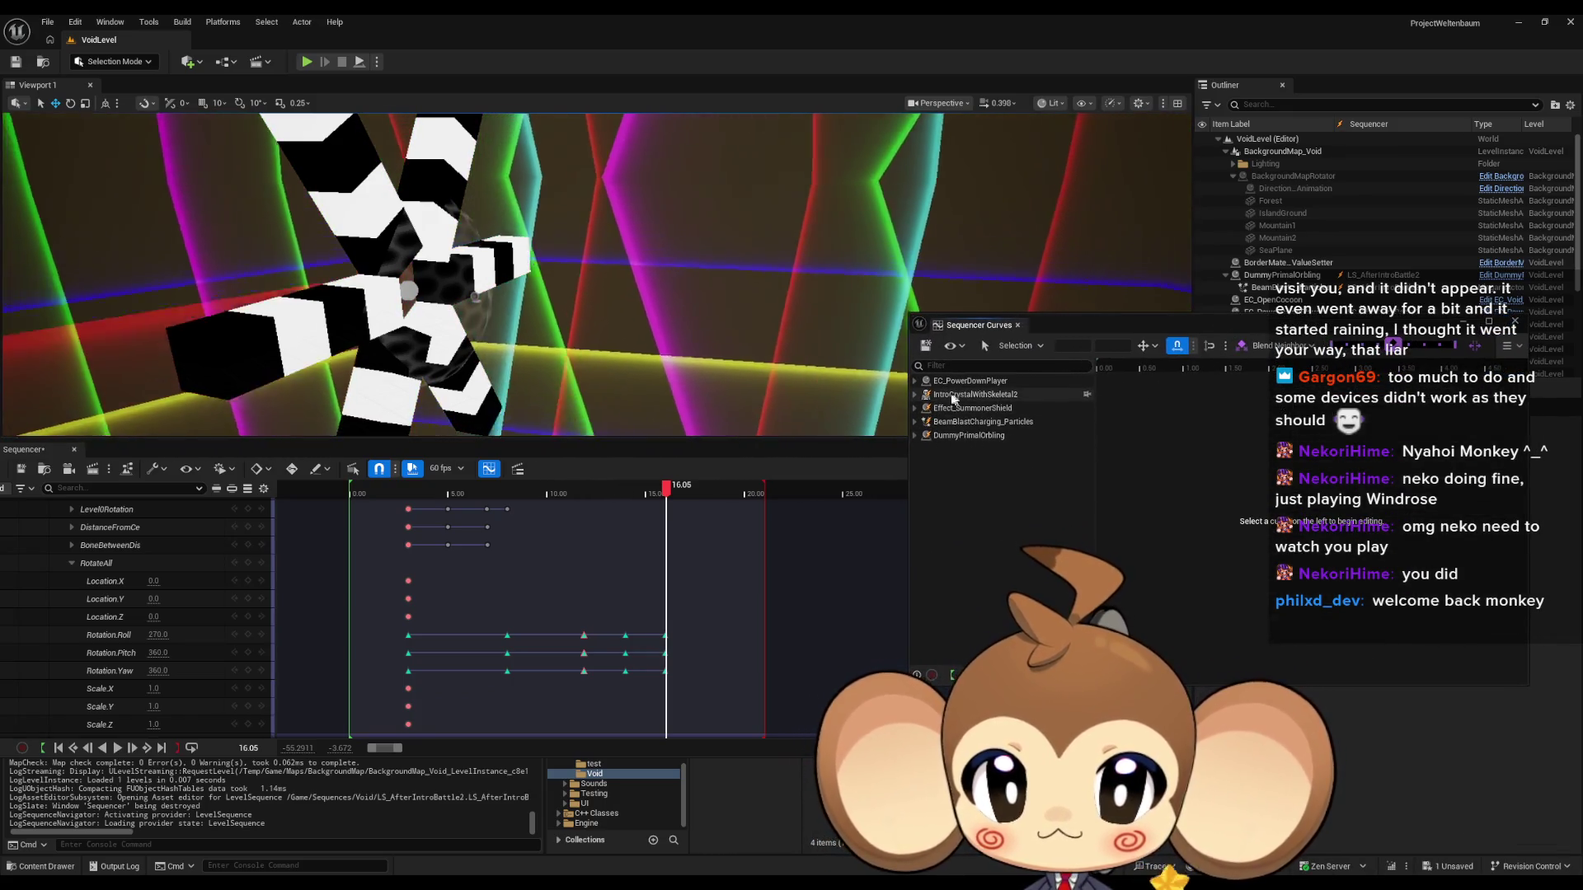
left_click(915, 395)
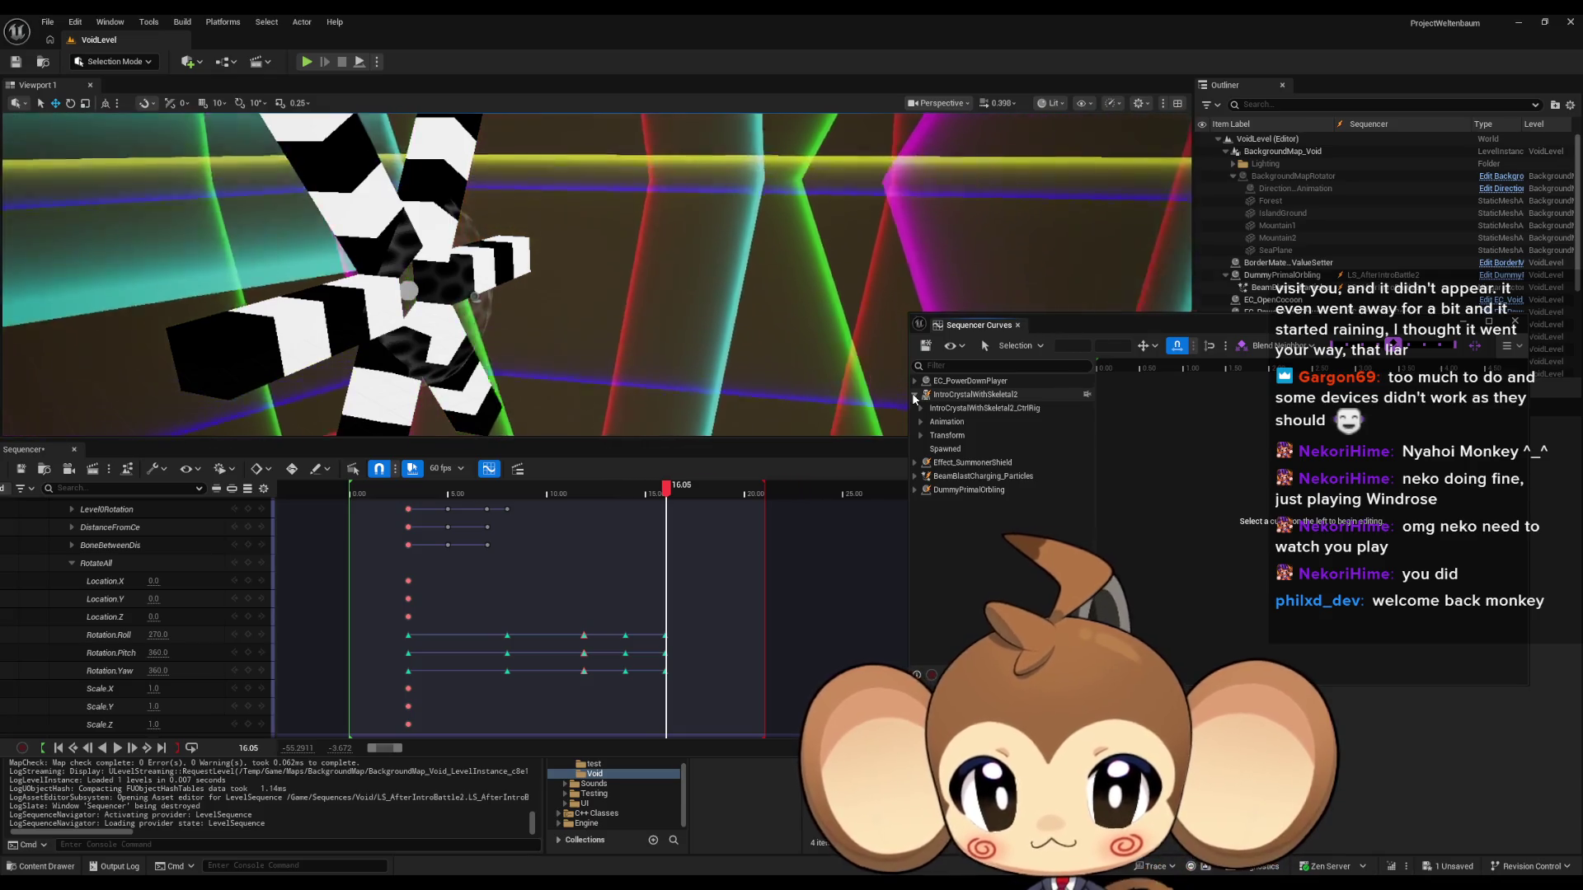
left_click(921, 408)
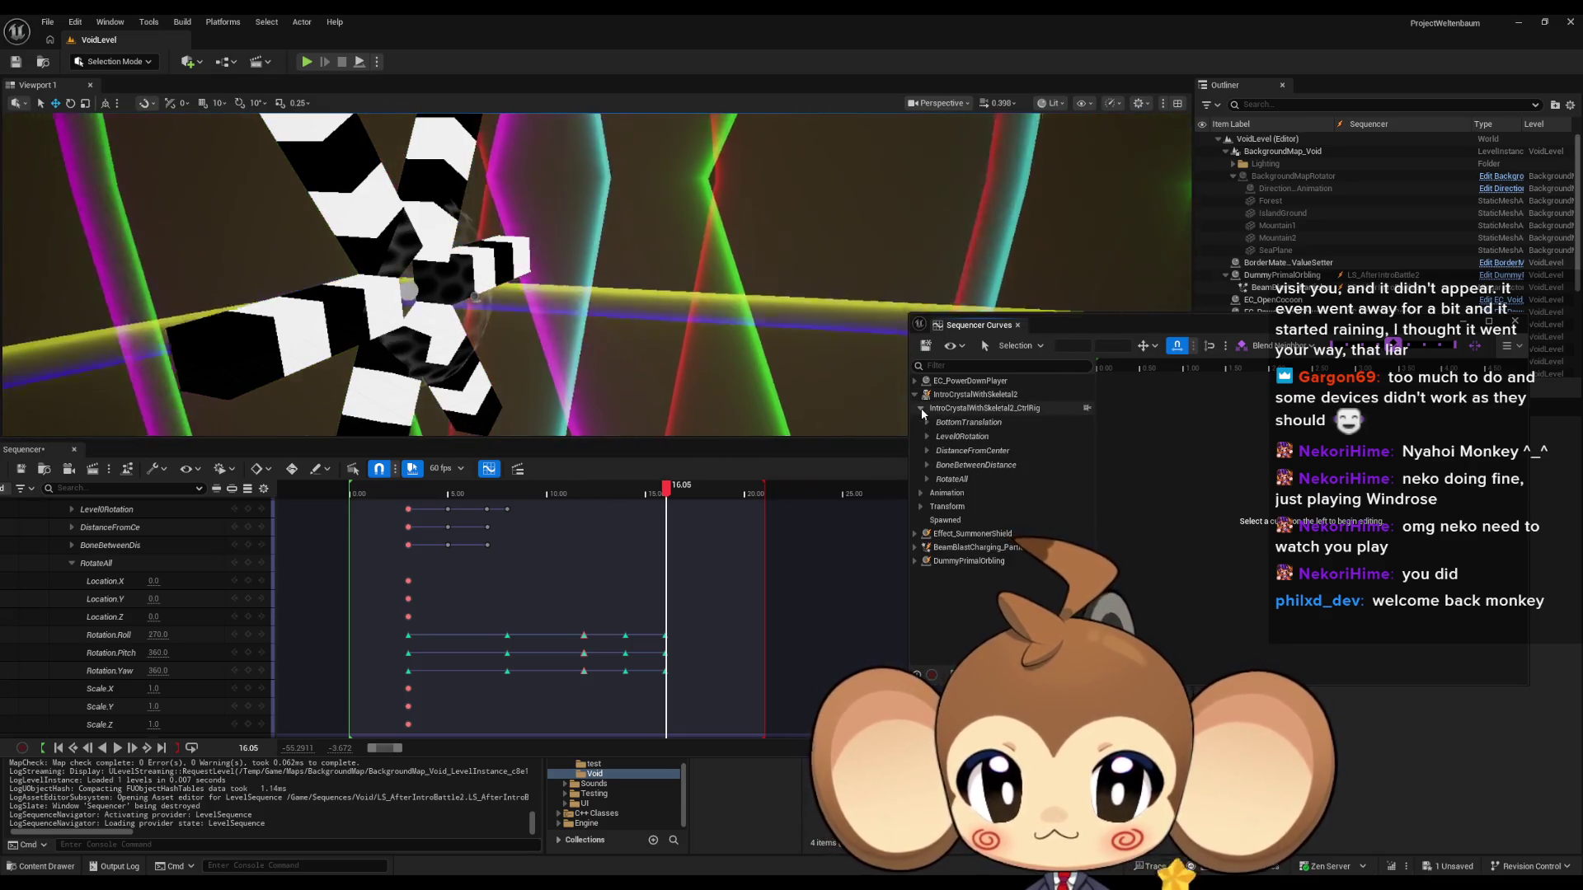
left_click(926, 479)
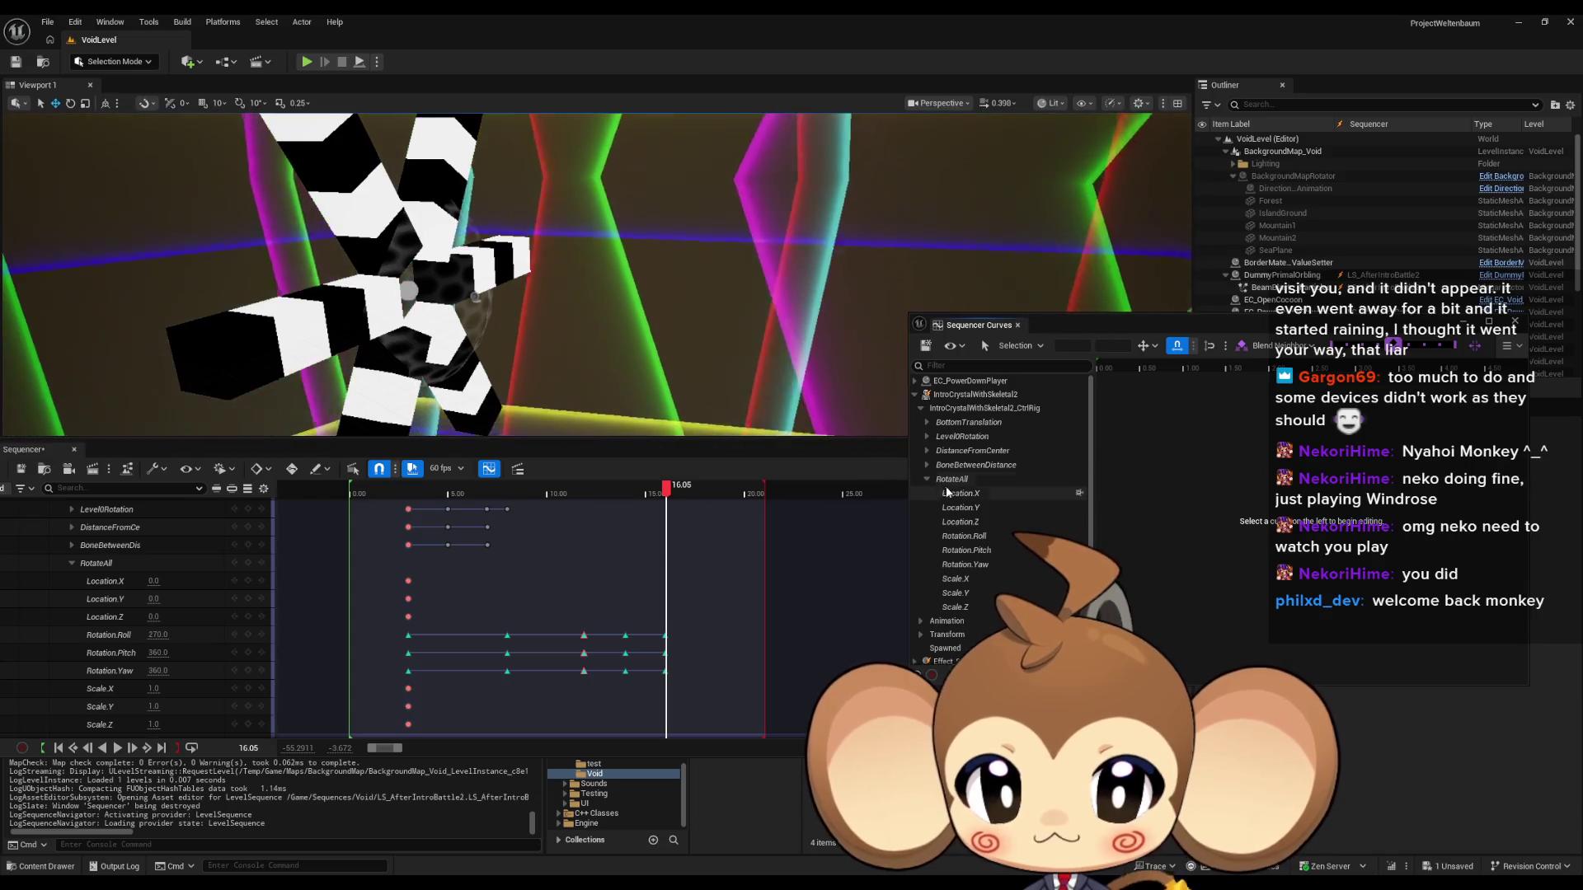
left_click(973, 538)
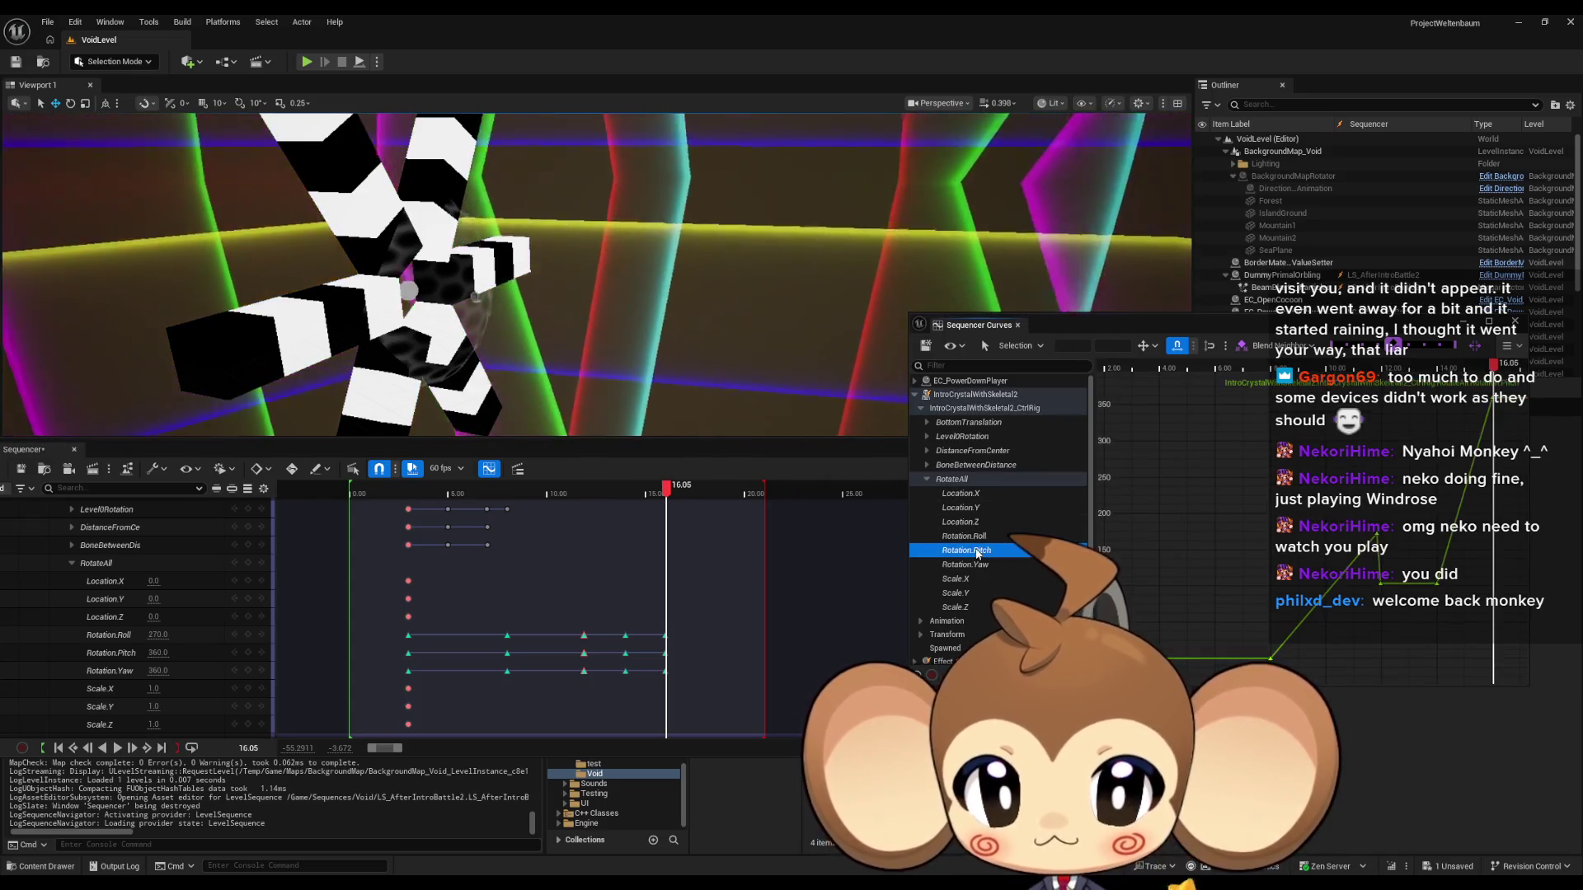
left_click(977, 564, "shift")
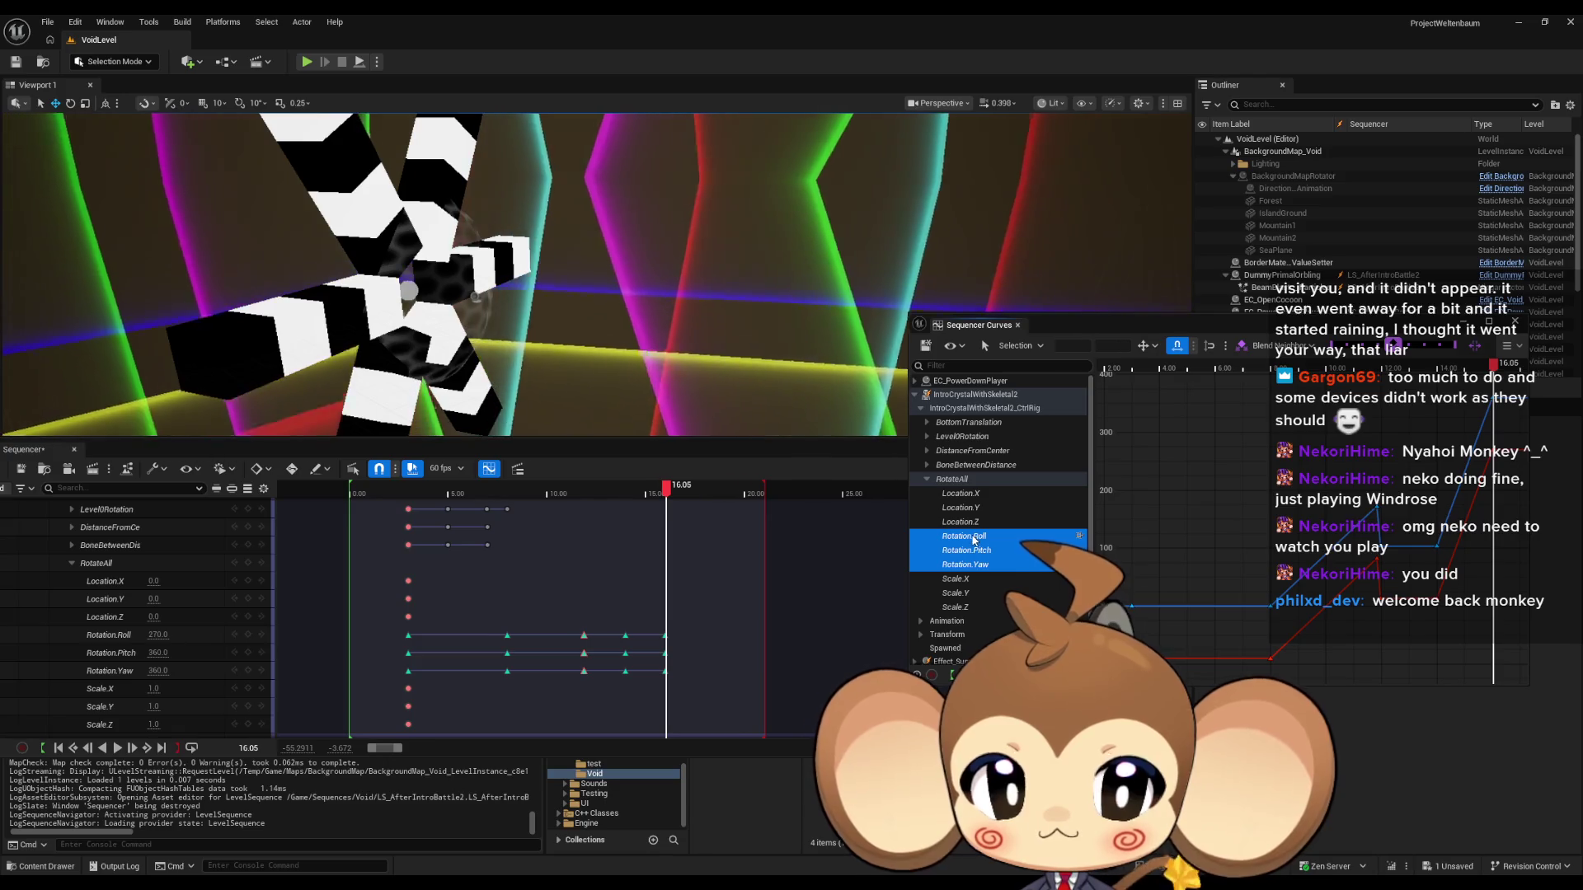
Set the 14-second RotateAll rotation keys to smooth cubic interpolation.
left_click_drag(1525, 470, 1306, 493)
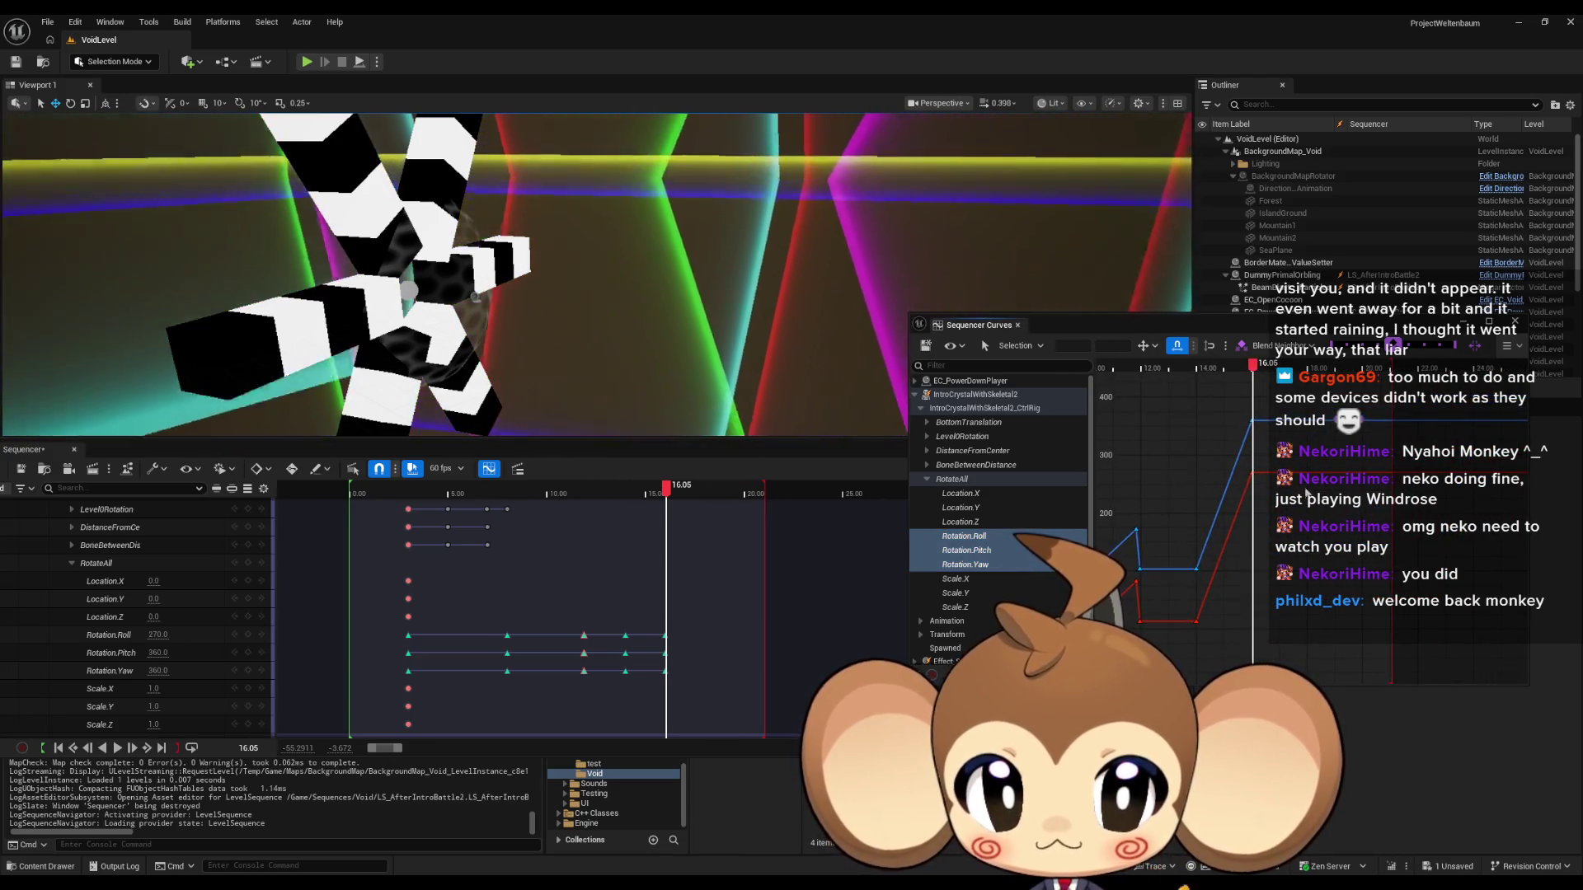
scroll(1301, 501, "up", 3)
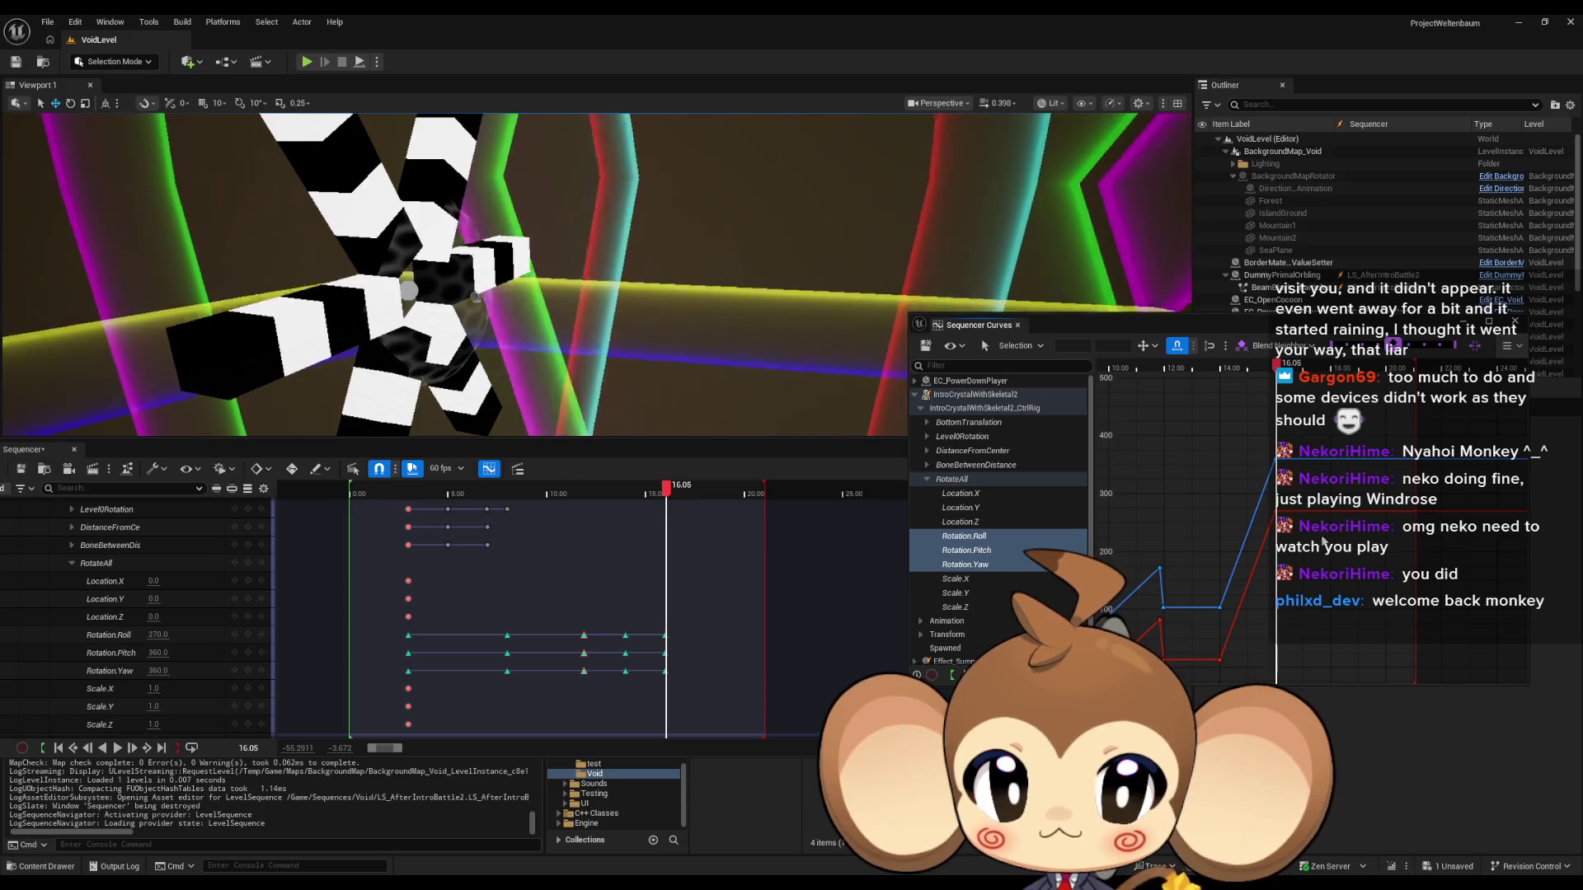
scroll(1276, 511, "up", 1)
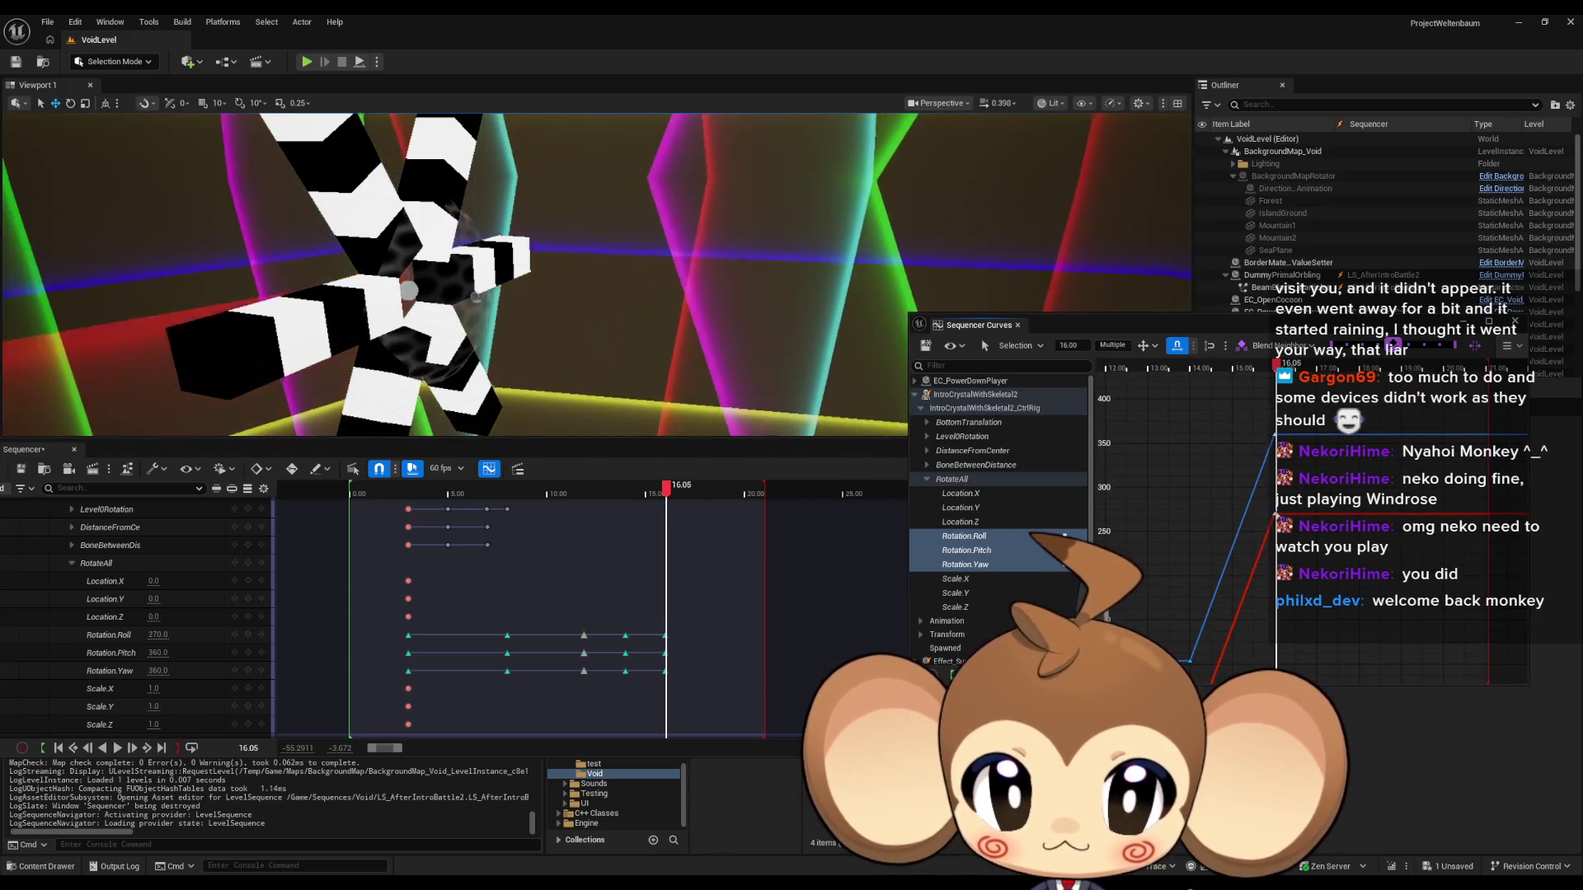
right_click(1276, 516)
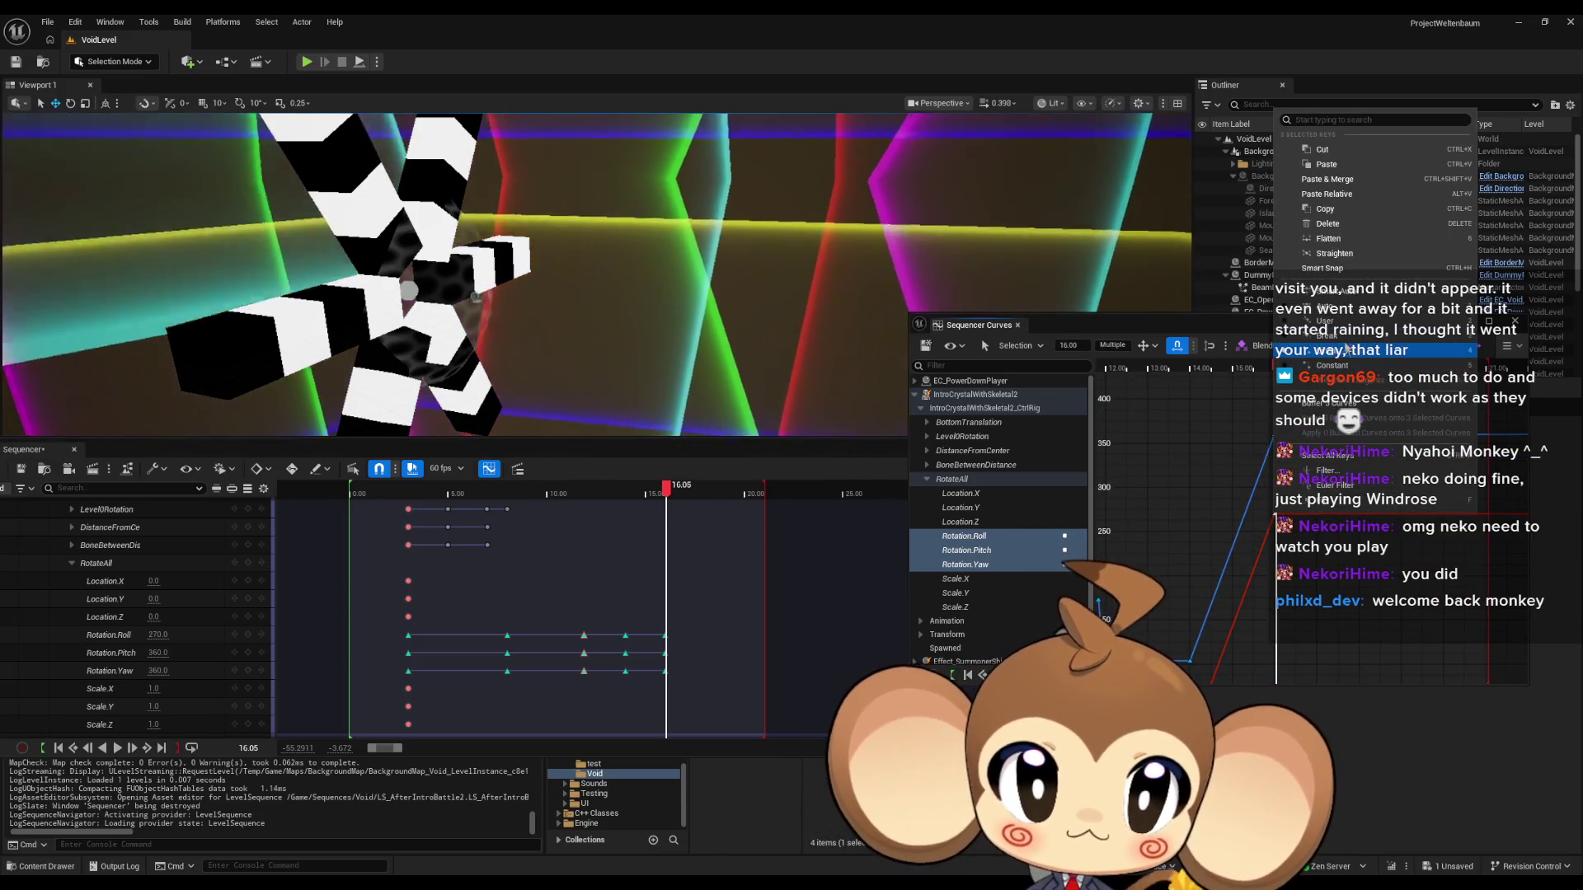
left_click(1342, 329)
left_click_drag(1164, 641, 1199, 486)
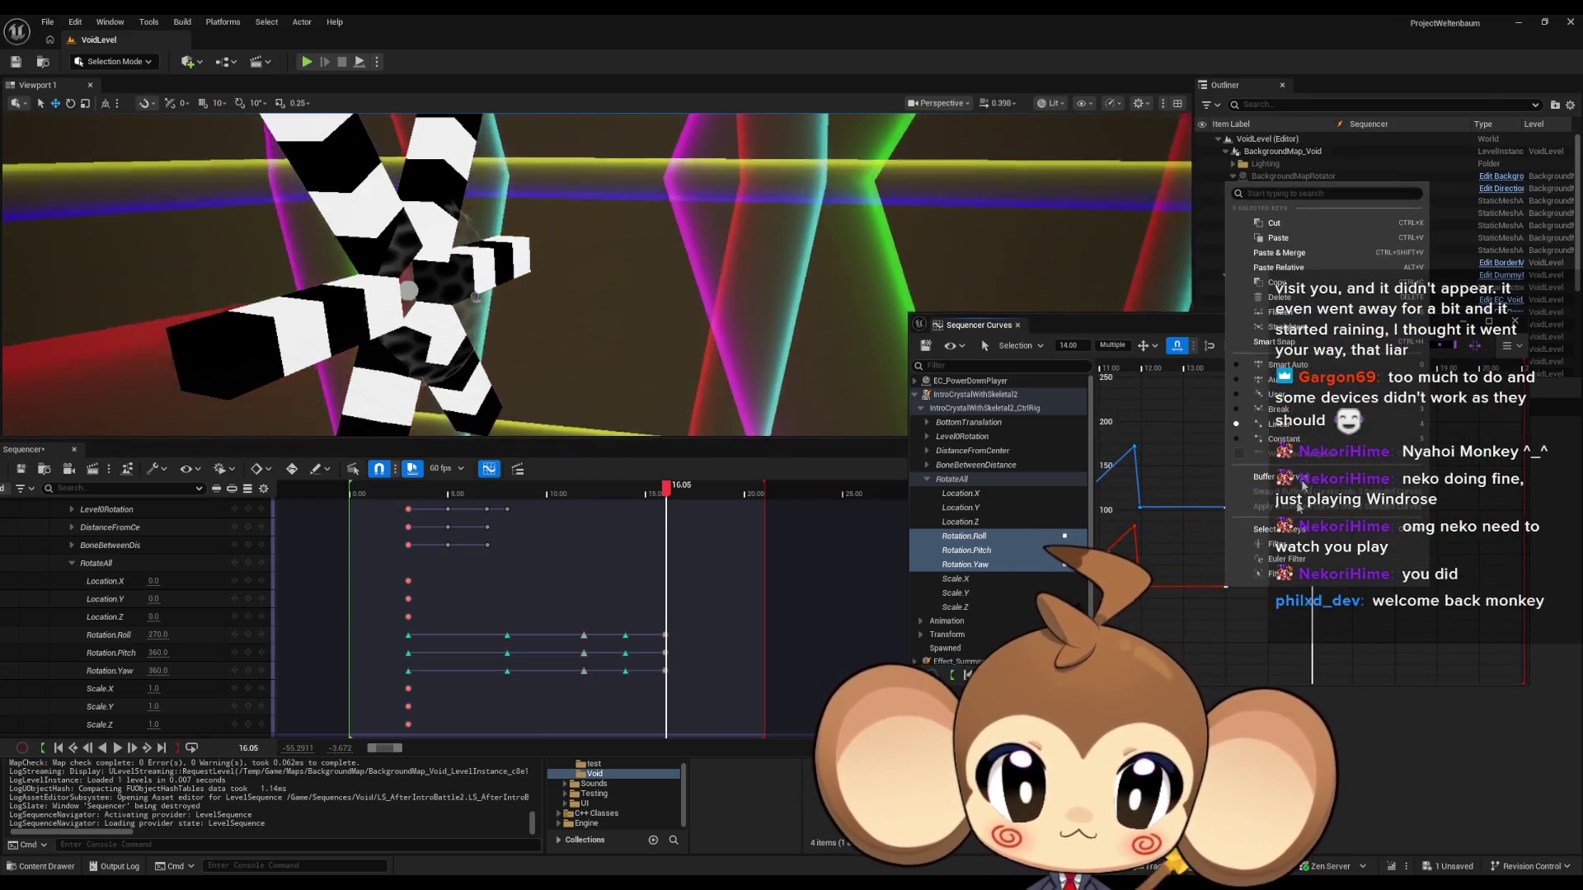
key("1")
Flatten the tangents of the final keys near 16.05 so the curves ease out.
left_click_drag(1312, 508, 1276, 557)
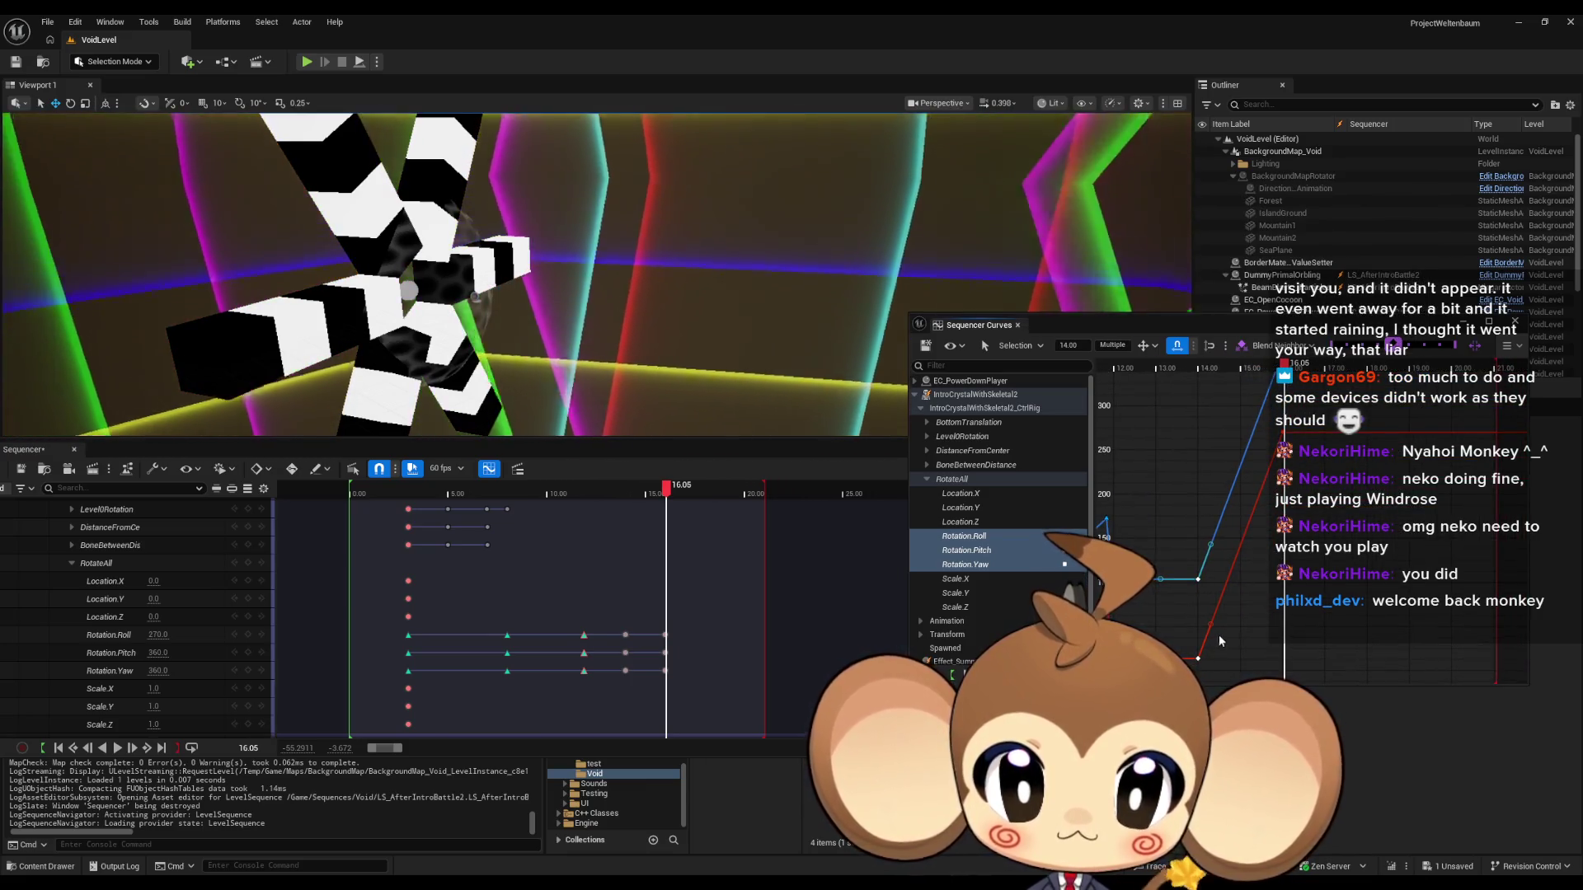
left_click_drag(1212, 628, 1259, 559)
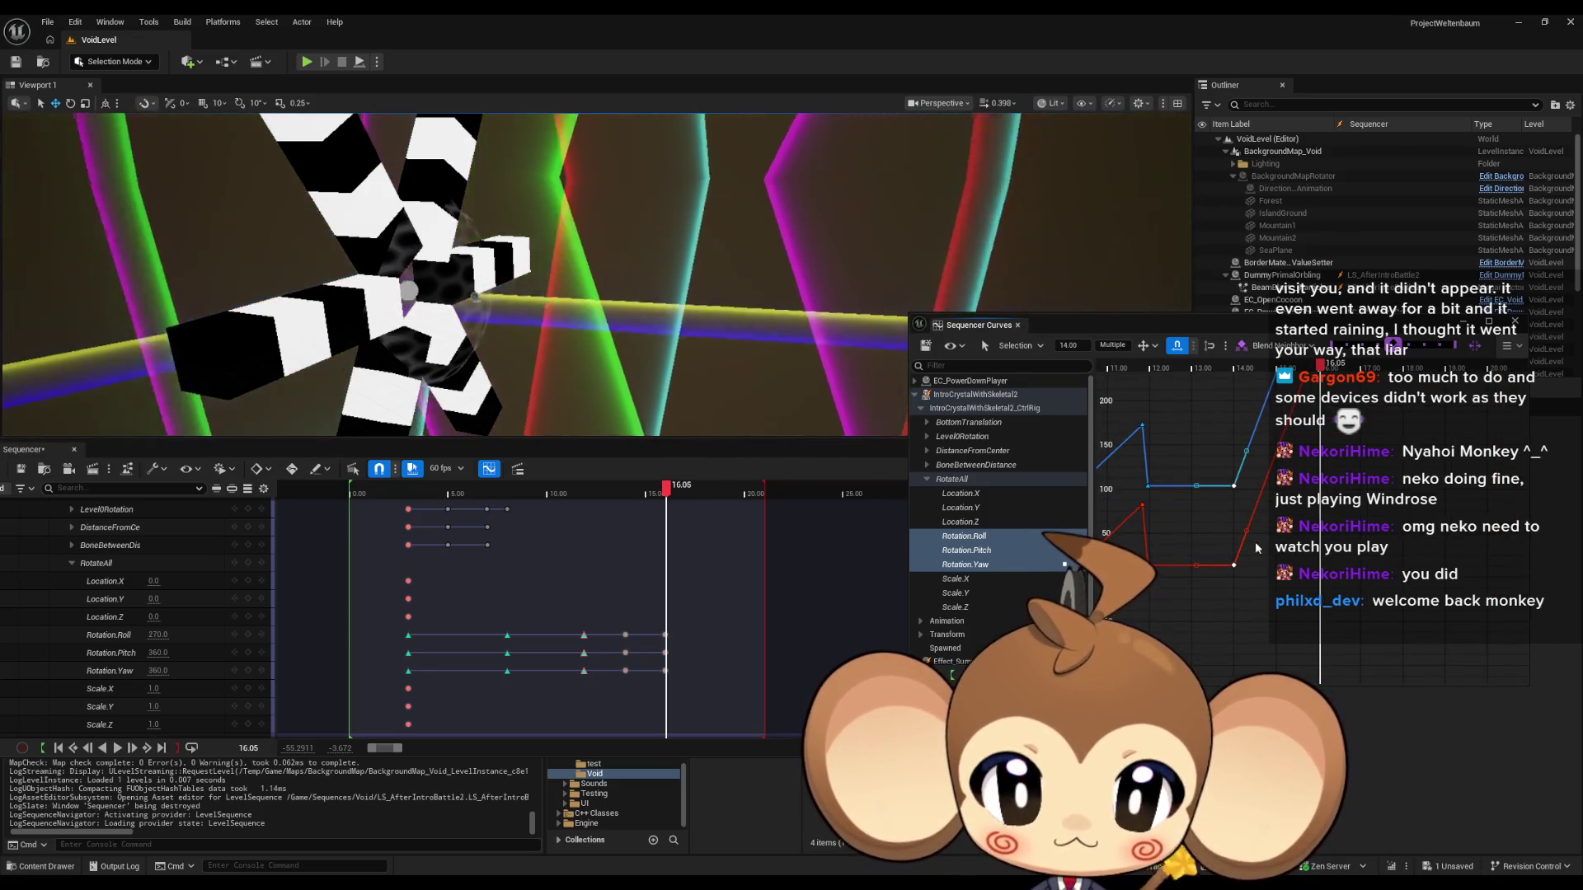
key("1")
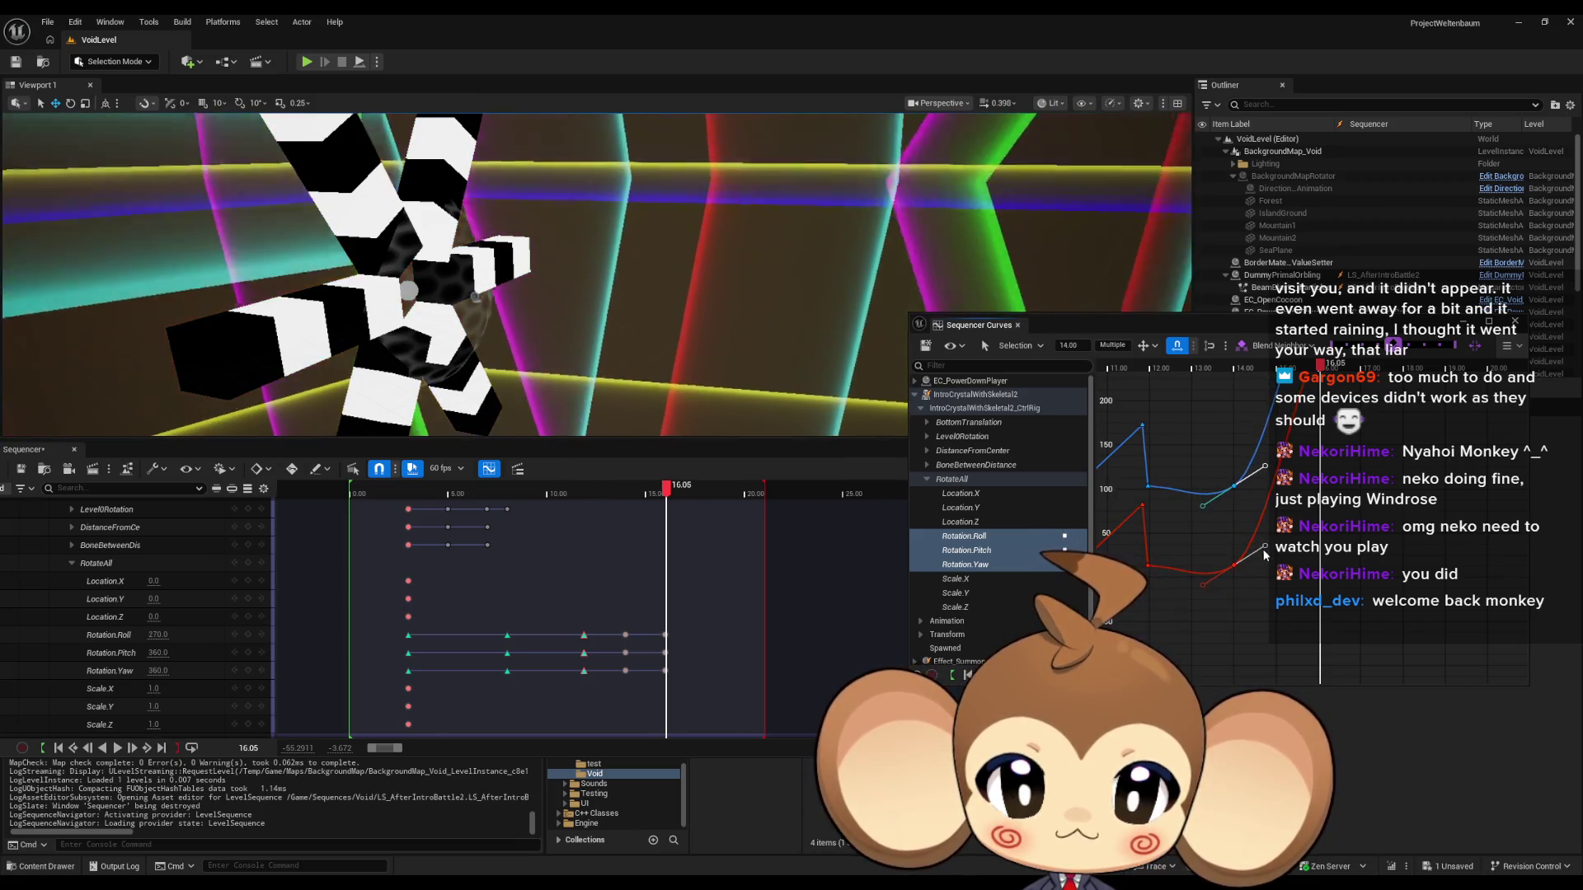
key("ctrl+z")
right_click(1237, 567)
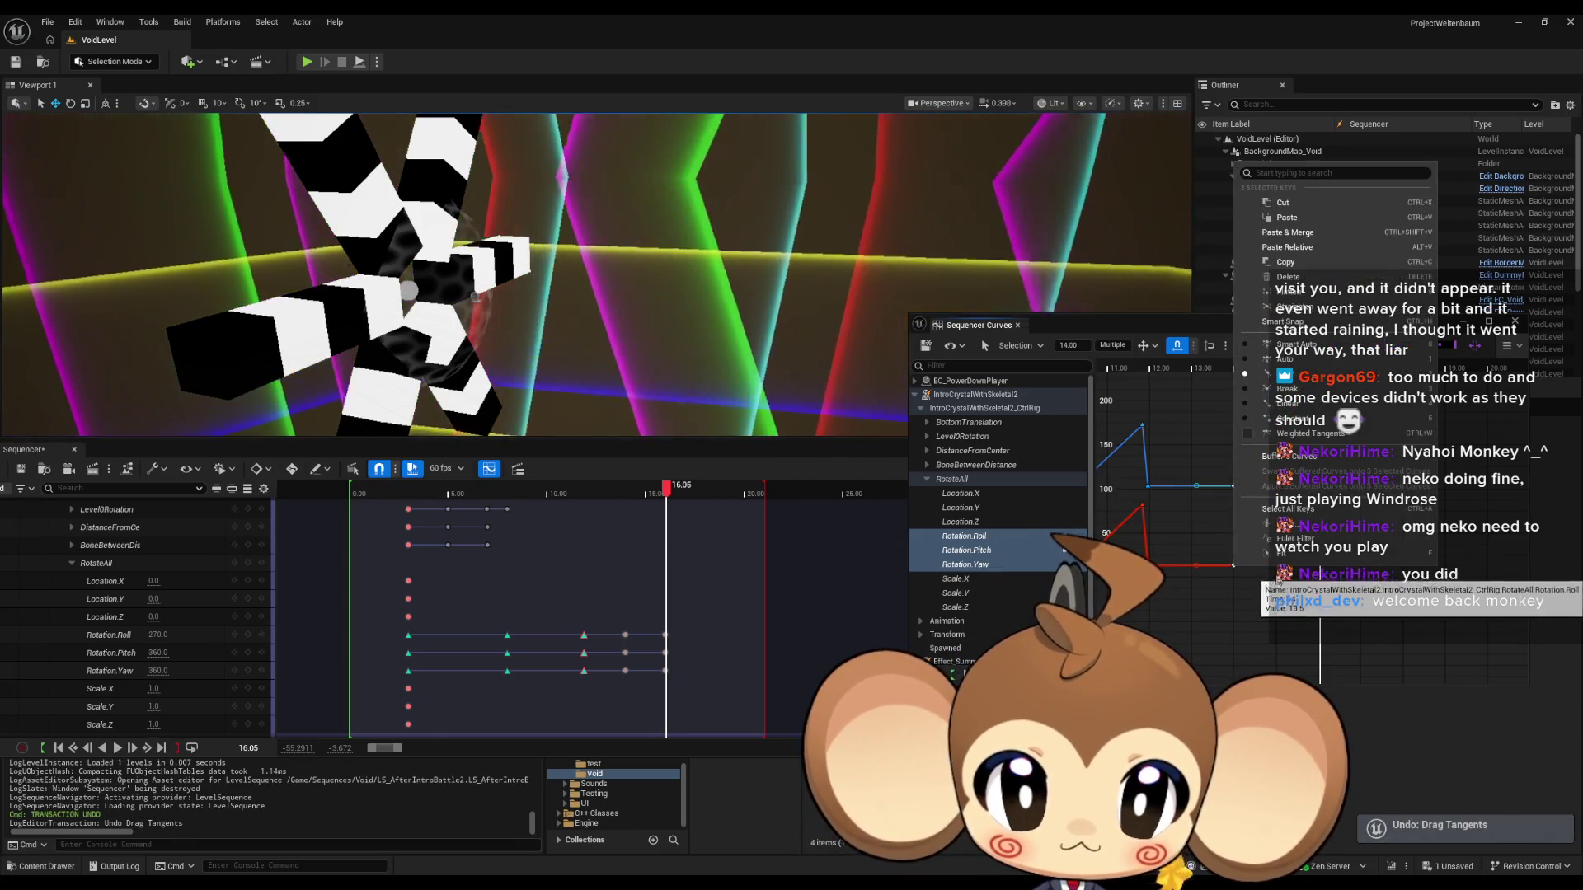
left_click(1286, 388)
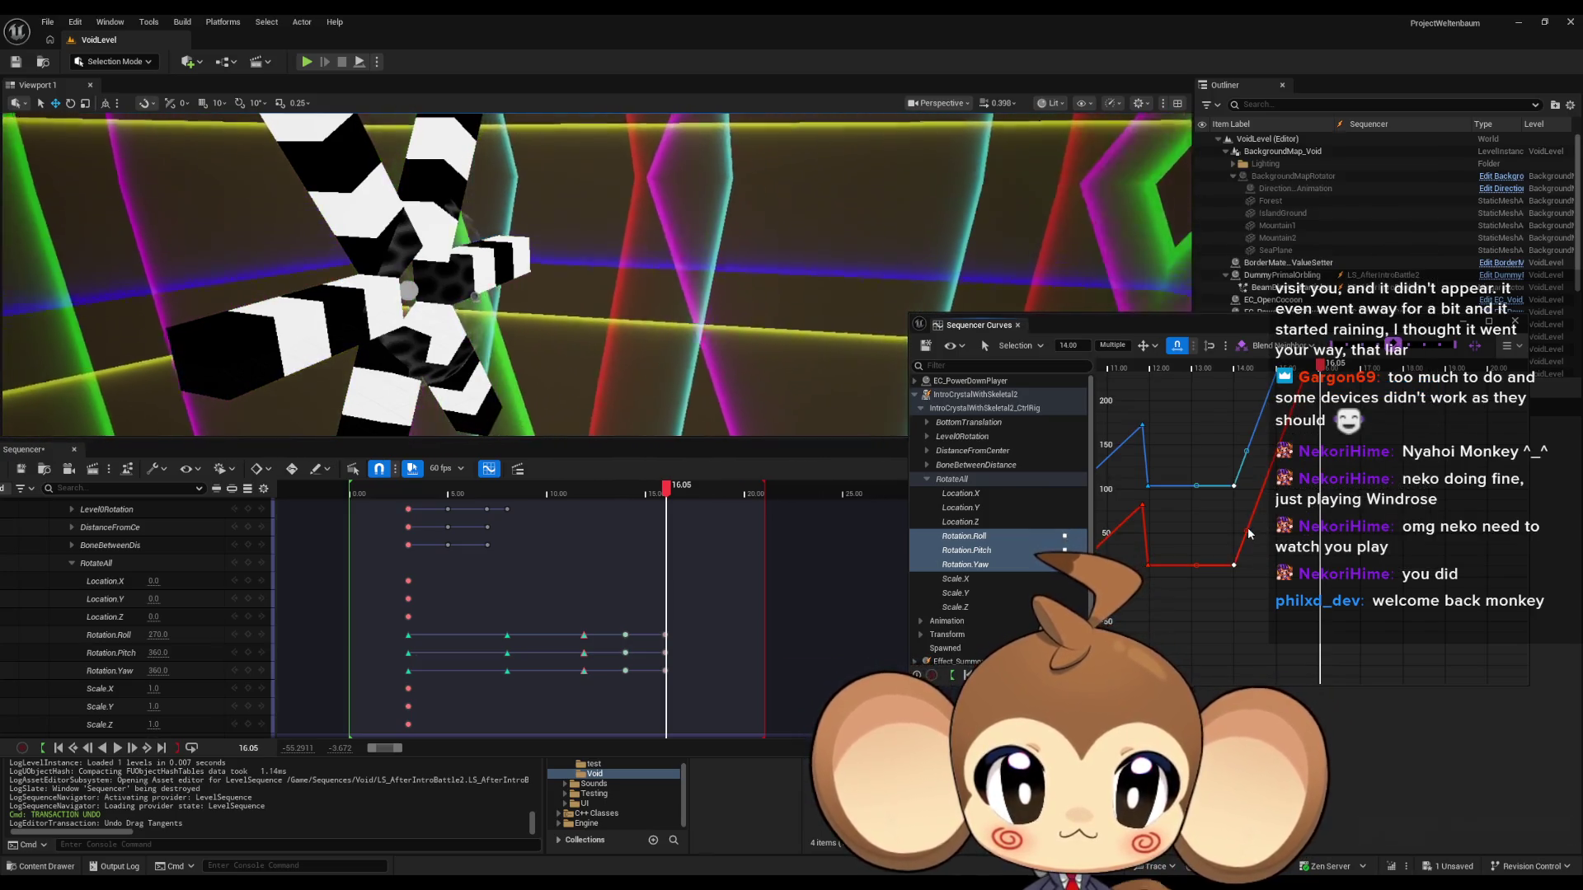
left_click_drag(1250, 534, 1310, 560)
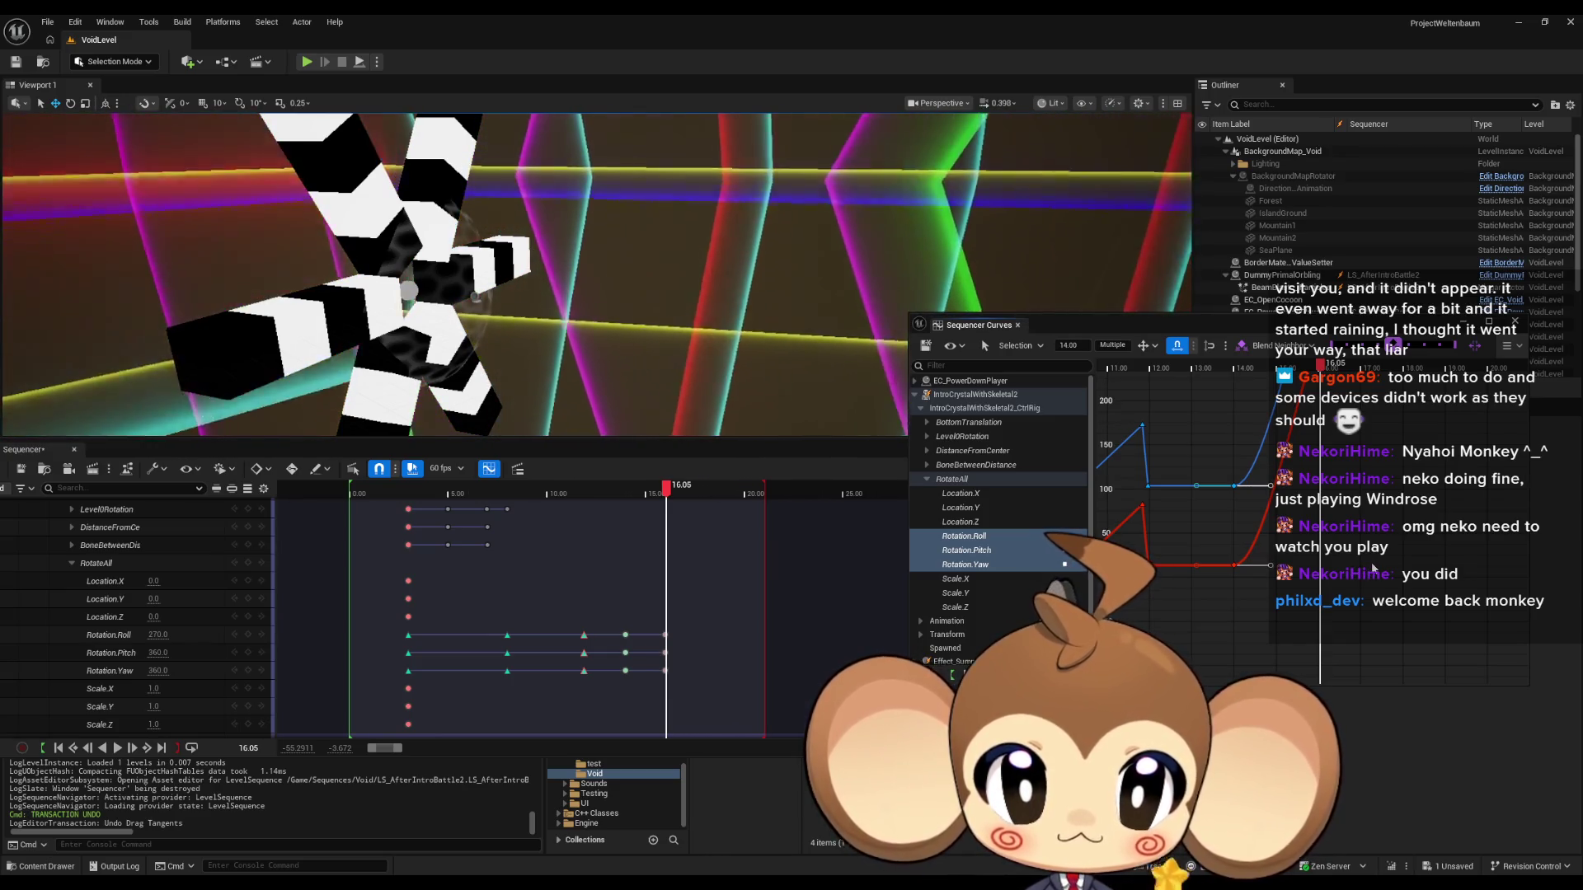
mouse_move(1378, 568)
left_mouse_down()
mouse_move(1270, 532)
mouse_move(1233, 583)
left_mouse_up()
key("1")
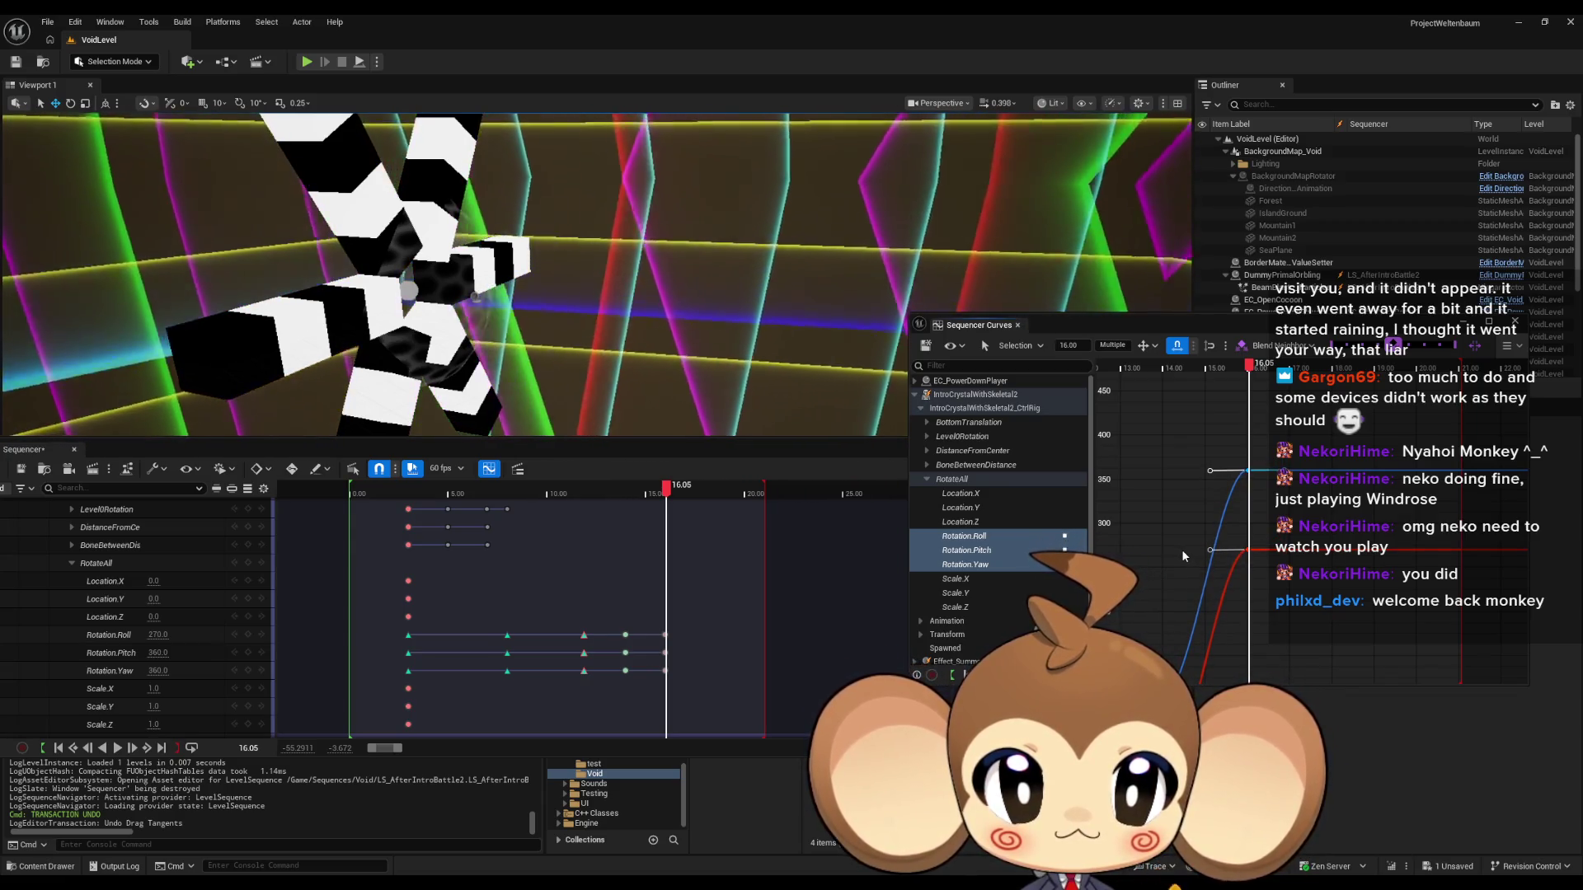
Preview the rotation from about 10.7 seconds, then show all three rotation curves again.
left_click_drag(670, 487, 562, 487)
key("space")
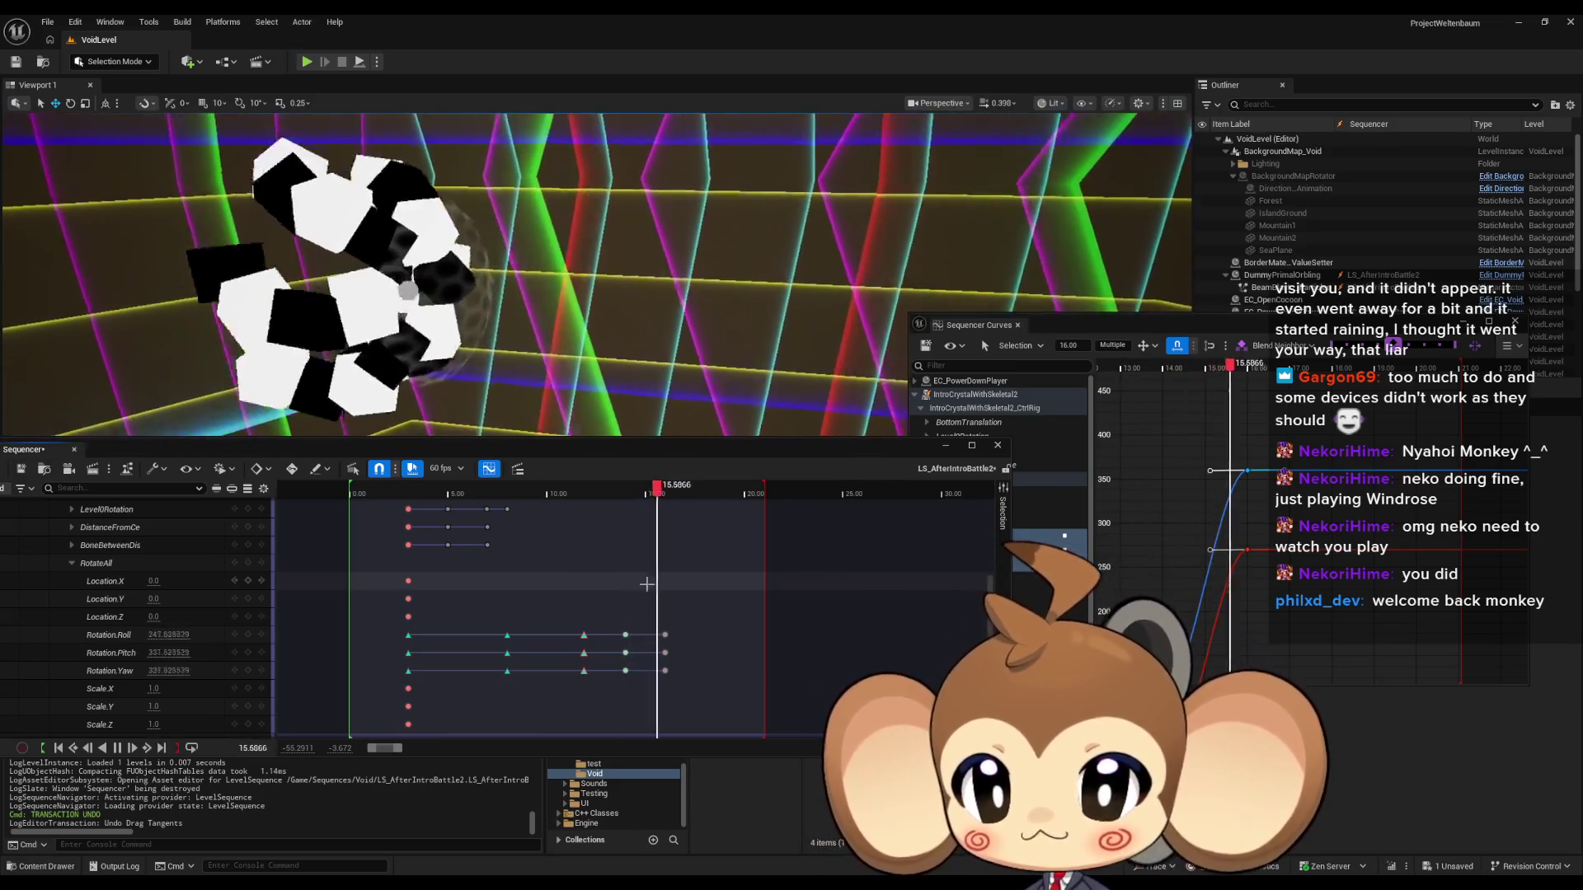
key("space")
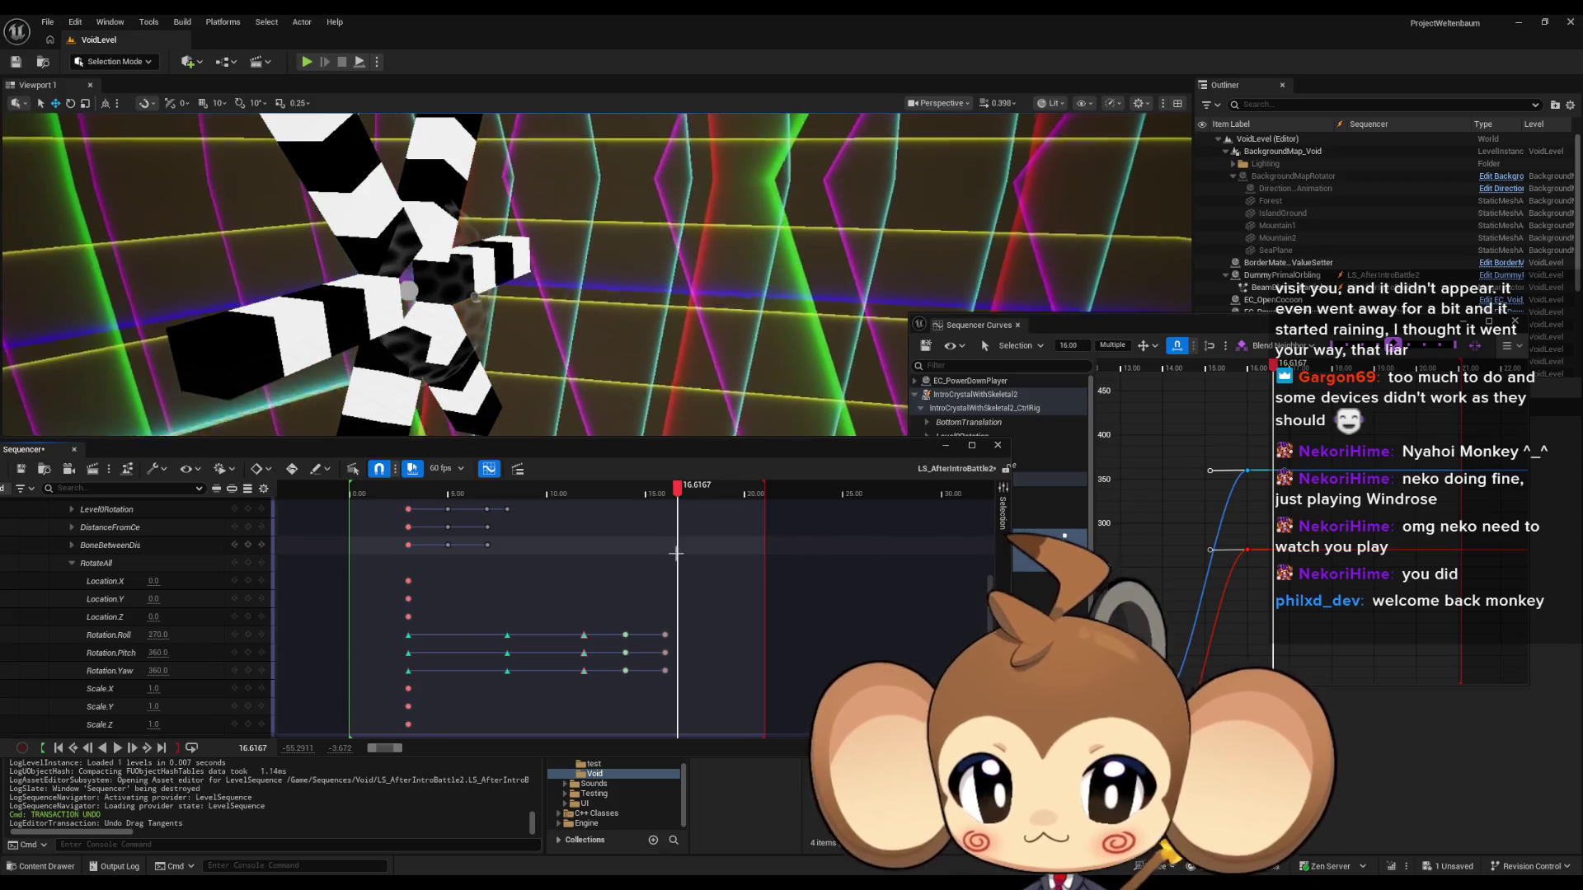
left_click(1315, 486)
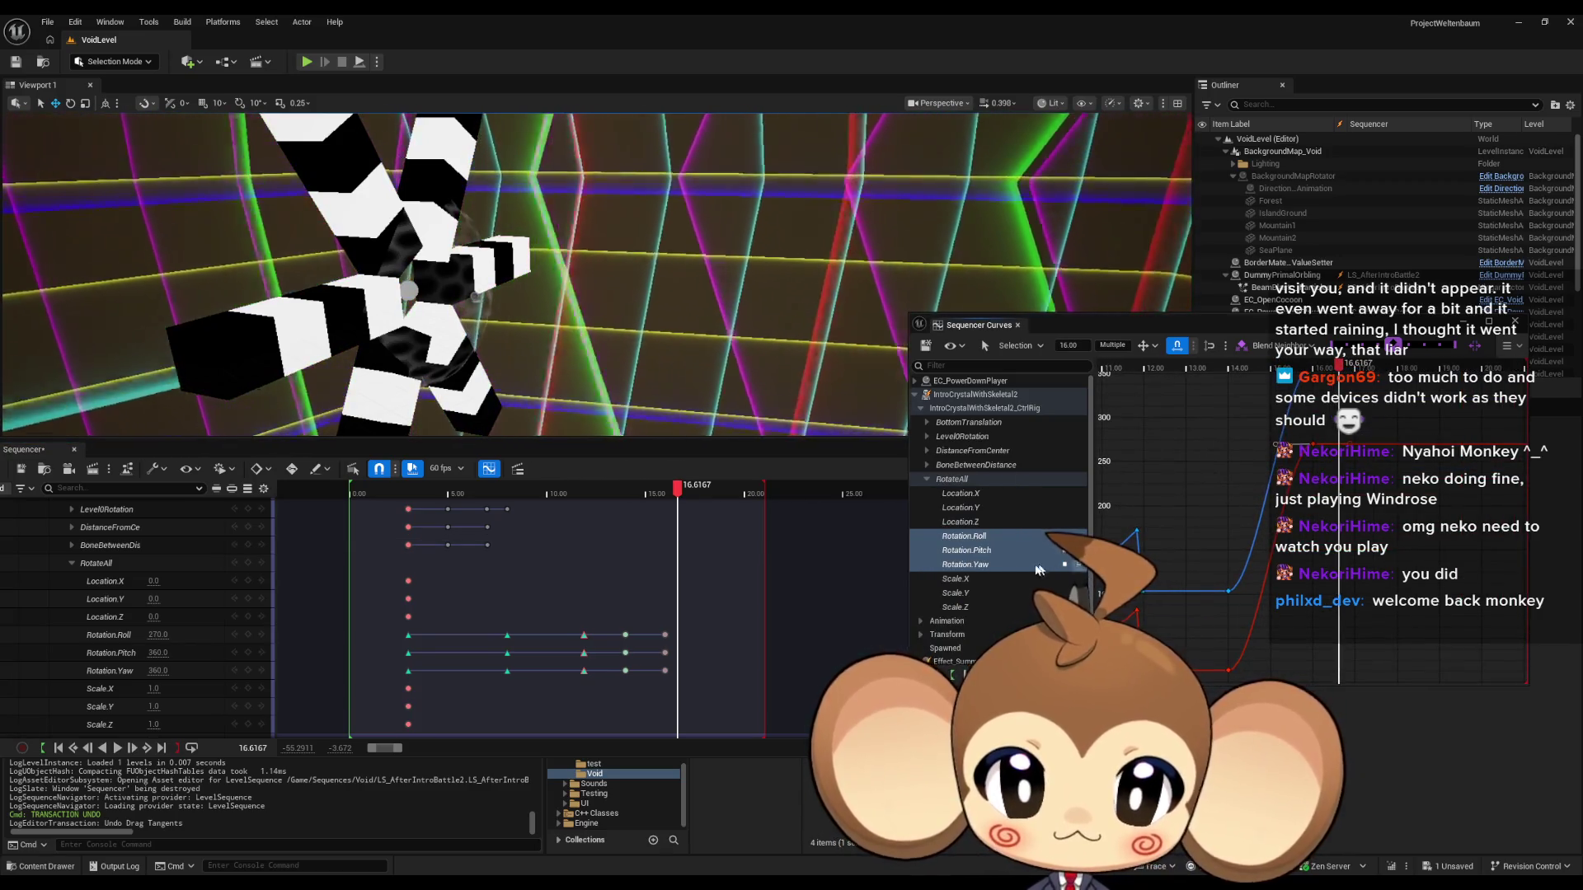
left_click(990, 541, "shift")
View the Pitch and Yaw curves together and add a Yaw key at 15.35.
left_click(986, 551)
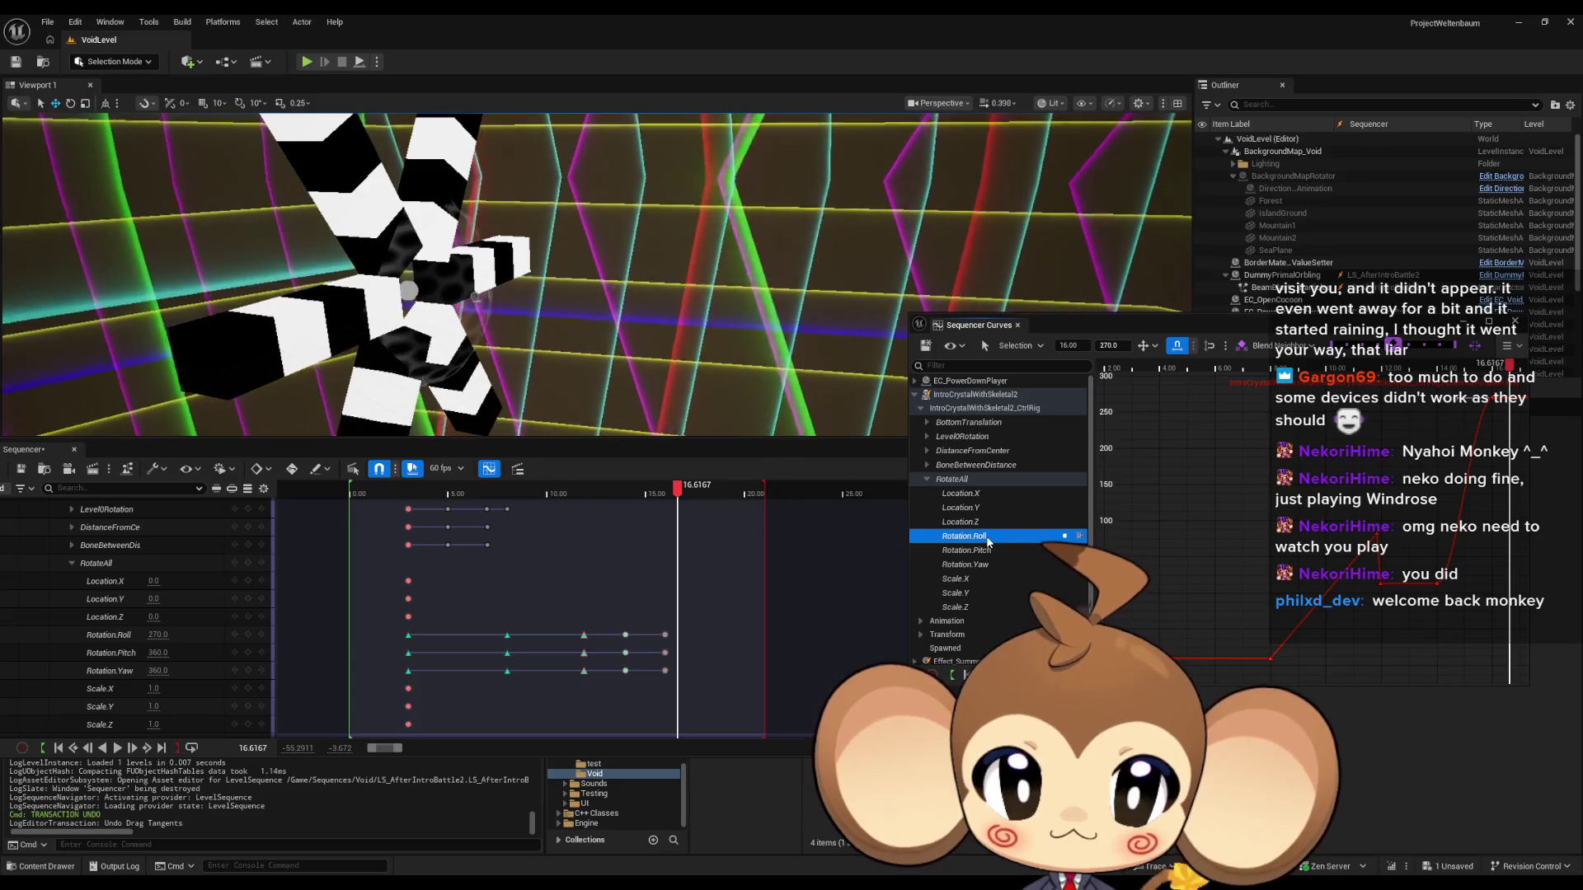
key("shift+Up")
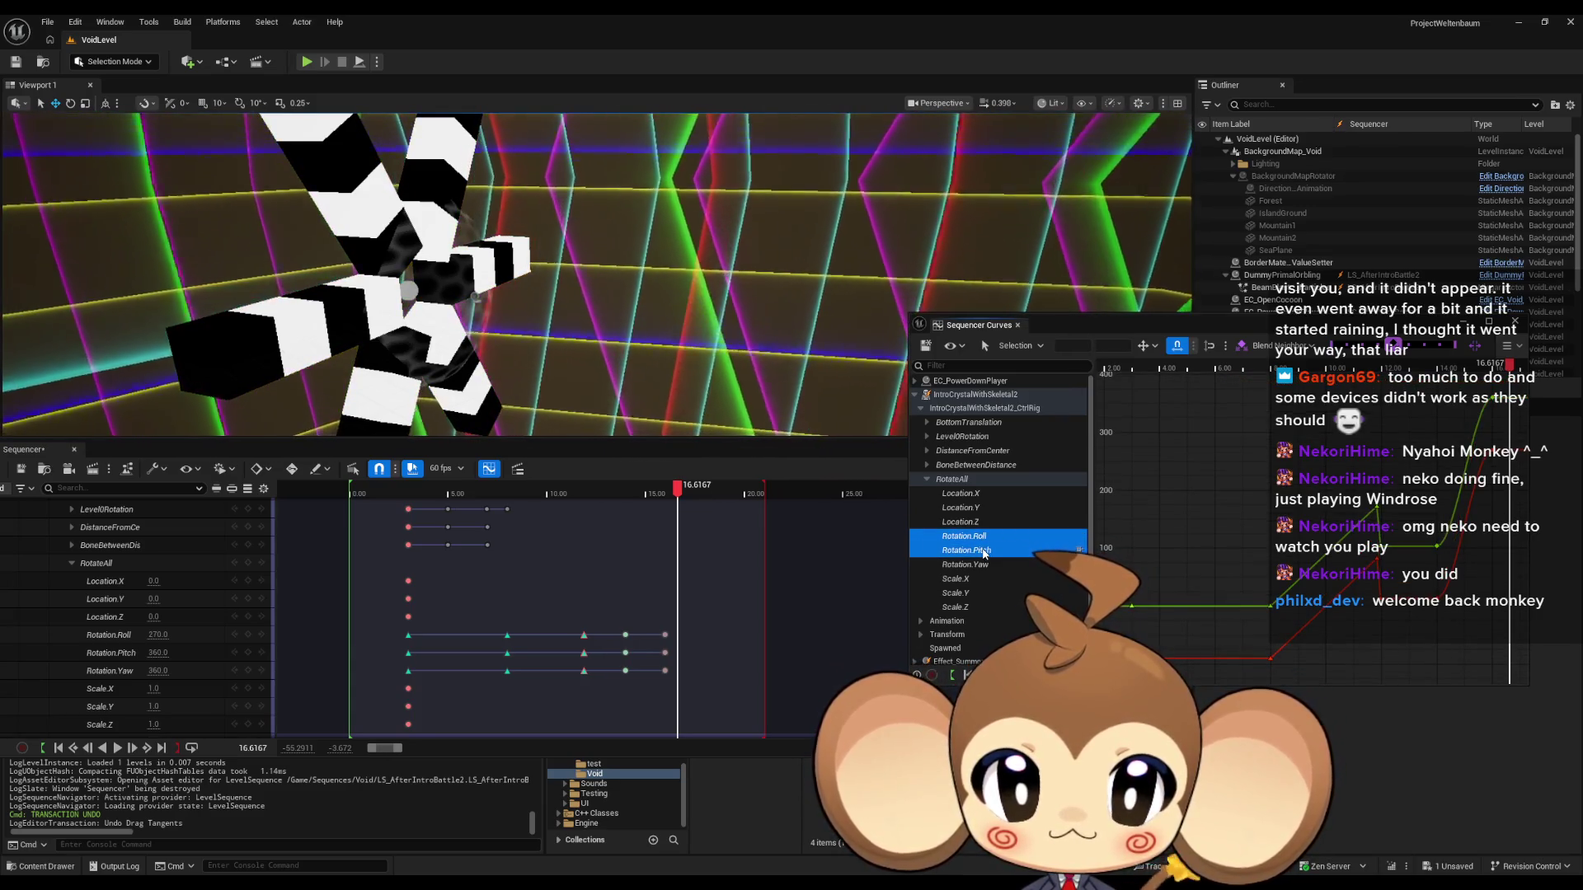
key("shift+Down")
key("shift+Down")
left_click_drag(1487, 430, 1229, 557)
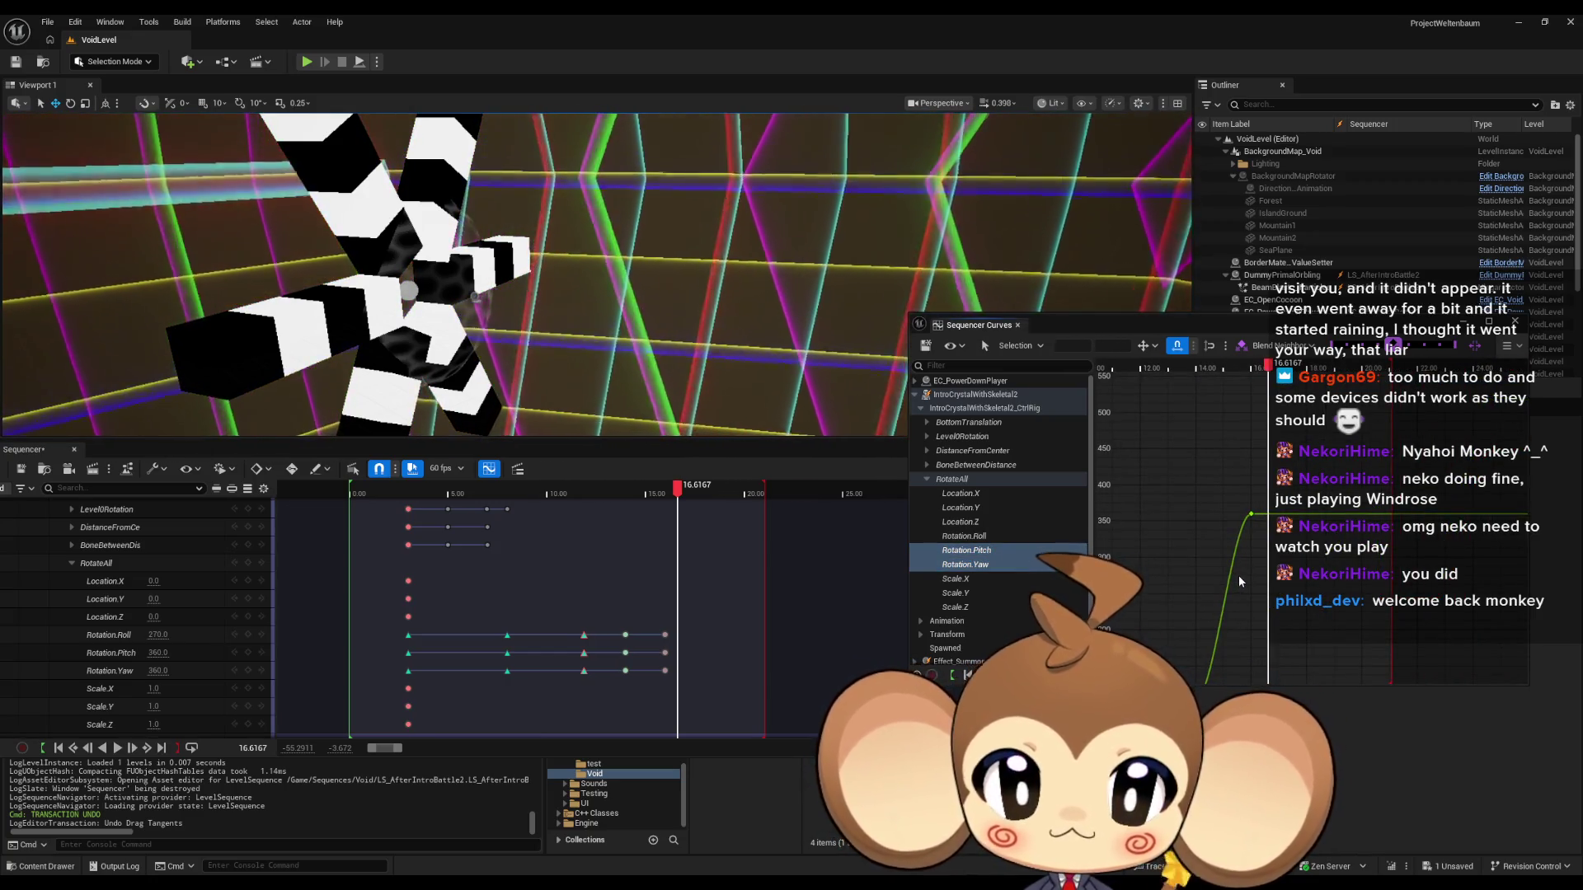
scroll(1238, 582, "up", 3)
mouse_move(1209, 554)
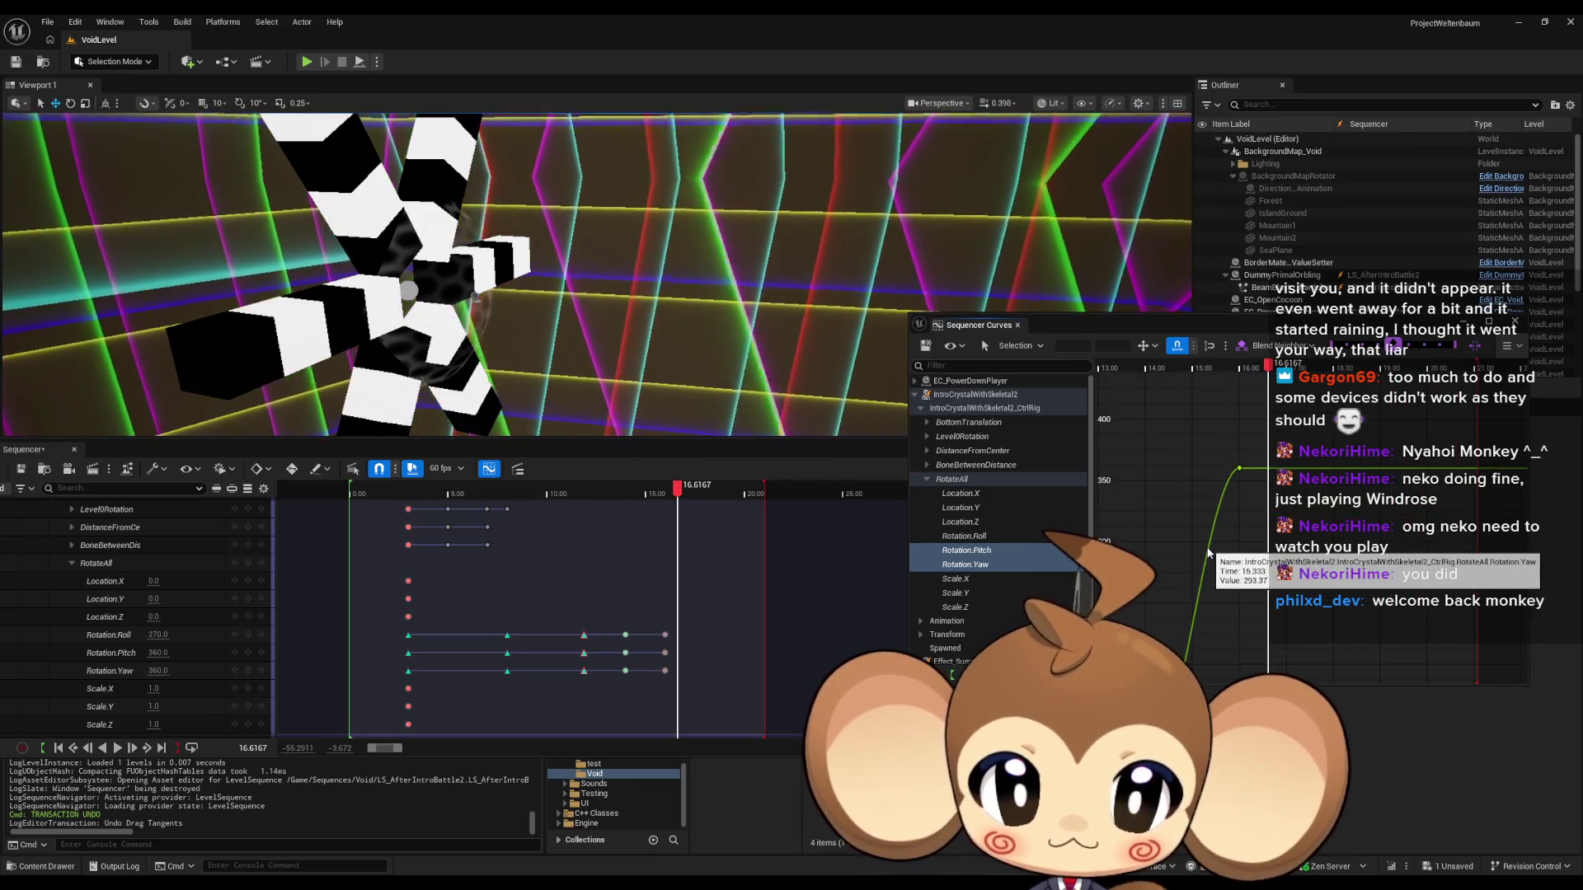
middle_click(1210, 548)
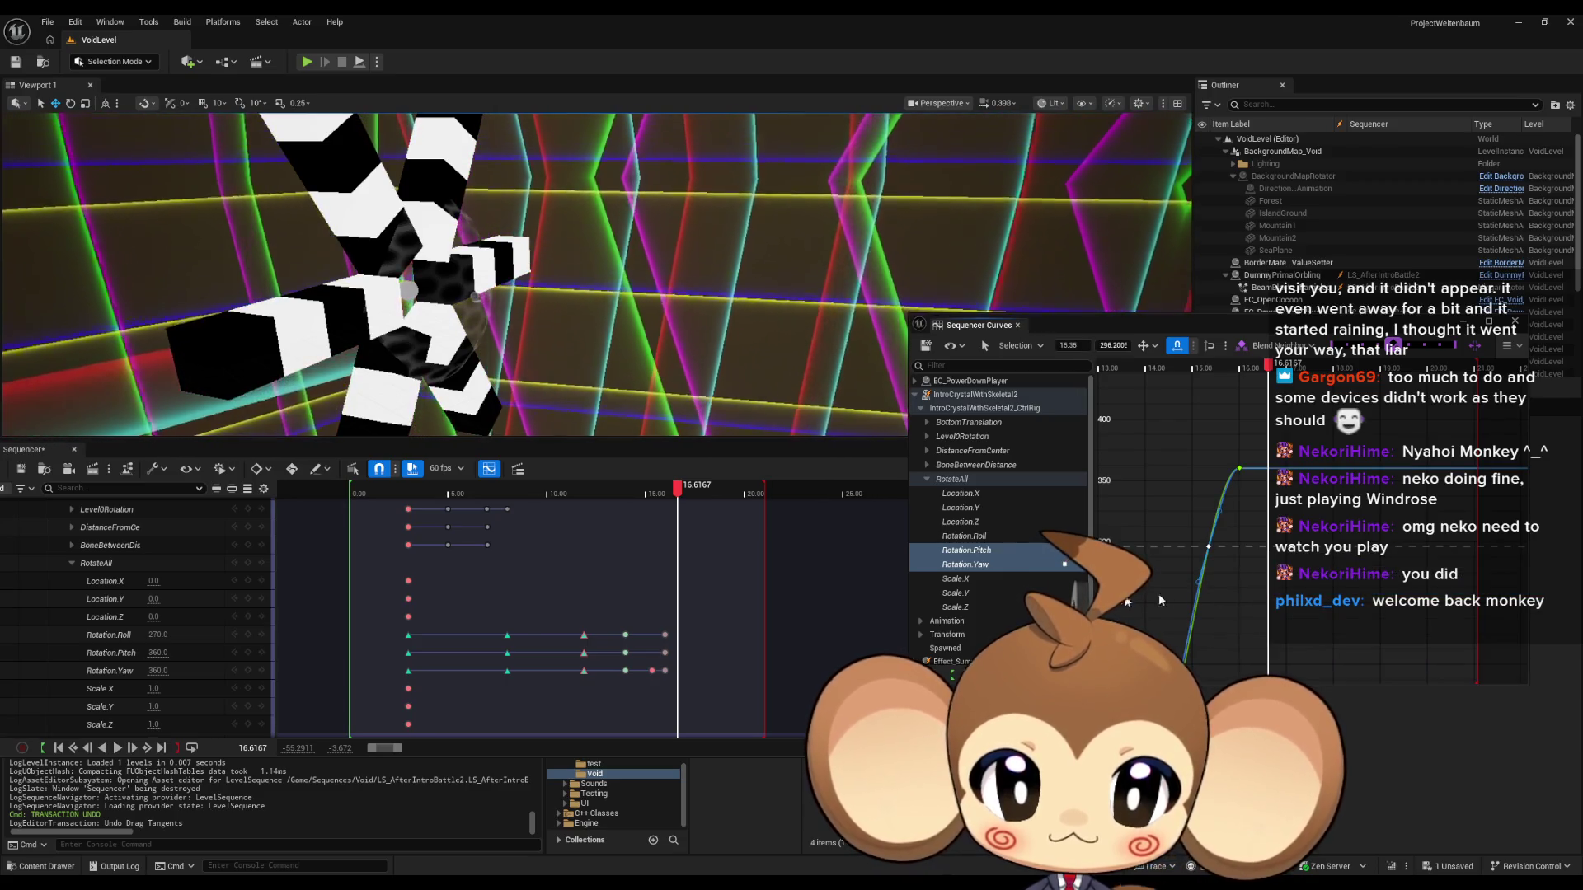
Inspect a Pitch key and undo the extra keys added near 19.5 seconds.
left_click(971, 565, "ctrl")
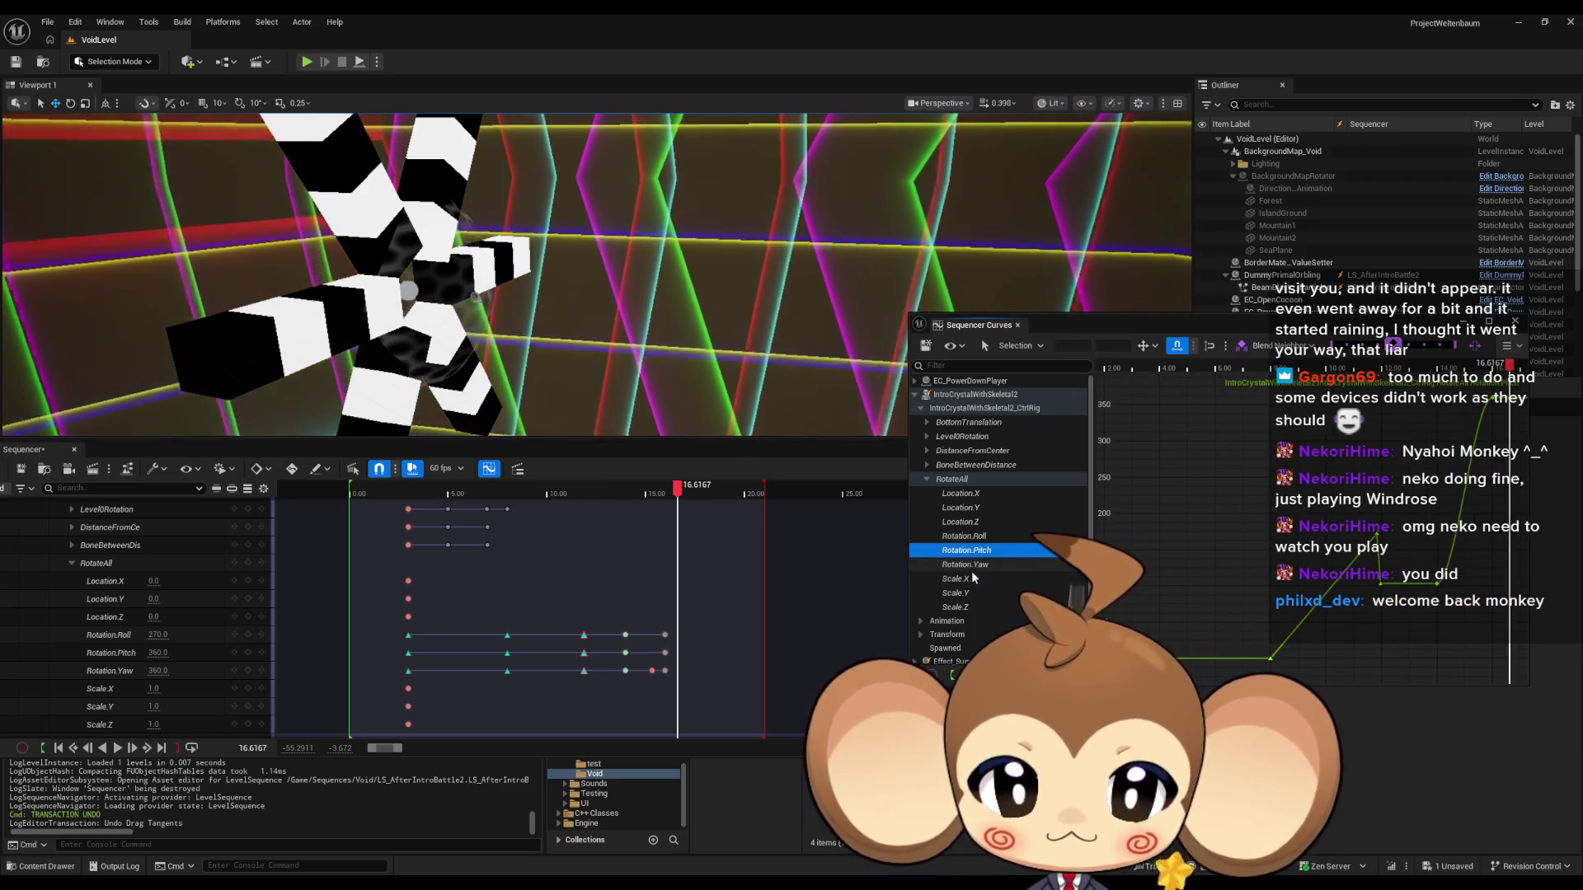
left_click(976, 564)
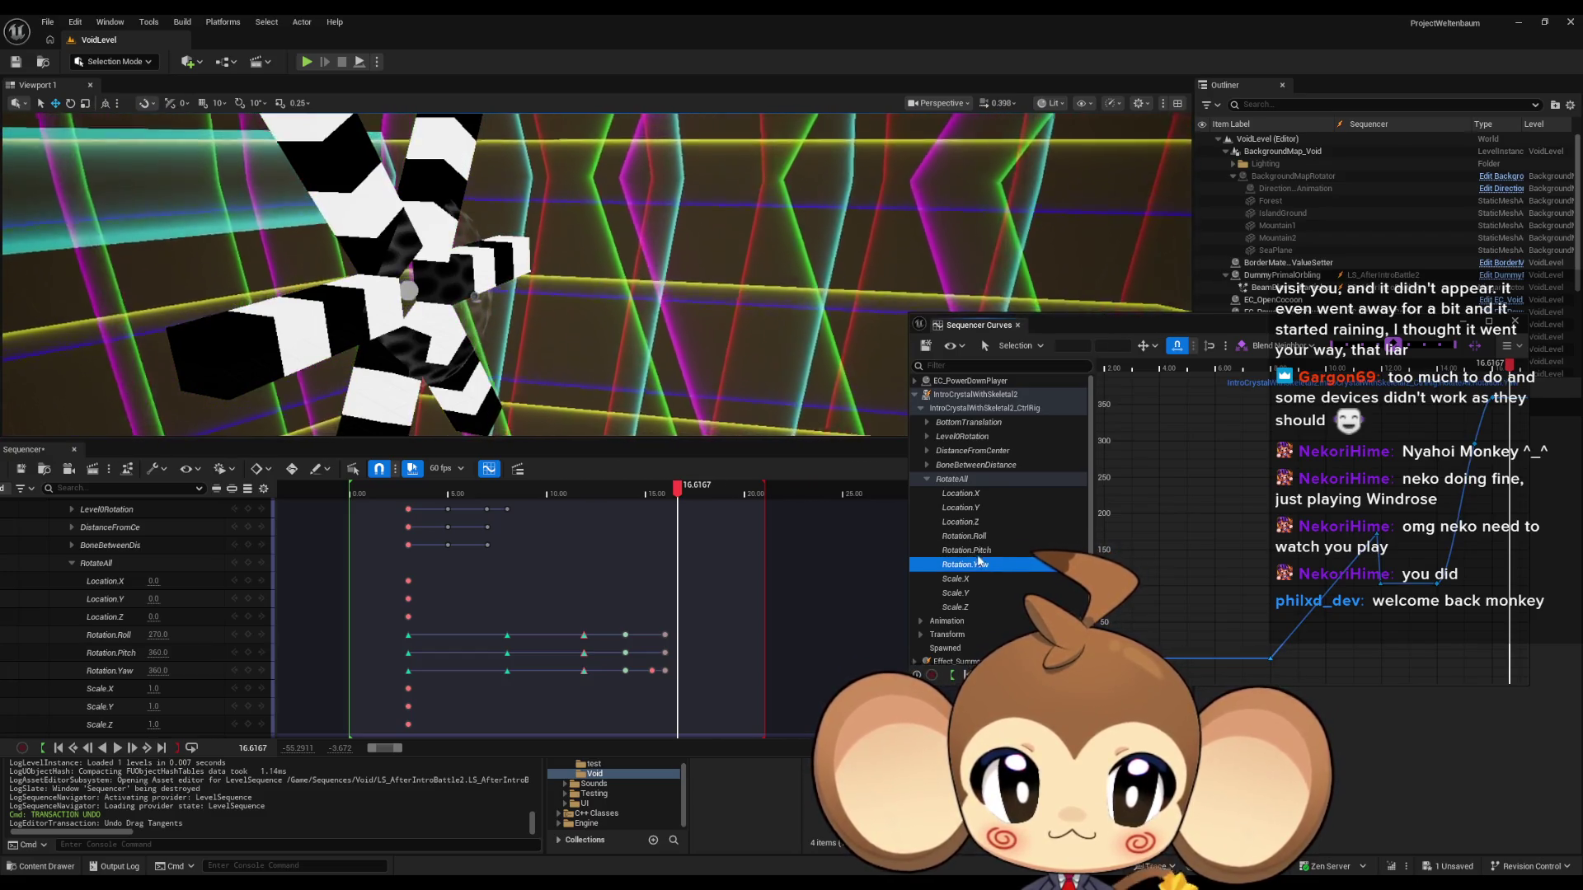
left_click(1000, 551)
left_click(1472, 453)
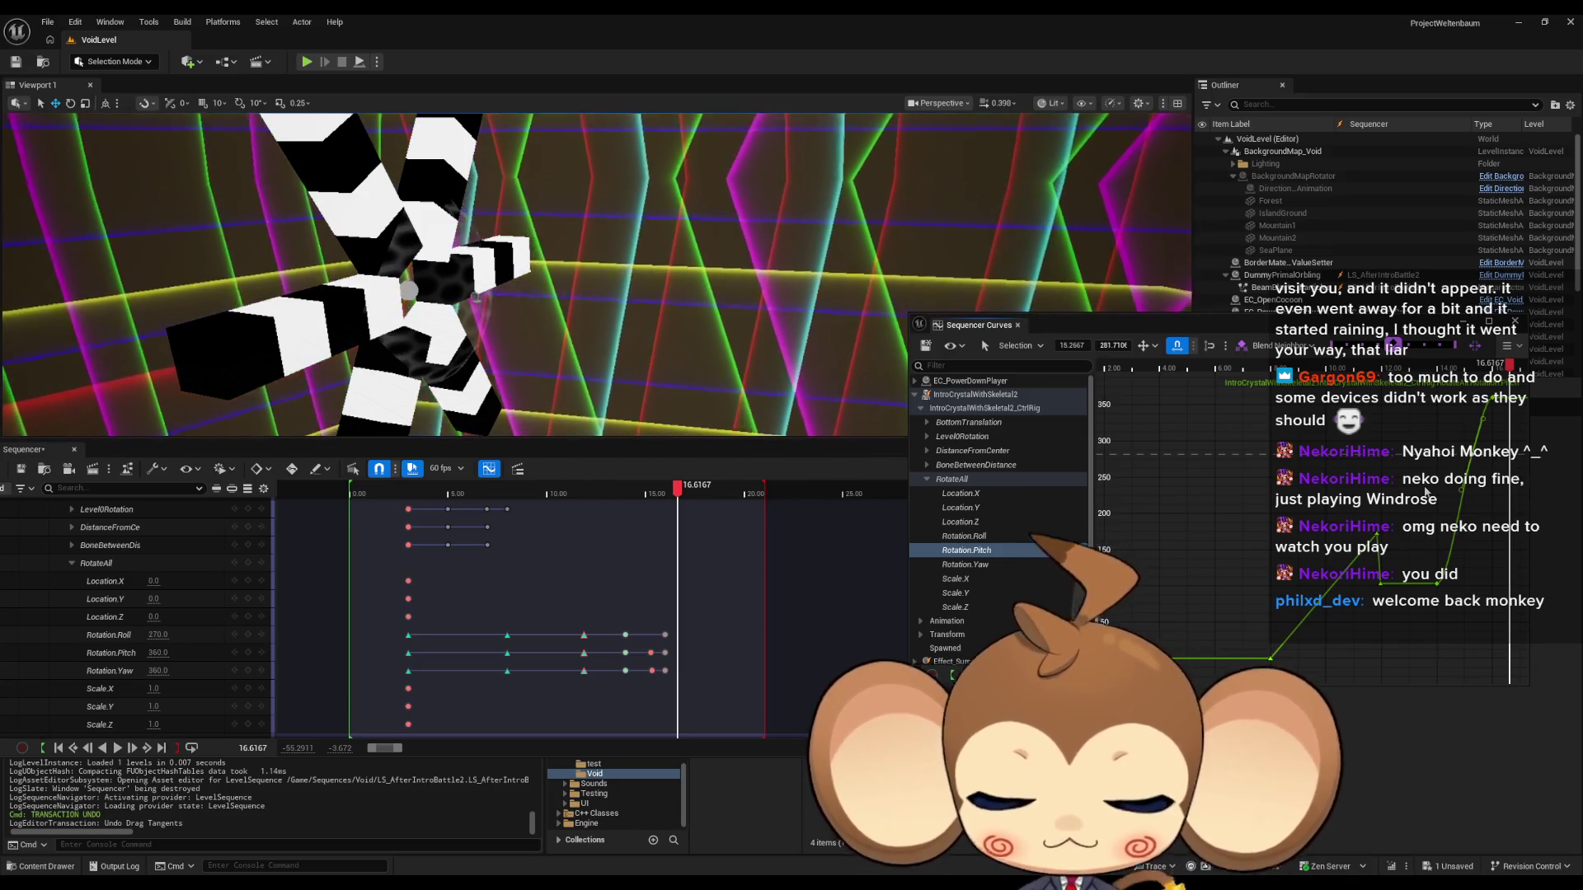
key("ctrl+z")
key("ctrl+z")
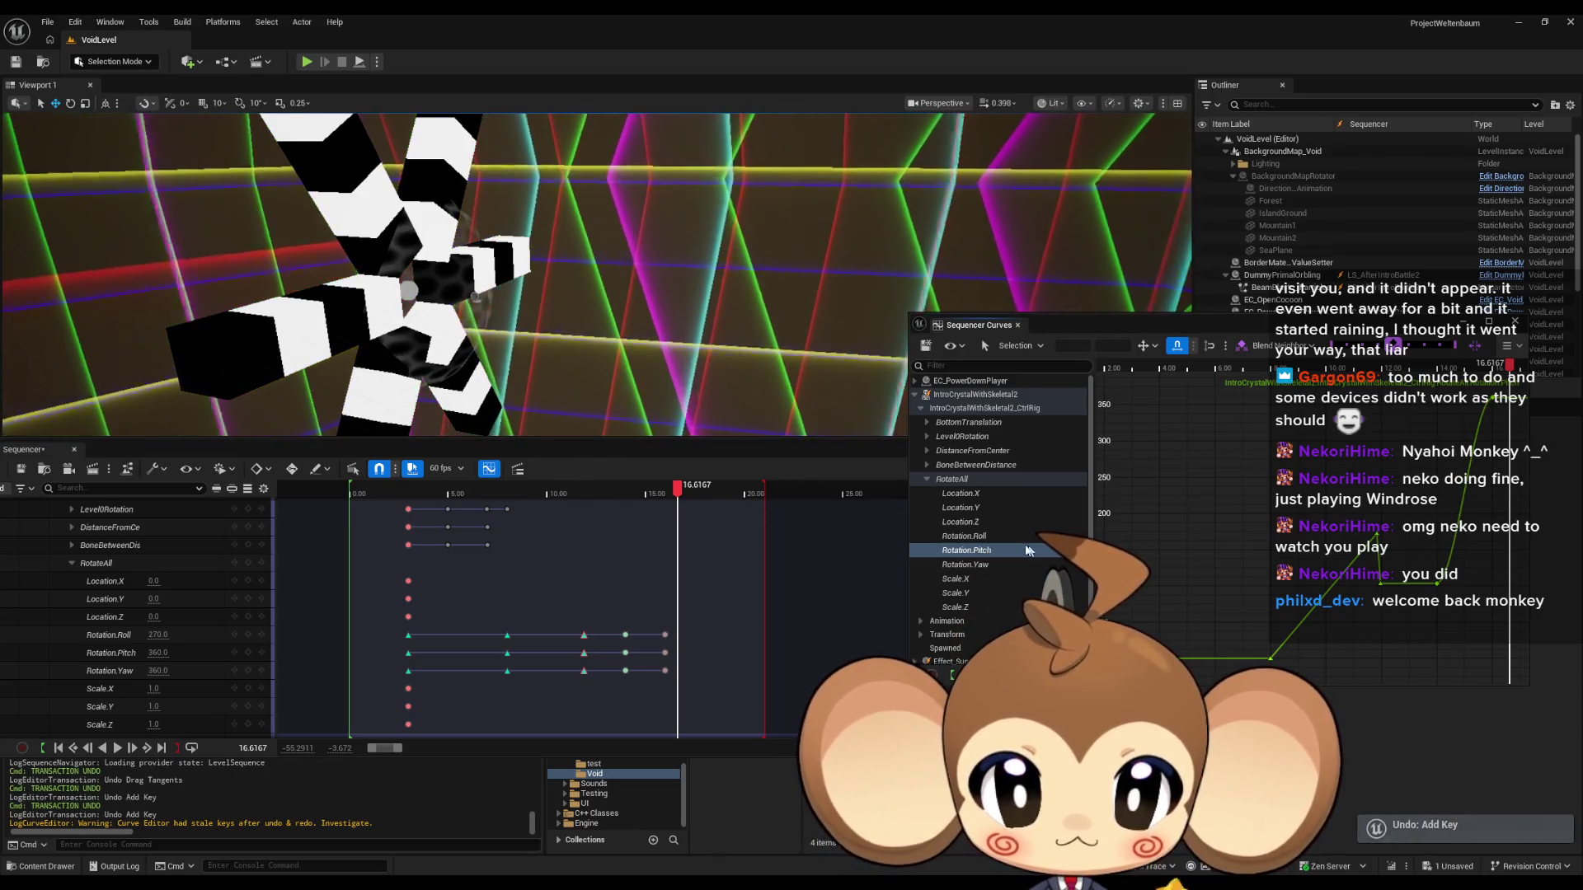
Compare the Pitch, Yaw and Roll rotation curves side by side.
left_click(991, 566)
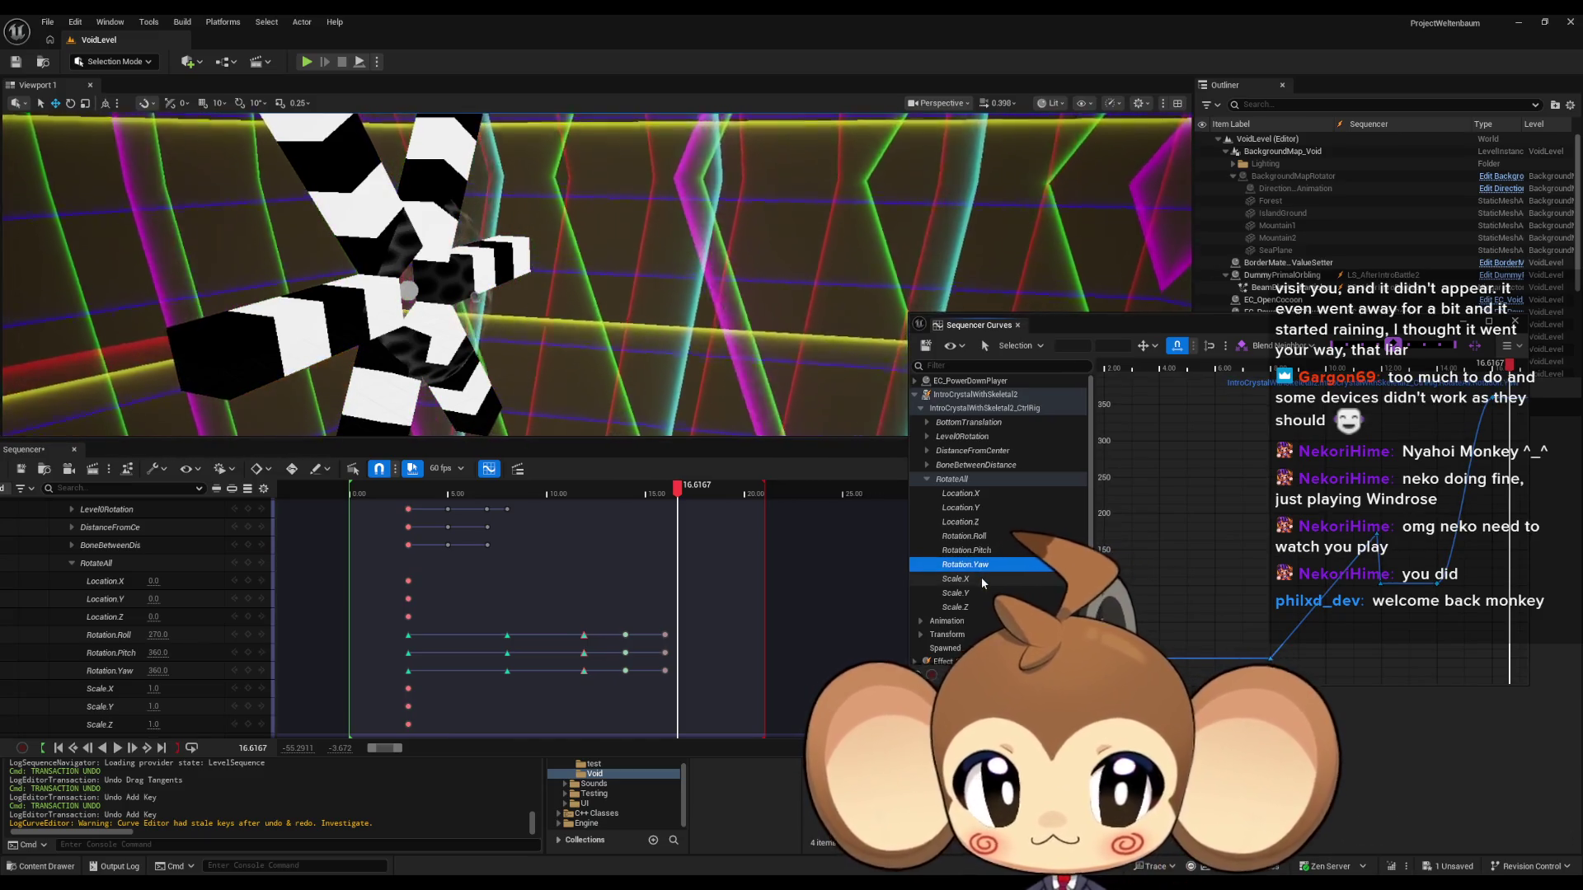
left_click(991, 551)
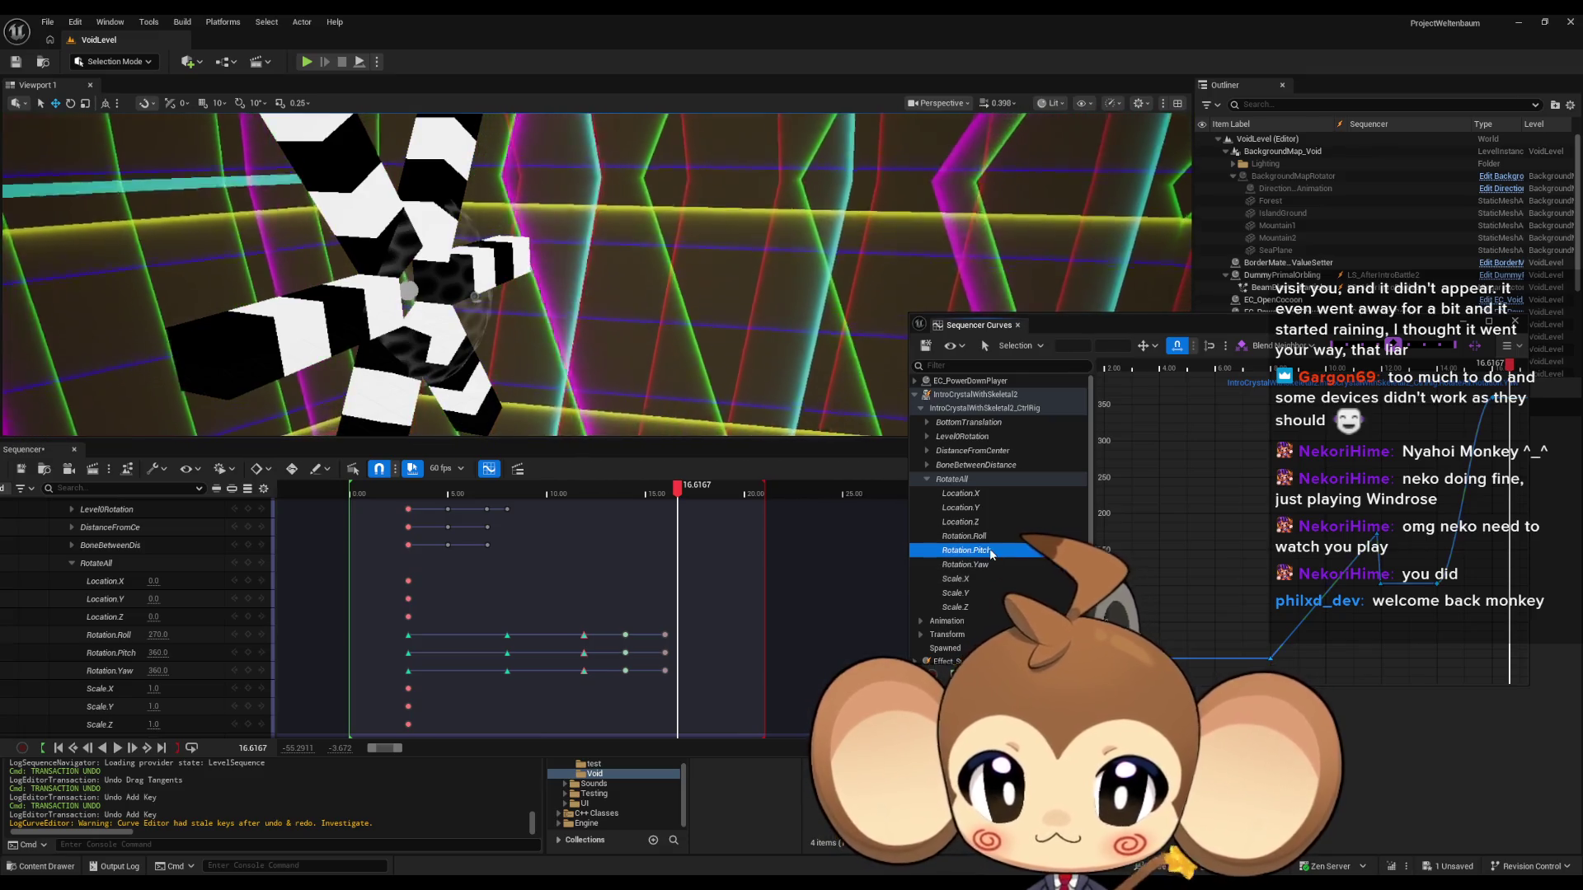
left_click(986, 564)
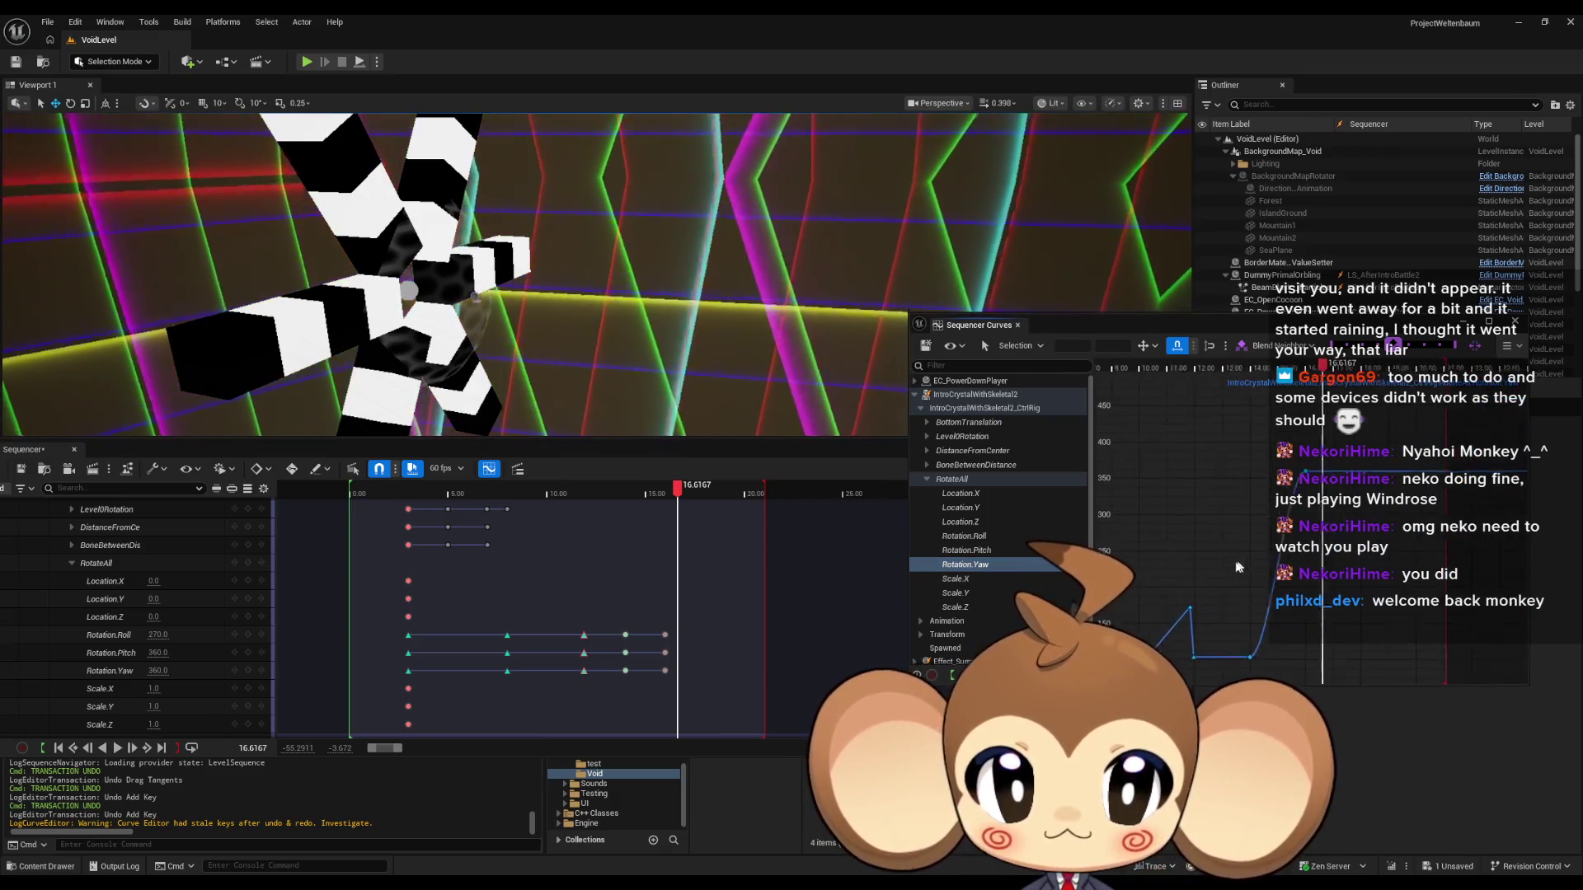
left_click(1004, 552)
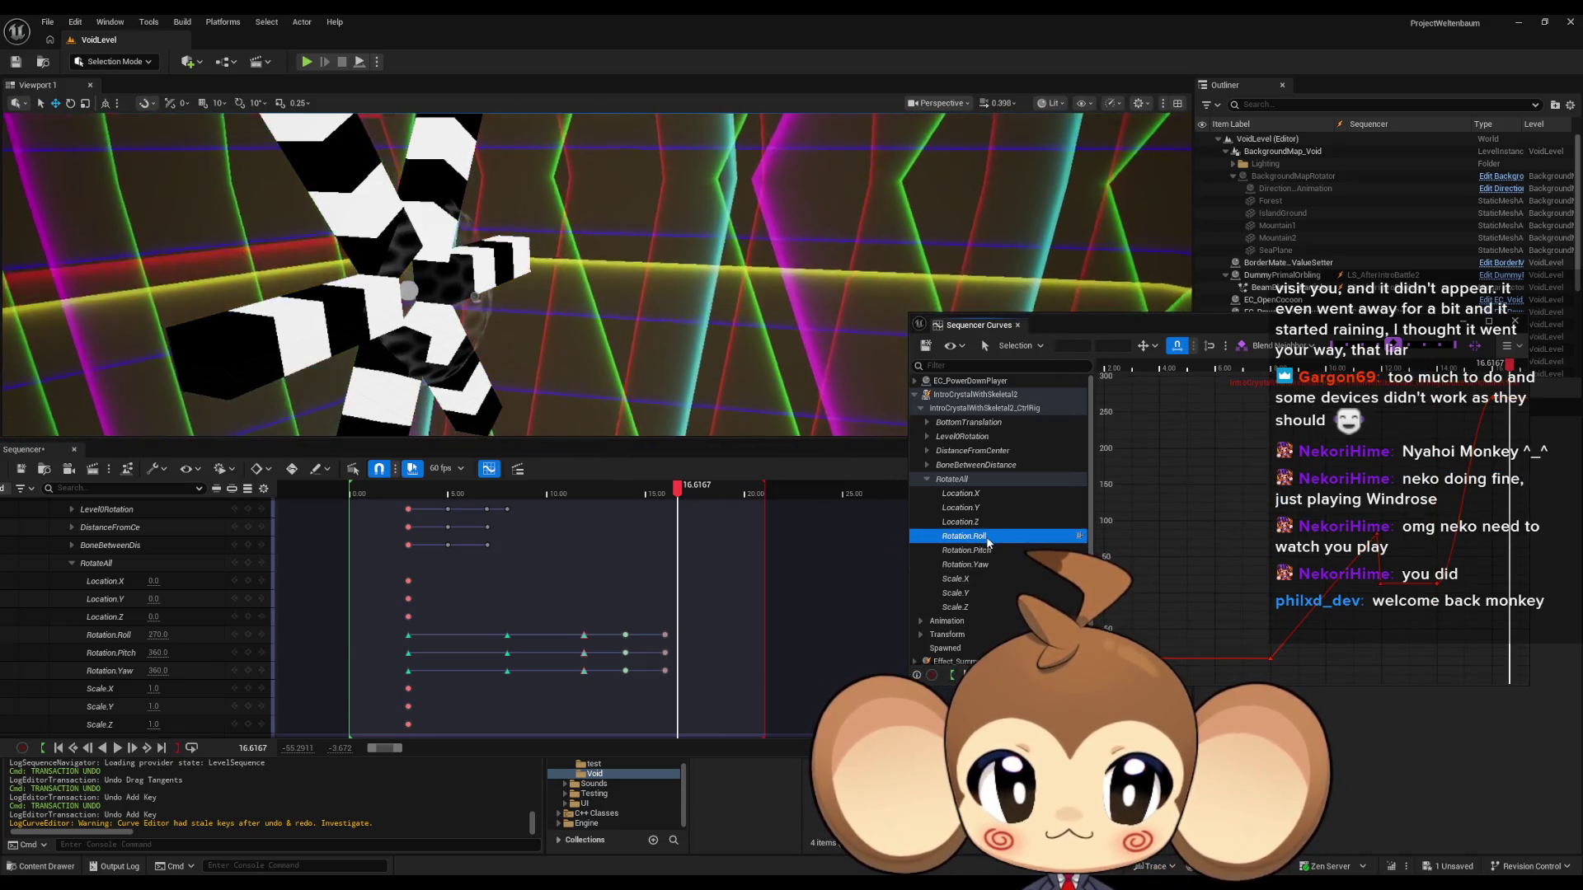
left_click(983, 550)
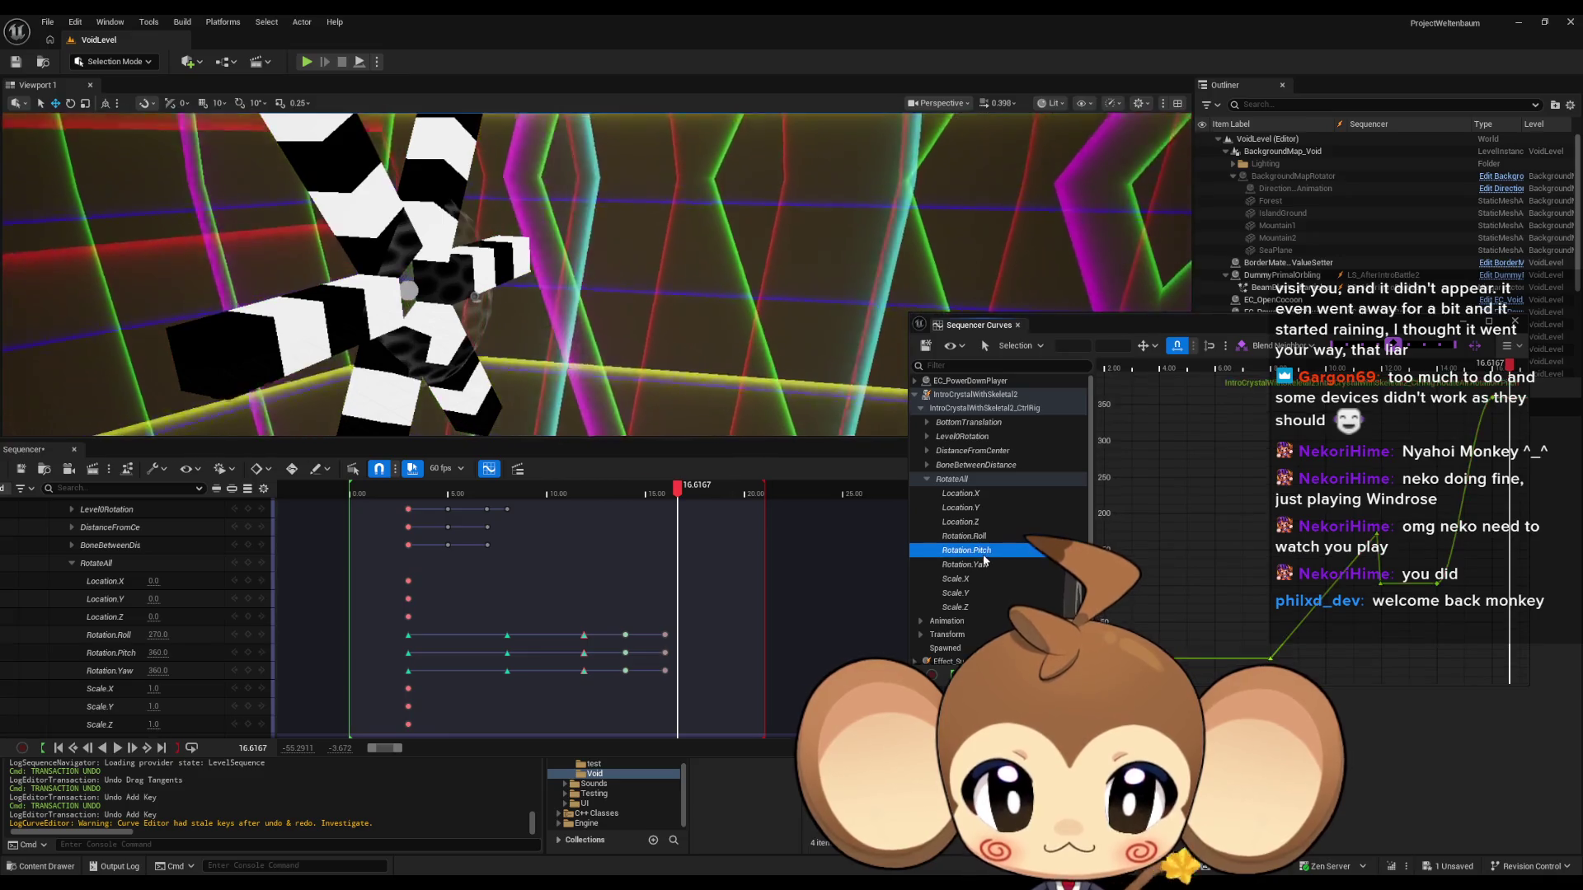
left_click(983, 566, "shift")
left_click(983, 537, "ctrl")
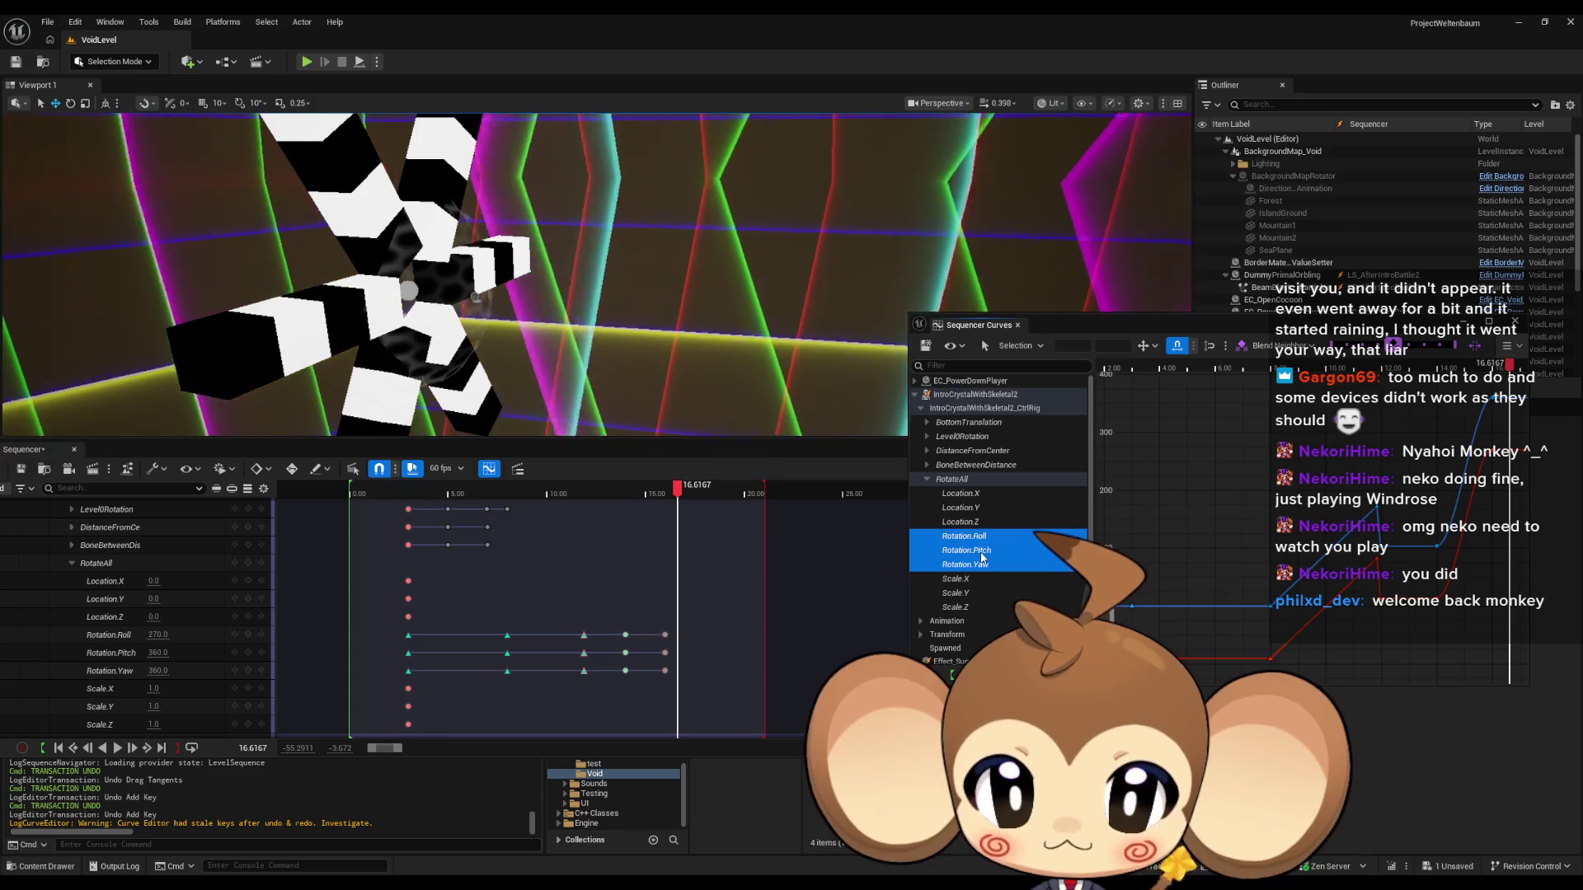
Isolate the Yaw curve, frame its end, and play the spin from about 12 seconds.
left_click(983, 566)
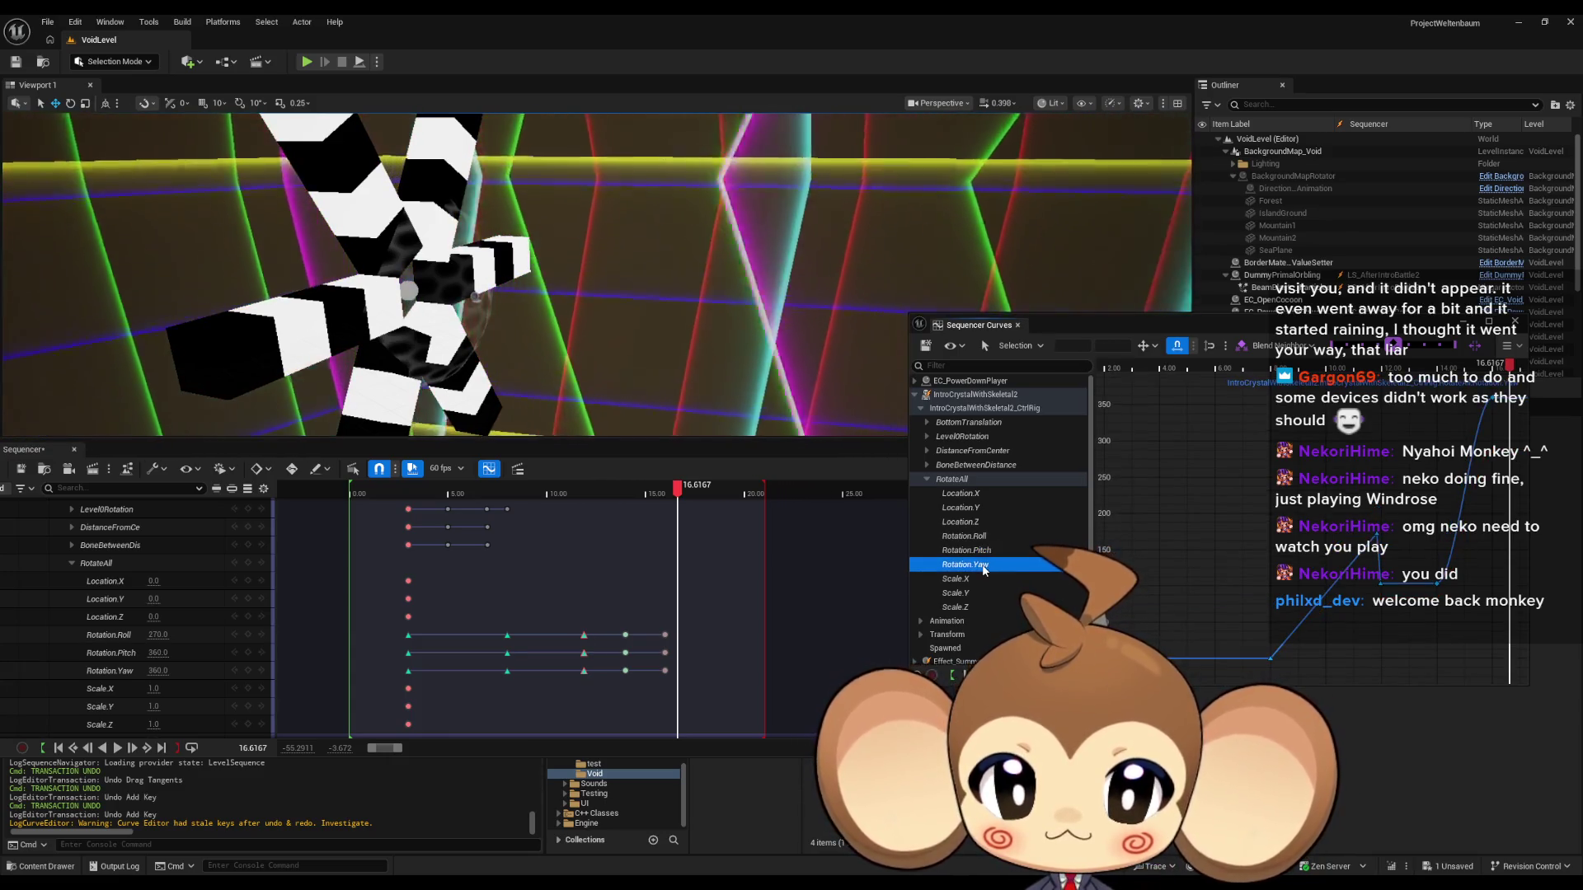
left_click_drag(1365, 472, 1141, 581)
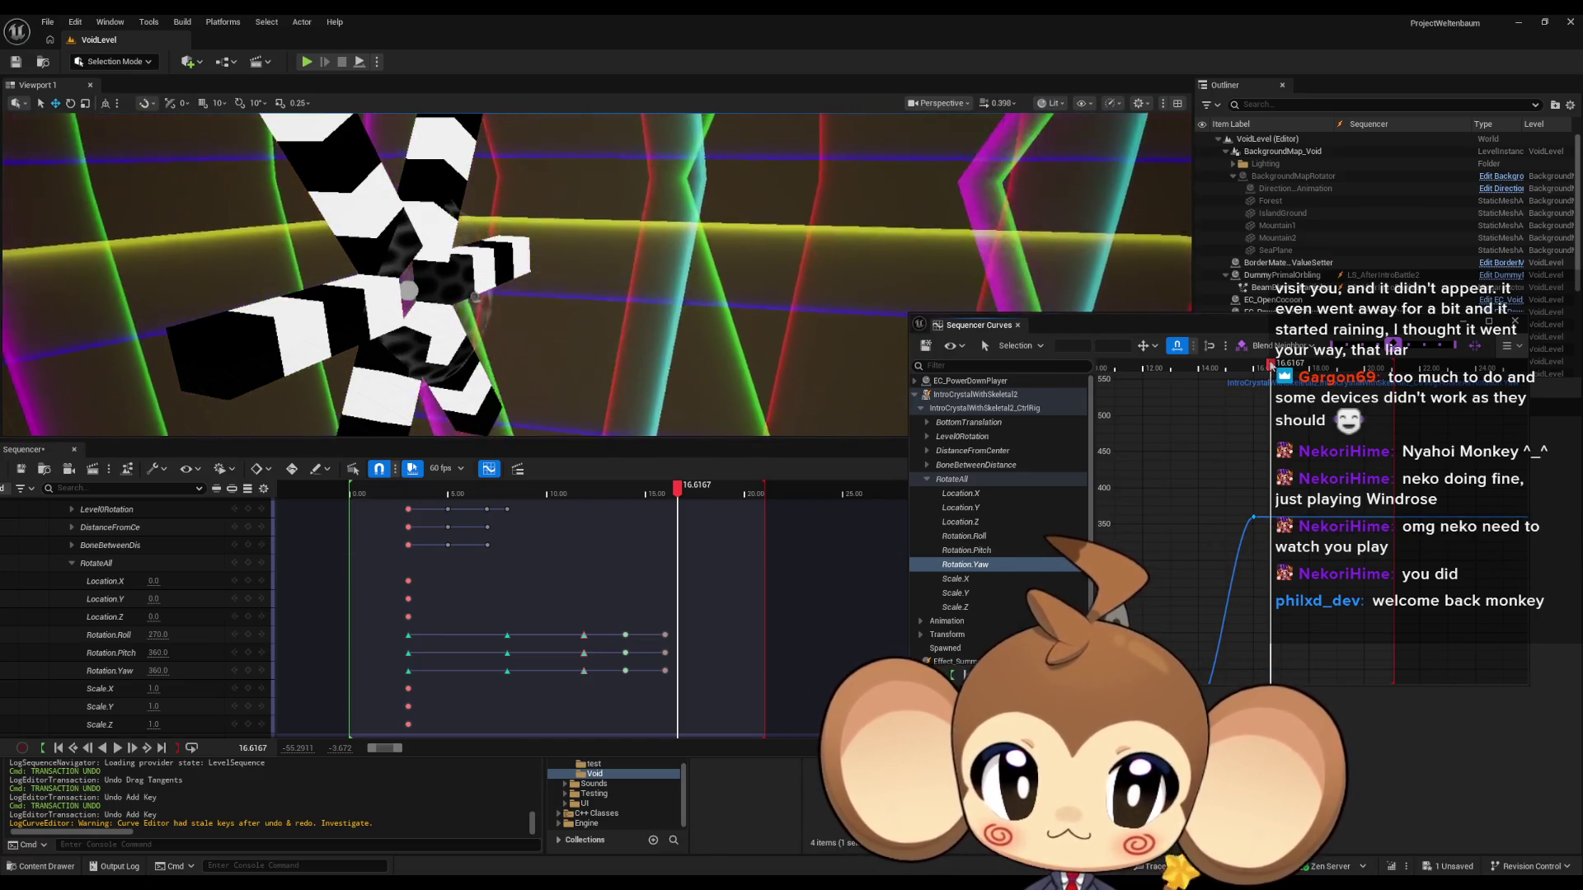
left_click_drag(1270, 364, 1145, 386)
key("space")
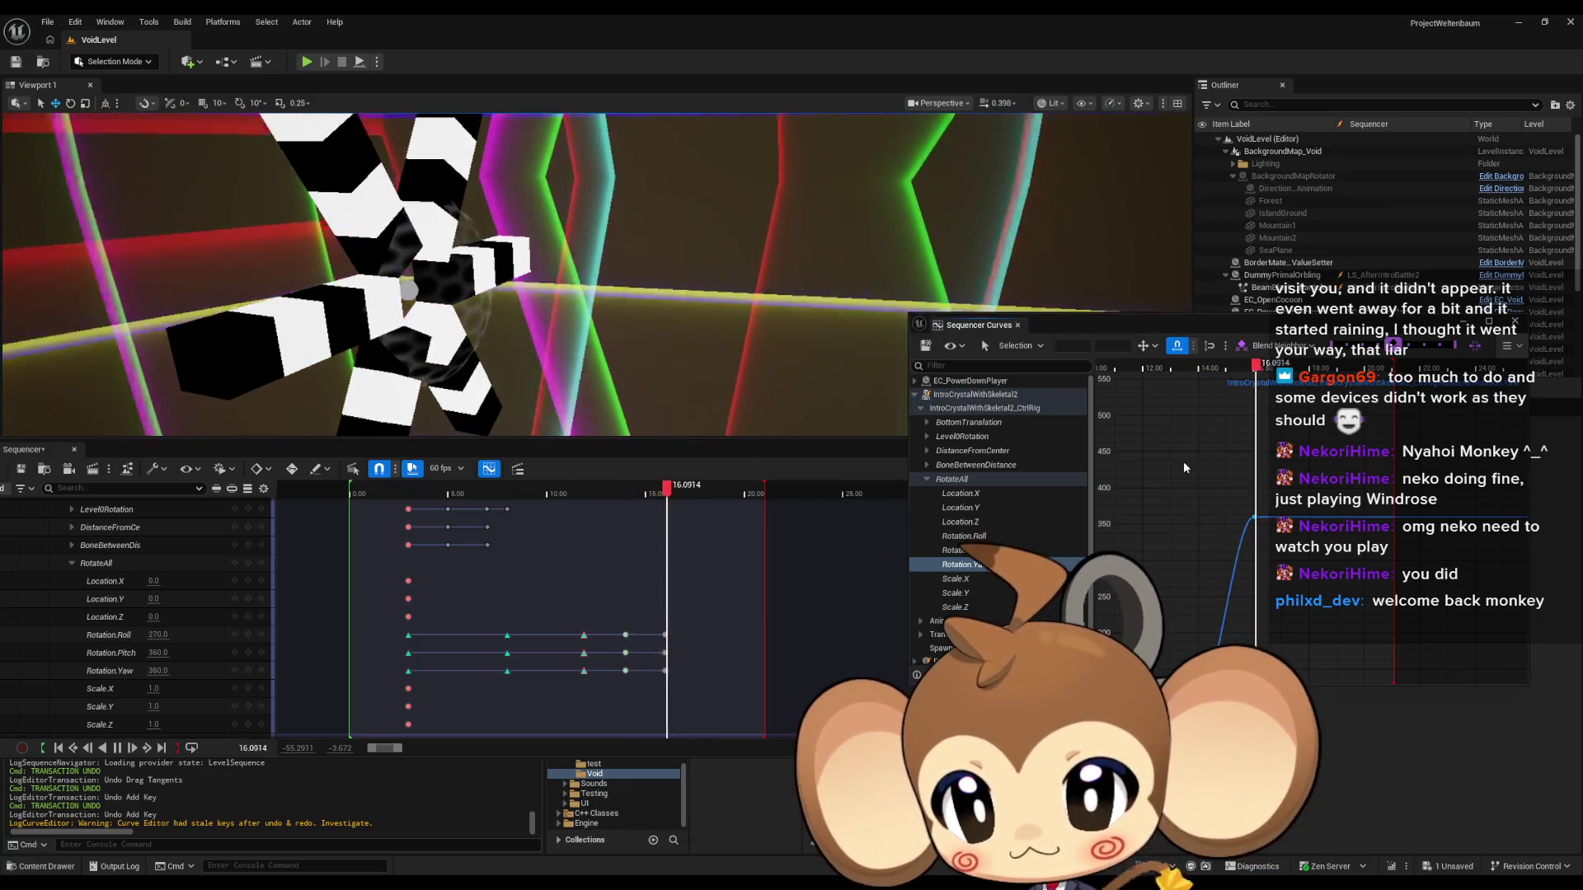
Replay the spin from about 12 and 11.8 seconds, pausing near its end.
key("space")
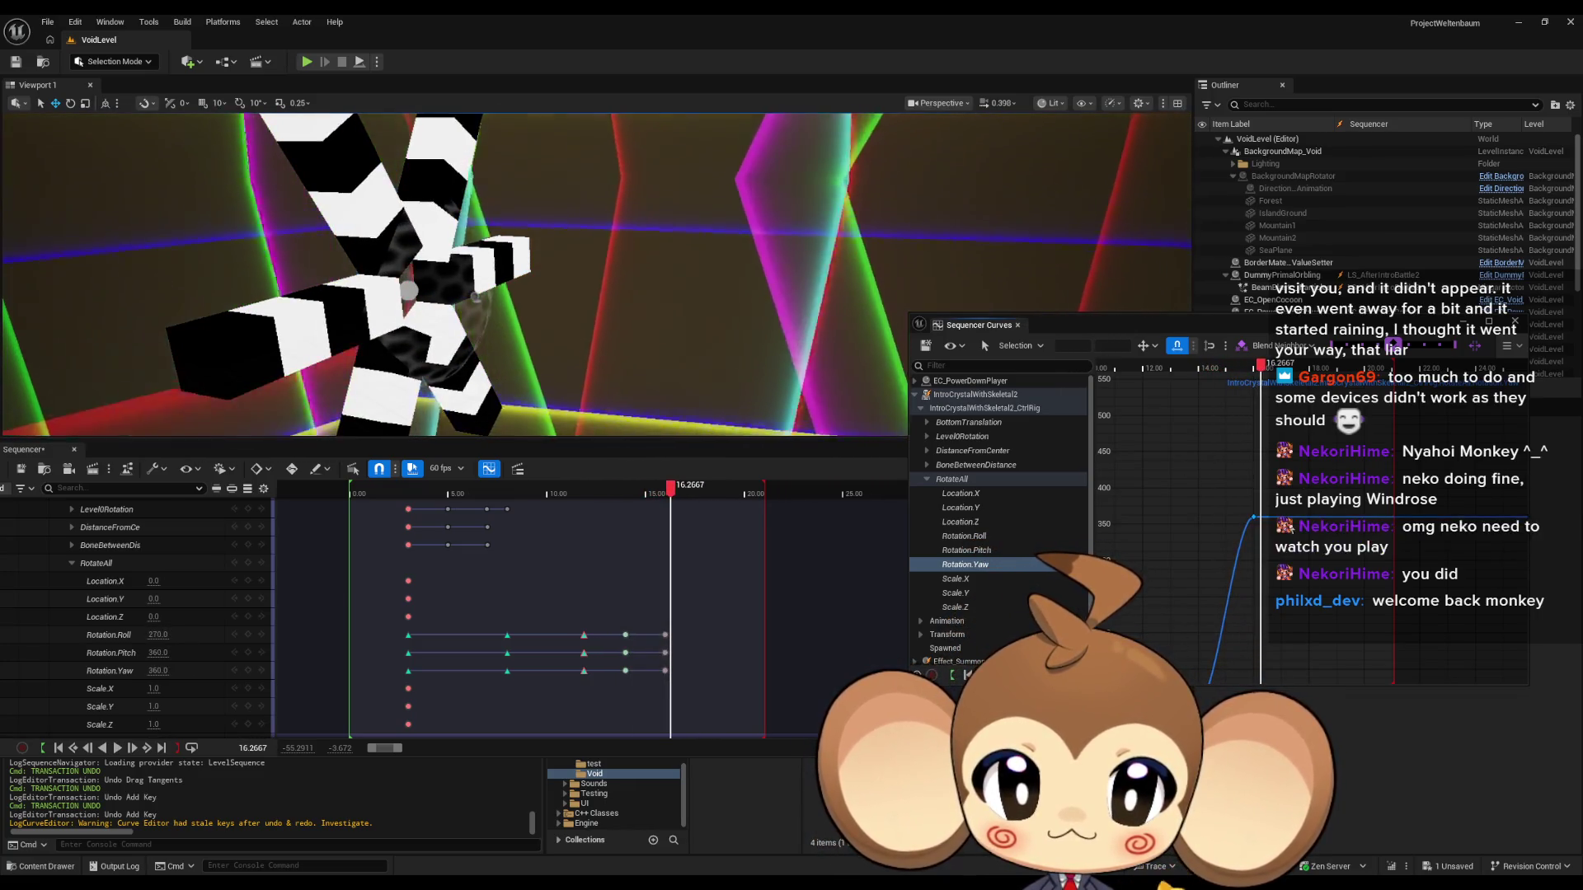
left_click_drag(1262, 363, 1160, 363)
key("space")
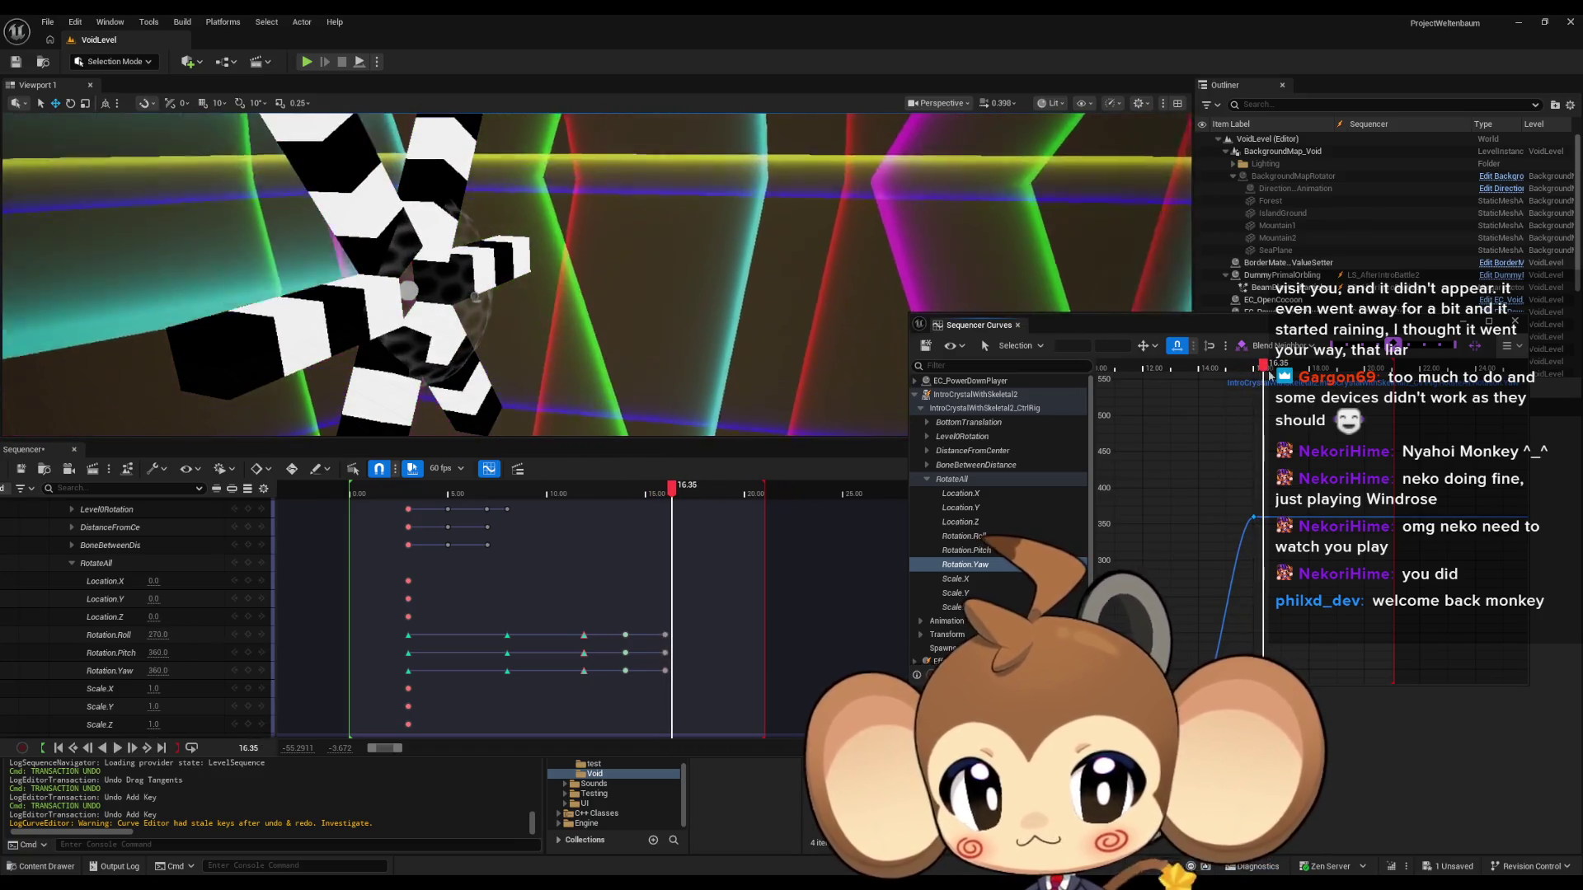
left_click_drag(1270, 364, 1136, 422)
key("space")
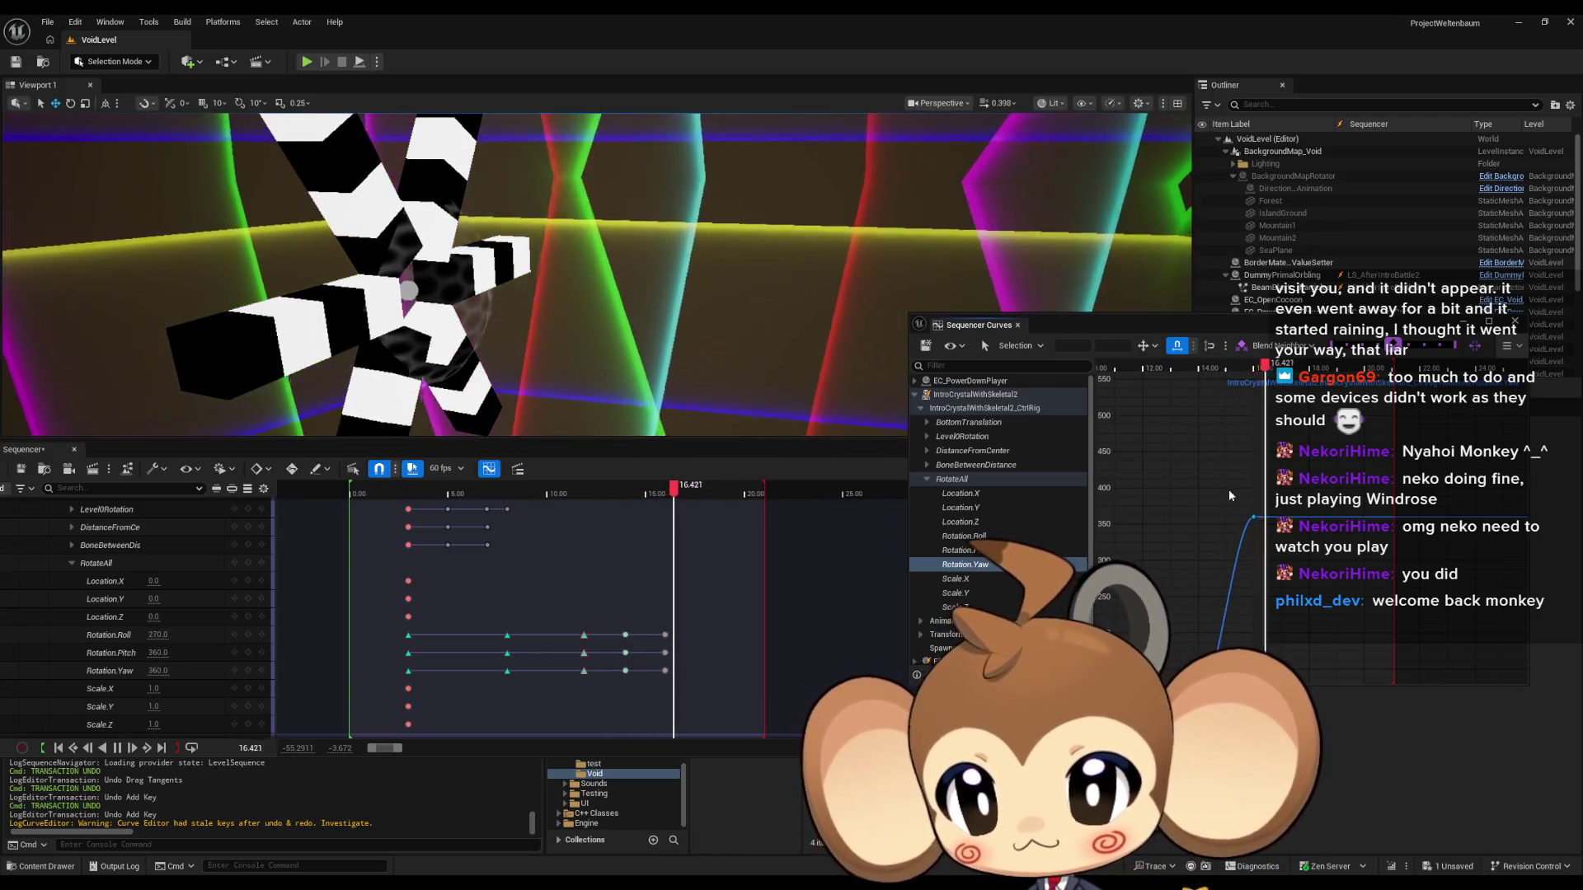
key("space")
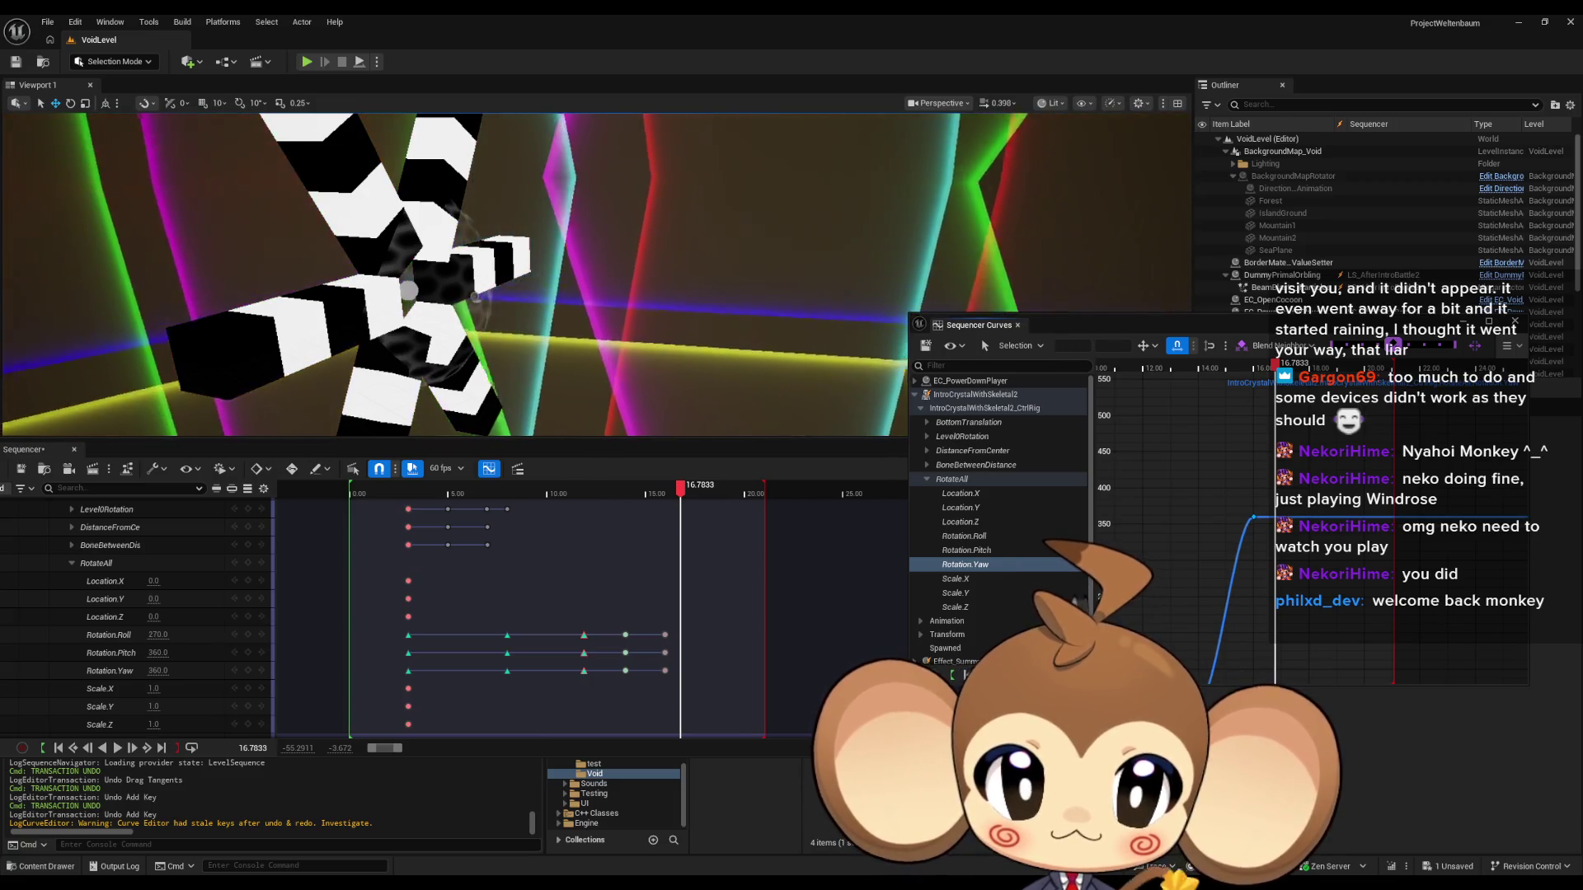
Move the final Roll, Pitch and Yaw keys from 16 to about 17 seconds.
mouse_move(1254, 518)
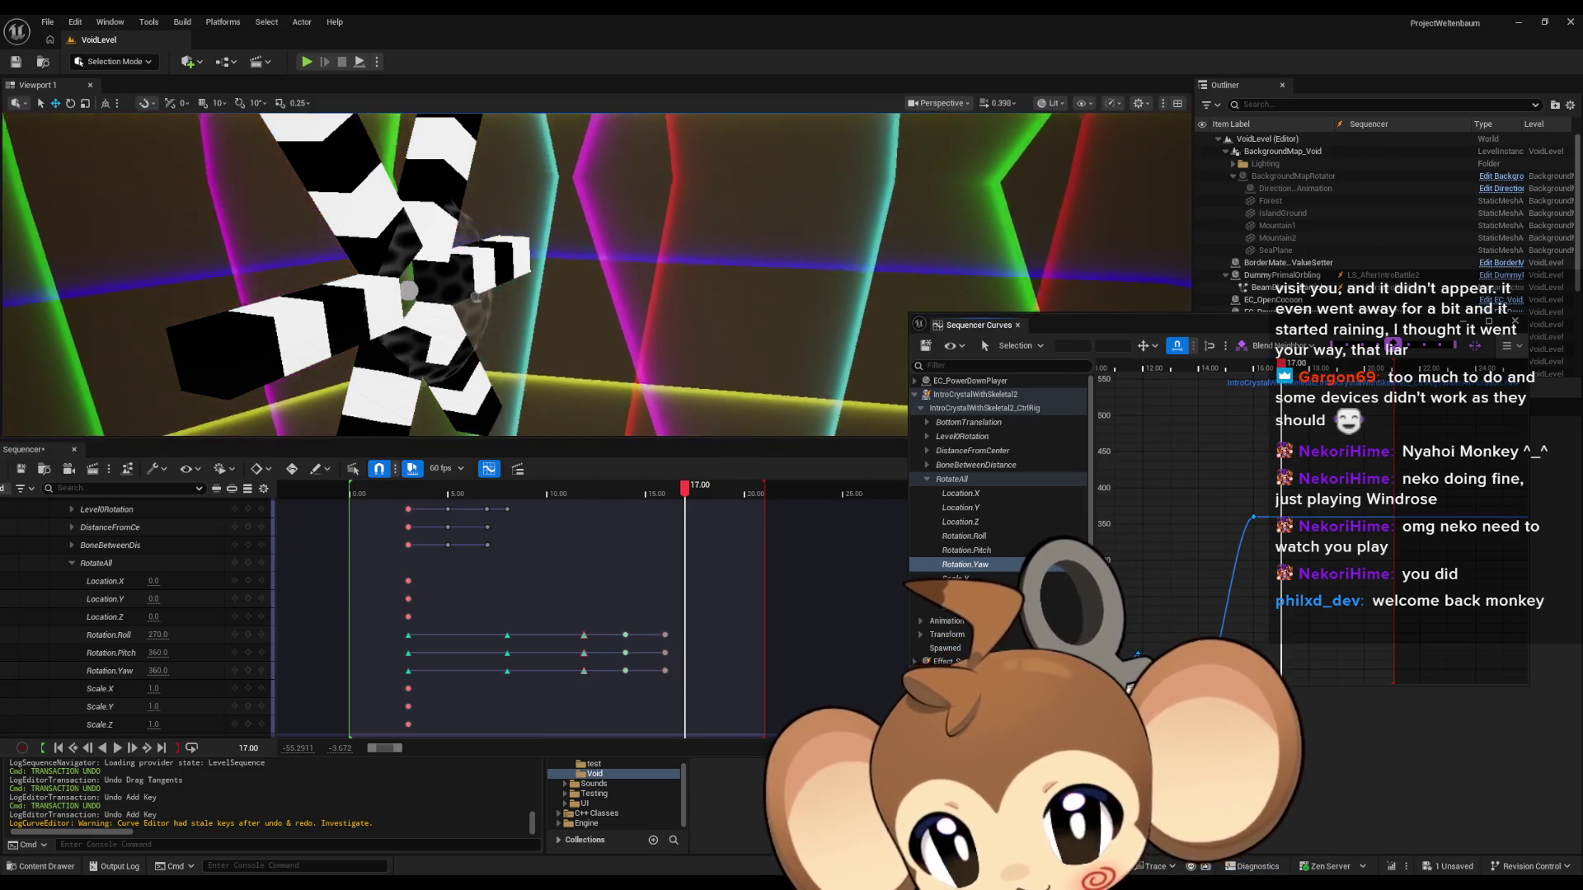
left_click(664, 635)
left_click(664, 653)
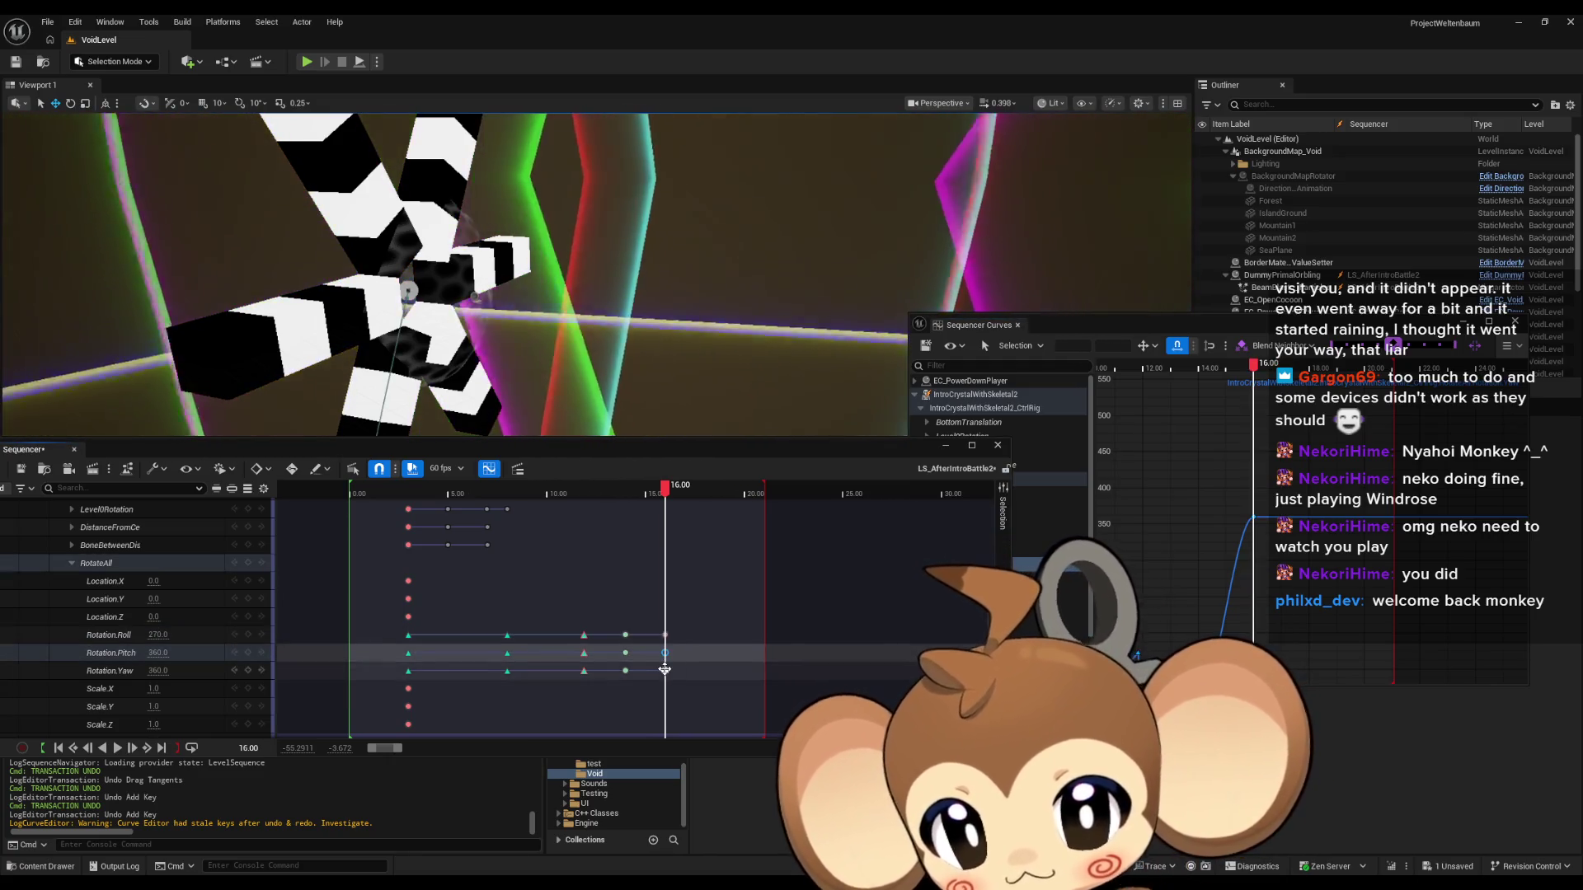
left_click(665, 670, "shift")
left_click(665, 635, "shift")
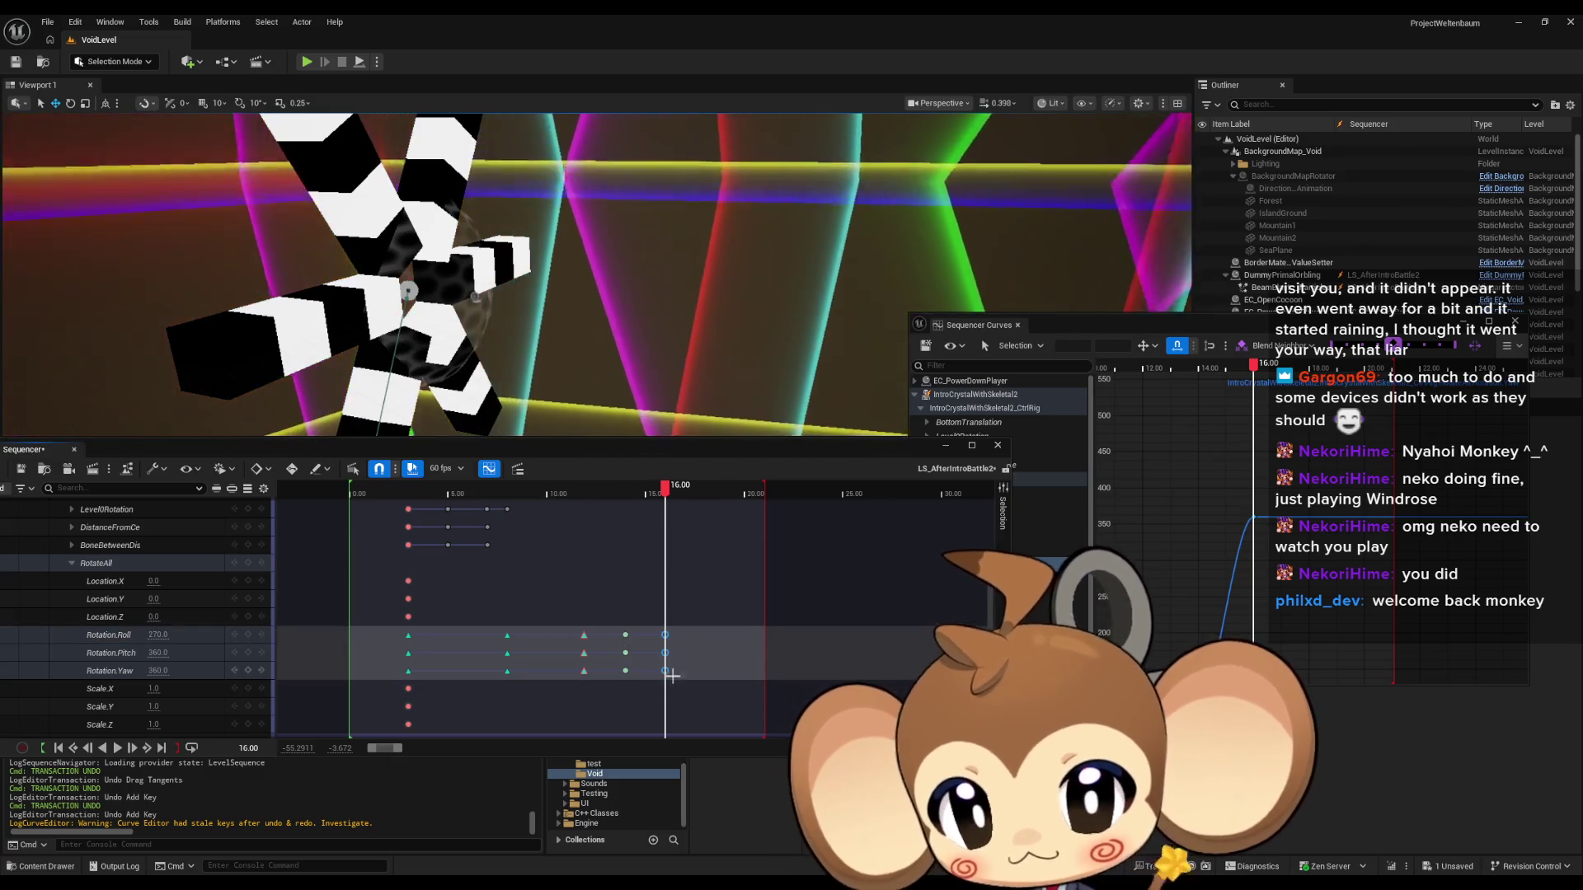
left_click_drag(665, 672, 684, 672)
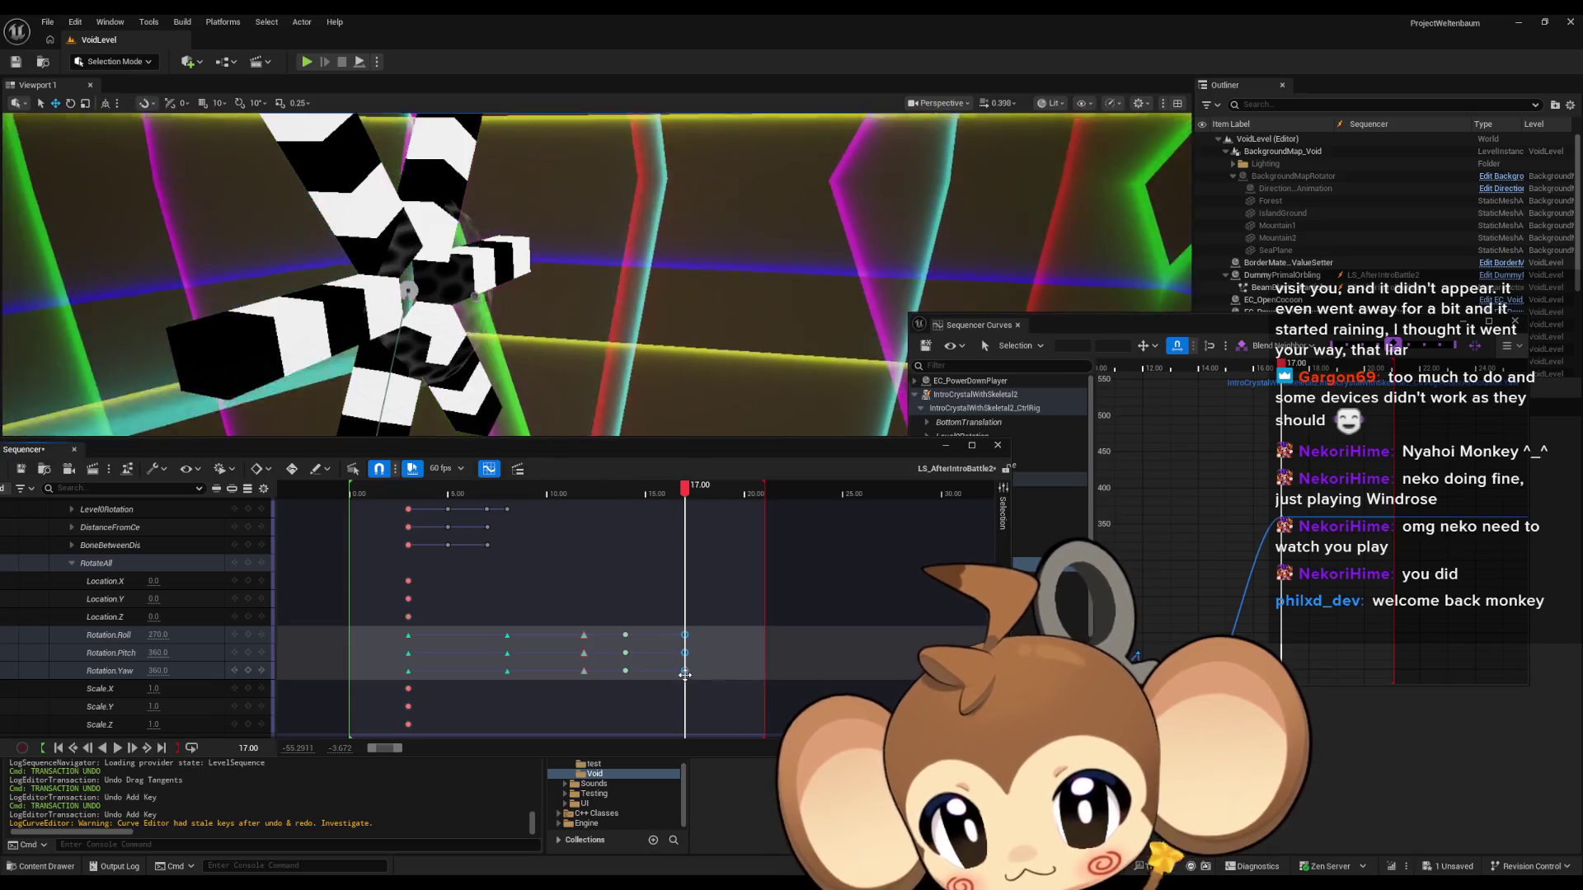
Play back the adjusted spin and set the playhead to about 16.33 seconds.
key("space")
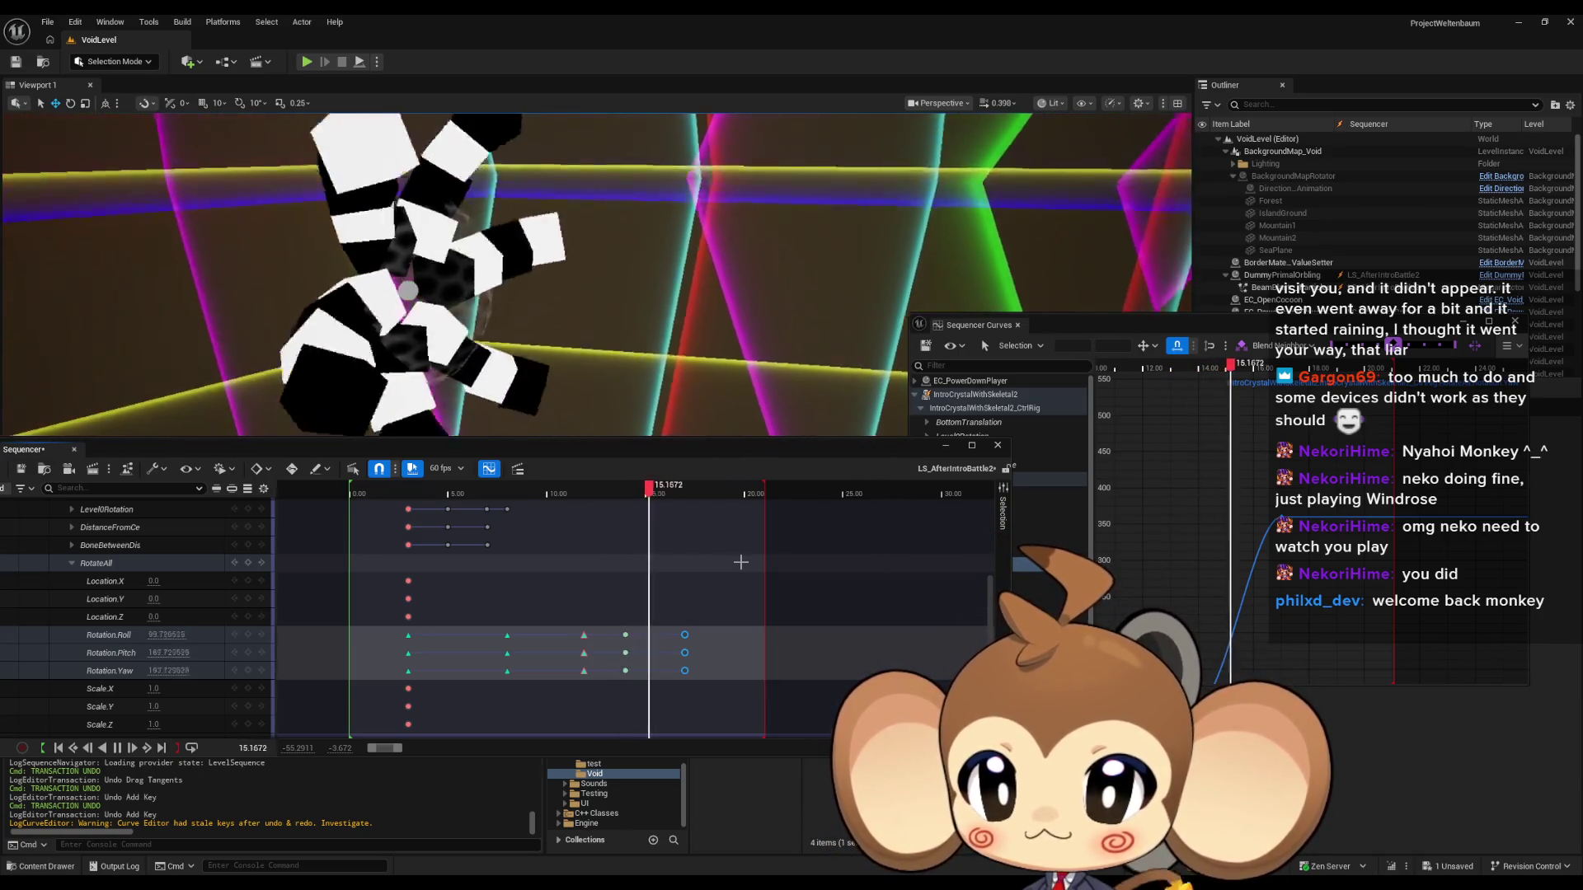
key("space")
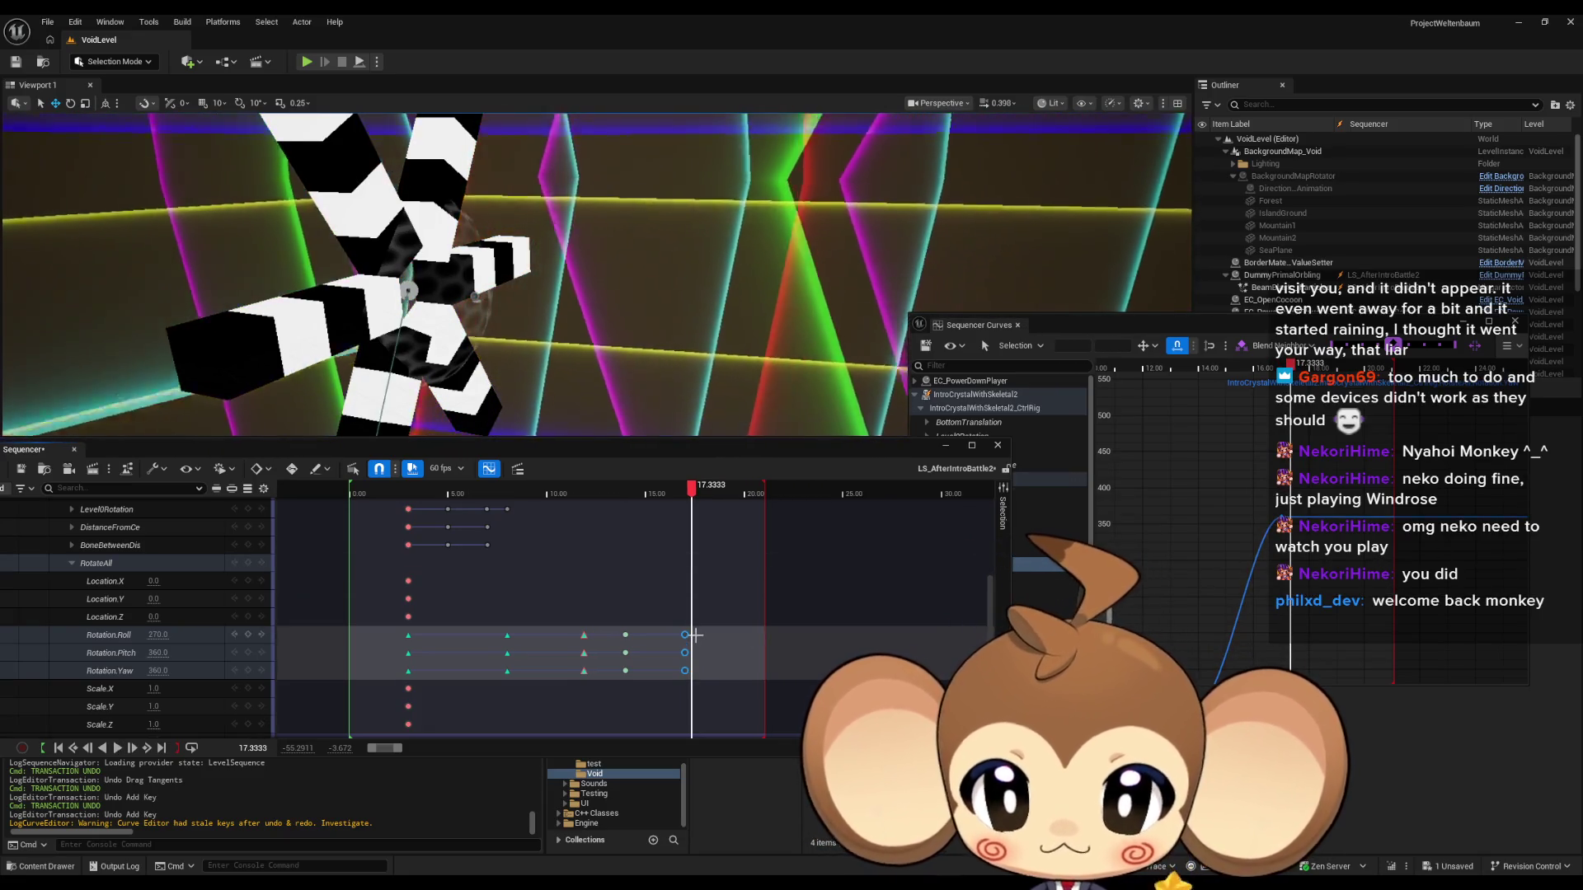
left_click(677, 494)
left_click(676, 498)
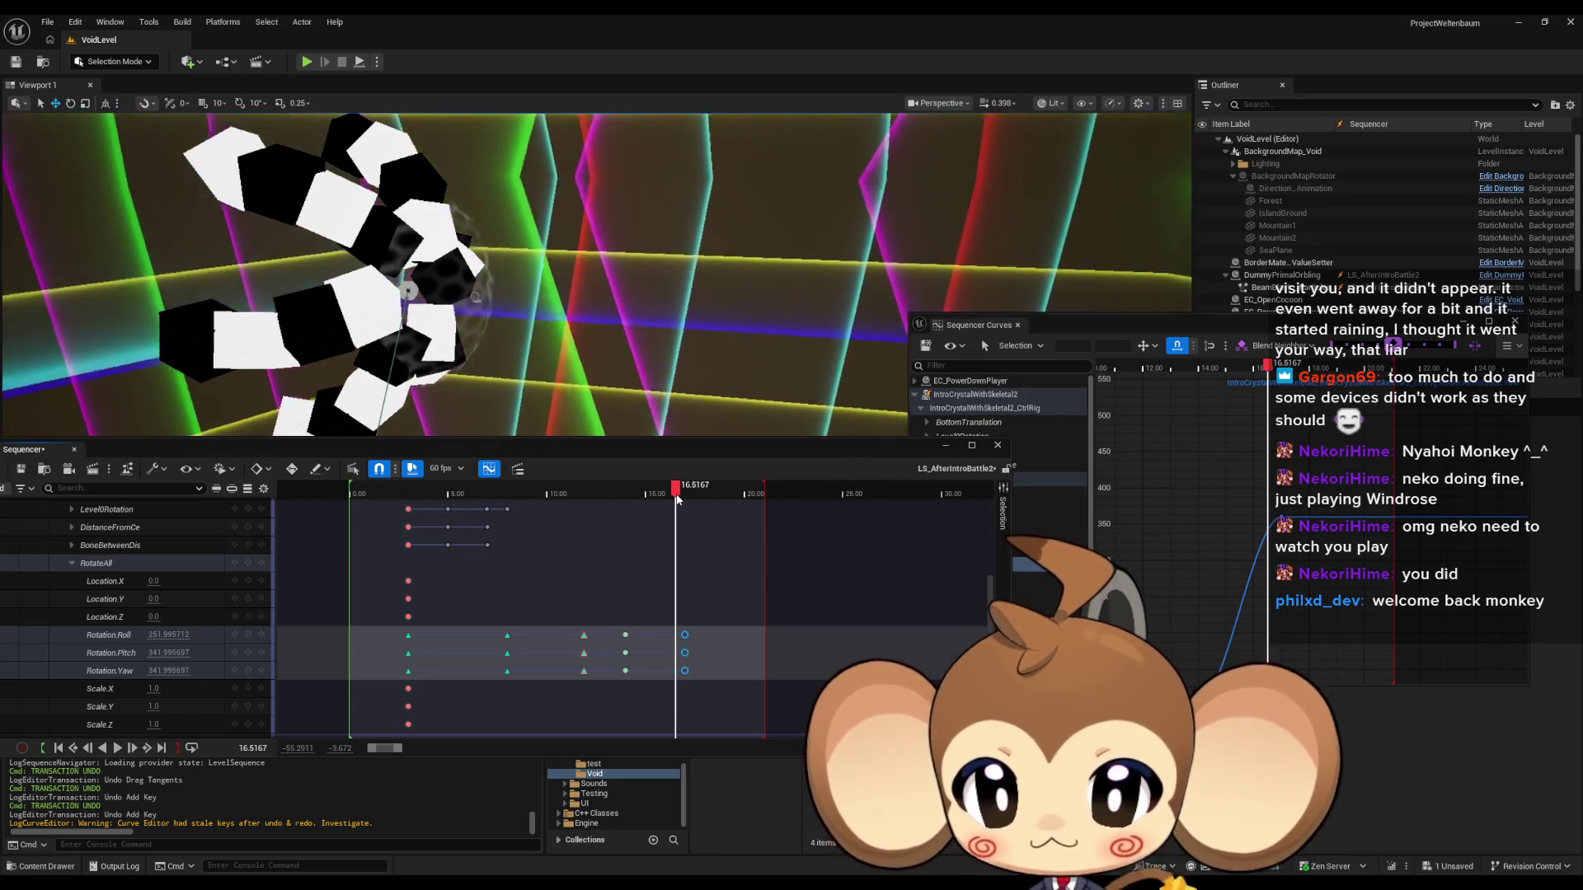
left_click(677, 495)
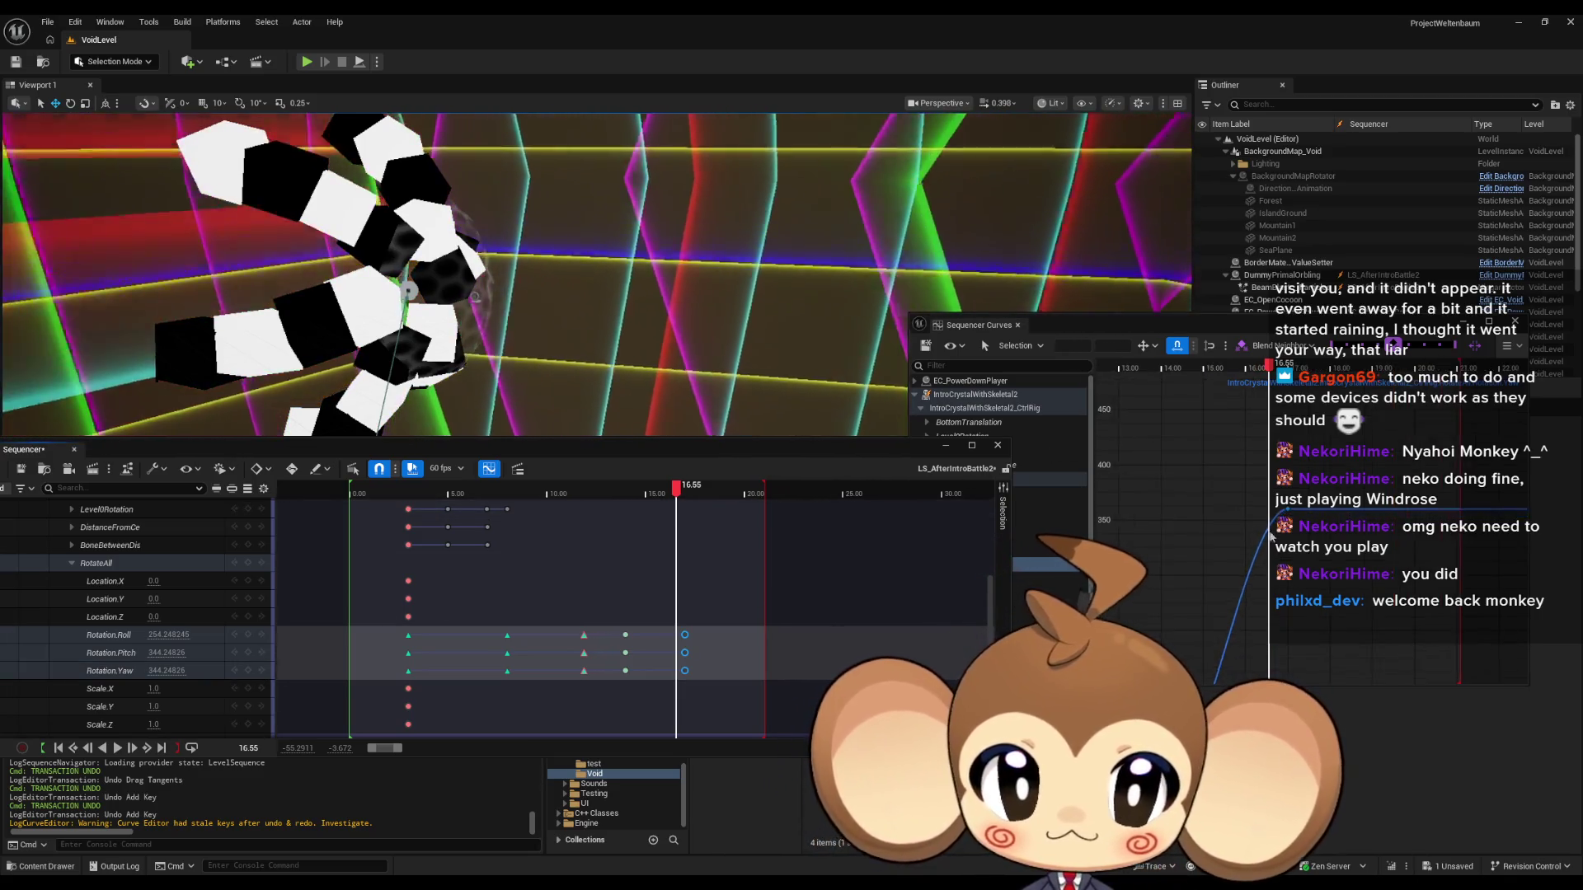
scroll(1260, 539, "up", 5)
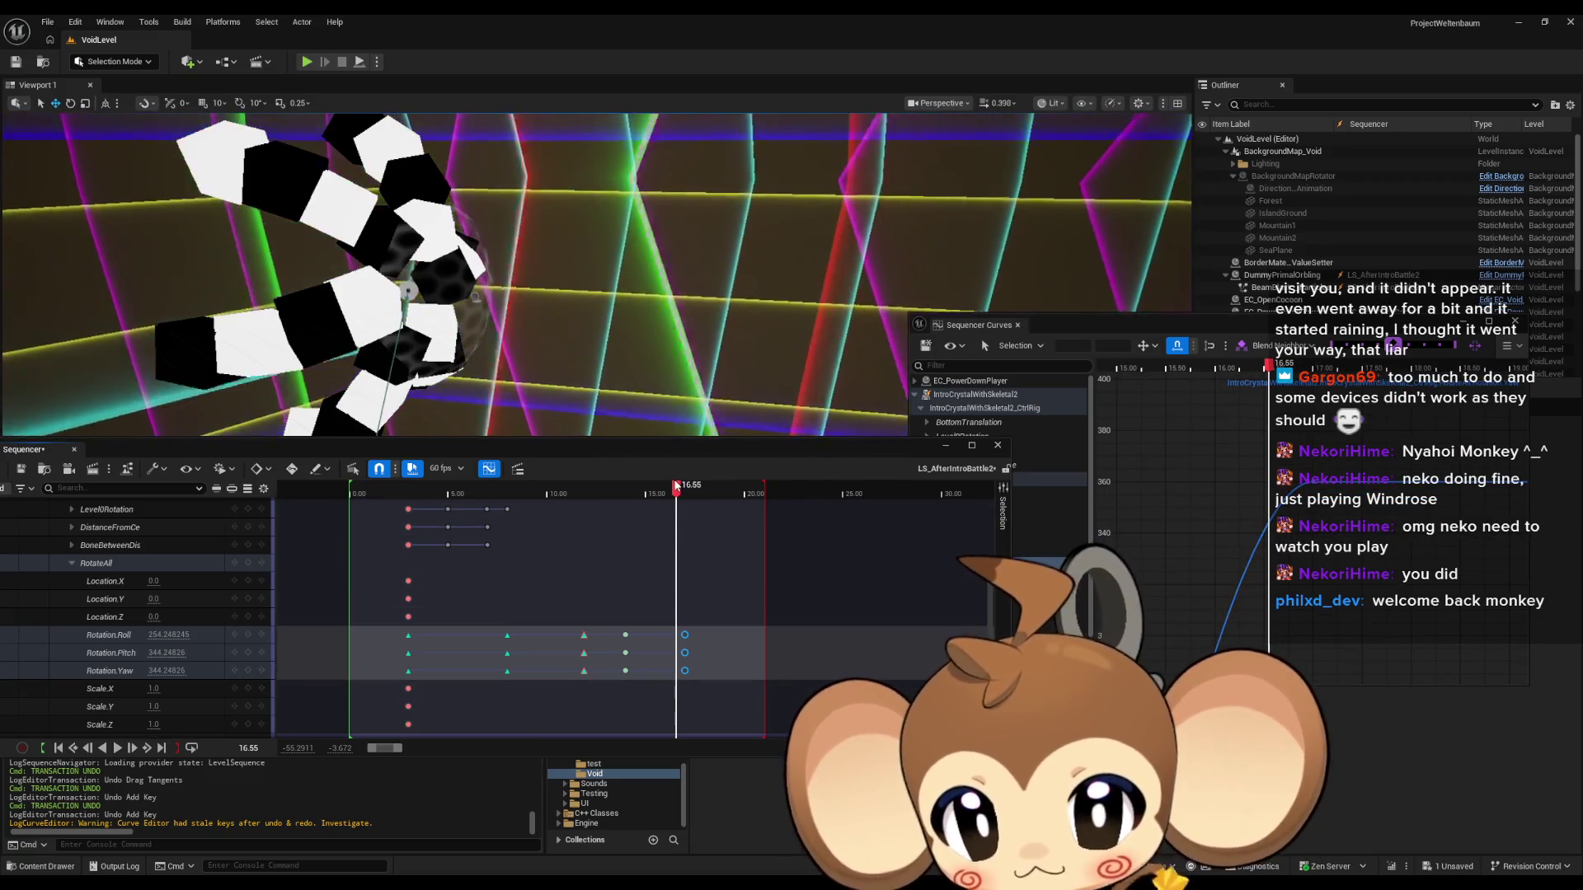
left_click(677, 493)
left_click_drag(677, 493, 671, 493)
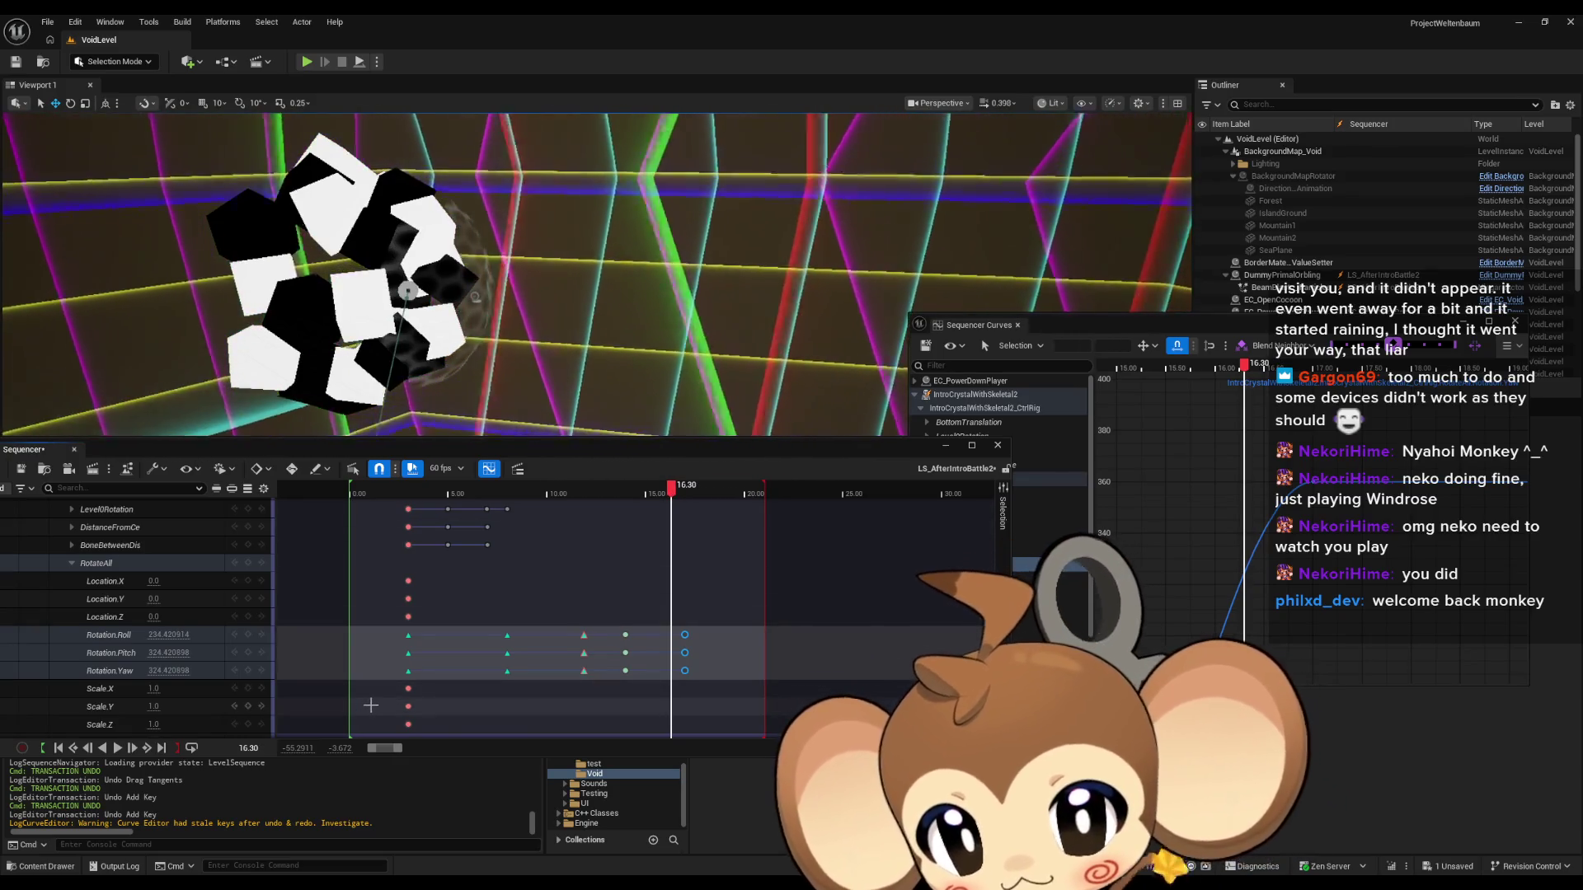
Key Yaw and Roll at 16.30 and give the Yaw key Auto tangents.
left_click(247, 670)
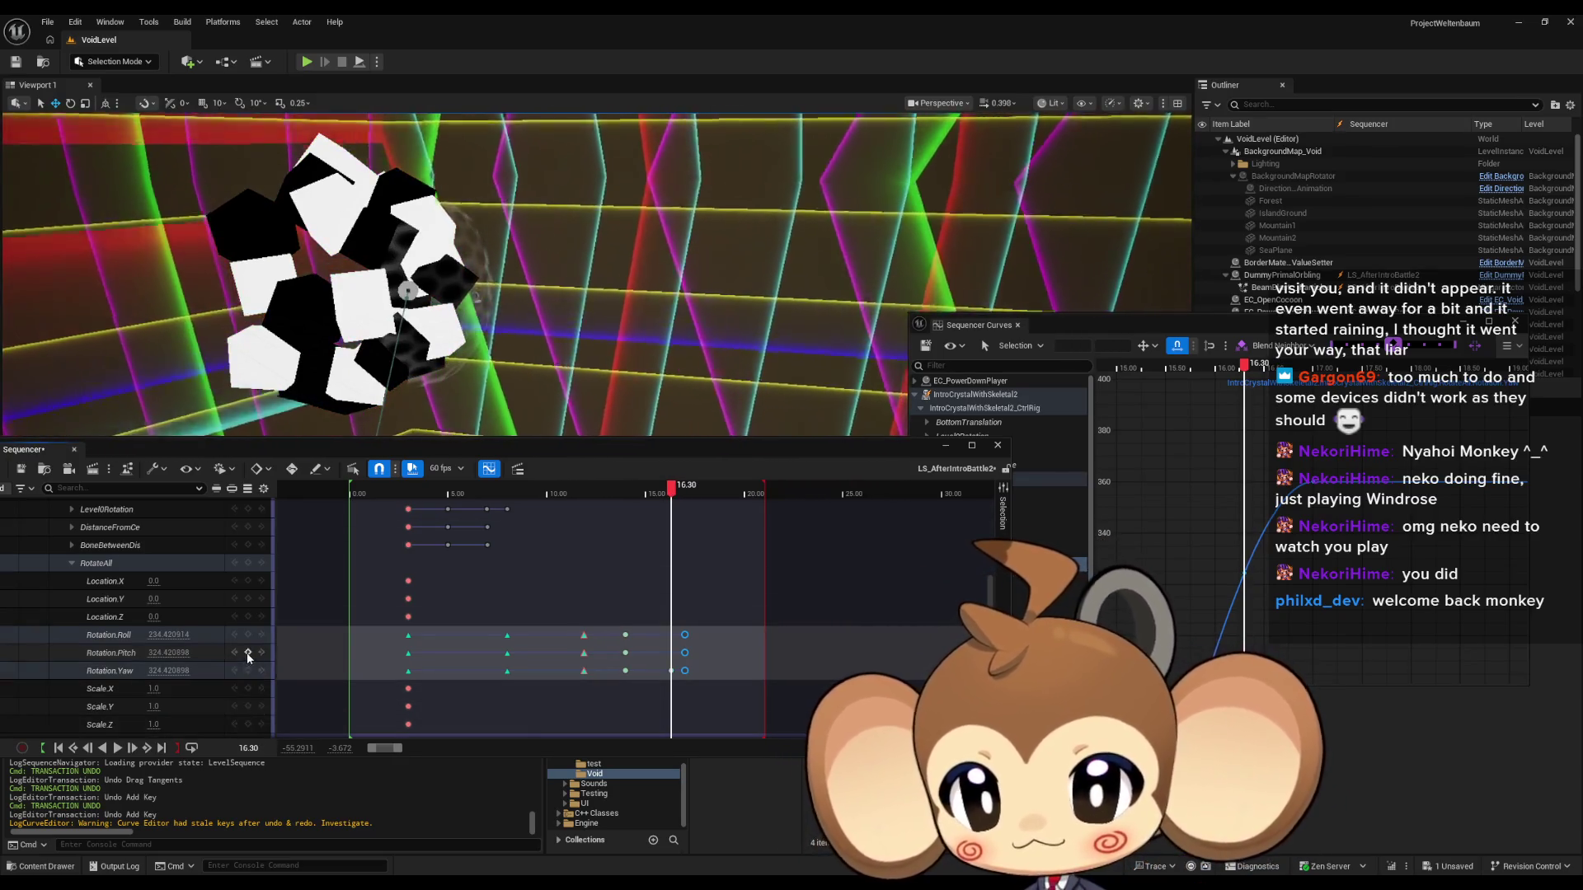
left_click(249, 636)
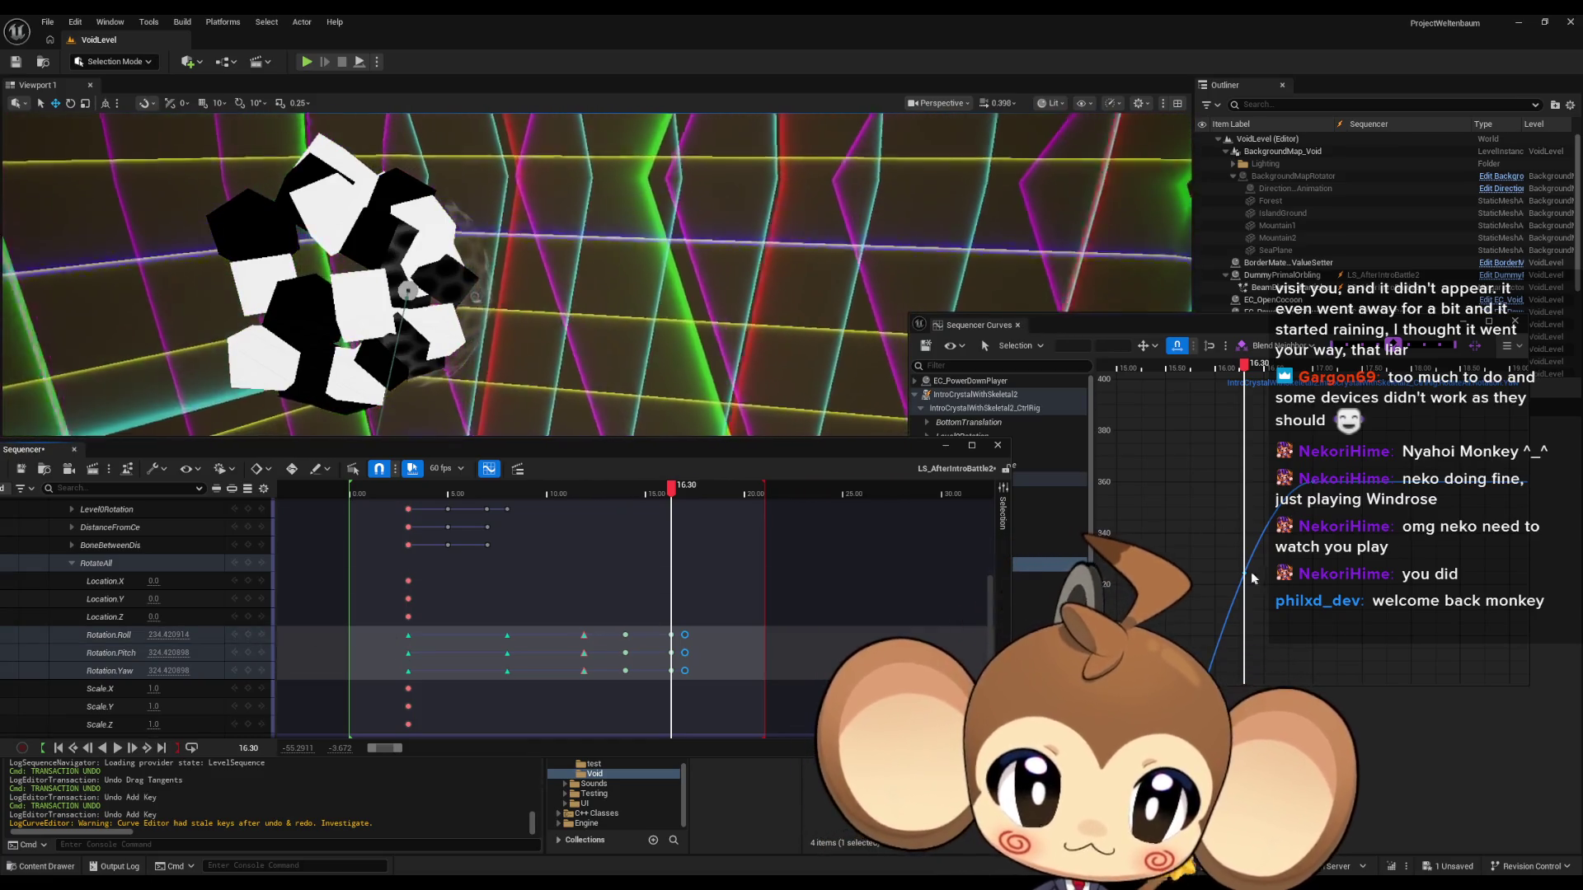
left_click(1245, 573)
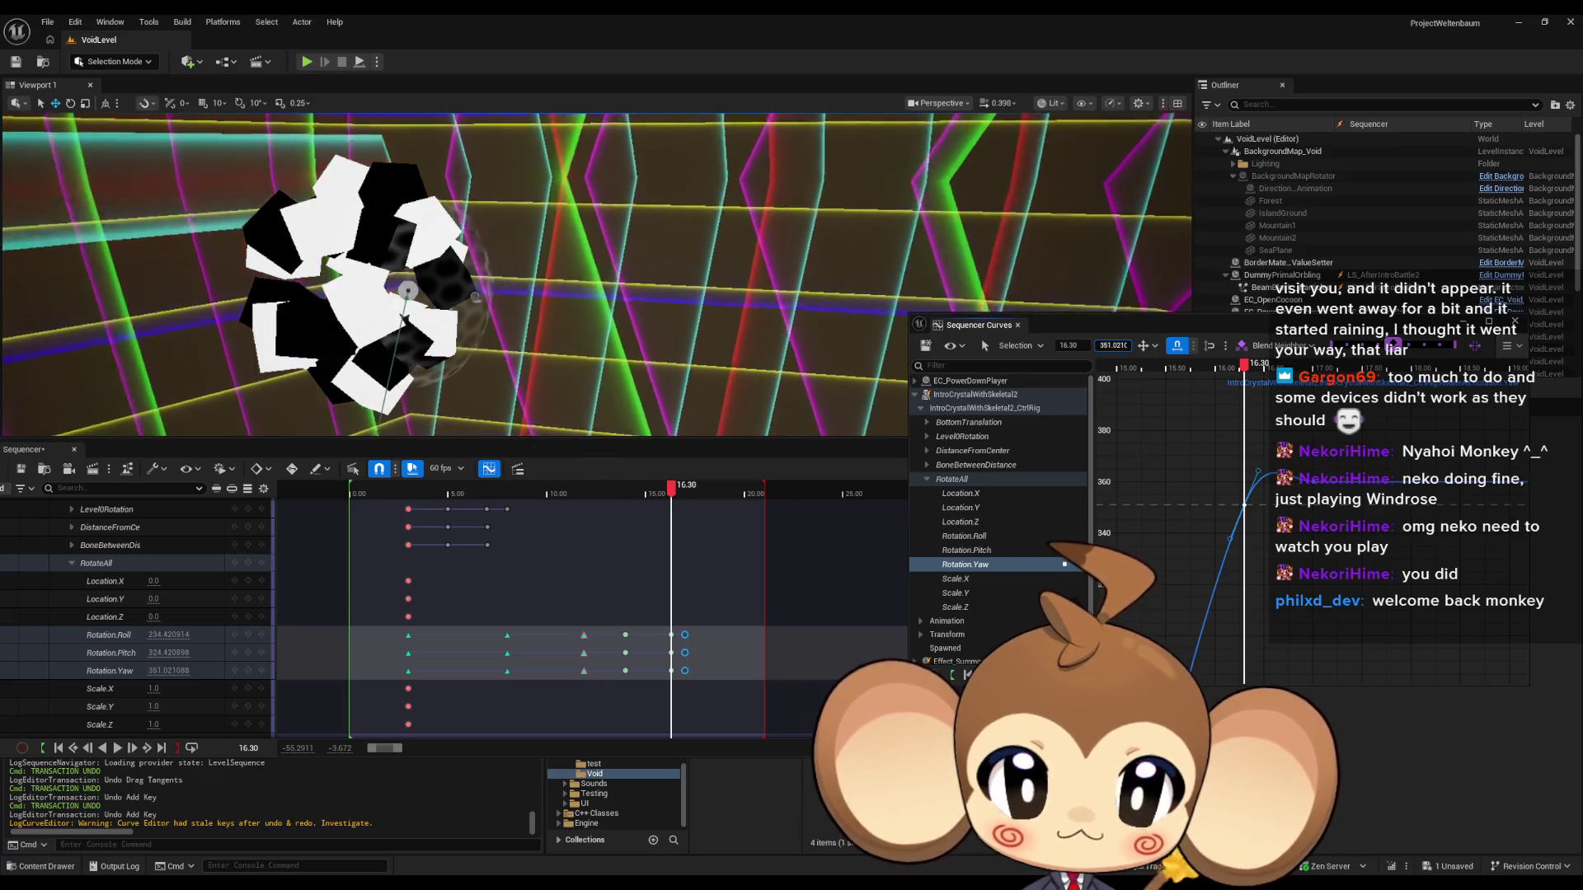
right_click(1247, 510)
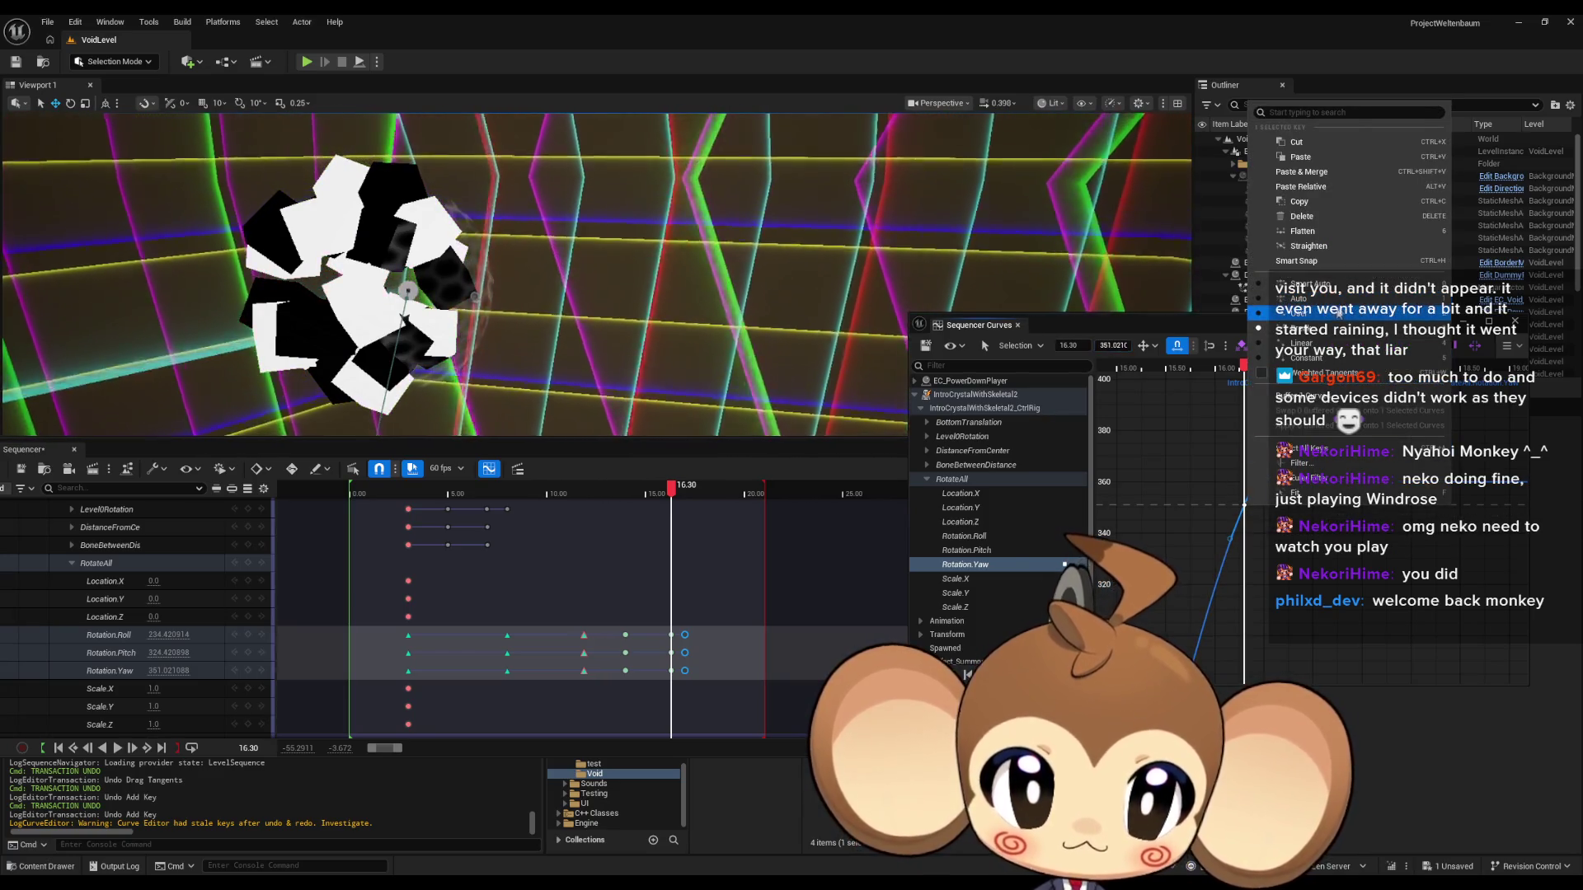
left_click(1327, 300)
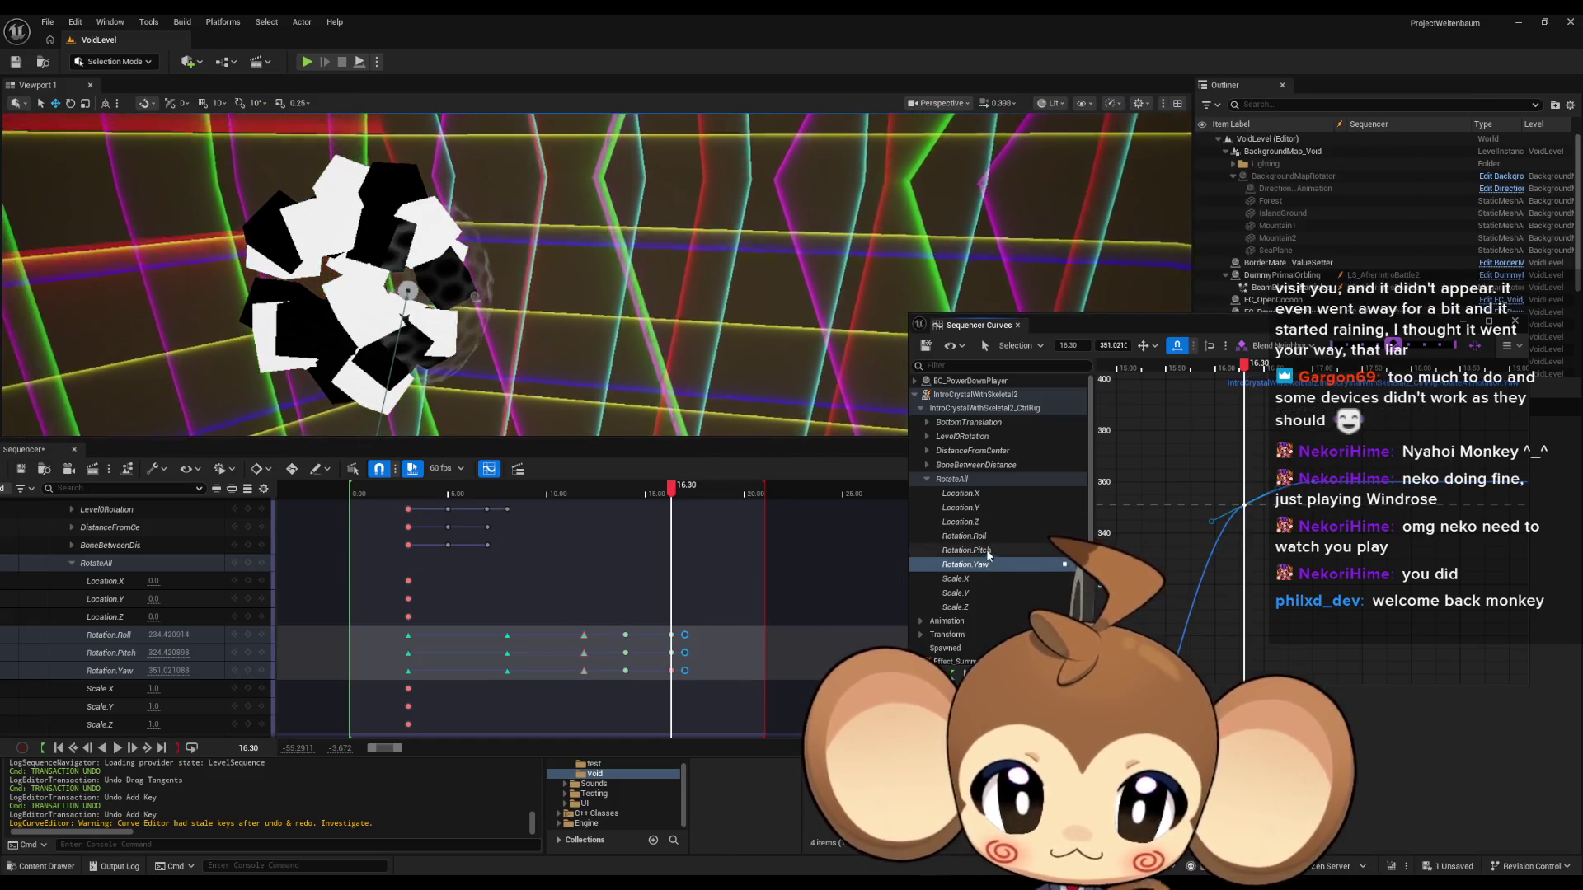
Give the Pitch and Roll keys at 16.30 Auto tangents.
left_click(987, 551)
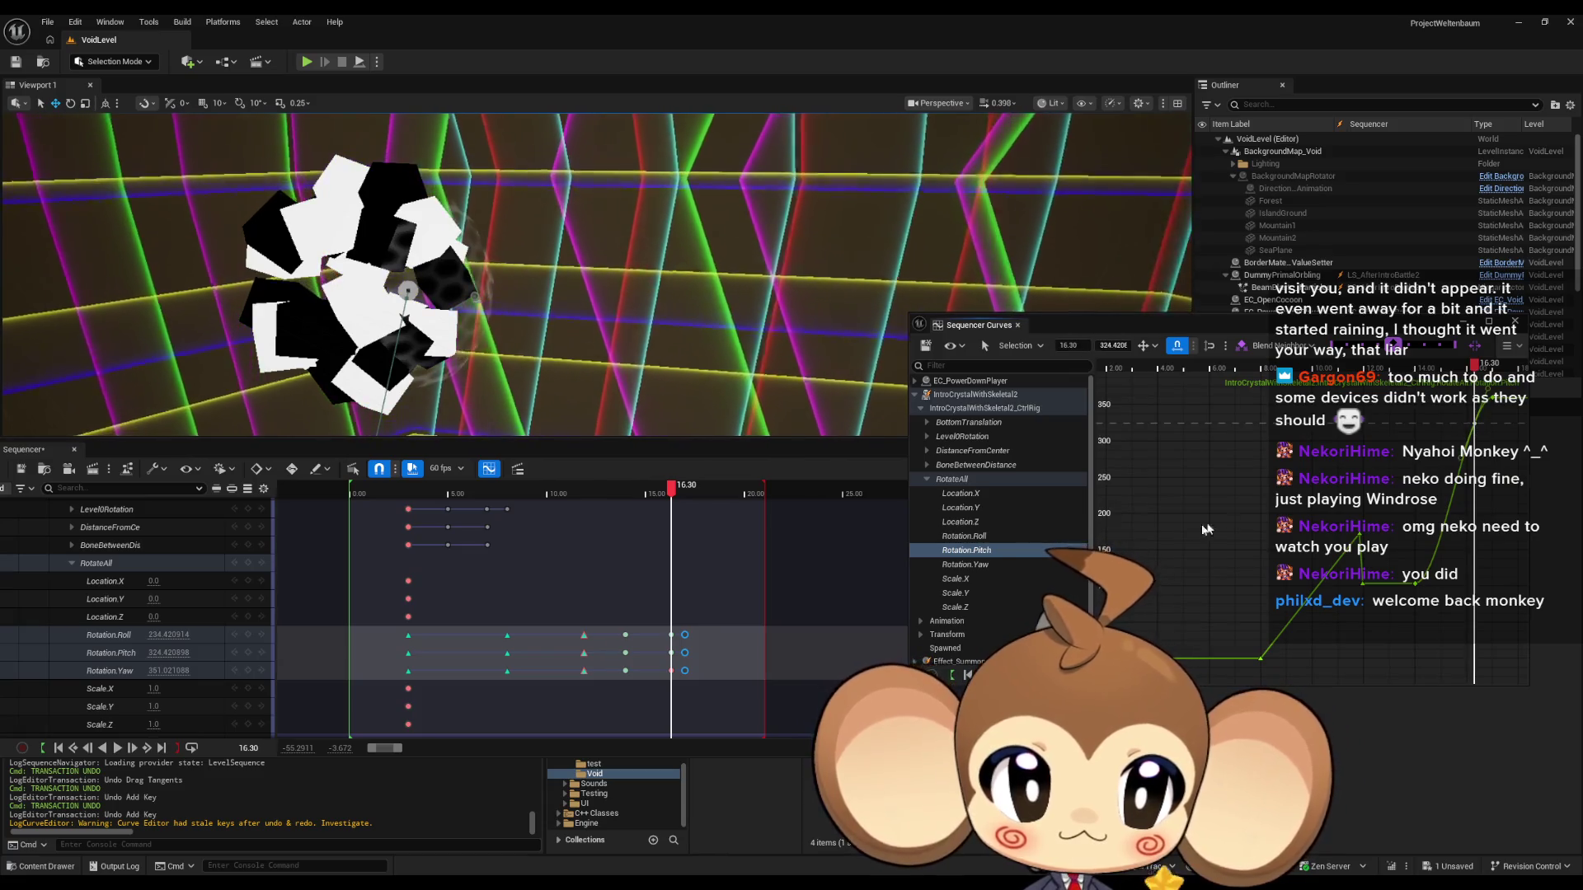
right_click(1388, 427)
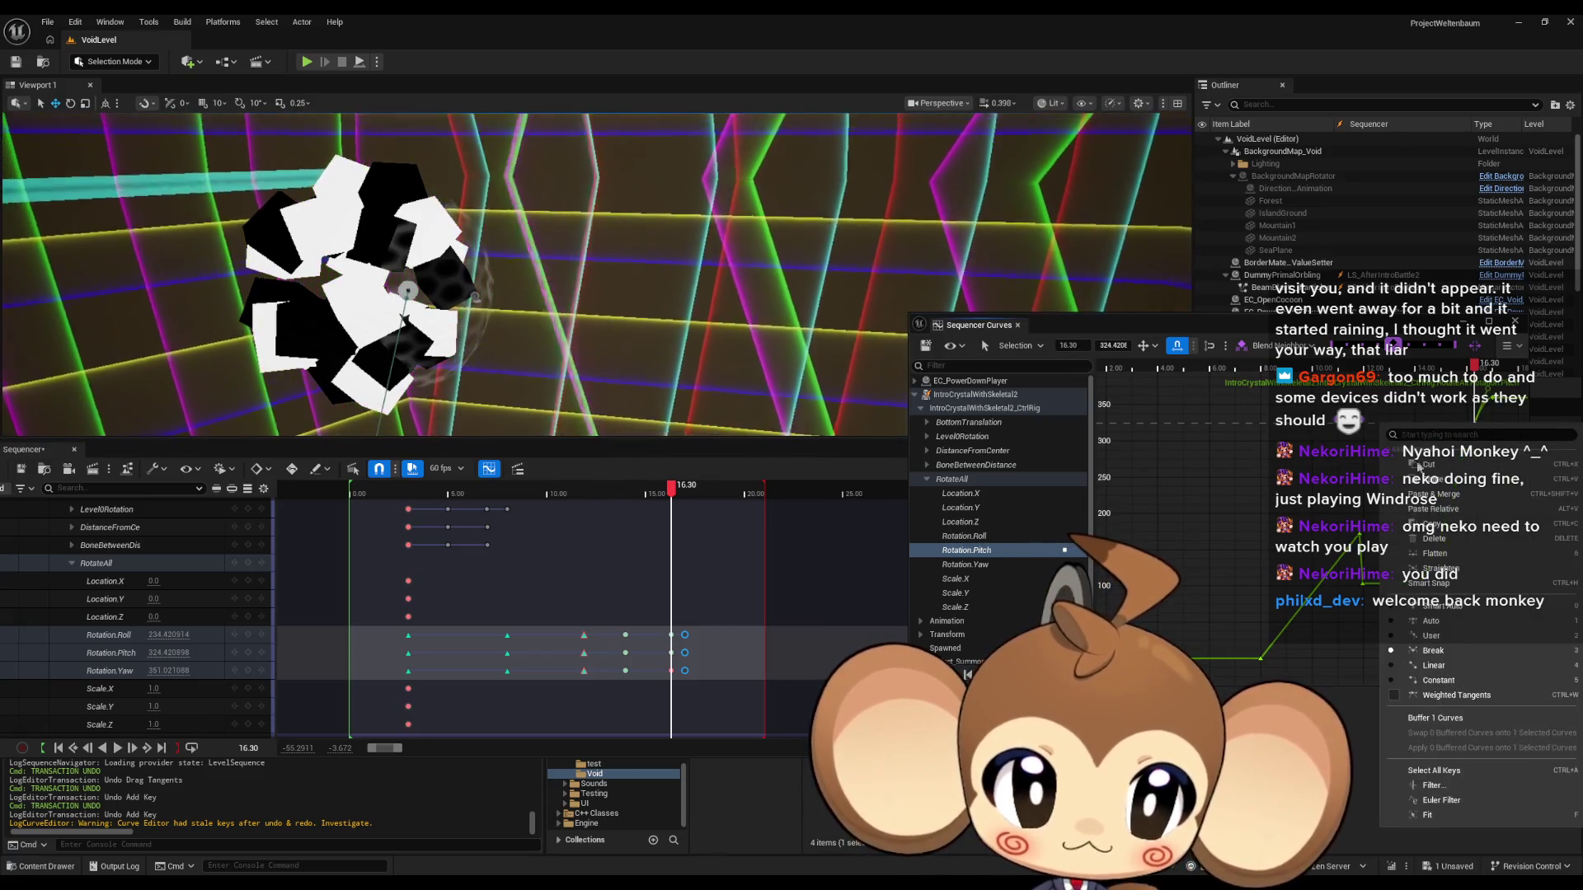
left_click(1451, 621)
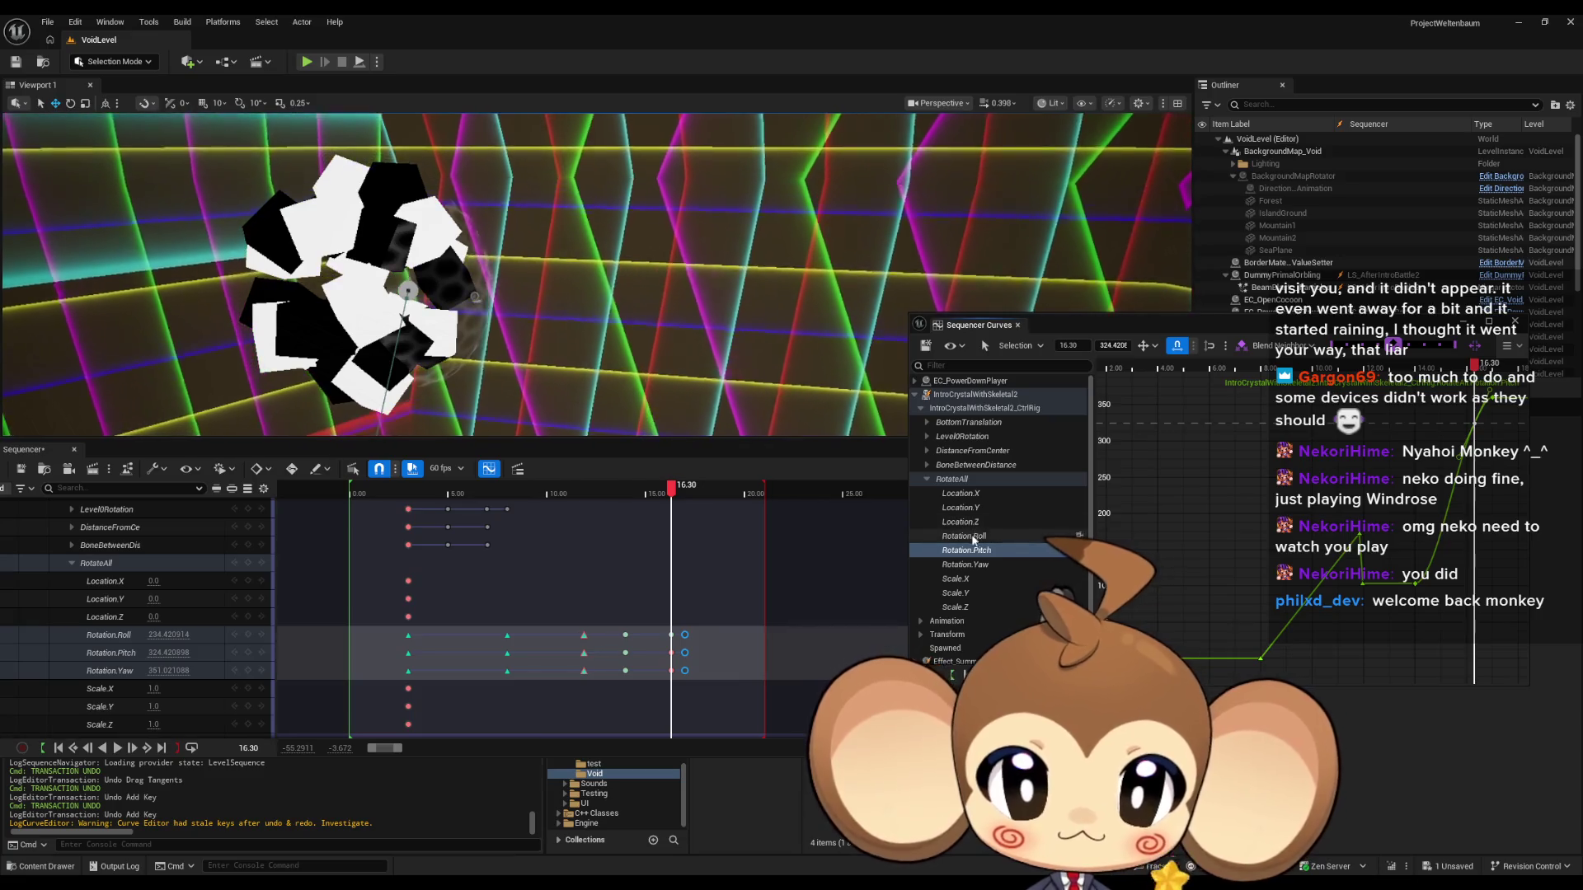
left_click(974, 538)
right_click(1473, 430)
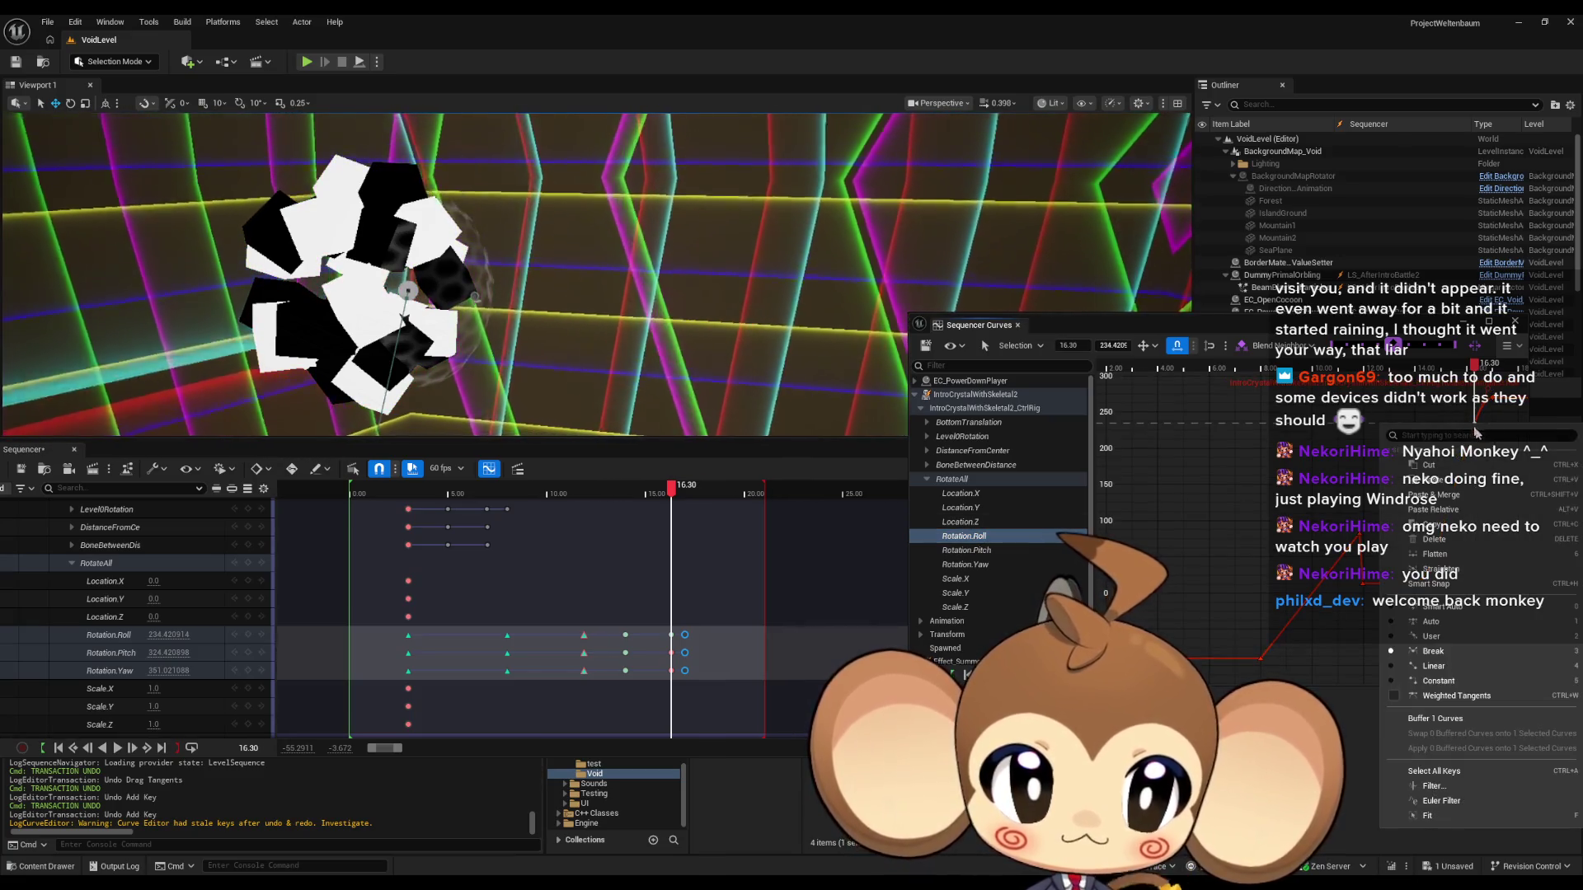
left_click(1450, 628)
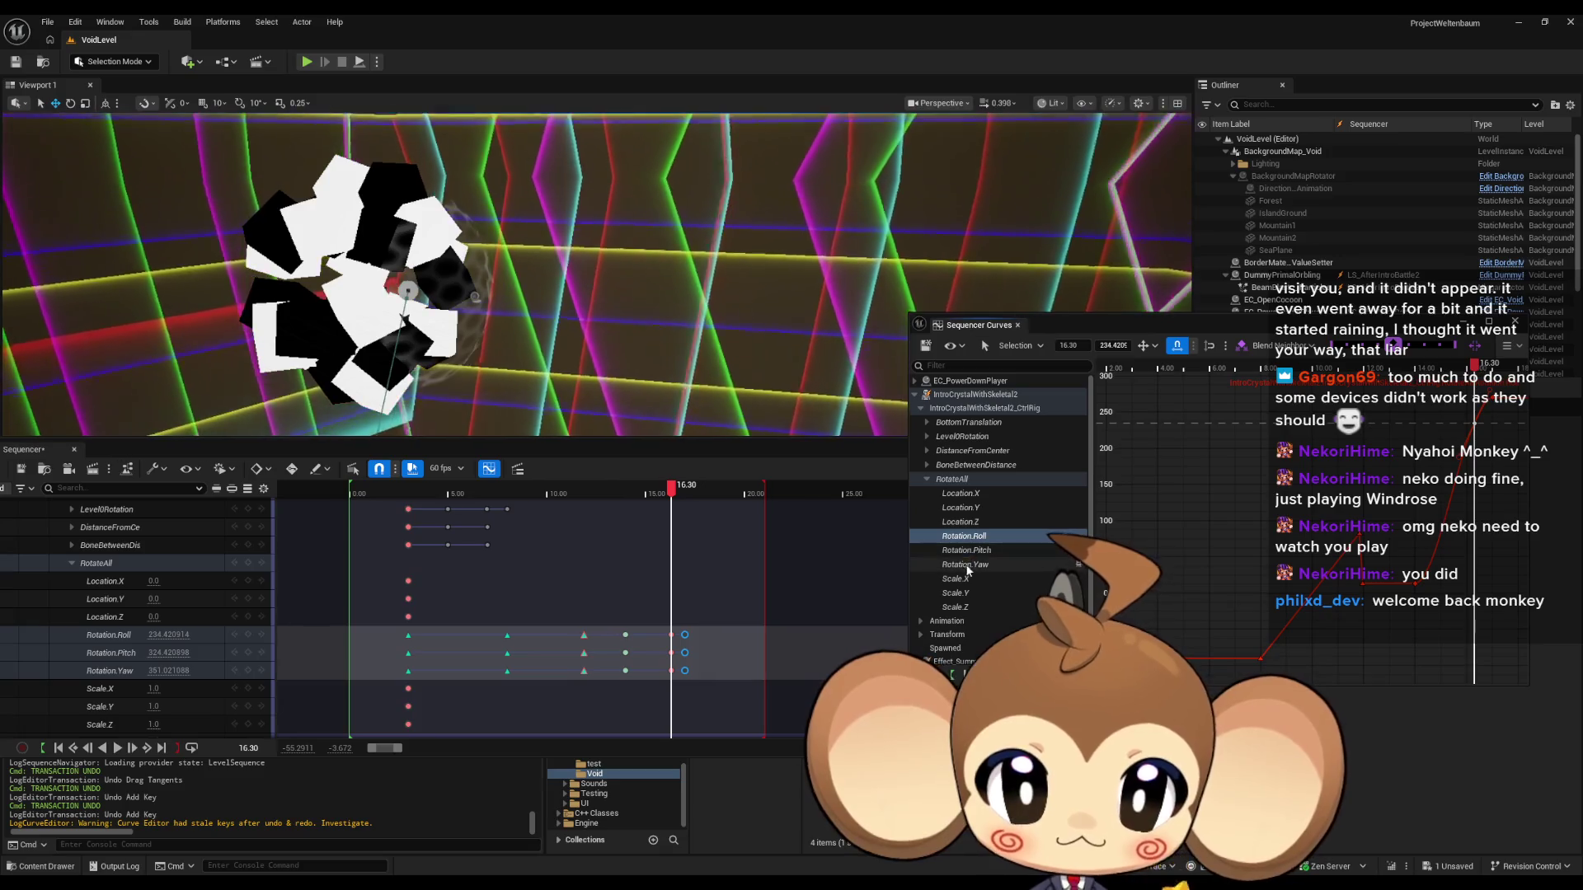
Frame the curves and play the crystal animation from about 13.8 seconds.
key("f")
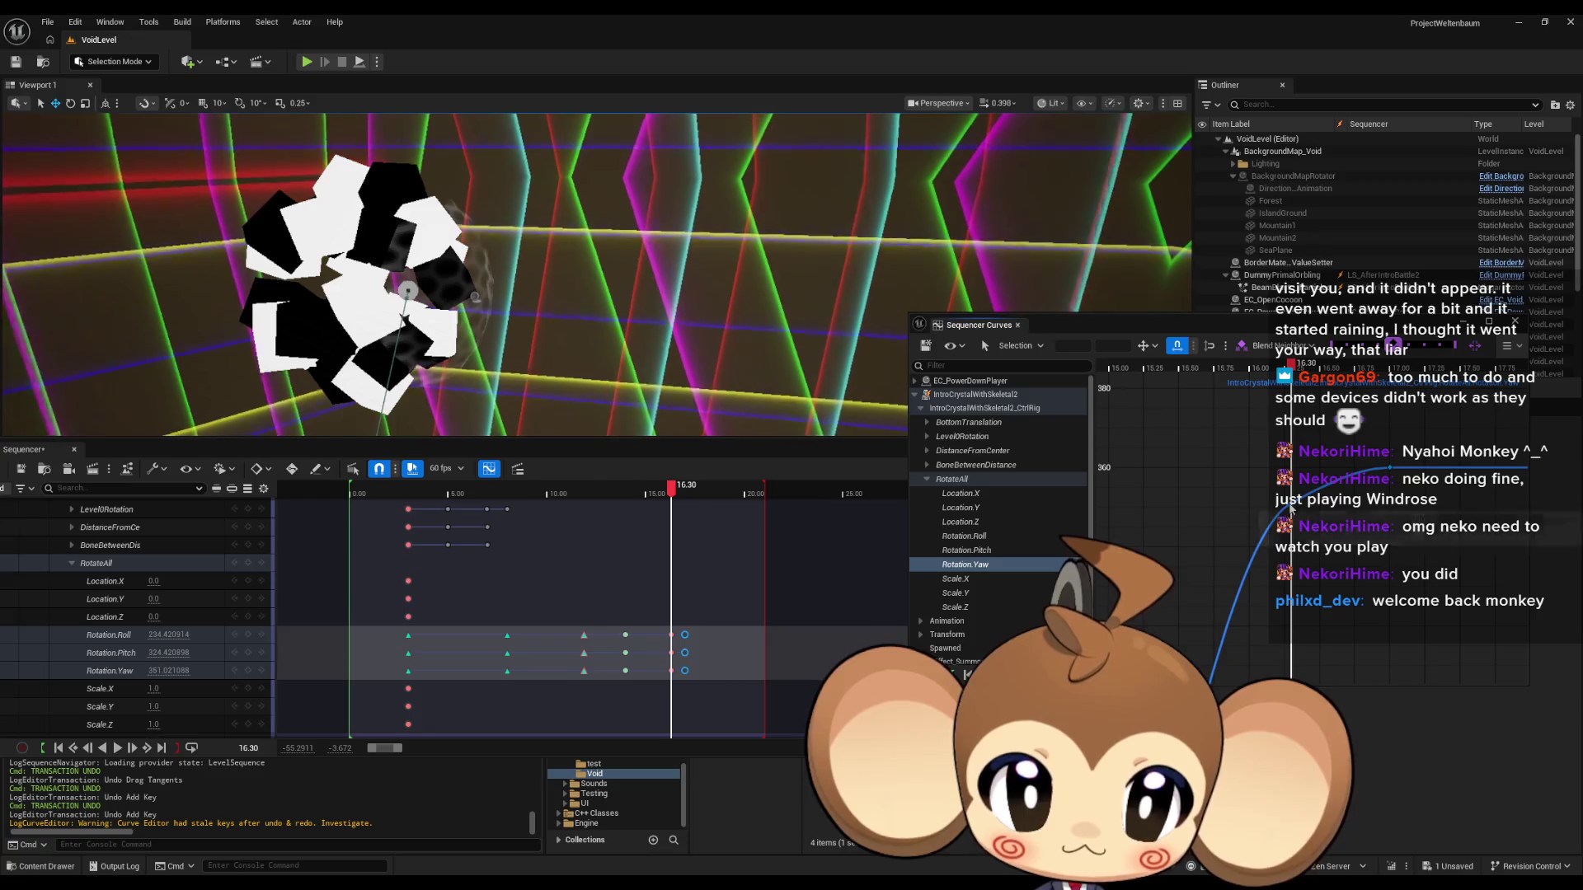
mouse_move(1293, 510)
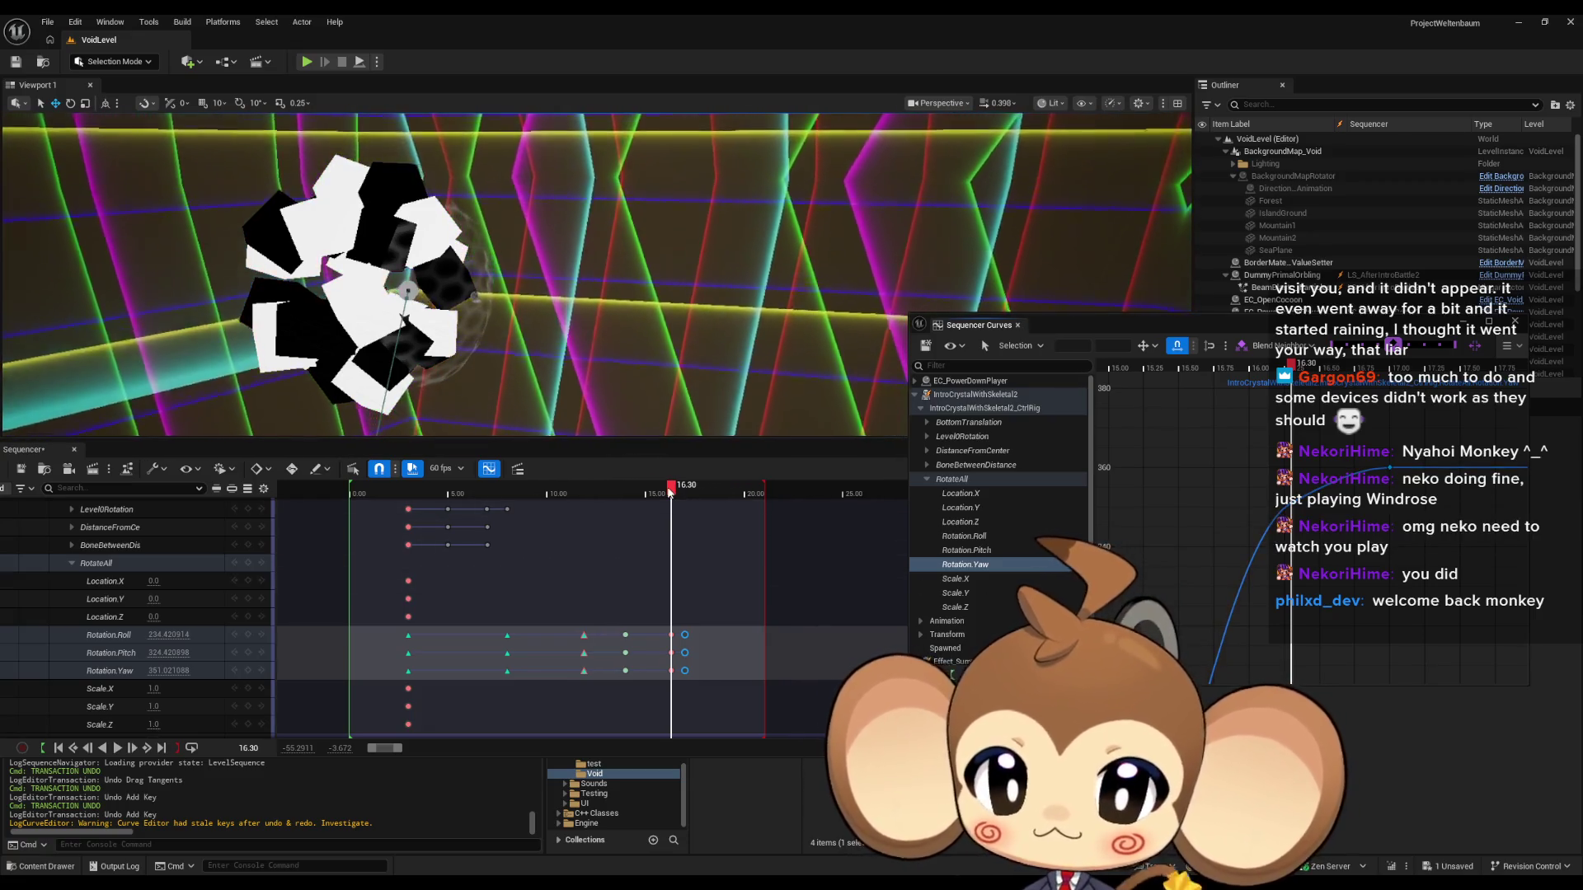
left_click_drag(671, 491, 621, 499)
key("space")
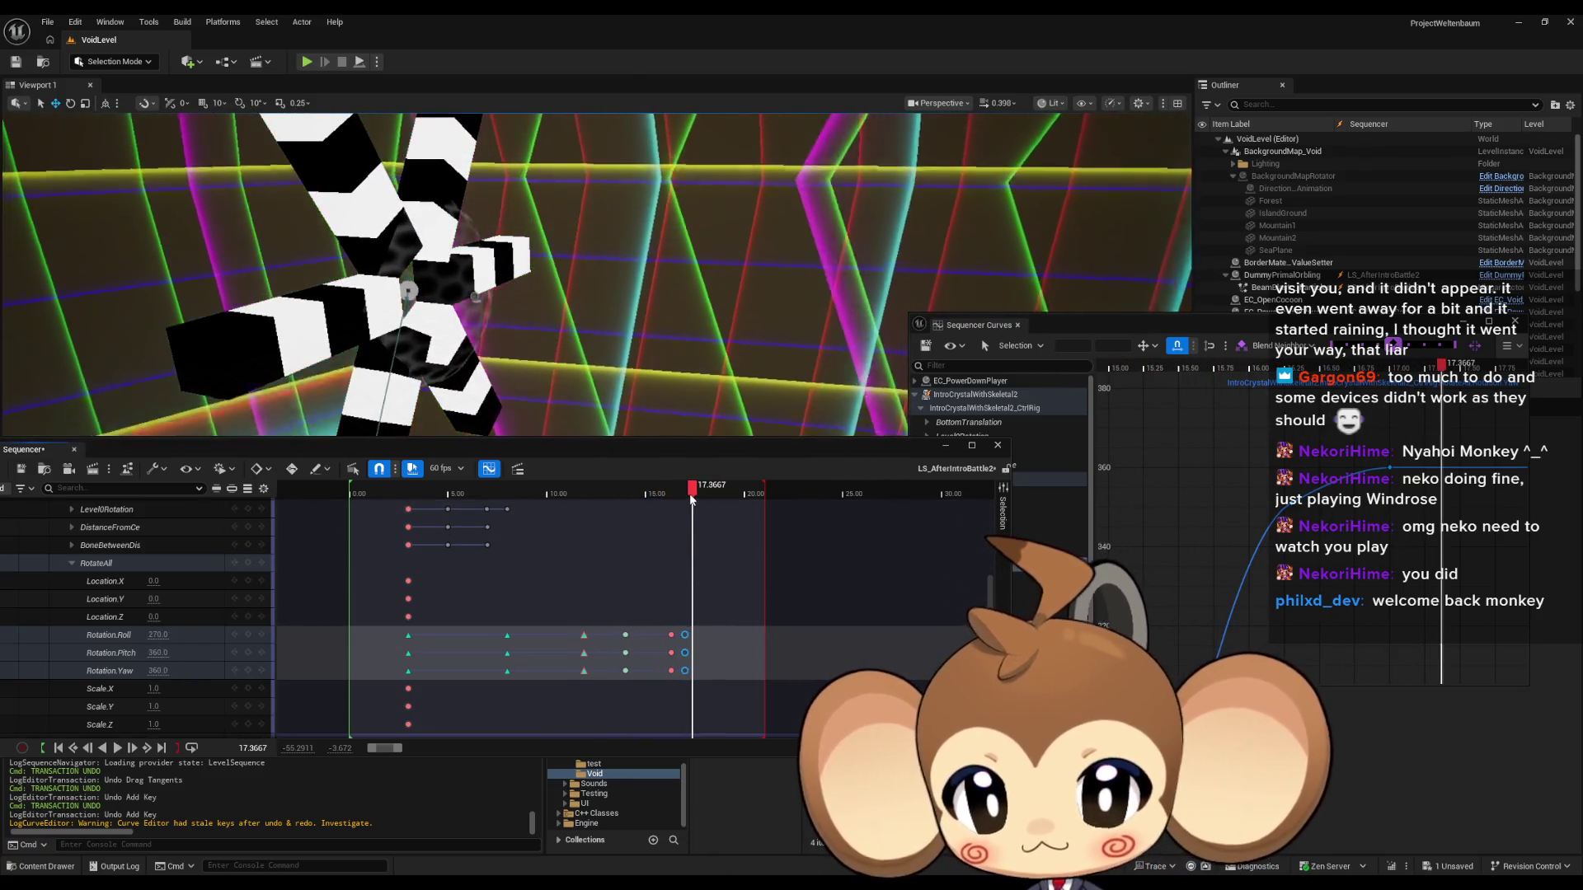
Preview the crystal animation, stopping at about 18.17 seconds.
key("space")
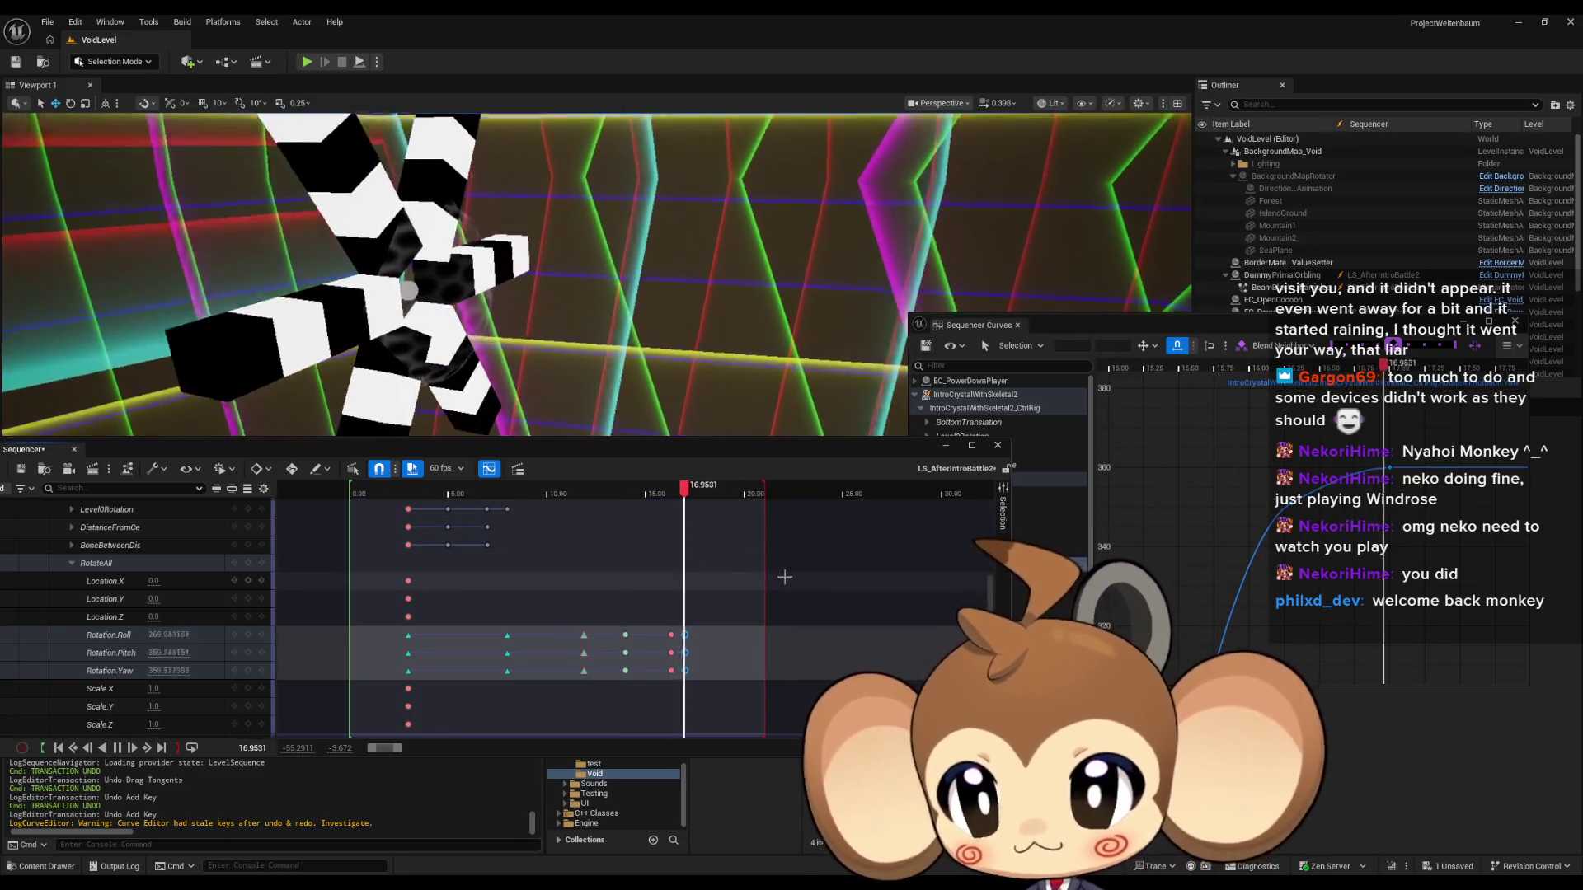
left_click_drag(1336, 536, 1216, 566)
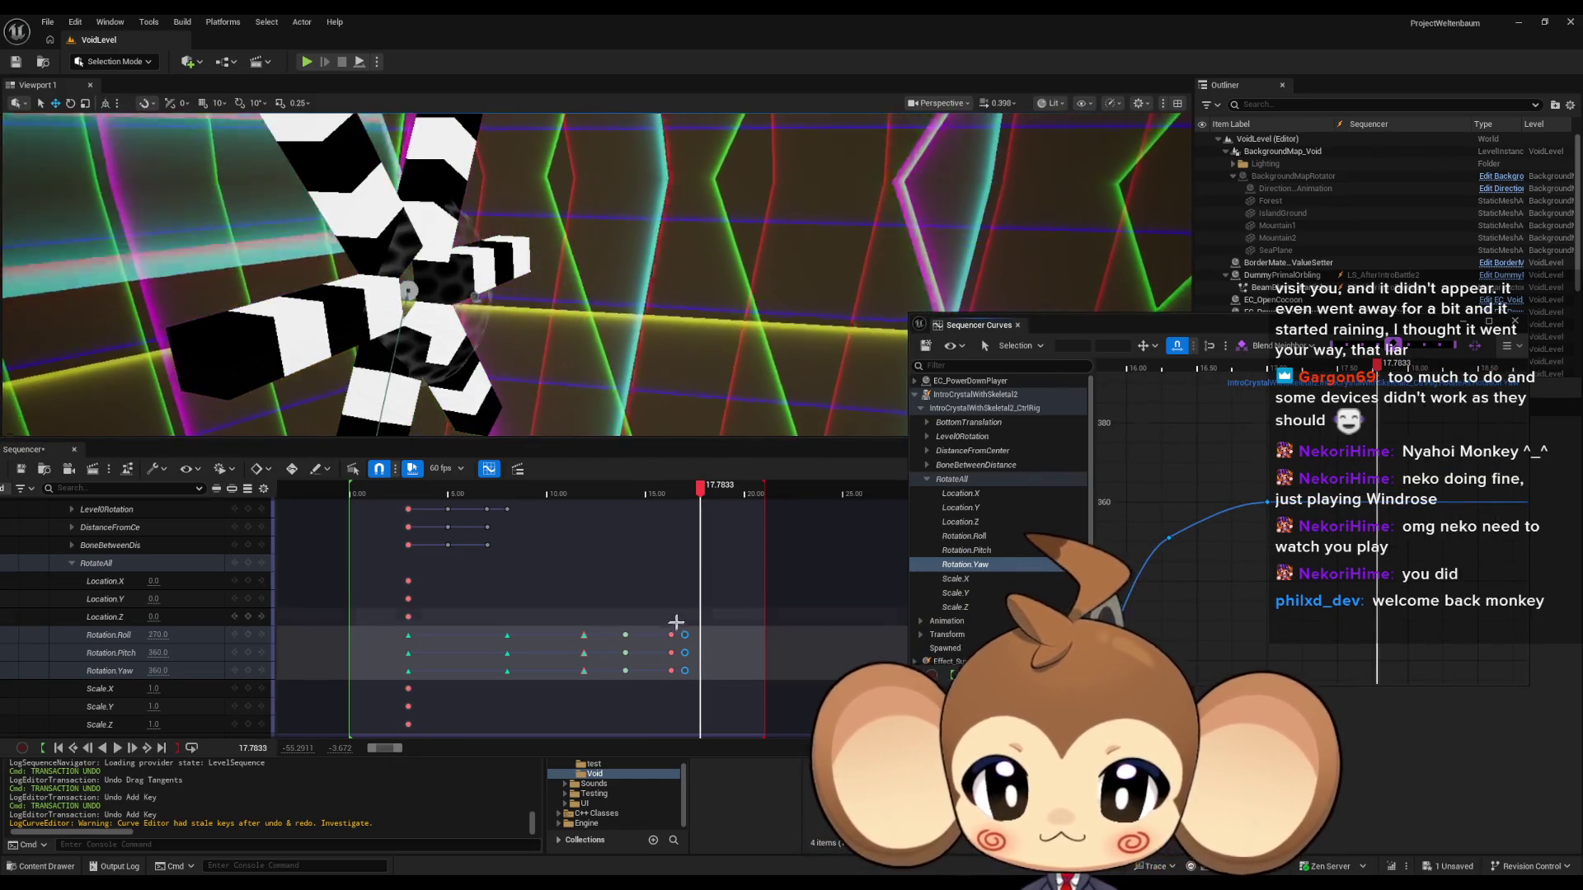
left_click(686, 671)
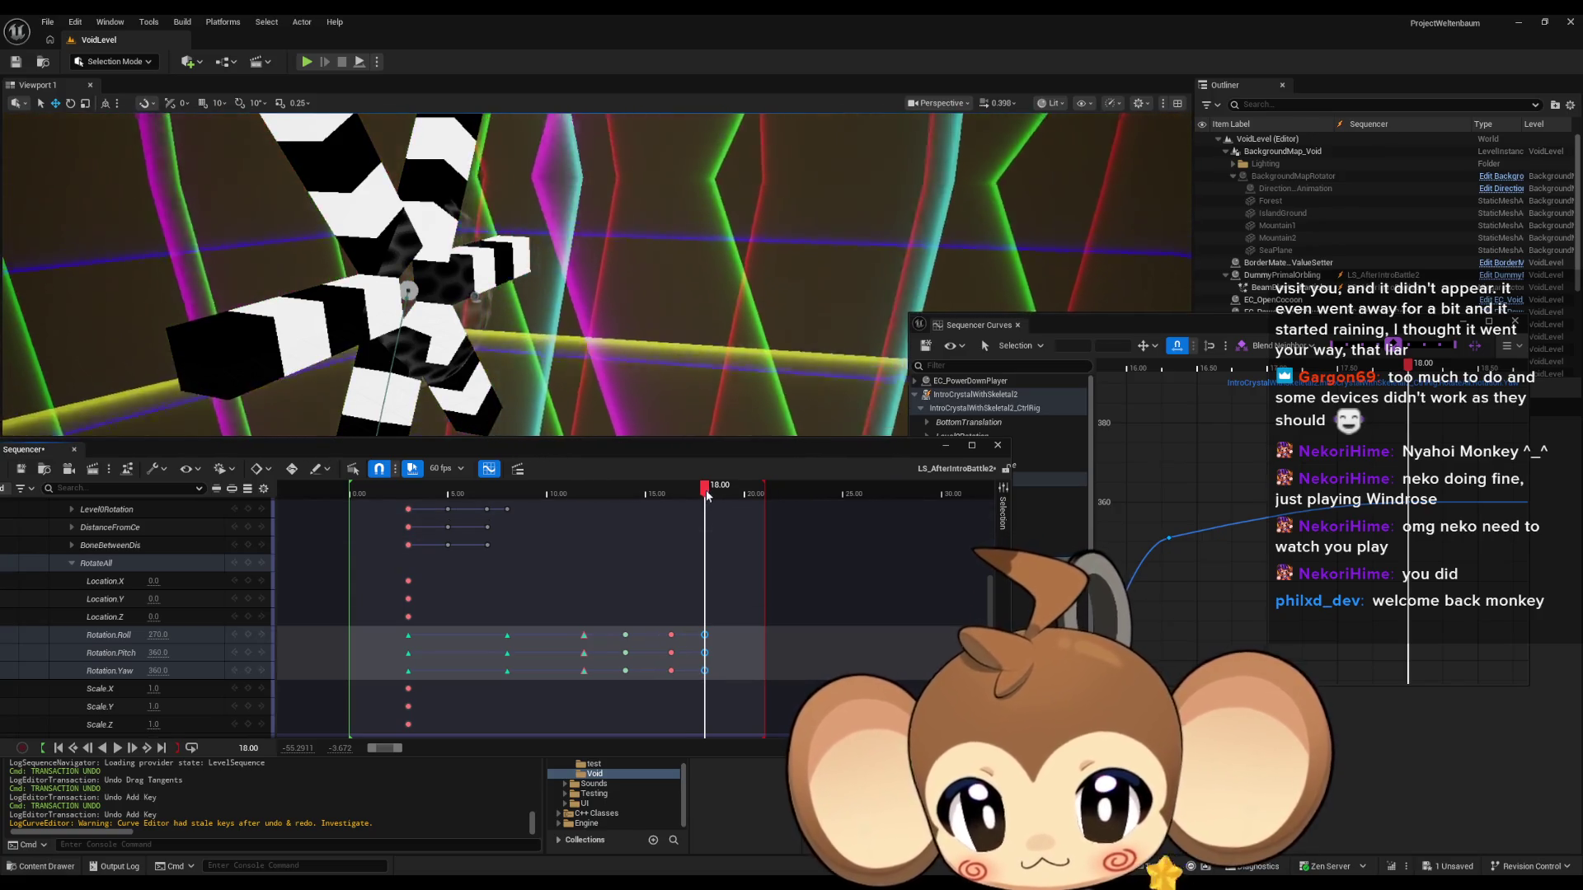
key("space")
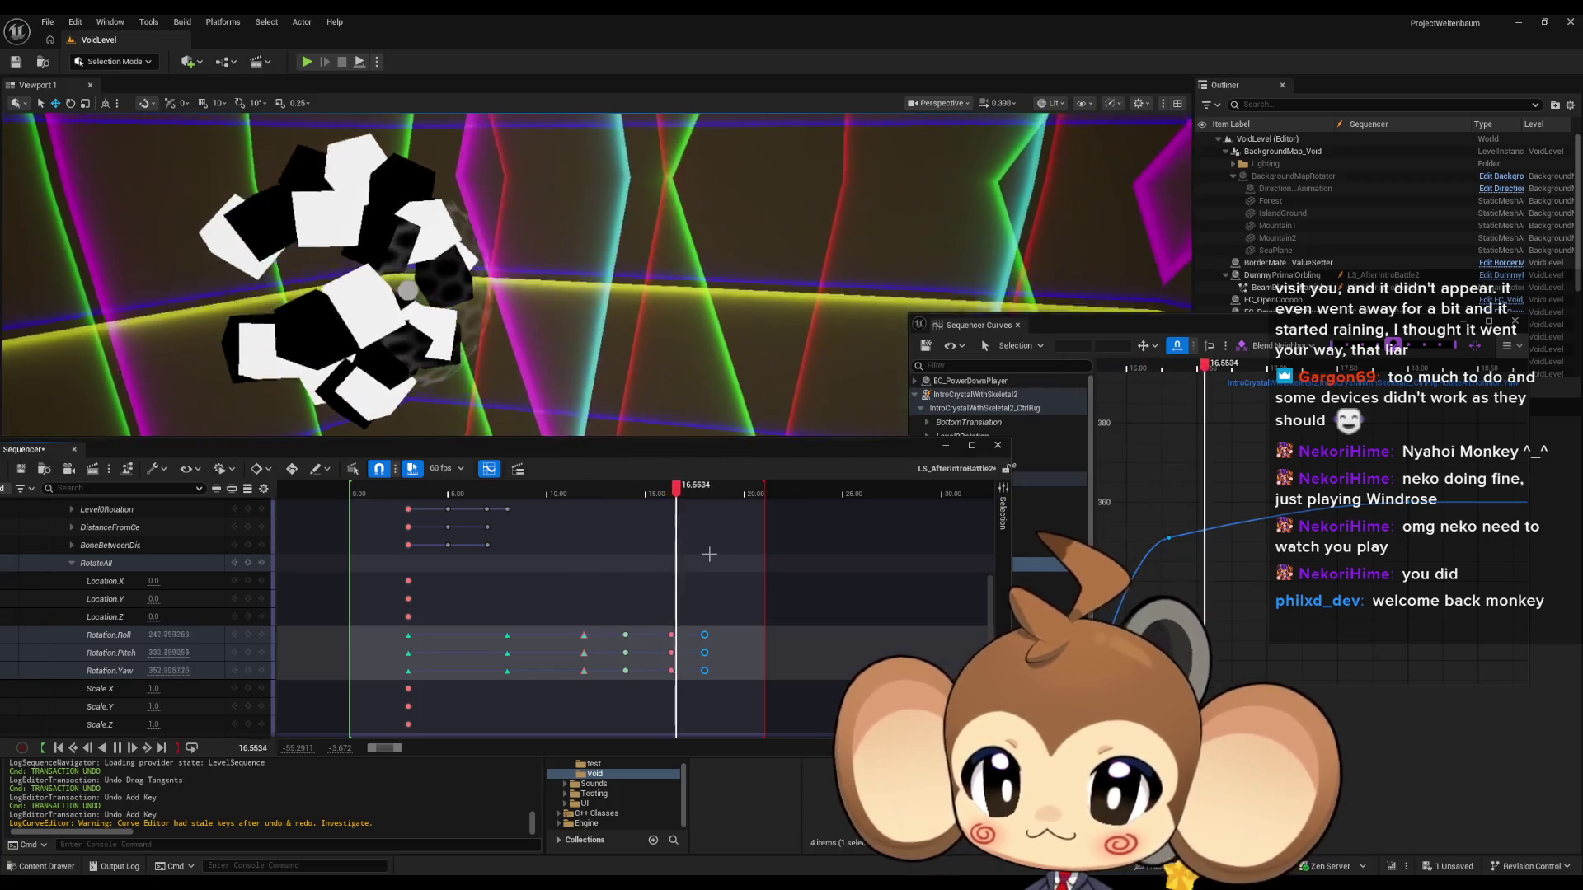
key("space")
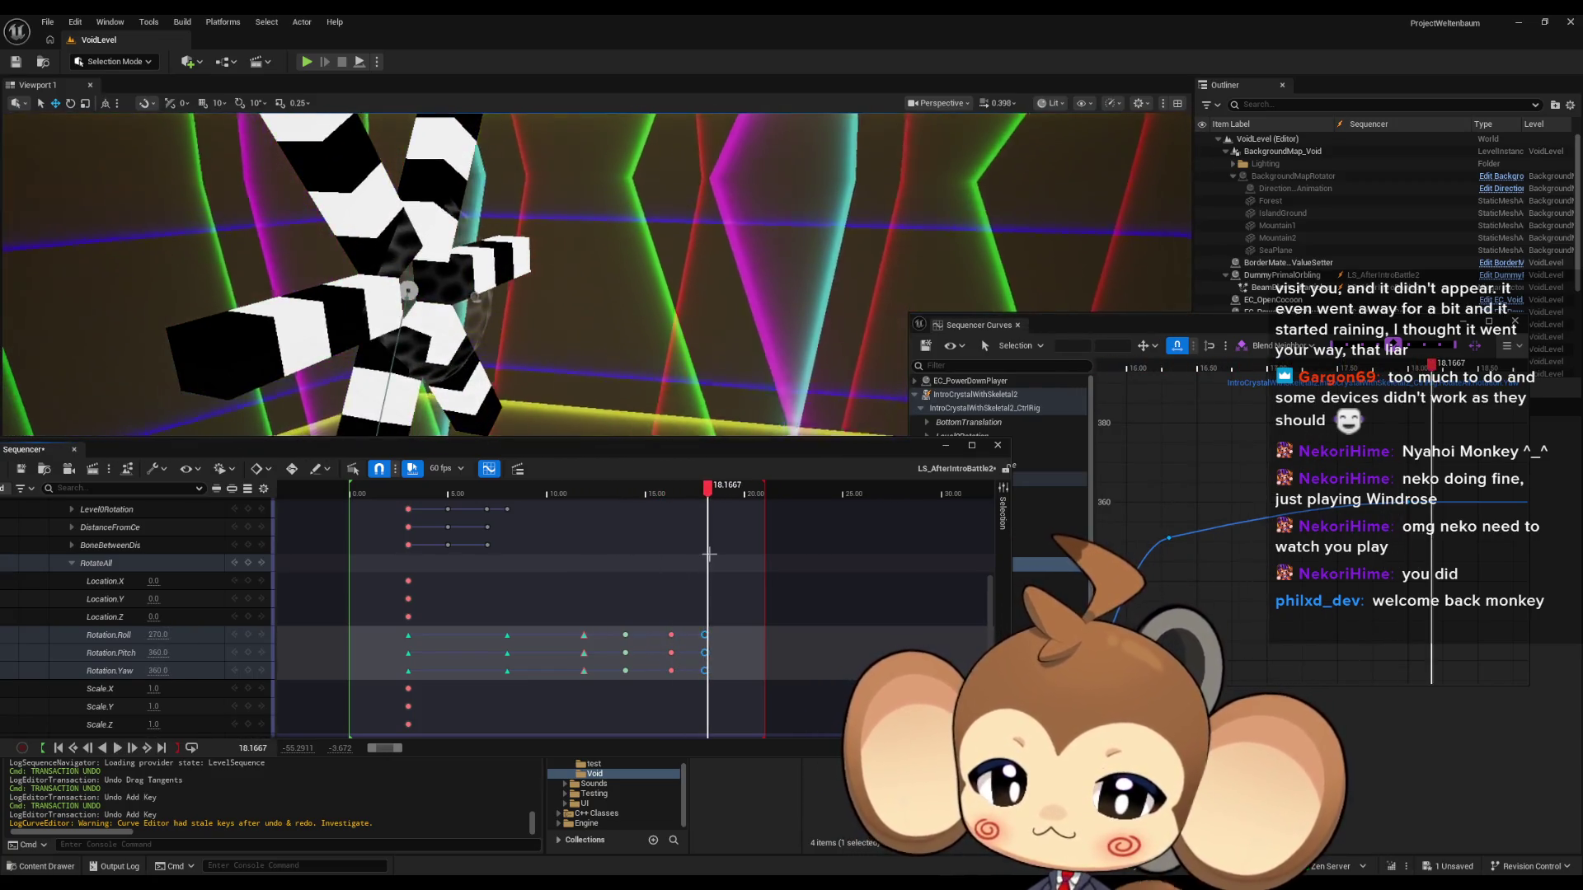
Shift the RotateAll rotation key column to about 17.1 s, then back to 16.8 s, previewing each.
key("Delete")
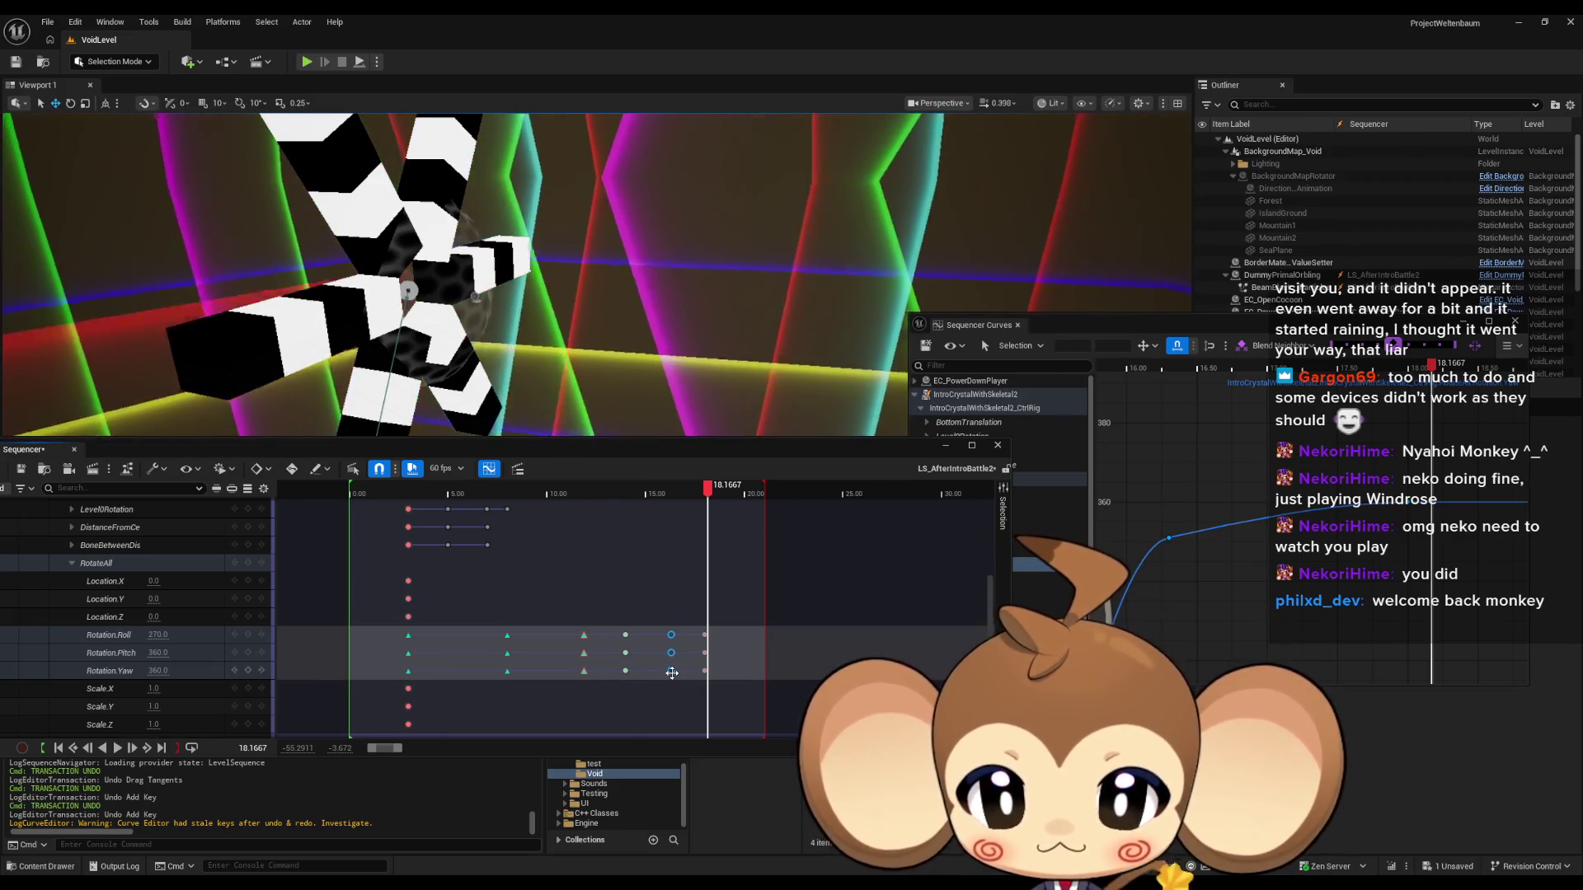
left_click_drag(672, 673, 687, 673)
key("space")
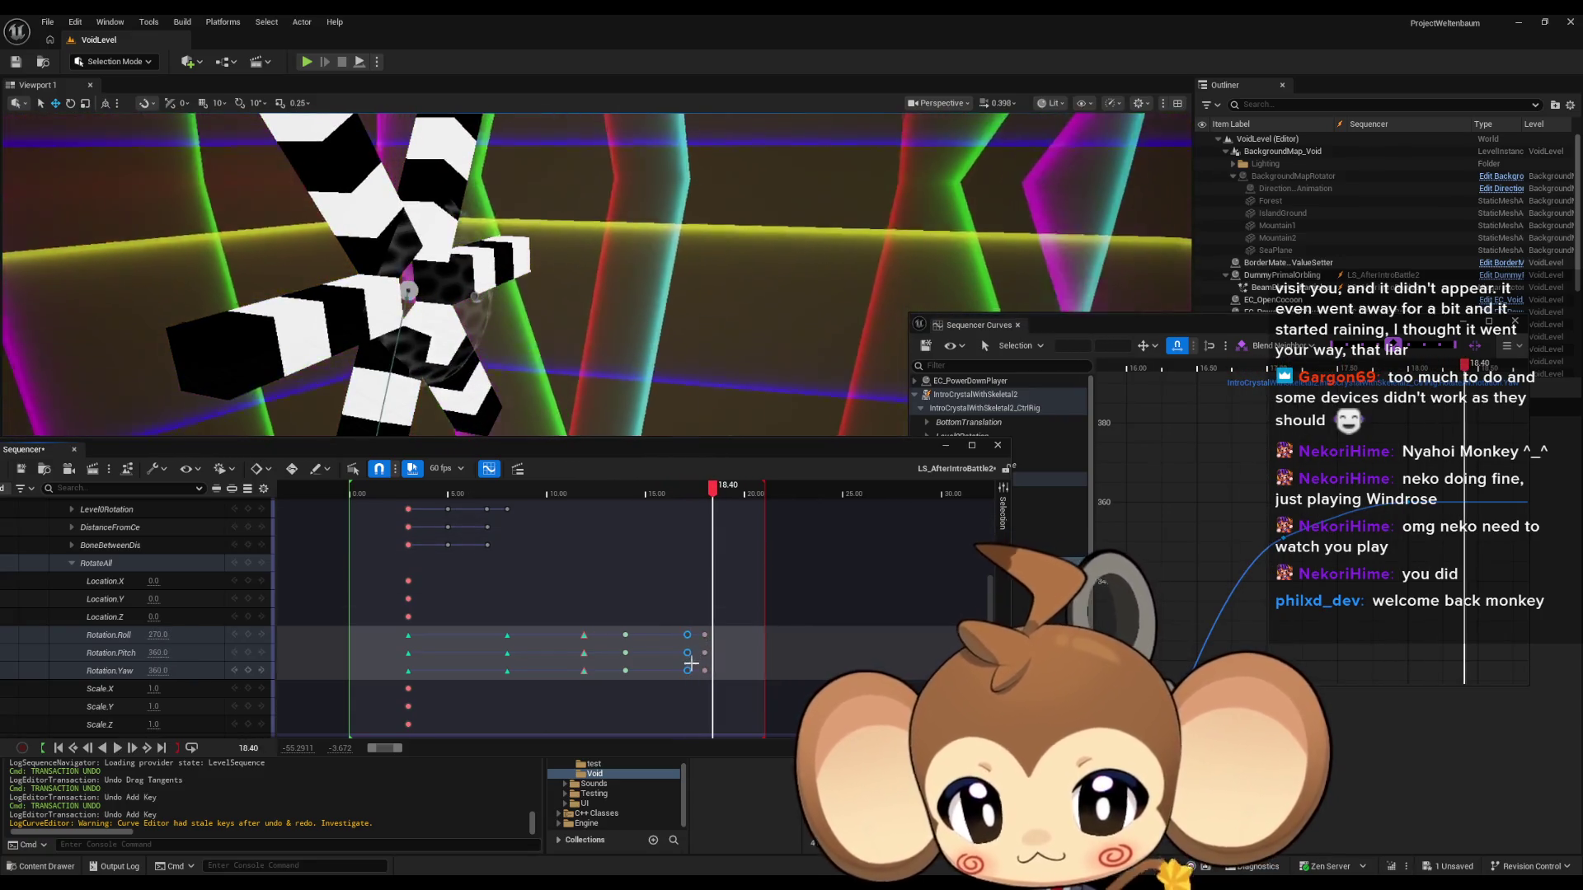
left_click_drag(688, 670, 677, 669)
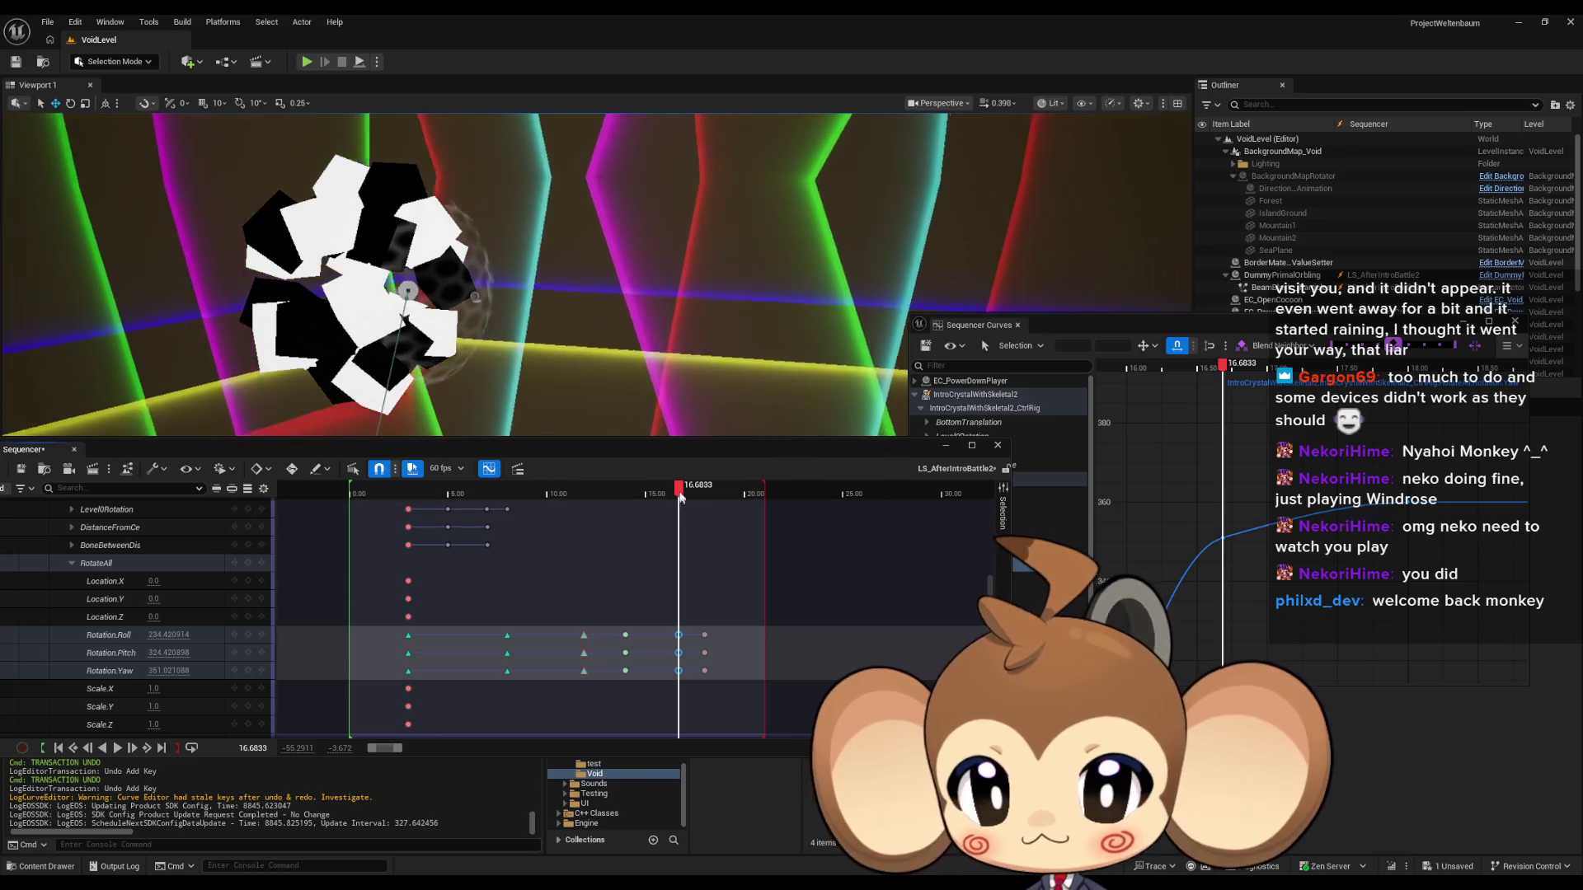
key("space")
left_click(631, 492)
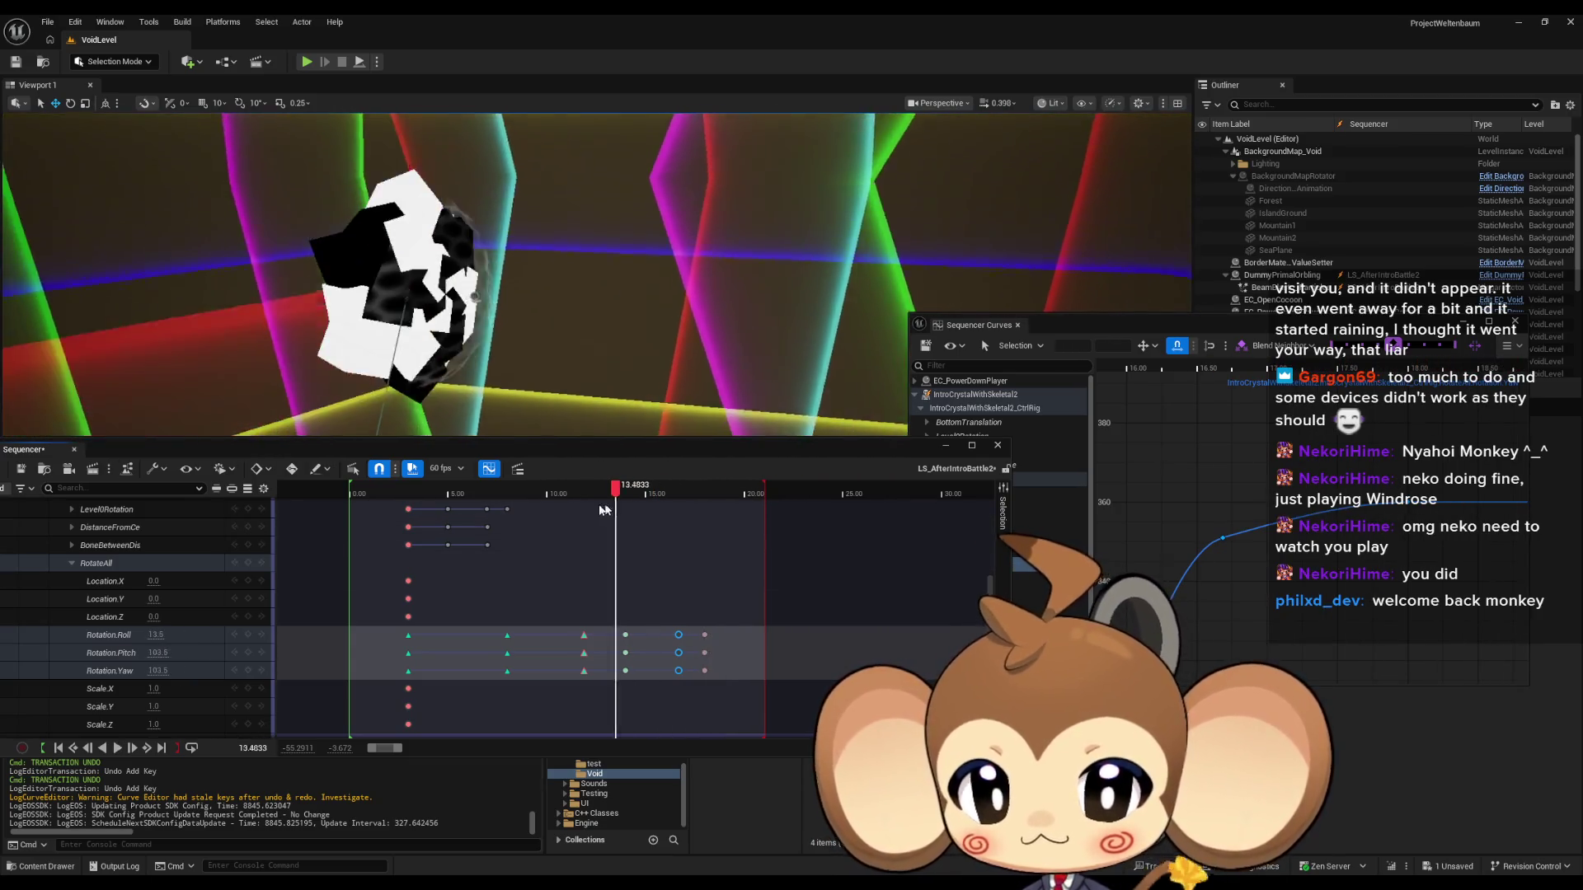
left_click(565, 491)
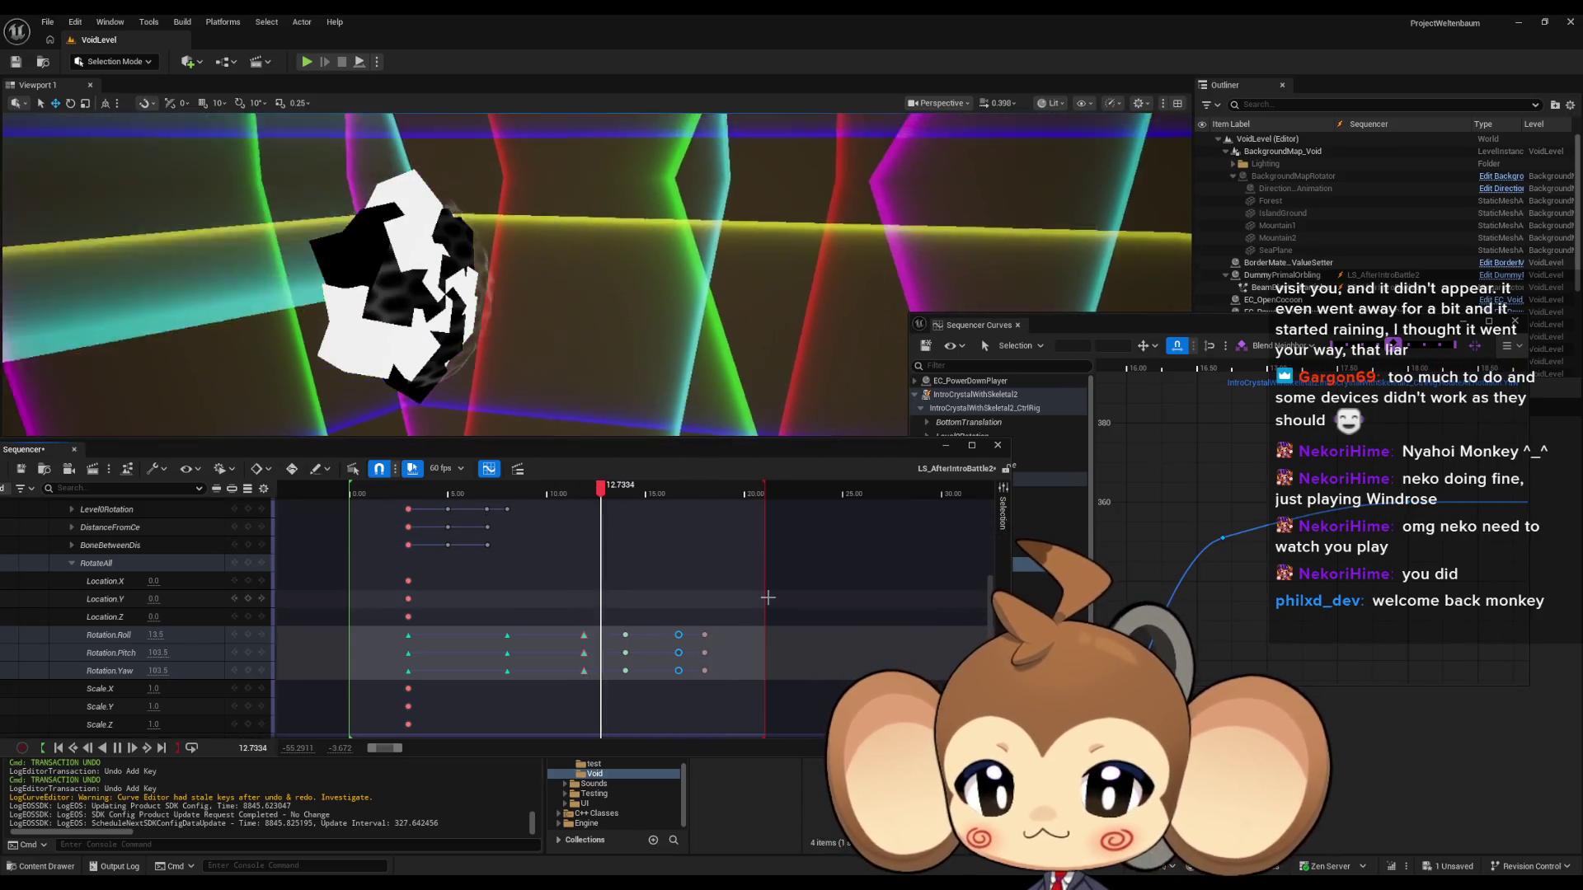
key("space")
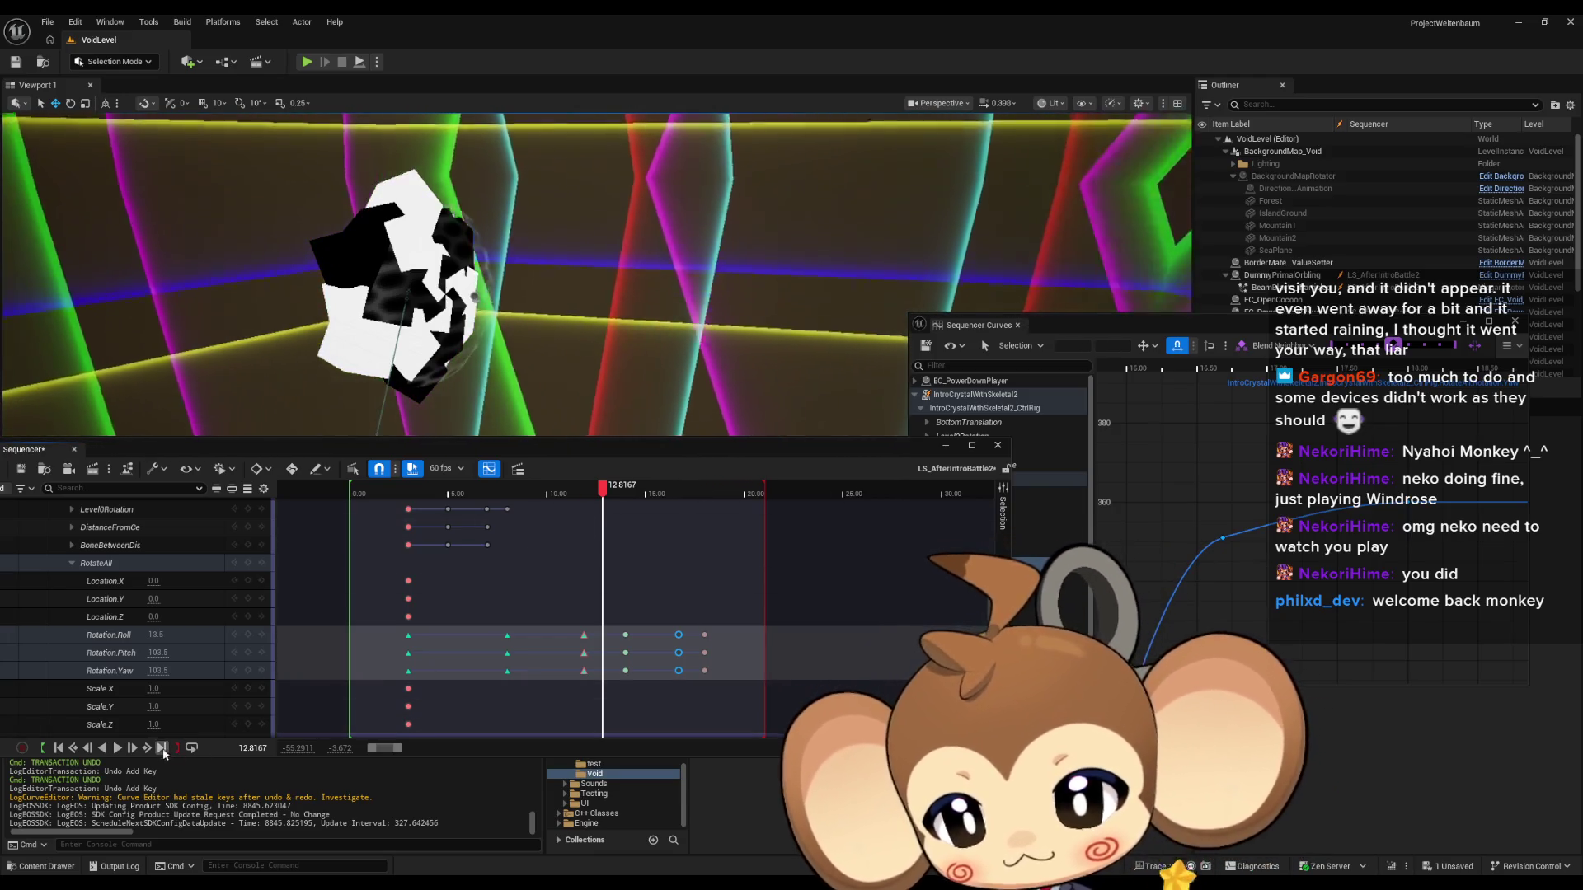
Rewind to the start, enlarge the viewport, and save LS_AfterIntroBattle2 with Ctrl+S.
left_click(58, 748)
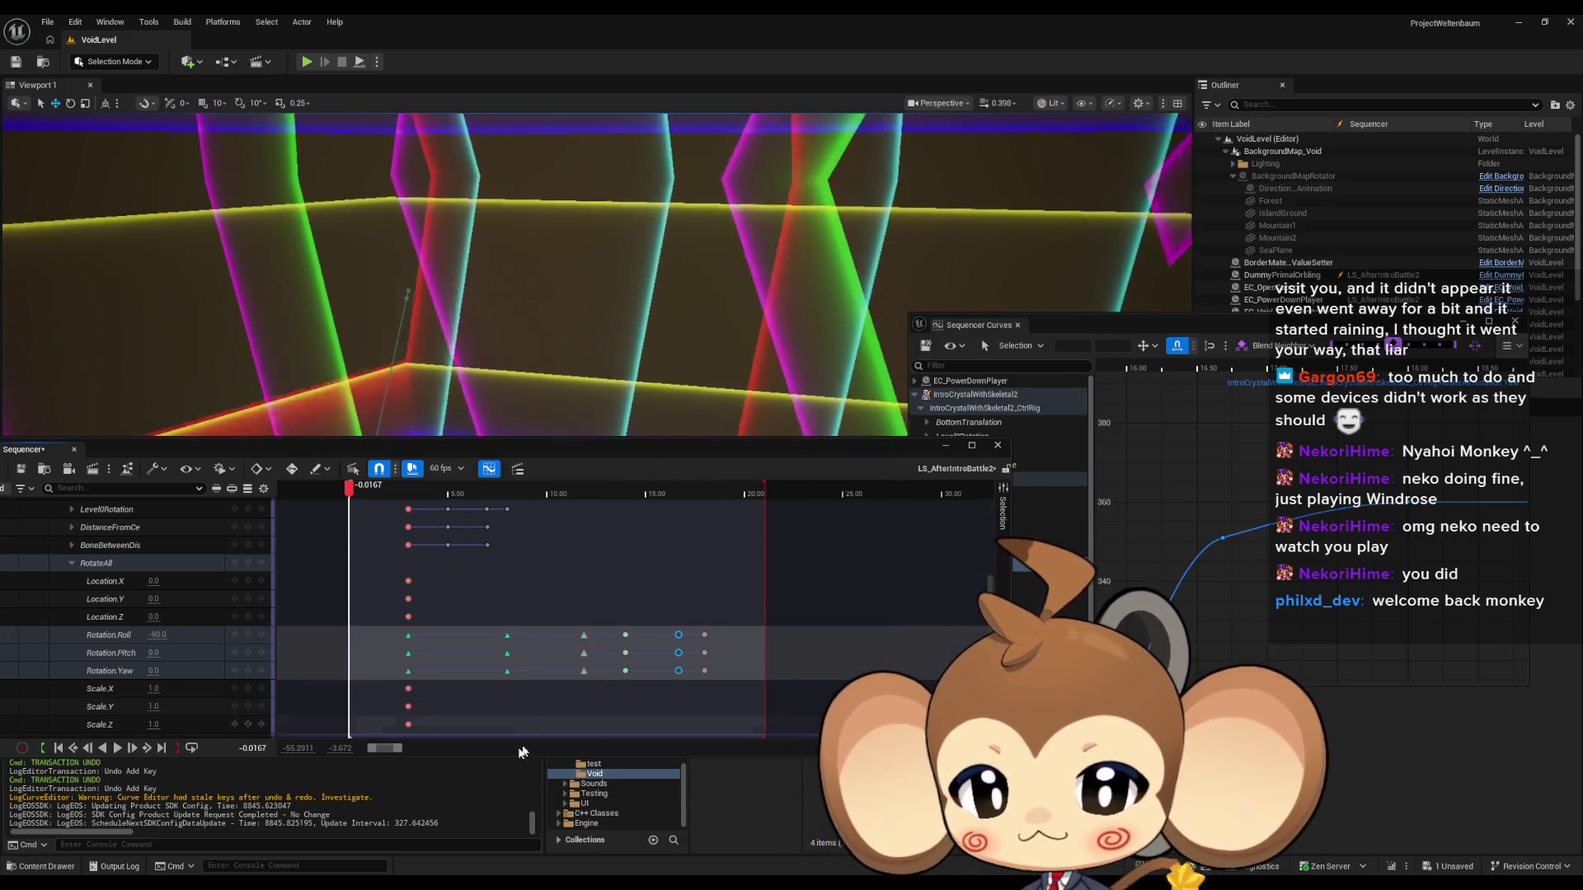
left_click_drag(521, 752, 590, 663)
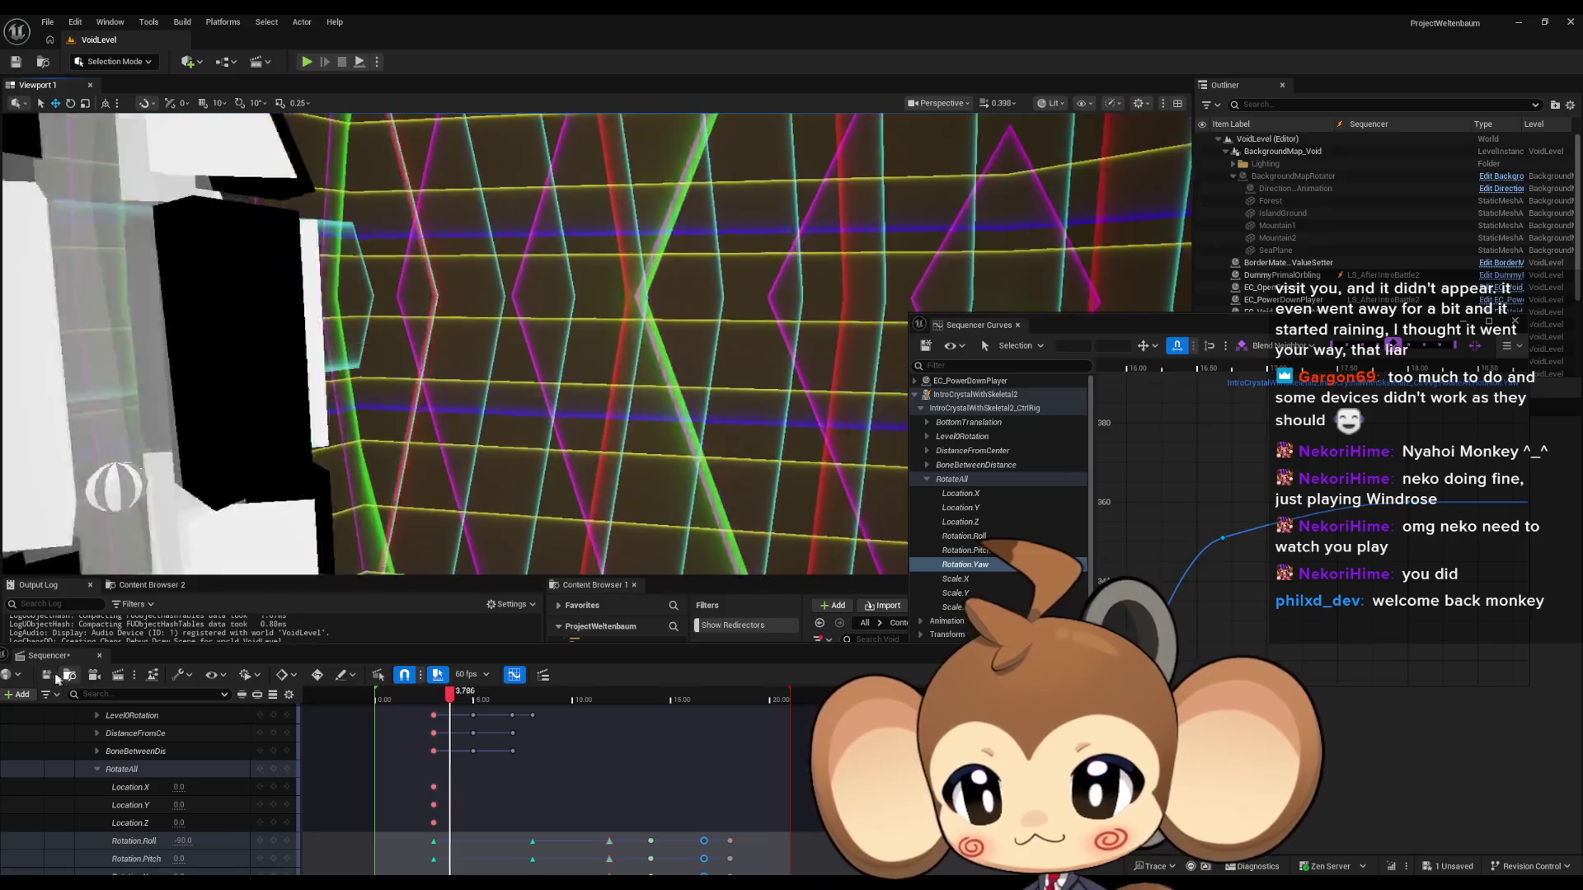
key("ctrl+s")
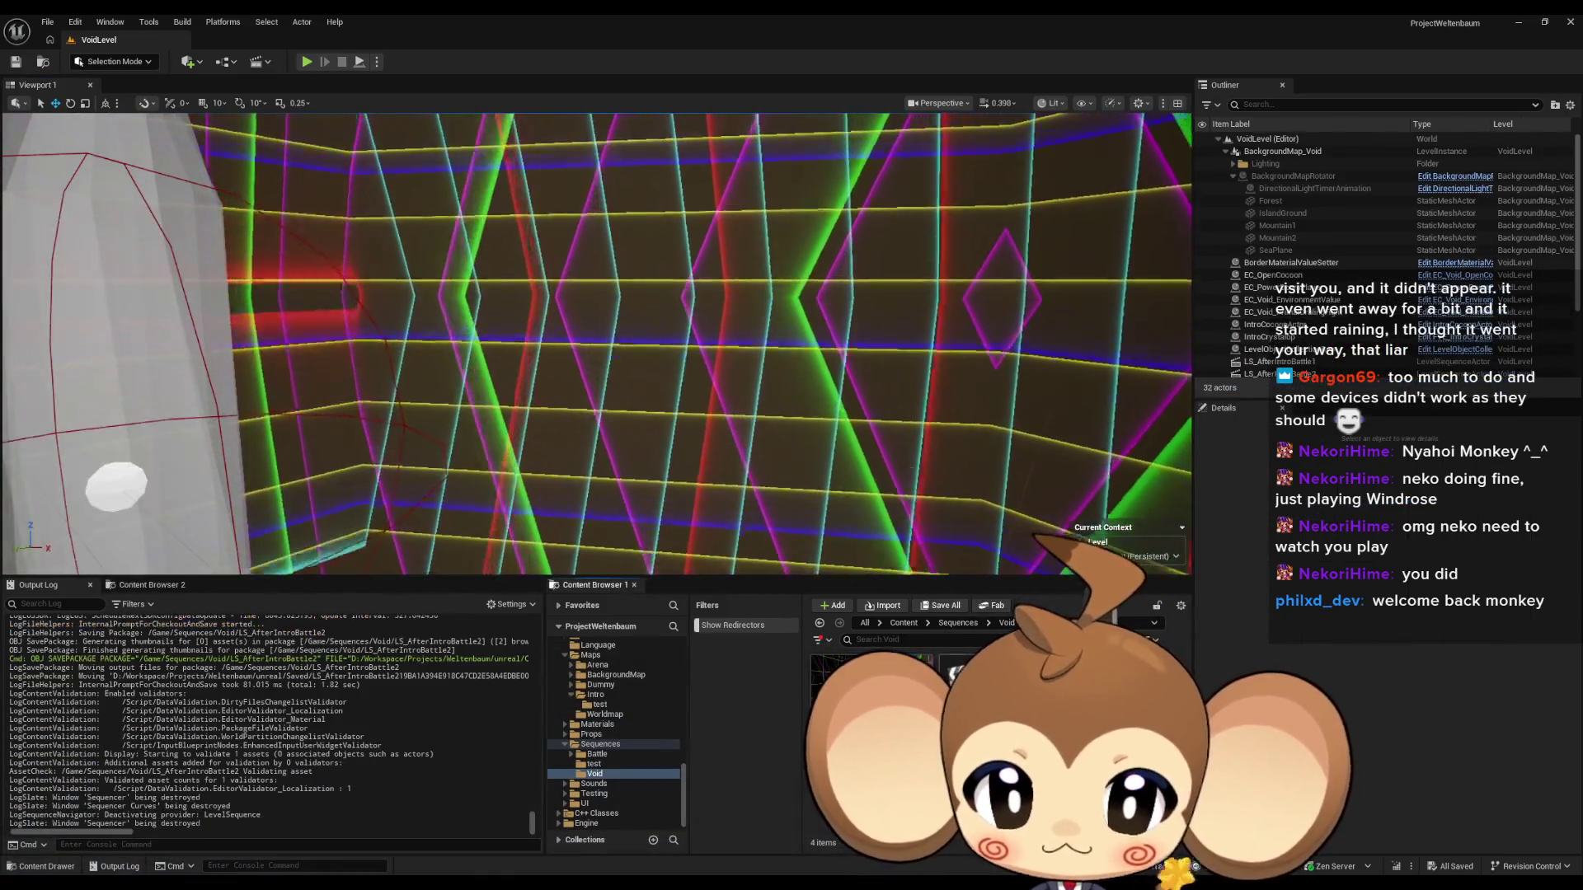